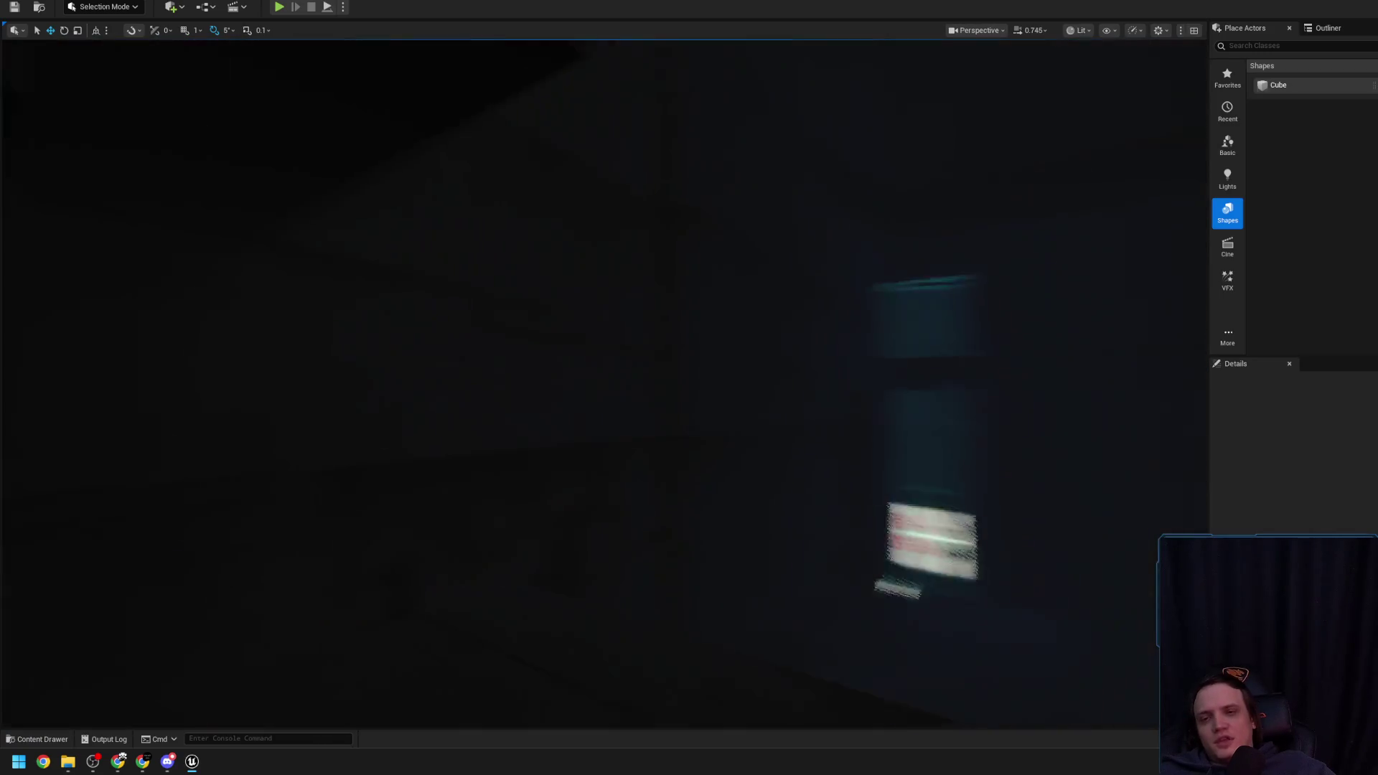
Fly to the rooftop stairwell and drag ChainlinkFence_Short_A56 to a new spot beside the stair opening
{"action": "scroll", "coordinate": [603, 384], "scroll_direction": "up", "scroll_amount": 3}
{"action": "scroll", "coordinate": [603, 384], "scroll_direction": "up", "scroll_amount": 2}
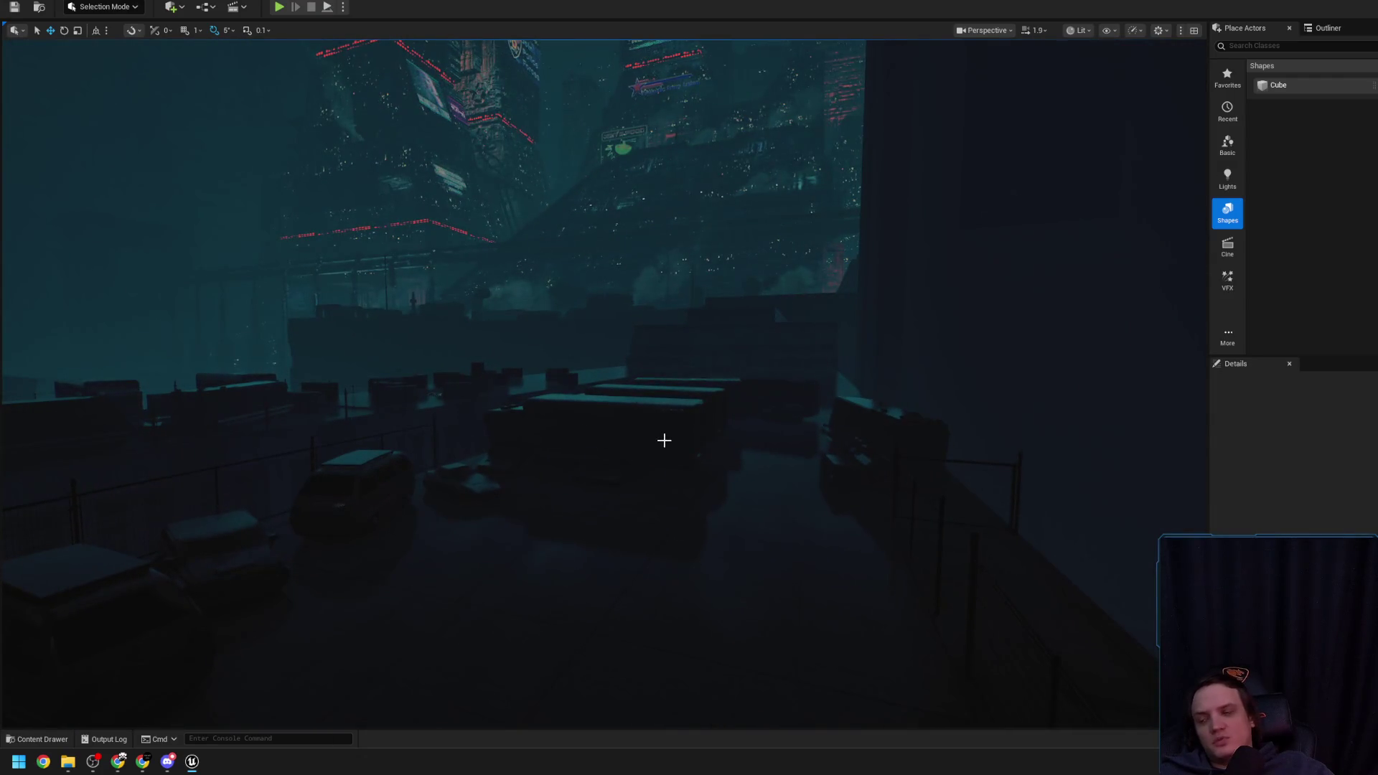
{"action": "left_click_drag", "start_coordinate": [634, 435], "coordinate": [546, 437]}
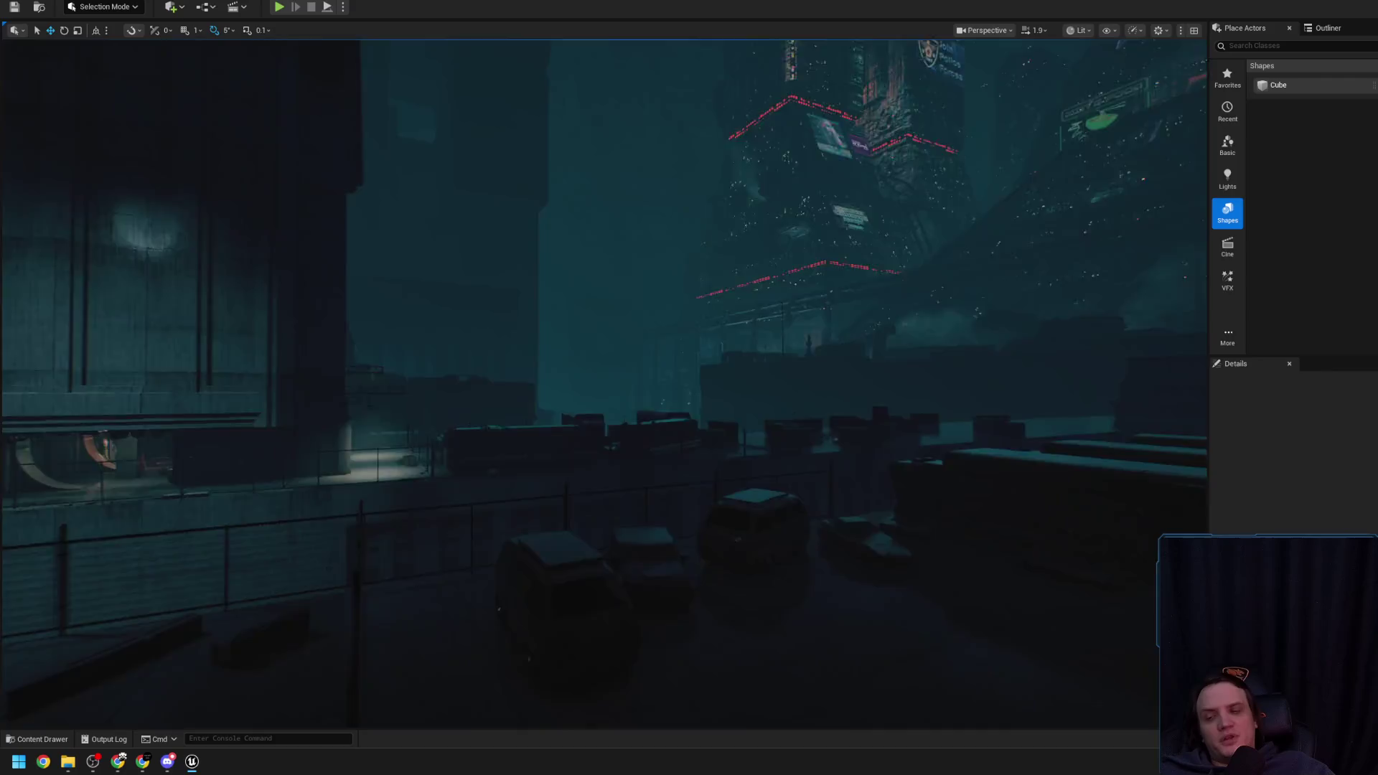
{"action": "scroll", "coordinate": [603, 384], "scroll_direction": "down", "scroll_amount": 2}
{"action": "mouse_move", "coordinate": [603, 384]}
{"action": "left_mouse_down"}
{"action": "mouse_move", "coordinate": [560, 384]}
{"action": "mouse_move", "coordinate": [739, 450]}
{"action": "left_mouse_up"}
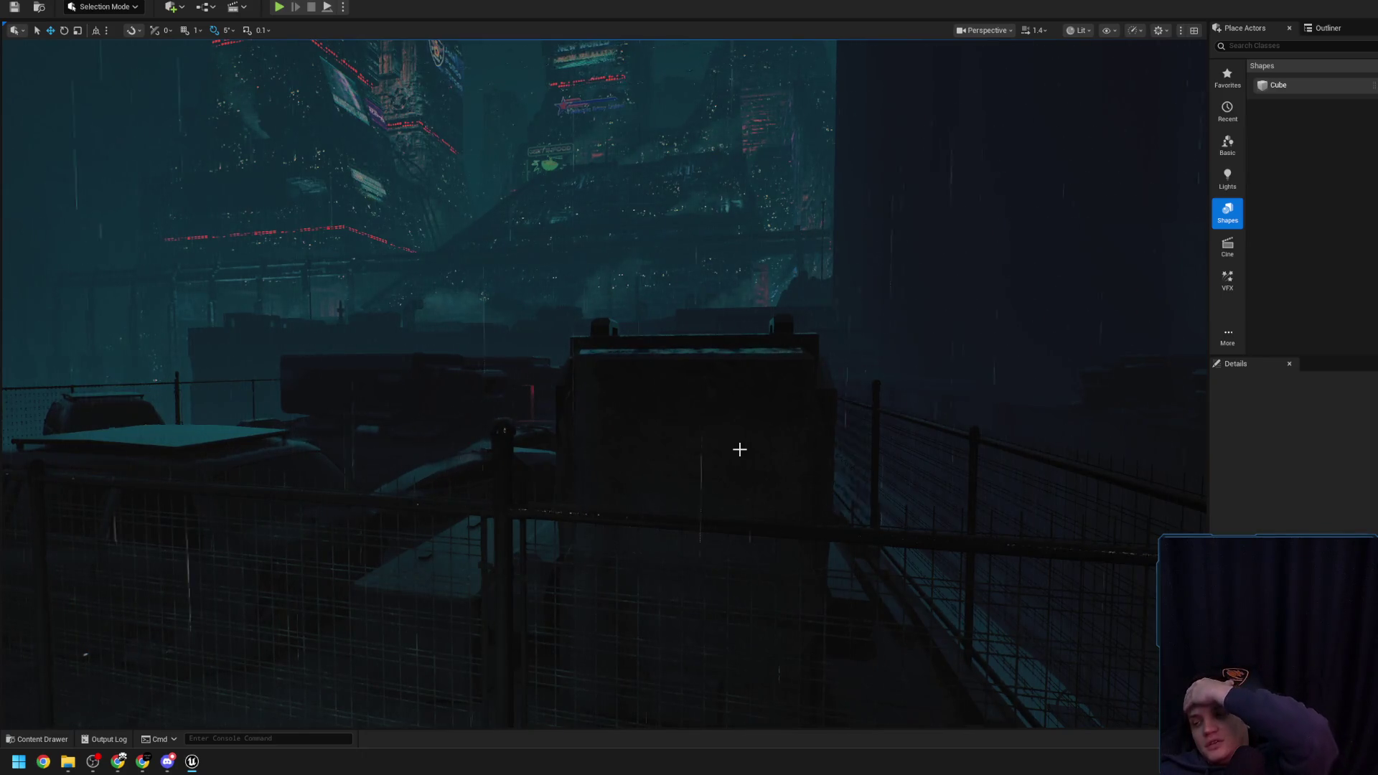
{"action": "mouse_move", "coordinate": [740, 450]}
{"action": "left_mouse_down"}
{"action": "mouse_move", "coordinate": [693, 438]}
{"action": "mouse_move", "coordinate": [693, 409]}
{"action": "mouse_move", "coordinate": [732, 391]}
{"action": "mouse_move", "coordinate": [703, 395]}
{"action": "mouse_move", "coordinate": [693, 373]}
{"action": "left_mouse_up"}
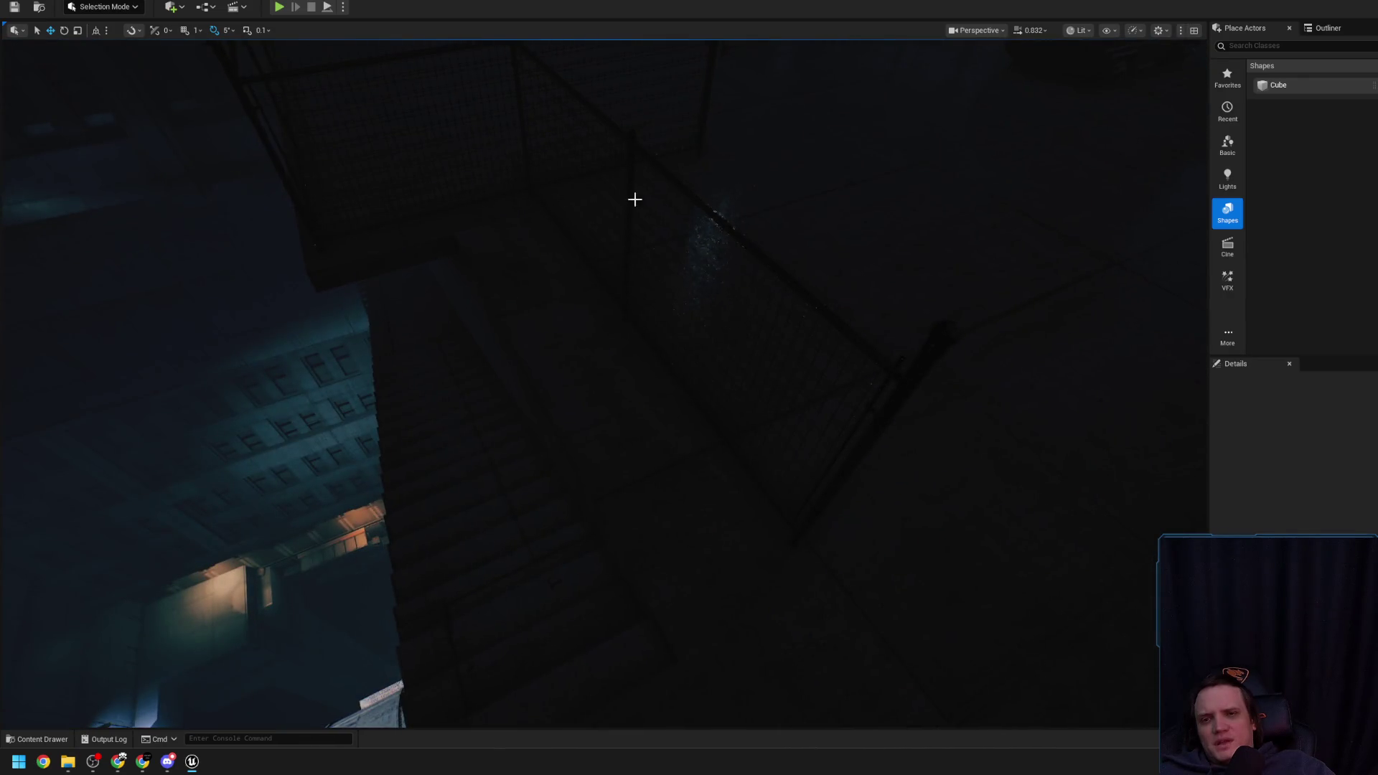
{"action": "left_click", "coordinate": [633, 157]}
{"action": "mouse_move", "coordinate": [769, 569]}
{"action": "left_mouse_down"}
{"action": "mouse_move", "coordinate": [615, 557]}
{"action": "mouse_move", "coordinate": [627, 520]}
{"action": "mouse_move", "coordinate": [597, 477]}
{"action": "mouse_move", "coordinate": [632, 473]}
{"action": "mouse_move", "coordinate": [689, 555]}
{"action": "left_mouse_up"}
{"action": "left_click", "coordinate": [658, 450]}
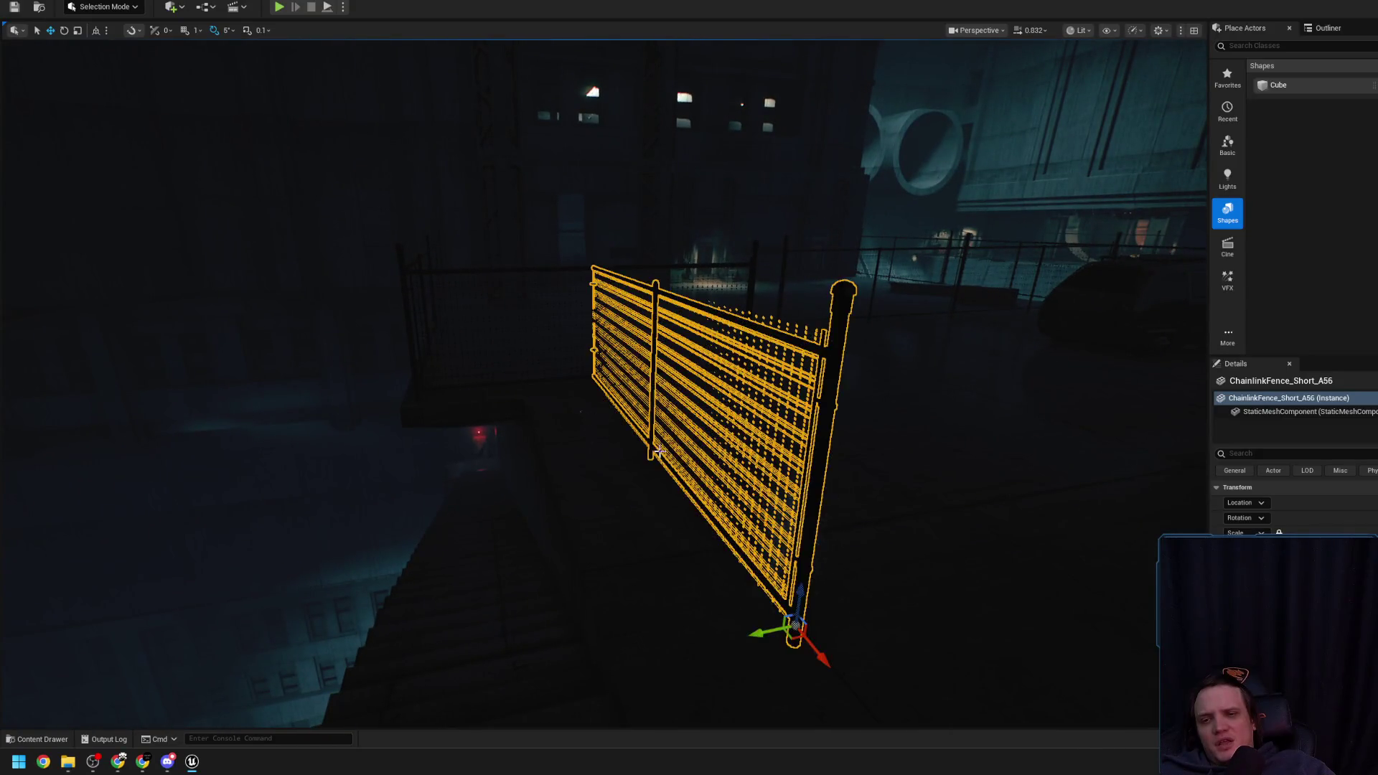
Select ChainlinkFence_Short_A55 over the stair opening and orbit around it, including from underneath
{"action": "left_click_drag", "start_coordinate": [733, 627], "coordinate": [606, 622]}
{"action": "left_click_drag", "start_coordinate": [624, 571], "coordinate": [524, 313]}
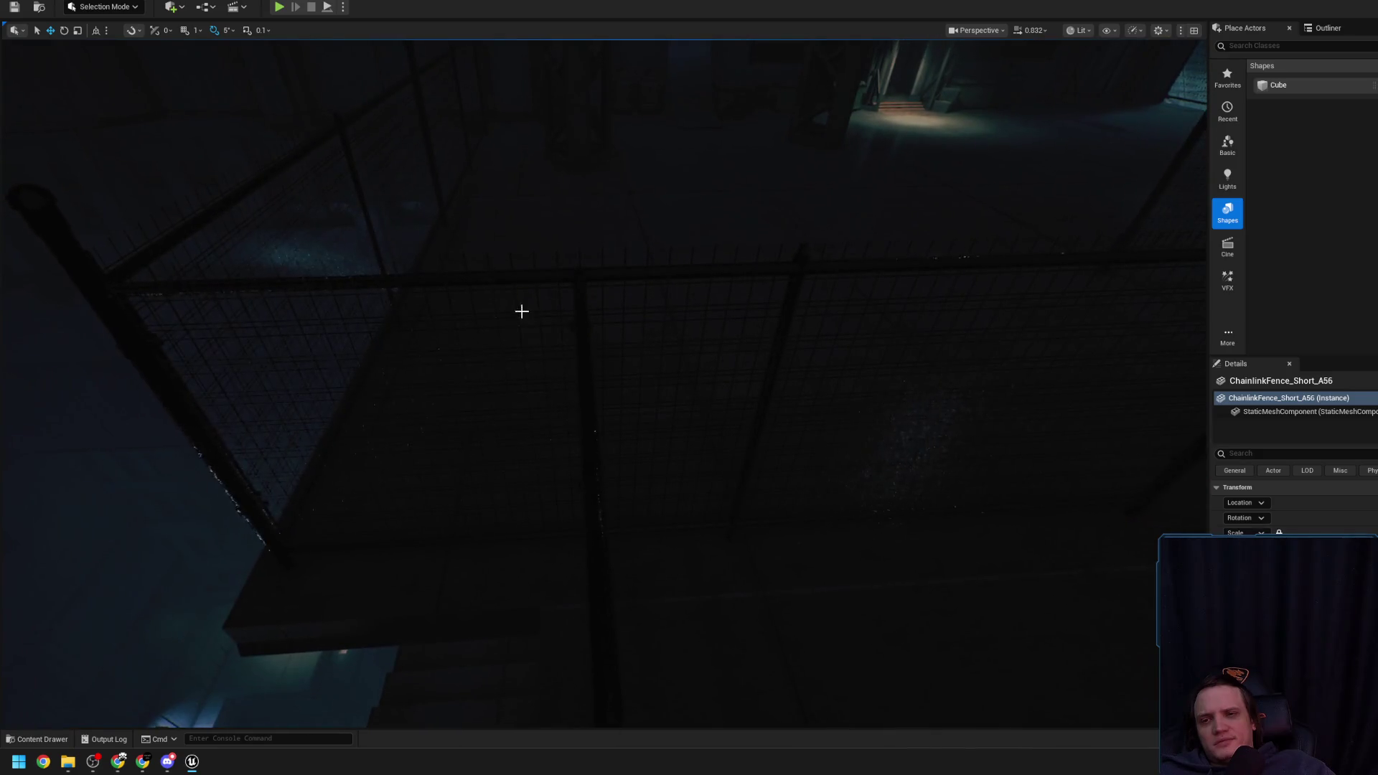
{"action": "left_click", "coordinate": [574, 395]}
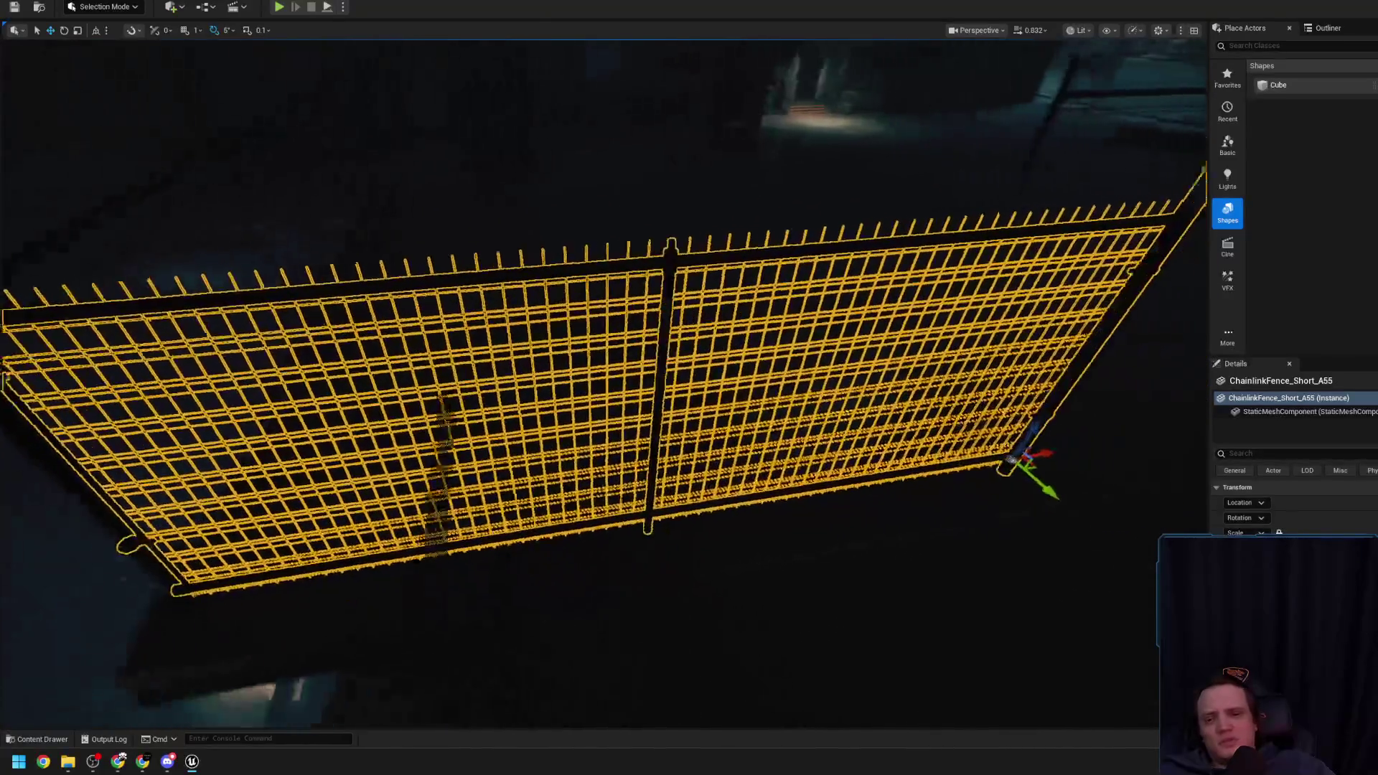
{"action": "mouse_move", "coordinate": [689, 388]}
{"action": "left_mouse_down"}
{"action": "mouse_move", "coordinate": [661, 395]}
{"action": "mouse_move", "coordinate": [689, 384]}
{"action": "mouse_move", "coordinate": [791, 410]}
{"action": "left_mouse_up"}
{"action": "left_click_drag", "start_coordinate": [715, 257], "coordinate": [682, 270]}
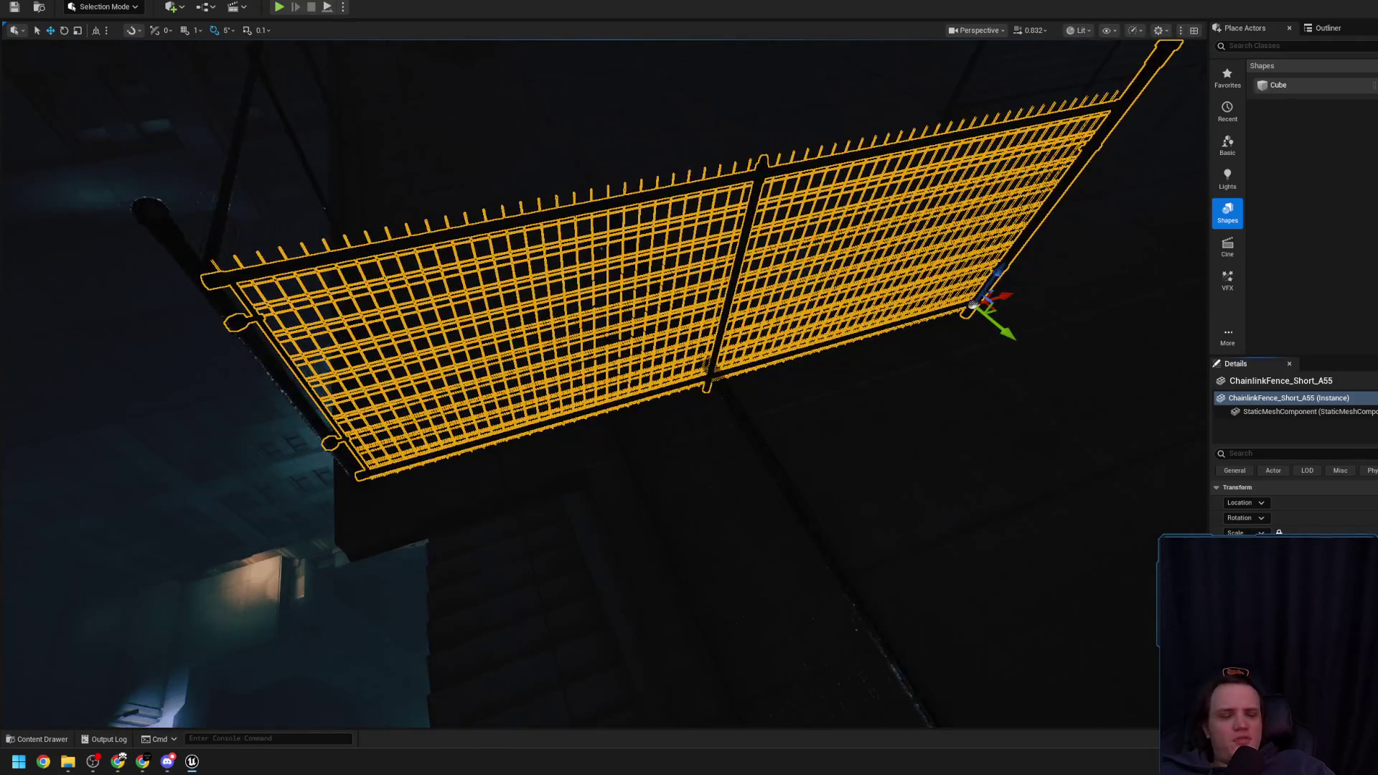
Check the Content Drawer, inspect the panel's edge from below, then delete ChainlinkFence_Short_A55
{"action": "key", "text": "ctrl+space"}
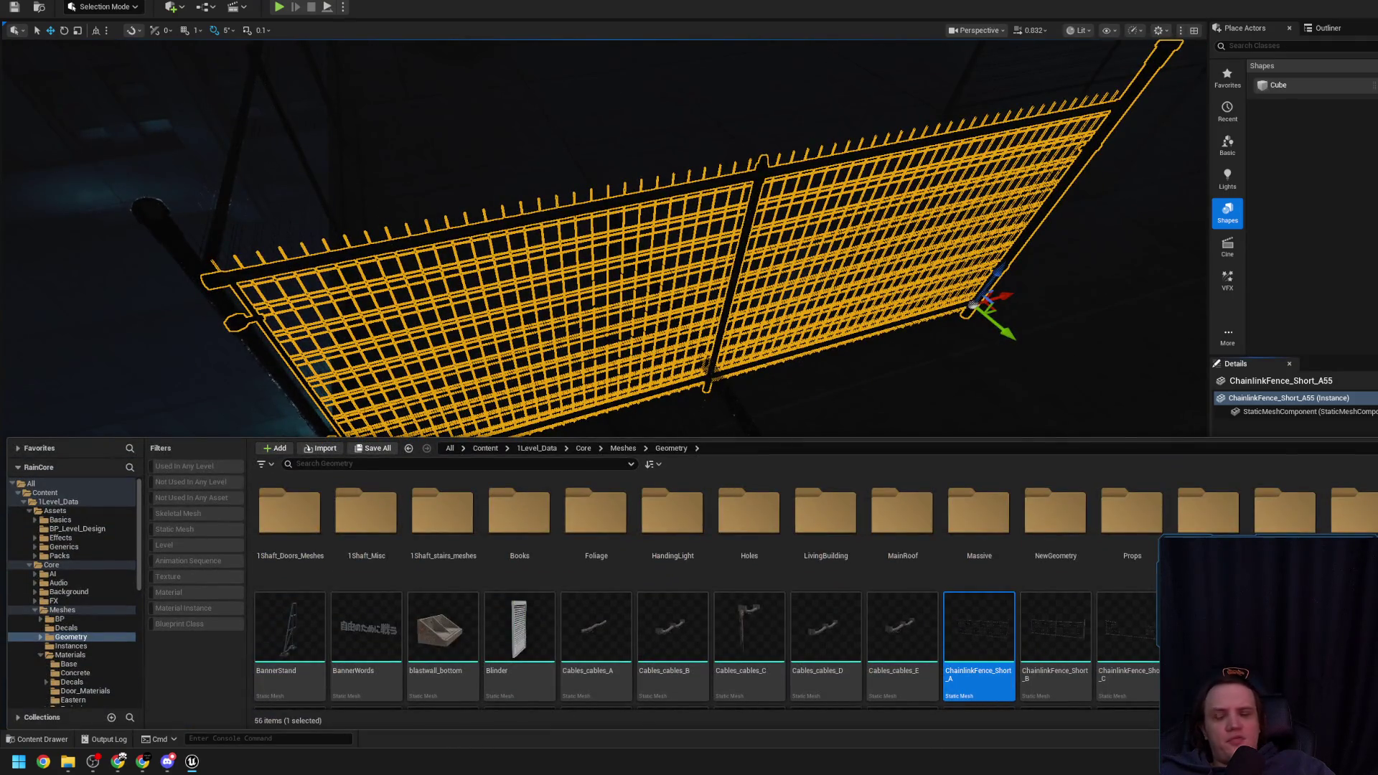
{"action": "left_click_drag", "start_coordinate": [777, 326], "coordinate": [777, 352]}
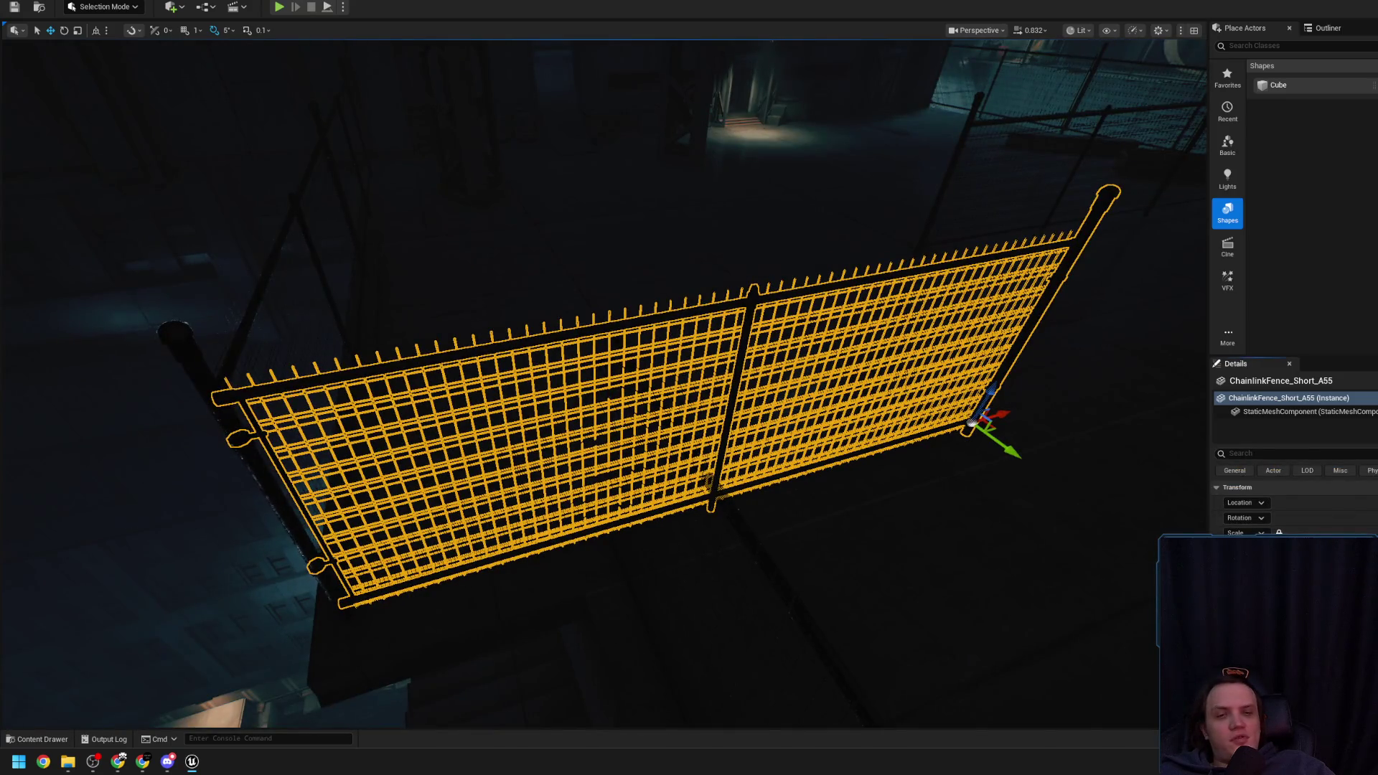
{"action": "mouse_move", "coordinate": [1040, 412]}
{"action": "left_mouse_down"}
{"action": "mouse_move", "coordinate": [747, 413]}
{"action": "mouse_move", "coordinate": [794, 399]}
{"action": "mouse_move", "coordinate": [766, 428]}
{"action": "mouse_move", "coordinate": [655, 414]}
{"action": "left_mouse_up"}
{"action": "left_click_drag", "start_coordinate": [775, 488], "coordinate": [776, 487]}
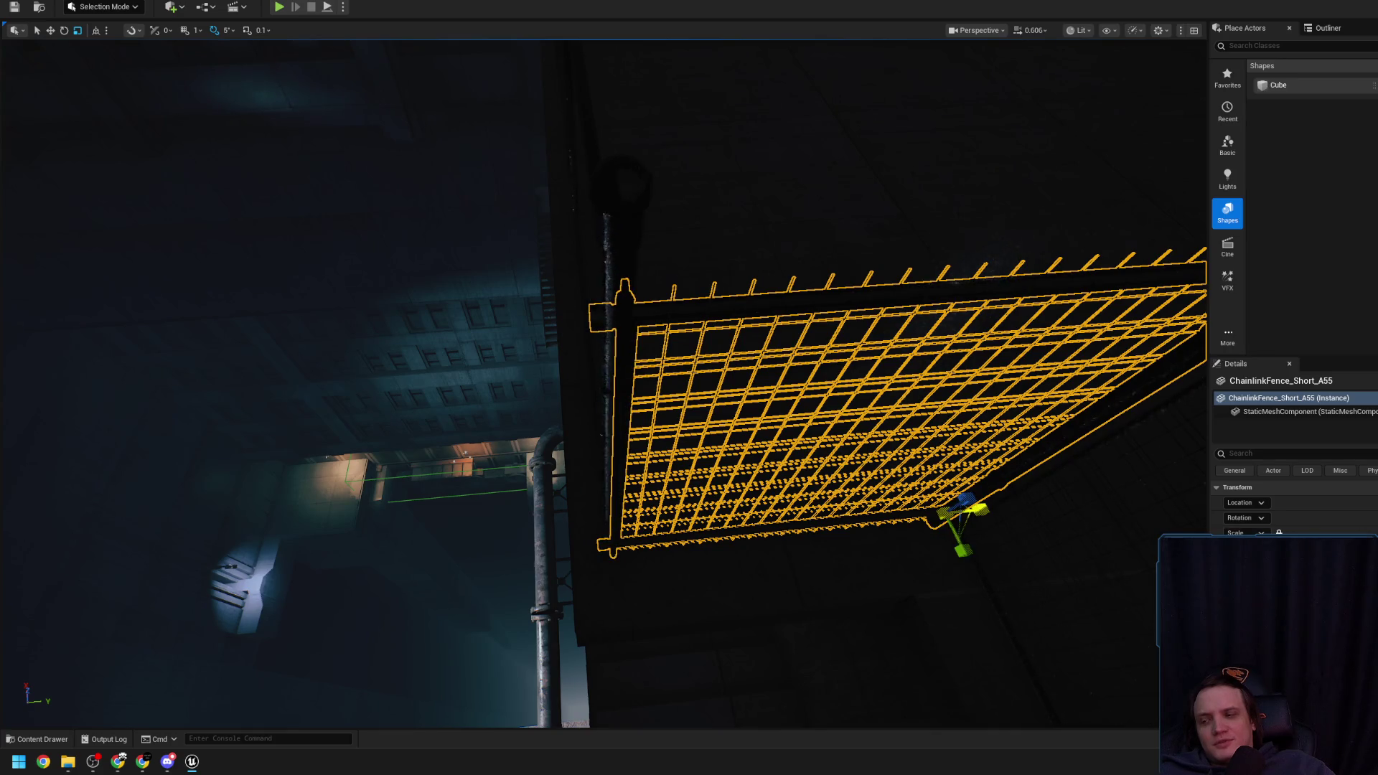
{"action": "left_click_drag", "start_coordinate": [637, 422], "coordinate": [637, 422]}
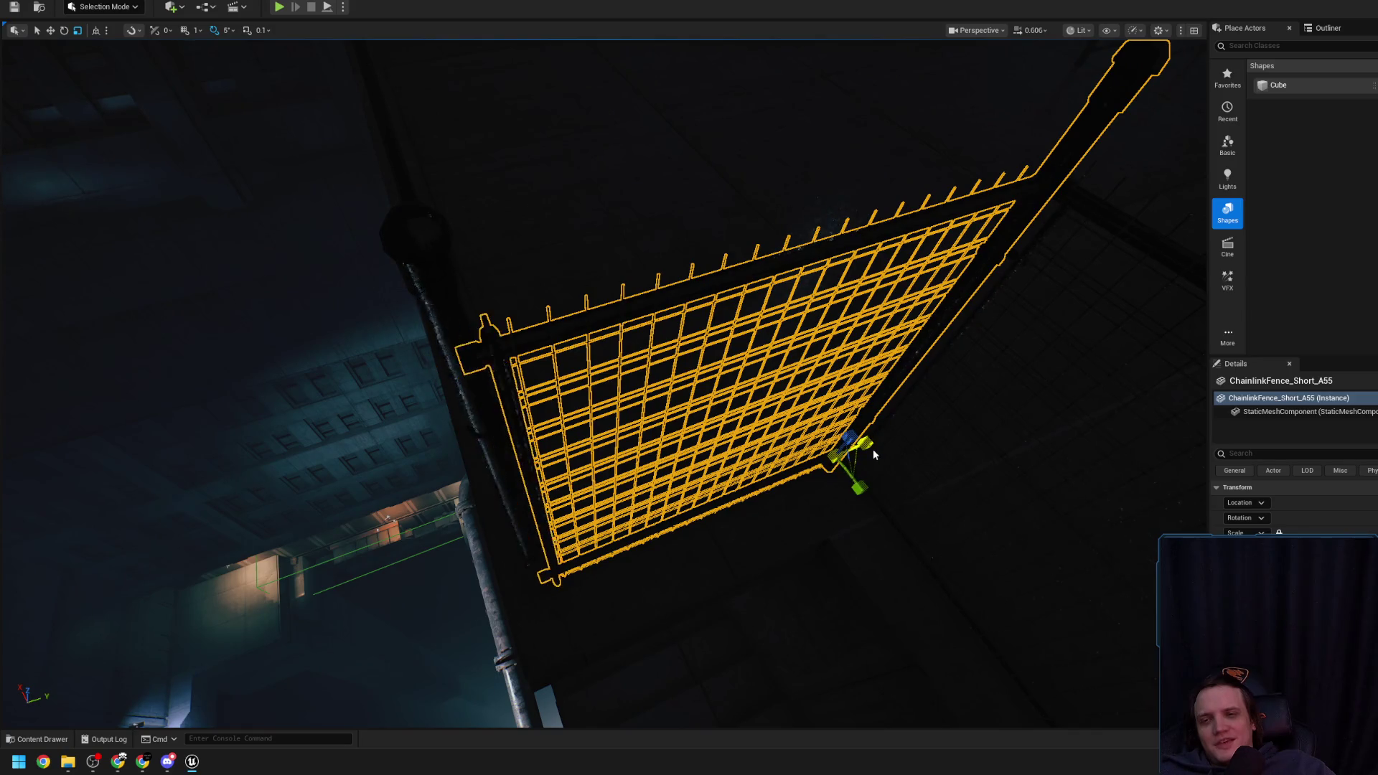
{"action": "mouse_move", "coordinate": [873, 454]}
{"action": "left_mouse_down"}
{"action": "mouse_move", "coordinate": [1020, 516]}
{"action": "mouse_move", "coordinate": [850, 420]}
{"action": "left_mouse_up"}
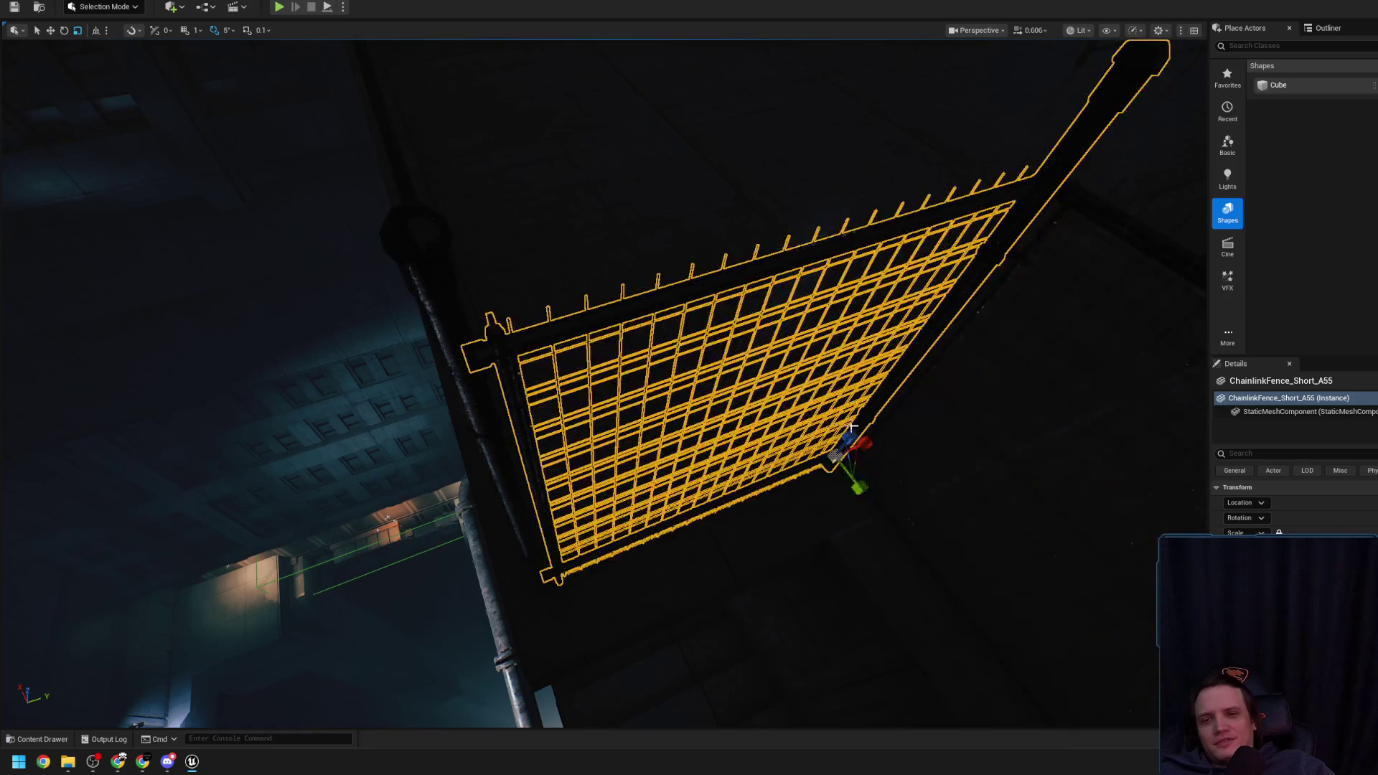
{"action": "key", "text": "Delete"}
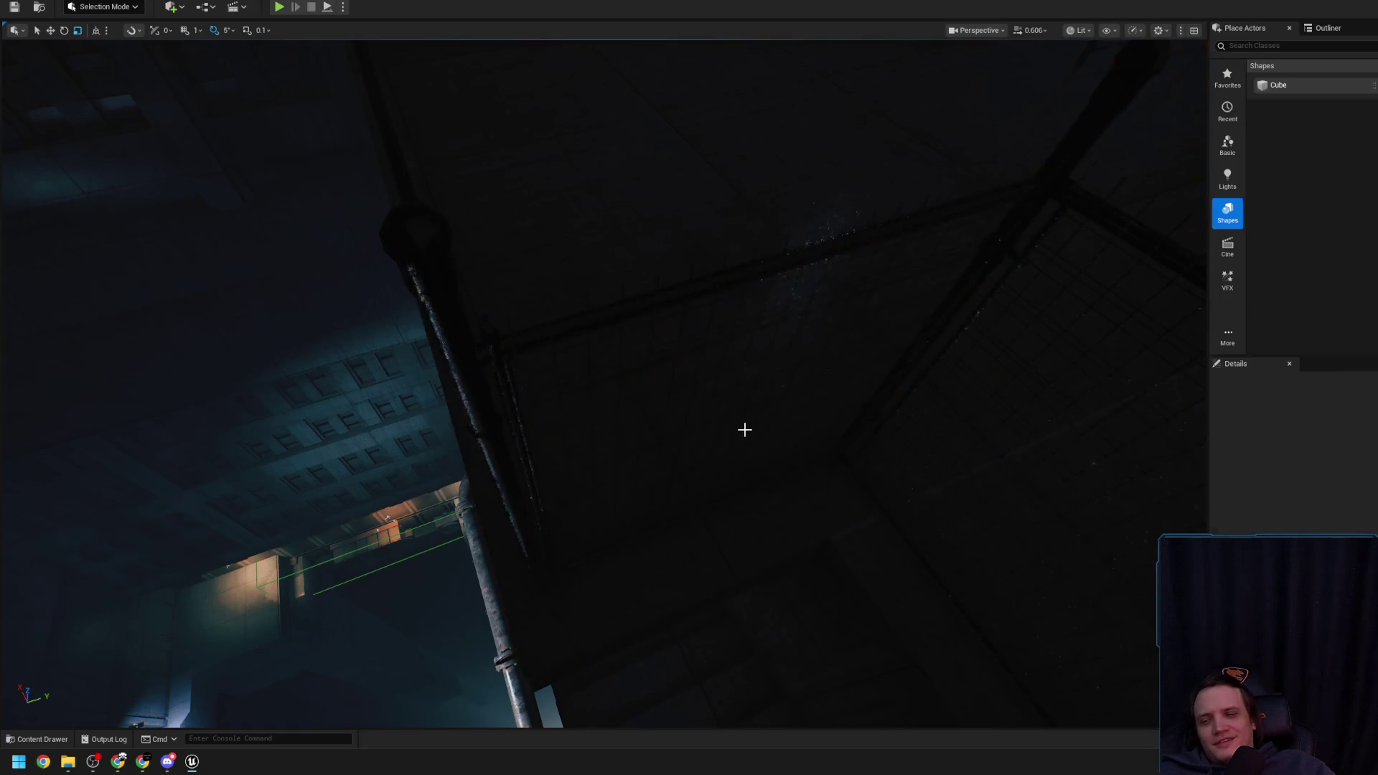
Restore the deleted fence panel with Ctrl+Z and slide it along its length, undoing the overshoot
{"action": "key", "text": "ctrl+z"}
{"action": "left_click_drag", "start_coordinate": [495, 351], "coordinate": [510, 341]}
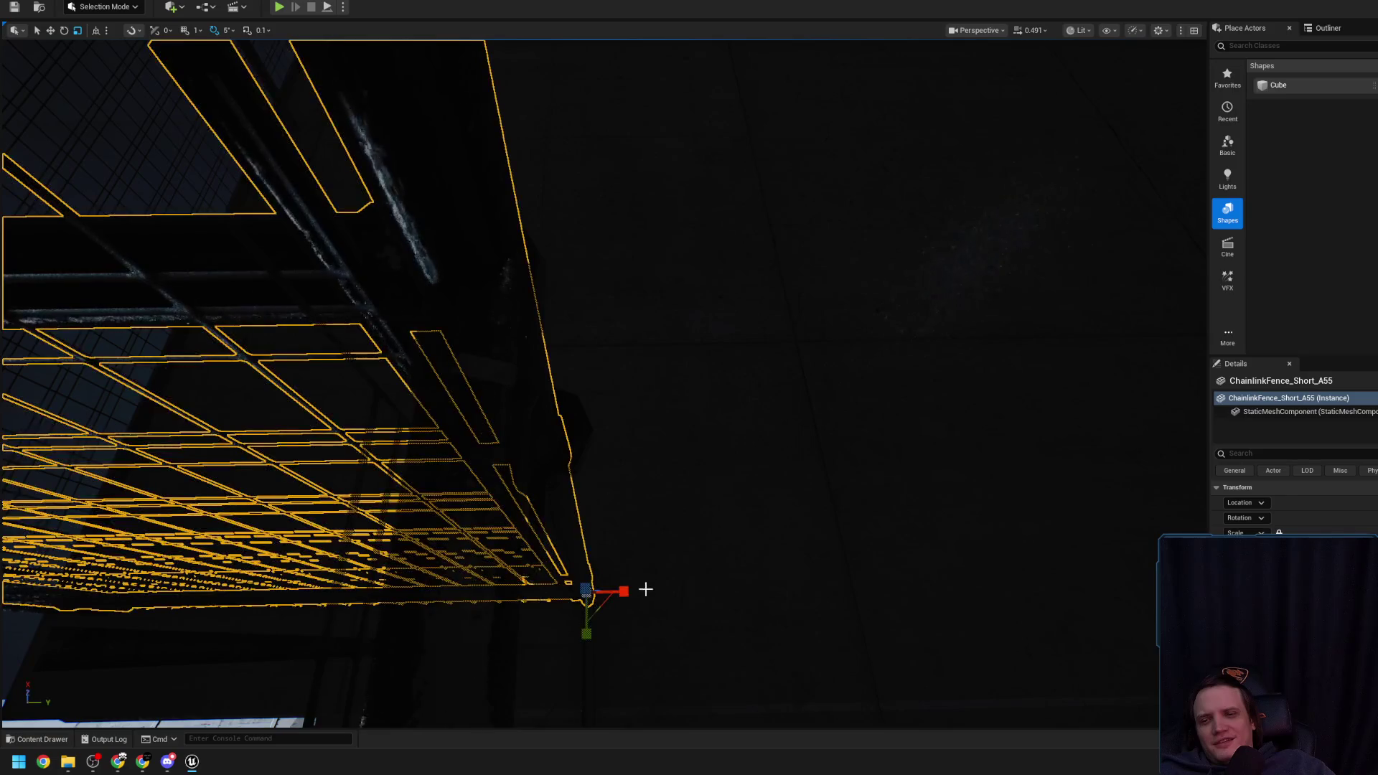
{"action": "left_click_drag", "start_coordinate": [627, 590], "coordinate": [630, 591]}
{"action": "left_click_drag", "start_coordinate": [905, 442], "coordinate": [905, 441]}
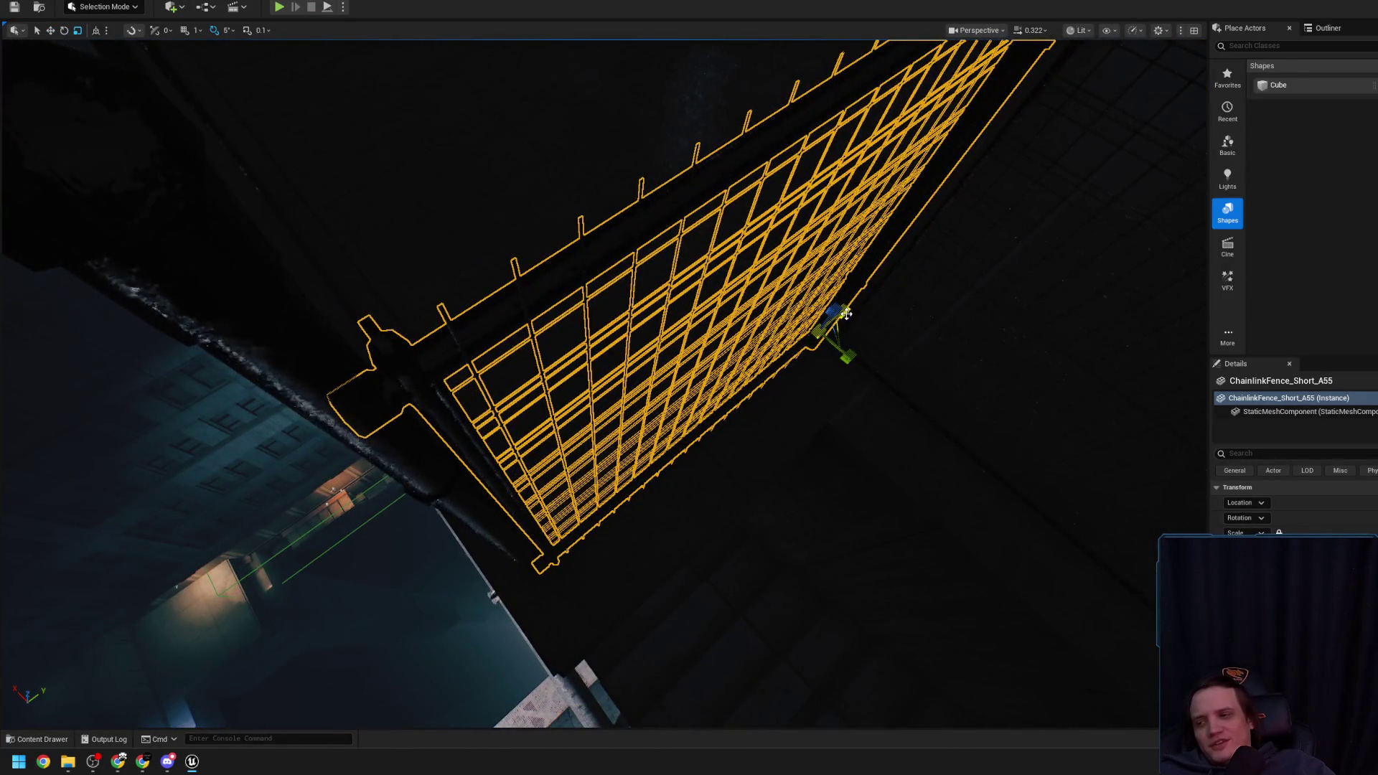
{"action": "mouse_move", "coordinate": [847, 314]}
{"action": "left_mouse_down"}
{"action": "mouse_move", "coordinate": [766, 321]}
{"action": "mouse_move", "coordinate": [811, 393]}
{"action": "left_mouse_up"}
{"action": "key", "text": "ctrl+z"}
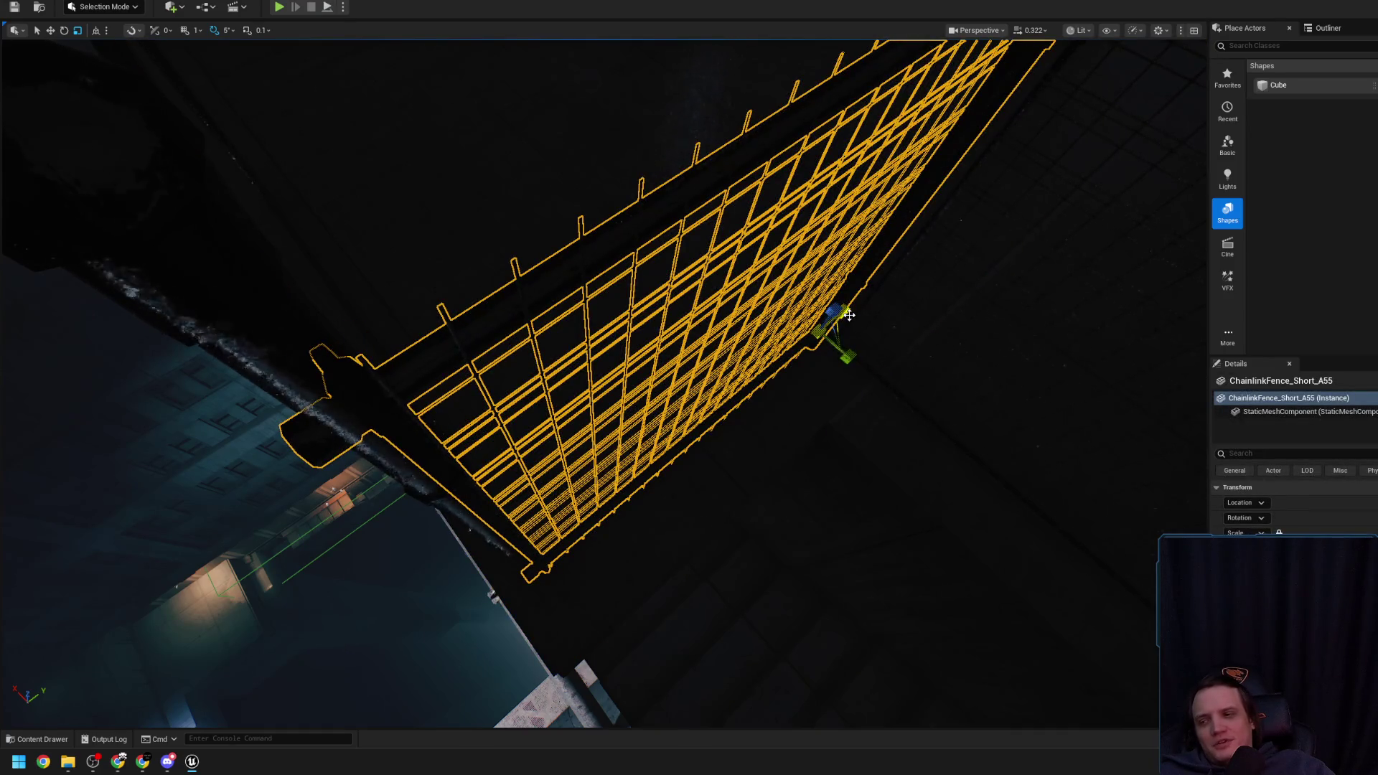
{"action": "mouse_move", "coordinate": [847, 316]}
{"action": "left_mouse_down"}
{"action": "mouse_move", "coordinate": [710, 354]}
{"action": "mouse_move", "coordinate": [737, 402]}
{"action": "left_mouse_up"}
Inspect ChainlinkFence_Short_A57 and the overhead fence panel near the lit pipes
{"action": "left_click", "coordinate": [543, 436]}
{"action": "left_click_drag", "start_coordinate": [532, 443], "coordinate": [532, 443]}
{"action": "left_click", "coordinate": [766, 360]}
{"action": "mouse_move", "coordinate": [766, 360]}
{"action": "left_mouse_down"}
{"action": "mouse_move", "coordinate": [691, 375]}
{"action": "mouse_move", "coordinate": [704, 366]}
{"action": "left_mouse_up"}
{"action": "scroll", "coordinate": [704, 366], "scroll_direction": "up", "scroll_amount": 1}
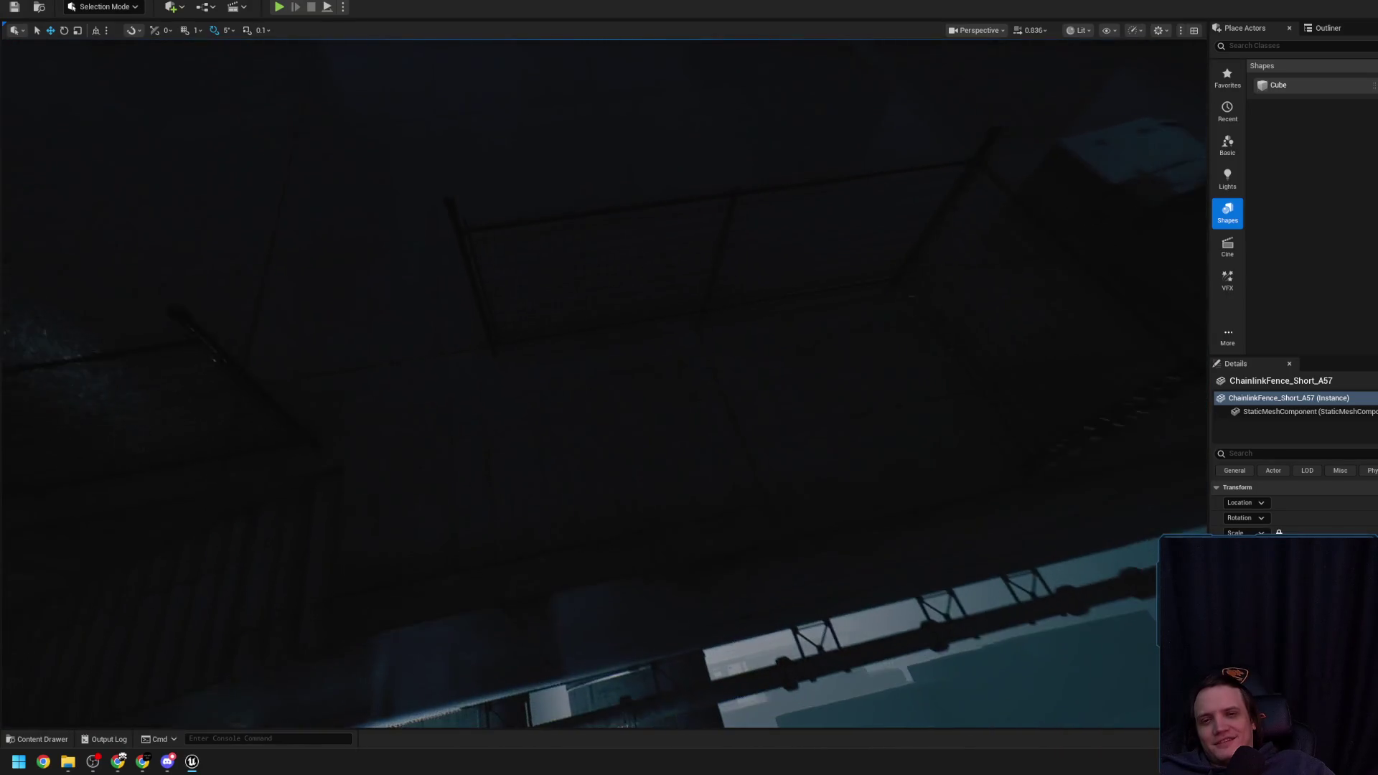
{"action": "left_click", "coordinate": [622, 260]}
{"action": "left_click_drag", "start_coordinate": [958, 253], "coordinate": [958, 253]}
{"action": "left_click_drag", "start_coordinate": [966, 327], "coordinate": [965, 326]}
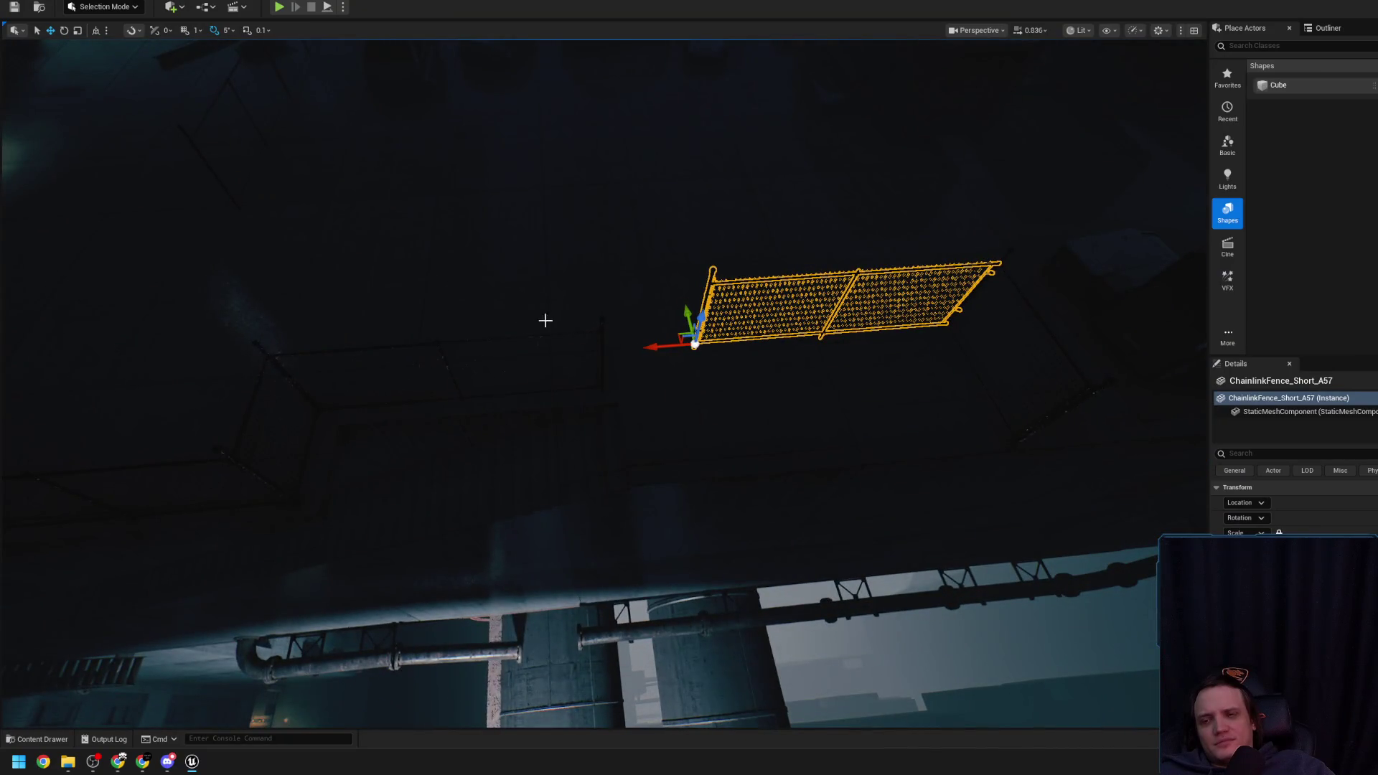
Frame ChainlinkFence_Short_A60 from edge-on and oblique angles, then bring up the viewport shading modes
{"action": "left_click", "coordinate": [259, 371]}
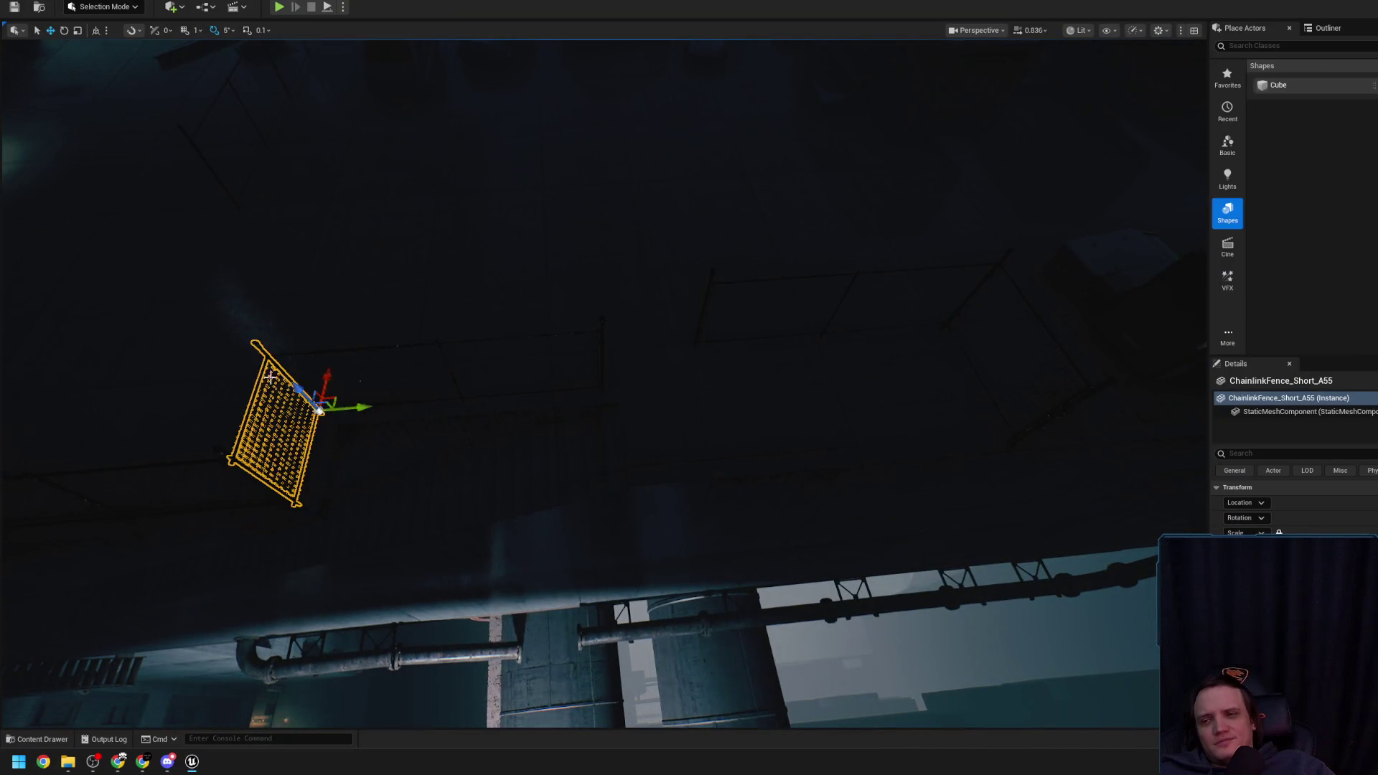
{"action": "key", "text": "f"}
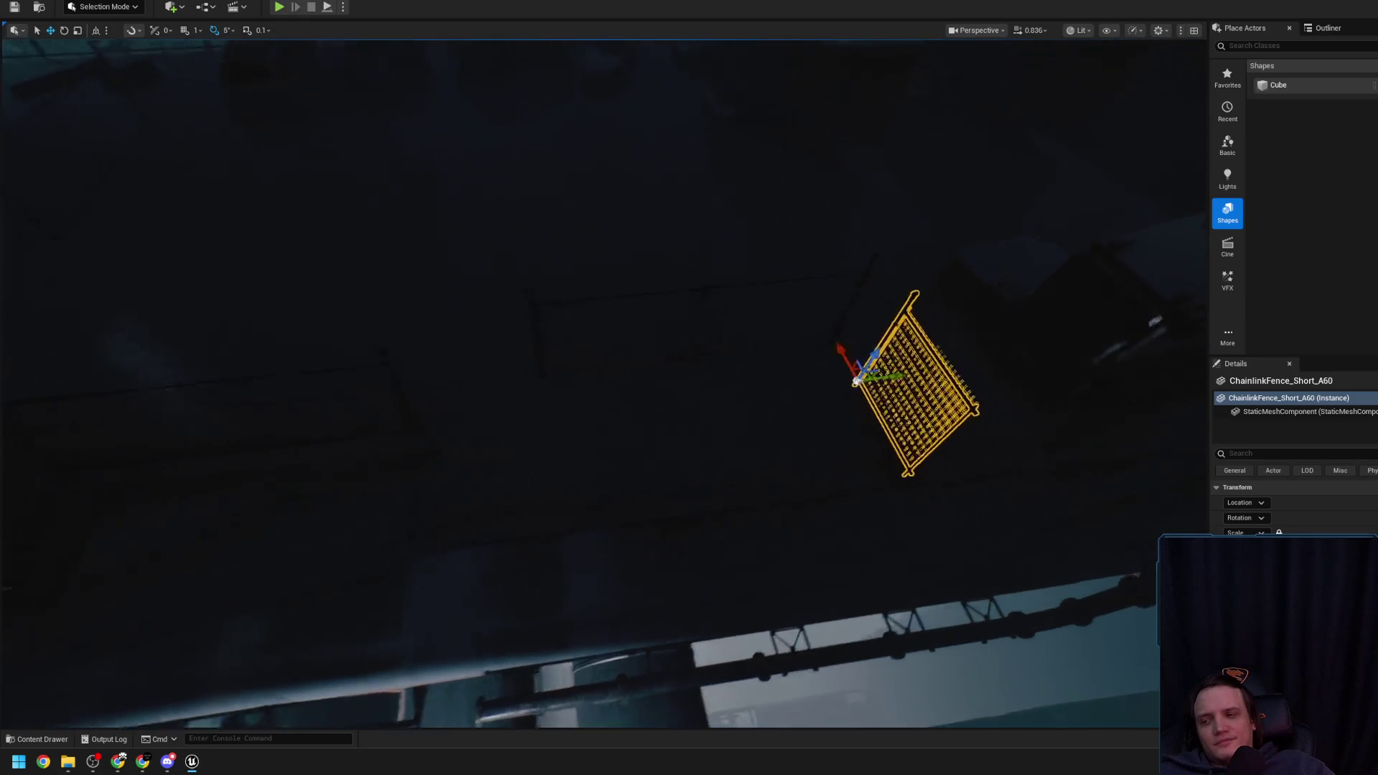
{"action": "left_click_drag", "start_coordinate": [259, 371], "coordinate": [259, 371]}
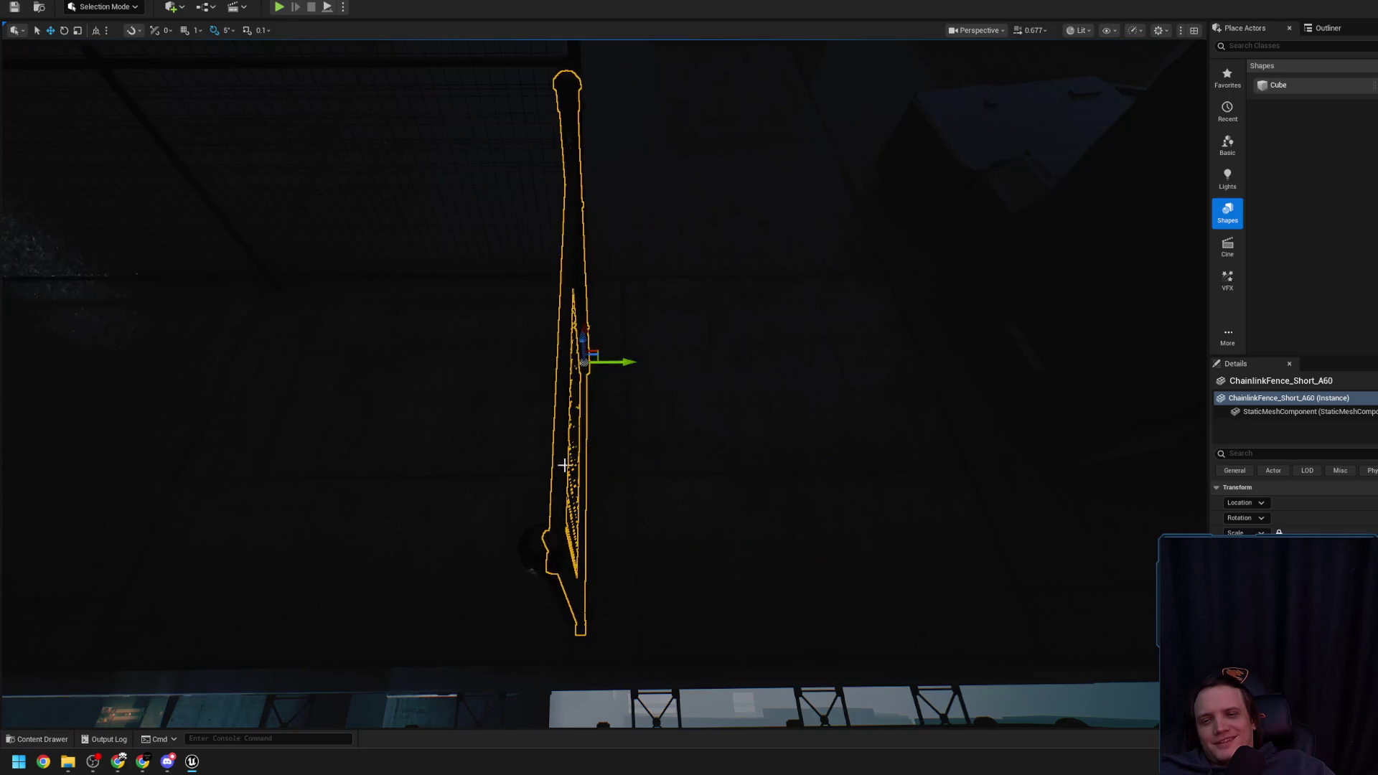
{"action": "left_click", "coordinate": [571, 177]}
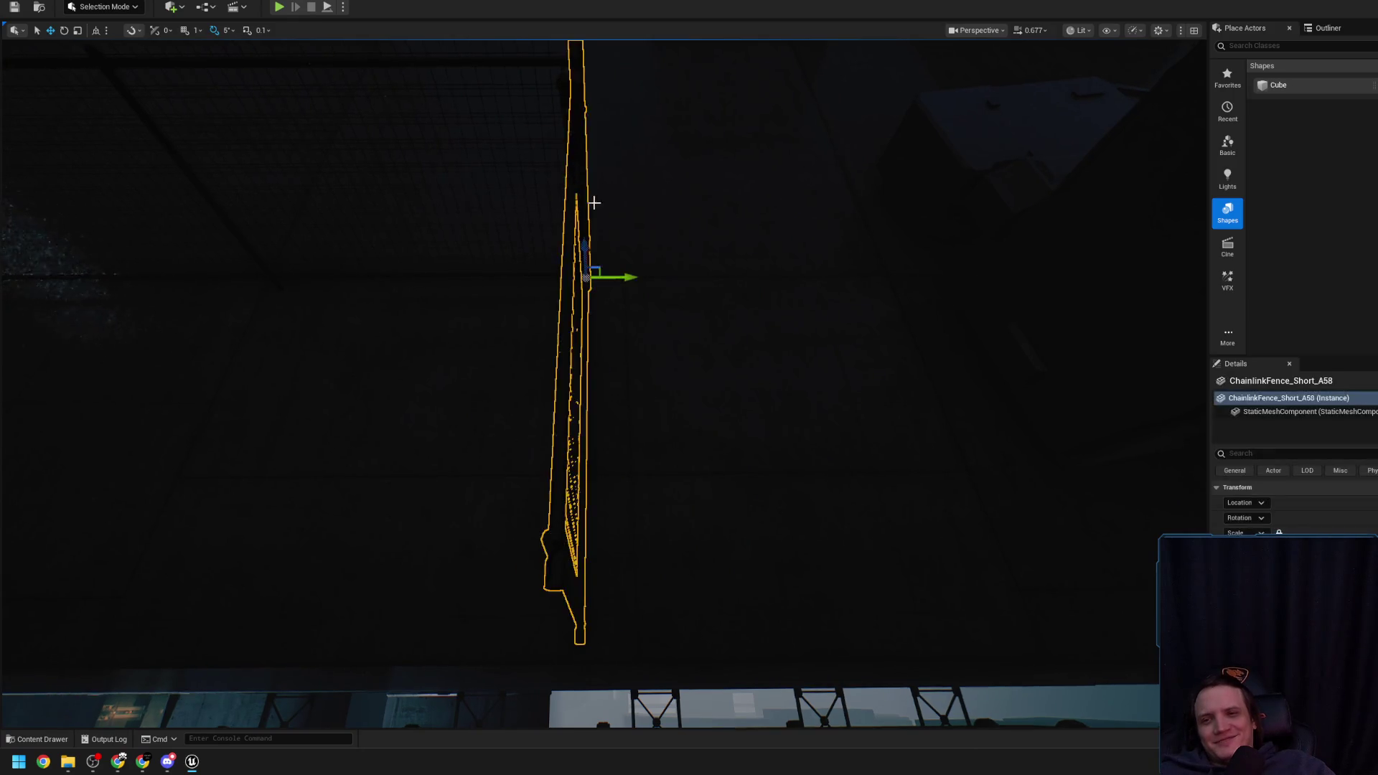
{"action": "left_click_drag", "start_coordinate": [571, 177], "coordinate": [698, 246]}
{"action": "left_click_drag", "start_coordinate": [603, 388], "coordinate": [603, 388]}
{"action": "scroll", "coordinate": [603, 387], "scroll_direction": "down", "scroll_amount": 1}
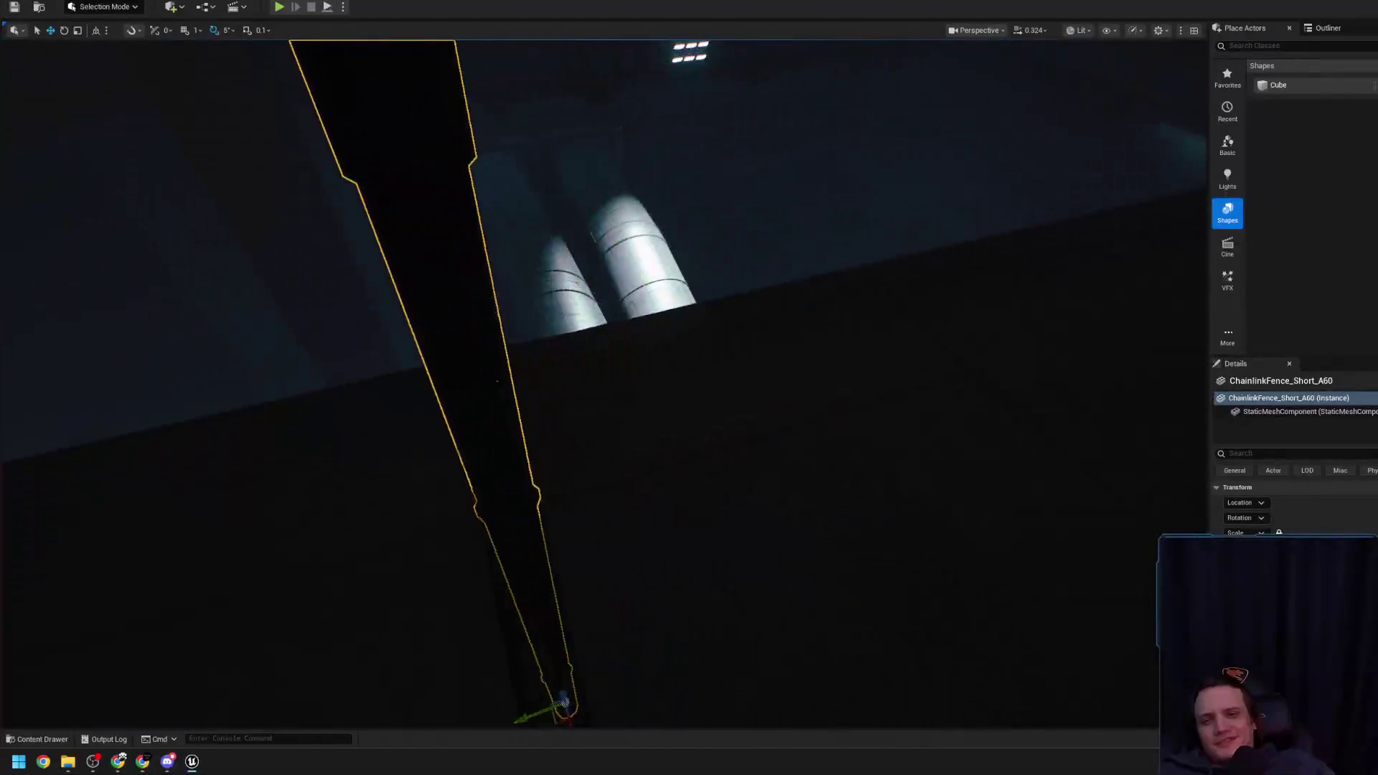
{"action": "left_click_drag", "start_coordinate": [684, 277], "coordinate": [804, 218]}
{"action": "left_click", "coordinate": [1080, 30]}
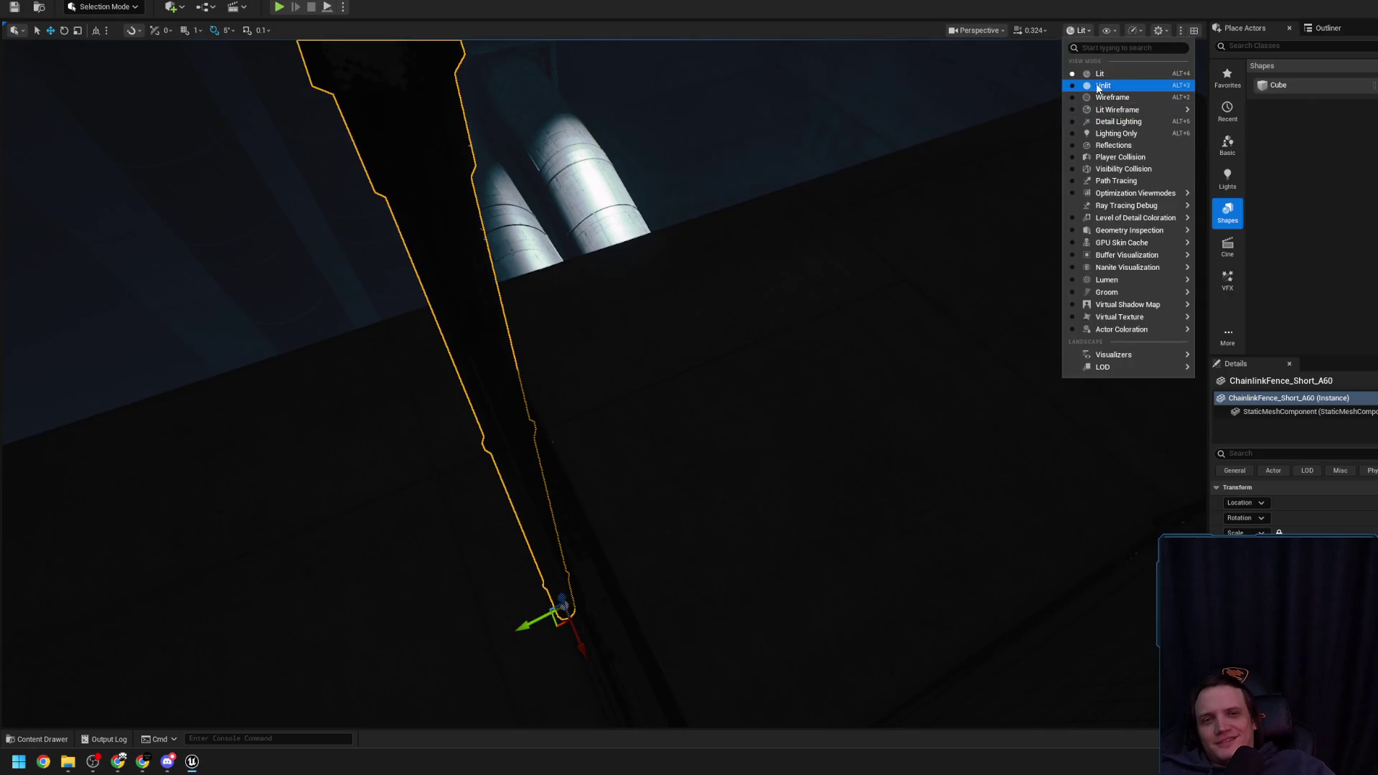
Switch the viewport to unlit shading and turn the selected fence panel around 180 degrees
{"action": "left_click", "coordinate": [1091, 83]}
{"action": "key", "text": "f"}
{"action": "key", "text": "e"}
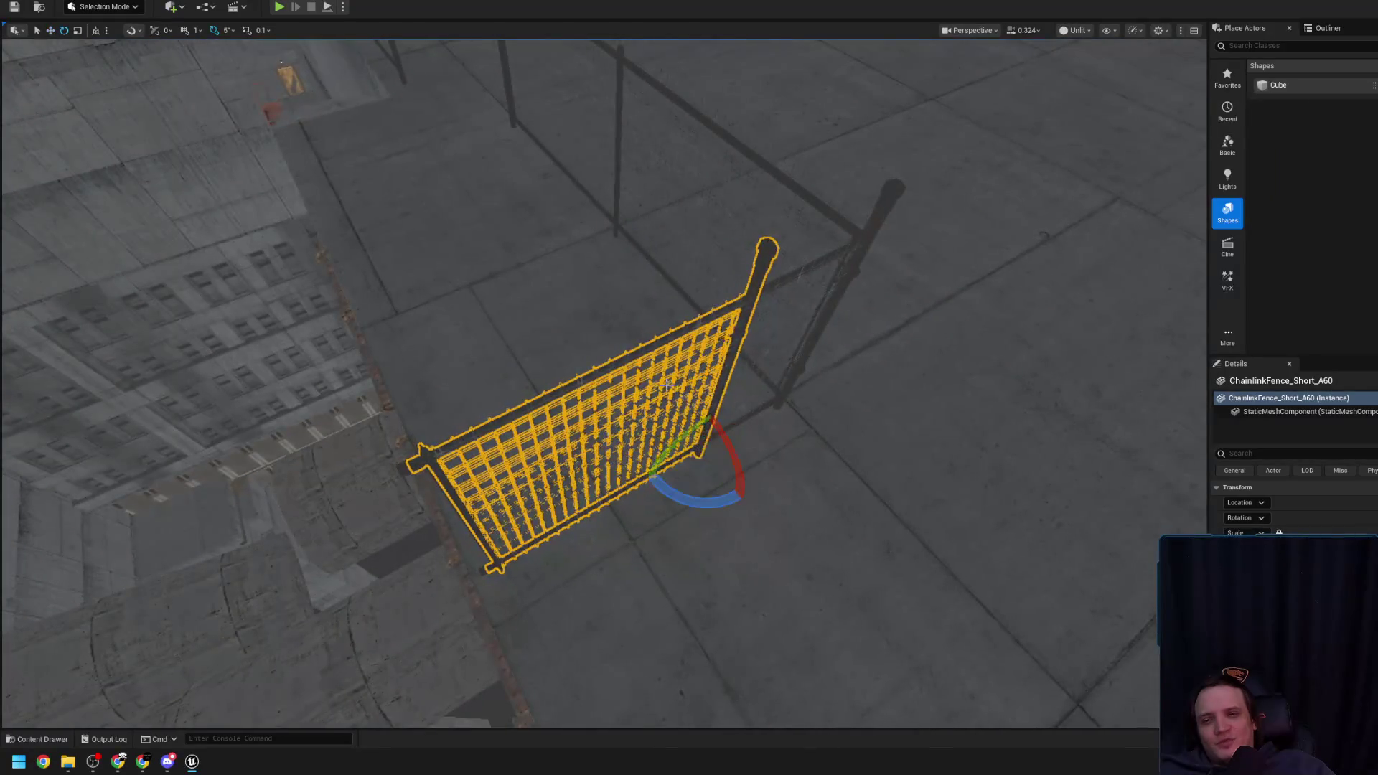
{"action": "mouse_move", "coordinate": [687, 494]}
{"action": "left_mouse_down"}
{"action": "mouse_move", "coordinate": [689, 459]}
{"action": "mouse_move", "coordinate": [687, 494]}
{"action": "left_mouse_up"}
{"action": "mouse_move", "coordinate": [727, 656]}
{"action": "left_mouse_down"}
{"action": "mouse_move", "coordinate": [678, 585]}
{"action": "mouse_move", "coordinate": [672, 619]}
{"action": "mouse_move", "coordinate": [449, 603]}
{"action": "mouse_move", "coordinate": [464, 595]}
{"action": "mouse_move", "coordinate": [447, 609]}
{"action": "mouse_move", "coordinate": [552, 640]}
{"action": "left_mouse_up"}
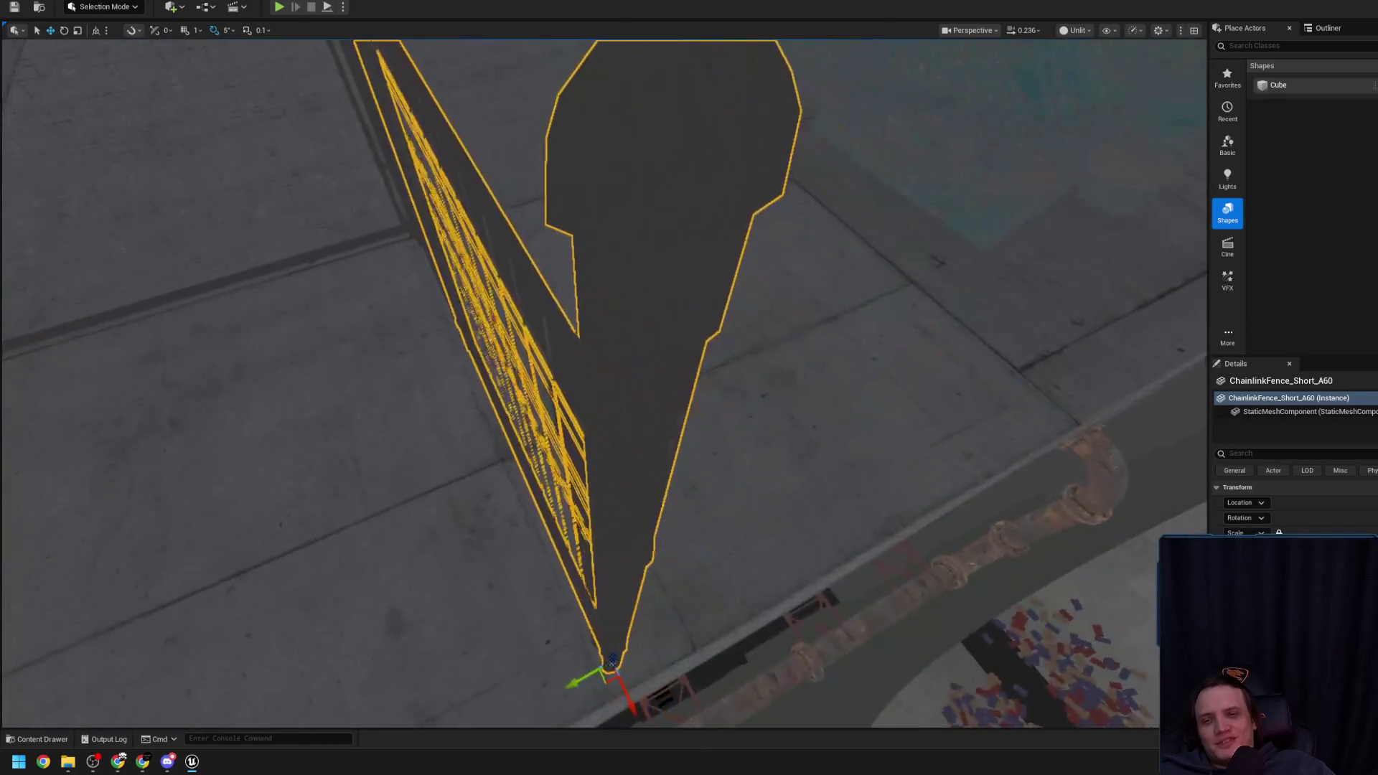
{"action": "left_click_drag", "start_coordinate": [574, 720], "coordinate": [570, 688]}
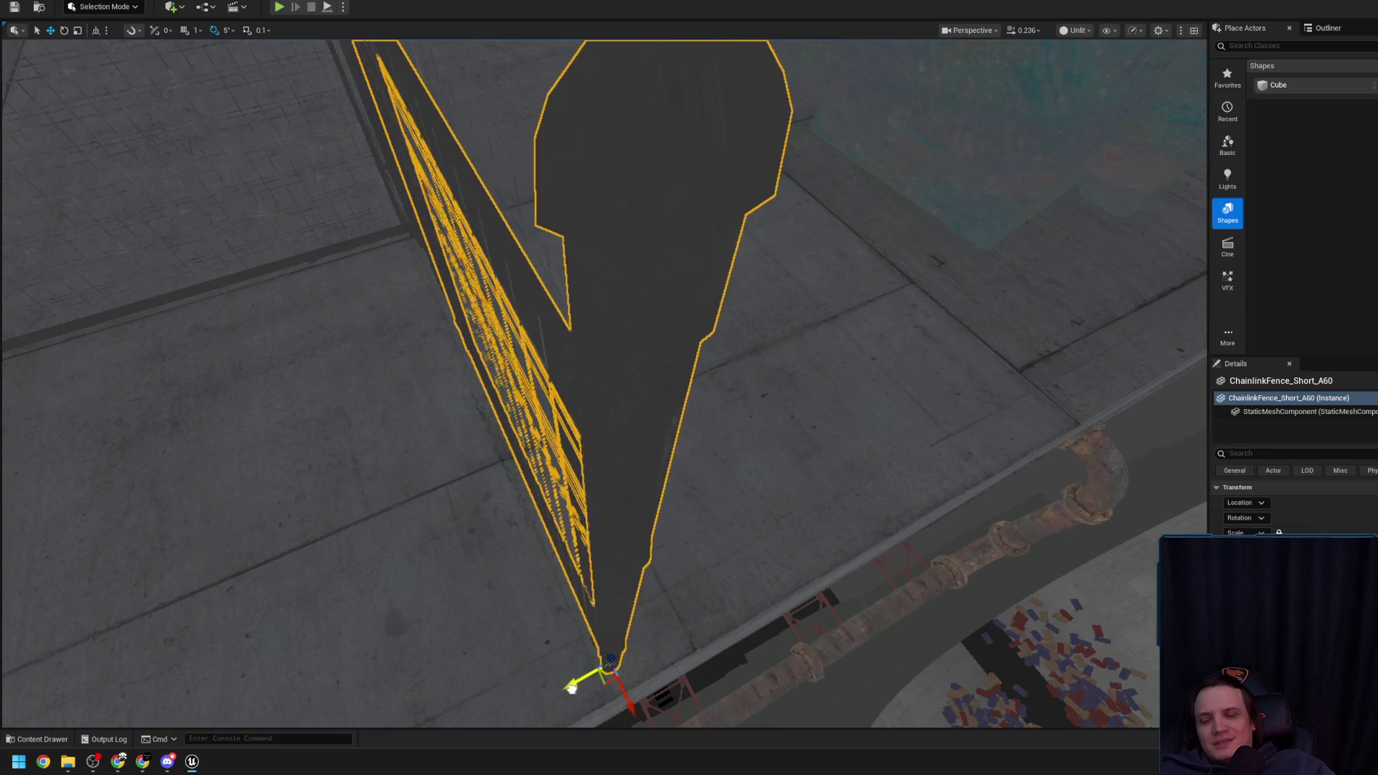
Frame ChainlinkFence_Short_A58 and A60, briefly hiding and restoring the left fence panel
{"action": "left_click", "coordinate": [575, 630]}
{"action": "mouse_move", "coordinate": [575, 630]}
{"action": "left_mouse_down"}
{"action": "mouse_move", "coordinate": [655, 492]}
{"action": "mouse_move", "coordinate": [518, 386]}
{"action": "left_mouse_up"}
{"action": "left_click", "coordinate": [473, 386]}
{"action": "key", "text": "f"}
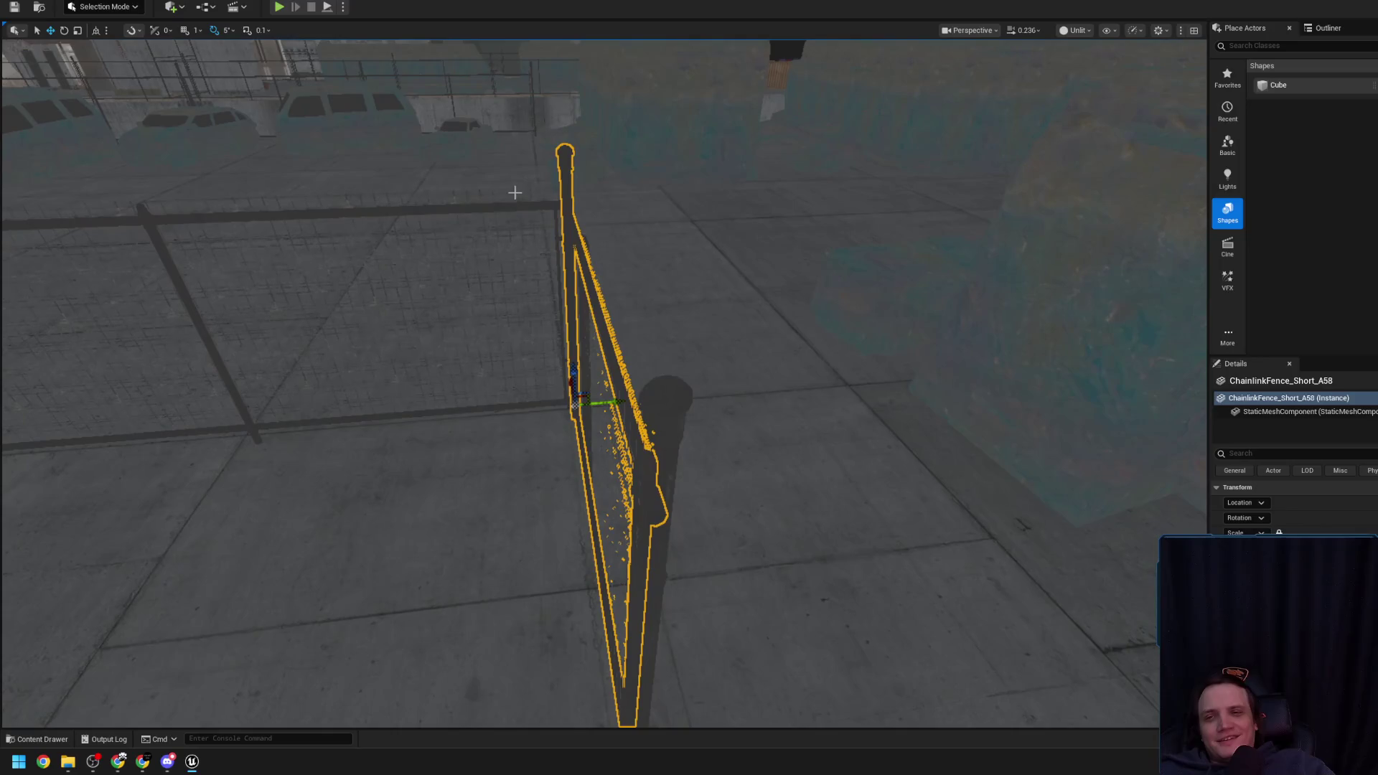
{"action": "left_click", "coordinate": [528, 274]}
{"action": "key", "text": "h"}
{"action": "key", "text": "ctrl+z"}
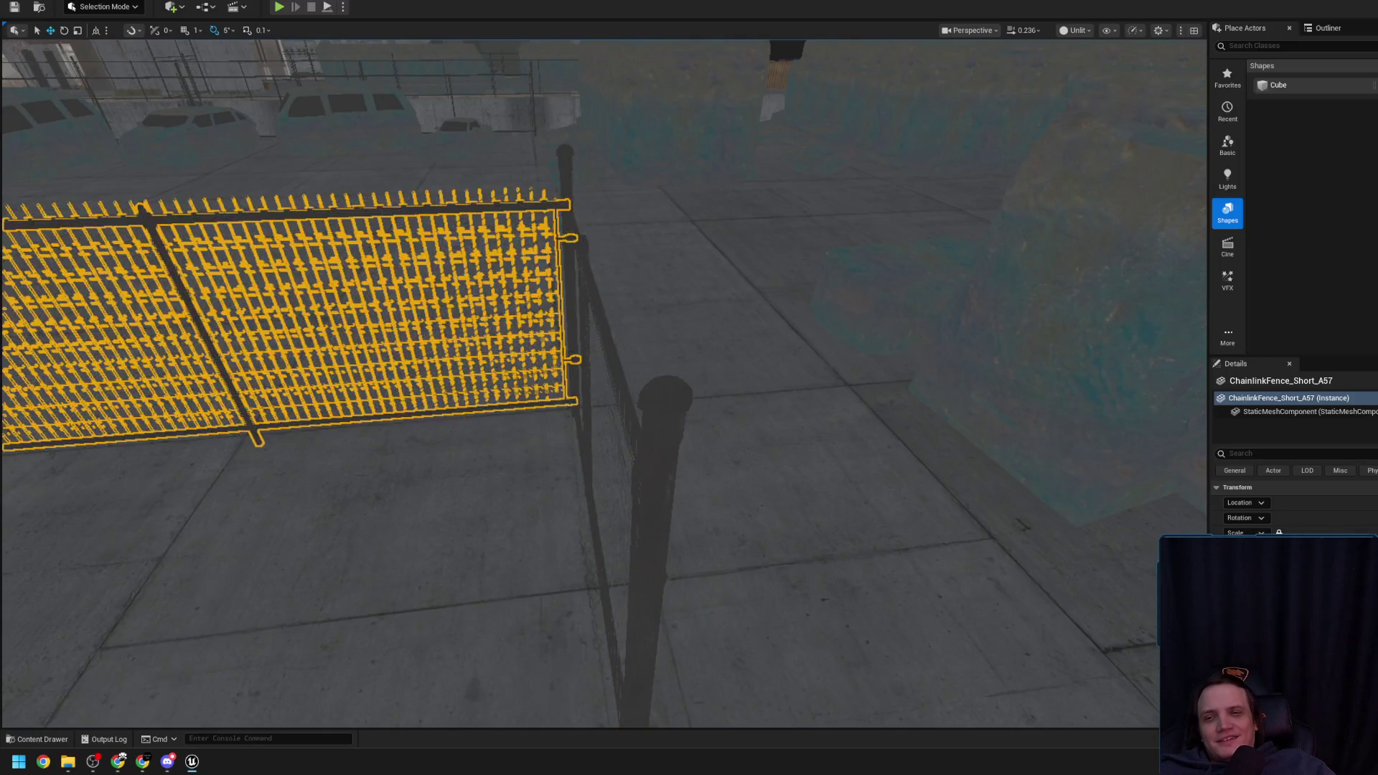
{"action": "left_click", "coordinate": [574, 260]}
{"action": "key", "text": "f"}
{"action": "left_click", "coordinate": [518, 247]}
{"action": "key", "text": "f"}
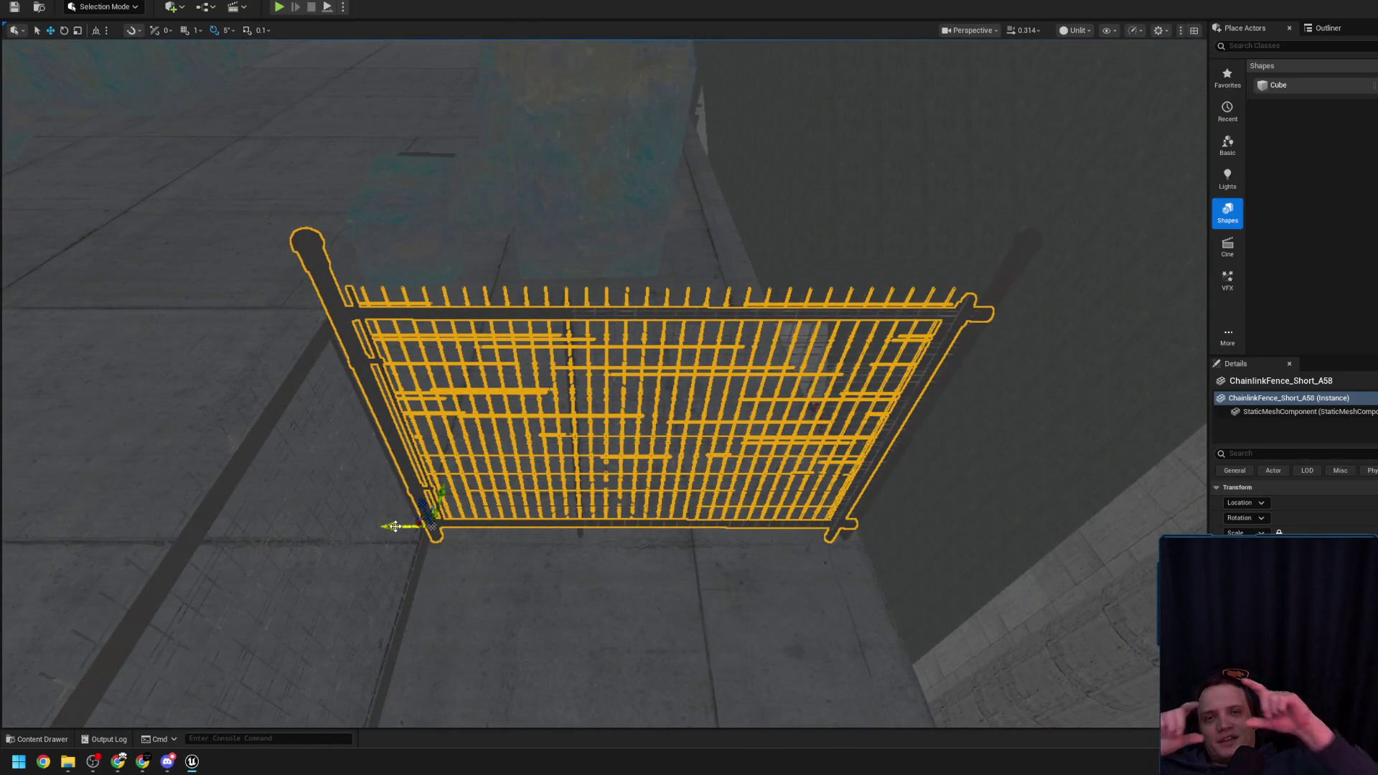
{"action": "mouse_move", "coordinate": [304, 415]}
{"action": "left_mouse_down"}
{"action": "mouse_move", "coordinate": [511, 477]}
{"action": "mouse_move", "coordinate": [467, 266]}
{"action": "left_mouse_up"}
{"action": "left_click_drag", "start_coordinate": [823, 447], "coordinate": [823, 447]}
{"action": "key", "text": "e"}
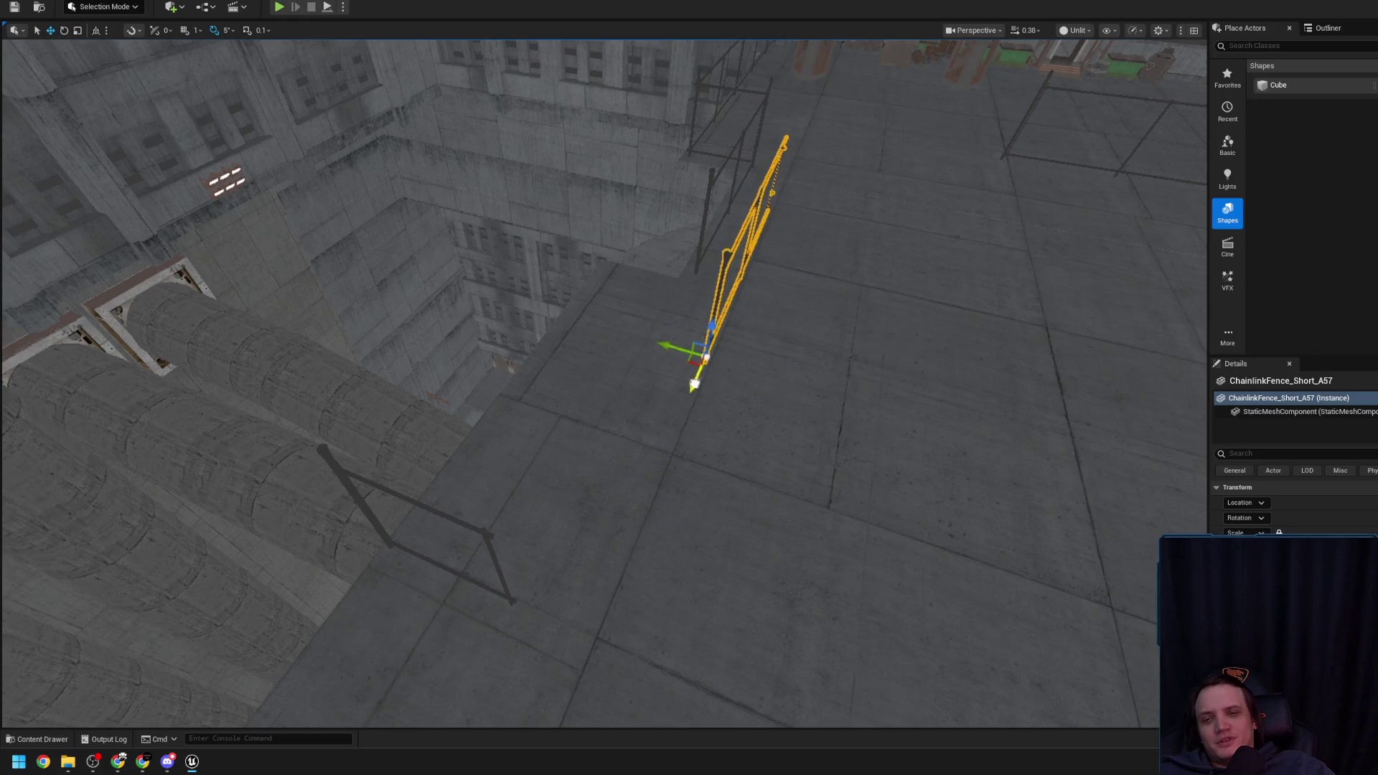
{"action": "left_click_drag", "start_coordinate": [400, 565], "coordinate": [400, 565]}
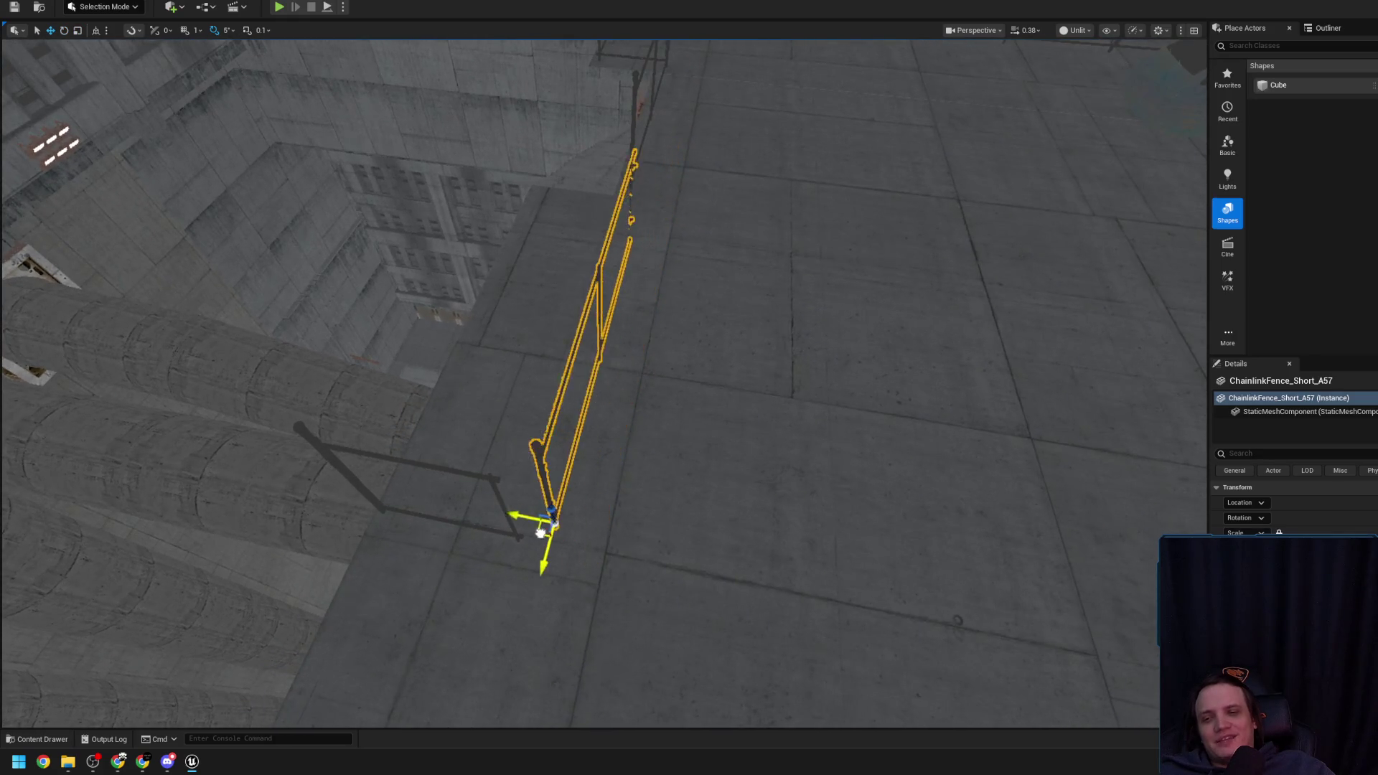
{"action": "left_click_drag", "start_coordinate": [510, 548], "coordinate": [510, 547]}
{"action": "left_click_drag", "start_coordinate": [603, 560], "coordinate": [543, 588]}
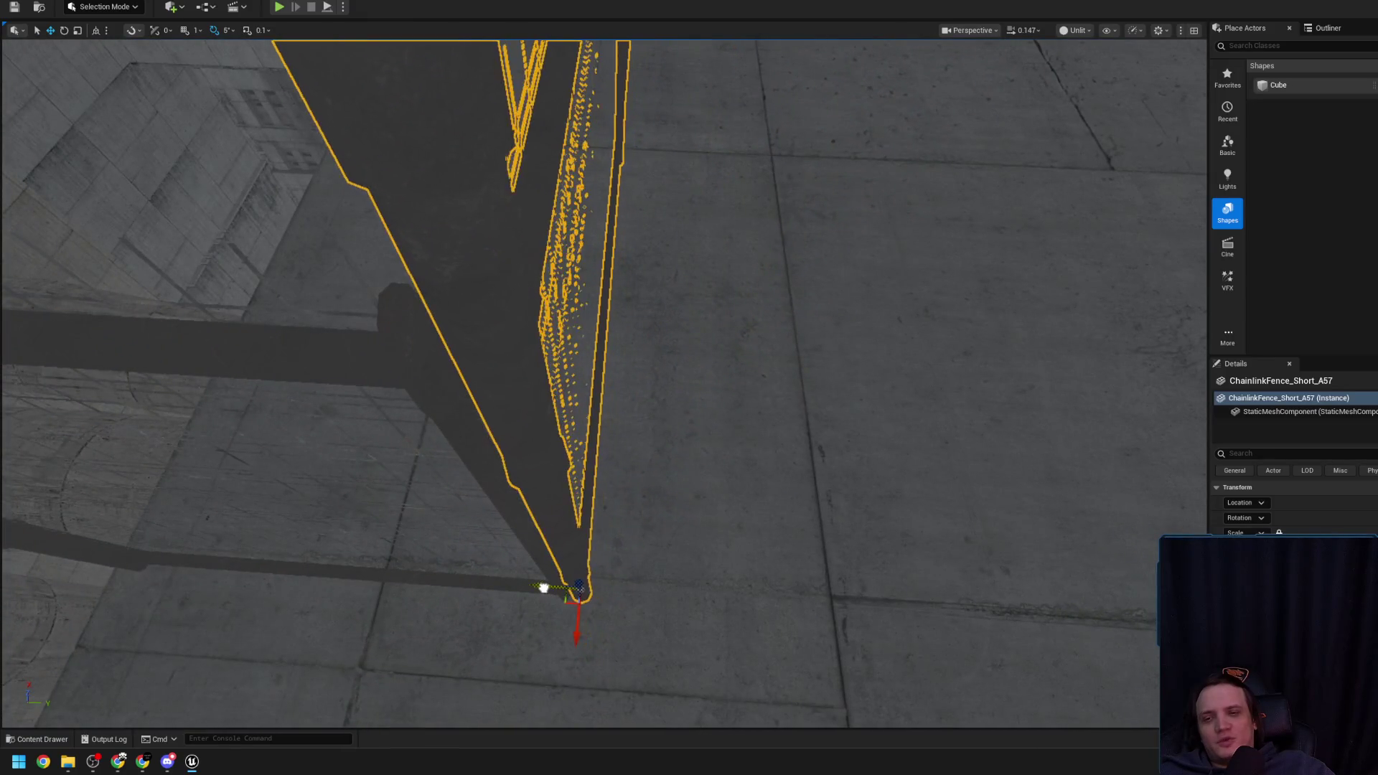
{"action": "mouse_move", "coordinate": [597, 528]}
{"action": "left_mouse_down"}
{"action": "mouse_move", "coordinate": [560, 520]}
{"action": "mouse_move", "coordinate": [553, 495]}
{"action": "mouse_move", "coordinate": [503, 485]}
{"action": "mouse_move", "coordinate": [492, 459]}
{"action": "mouse_move", "coordinate": [592, 535]}
{"action": "left_mouse_up"}
{"action": "left_click", "coordinate": [178, 763]}
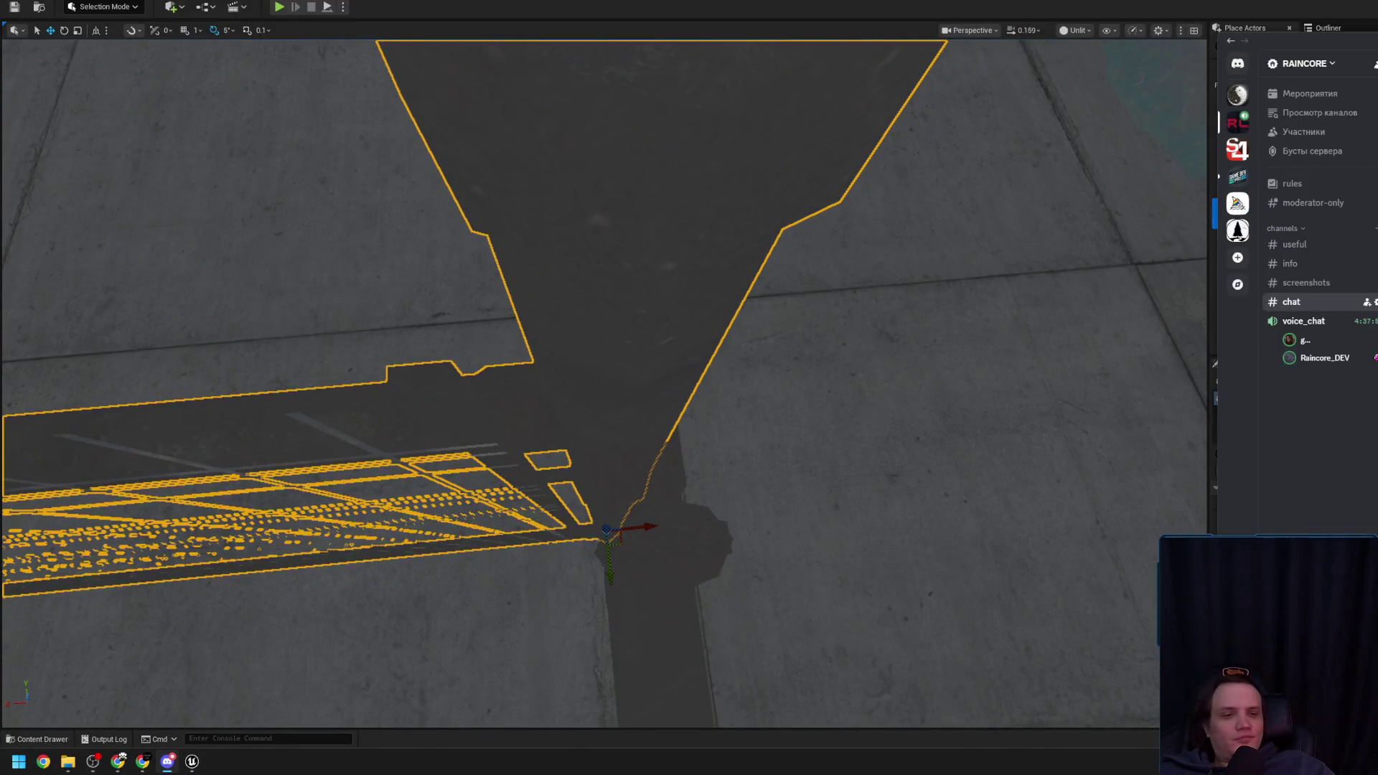
Close Discord and select ChainlinkFence_Short_A60, orbiting until it faces edge-on
{"action": "left_click", "coordinate": [1114, 199]}
{"action": "mouse_move", "coordinate": [674, 529]}
{"action": "left_mouse_down"}
{"action": "mouse_move", "coordinate": [653, 530]}
{"action": "mouse_move", "coordinate": [674, 528]}
{"action": "mouse_move", "coordinate": [849, 389]}
{"action": "left_mouse_up"}
{"action": "scroll", "coordinate": [714, 495], "scroll_direction": "up", "scroll_amount": 2}
{"action": "scroll", "coordinate": [848, 388], "scroll_direction": "down", "scroll_amount": 1}
{"action": "left_click", "coordinate": [1085, 356]}
{"action": "mouse_move", "coordinate": [1085, 356]}
{"action": "left_mouse_down"}
{"action": "mouse_move", "coordinate": [1055, 409]}
{"action": "mouse_move", "coordinate": [431, 452]}
{"action": "left_mouse_up"}
{"action": "scroll", "coordinate": [431, 452], "scroll_direction": "down", "scroll_amount": 1}
{"action": "scroll", "coordinate": [430, 451], "scroll_direction": "down", "scroll_amount": 1}
Rotate the panel to point up-right and adjust it along the opening's edge with the scale gizmo
{"action": "key", "text": "e"}
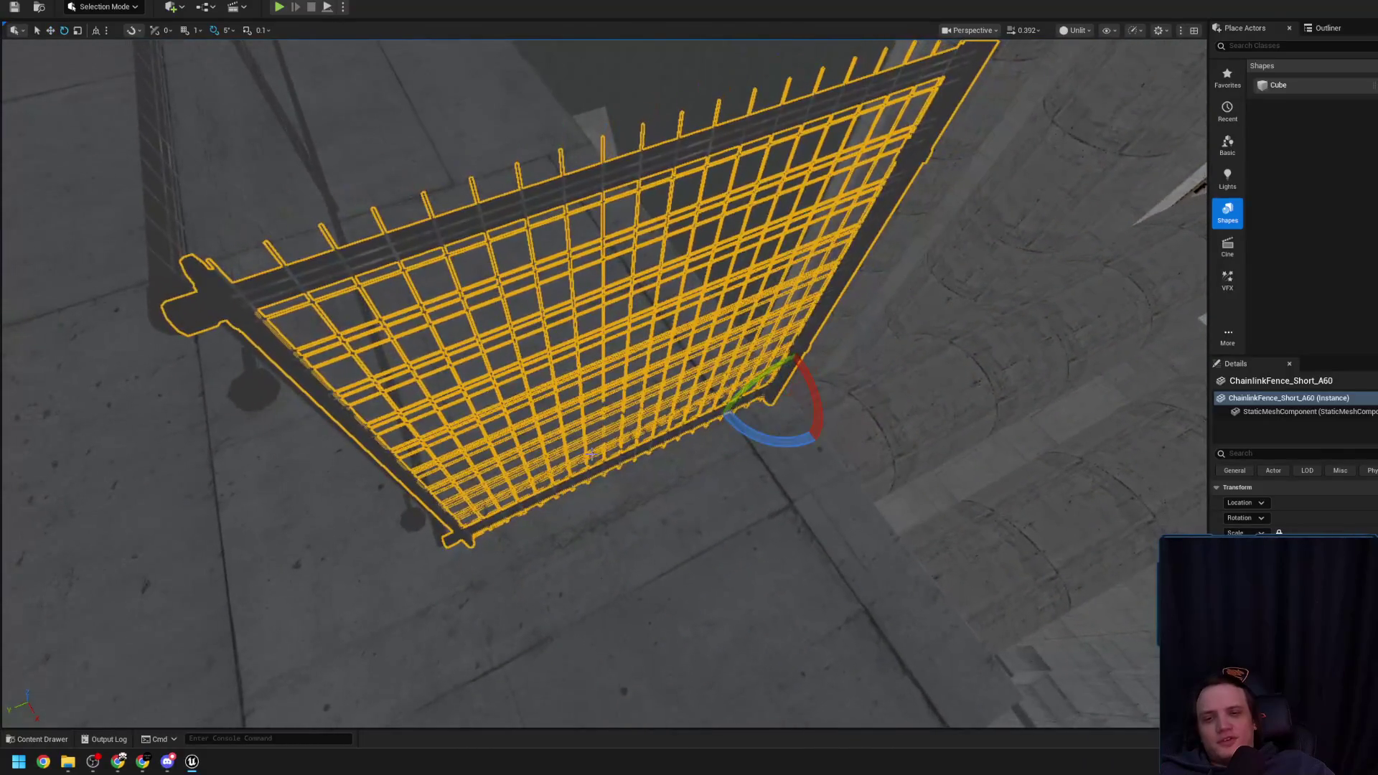
{"action": "mouse_move", "coordinate": [762, 448]}
{"action": "left_mouse_down"}
{"action": "mouse_move", "coordinate": [701, 367]}
{"action": "mouse_move", "coordinate": [704, 416]}
{"action": "mouse_move", "coordinate": [771, 438]}
{"action": "mouse_move", "coordinate": [323, 409]}
{"action": "mouse_move", "coordinate": [394, 490]}
{"action": "left_mouse_up"}
{"action": "key", "text": "r"}
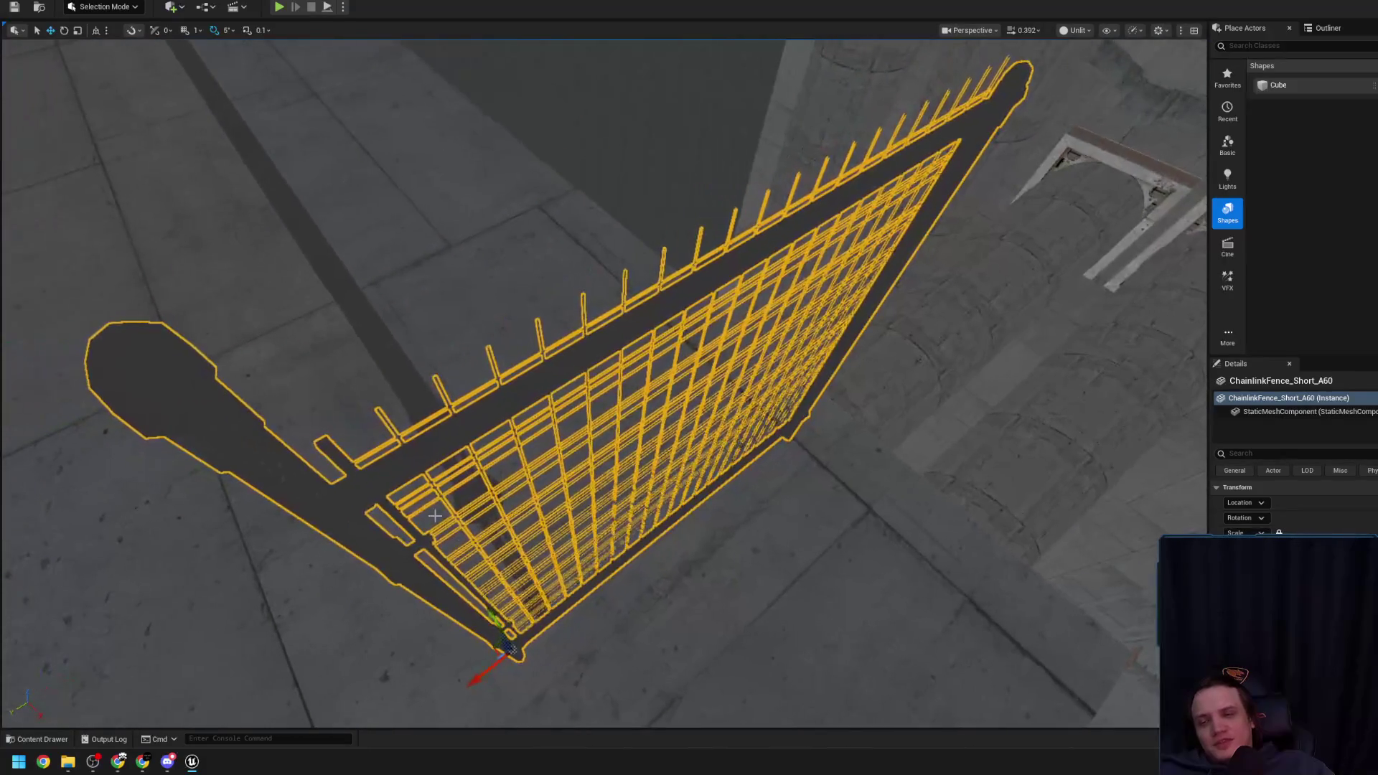
{"action": "mouse_move", "coordinate": [498, 665]}
{"action": "left_mouse_down"}
{"action": "mouse_move", "coordinate": [523, 641]}
{"action": "mouse_move", "coordinate": [516, 652]}
{"action": "mouse_move", "coordinate": [572, 323]}
{"action": "left_mouse_up"}
{"action": "left_click", "coordinate": [573, 320]}
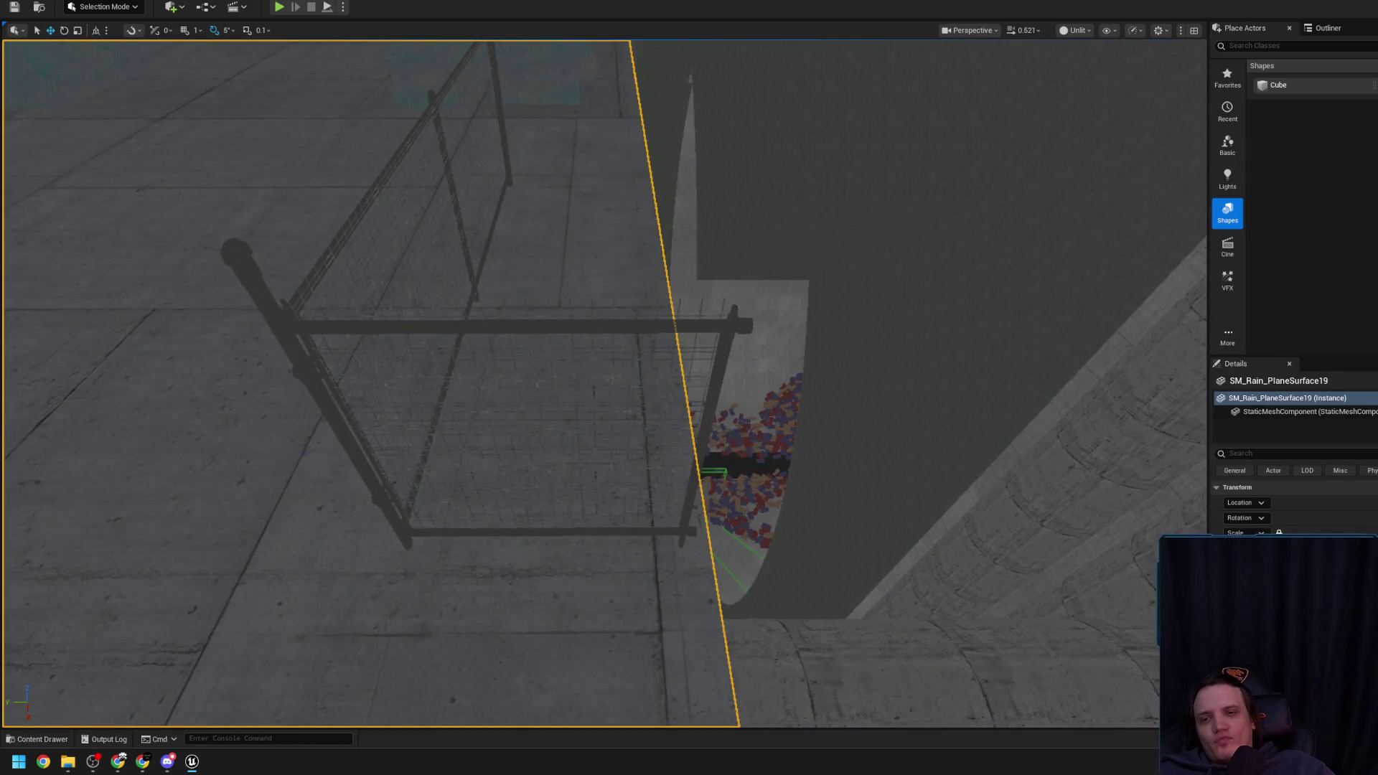
Alt-drag ChainlinkFence_Short_A60 to place a duplicate at its end, toggling the Content Drawer
{"action": "left_click", "coordinate": [494, 378]}
{"action": "left_click_drag", "start_coordinate": [376, 535], "coordinate": [689, 534]}
{"action": "key", "text": "ctrl+space"}
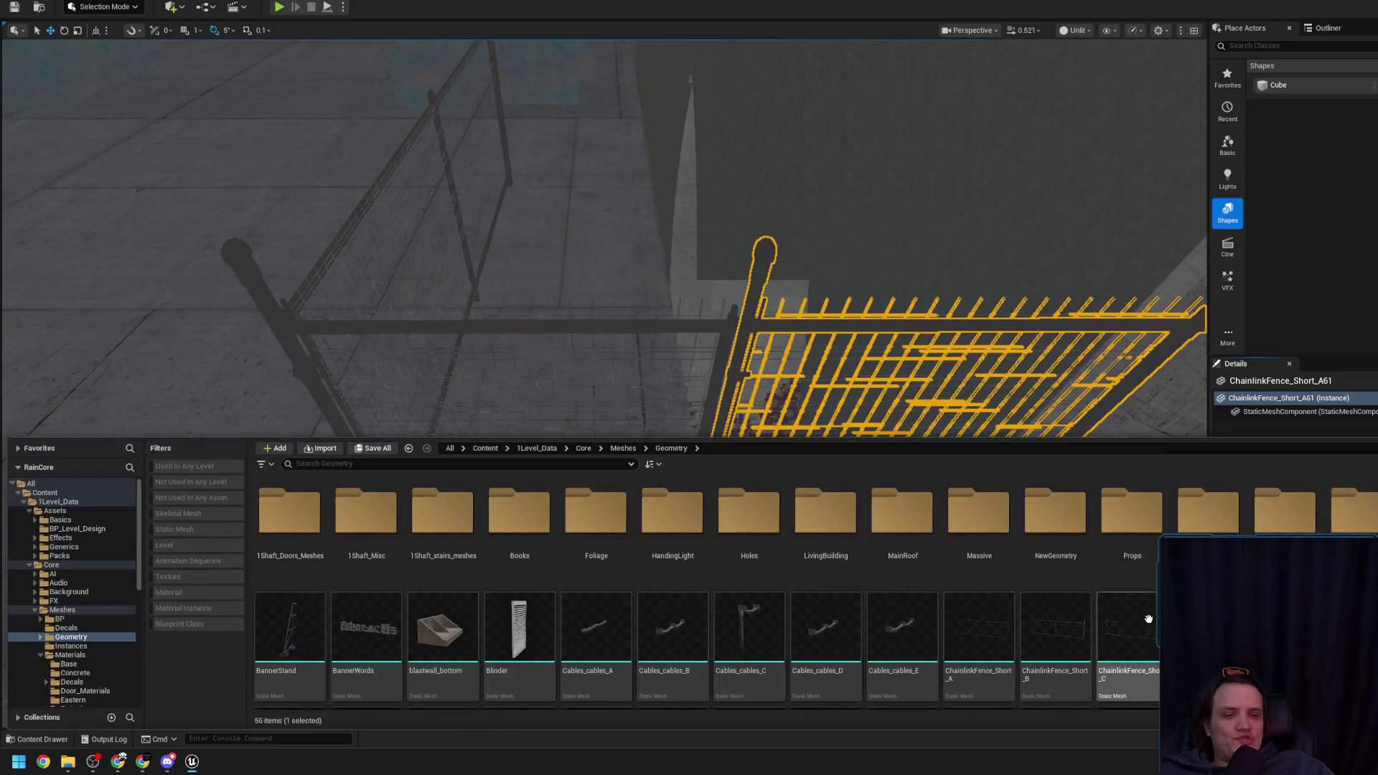
{"action": "key", "text": "ctrl+space"}
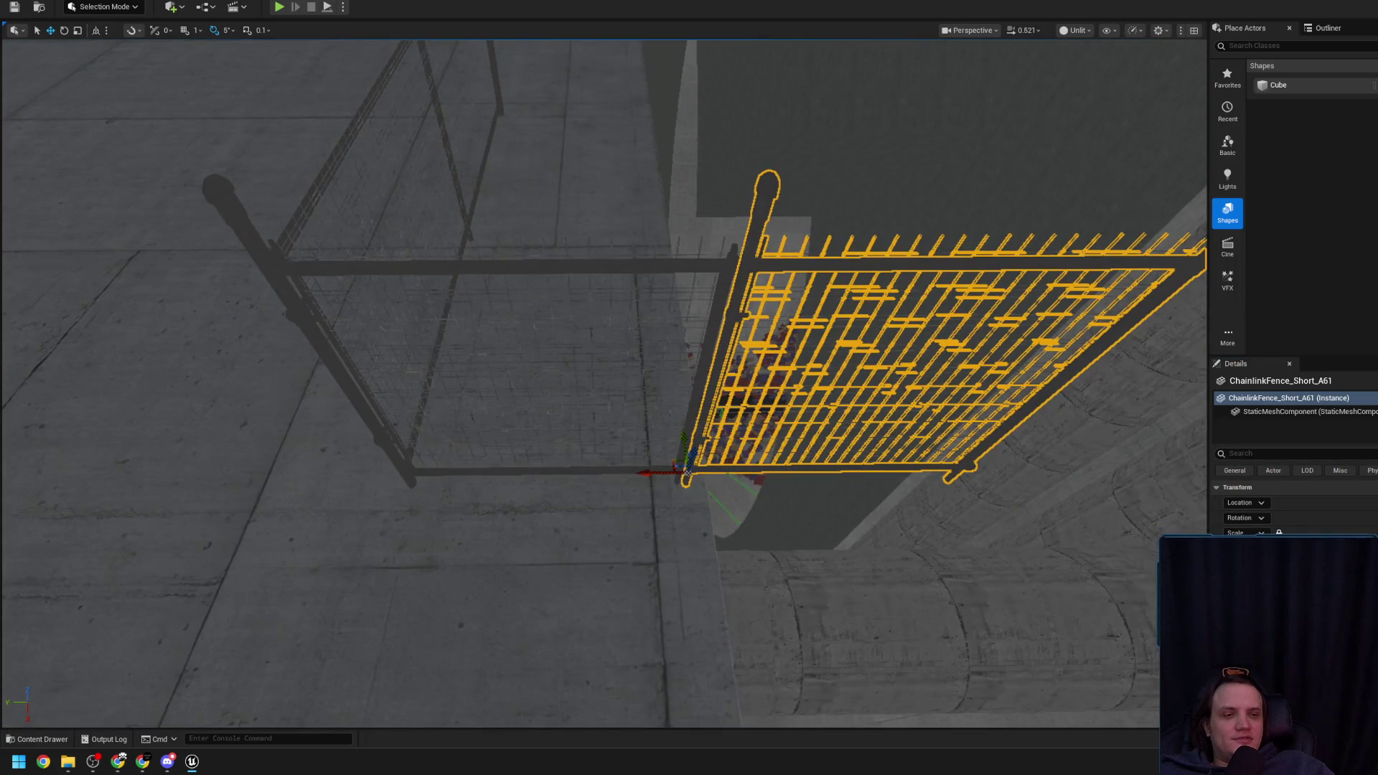
Inspect the new fence post from edge-on and above, then clear the selection and pull back
{"action": "left_click_drag", "start_coordinate": [1169, 512], "coordinate": [1169, 512]}
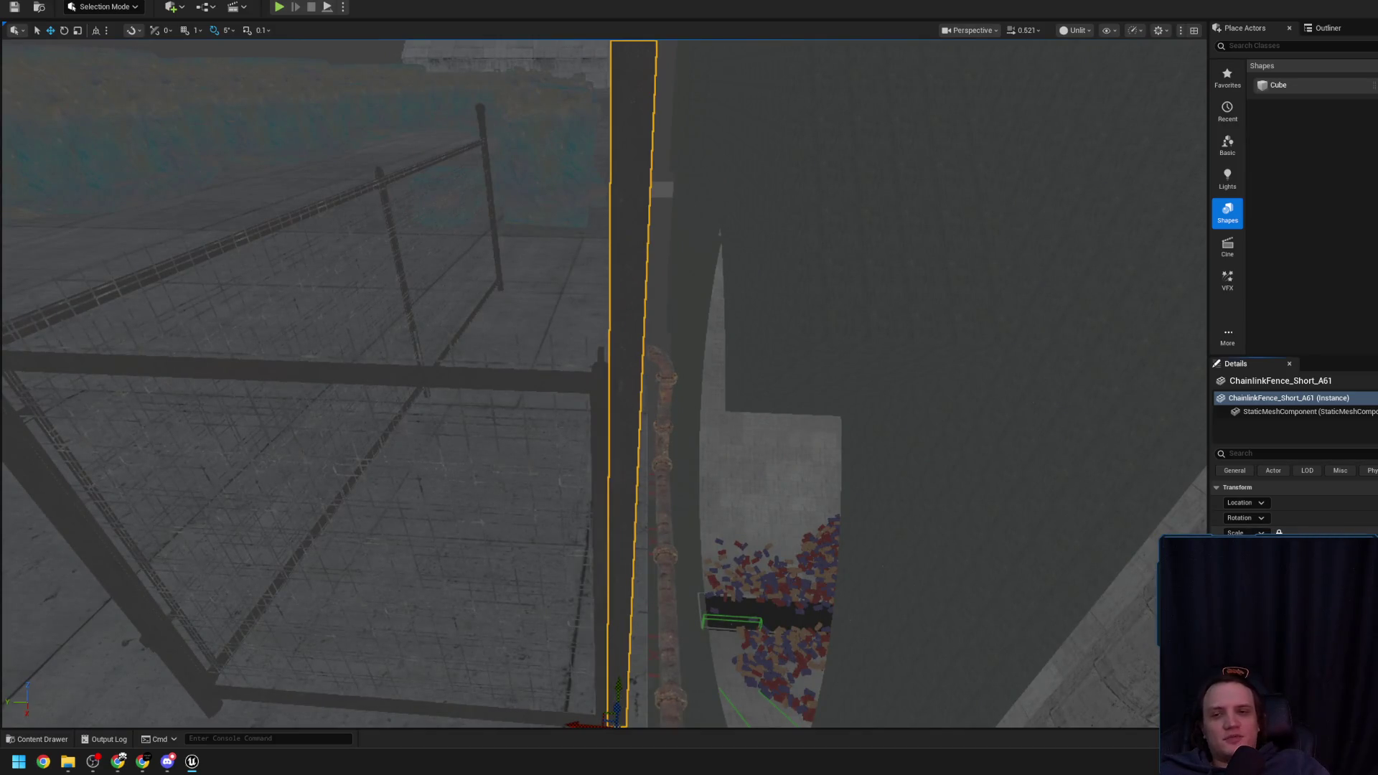
{"action": "scroll", "coordinate": [602, 381], "scroll_direction": "down", "scroll_amount": 2}
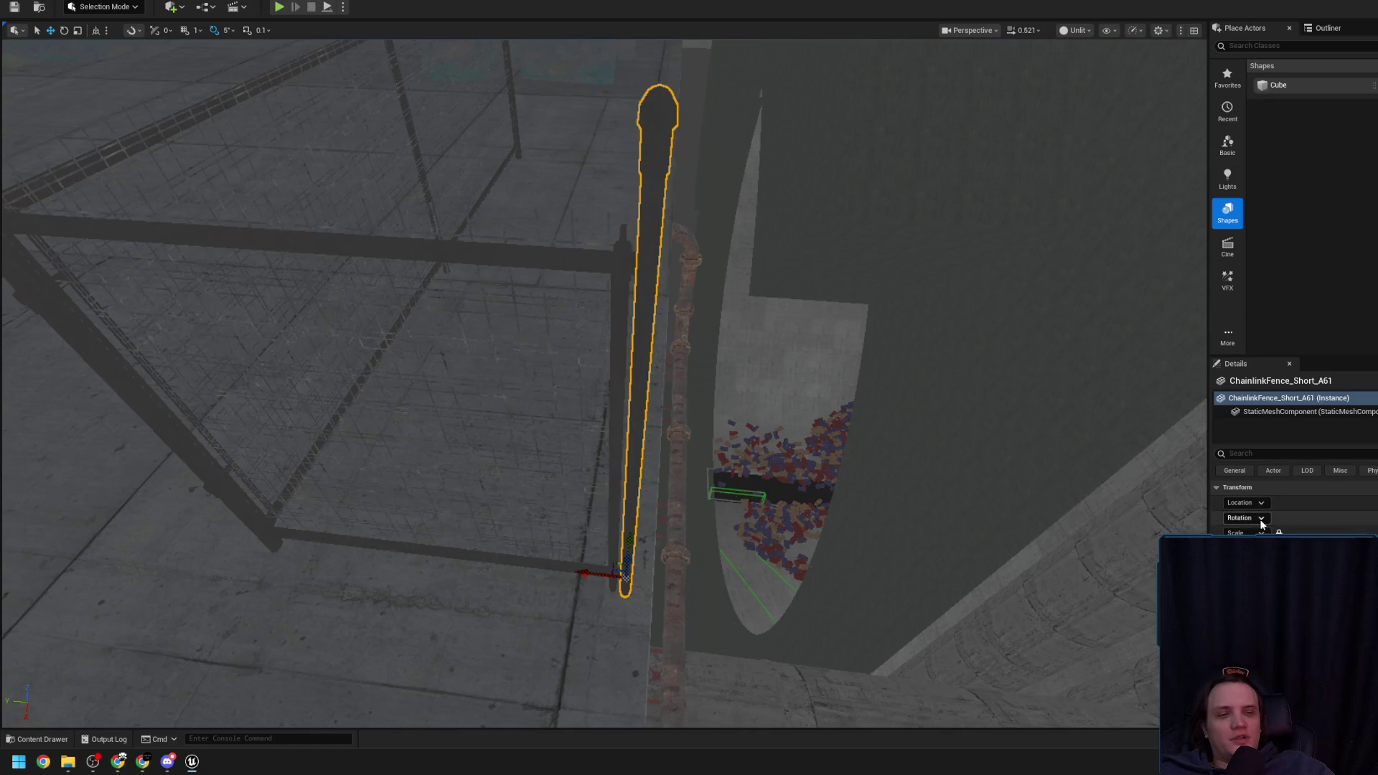
{"action": "left_click_drag", "start_coordinate": [861, 431], "coordinate": [861, 431]}
{"action": "left_click_drag", "start_coordinate": [603, 380], "coordinate": [603, 381]}
{"action": "left_click_drag", "start_coordinate": [768, 440], "coordinate": [769, 440]}
{"action": "left_click", "coordinate": [572, 379]}
{"action": "mouse_move", "coordinate": [572, 378]}
{"action": "left_mouse_down"}
{"action": "mouse_move", "coordinate": [603, 381]}
{"action": "mouse_move", "coordinate": [541, 458]}
{"action": "left_mouse_up"}
{"action": "scroll", "coordinate": [580, 413], "scroll_direction": "up", "scroll_amount": 3}
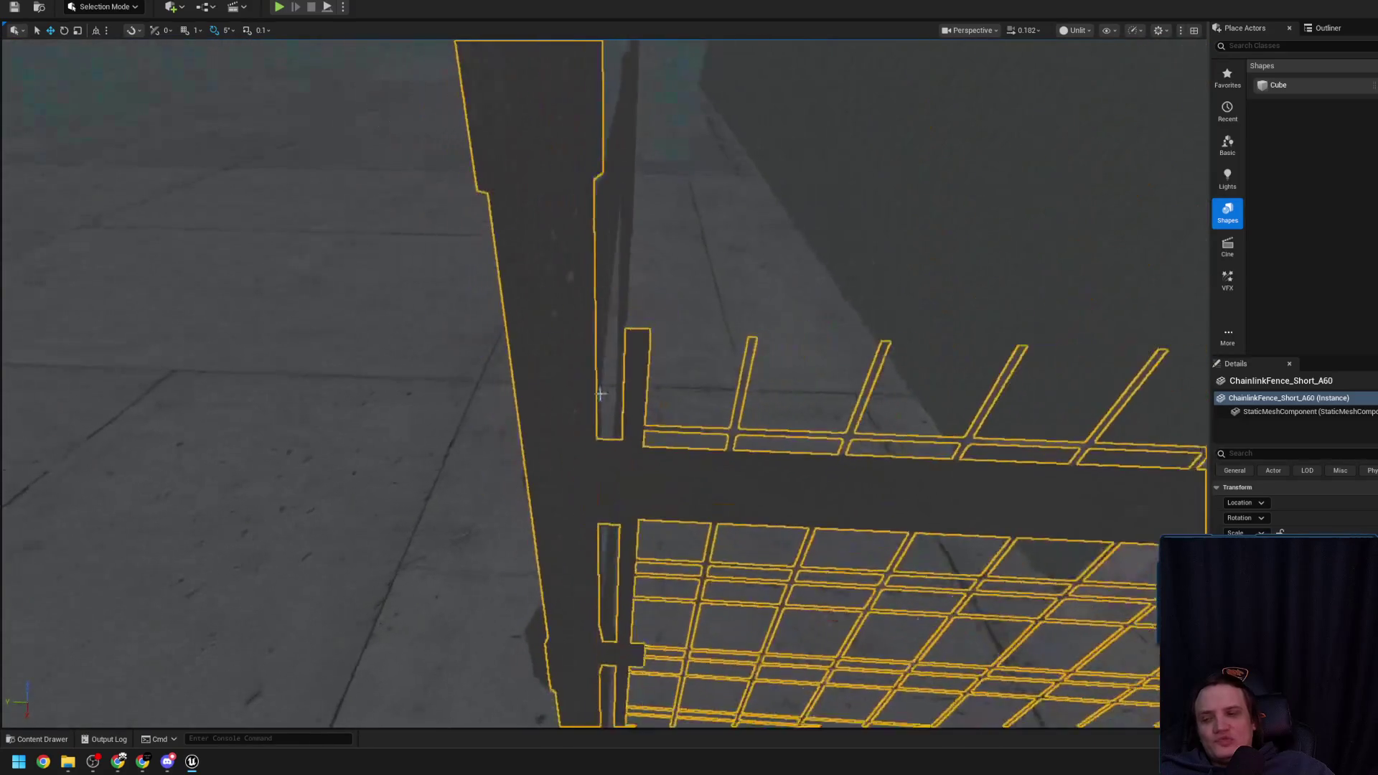
{"action": "key", "text": "Escape"}
{"action": "mouse_move", "coordinate": [600, 286]}
{"action": "left_mouse_down"}
{"action": "mouse_move", "coordinate": [601, 333]}
{"action": "mouse_move", "coordinate": [533, 367]}
{"action": "mouse_move", "coordinate": [611, 489]}
{"action": "mouse_move", "coordinate": [696, 370]}
{"action": "mouse_move", "coordinate": [668, 361]}
{"action": "left_mouse_up"}
{"action": "scroll", "coordinate": [606, 321], "scroll_direction": "up", "scroll_amount": 2}
{"action": "scroll", "coordinate": [606, 320], "scroll_direction": "up", "scroll_amount": 2}
Check ChainlinkFence_Short_A60 and the new ChainlinkFence_Short_A61 from the side, then deselect
{"action": "left_click", "coordinate": [645, 482]}
{"action": "left_click_drag", "start_coordinate": [617, 435], "coordinate": [617, 436]}
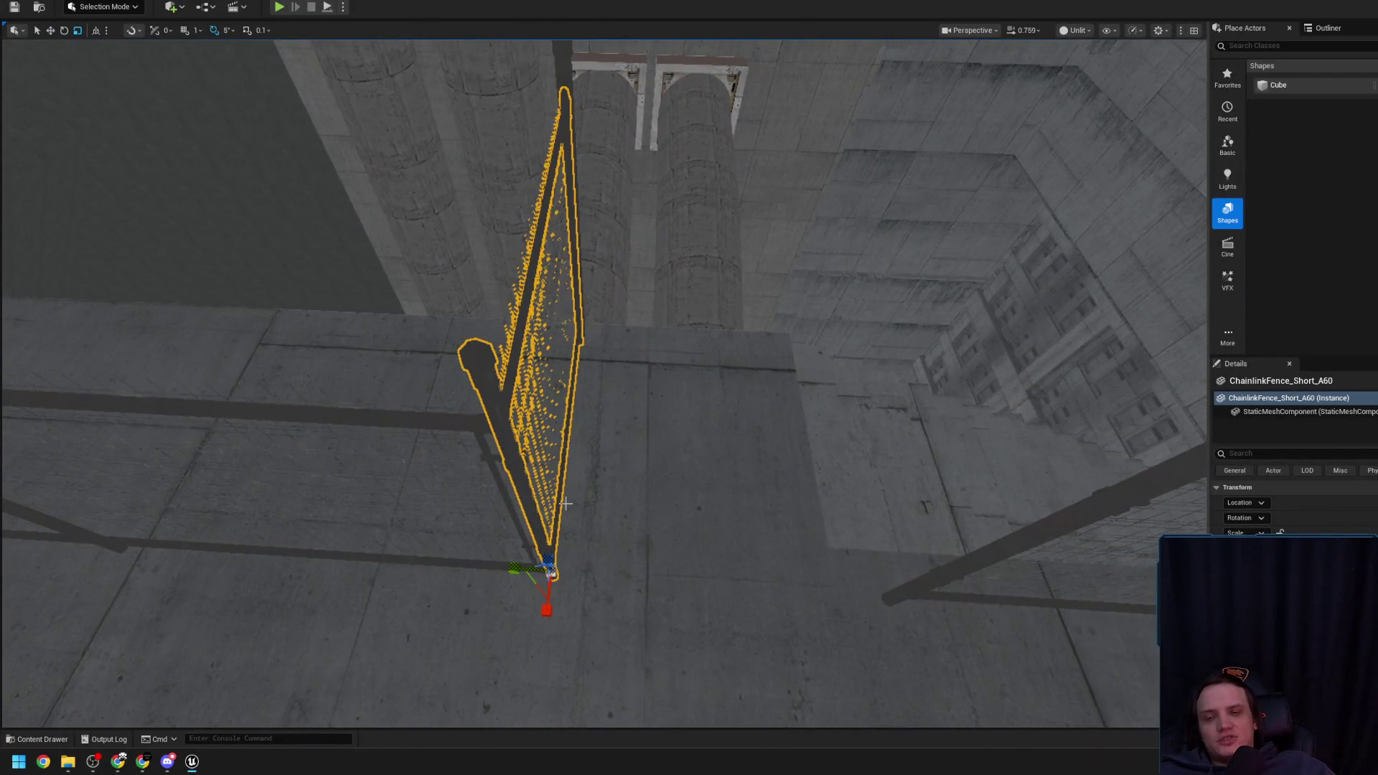
{"action": "left_click_drag", "start_coordinate": [588, 480], "coordinate": [628, 572]}
{"action": "left_click_drag", "start_coordinate": [571, 533], "coordinate": [572, 532]}
{"action": "left_click", "coordinate": [570, 532]}
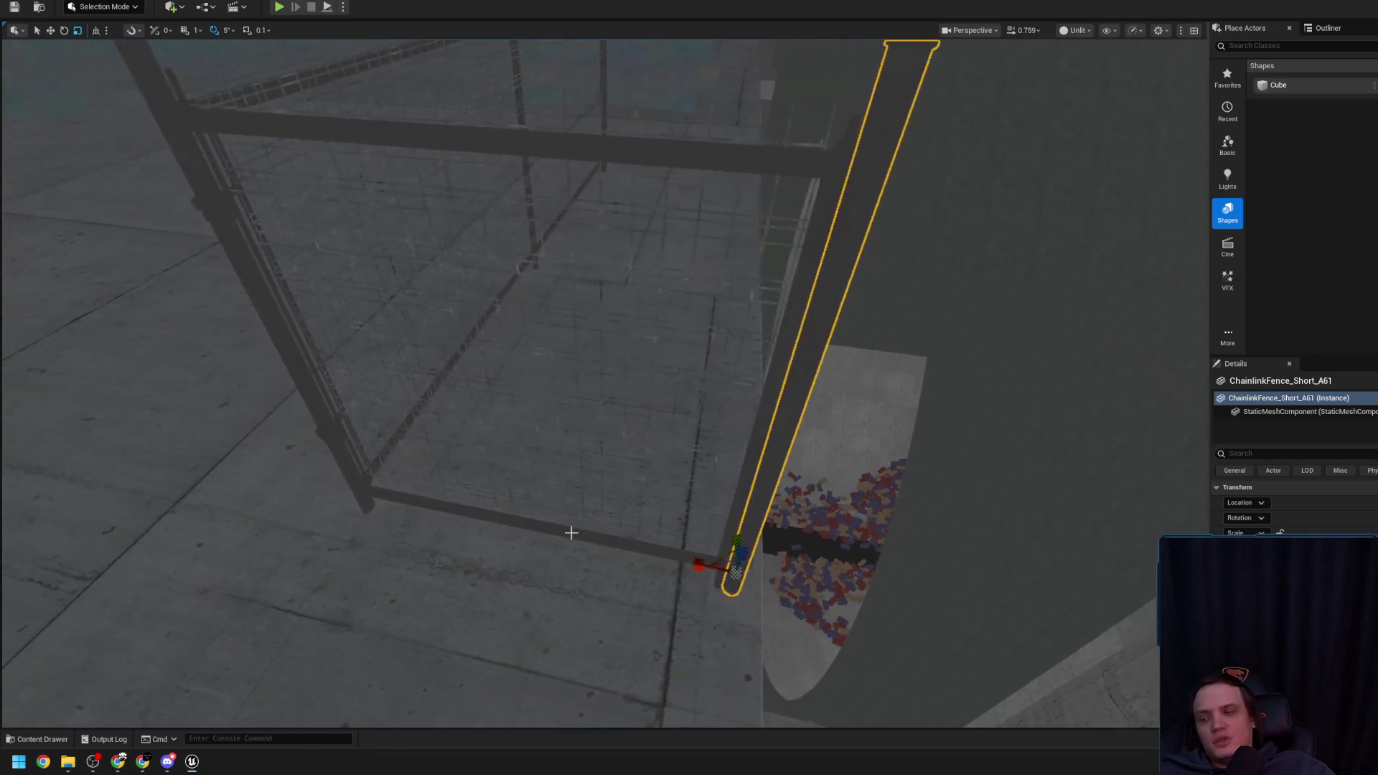
{"action": "key", "text": "Escape"}
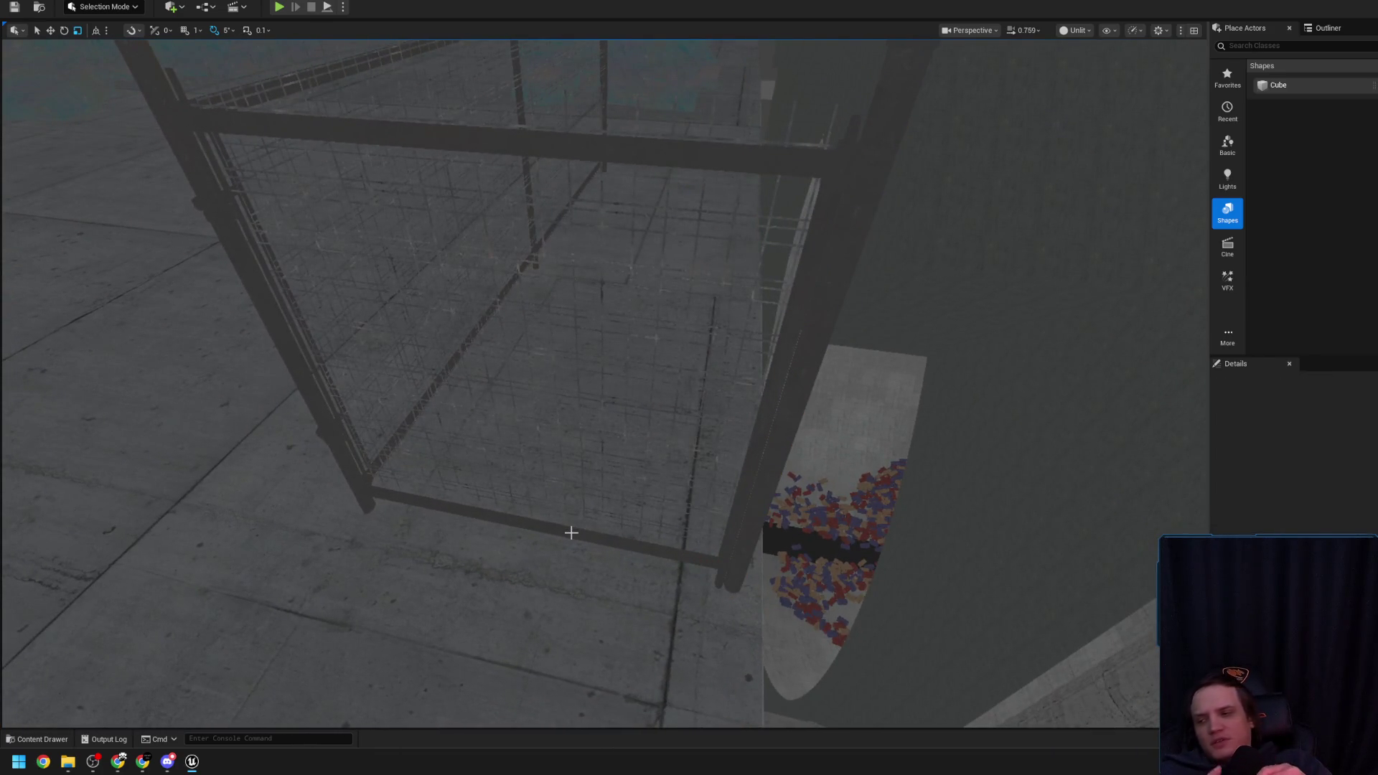
Look over ChainlinkFence_Short_A60 beside the building at ground level, then deselect it
{"action": "left_click_drag", "start_coordinate": [572, 533], "coordinate": [600, 502]}
{"action": "left_click", "coordinate": [600, 502]}
{"action": "left_click_drag", "start_coordinate": [609, 422], "coordinate": [609, 423]}
{"action": "left_click_drag", "start_coordinate": [466, 430], "coordinate": [466, 431]}
{"action": "mouse_move", "coordinate": [572, 439]}
{"action": "left_mouse_down"}
{"action": "mouse_move", "coordinate": [591, 434]}
{"action": "mouse_move", "coordinate": [582, 498]}
{"action": "mouse_move", "coordinate": [553, 492]}
{"action": "left_mouse_up"}
{"action": "left_click_drag", "start_coordinate": [508, 257], "coordinate": [509, 257]}
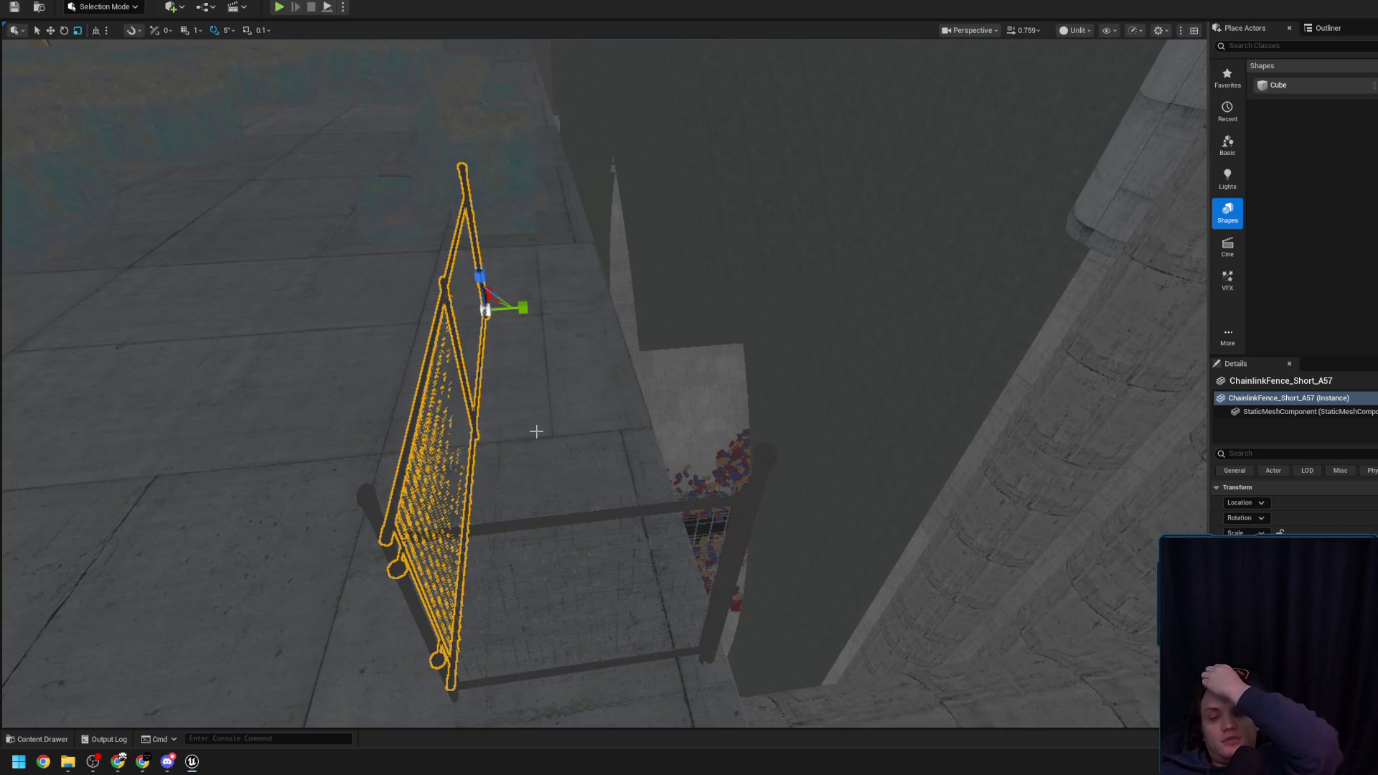
{"action": "key", "text": "Escape"}
{"action": "left_click_drag", "start_coordinate": [517, 344], "coordinate": [517, 343]}
Select ChainlinkFence_Short_A57 with its perpendicular section and frame the L-shaped fence
{"action": "left_click", "coordinate": [516, 343]}
{"action": "left_click_drag", "start_coordinate": [717, 337], "coordinate": [717, 337]}
{"action": "left_click", "coordinate": [613, 178]}
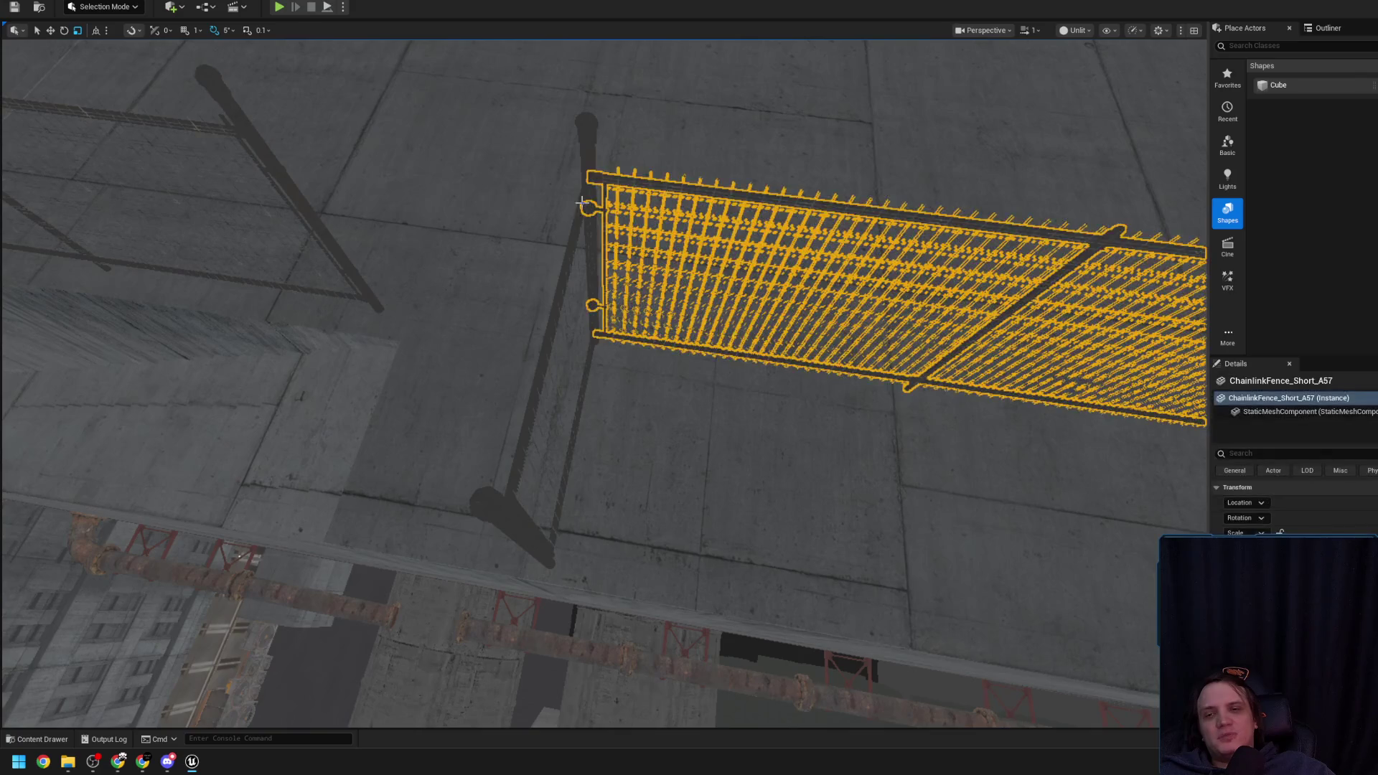
{"action": "left_click", "coordinate": [590, 301], "text": "ctrl"}
{"action": "key", "text": "f"}
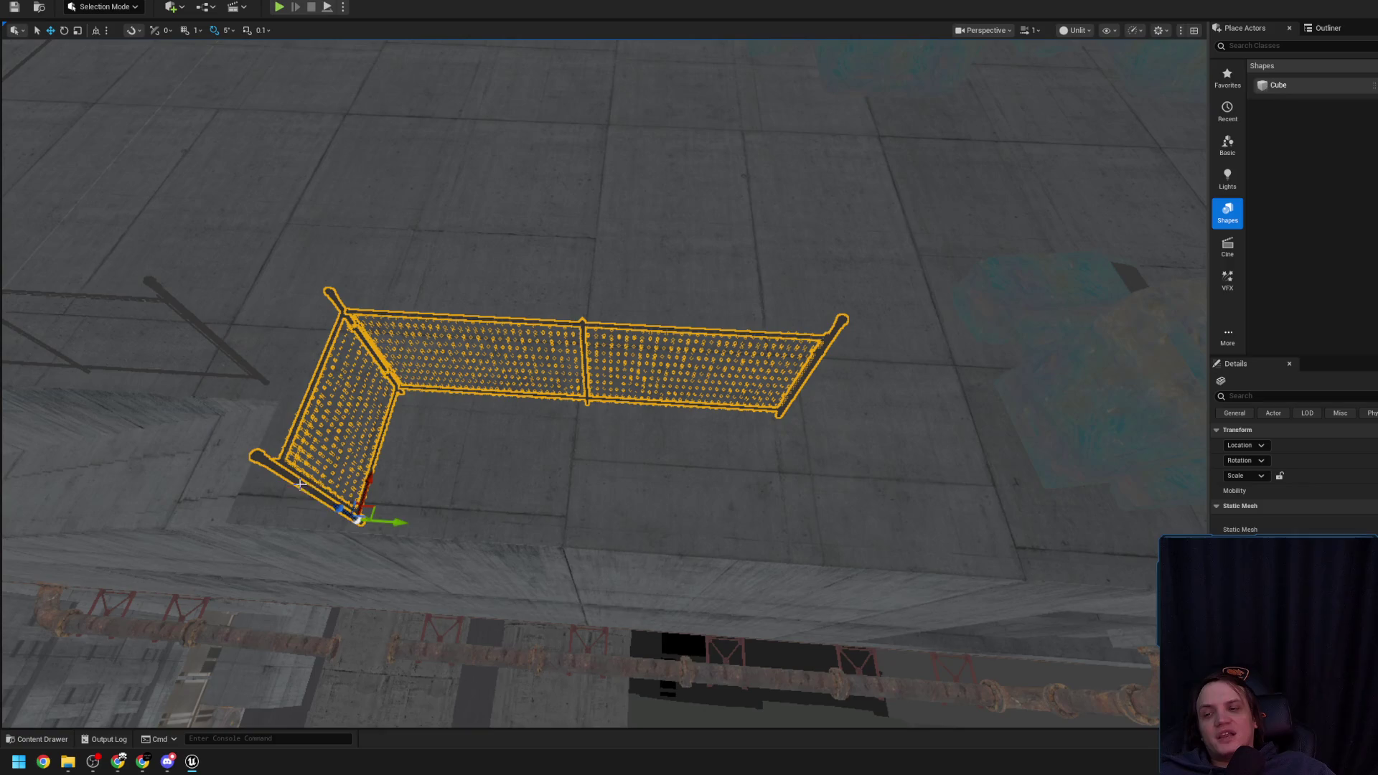
Alt-rotate ChainlinkFence_Short_A57 to create a copy turned 275°
{"action": "left_click_drag", "start_coordinate": [625, 487], "coordinate": [671, 483]}
{"action": "left_click_drag", "start_coordinate": [450, 373], "coordinate": [450, 373]}
{"action": "left_click", "coordinate": [641, 481]}
{"action": "left_click_drag", "start_coordinate": [641, 481], "coordinate": [641, 481]}
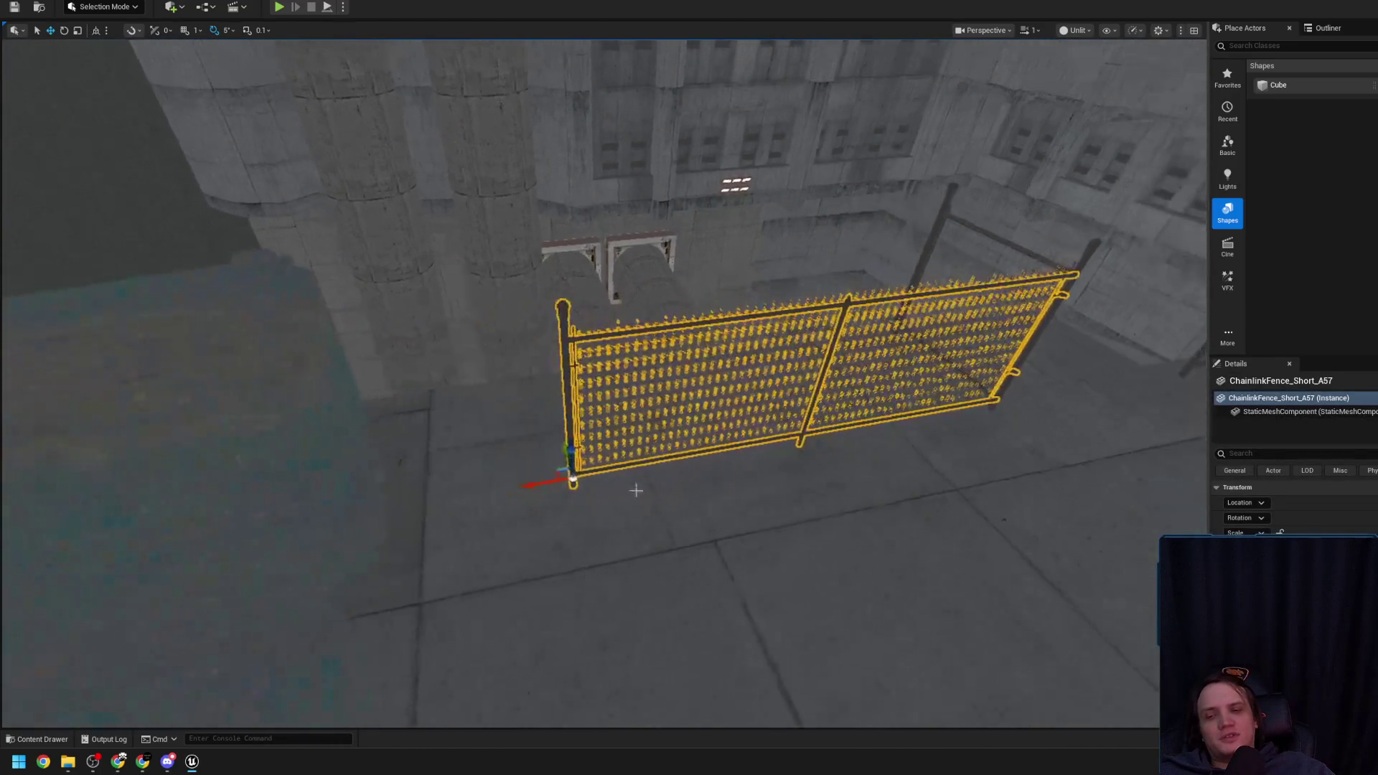
{"action": "mouse_move", "coordinate": [569, 525]}
{"action": "left_mouse_down", "text": "alt"}
{"action": "mouse_move", "coordinate": [1092, 615]}
{"action": "mouse_move", "coordinate": [1076, 610]}
{"action": "left_mouse_up", "text": "alt"}
{"action": "key", "text": "r"}
Frame the copied panel and Alt-drag a duplicate, ChainlinkFence_Short_A59, left along the roof edge
{"action": "key", "text": "f"}
{"action": "scroll", "coordinate": [1183, 441], "scroll_direction": "down", "scroll_amount": 2}
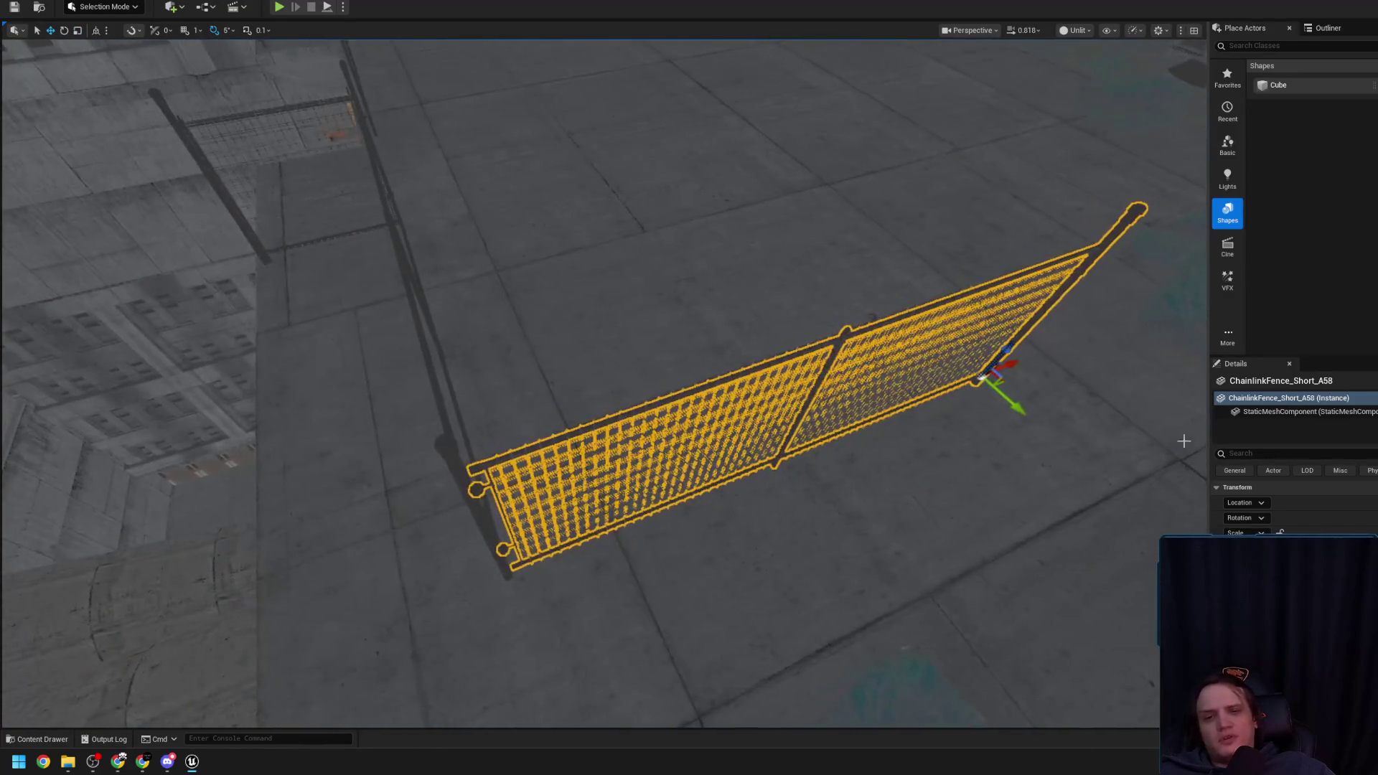
{"action": "scroll", "coordinate": [1006, 361], "scroll_direction": "down", "scroll_amount": 2}
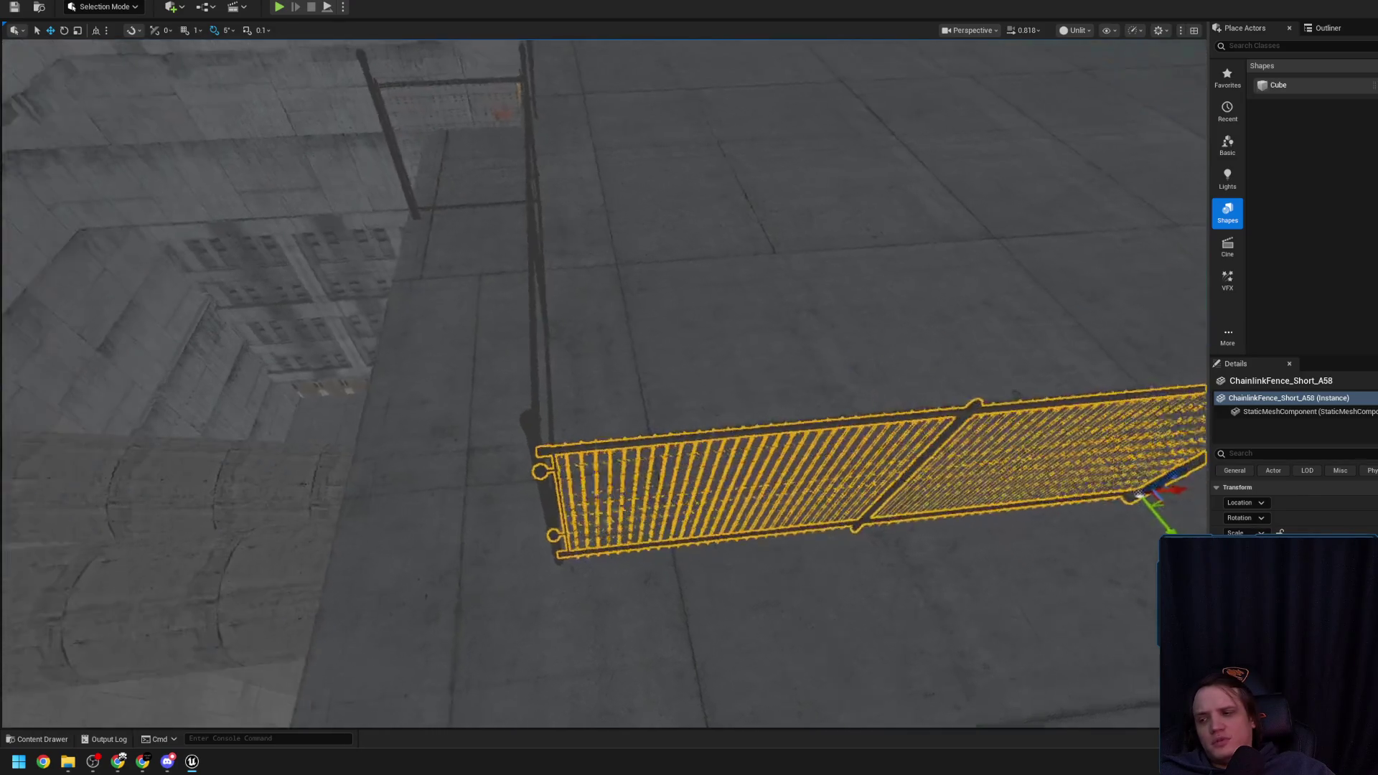
{"action": "scroll", "coordinate": [763, 384], "scroll_direction": "down", "scroll_amount": 1}
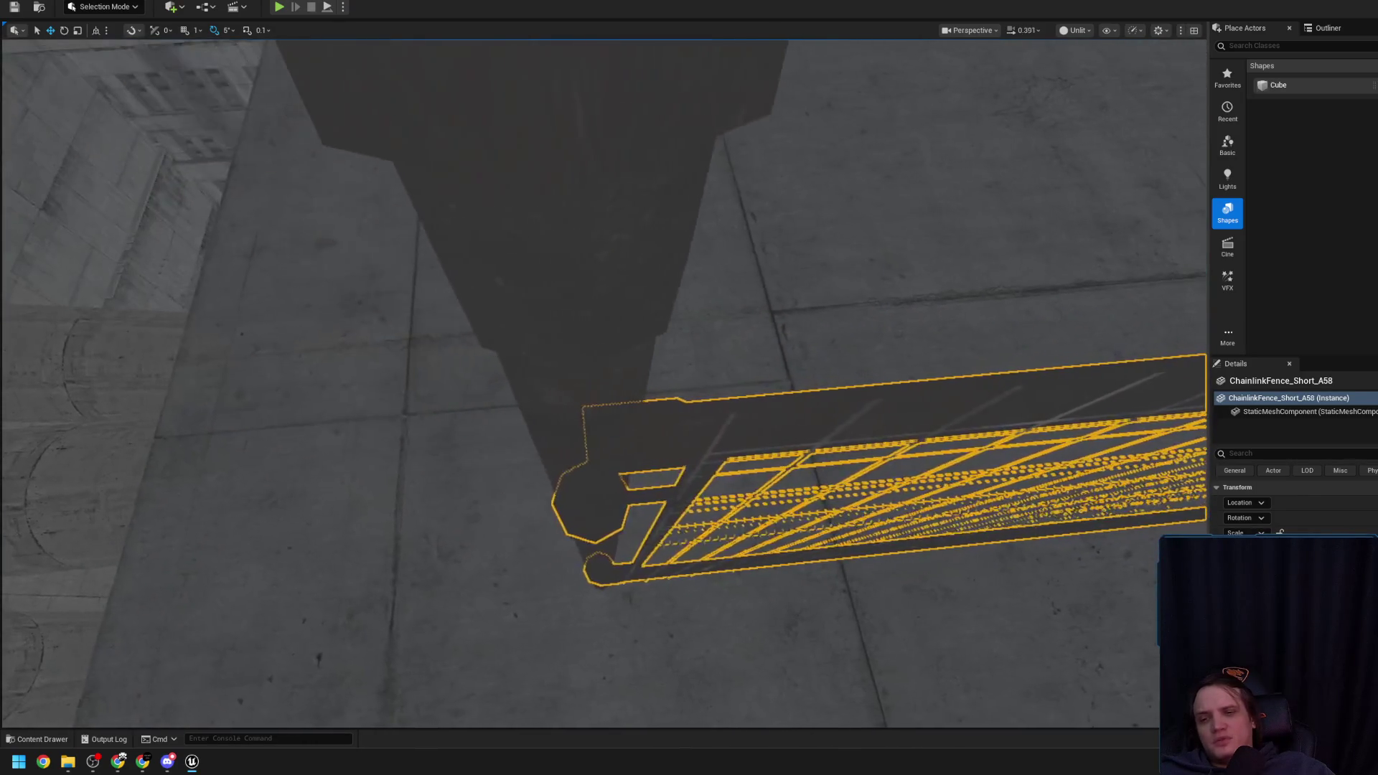
{"action": "scroll", "coordinate": [764, 384], "scroll_direction": "up", "scroll_amount": 3}
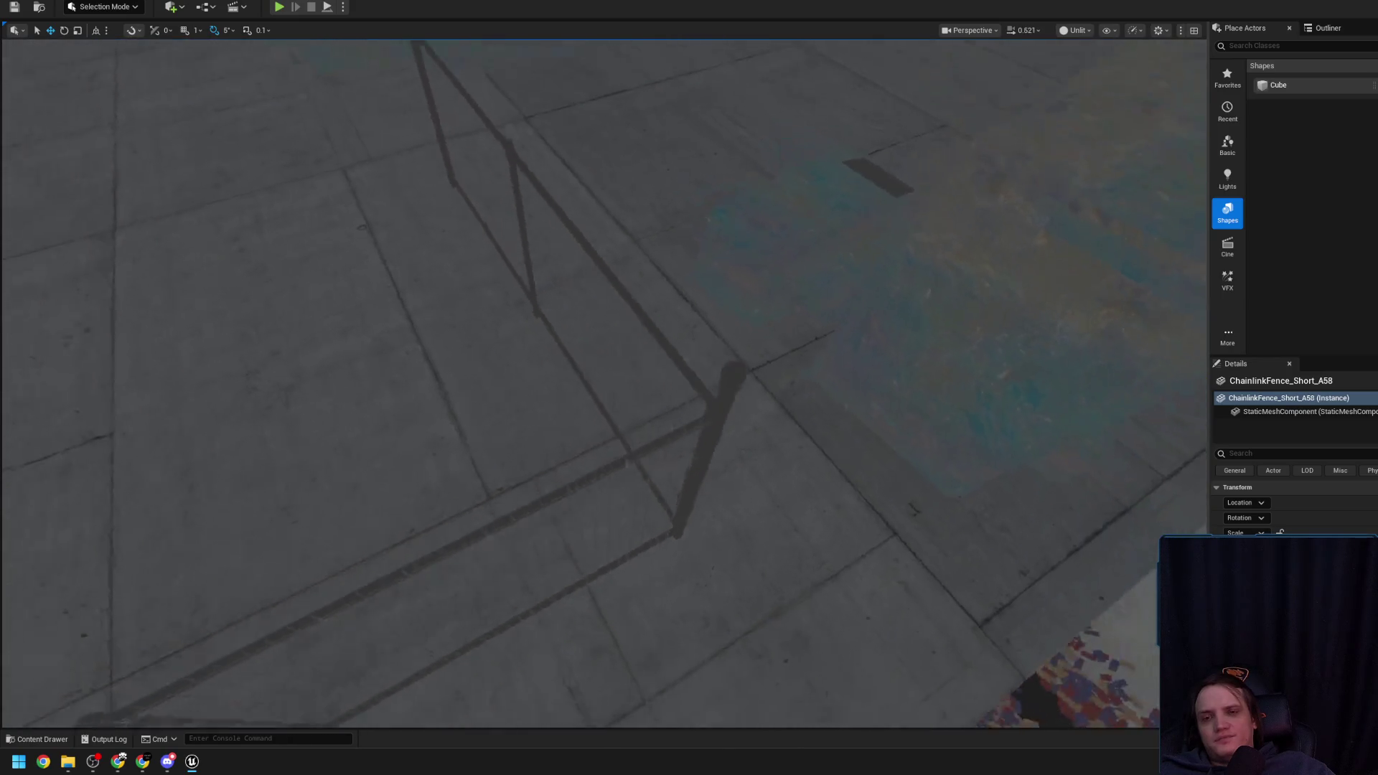
{"action": "scroll", "coordinate": [764, 384], "scroll_direction": "up", "scroll_amount": 2}
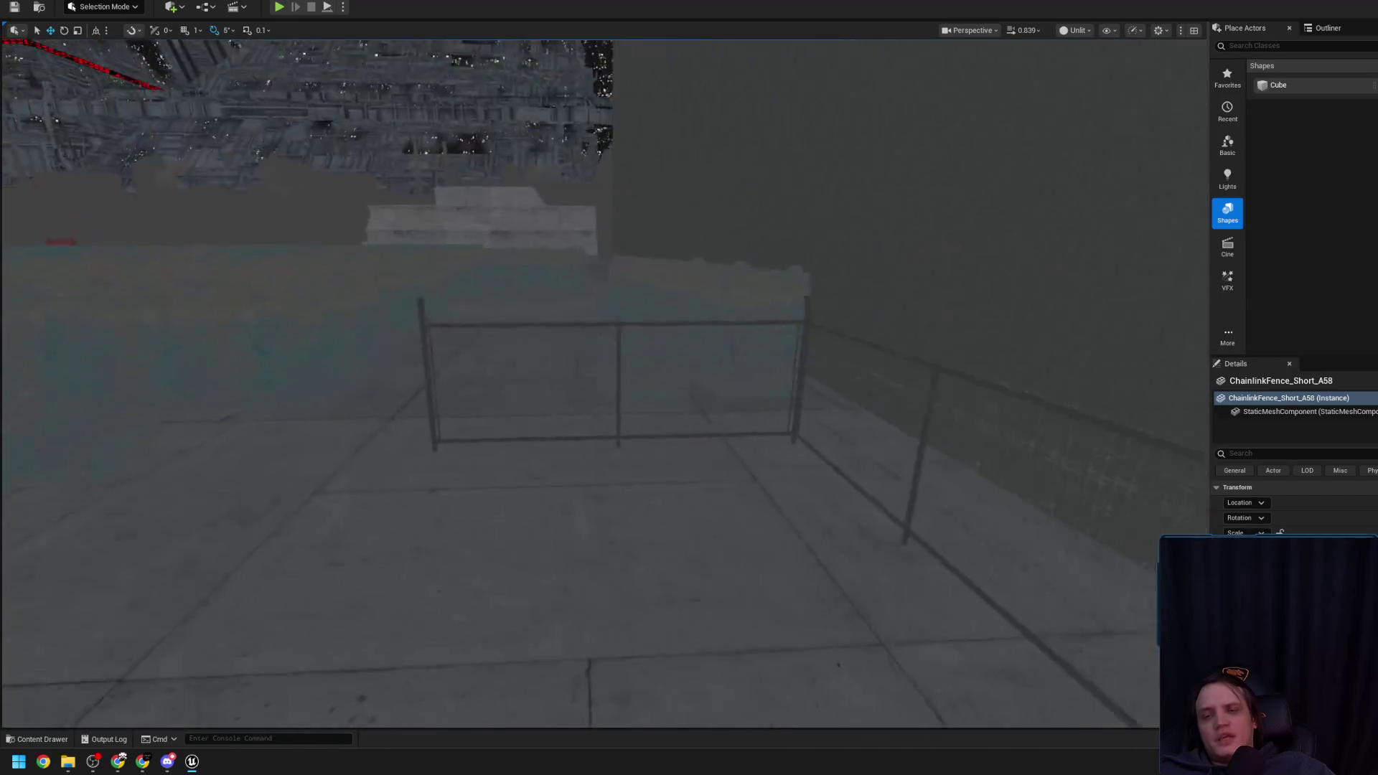
{"action": "scroll", "coordinate": [613, 265], "scroll_direction": "down", "scroll_amount": 2}
{"action": "left_click", "coordinate": [549, 263]}
{"action": "scroll", "coordinate": [561, 414], "scroll_direction": "up", "scroll_amount": 2}
{"action": "mouse_move", "coordinate": [561, 414]}
{"action": "left_mouse_down"}
{"action": "mouse_move", "coordinate": [79, 330]}
{"action": "mouse_move", "coordinate": [107, 337]}
{"action": "left_mouse_up"}
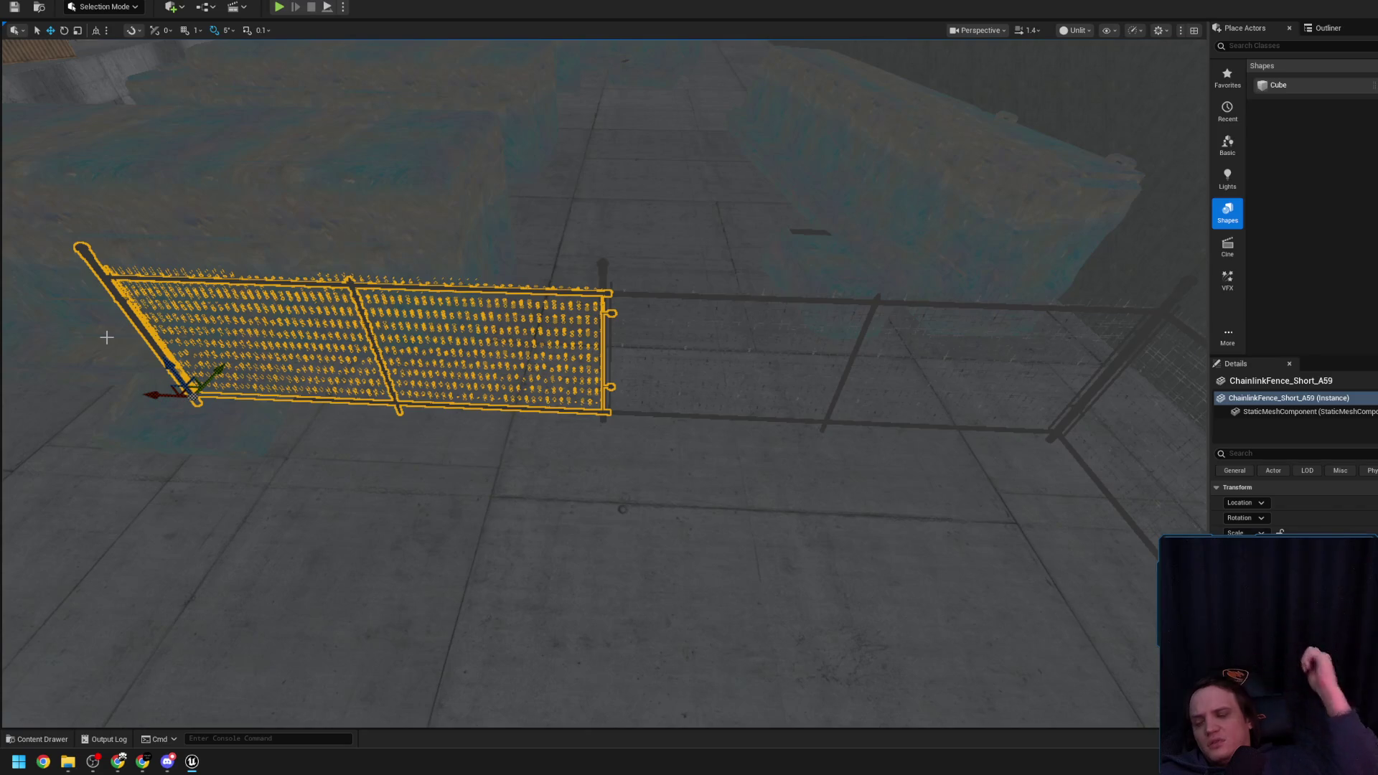
Switch to the move tool and bring up the Chrome search results window
{"action": "scroll", "coordinate": [106, 337], "scroll_direction": "down", "scroll_amount": 3}
{"action": "key", "text": "w"}
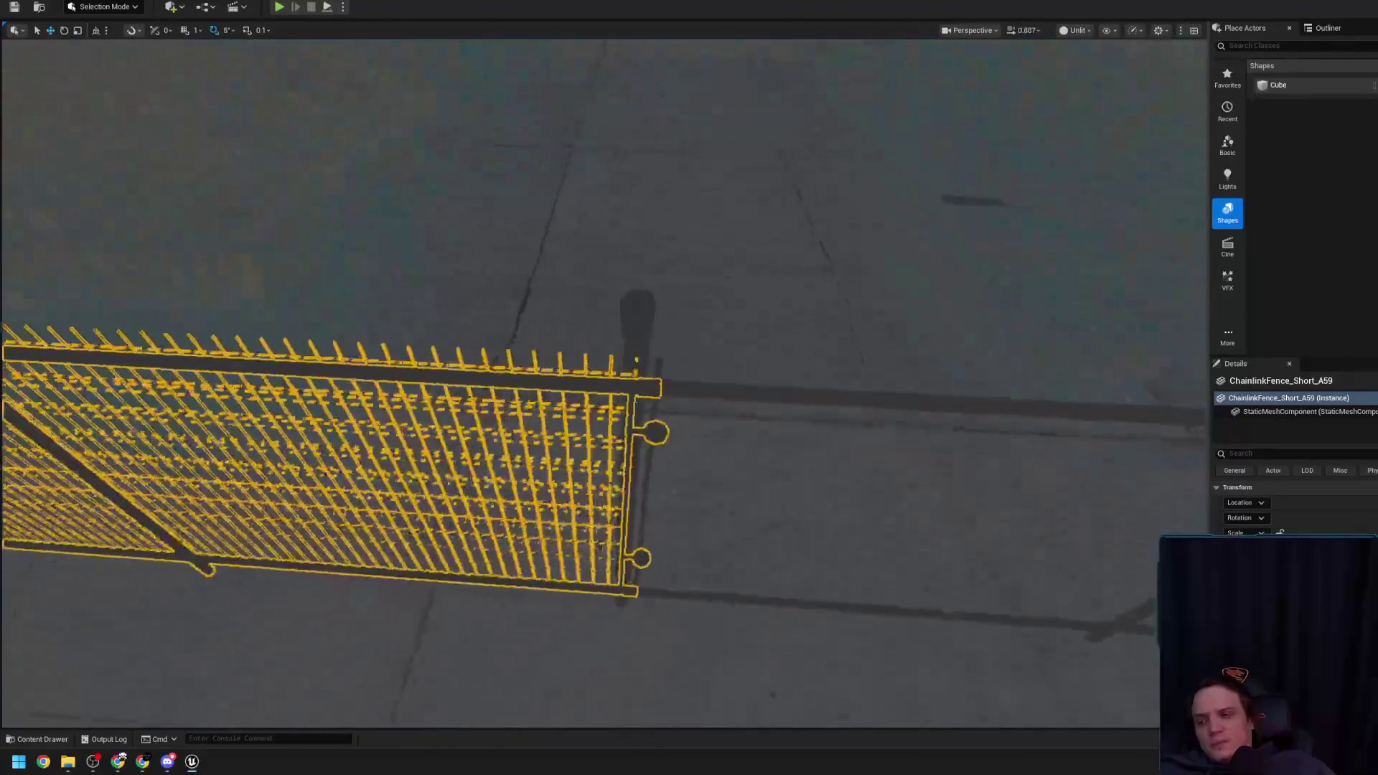
{"action": "left_click", "coordinate": [114, 765]}
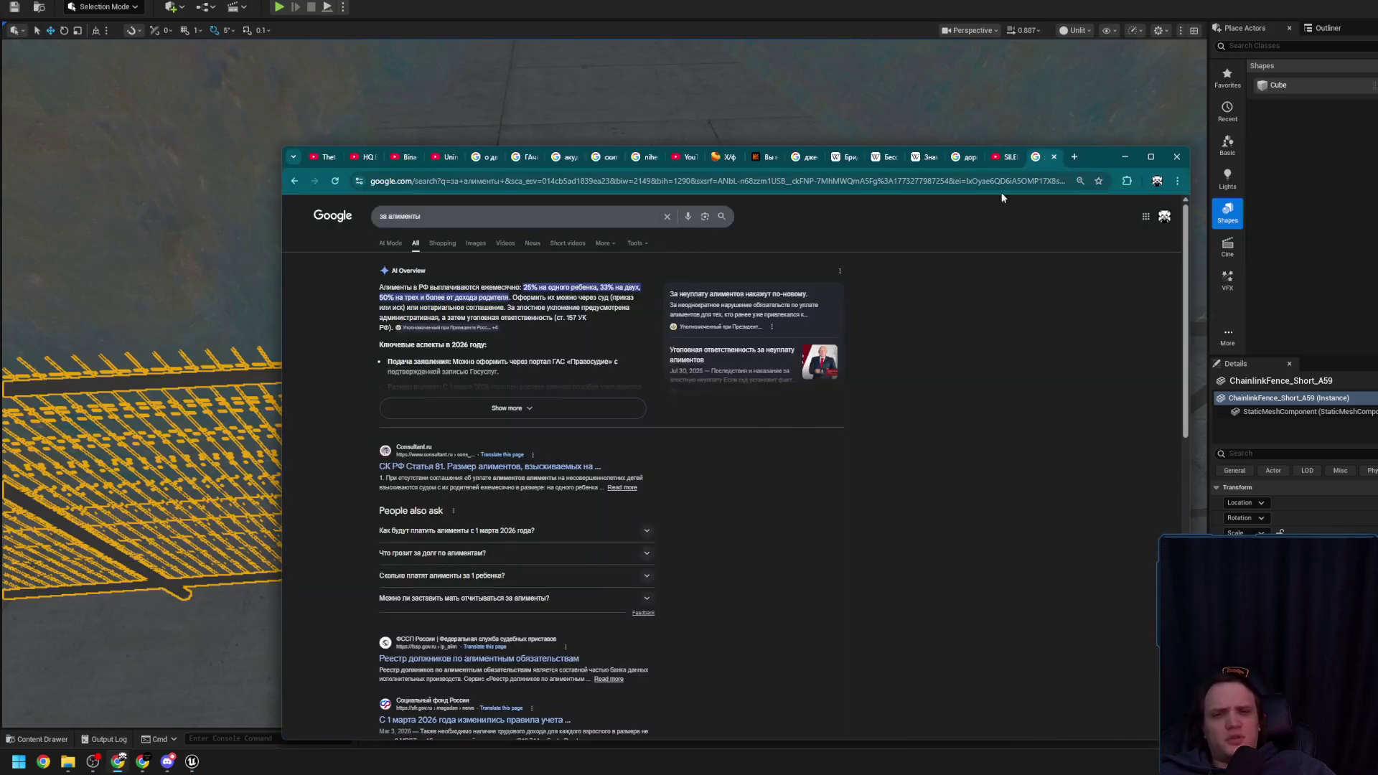
Search Google for the Джентельмены сериал and switch to image results
{"action": "key", "text": "BackSpace"}
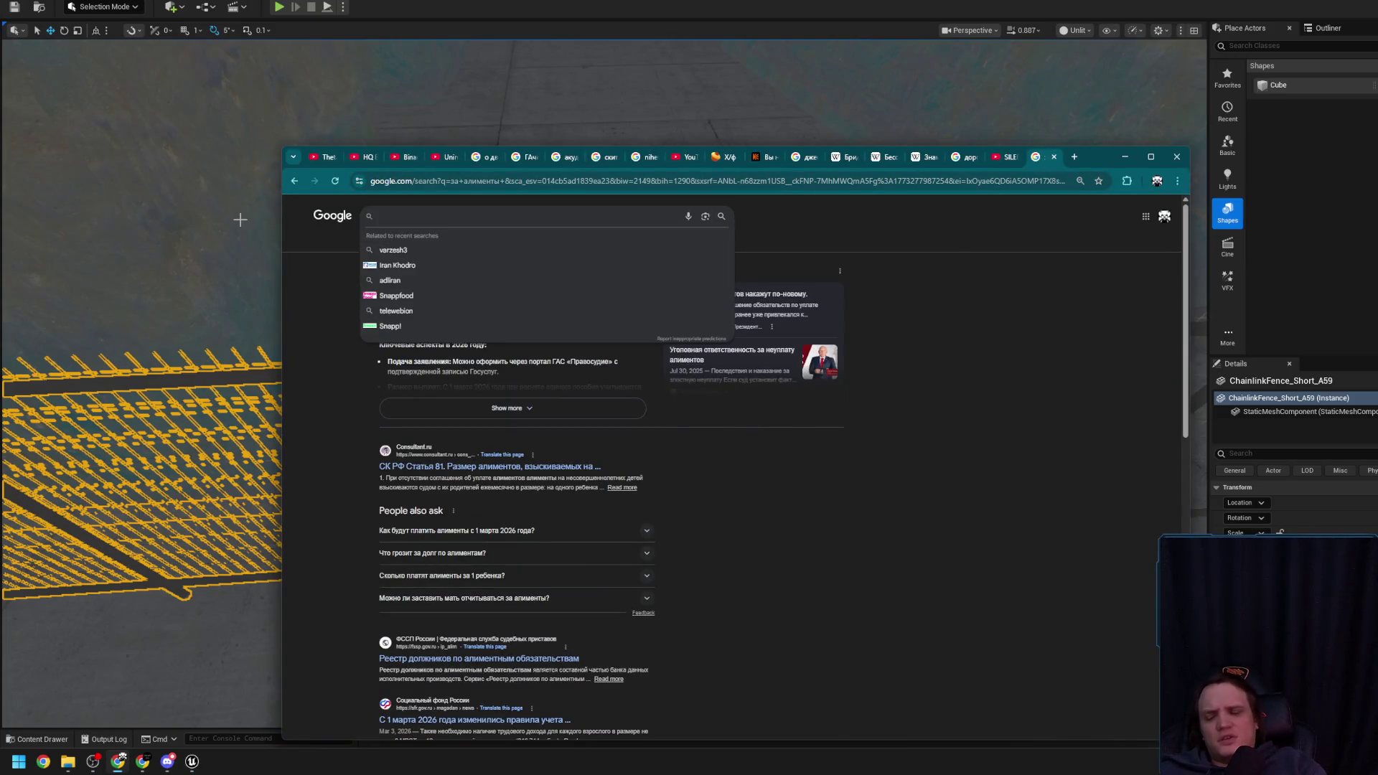
{"action": "type", "text": "дентел"}
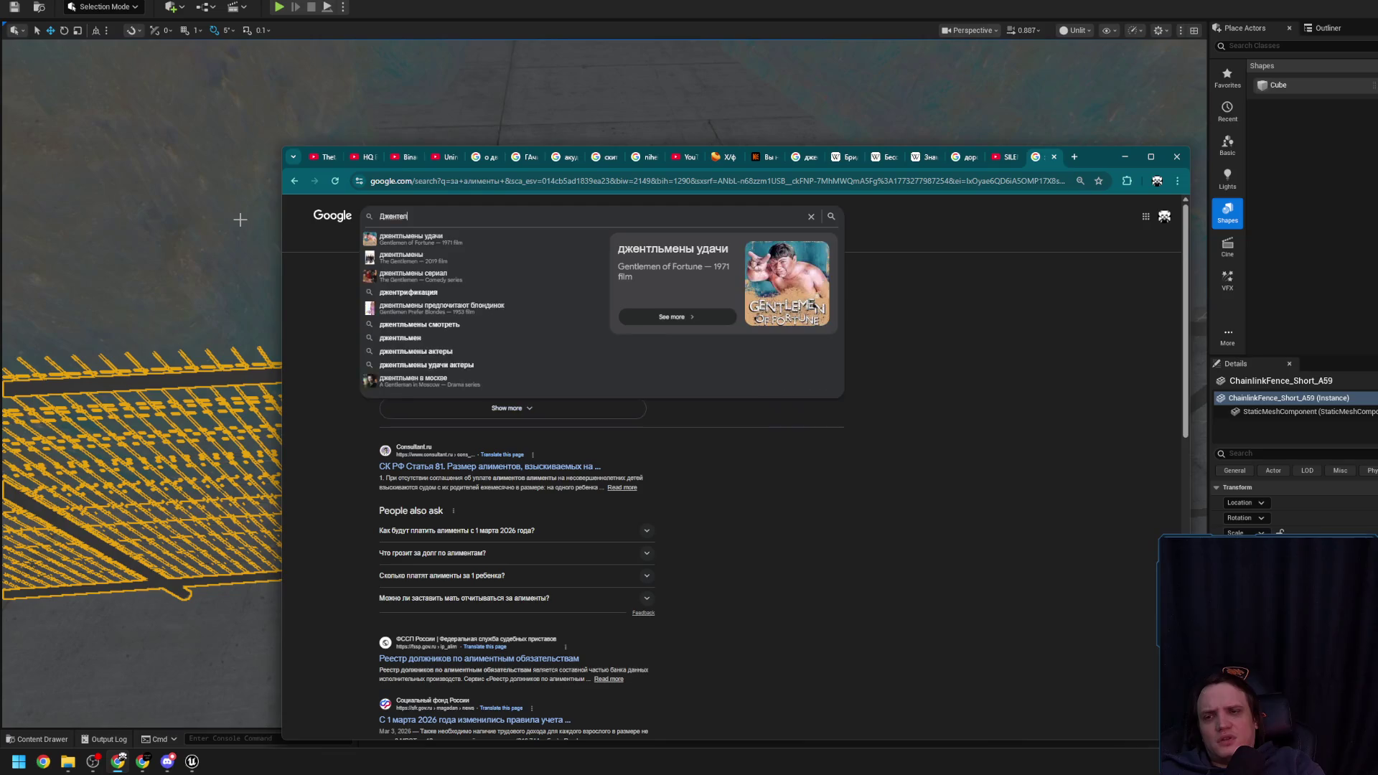
{"action": "type", "text": "ериал"}
{"action": "key", "text": "Return"}
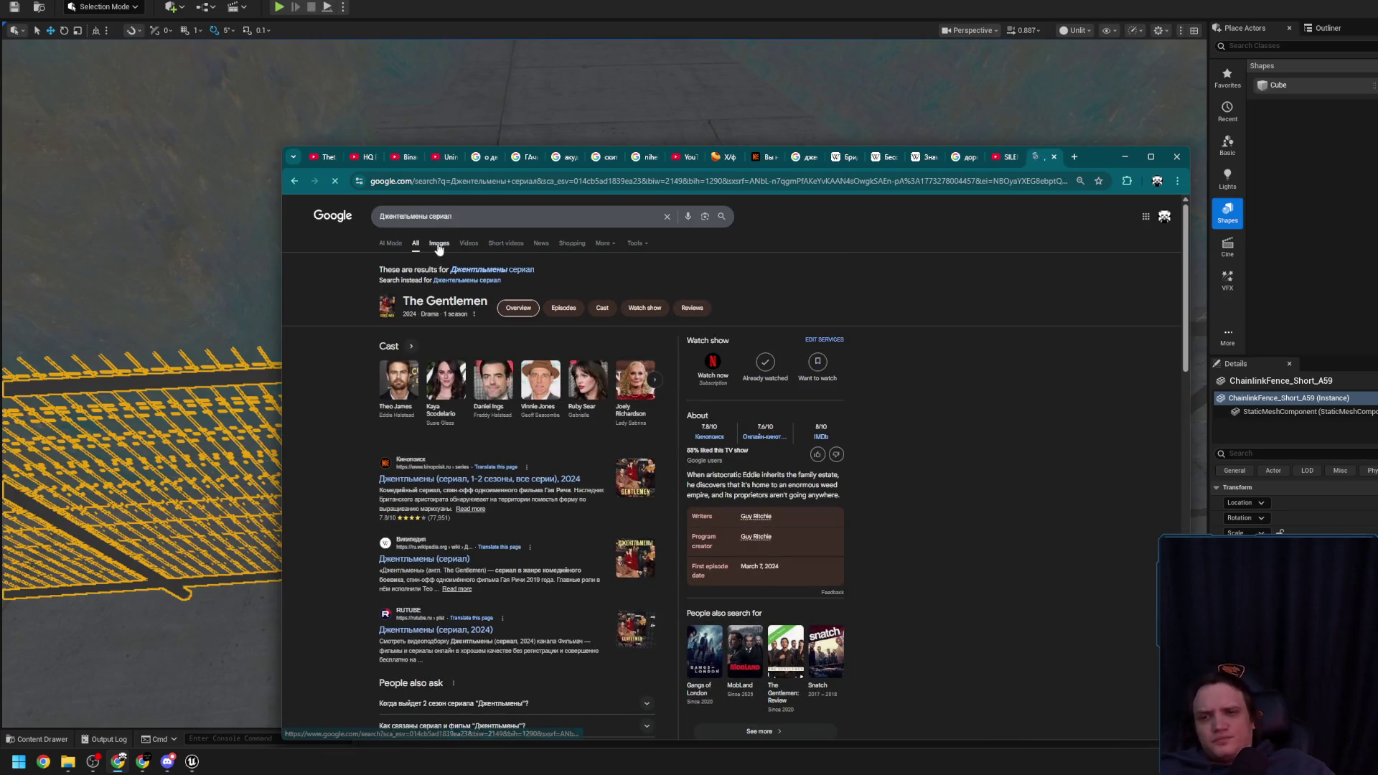
{"action": "left_click", "coordinate": [438, 244]}
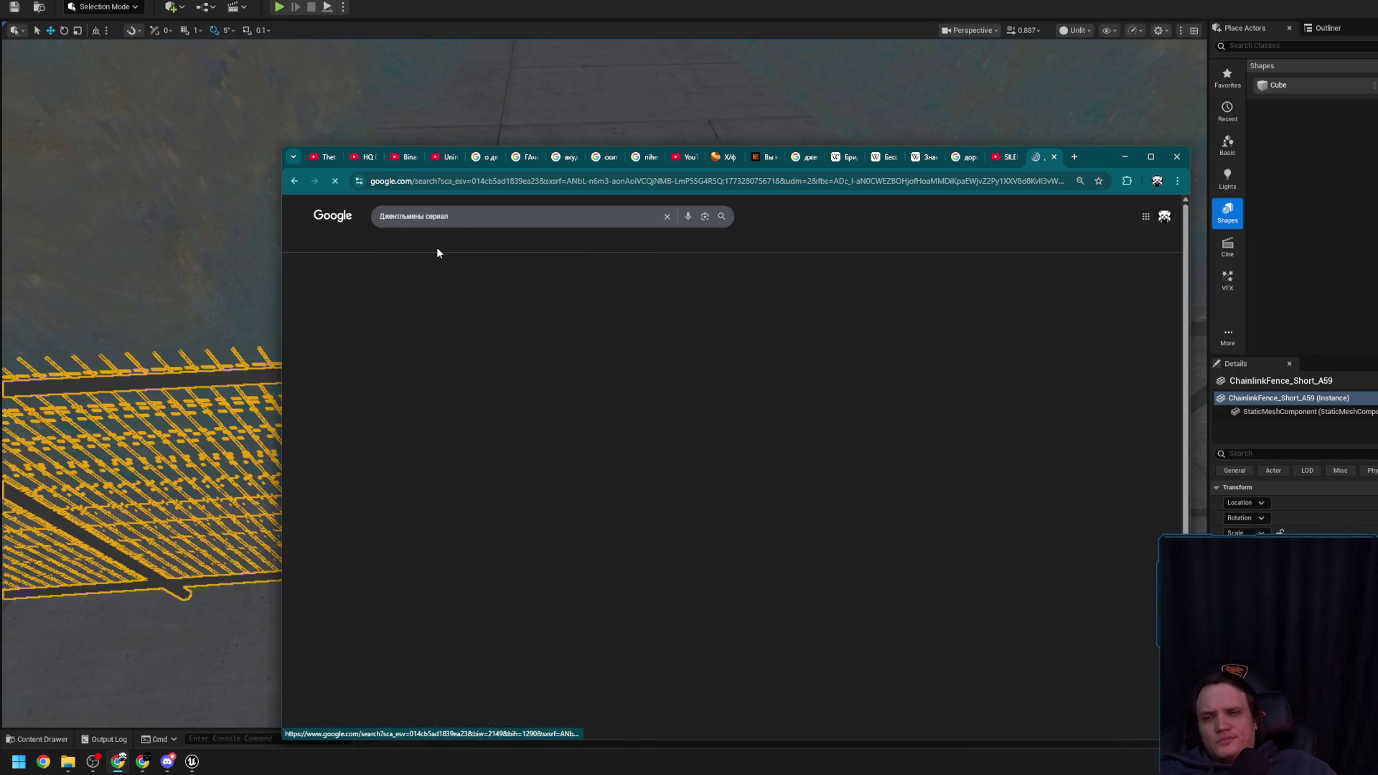
Preview the Kino-teatr.ru, Wikipedia, okko.tv and Championat images, scroll the results, then minimize Chrome
{"action": "left_click", "coordinate": [523, 338]}
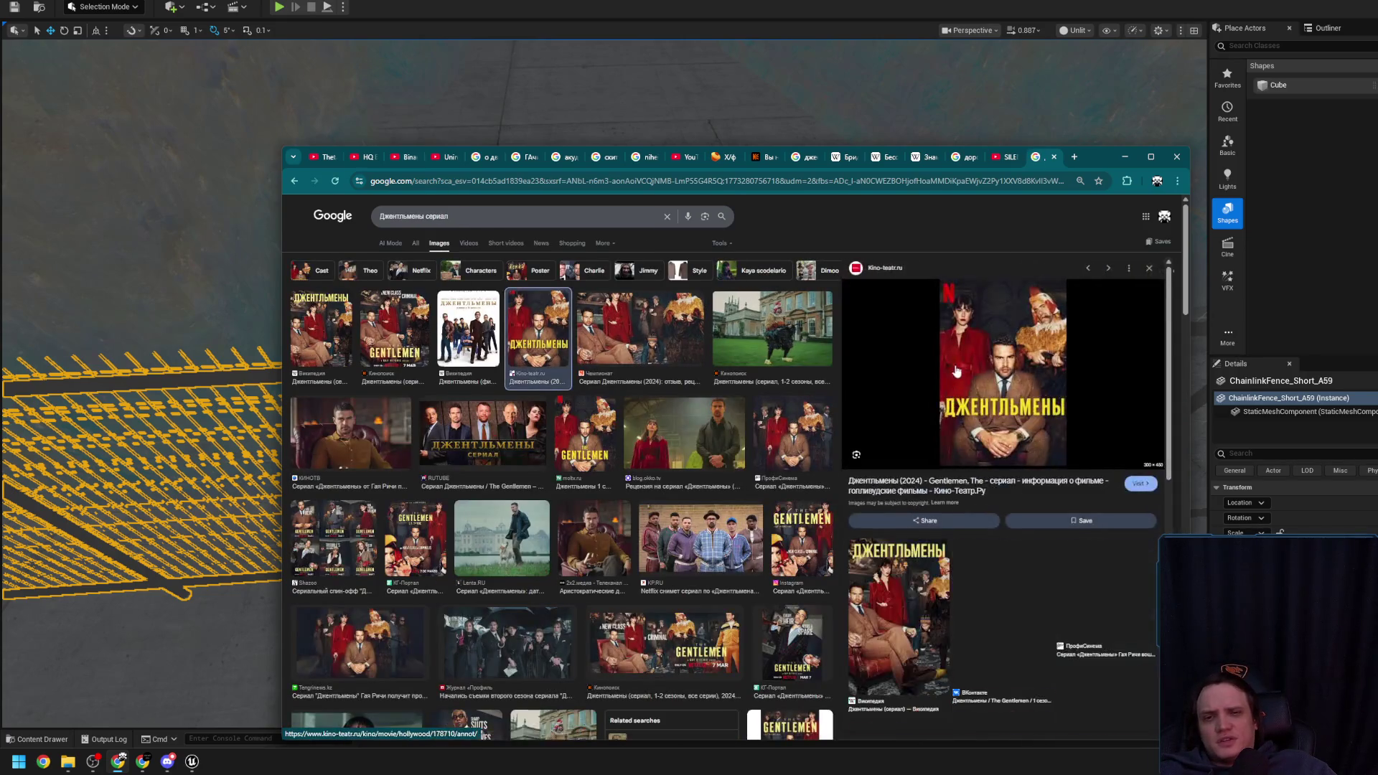
{"action": "left_click", "coordinate": [334, 325]}
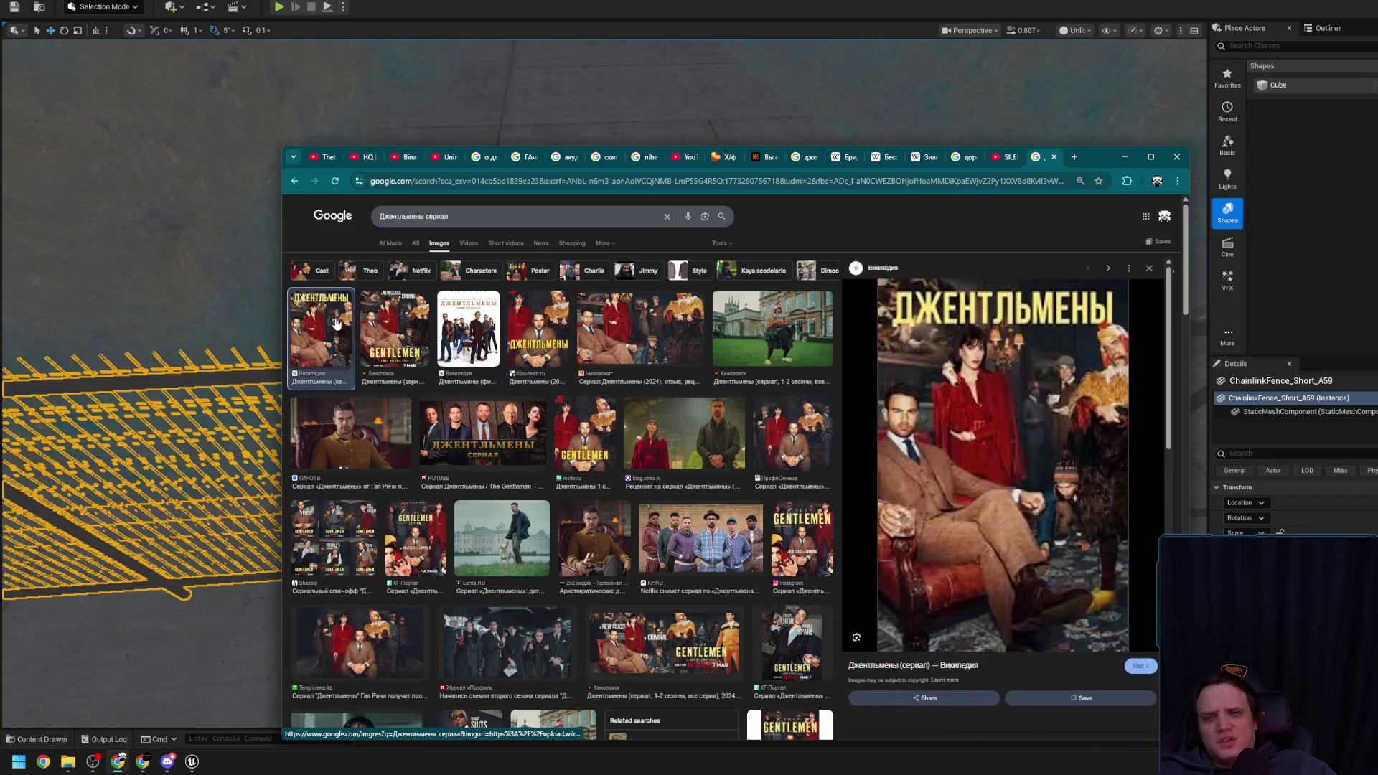
{"action": "left_click", "coordinate": [707, 420]}
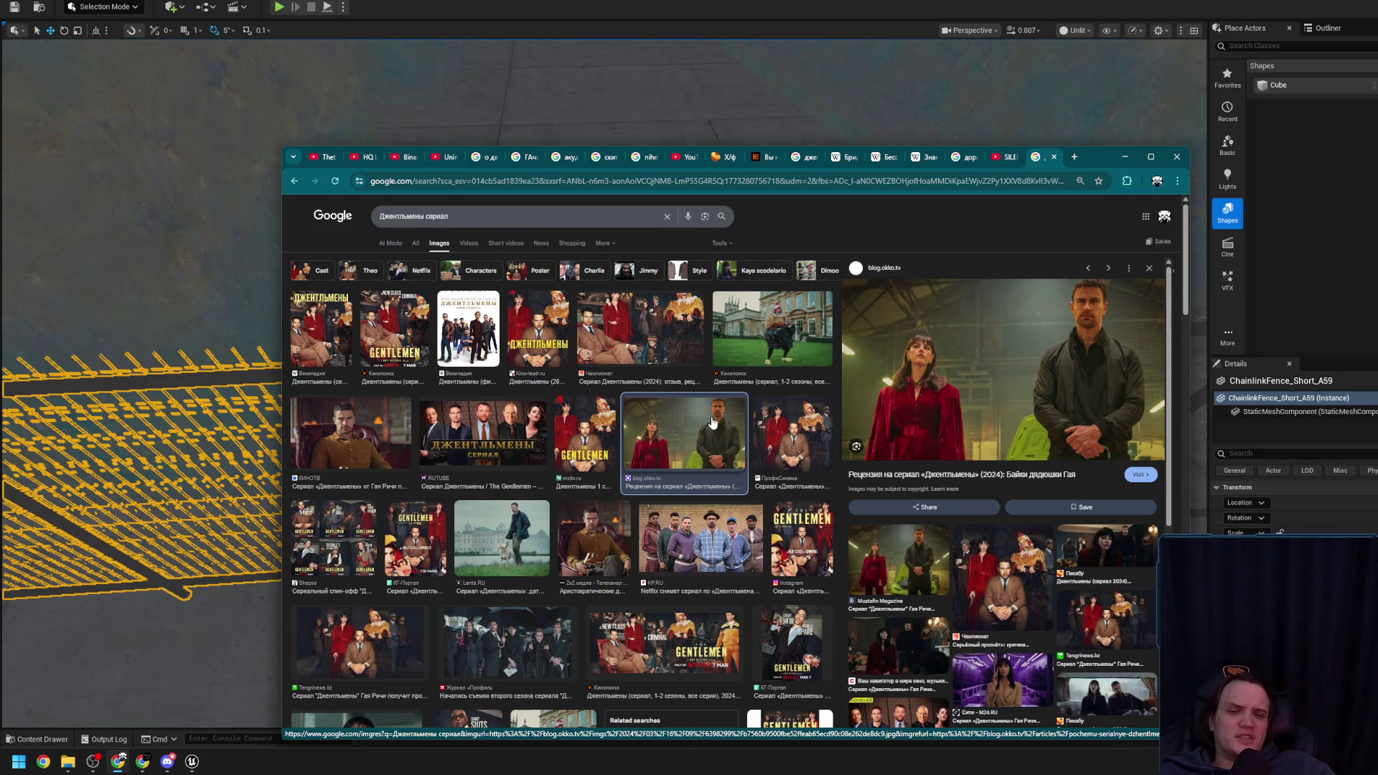
{"action": "left_click", "coordinate": [623, 341]}
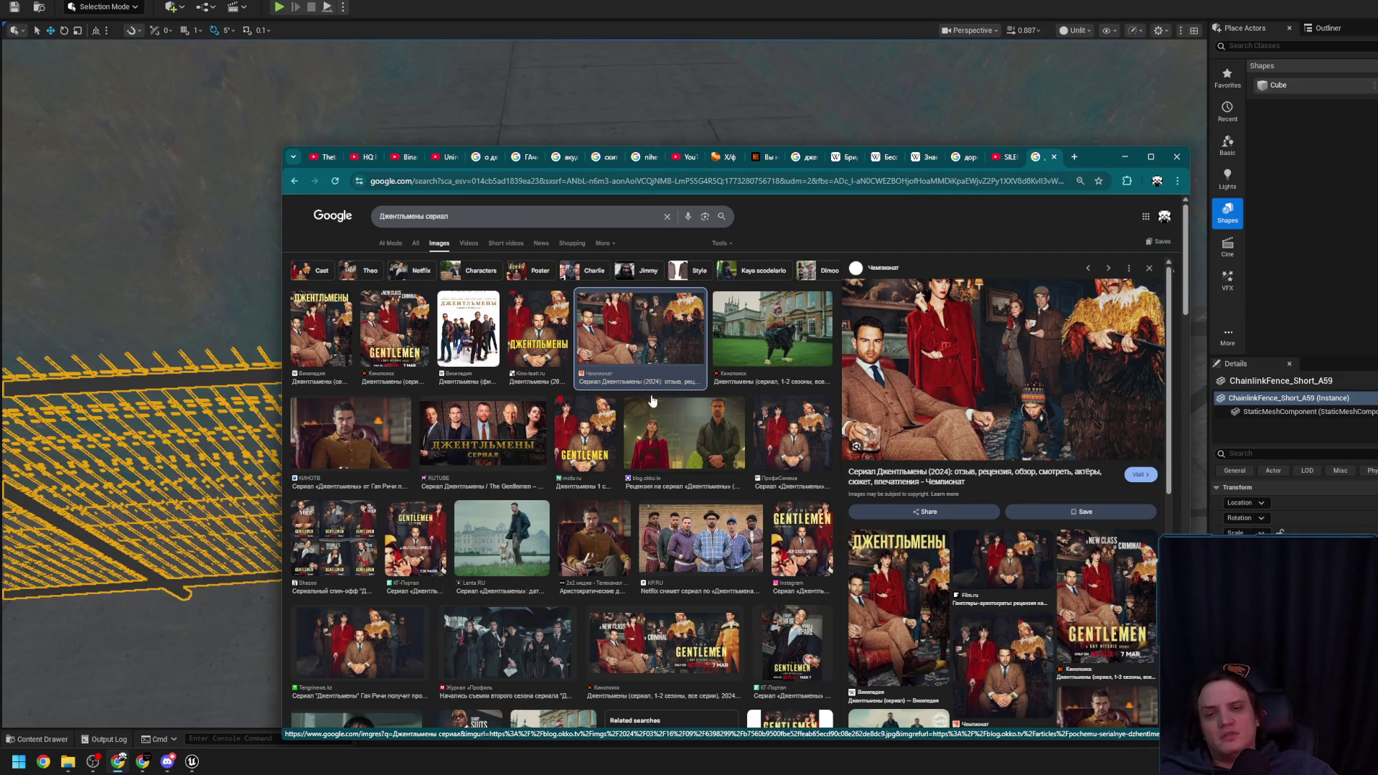
{"action": "scroll", "coordinate": [644, 436], "scroll_direction": "down", "scroll_amount": 5}
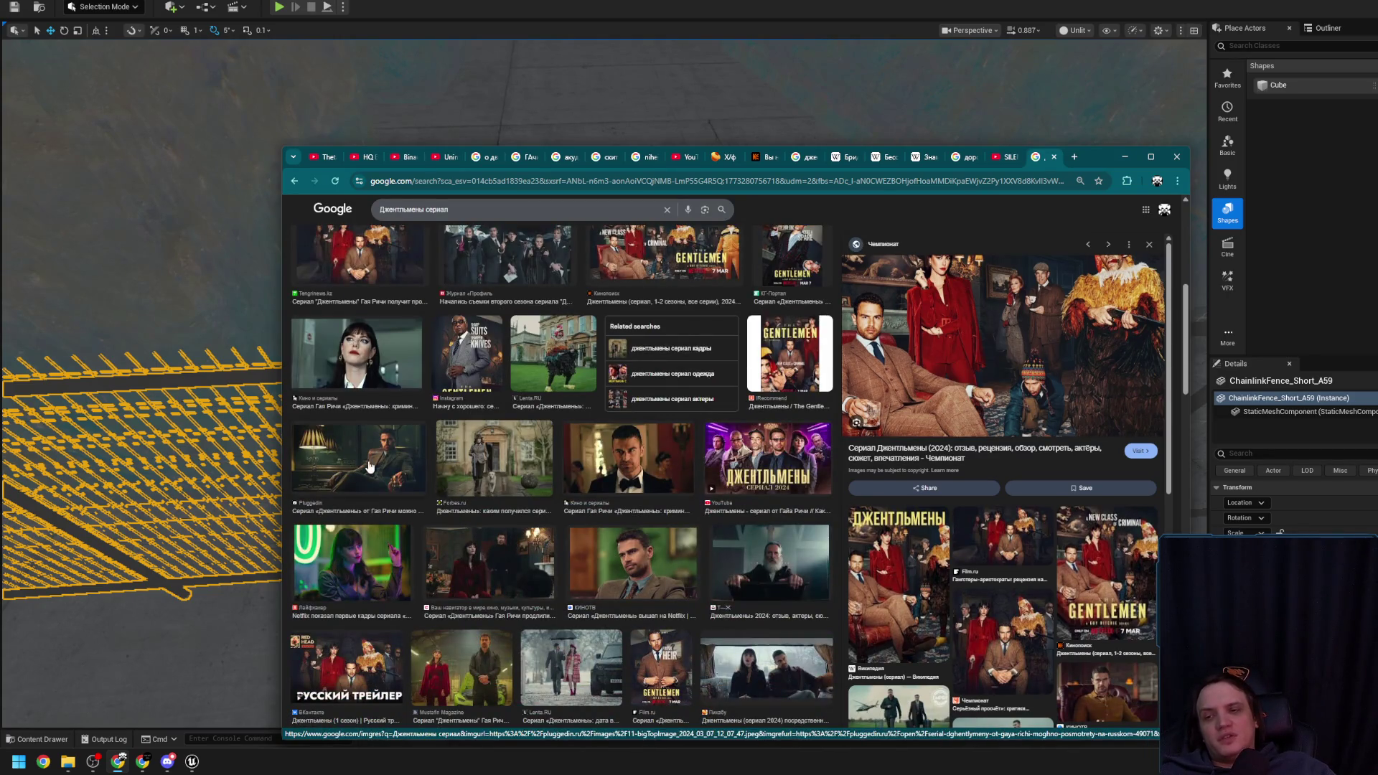
{"action": "scroll", "coordinate": [557, 483], "scroll_direction": "down", "scroll_amount": 3}
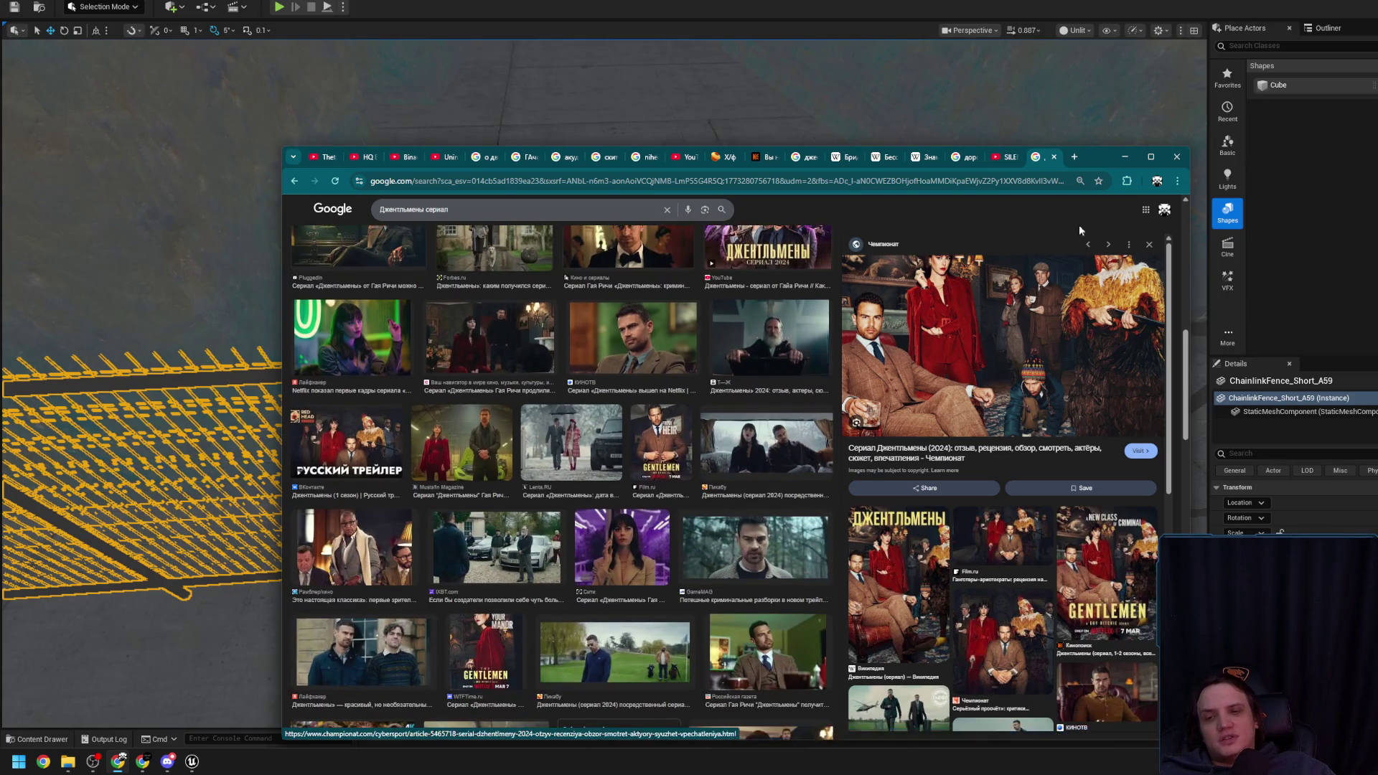
{"action": "left_click", "coordinate": [1115, 160]}
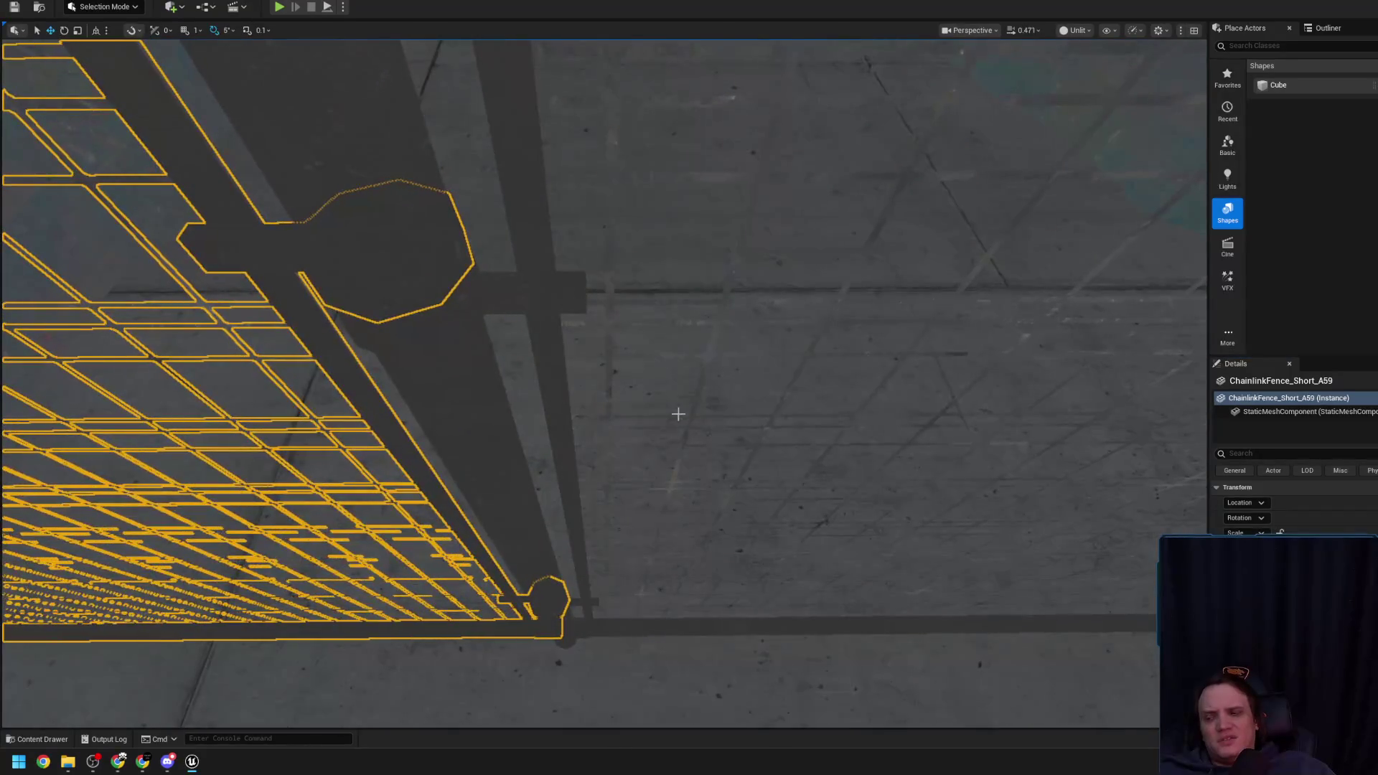
Select ChainlinkFence_Short_A59 and Alt-drag a duplicate leftward along the X axis
{"action": "scroll", "coordinate": [546, 339], "scroll_direction": "up", "scroll_amount": 2}
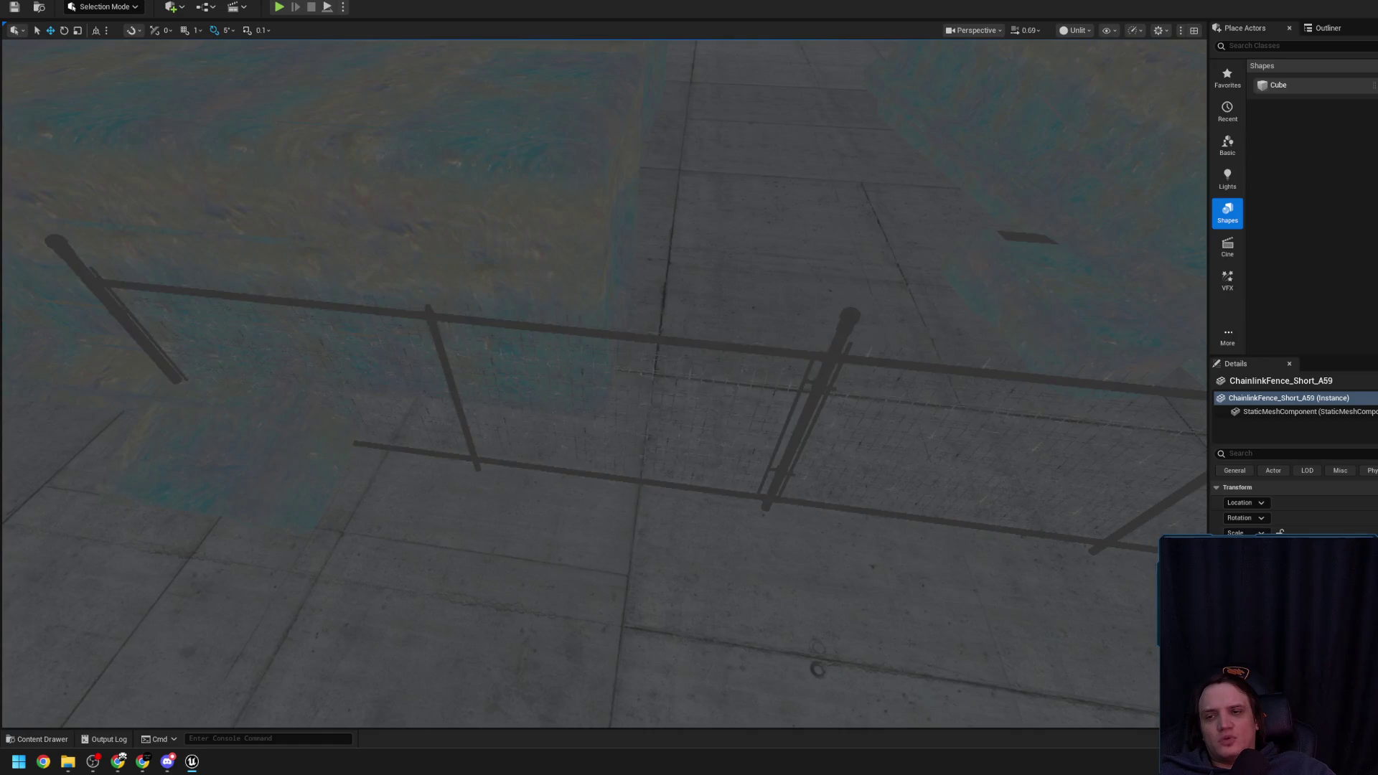
{"action": "left_click", "coordinate": [359, 215]}
{"action": "key", "text": "f"}
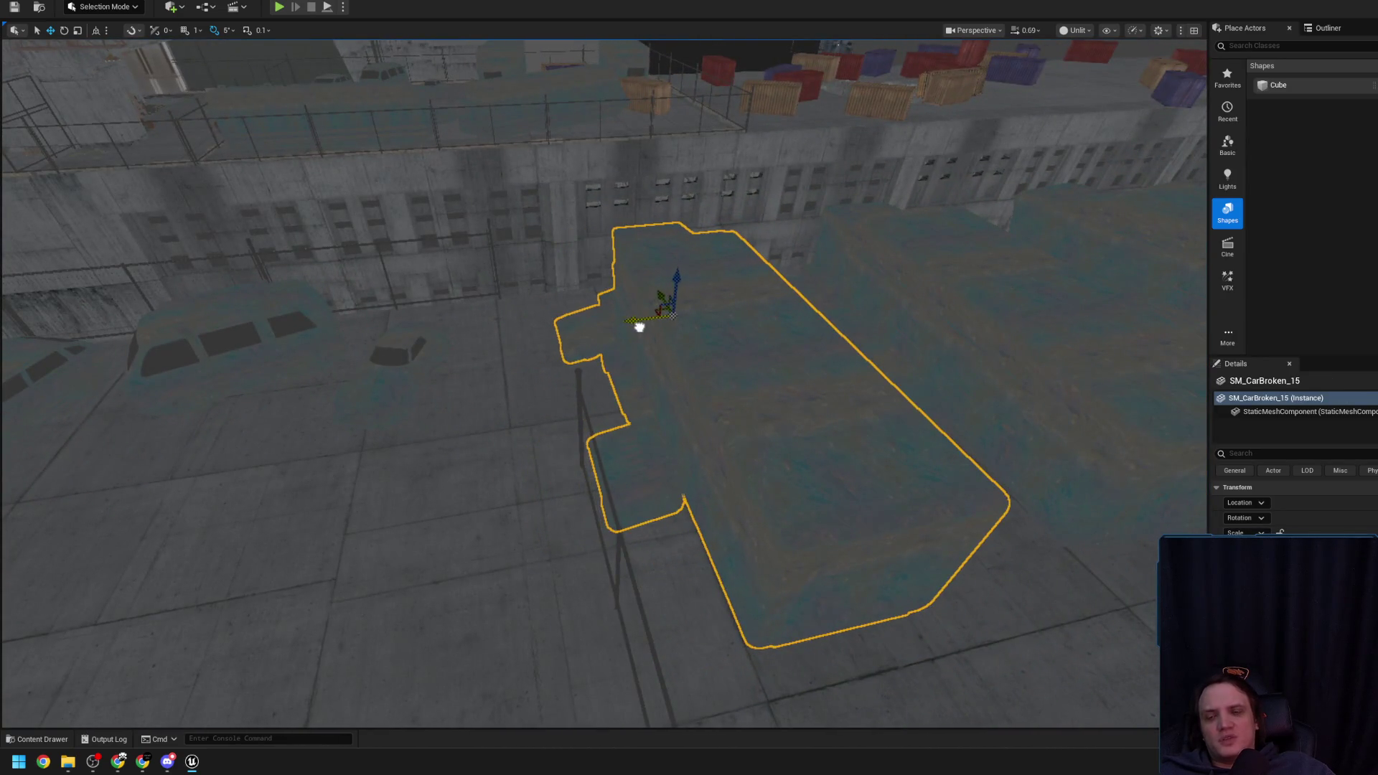
{"action": "left_click", "coordinate": [577, 502]}
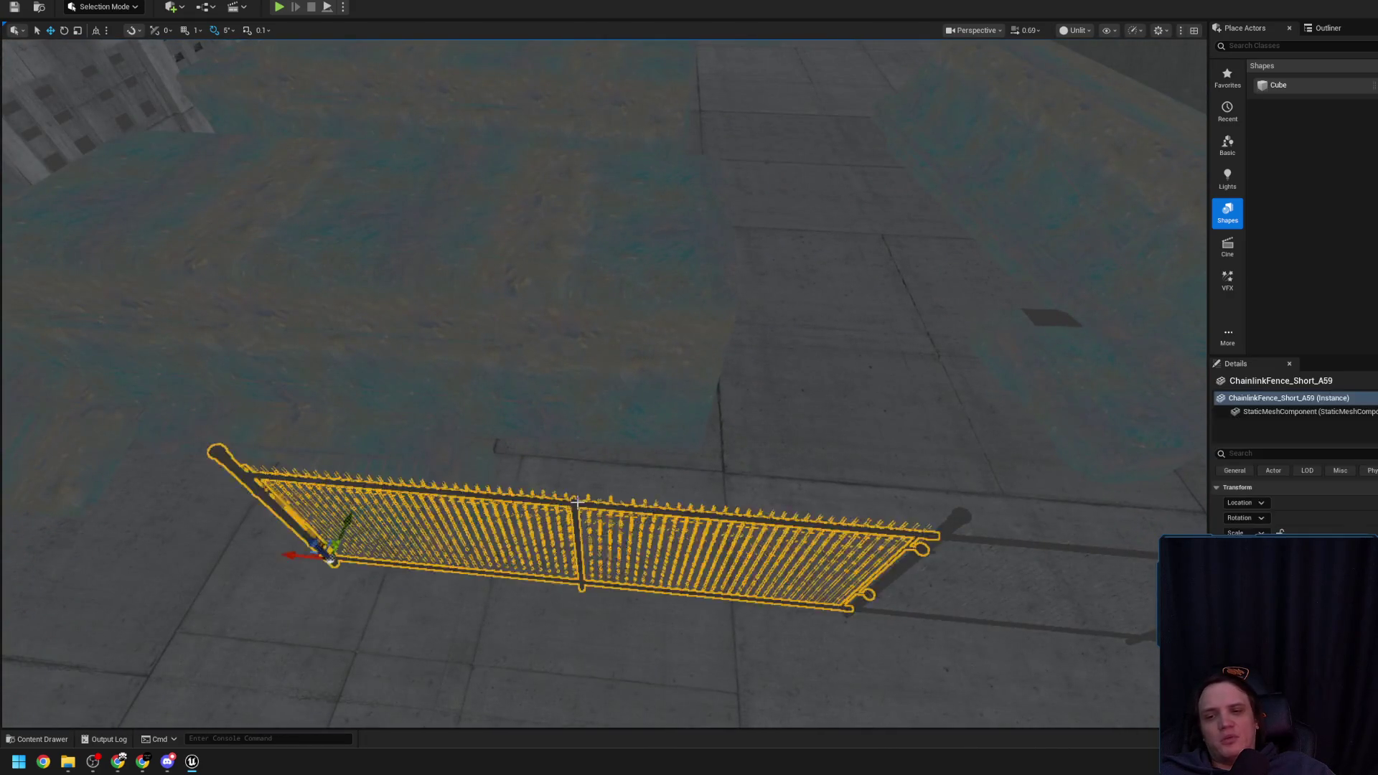
{"action": "left_click_drag", "start_coordinate": [555, 495], "coordinate": [16, 430]}
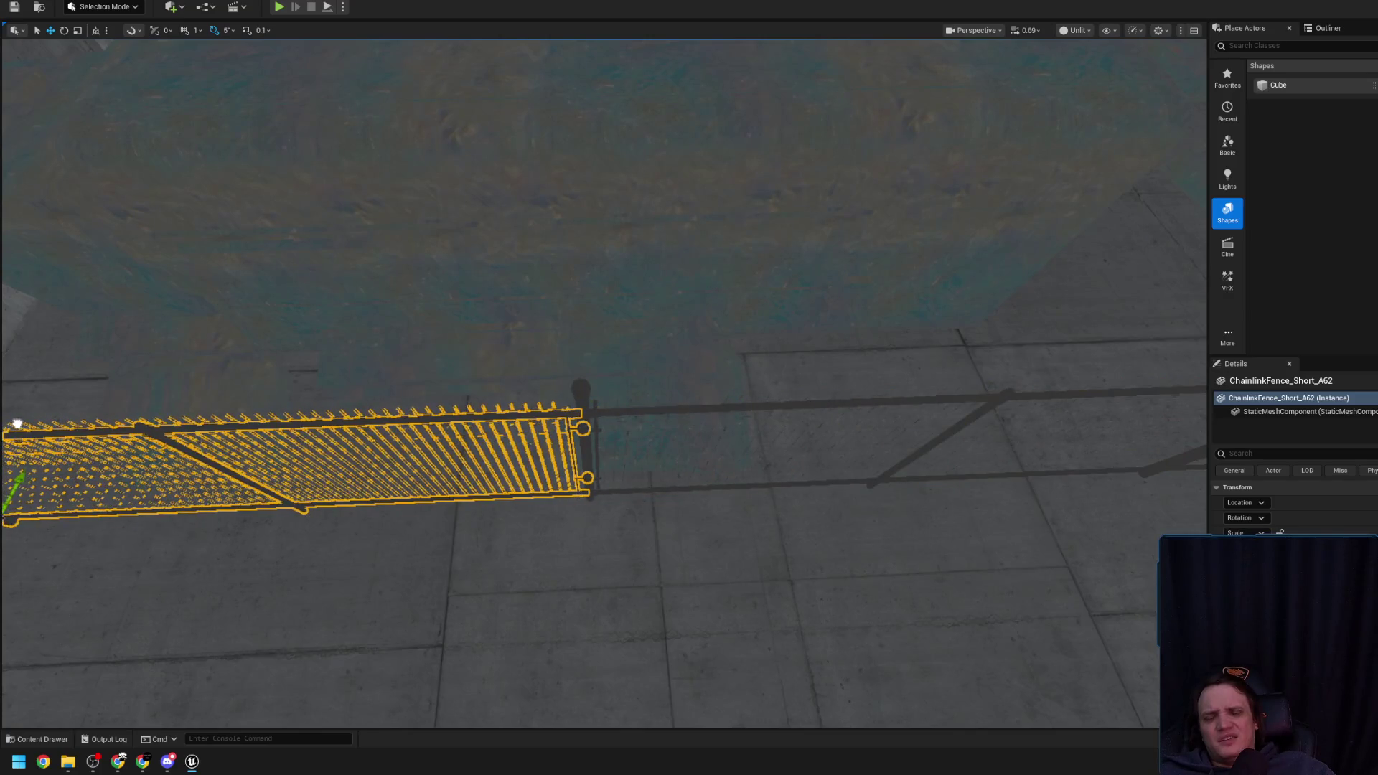
Delete the duplicated fence panel, undo to restore it, and nudge it into place
{"action": "scroll", "coordinate": [603, 388], "scroll_direction": "down", "scroll_amount": 3}
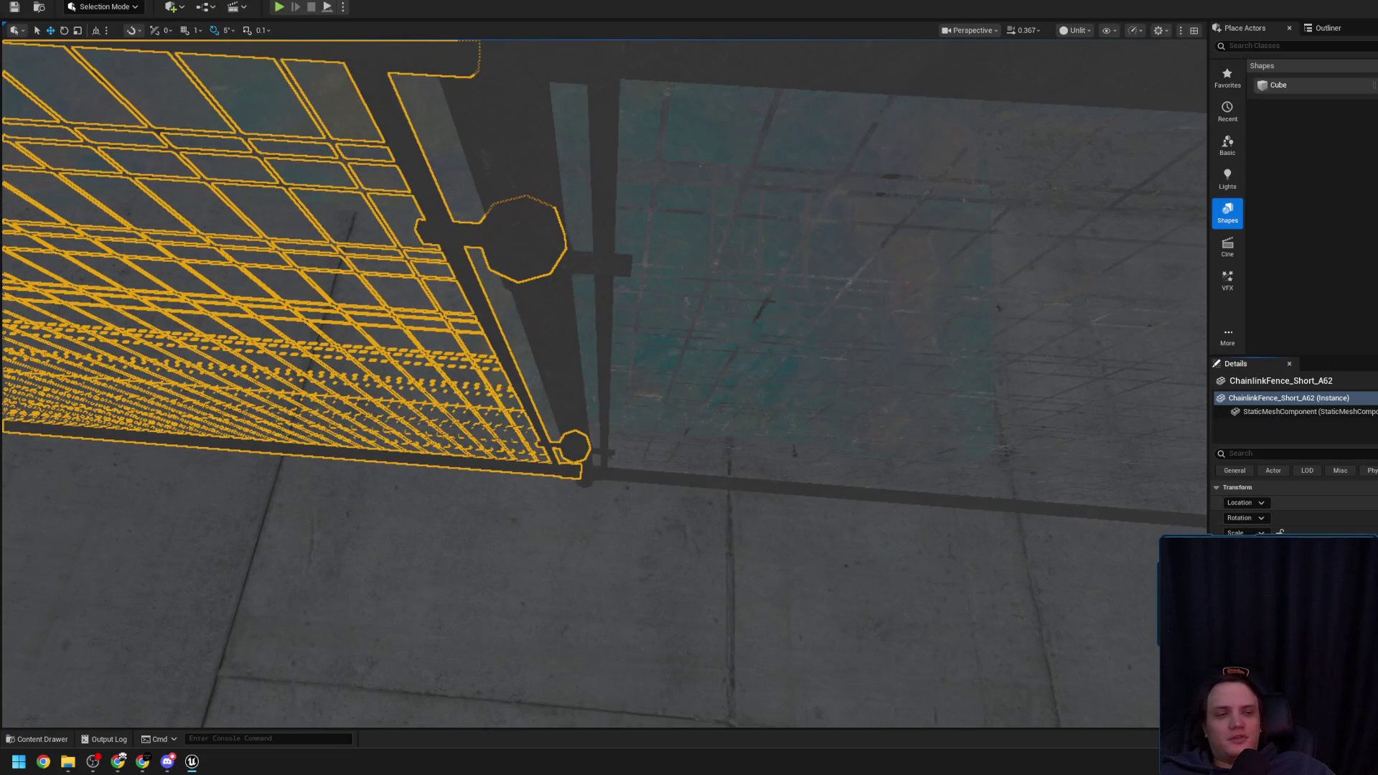
{"action": "mouse_move", "coordinate": [927, 362]}
{"action": "left_mouse_down"}
{"action": "mouse_move", "coordinate": [927, 380]}
{"action": "mouse_move", "coordinate": [928, 362]}
{"action": "left_mouse_up"}
{"action": "key", "text": "g"}
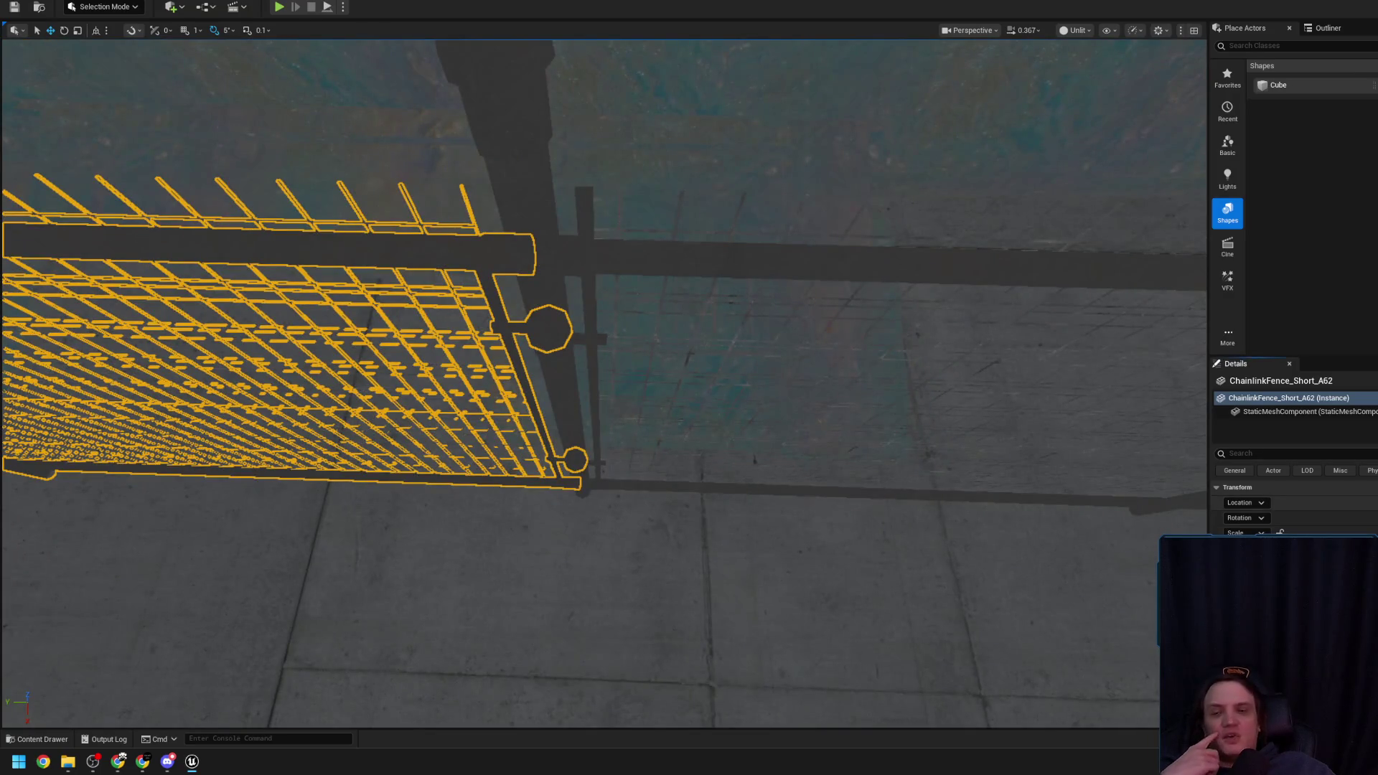
{"action": "key", "text": "Delete"}
{"action": "left_click_drag", "start_coordinate": [878, 295], "coordinate": [878, 295]}
{"action": "key", "text": "ctrl+z"}
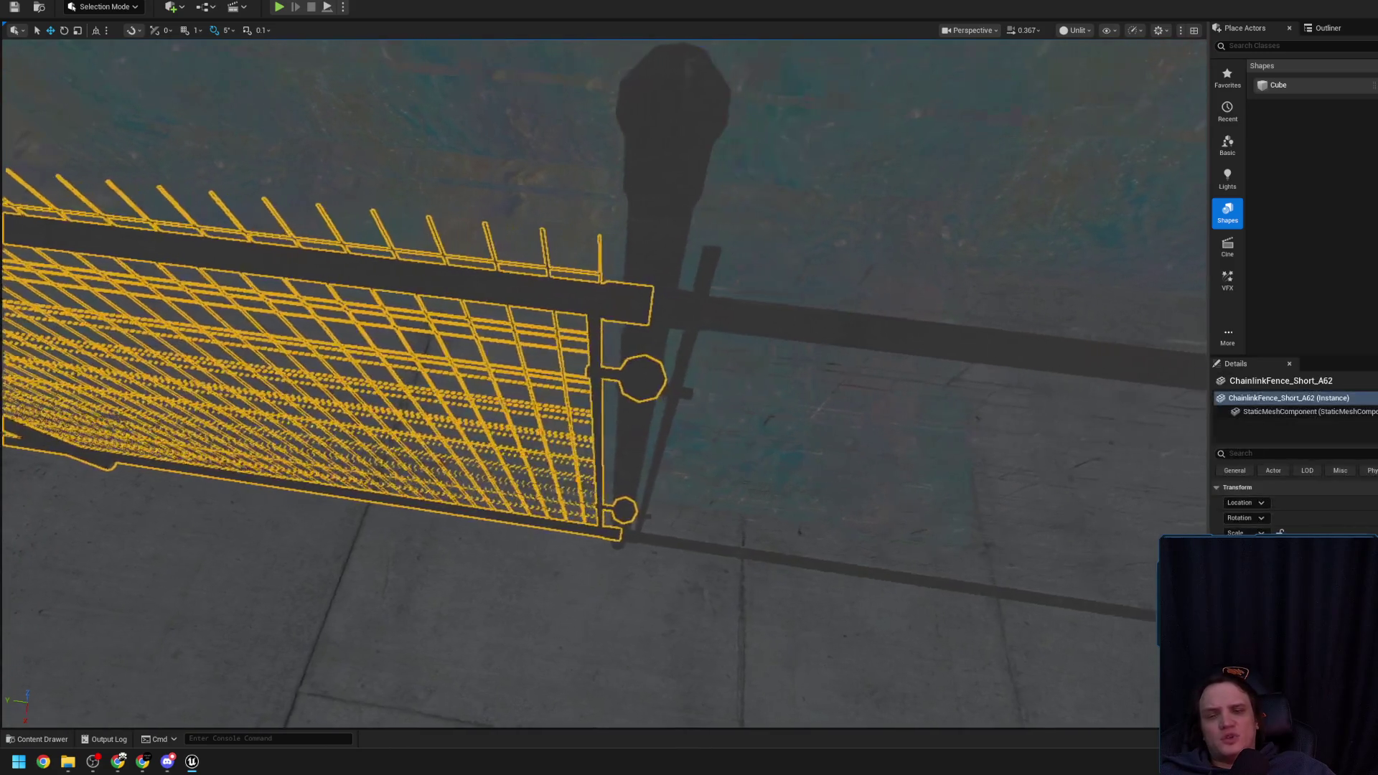
{"action": "scroll", "coordinate": [603, 381], "scroll_direction": "up", "scroll_amount": 2}
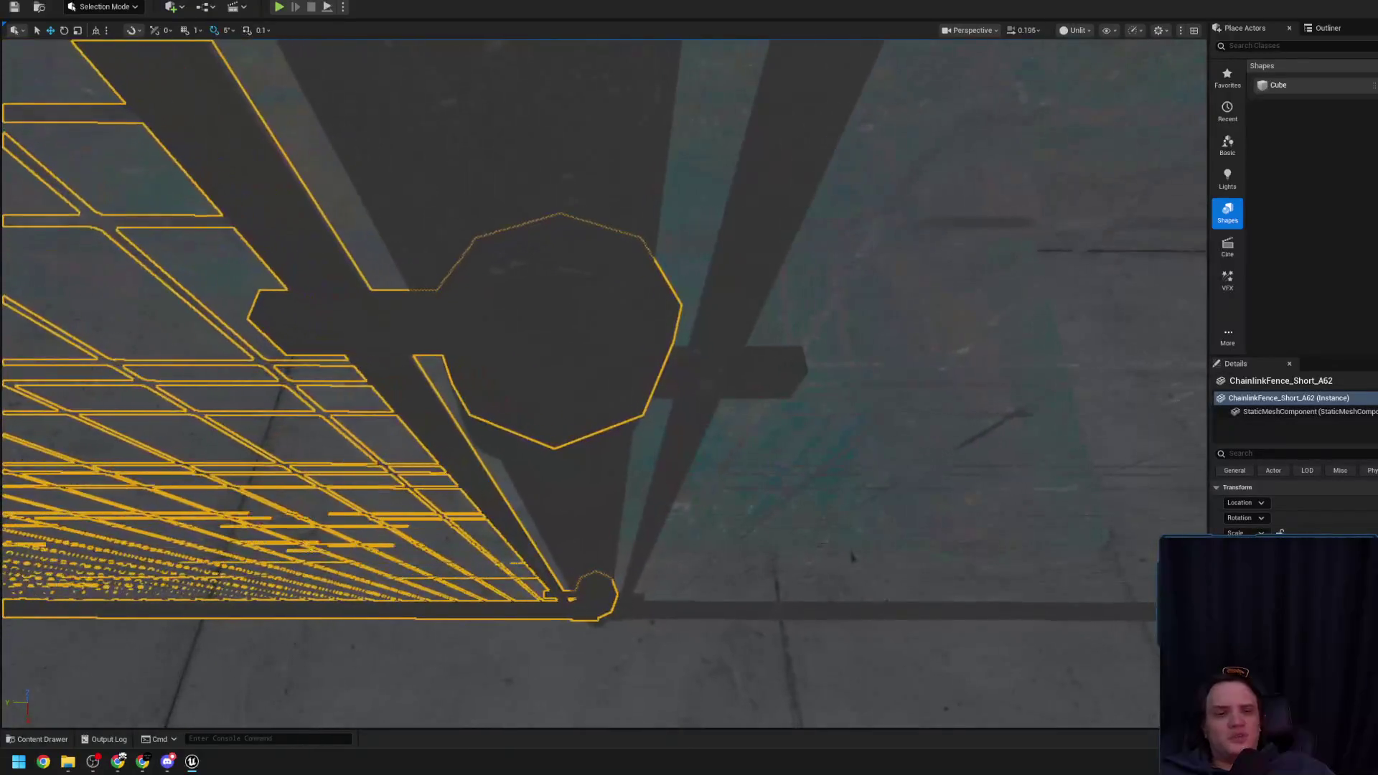
{"action": "key", "text": "Right"}
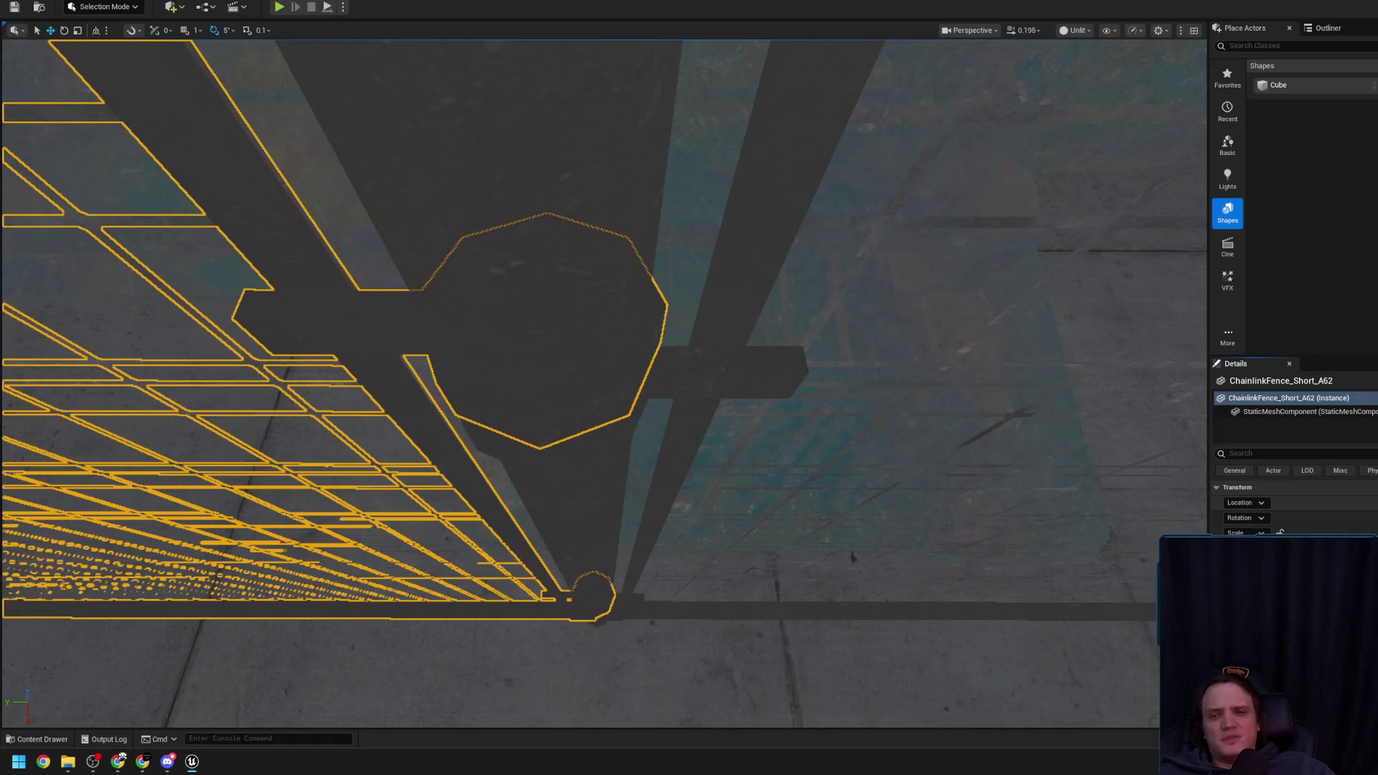
{"action": "key", "text": "Escape"}
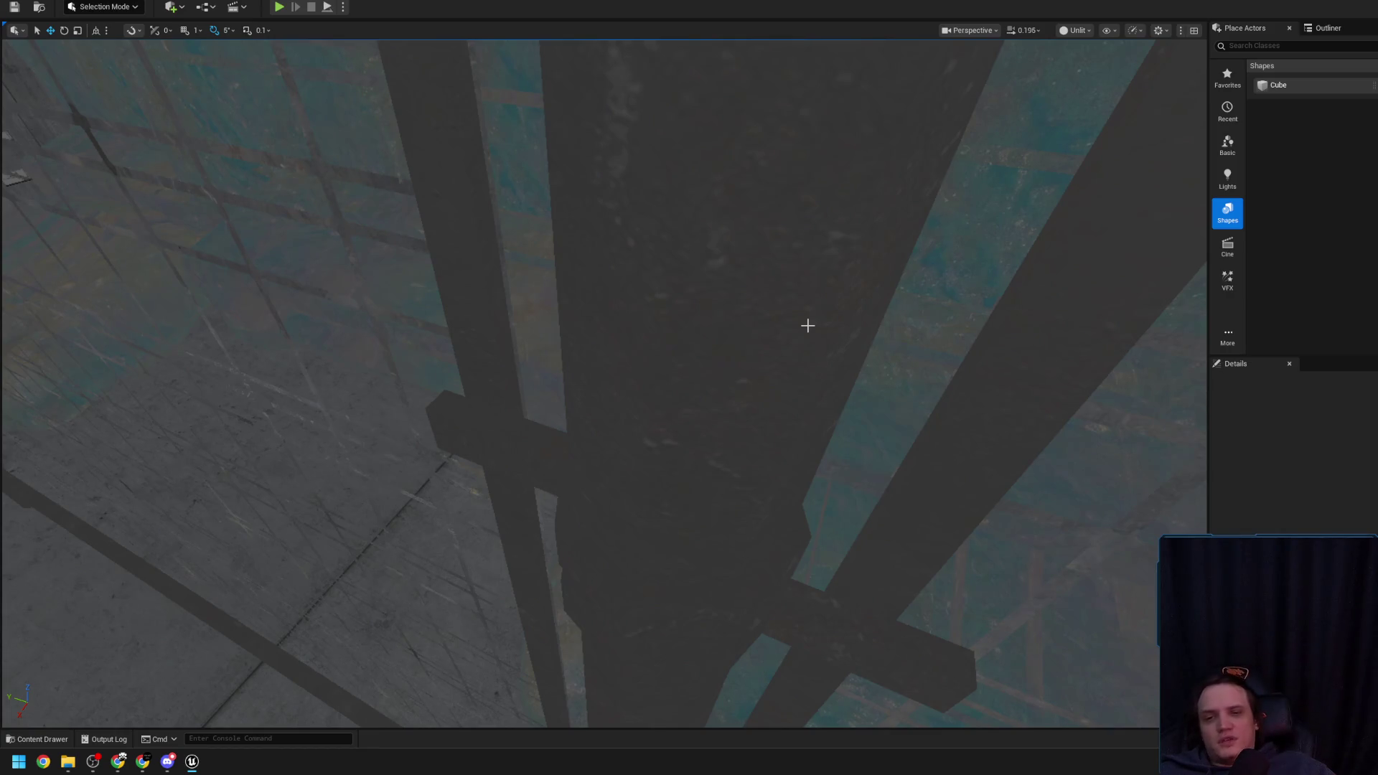
Select ChainlinkFence_Short_A39 and orbit around it to check the fence run
{"action": "left_click", "coordinate": [574, 388]}
{"action": "scroll", "coordinate": [580, 393], "scroll_direction": "up", "scroll_amount": 3}
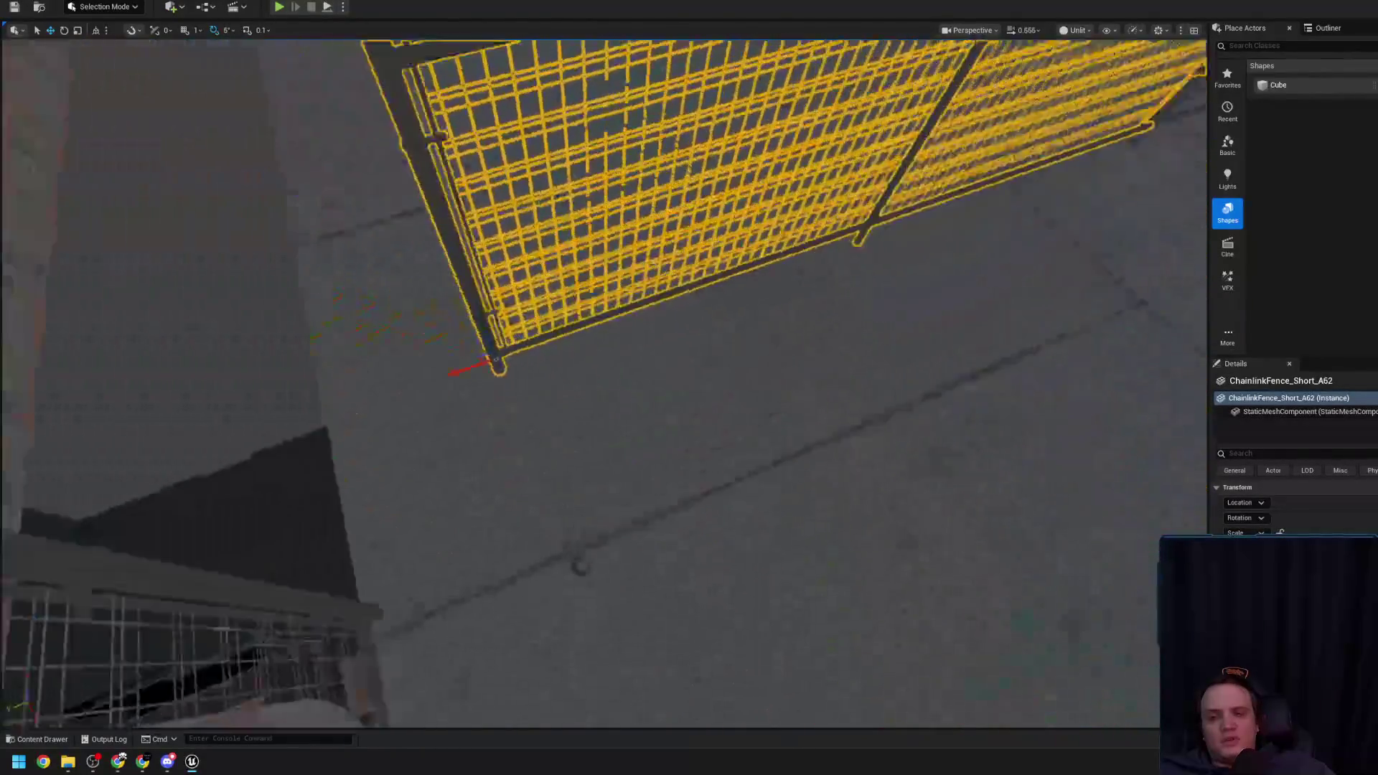
{"action": "scroll", "coordinate": [580, 393], "scroll_direction": "up", "scroll_amount": 2}
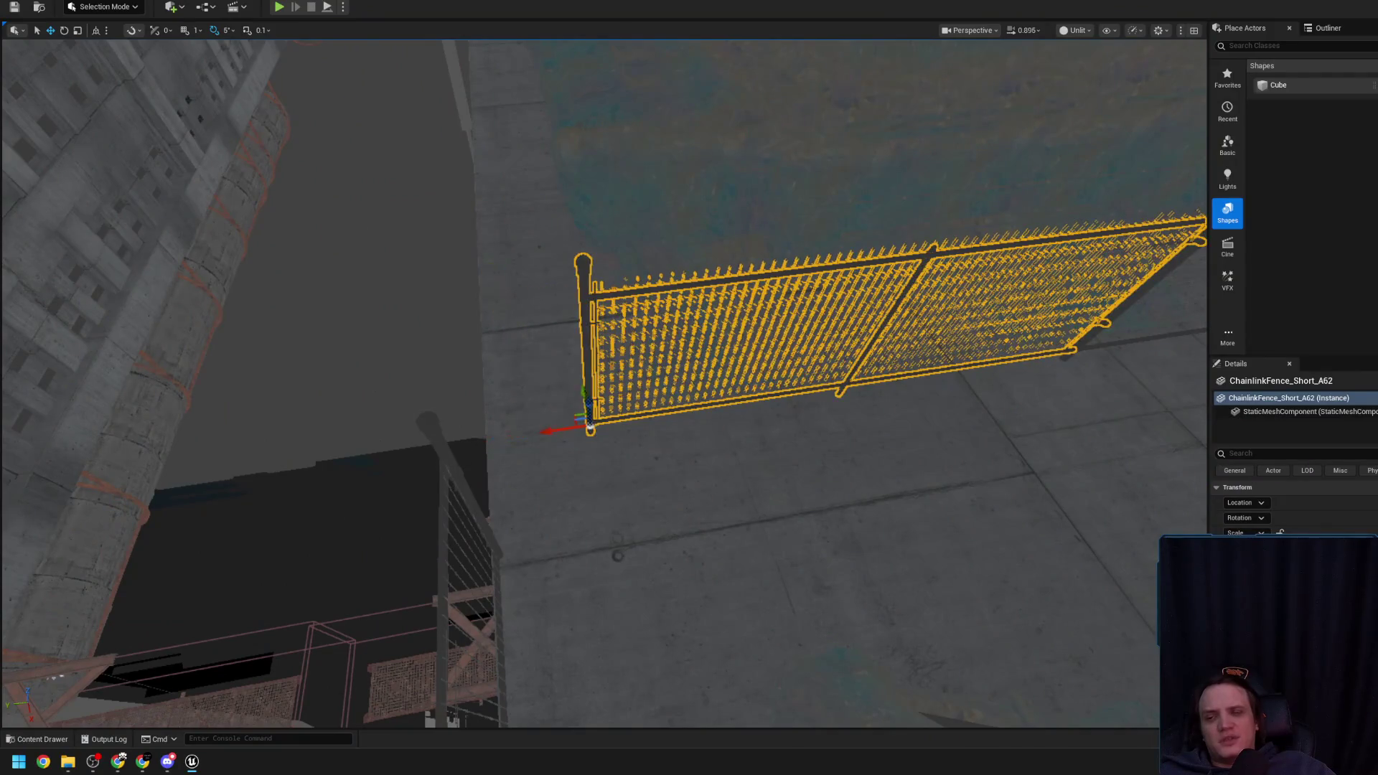
{"action": "left_click", "coordinate": [463, 546]}
{"action": "mouse_move", "coordinate": [463, 546]}
{"action": "left_mouse_down"}
{"action": "mouse_move", "coordinate": [546, 488]}
{"action": "mouse_move", "coordinate": [631, 384]}
{"action": "mouse_move", "coordinate": [677, 477]}
{"action": "mouse_move", "coordinate": [662, 576]}
{"action": "mouse_move", "coordinate": [659, 503]}
{"action": "left_mouse_up"}
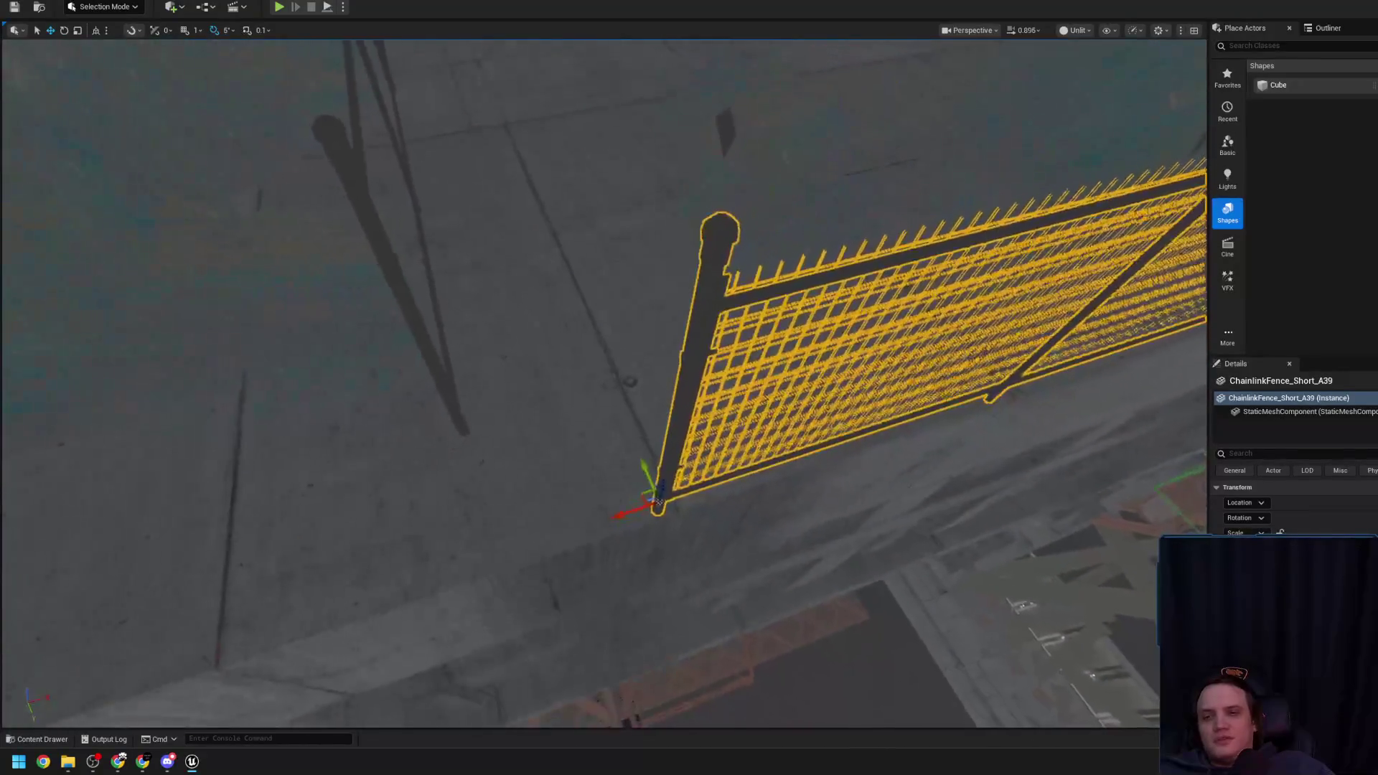
Slide ChainlinkFence_Short_A62 right along its length with the move gizmo
{"action": "left_click", "coordinate": [803, 384]}
{"action": "key", "text": "f"}
{"action": "mouse_move", "coordinate": [735, 404]}
{"action": "left_mouse_down"}
{"action": "mouse_move", "coordinate": [718, 416]}
{"action": "mouse_move", "coordinate": [735, 404]}
{"action": "left_mouse_up"}
{"action": "mouse_move", "coordinate": [597, 449]}
{"action": "left_mouse_down"}
{"action": "mouse_move", "coordinate": [738, 478]}
{"action": "mouse_move", "coordinate": [725, 460]}
{"action": "mouse_move", "coordinate": [685, 509]}
{"action": "left_mouse_up"}
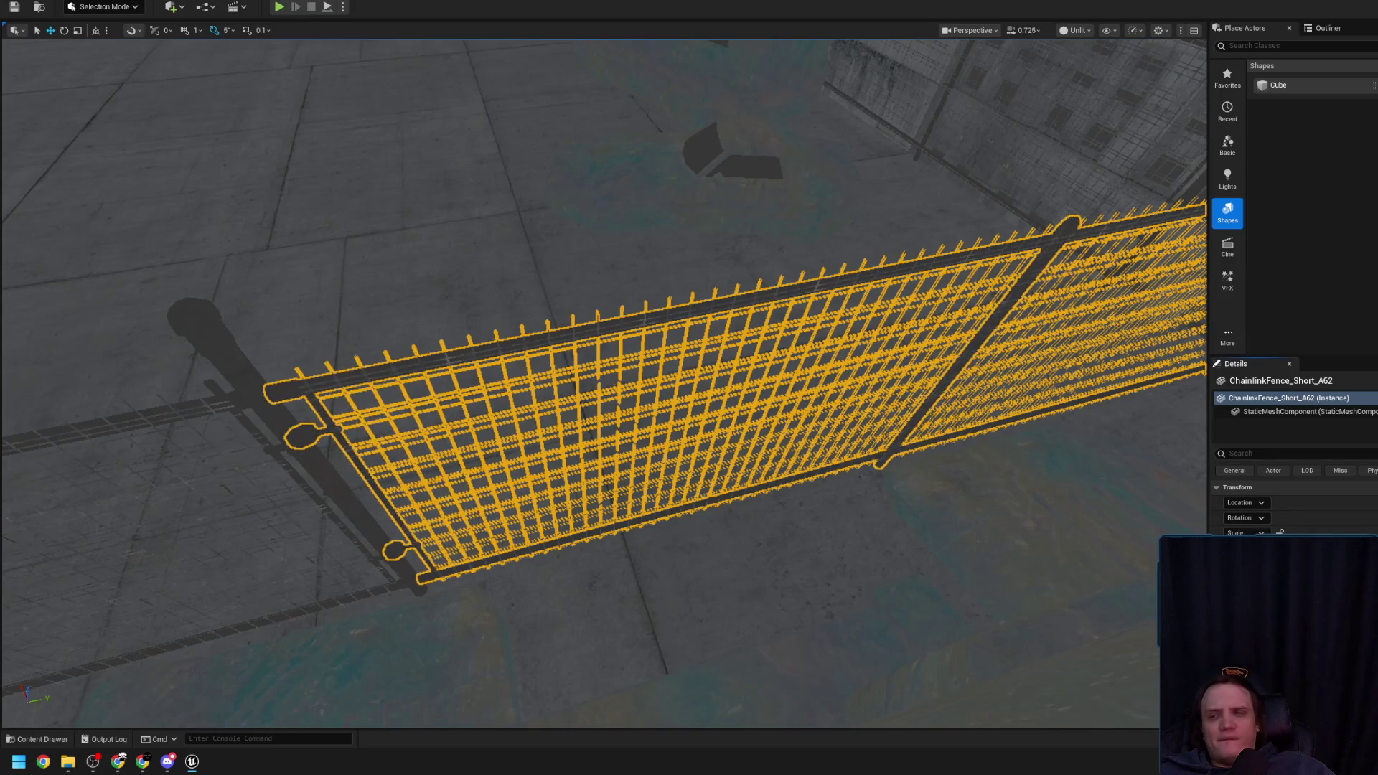
Orbit to check the fit, undo the A62 move, and select ChainlinkFence_Short_A59
{"action": "mouse_move", "coordinate": [685, 509]}
{"action": "left_mouse_down"}
{"action": "mouse_move", "coordinate": [649, 533]}
{"action": "mouse_move", "coordinate": [661, 506]}
{"action": "mouse_move", "coordinate": [640, 495]}
{"action": "left_mouse_up"}
{"action": "left_click_drag", "start_coordinate": [641, 417], "coordinate": [605, 405]}
{"action": "mouse_move", "coordinate": [776, 421]}
{"action": "left_mouse_down"}
{"action": "mouse_move", "coordinate": [683, 464]}
{"action": "mouse_move", "coordinate": [495, 304]}
{"action": "mouse_move", "coordinate": [800, 403]}
{"action": "mouse_move", "coordinate": [655, 398]}
{"action": "mouse_move", "coordinate": [596, 490]}
{"action": "left_mouse_up"}
{"action": "key", "text": "ctrl+z"}
{"action": "left_click", "coordinate": [597, 490]}
{"action": "mouse_move", "coordinate": [481, 483]}
{"action": "left_mouse_down"}
{"action": "mouse_move", "coordinate": [508, 511]}
{"action": "mouse_move", "coordinate": [564, 459]}
{"action": "mouse_move", "coordinate": [517, 423]}
{"action": "left_mouse_up"}
{"action": "left_click", "coordinate": [652, 280]}
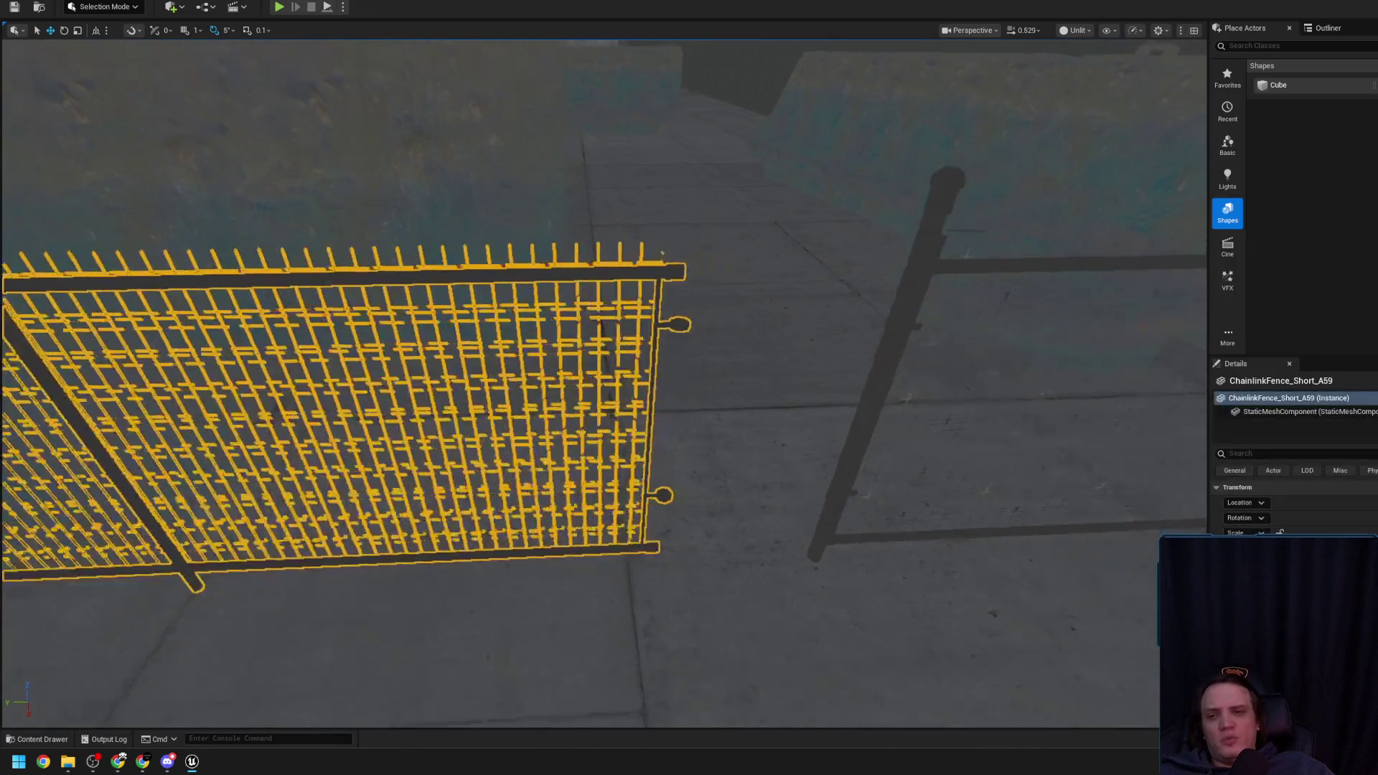
Switch to the rotate gizmo and select the adjacent panels A58 and A57
{"action": "key", "text": "e"}
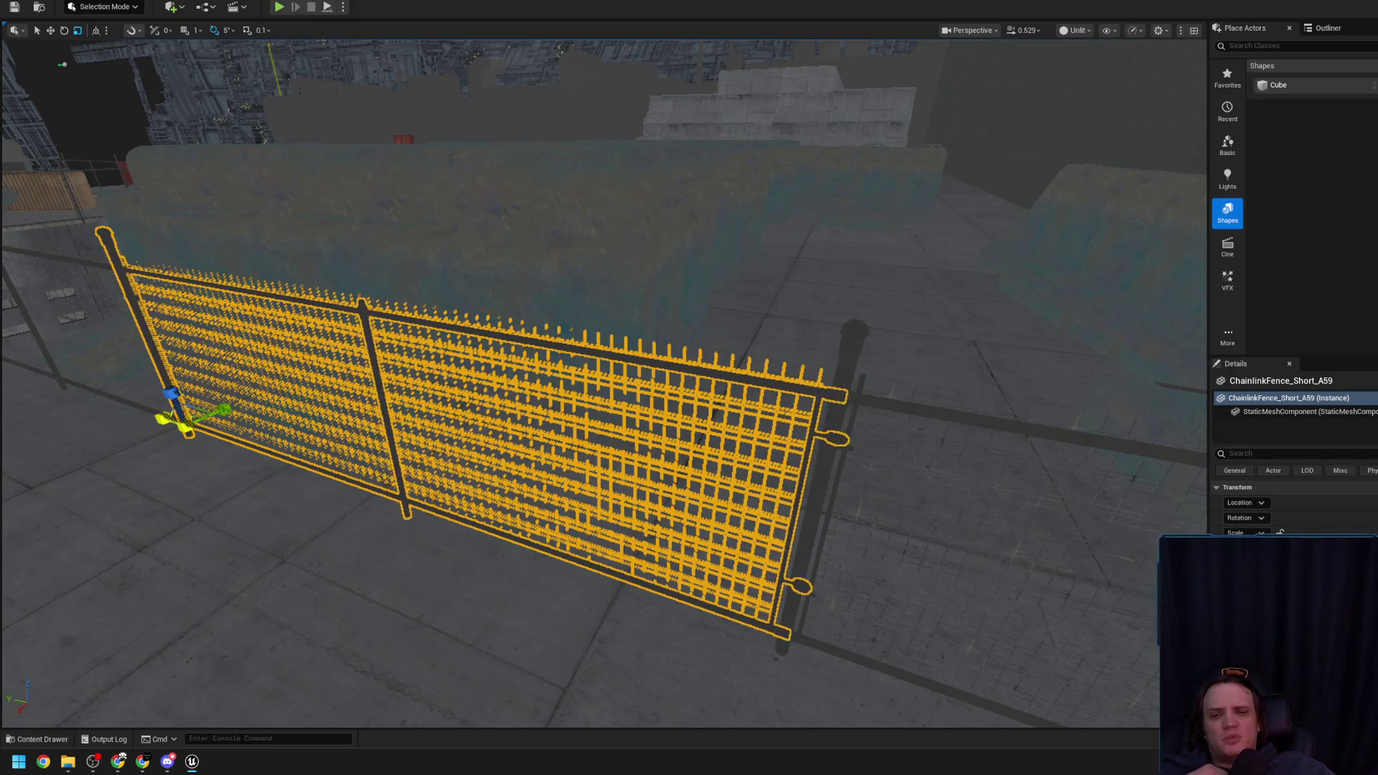
{"action": "mouse_move", "coordinate": [387, 430]}
{"action": "left_mouse_down"}
{"action": "mouse_move", "coordinate": [386, 404]}
{"action": "mouse_move", "coordinate": [606, 375]}
{"action": "left_mouse_up"}
{"action": "left_click", "coordinate": [625, 502]}
{"action": "left_click_drag", "start_coordinate": [624, 502], "coordinate": [650, 455]}
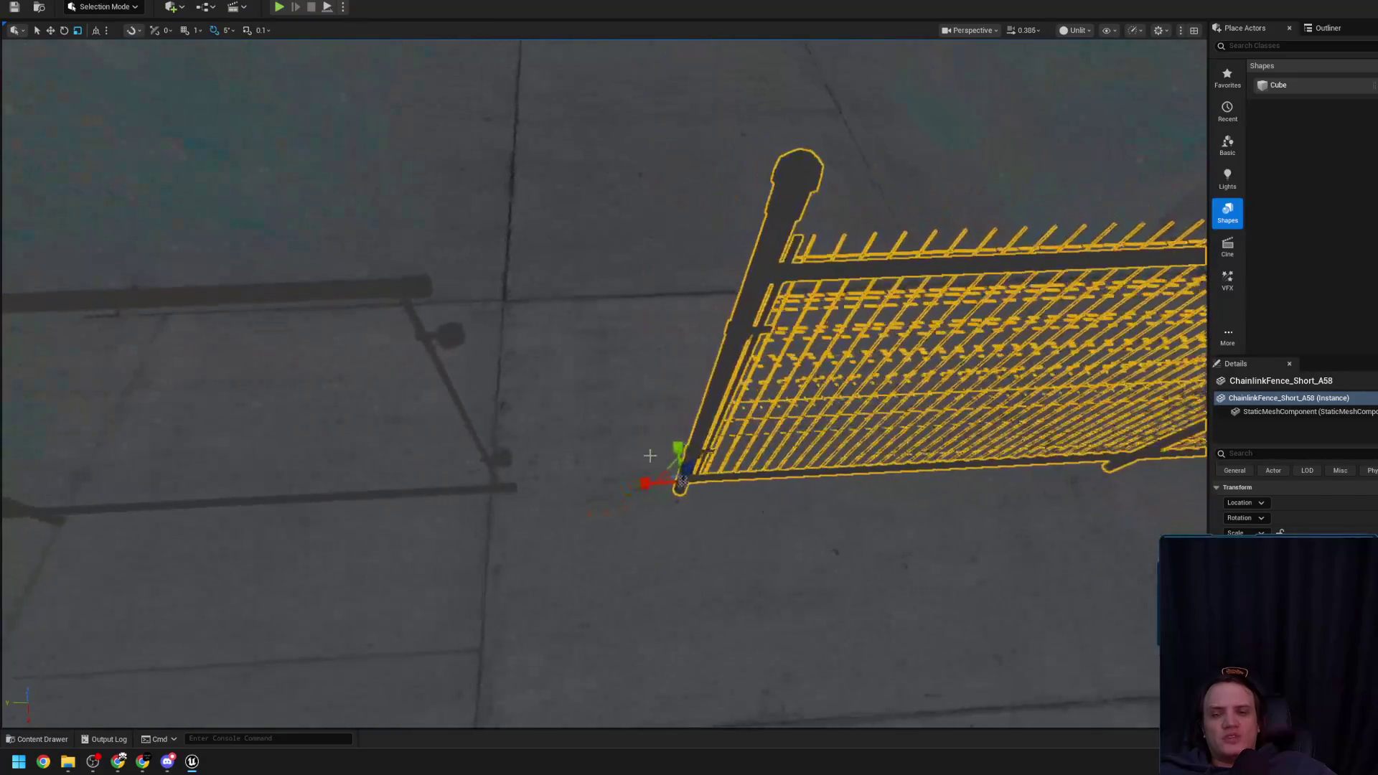
{"action": "scroll", "coordinate": [483, 455], "scroll_direction": "up", "scroll_amount": 5}
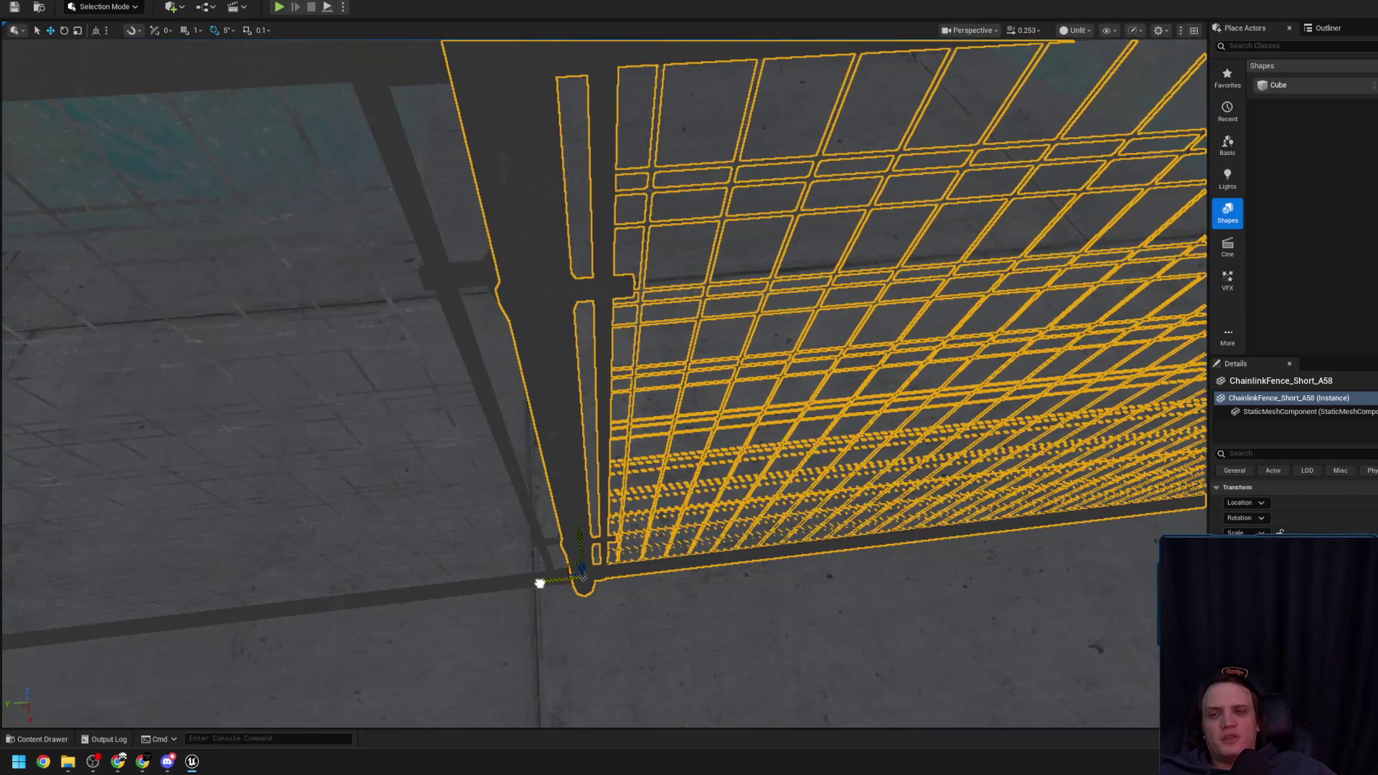
{"action": "scroll", "coordinate": [585, 545], "scroll_direction": "up", "scroll_amount": 3}
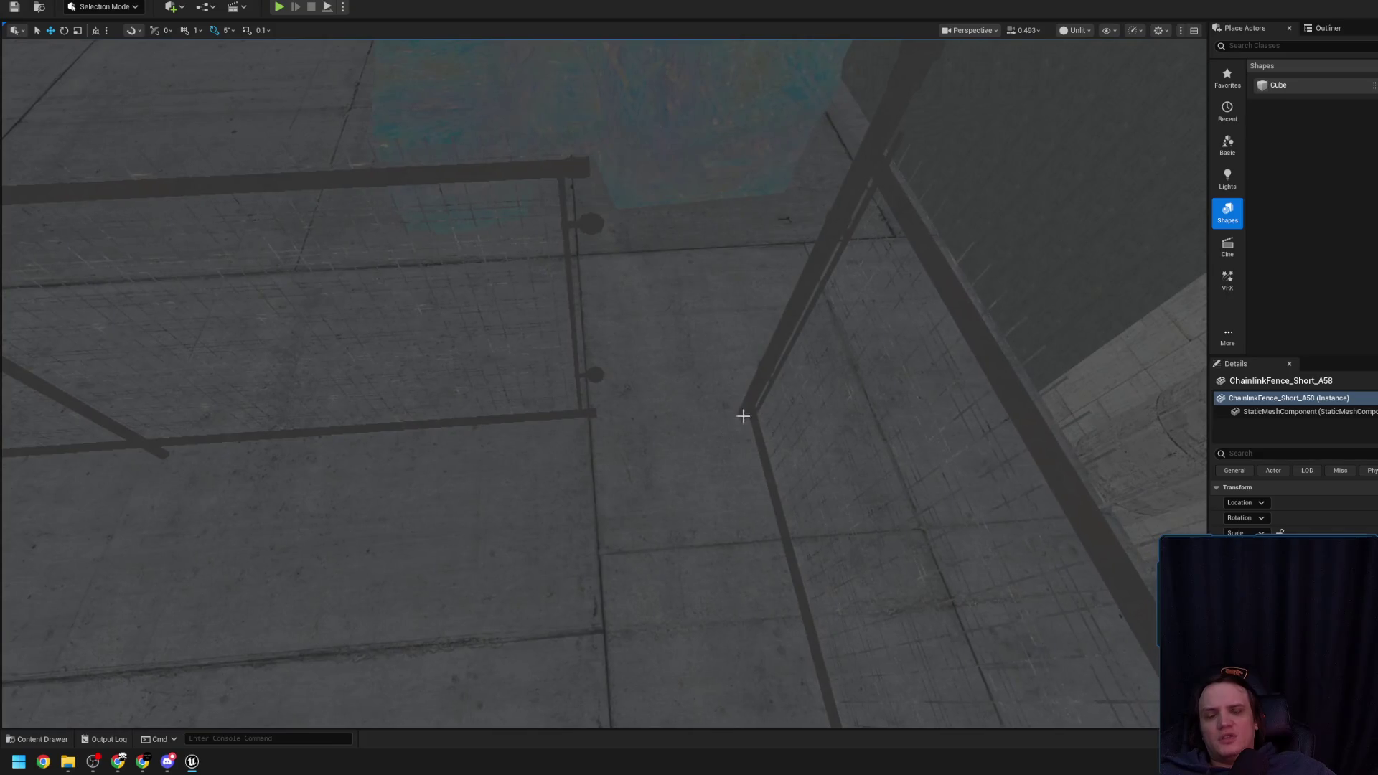
{"action": "left_click", "coordinate": [739, 399]}
{"action": "key", "text": "ctrl+d"}
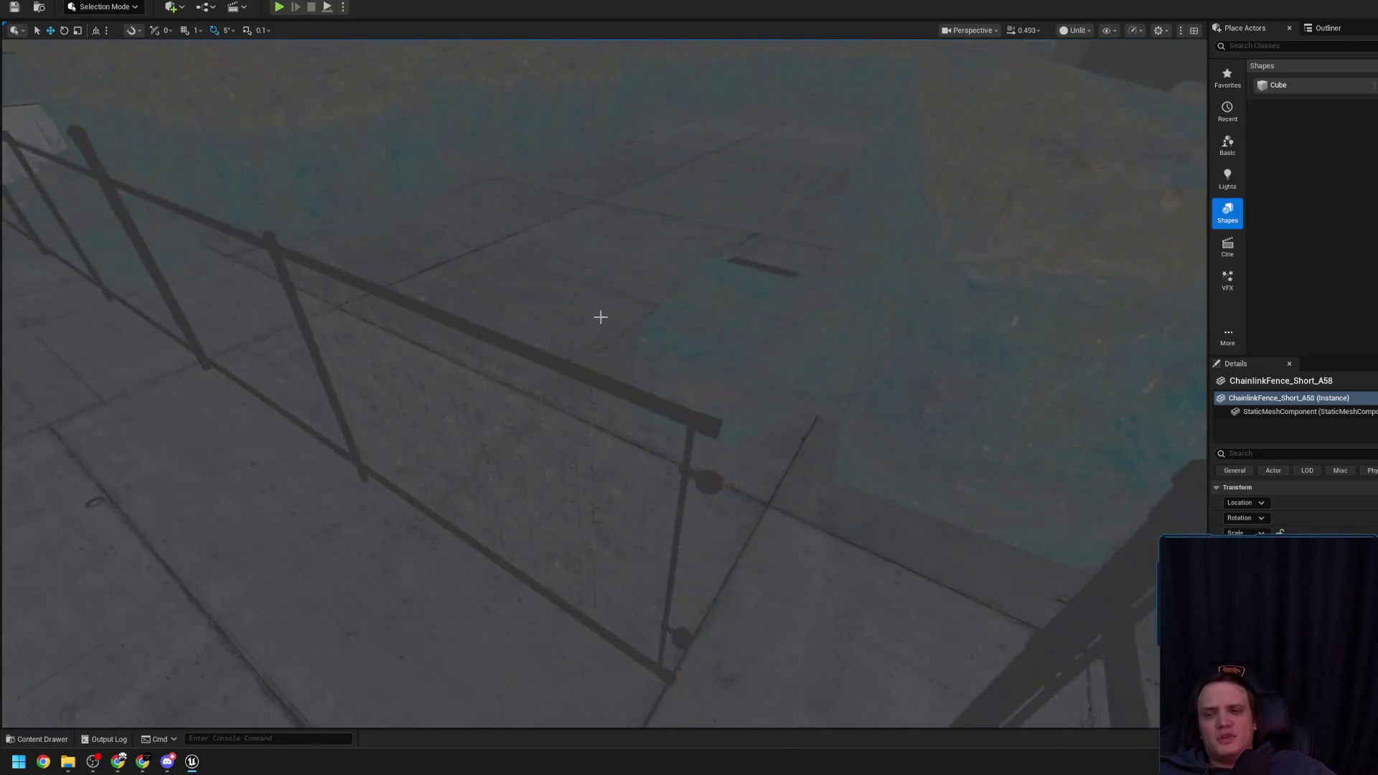
Fly in to inspect the end-post joints, then select ChainlinkFence_Short_A62
{"action": "left_click_drag", "start_coordinate": [601, 316], "coordinate": [603, 320]}
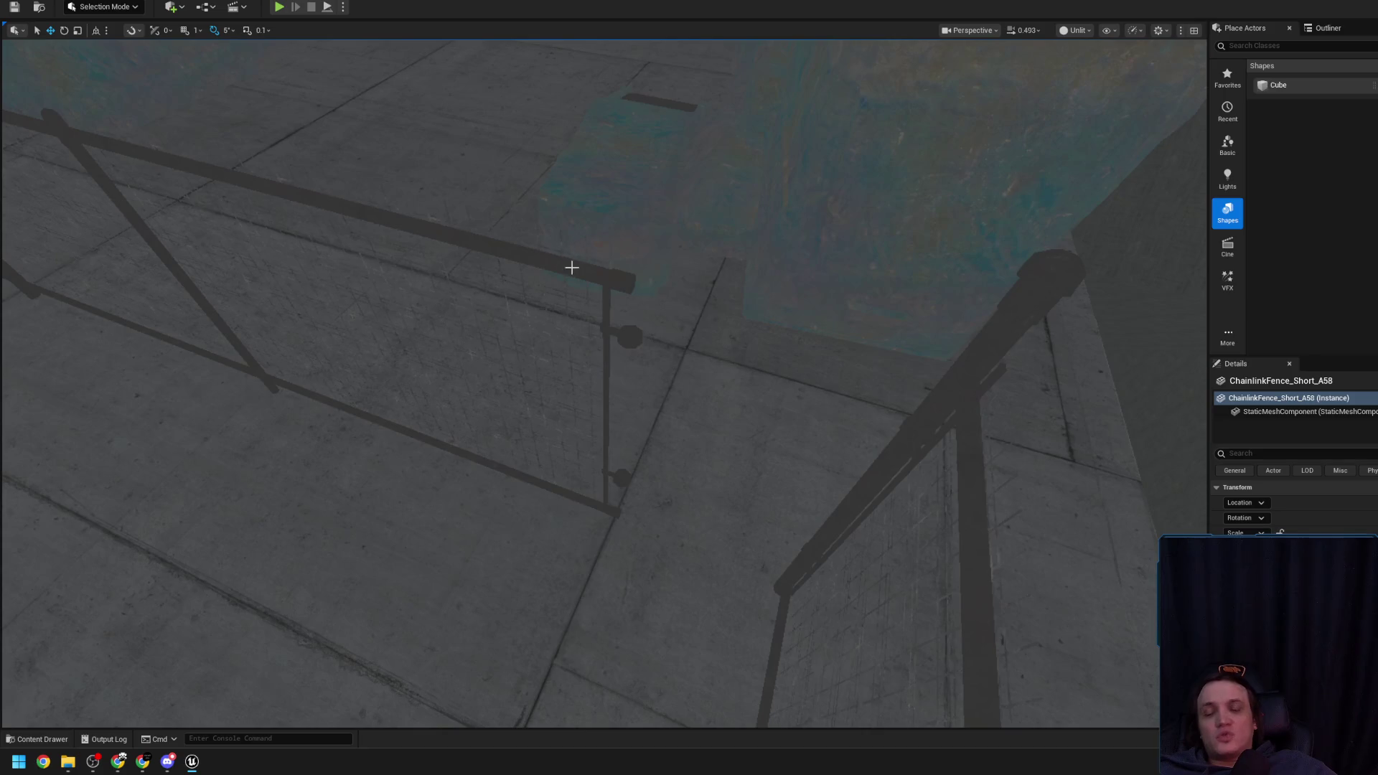
{"action": "left_click_drag", "start_coordinate": [694, 349], "coordinate": [694, 350]}
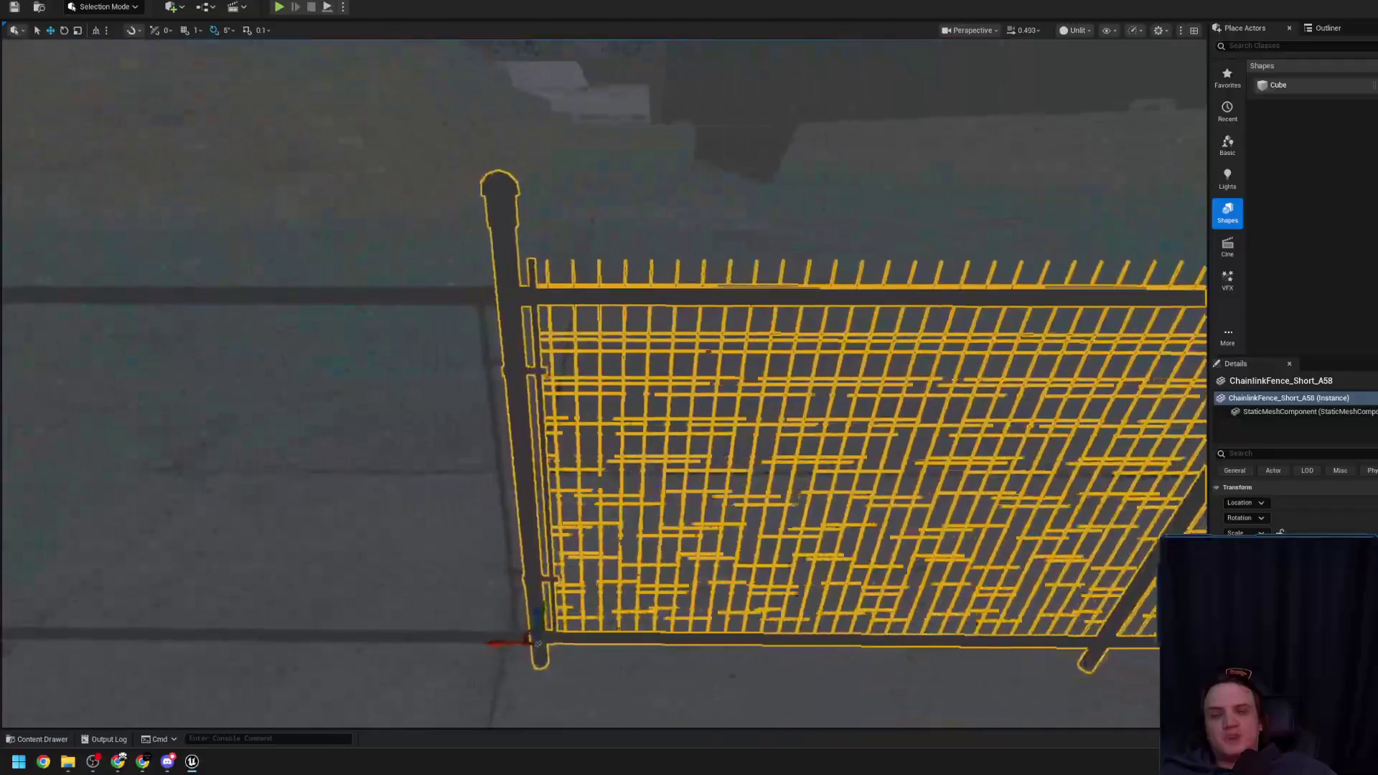
{"action": "left_click", "coordinate": [692, 410]}
{"action": "left_click_drag", "start_coordinate": [692, 409], "coordinate": [692, 409]}
{"action": "left_click_drag", "start_coordinate": [718, 352], "coordinate": [679, 348]}
{"action": "left_click_drag", "start_coordinate": [545, 543], "coordinate": [545, 543]}
{"action": "left_click", "coordinate": [485, 576]}
{"action": "left_click_drag", "start_coordinate": [485, 576], "coordinate": [485, 576]}
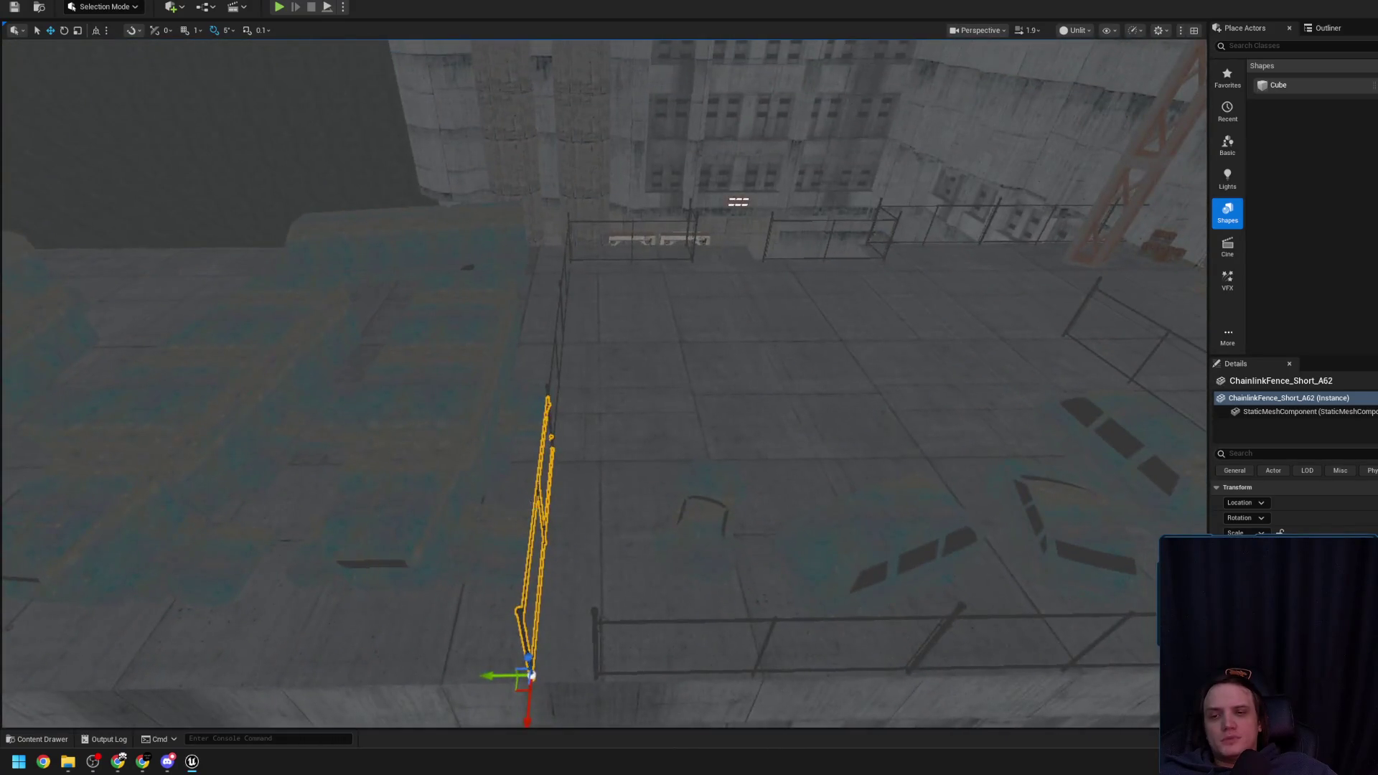
Orbit closely around ChainlinkFence_Short_A62 to inspect its position on the roof
{"action": "left_click_drag", "start_coordinate": [488, 400], "coordinate": [469, 390]}
{"action": "left_click_drag", "start_coordinate": [475, 297], "coordinate": [475, 298]}
{"action": "left_click_drag", "start_coordinate": [407, 371], "coordinate": [407, 372]}
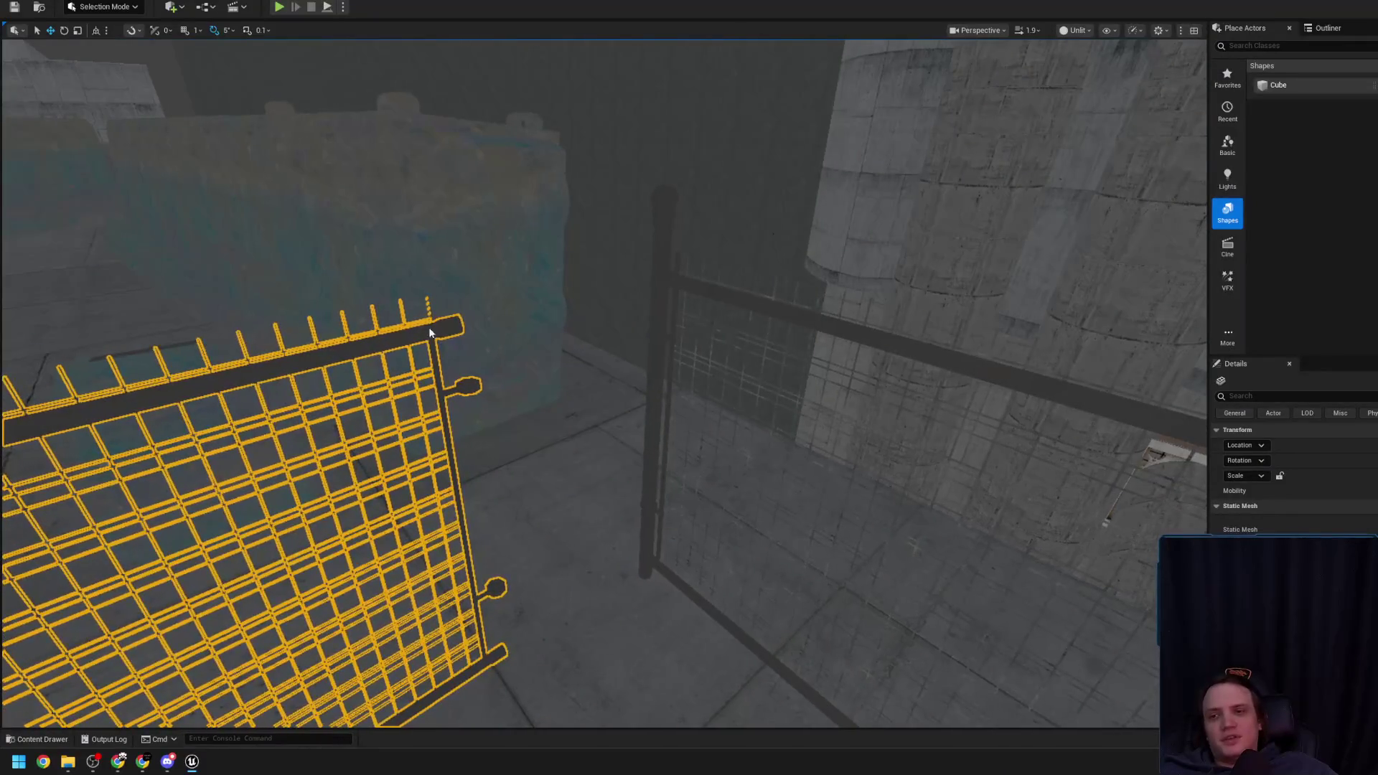
{"action": "left_click_drag", "start_coordinate": [495, 370], "coordinate": [495, 370]}
{"action": "left_click_drag", "start_coordinate": [808, 340], "coordinate": [808, 341]}
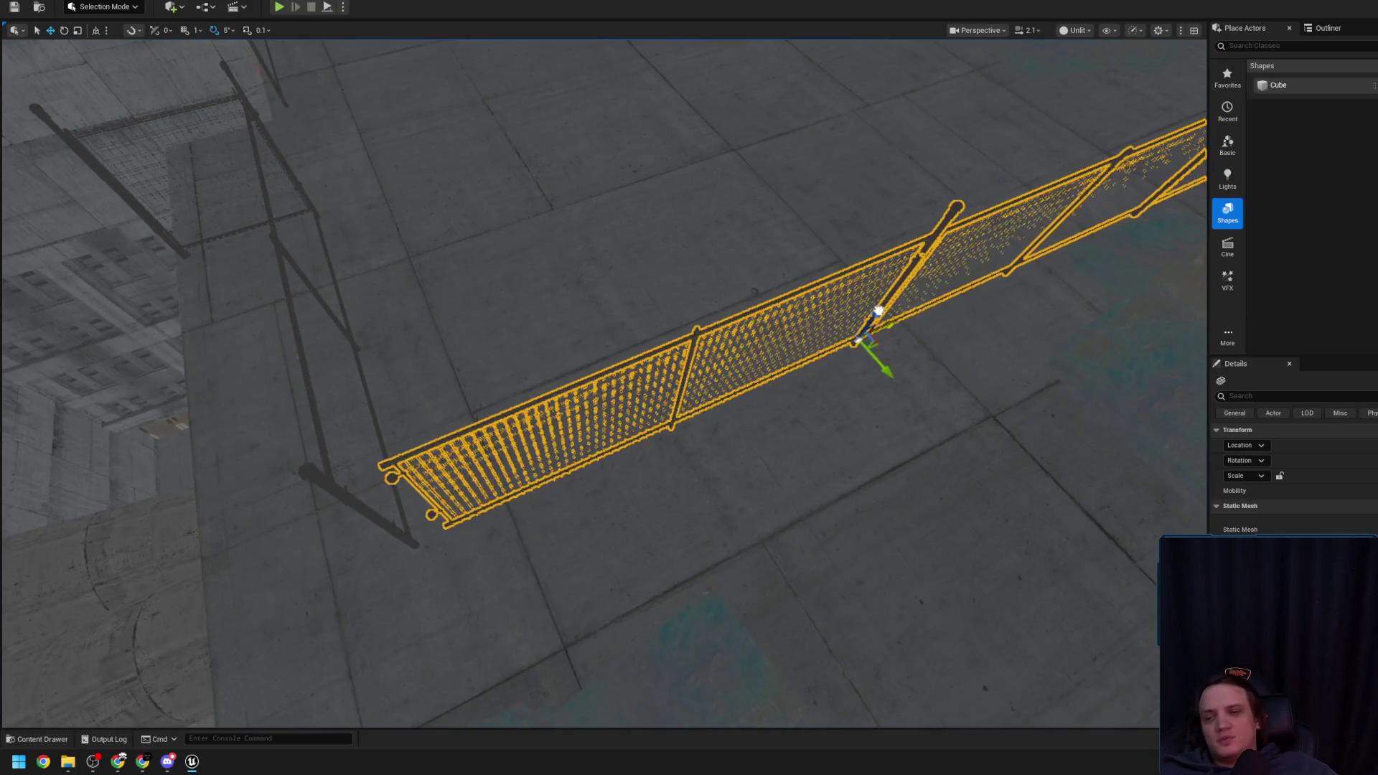
{"action": "scroll", "coordinate": [496, 371], "scroll_direction": "down", "scroll_amount": 3}
{"action": "left_click_drag", "start_coordinate": [496, 370], "coordinate": [495, 370]}
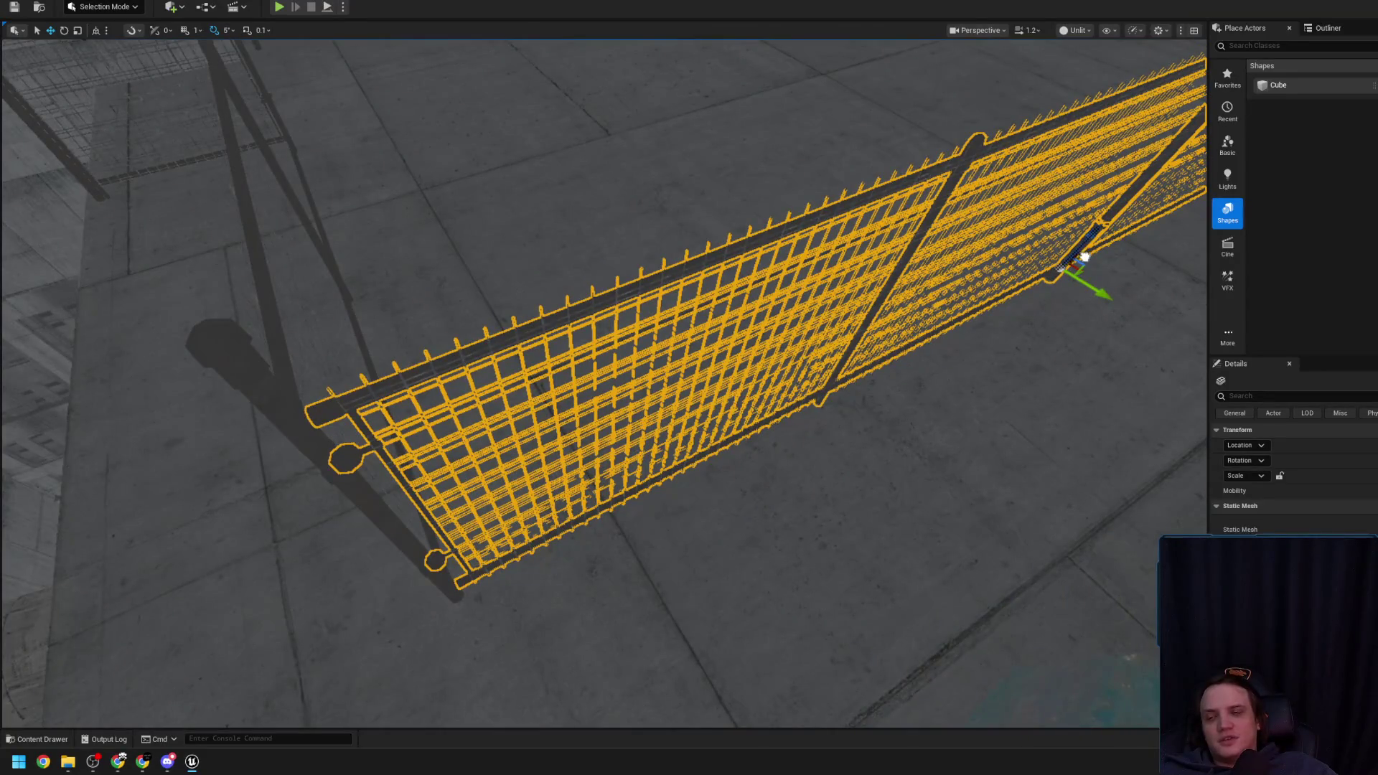
{"action": "scroll", "coordinate": [1082, 257], "scroll_direction": "down", "scroll_amount": 2}
{"action": "left_click_drag", "start_coordinate": [1082, 257], "coordinate": [1114, 304]}
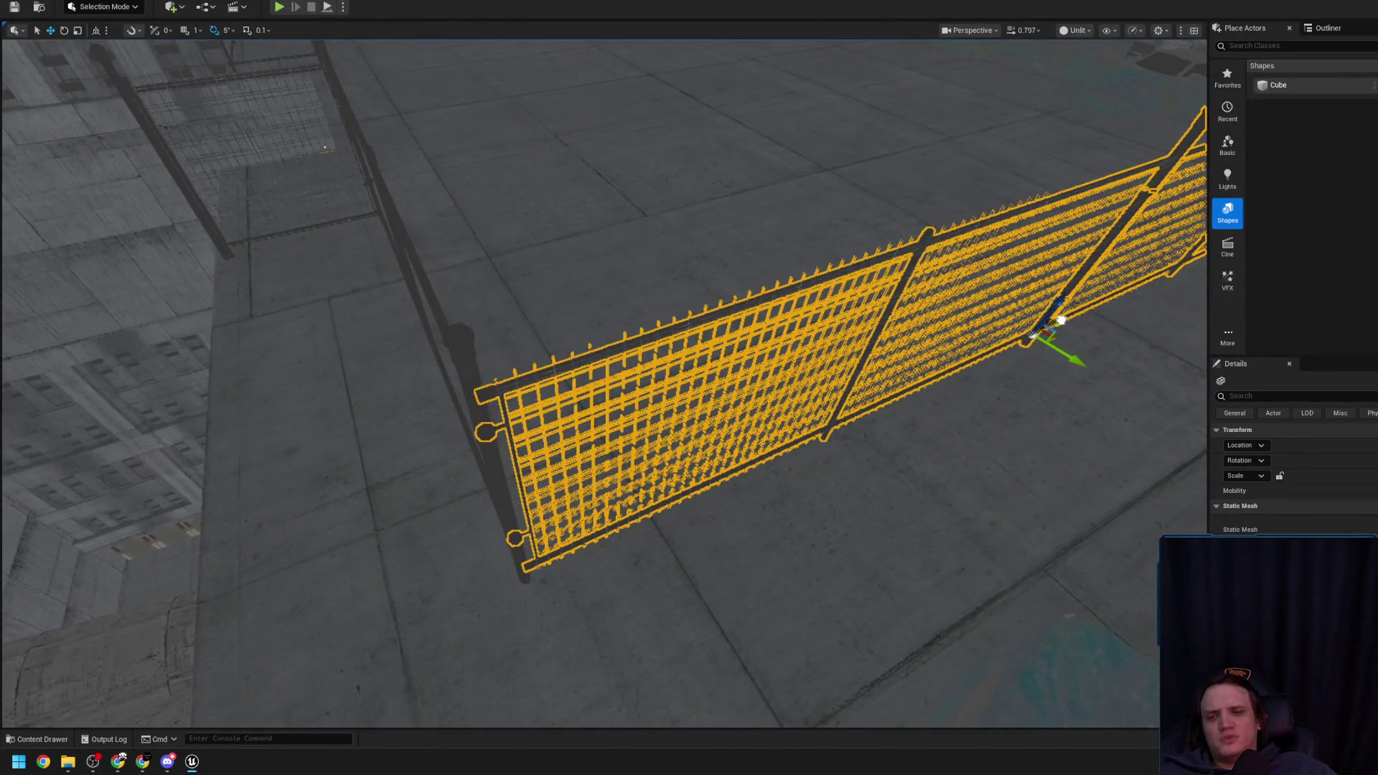
{"action": "scroll", "coordinate": [603, 387], "scroll_direction": "down", "scroll_amount": 2}
Move ChainlinkFence_Short_A62 onto the roof edge corner and turn it -10 degrees
{"action": "key", "text": "w"}
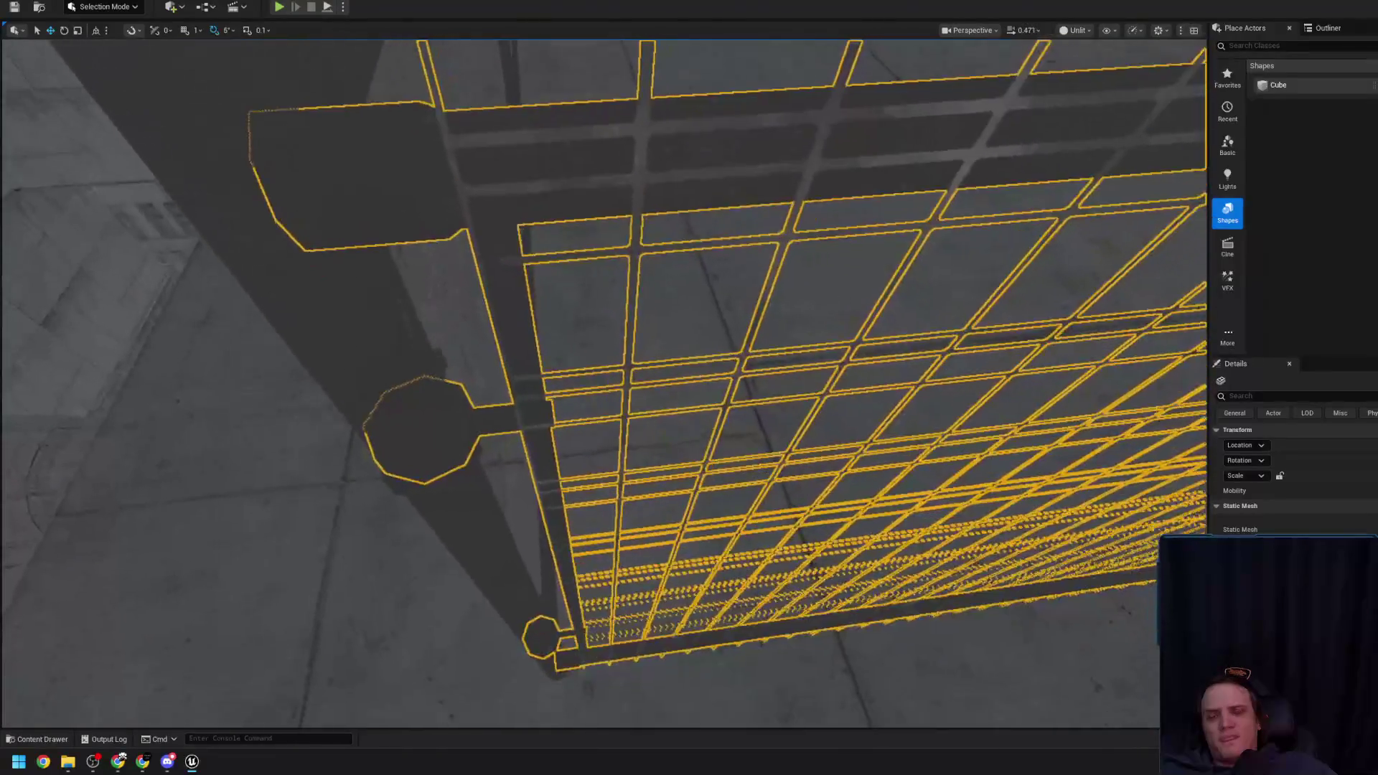
{"action": "scroll", "coordinate": [603, 388], "scroll_direction": "up", "scroll_amount": 3}
{"action": "left_click_drag", "start_coordinate": [713, 333], "coordinate": [714, 333]}
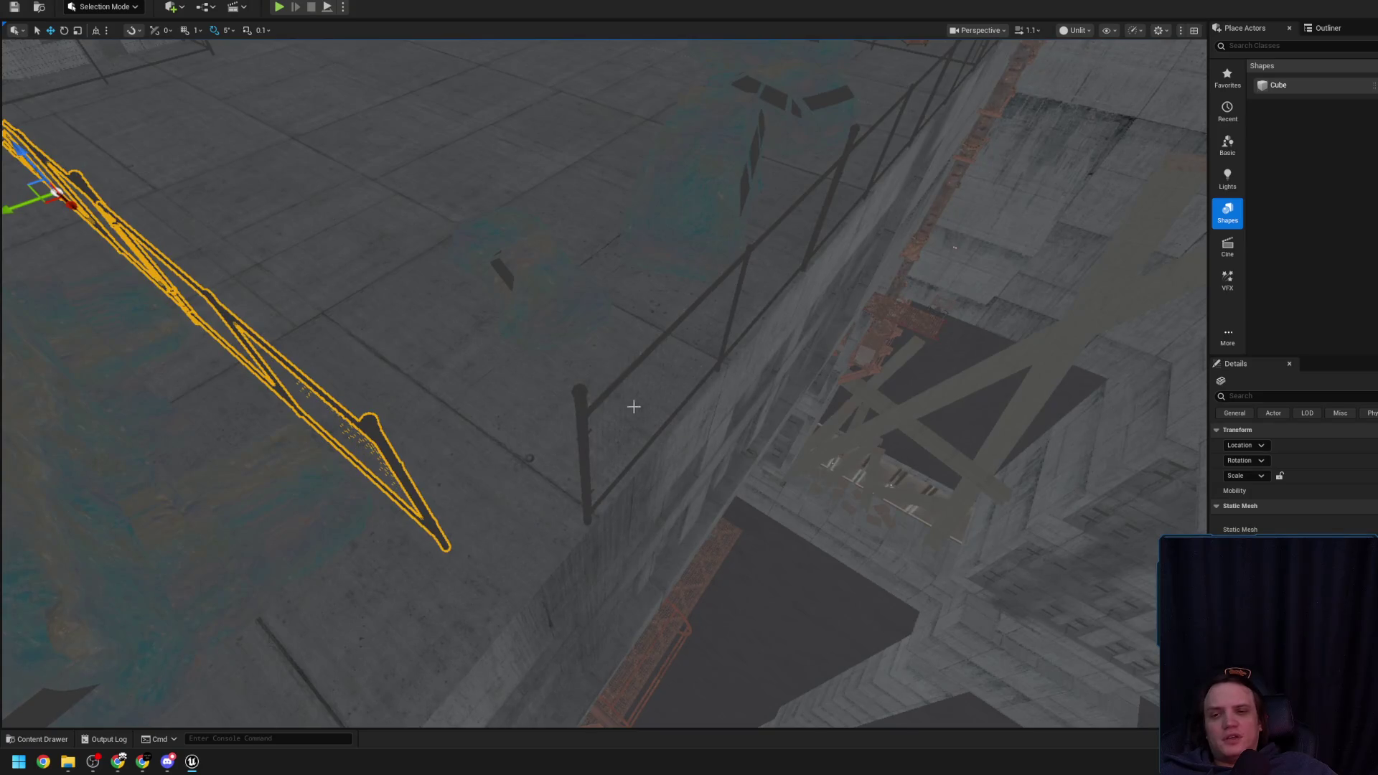
{"action": "left_click_drag", "start_coordinate": [579, 401], "coordinate": [579, 400]}
{"action": "left_click_drag", "start_coordinate": [460, 425], "coordinate": [437, 488]}
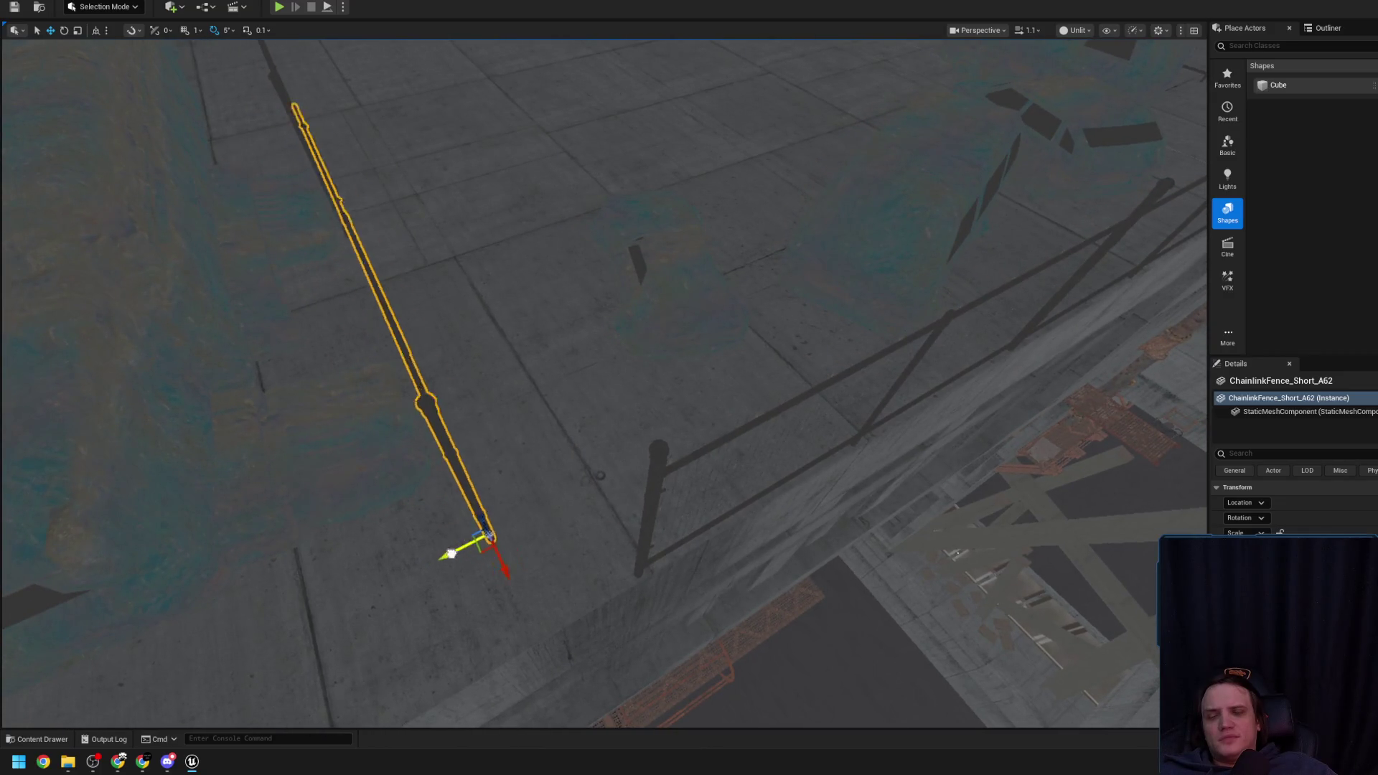
{"action": "mouse_move", "coordinate": [559, 521]}
{"action": "left_mouse_down"}
{"action": "mouse_move", "coordinate": [606, 511]}
{"action": "mouse_move", "coordinate": [647, 572]}
{"action": "mouse_move", "coordinate": [611, 627]}
{"action": "mouse_move", "coordinate": [567, 632]}
{"action": "mouse_move", "coordinate": [582, 605]}
{"action": "left_mouse_up"}
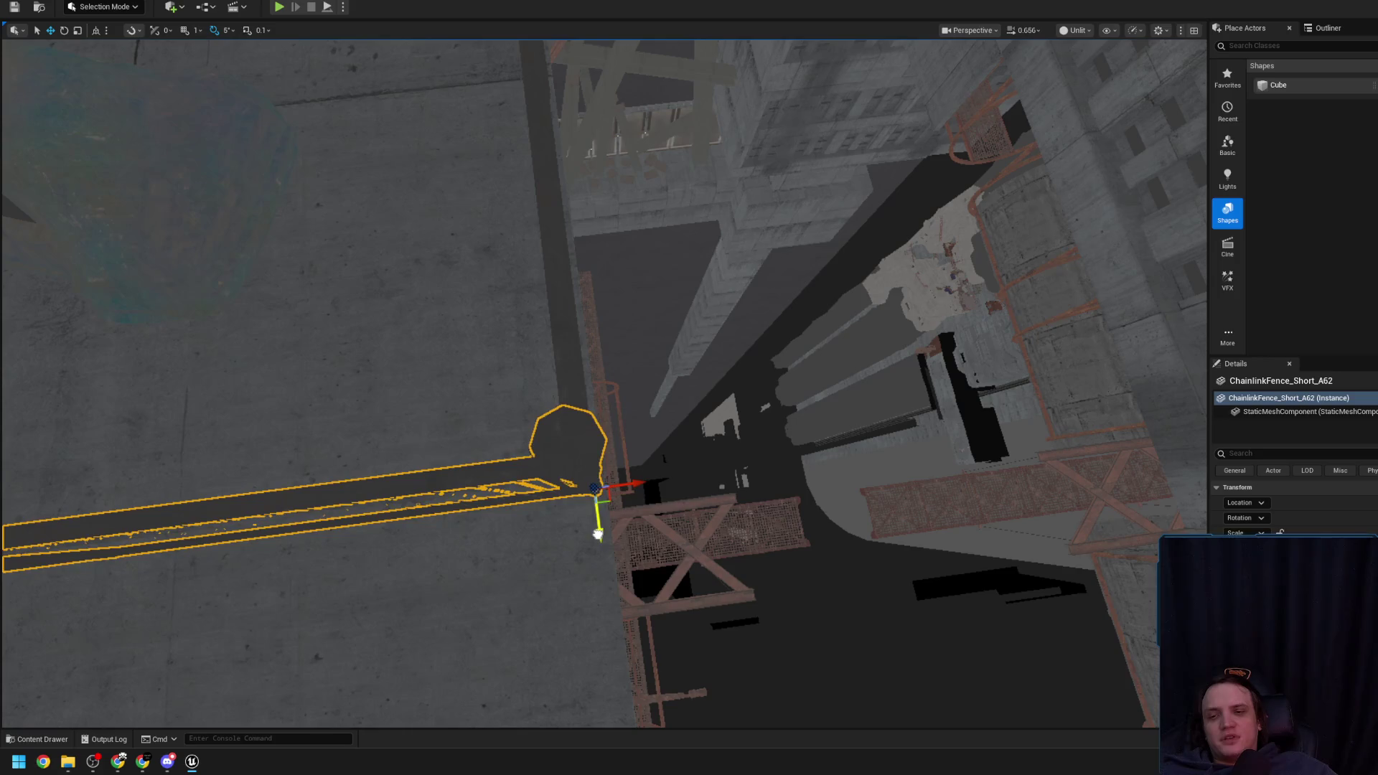
{"action": "key", "text": "e"}
{"action": "left_click_drag", "start_coordinate": [637, 485], "coordinate": [720, 596]}
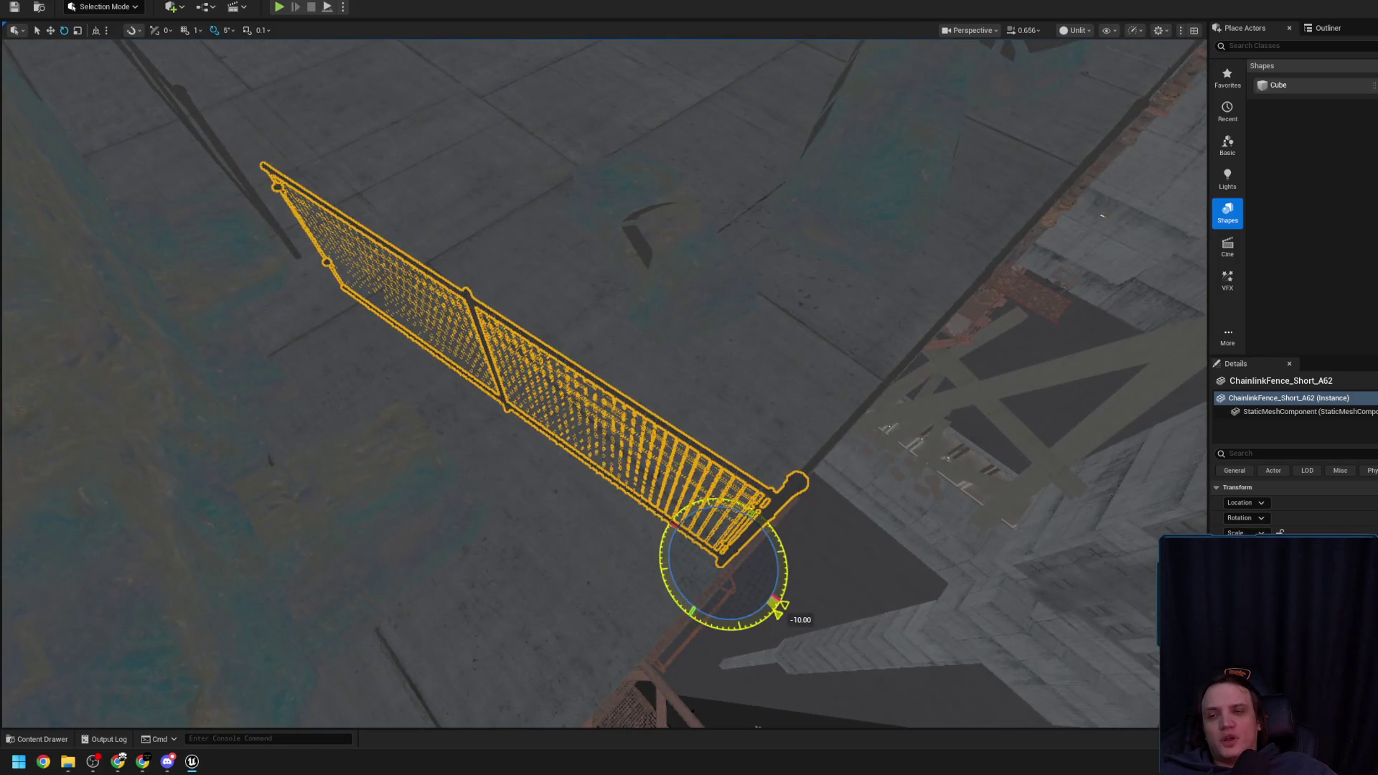
Orbit the rotated panel from high, low and side angles to confirm it follows the roof edge
{"action": "mouse_move", "coordinate": [639, 501]}
{"action": "left_mouse_down"}
{"action": "mouse_move", "coordinate": [735, 359]}
{"action": "mouse_move", "coordinate": [730, 255]}
{"action": "left_mouse_up"}
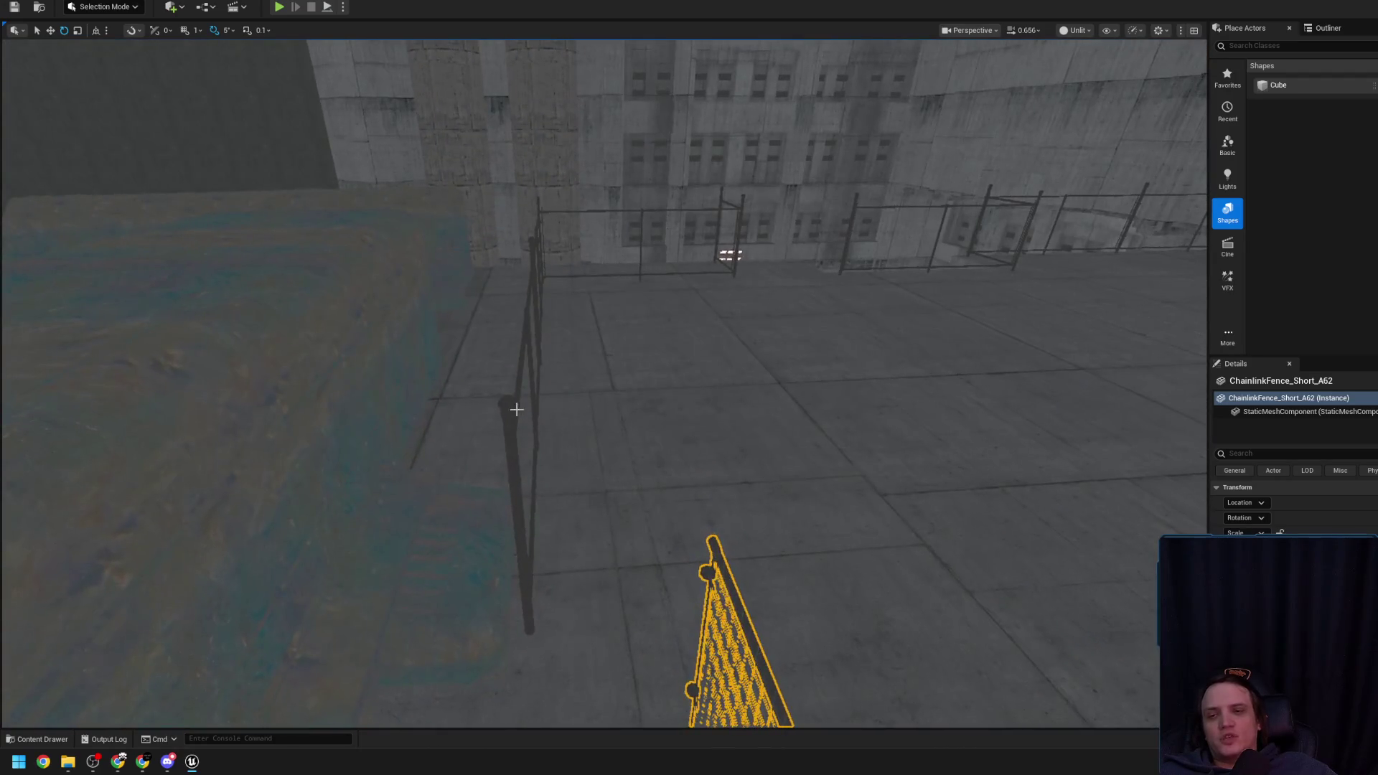
{"action": "left_click_drag", "start_coordinate": [534, 250], "coordinate": [558, 351]}
{"action": "key", "text": "r"}
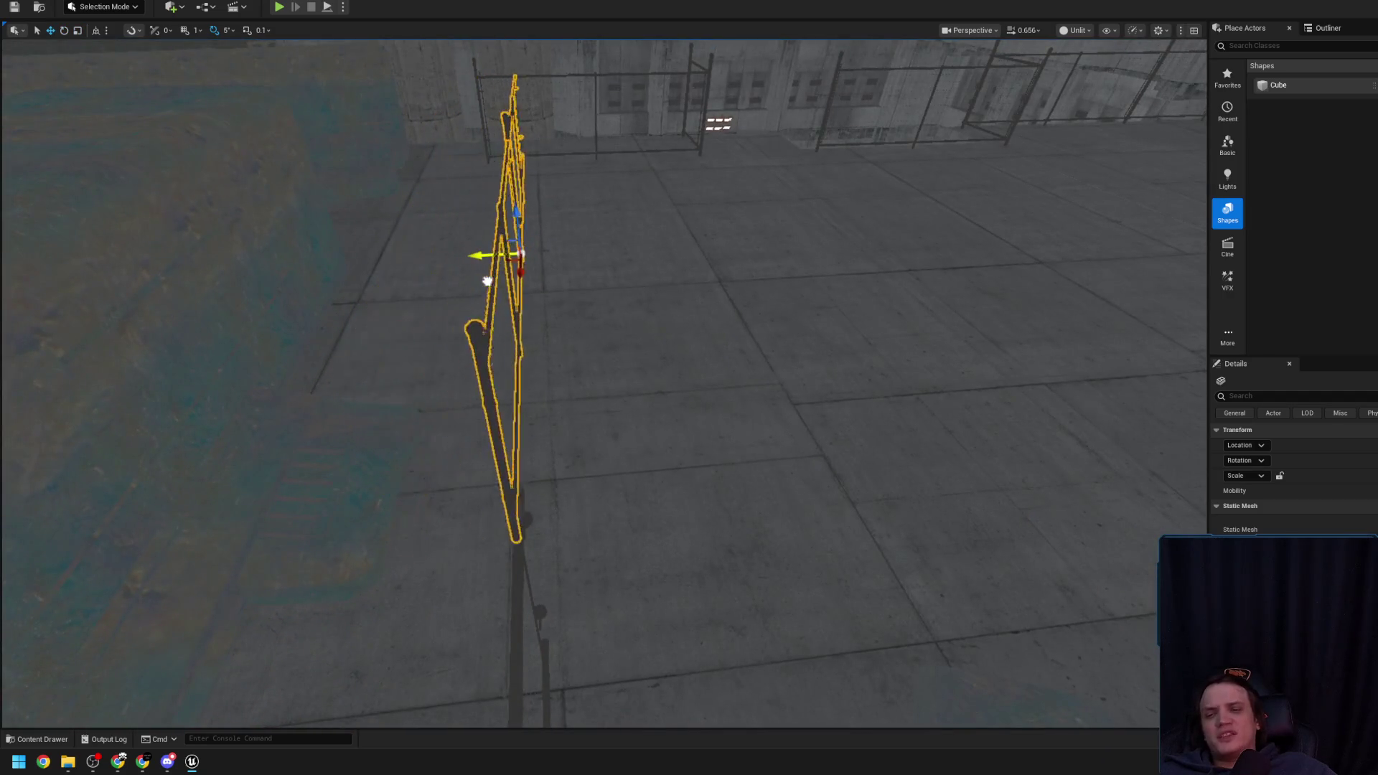
{"action": "mouse_move", "coordinate": [502, 284]}
{"action": "left_mouse_down"}
{"action": "mouse_move", "coordinate": [909, 341]}
{"action": "mouse_move", "coordinate": [974, 390]}
{"action": "mouse_move", "coordinate": [938, 406]}
{"action": "mouse_move", "coordinate": [789, 398]}
{"action": "mouse_move", "coordinate": [734, 284]}
{"action": "left_mouse_up"}
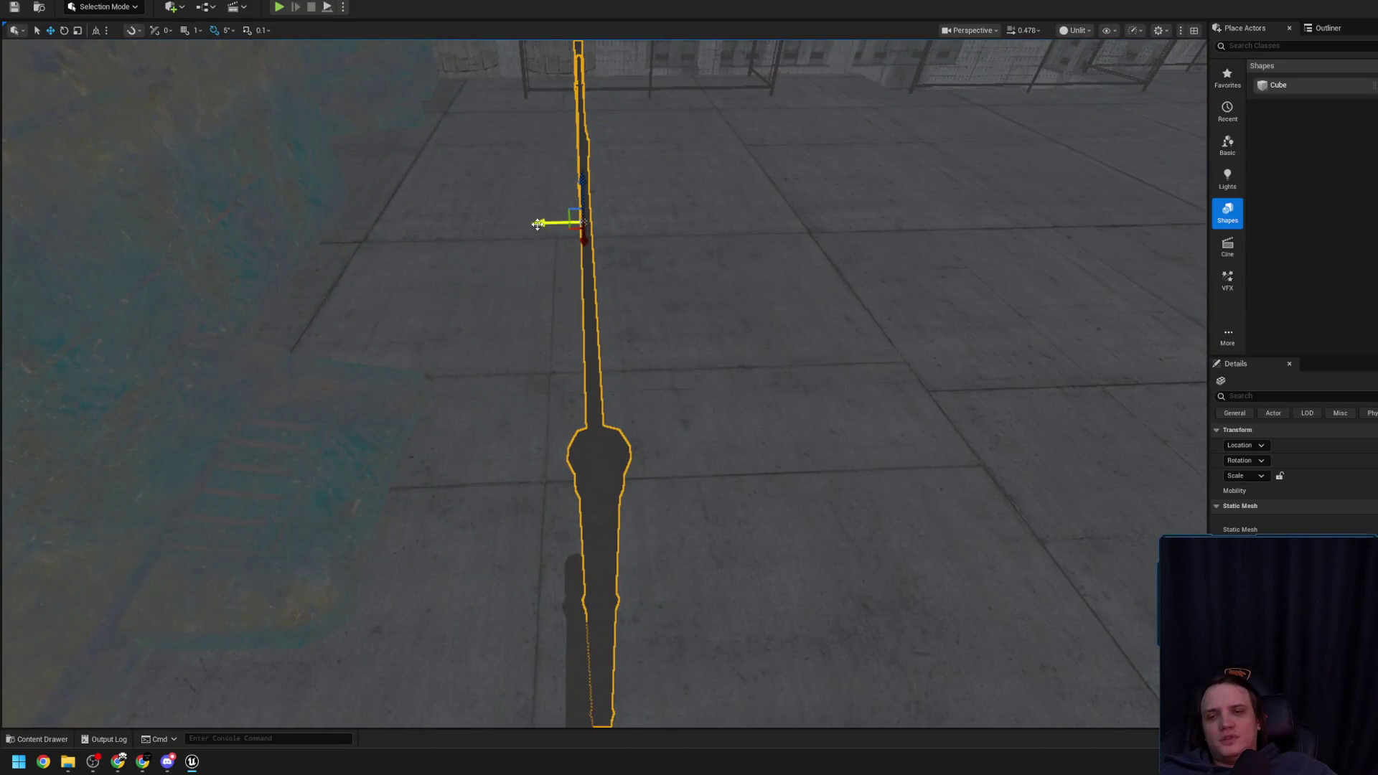
{"action": "left_click_drag", "start_coordinate": [534, 224], "coordinate": [761, 280]}
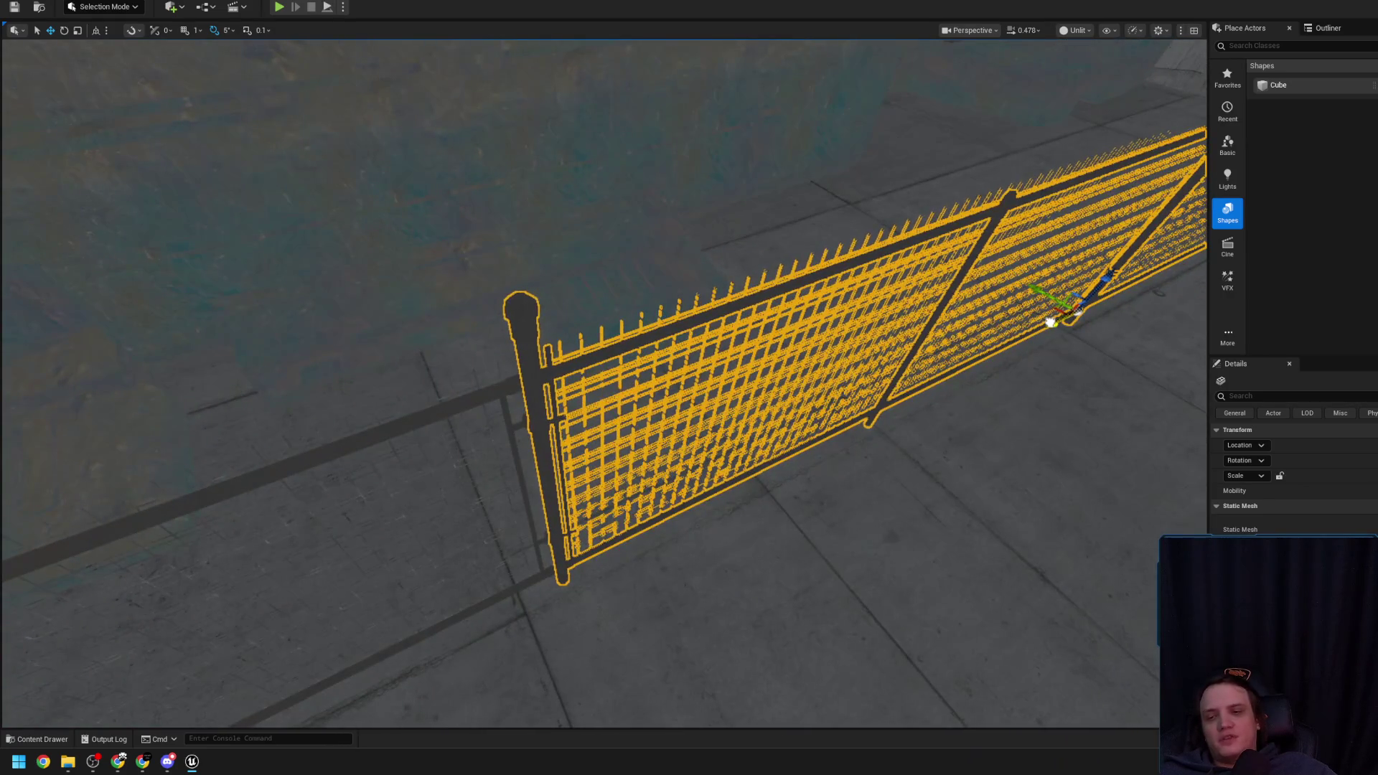
{"action": "left_click_drag", "start_coordinate": [866, 337], "coordinate": [729, 337]}
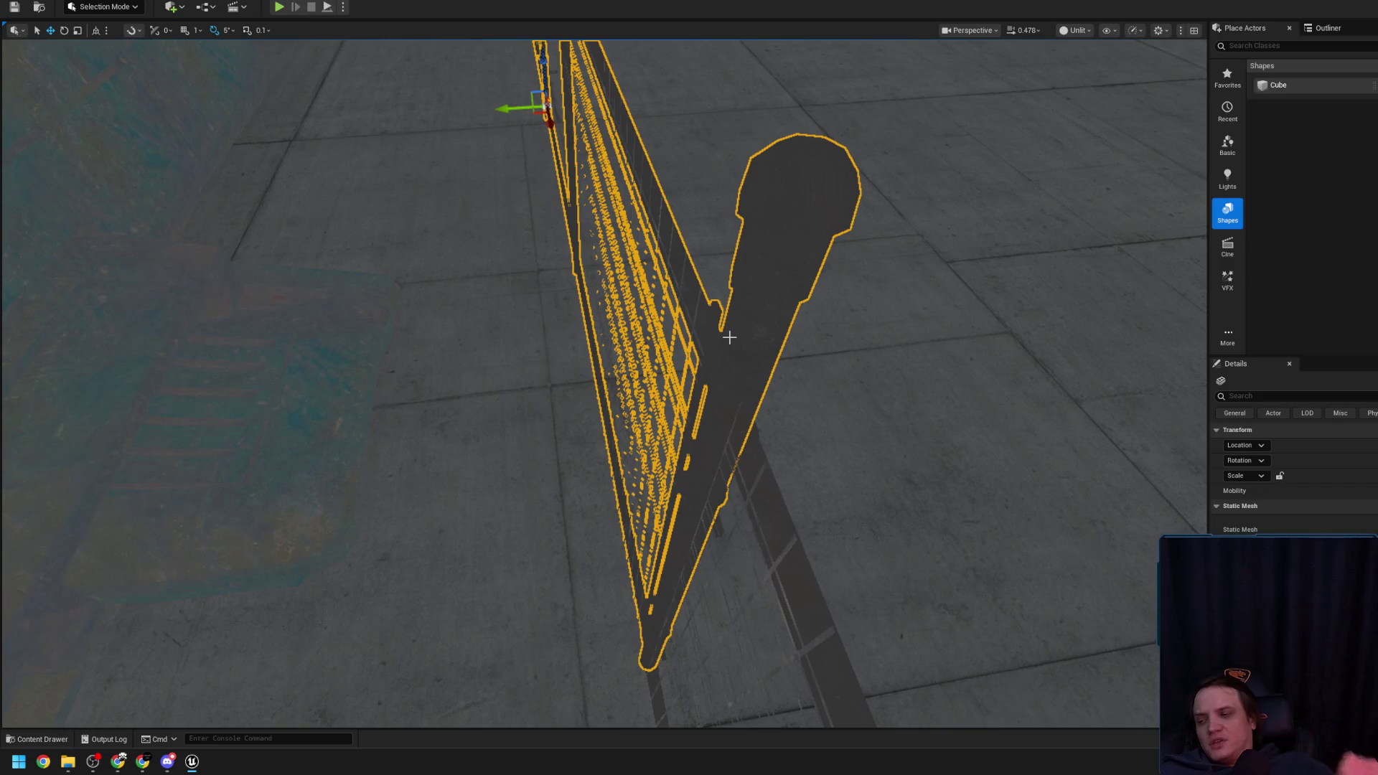
{"action": "mouse_move", "coordinate": [729, 336]}
{"action": "left_mouse_down"}
{"action": "mouse_move", "coordinate": [678, 467]}
{"action": "mouse_move", "coordinate": [559, 213]}
{"action": "mouse_move", "coordinate": [589, 244]}
{"action": "mouse_move", "coordinate": [775, 334]}
{"action": "mouse_move", "coordinate": [567, 607]}
{"action": "left_mouse_up"}
{"action": "scroll", "coordinate": [574, 230], "scroll_direction": "up", "scroll_amount": 3}
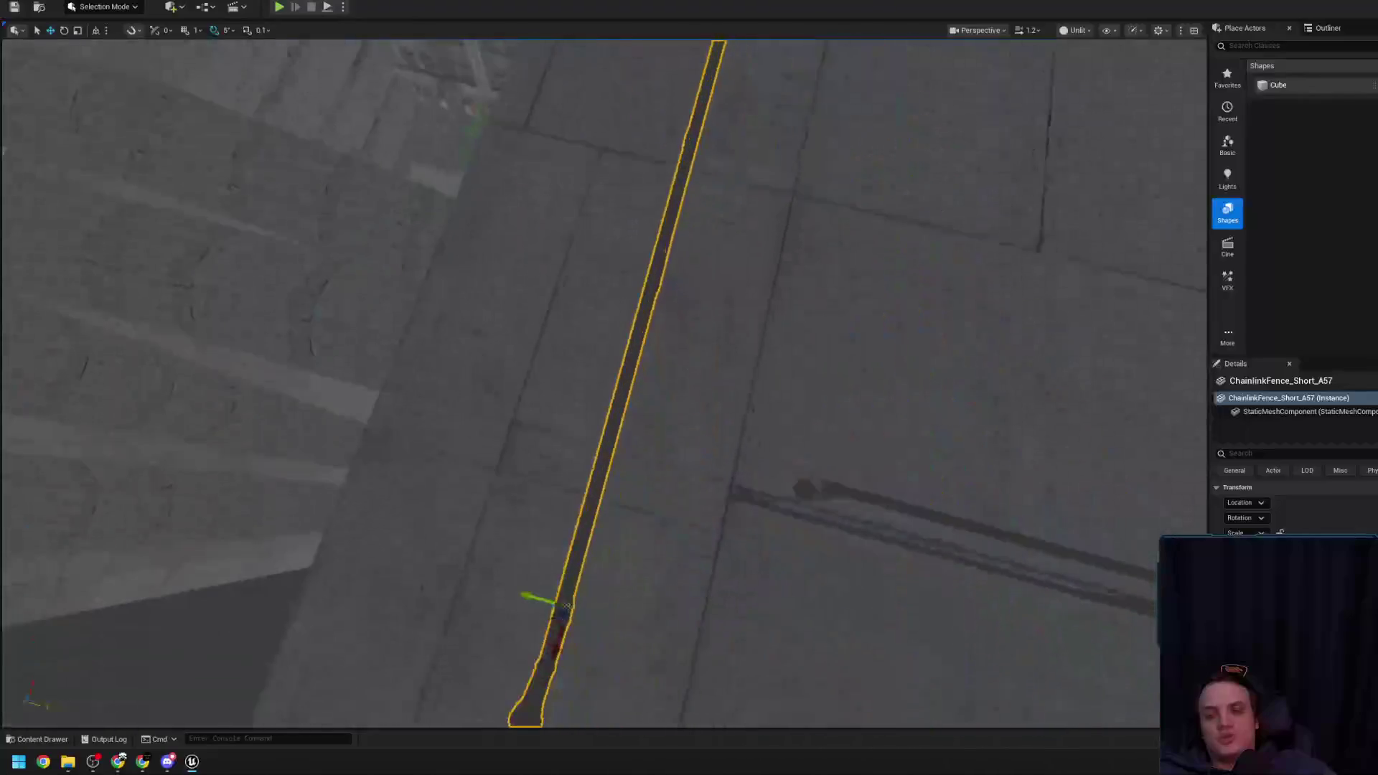
{"action": "key", "text": "w"}
{"action": "left_click_drag", "start_coordinate": [650, 404], "coordinate": [590, 609]}
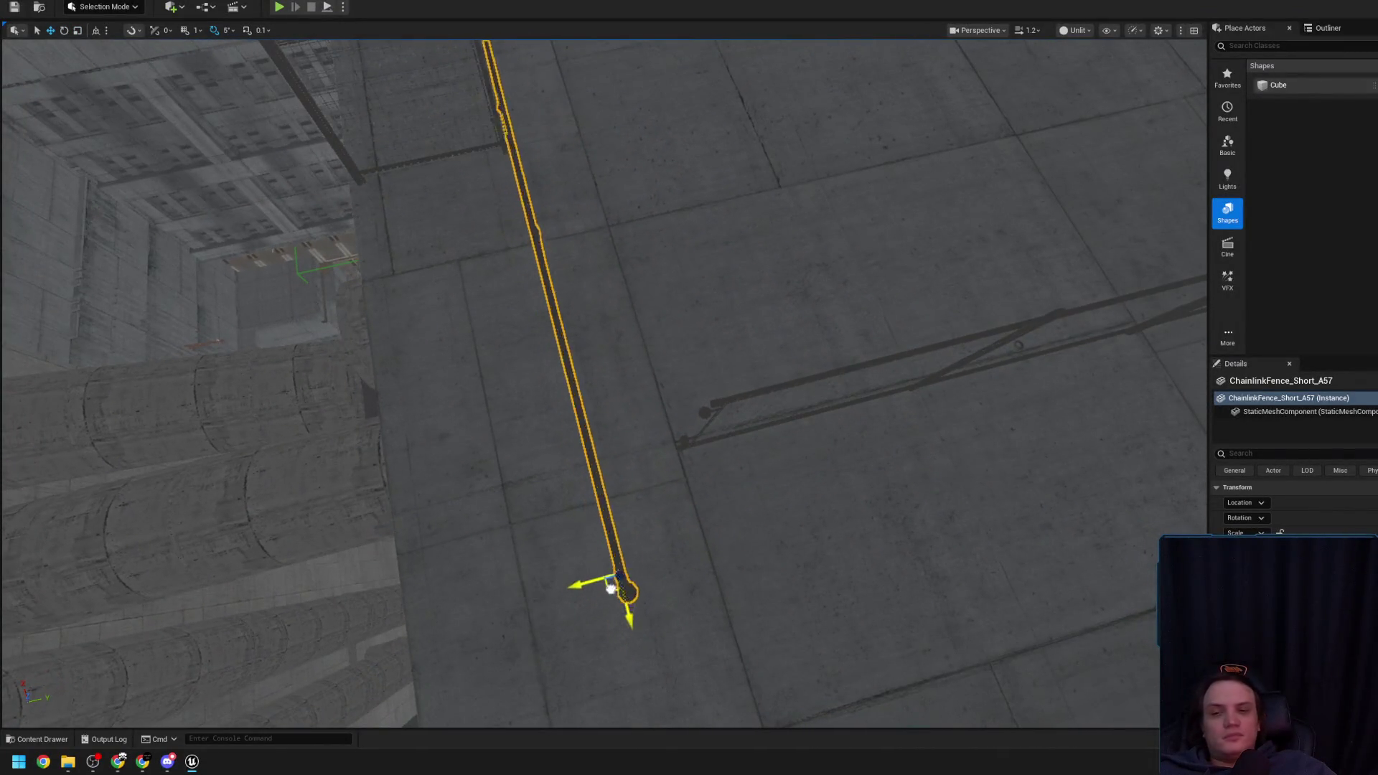
Orbit close around the short fence by the stair opening to check its fit with the neighbouring fence
{"action": "mouse_move", "coordinate": [626, 515]}
{"action": "left_mouse_down"}
{"action": "mouse_move", "coordinate": [632, 503]}
{"action": "mouse_move", "coordinate": [455, 572]}
{"action": "mouse_move", "coordinate": [563, 575]}
{"action": "mouse_move", "coordinate": [545, 553]}
{"action": "mouse_move", "coordinate": [608, 616]}
{"action": "mouse_move", "coordinate": [523, 317]}
{"action": "mouse_move", "coordinate": [583, 450]}
{"action": "mouse_move", "coordinate": [686, 479]}
{"action": "mouse_move", "coordinate": [646, 502]}
{"action": "mouse_move", "coordinate": [672, 454]}
{"action": "mouse_move", "coordinate": [725, 488]}
{"action": "mouse_move", "coordinate": [567, 346]}
{"action": "left_mouse_up"}
{"action": "left_click", "coordinate": [658, 390]}
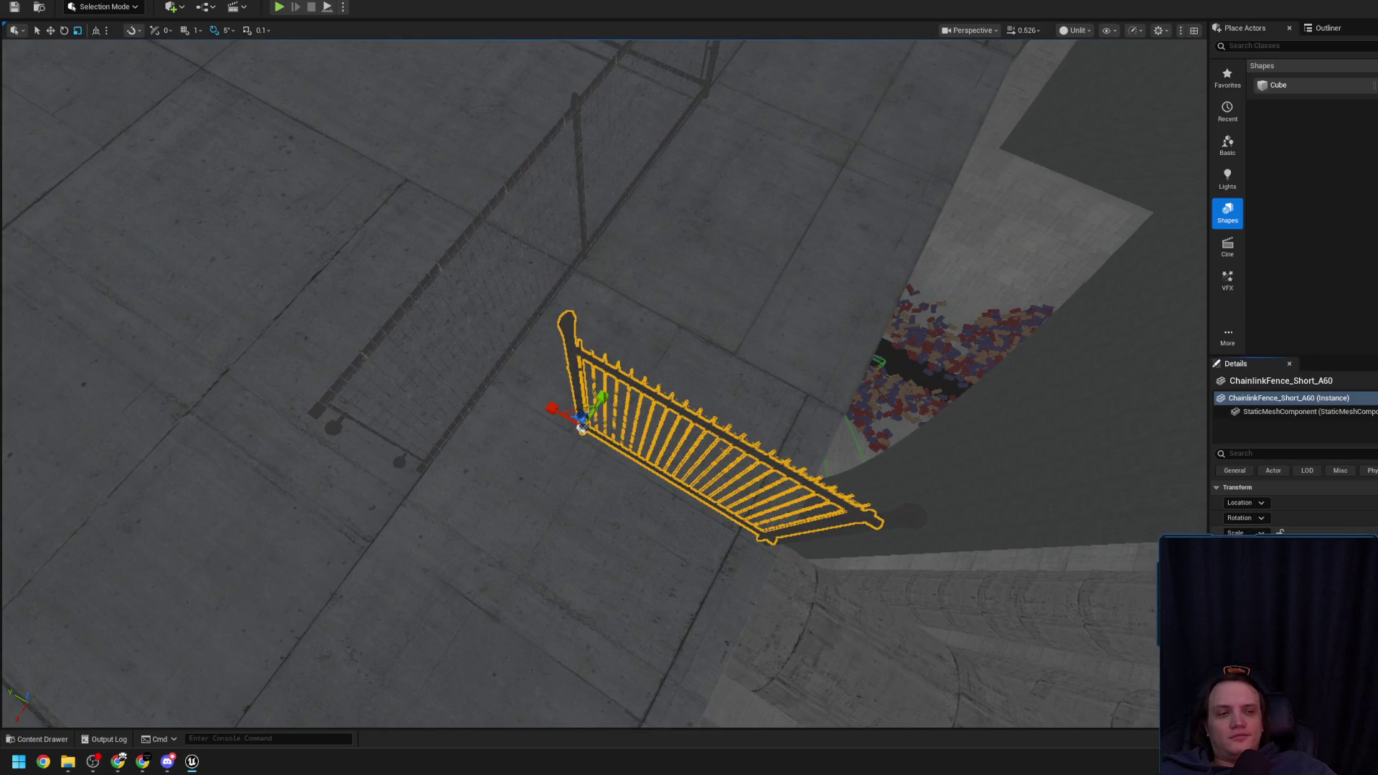
{"action": "left_click_drag", "start_coordinate": [810, 449], "coordinate": [771, 447]}
{"action": "left_click_drag", "start_coordinate": [409, 358], "coordinate": [371, 402]}
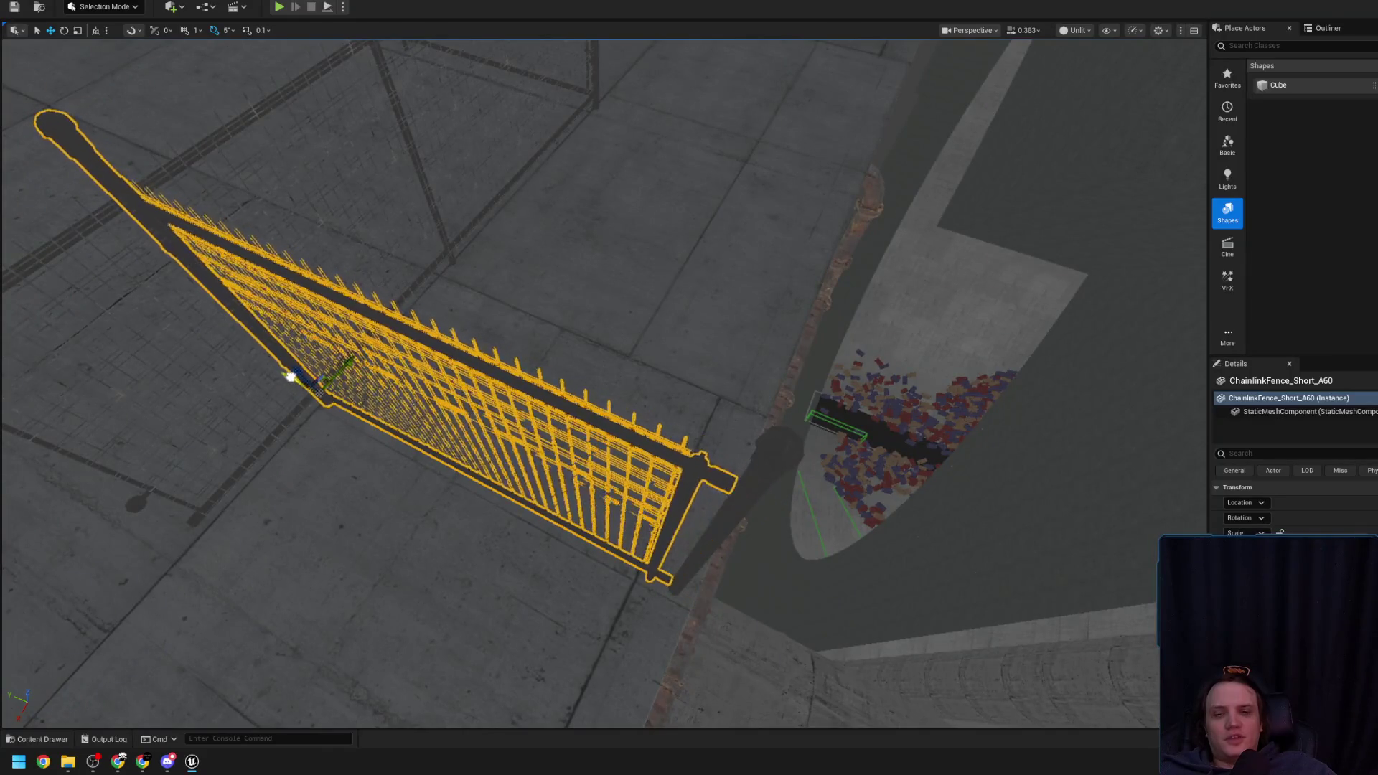
{"action": "mouse_move", "coordinate": [299, 377]}
{"action": "left_mouse_down"}
{"action": "mouse_move", "coordinate": [458, 465]}
{"action": "mouse_move", "coordinate": [646, 495]}
{"action": "left_mouse_up"}
{"action": "left_click_drag", "start_coordinate": [531, 373], "coordinate": [574, 381]}
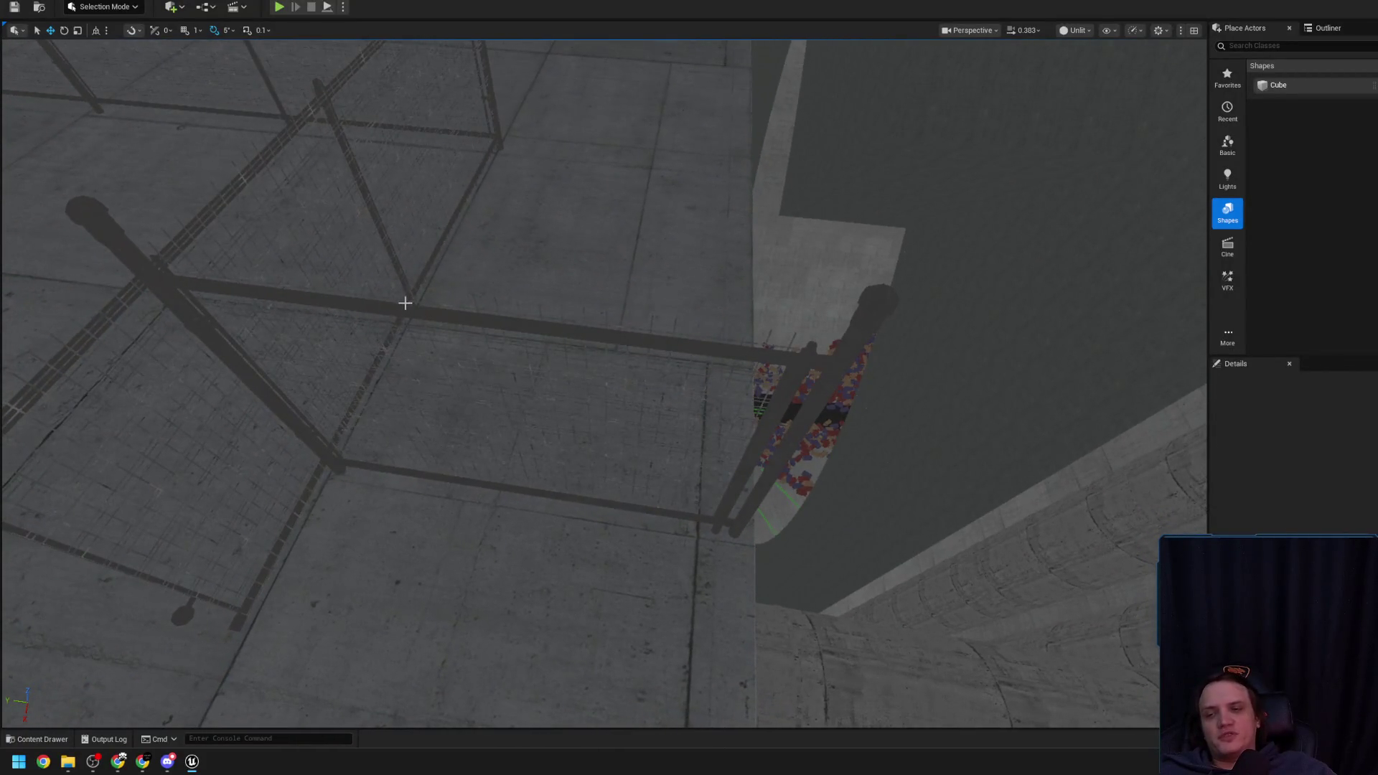
Select and frame the fence by the post, the floor, then panels A57 and A60
{"action": "left_click", "coordinate": [405, 301]}
{"action": "key", "text": "f"}
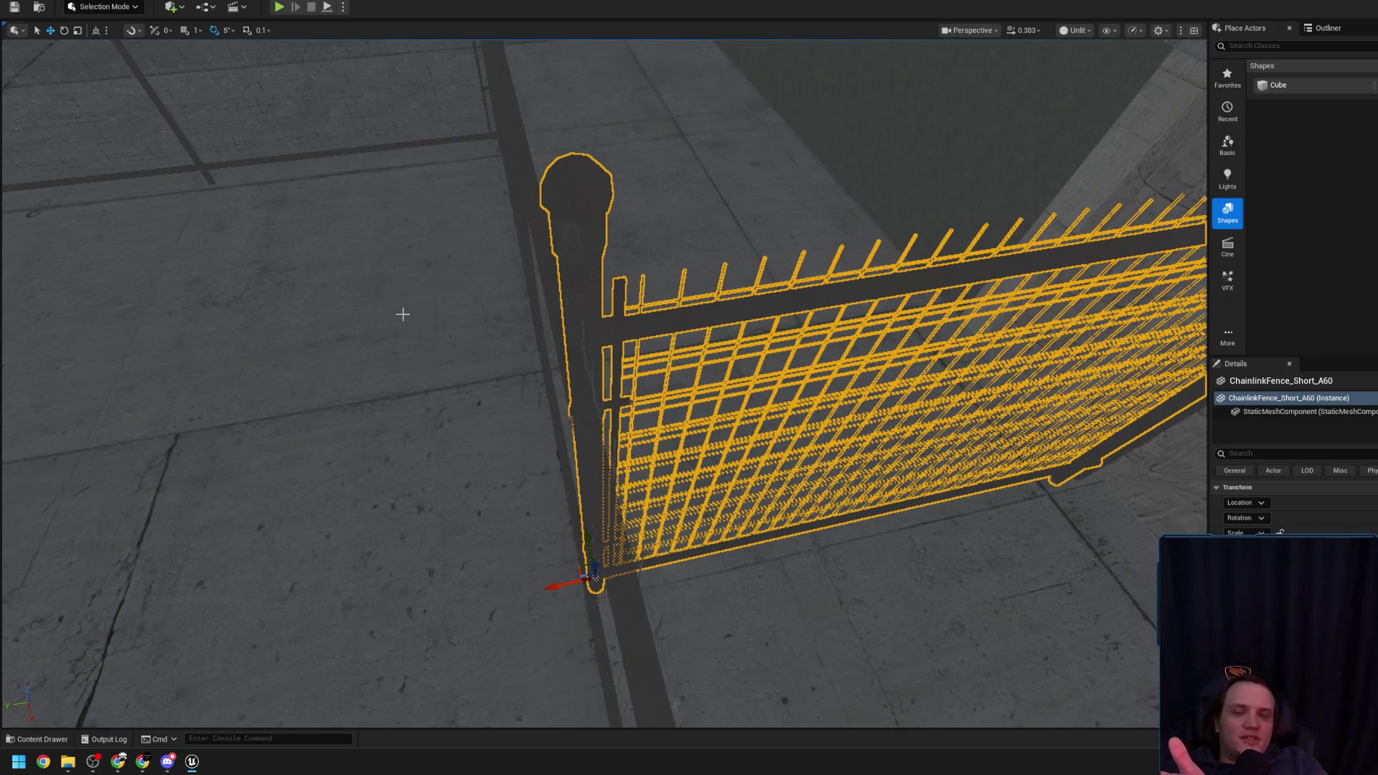
{"action": "left_click", "coordinate": [553, 359]}
{"action": "key", "text": "f"}
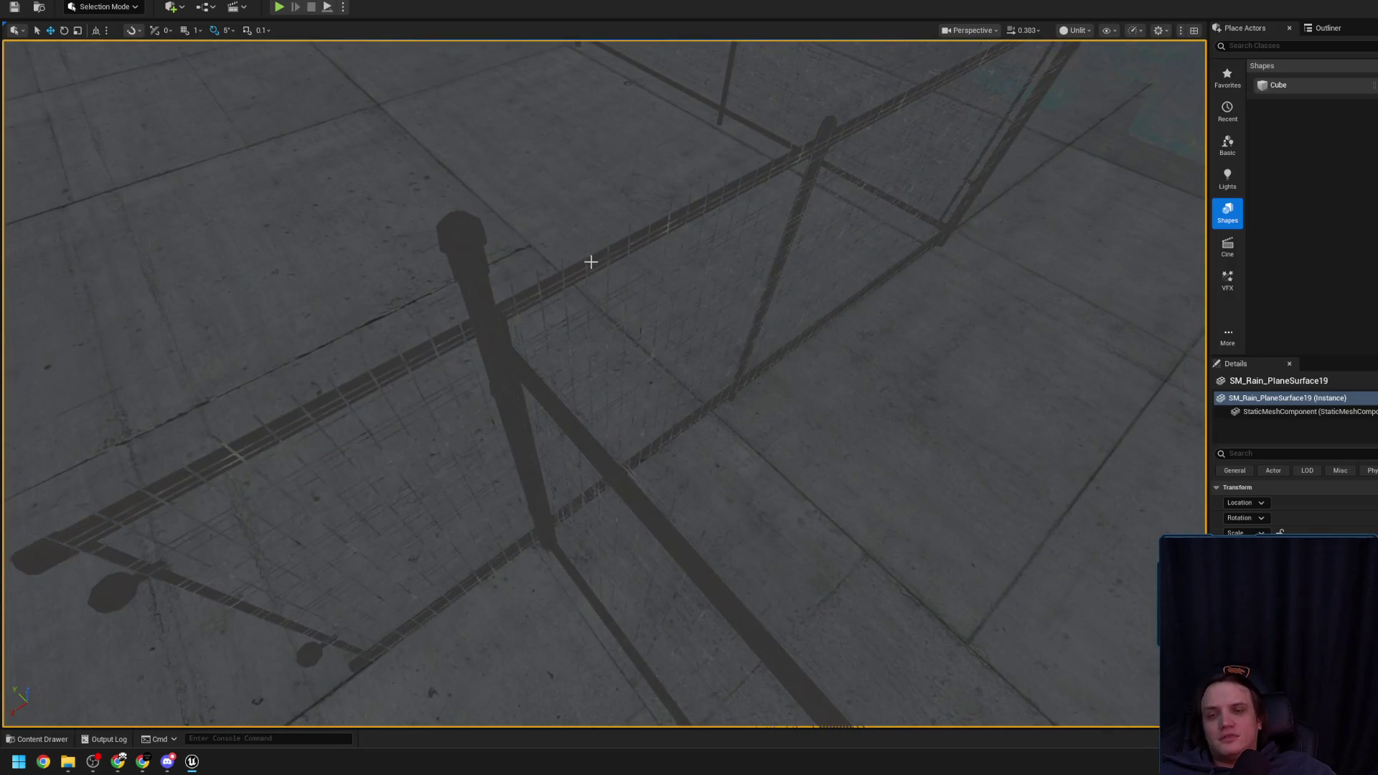
{"action": "left_click", "coordinate": [590, 261]}
{"action": "key", "text": "f"}
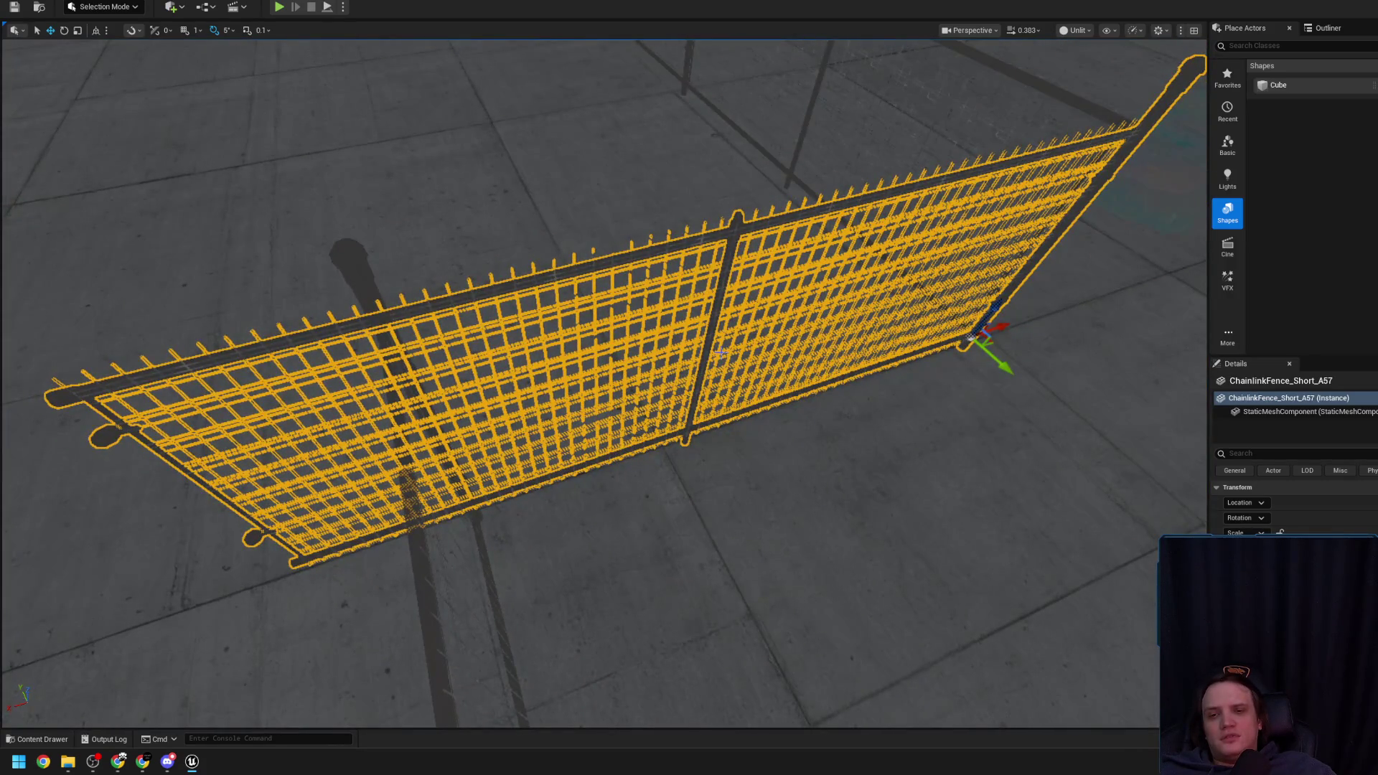
{"action": "left_click_drag", "start_coordinate": [697, 371], "coordinate": [646, 402]}
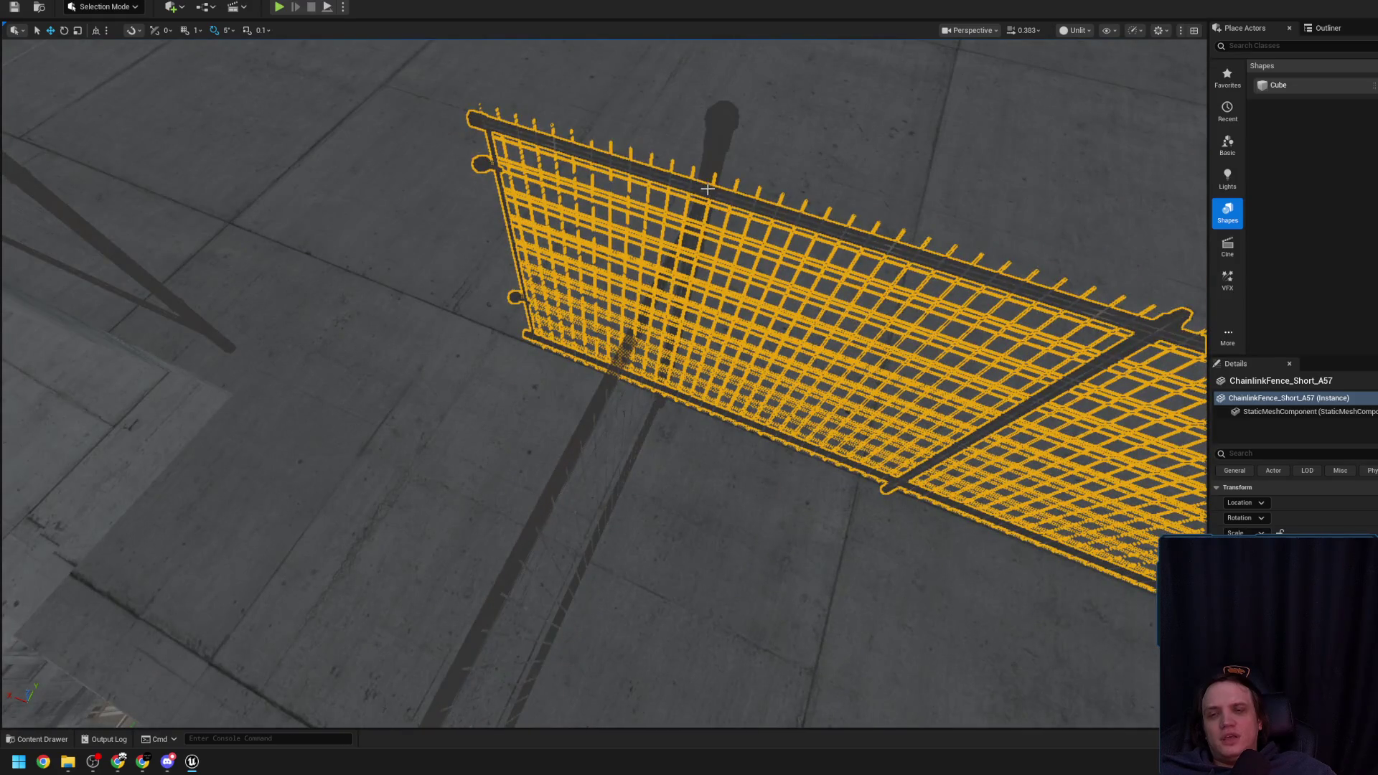
{"action": "left_click", "coordinate": [704, 184]}
{"action": "key", "text": "f"}
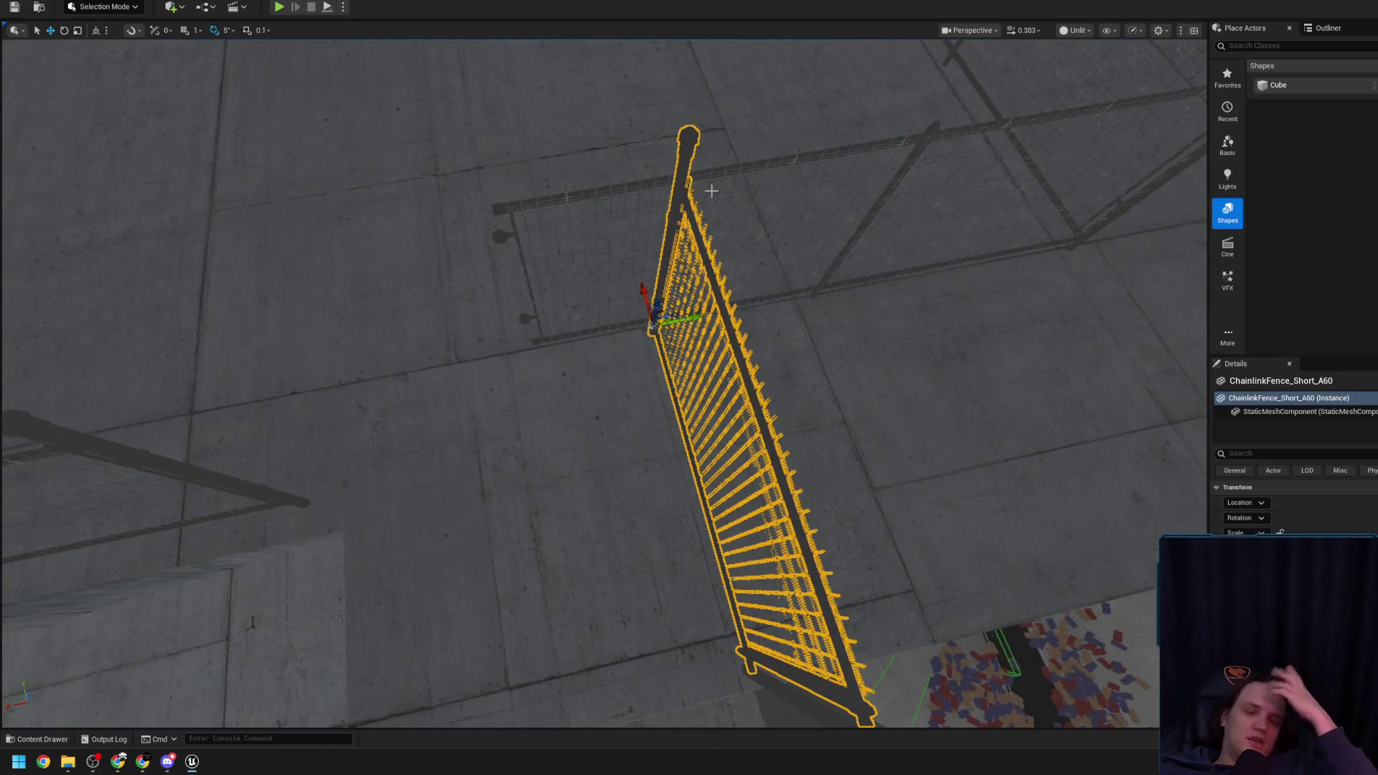
{"action": "mouse_move", "coordinate": [684, 246]}
{"action": "left_mouse_down"}
{"action": "mouse_move", "coordinate": [816, 403]}
{"action": "mouse_move", "coordinate": [689, 388]}
{"action": "mouse_move", "coordinate": [745, 379]}
{"action": "left_mouse_up"}
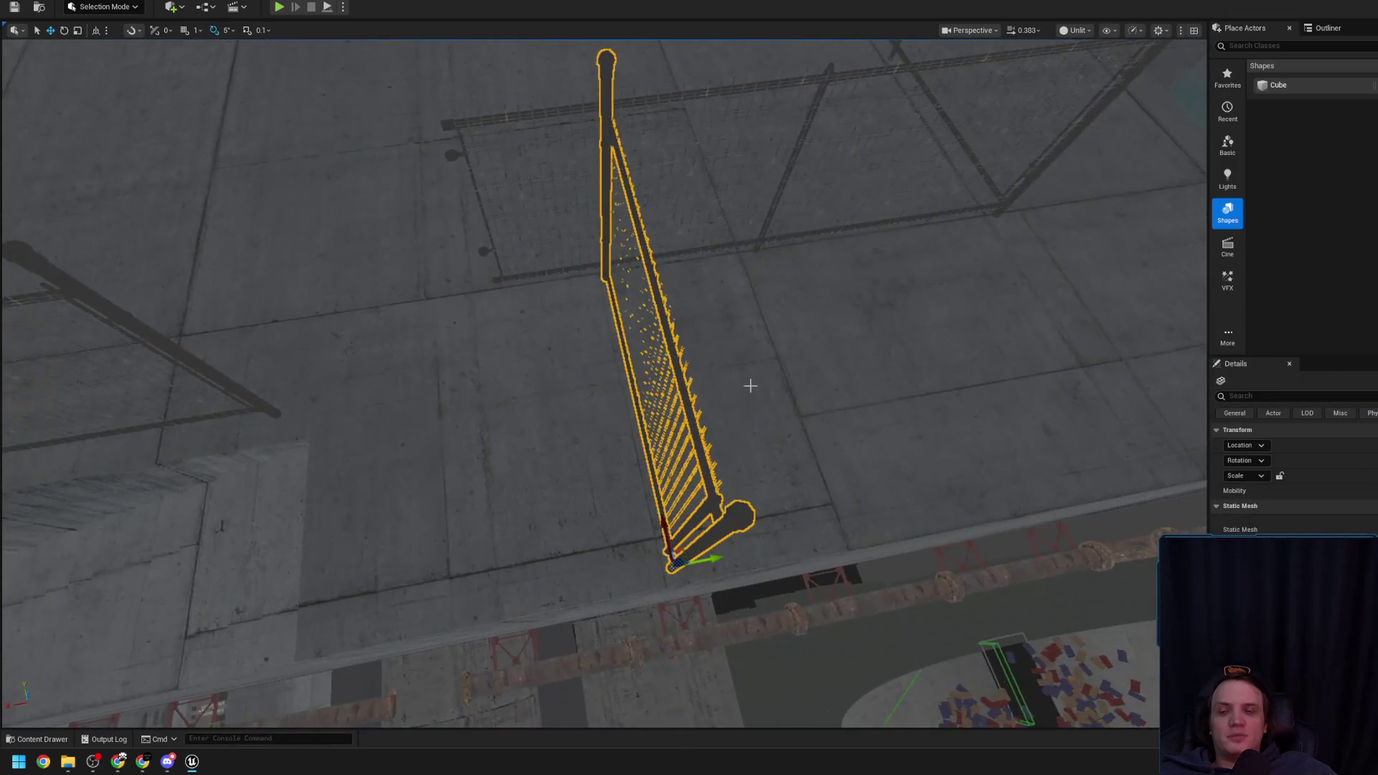
Orbit around the A60 and A57 end posts to inspect where the panels join
{"action": "left_click_drag", "start_coordinate": [570, 536], "coordinate": [704, 499]}
{"action": "left_click_drag", "start_coordinate": [651, 617], "coordinate": [651, 618]}
{"action": "left_click_drag", "start_coordinate": [608, 548], "coordinate": [603, 506]}
{"action": "left_click", "coordinate": [603, 359]}
{"action": "mouse_move", "coordinate": [696, 381]}
{"action": "left_mouse_down"}
{"action": "mouse_move", "coordinate": [688, 400]}
{"action": "mouse_move", "coordinate": [668, 325]}
{"action": "left_mouse_up"}
{"action": "left_click", "coordinate": [621, 243]}
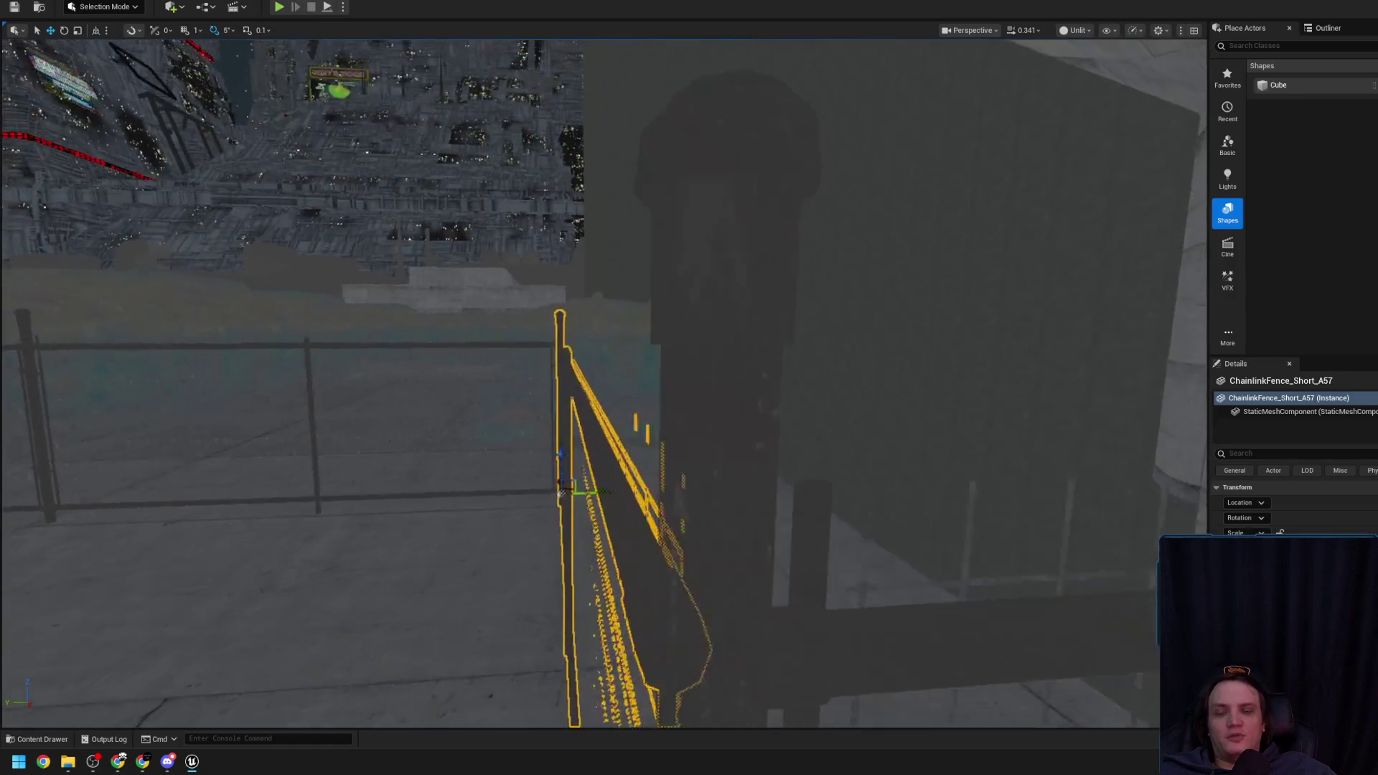
{"action": "left_click_drag", "start_coordinate": [689, 388], "coordinate": [689, 388]}
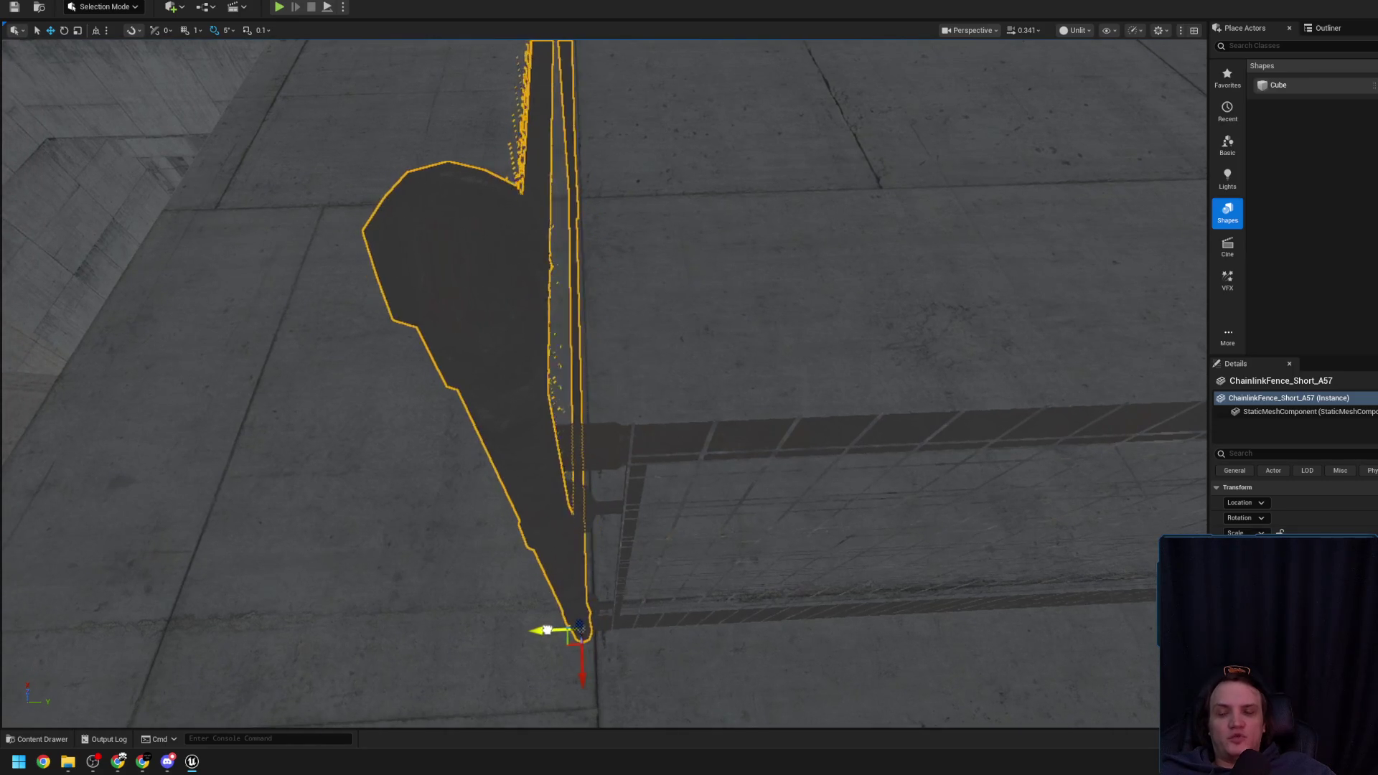
{"action": "left_click_drag", "start_coordinate": [552, 631], "coordinate": [552, 631]}
{"action": "left_click", "coordinate": [582, 426]}
{"action": "left_click_drag", "start_coordinate": [581, 425], "coordinate": [619, 430]}
Frame ChainlinkFence_Short_A57 and A60 once more, then bring up the viewport view-mode list
{"action": "left_click", "coordinate": [527, 398]}
{"action": "key", "text": "f"}
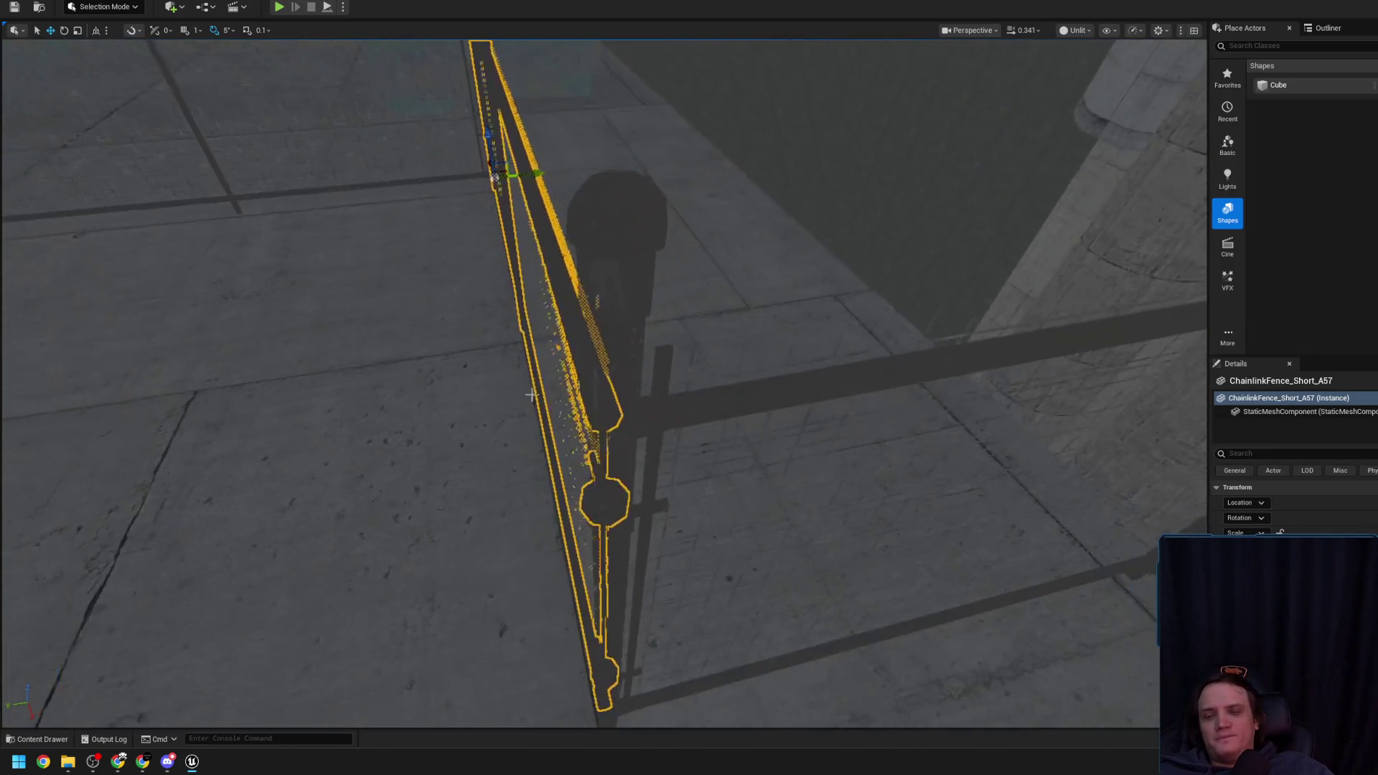
{"action": "left_click", "coordinate": [578, 416]}
{"action": "left_click_drag", "start_coordinate": [579, 416], "coordinate": [552, 615]}
{"action": "mouse_move", "coordinate": [545, 674]}
{"action": "left_mouse_down"}
{"action": "mouse_move", "coordinate": [502, 671]}
{"action": "mouse_move", "coordinate": [579, 440]}
{"action": "left_mouse_up"}
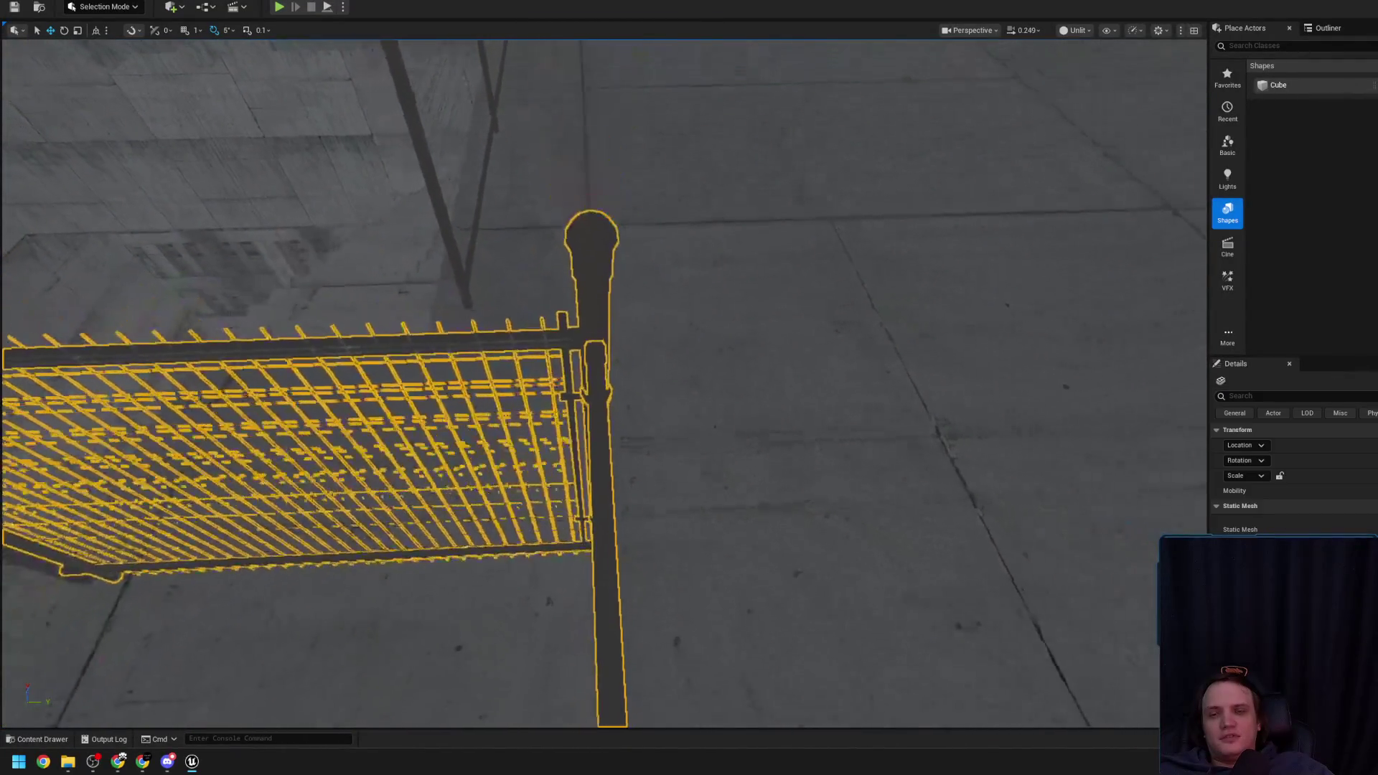
{"action": "left_click", "coordinate": [1077, 32]}
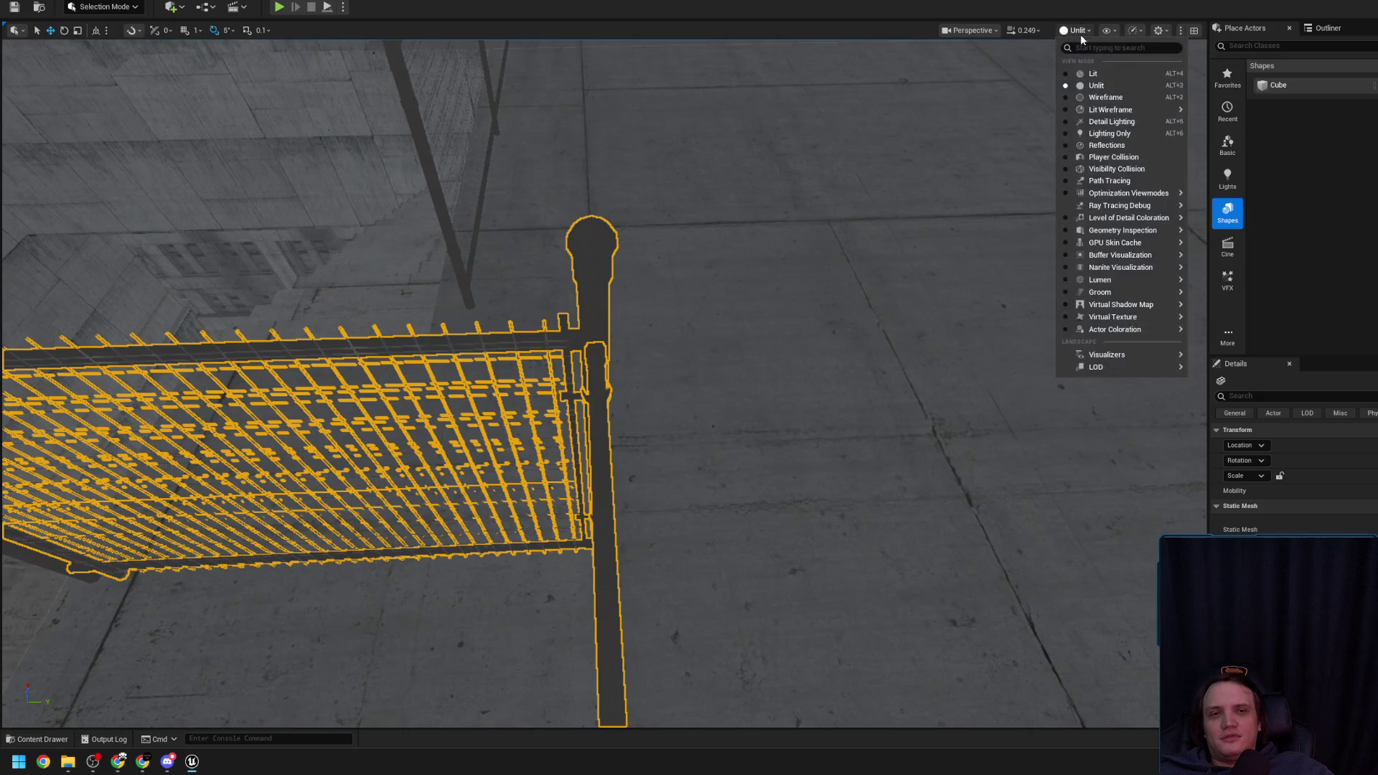
Switch the viewport to Detail Lighting and inspect ChainlinkFence_Short_A60 from ground level
{"action": "left_click", "coordinate": [1114, 122]}
{"action": "left_click_drag", "start_coordinate": [649, 311], "coordinate": [637, 333]}
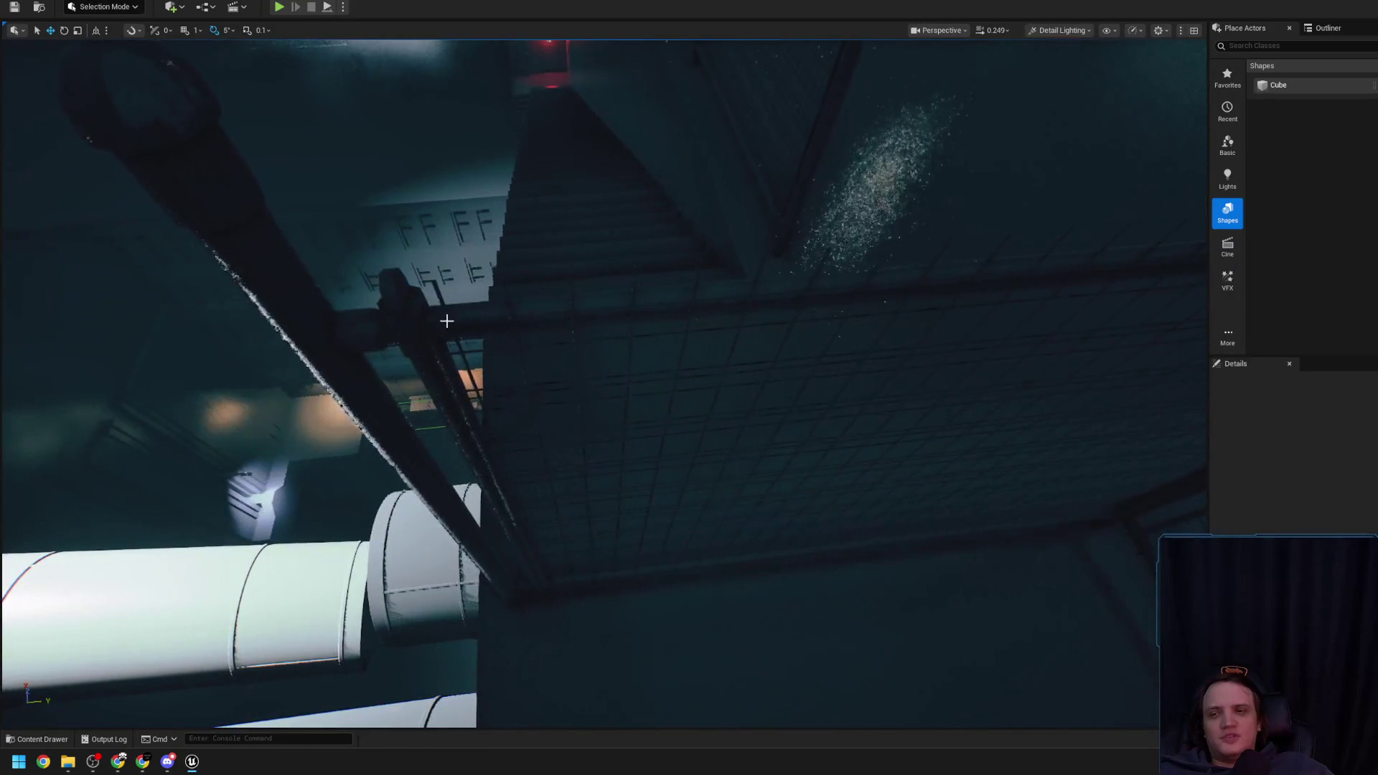
{"action": "left_click", "coordinate": [456, 317]}
{"action": "mouse_move", "coordinate": [690, 388]}
{"action": "left_mouse_down"}
{"action": "mouse_move", "coordinate": [164, 59]}
{"action": "mouse_move", "coordinate": [431, 373]}
{"action": "mouse_move", "coordinate": [466, 402]}
{"action": "mouse_move", "coordinate": [531, 373]}
{"action": "mouse_move", "coordinate": [439, 361]}
{"action": "left_mouse_up"}
Select ChainlinkFence_Short_A57 and orbit around it in the detail-lit scene
{"action": "left_click", "coordinate": [554, 434]}
{"action": "mouse_move", "coordinate": [554, 434]}
{"action": "left_mouse_down"}
{"action": "mouse_move", "coordinate": [535, 531]}
{"action": "mouse_move", "coordinate": [575, 441]}
{"action": "left_mouse_up"}
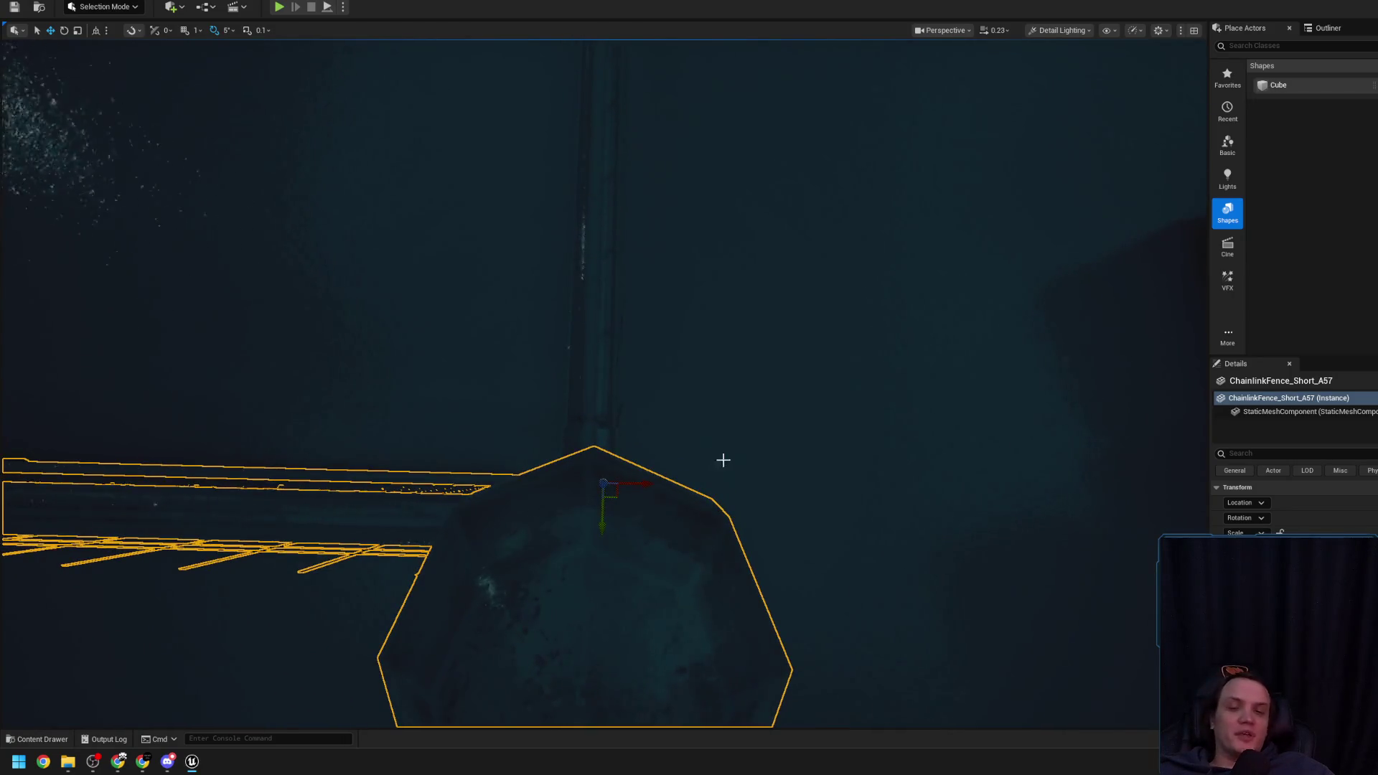
{"action": "left_click_drag", "start_coordinate": [651, 503], "coordinate": [650, 462]}
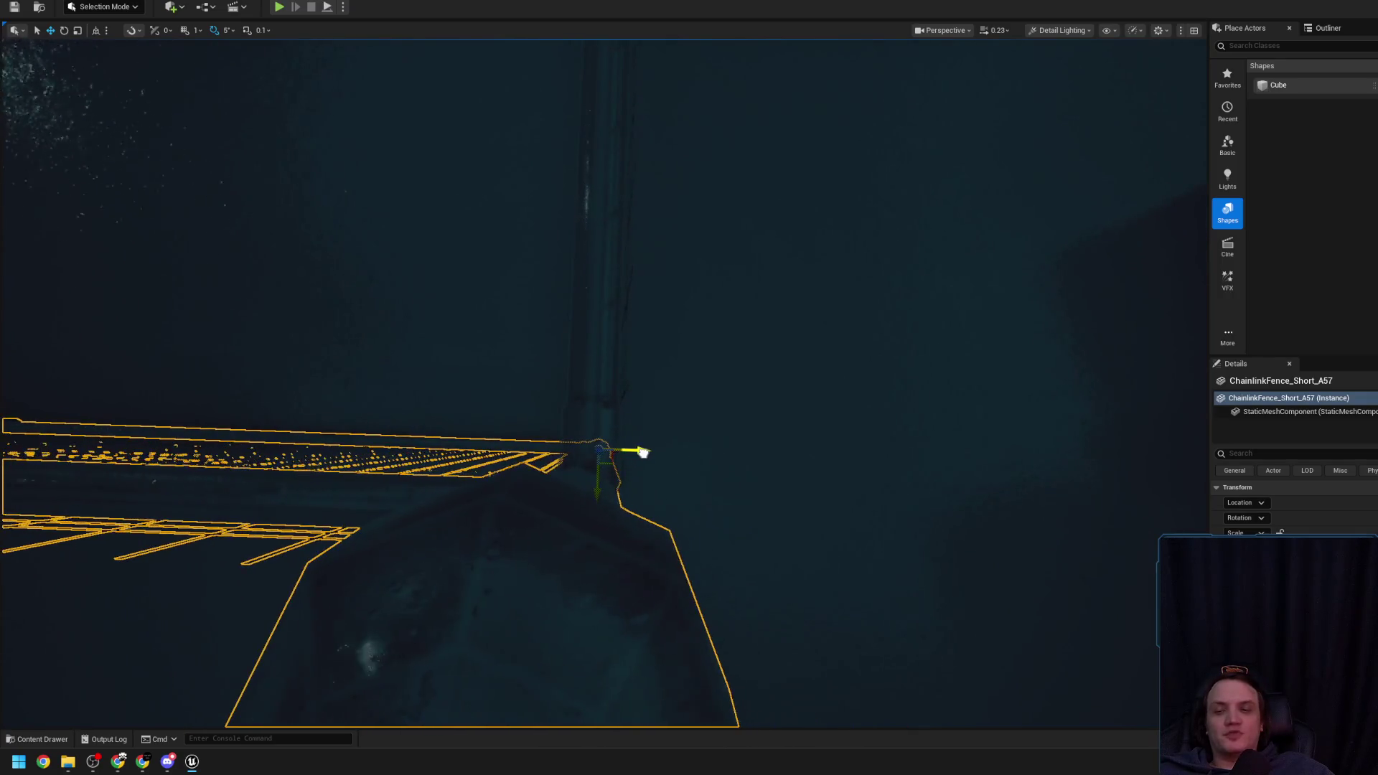
{"action": "mouse_move", "coordinate": [677, 410]}
{"action": "left_mouse_down"}
{"action": "mouse_move", "coordinate": [678, 431]}
{"action": "mouse_move", "coordinate": [678, 409]}
{"action": "left_mouse_up"}
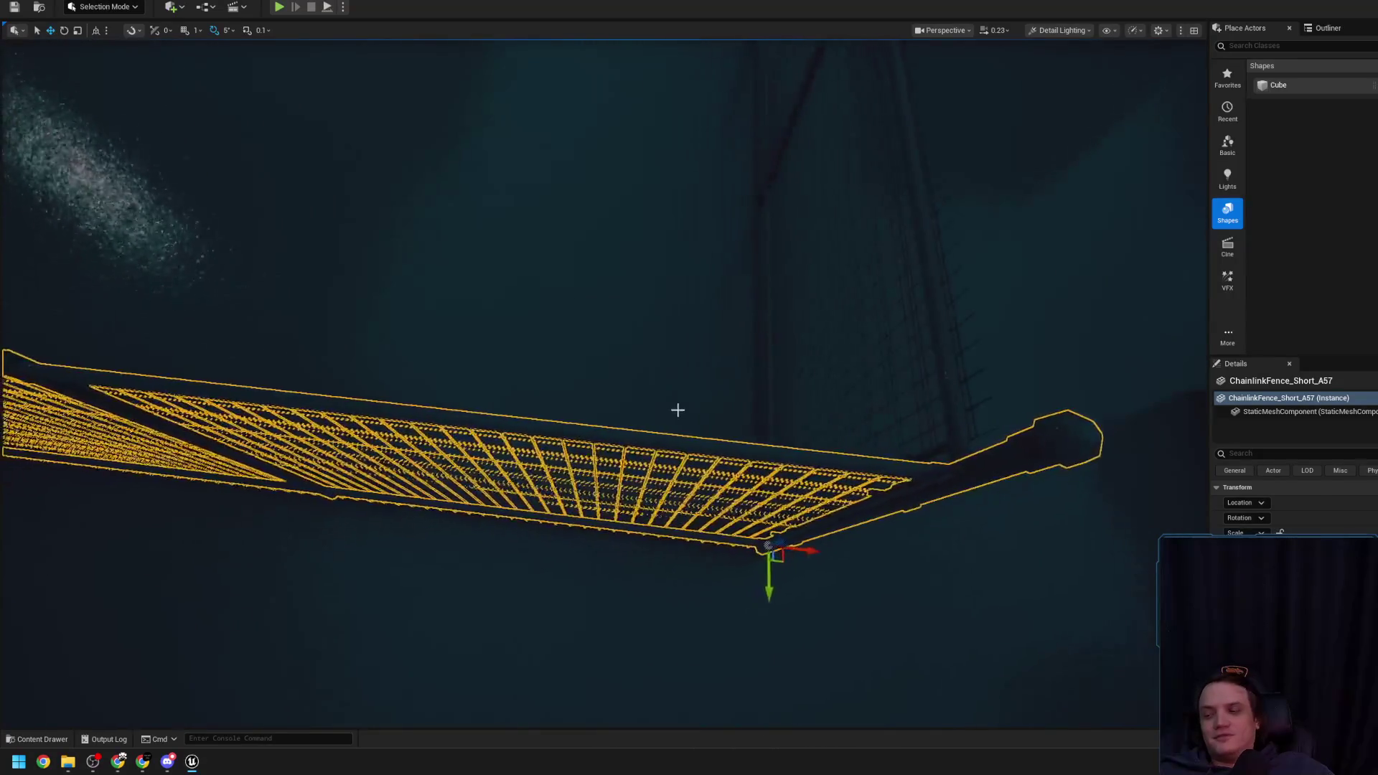
{"action": "left_click", "coordinate": [678, 410]}
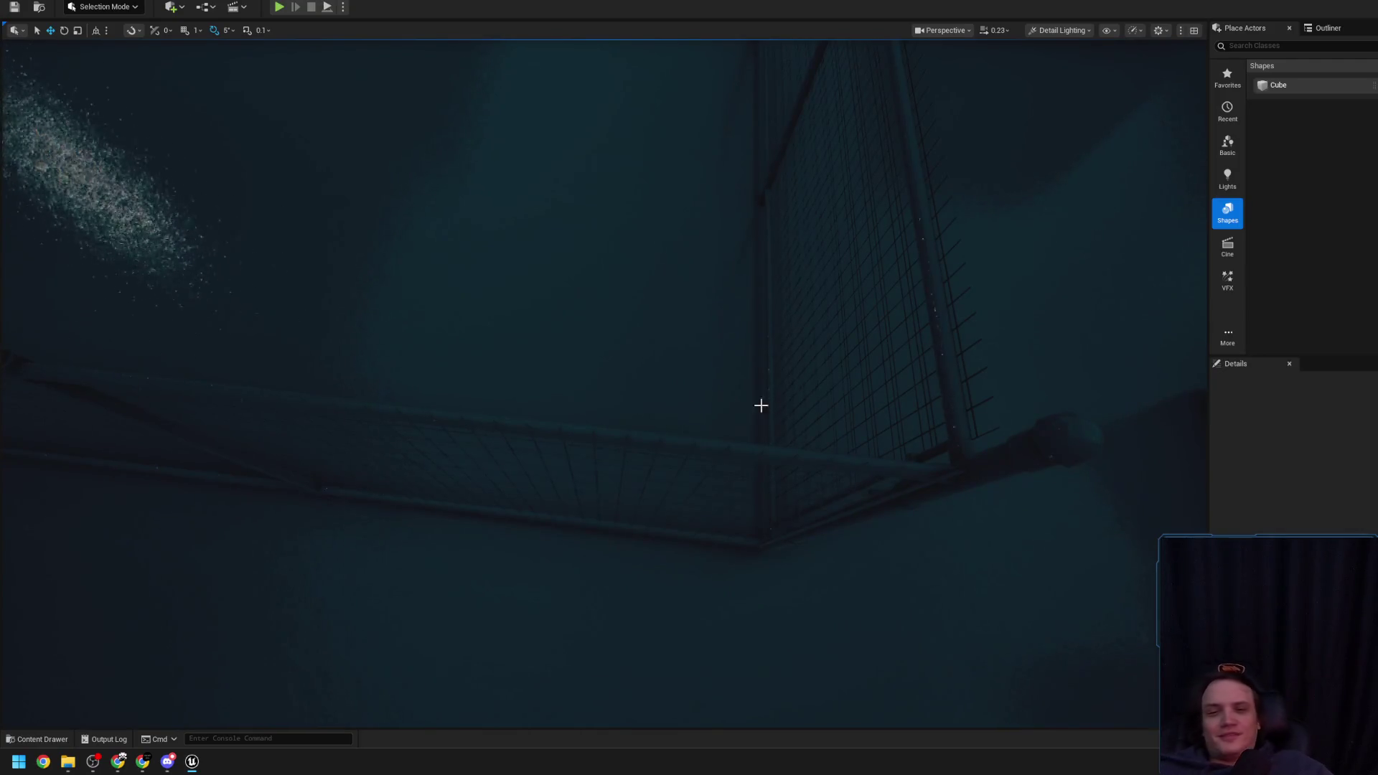
{"action": "left_click", "coordinate": [948, 486]}
{"action": "mouse_move", "coordinate": [914, 449]}
{"action": "left_mouse_down"}
{"action": "mouse_move", "coordinate": [843, 468]}
{"action": "mouse_move", "coordinate": [525, 390]}
{"action": "mouse_move", "coordinate": [563, 410]}
{"action": "mouse_move", "coordinate": [482, 518]}
{"action": "mouse_move", "coordinate": [551, 507]}
{"action": "left_mouse_up"}
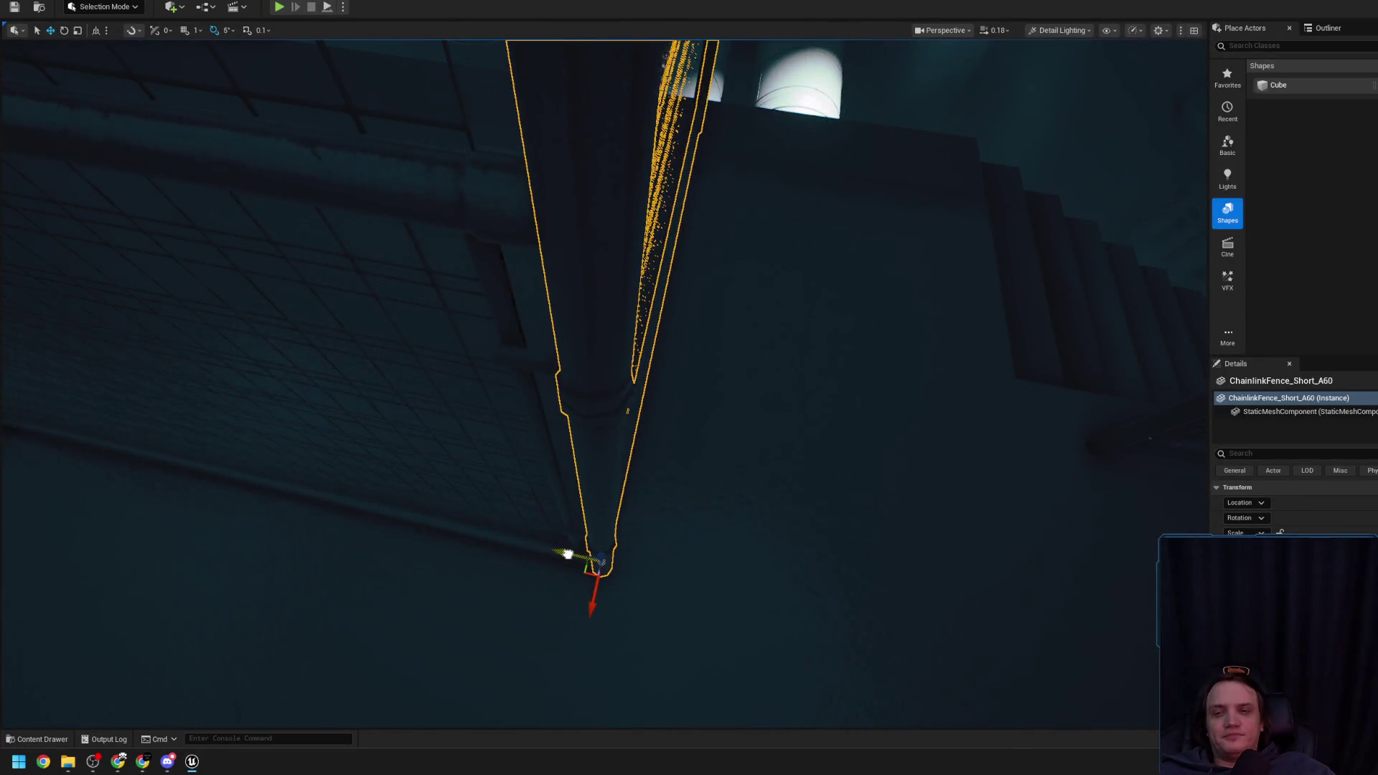
{"action": "left_click_drag", "start_coordinate": [584, 529], "coordinate": [585, 529]}
{"action": "mouse_move", "coordinate": [589, 582]}
{"action": "left_mouse_down"}
{"action": "mouse_move", "coordinate": [641, 544]}
{"action": "mouse_move", "coordinate": [639, 493]}
{"action": "mouse_move", "coordinate": [691, 419]}
{"action": "left_mouse_up"}
{"action": "scroll", "coordinate": [639, 492], "scroll_direction": "up", "scroll_amount": 2}
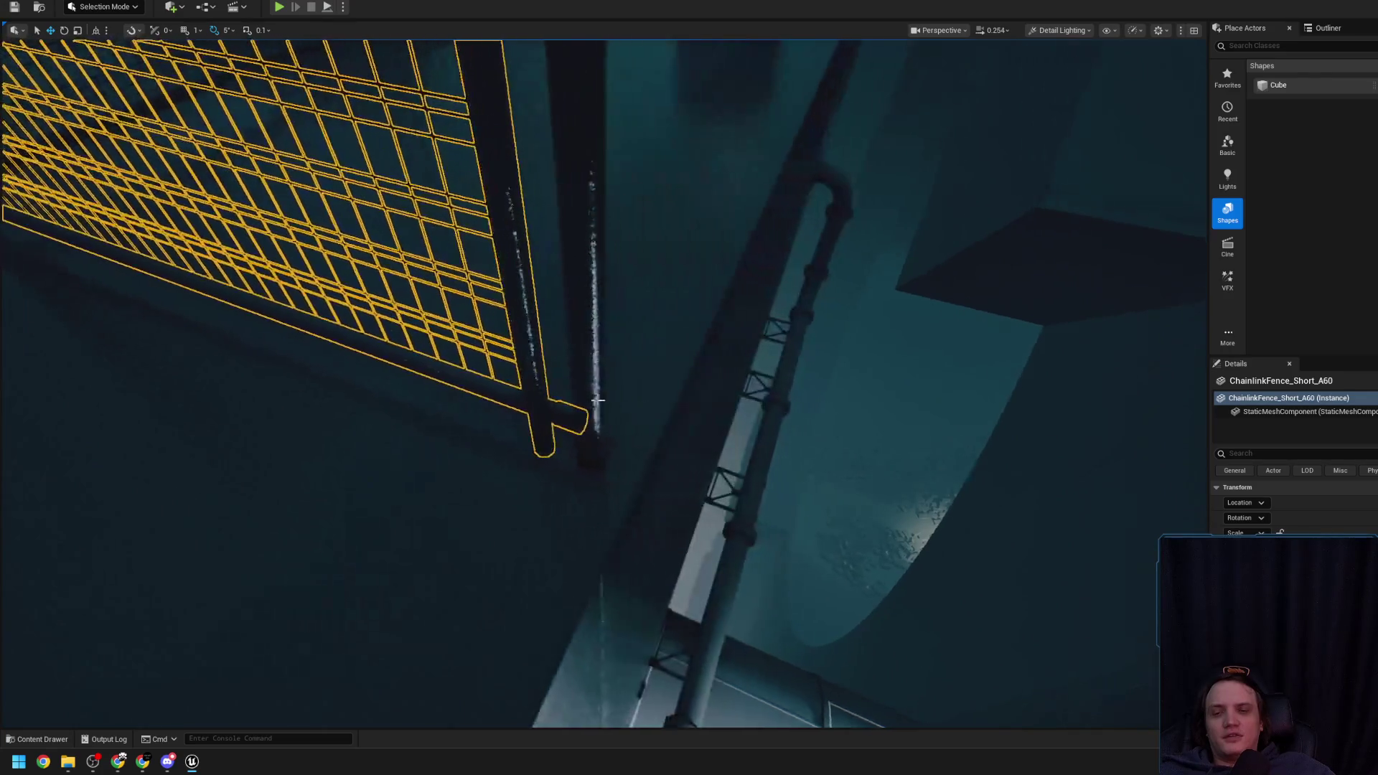
{"action": "left_click", "coordinate": [603, 400]}
{"action": "scroll", "coordinate": [572, 444], "scroll_direction": "down", "scroll_amount": 2}
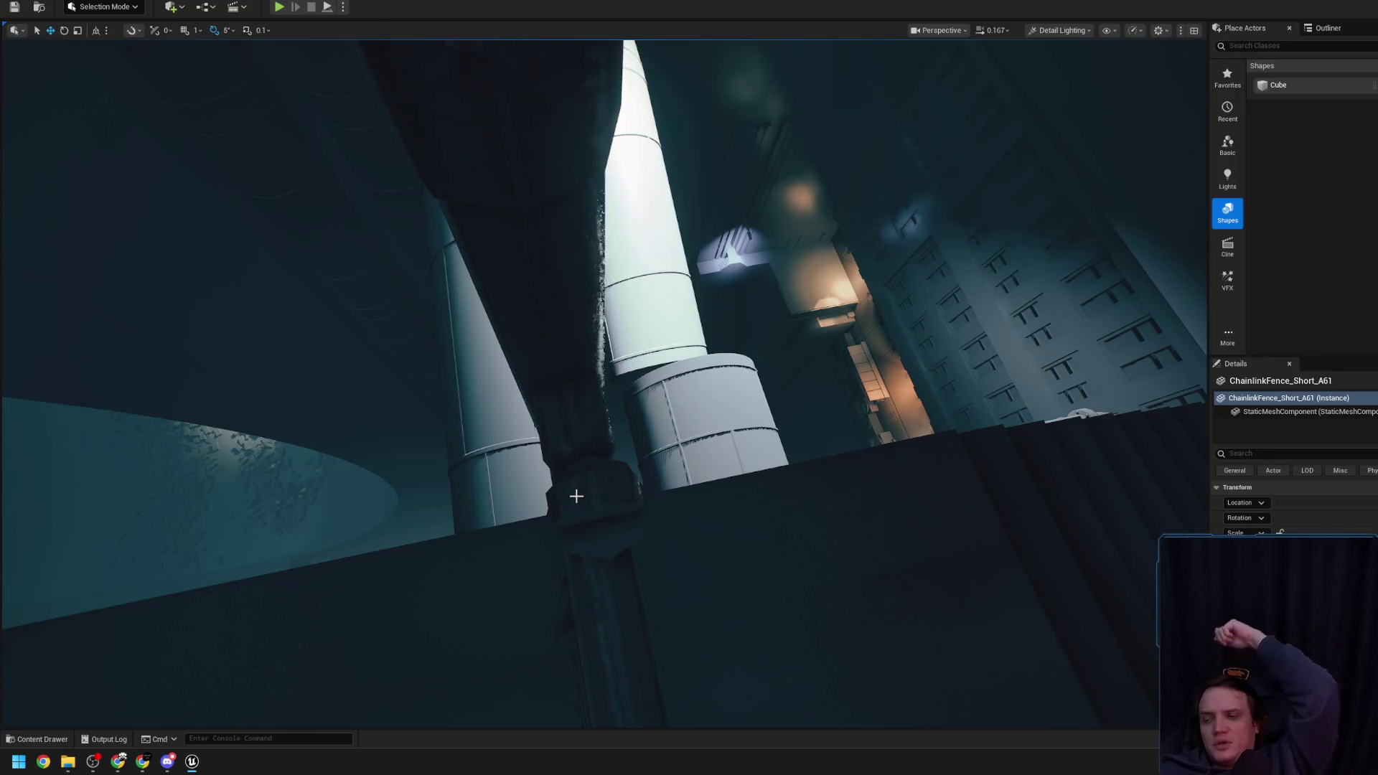
{"action": "key", "text": "f"}
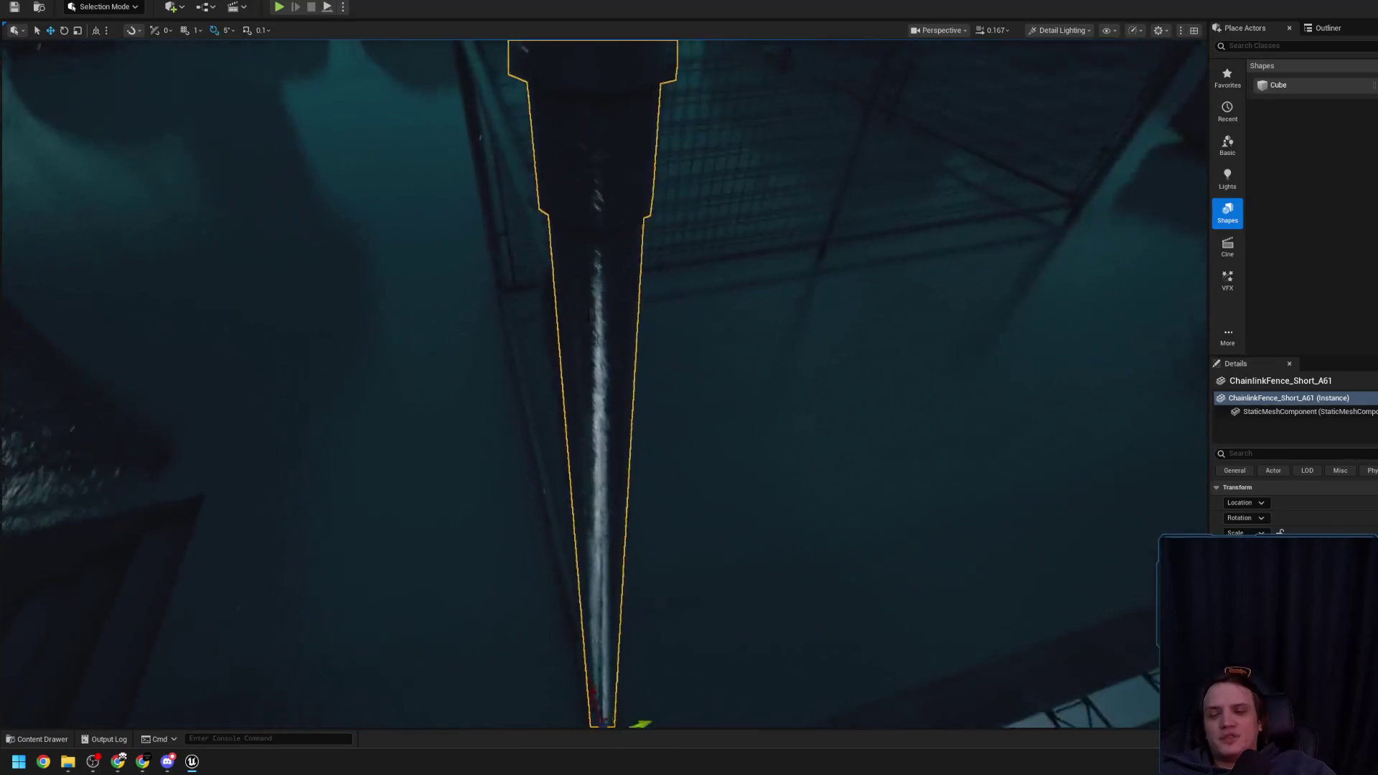
{"action": "key", "text": "Escape"}
{"action": "left_click", "coordinate": [608, 444]}
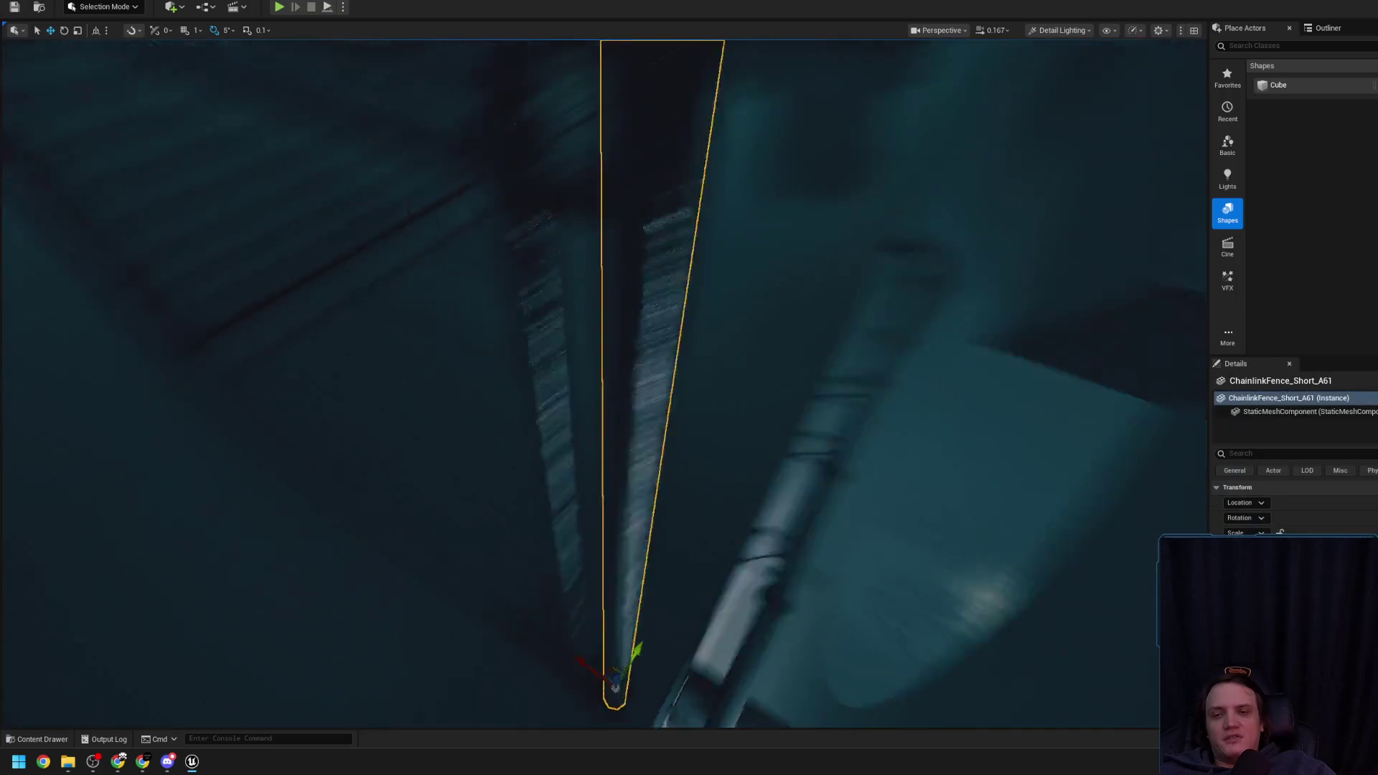
{"action": "key", "text": "f"}
{"action": "mouse_move", "coordinate": [622, 431]}
{"action": "left_mouse_down"}
{"action": "mouse_move", "coordinate": [629, 479]}
{"action": "mouse_move", "coordinate": [588, 397]}
{"action": "mouse_move", "coordinate": [553, 421]}
{"action": "left_mouse_up"}
{"action": "key", "text": "Escape"}
{"action": "left_click", "coordinate": [629, 478]}
{"action": "key", "text": "Escape"}
{"action": "scroll", "coordinate": [551, 424], "scroll_direction": "up", "scroll_amount": 2}
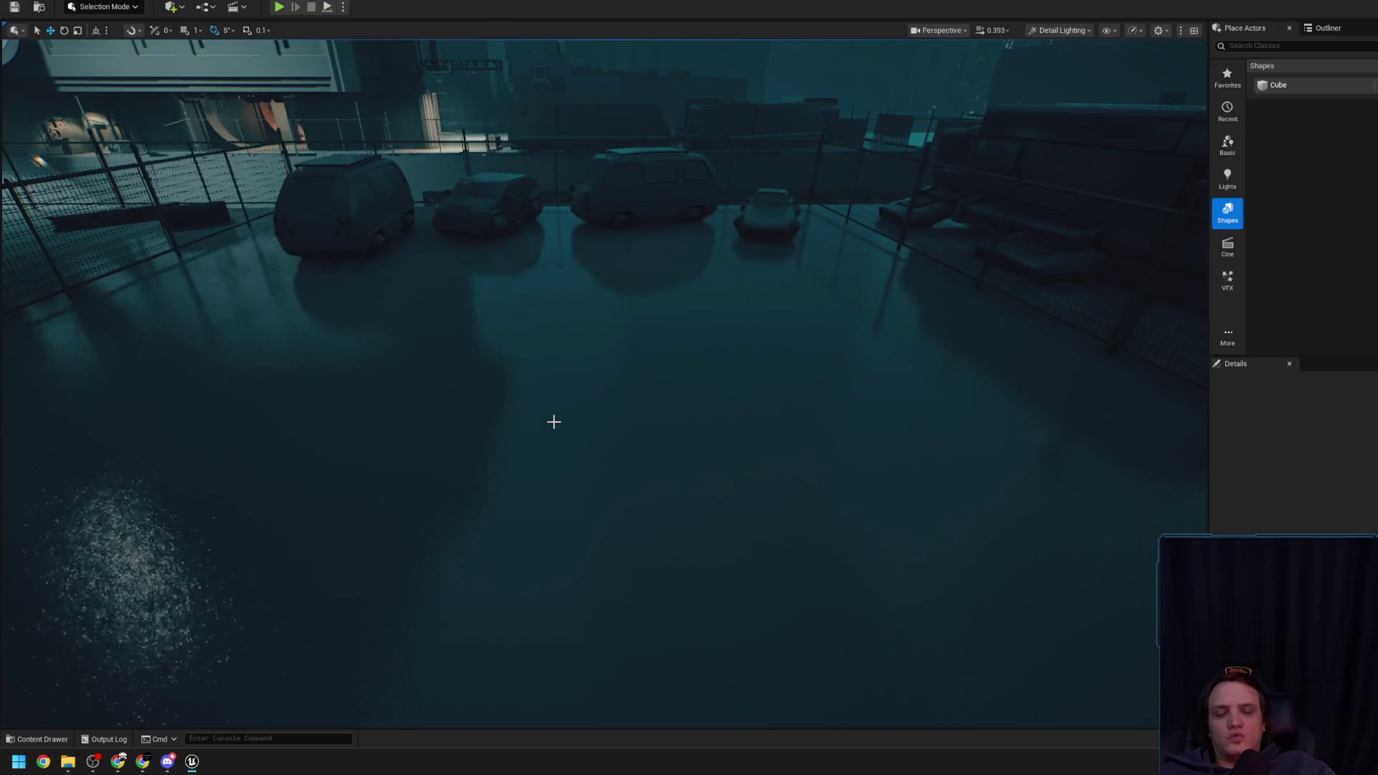
{"action": "left_click_drag", "start_coordinate": [554, 422], "coordinate": [554, 421]}
{"action": "scroll", "coordinate": [554, 421], "scroll_direction": "up", "scroll_amount": 1}
{"action": "scroll", "coordinate": [553, 421], "scroll_direction": "up", "scroll_amount": 1}
{"action": "scroll", "coordinate": [554, 422], "scroll_direction": "down", "scroll_amount": 2}
{"action": "scroll", "coordinate": [553, 421], "scroll_direction": "up", "scroll_amount": 2}
{"action": "scroll", "coordinate": [553, 421], "scroll_direction": "up", "scroll_amount": 1}
{"action": "left_click_drag", "start_coordinate": [499, 472], "coordinate": [541, 474]}
{"action": "left_click", "coordinate": [541, 474]}
{"action": "scroll", "coordinate": [541, 474], "scroll_direction": "down", "scroll_amount": 2}
{"action": "key", "text": "Escape"}
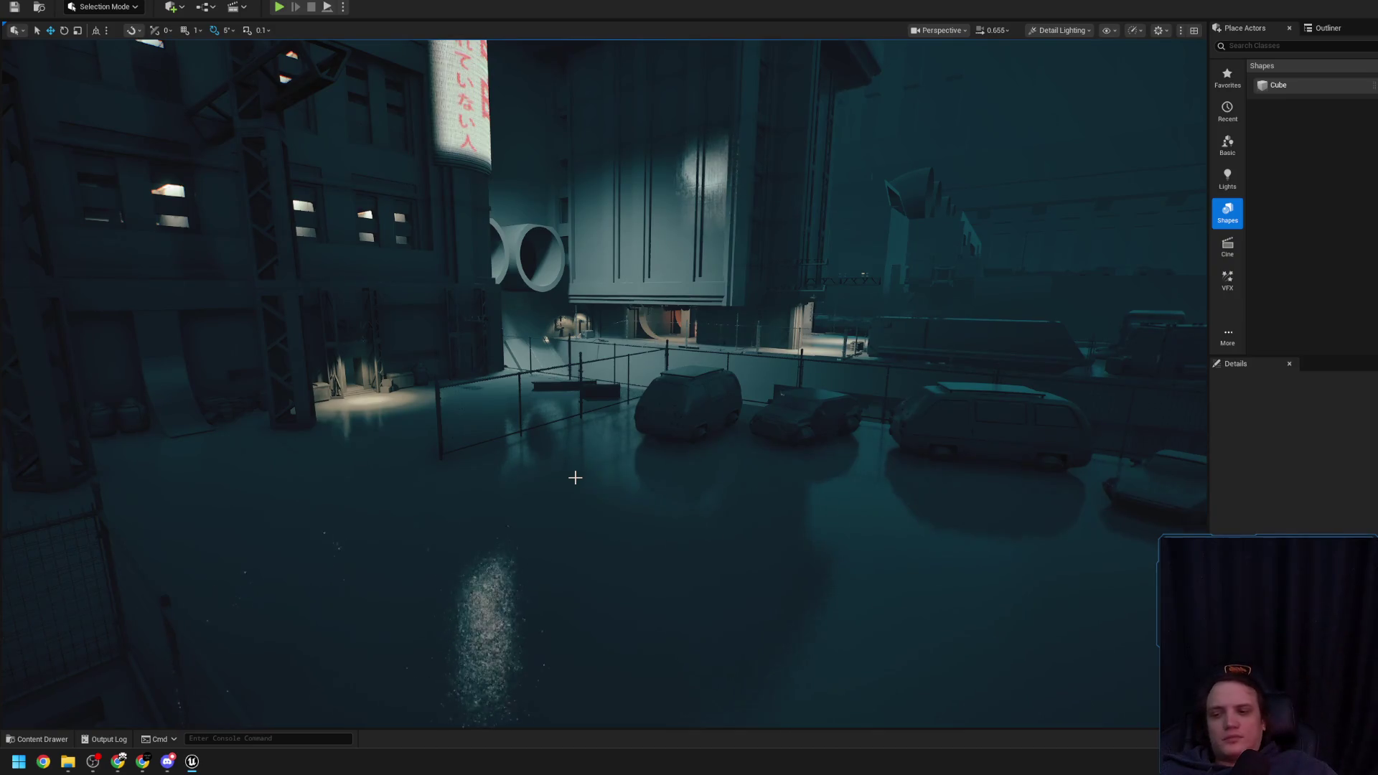
Open the Zona folder on the Archive (E:) drive in File Explorer, then close Explorer
{"action": "mouse_move", "coordinate": [72, 770]}
{"action": "left_click", "coordinate": [88, 698]}
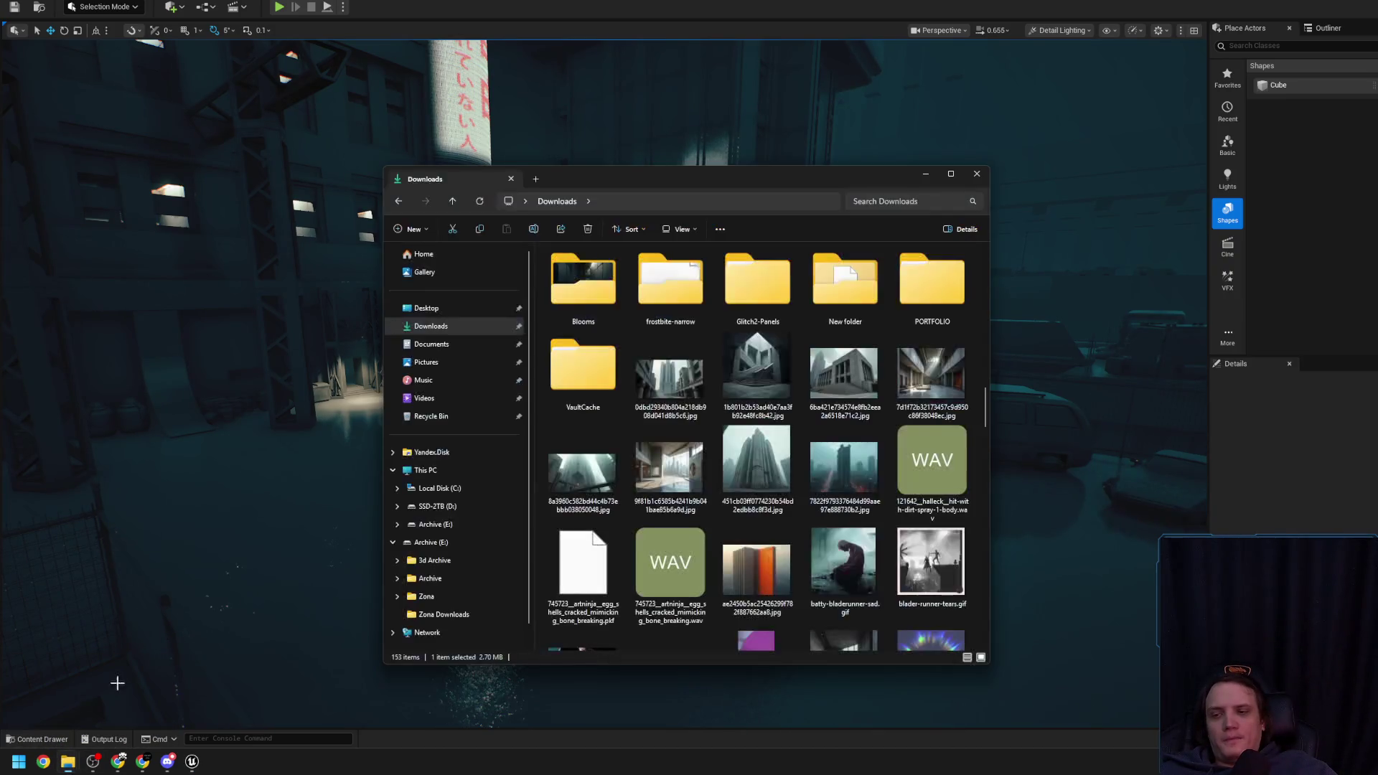
{"action": "left_click", "coordinate": [408, 473]}
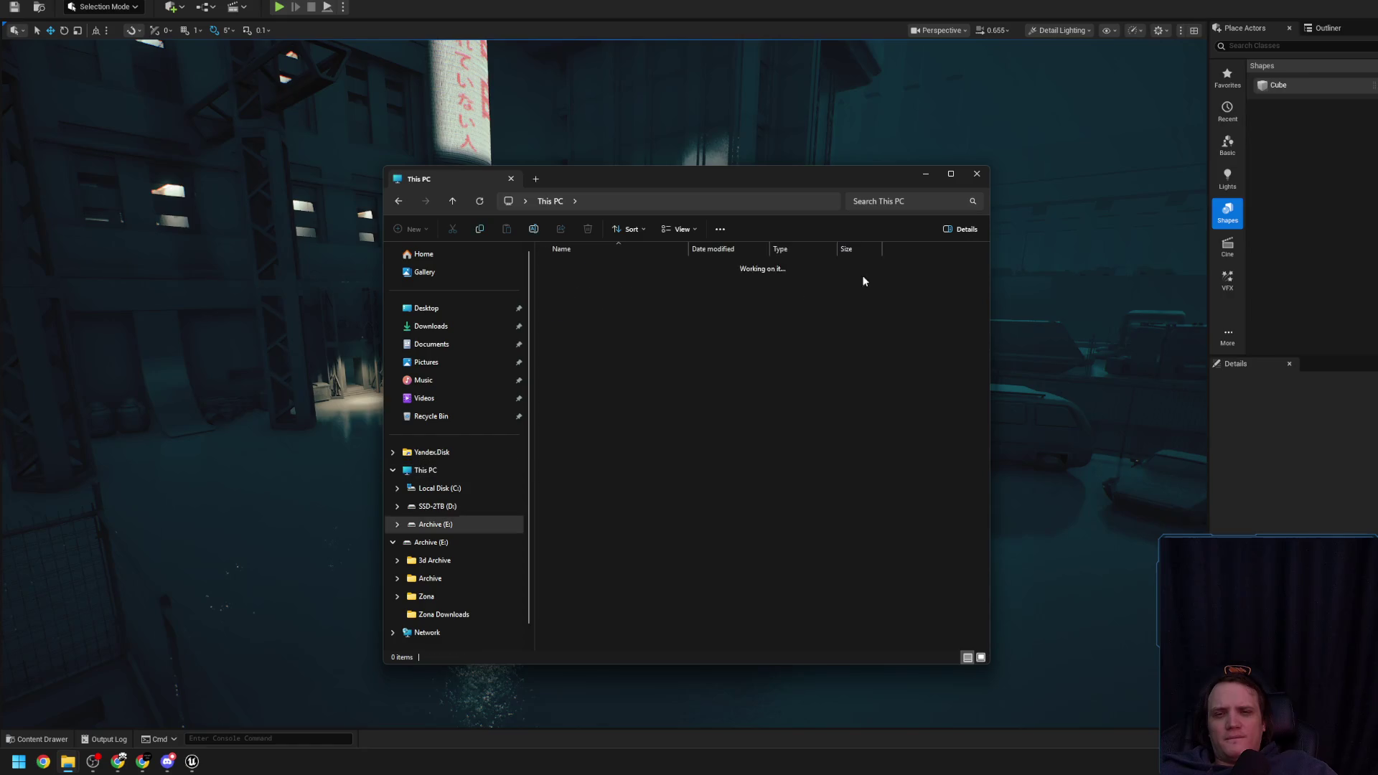
{"action": "double_click", "coordinate": [634, 300]}
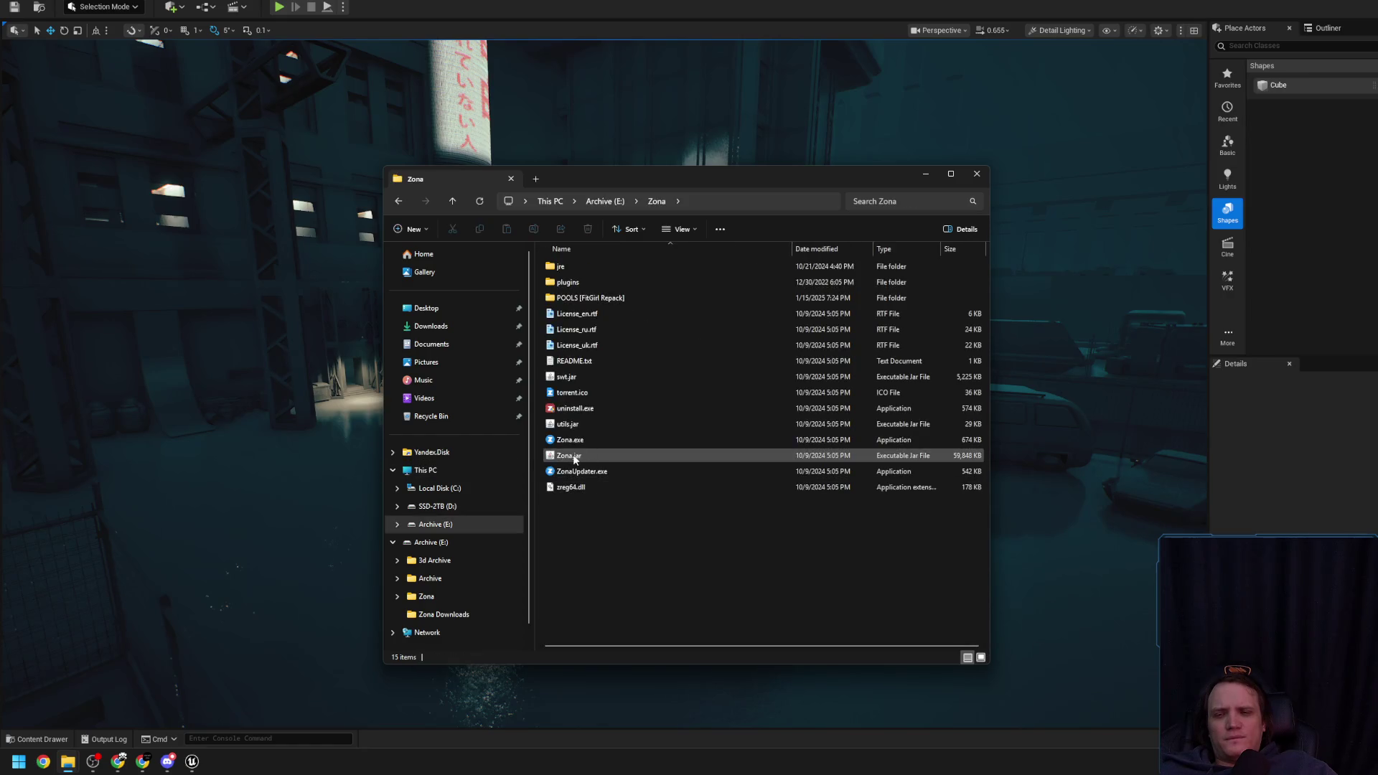
{"action": "left_click", "coordinate": [974, 176]}
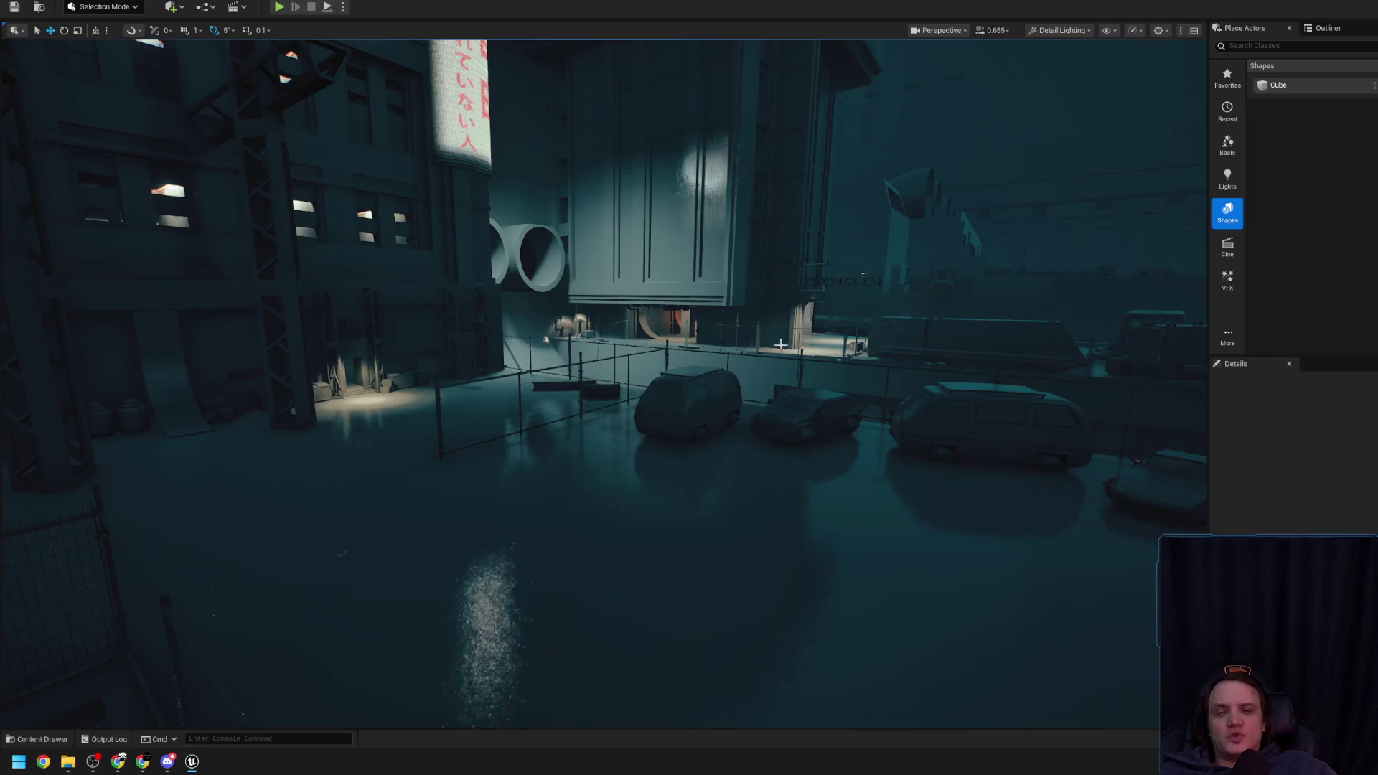
{"action": "scroll", "coordinate": [782, 345], "scroll_direction": "up", "scroll_amount": 2}
{"action": "key", "text": "w"}
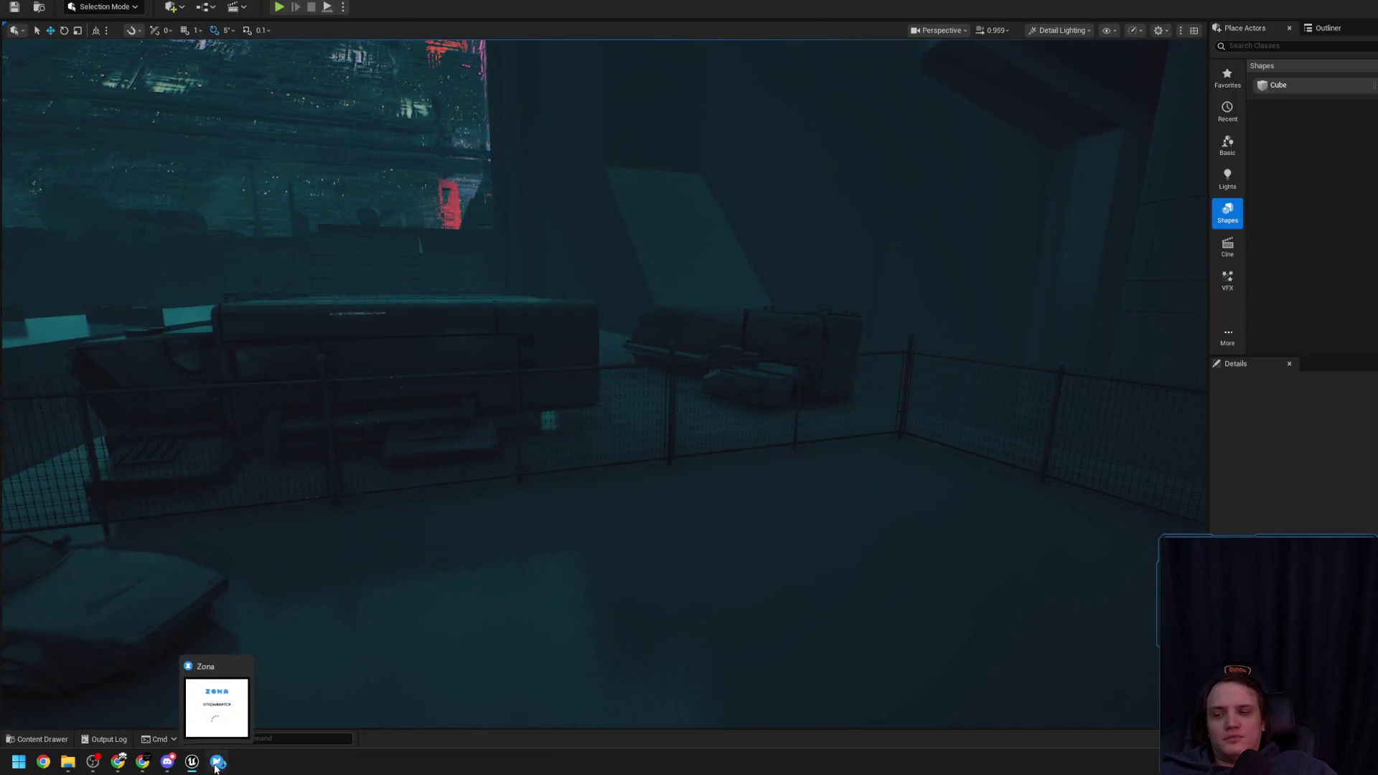
In Zona's movies catalogue, view the details of 28 лет спустя: Часть II. Храм костей, then close Zona
{"action": "left_click", "coordinate": [217, 722]}
{"action": "left_click", "coordinate": [394, 145]}
{"action": "left_click", "coordinate": [385, 124]}
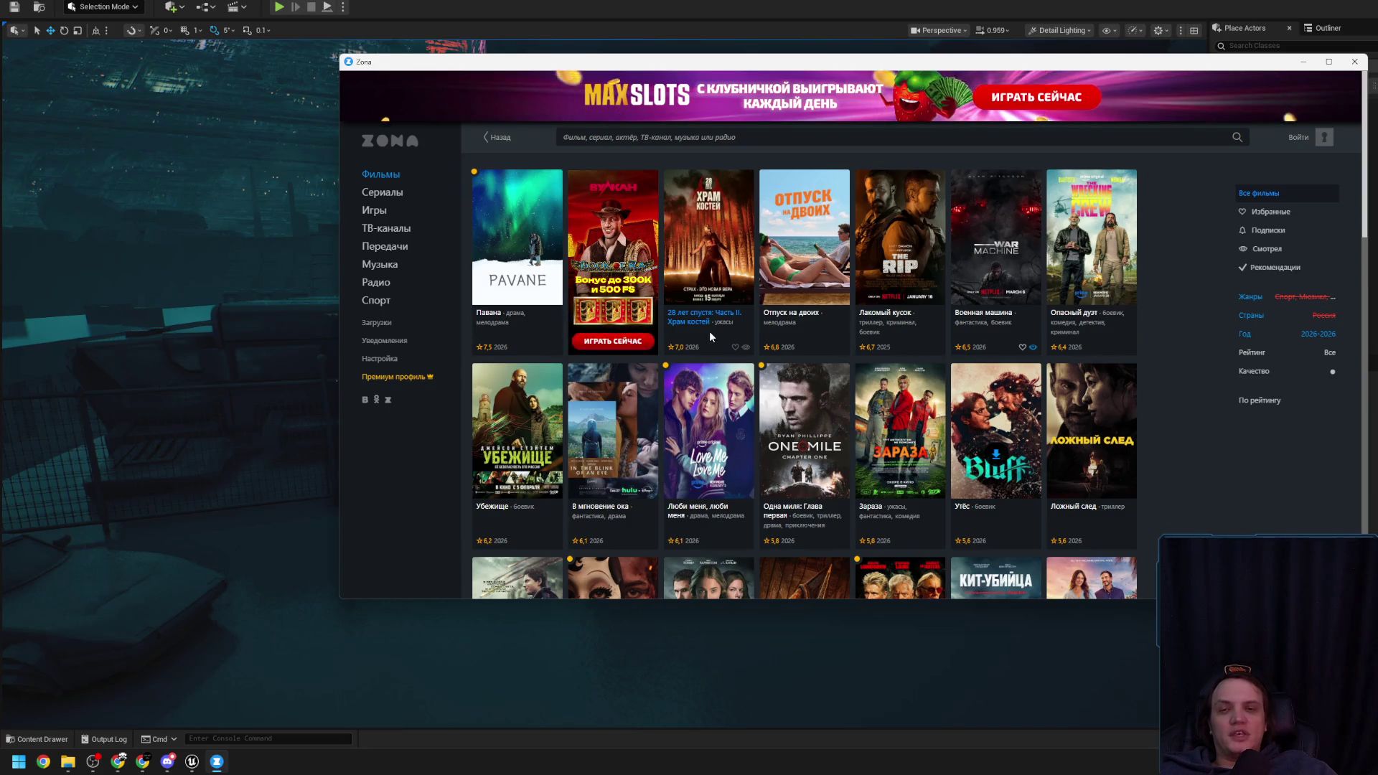
{"action": "left_click", "coordinate": [711, 335]}
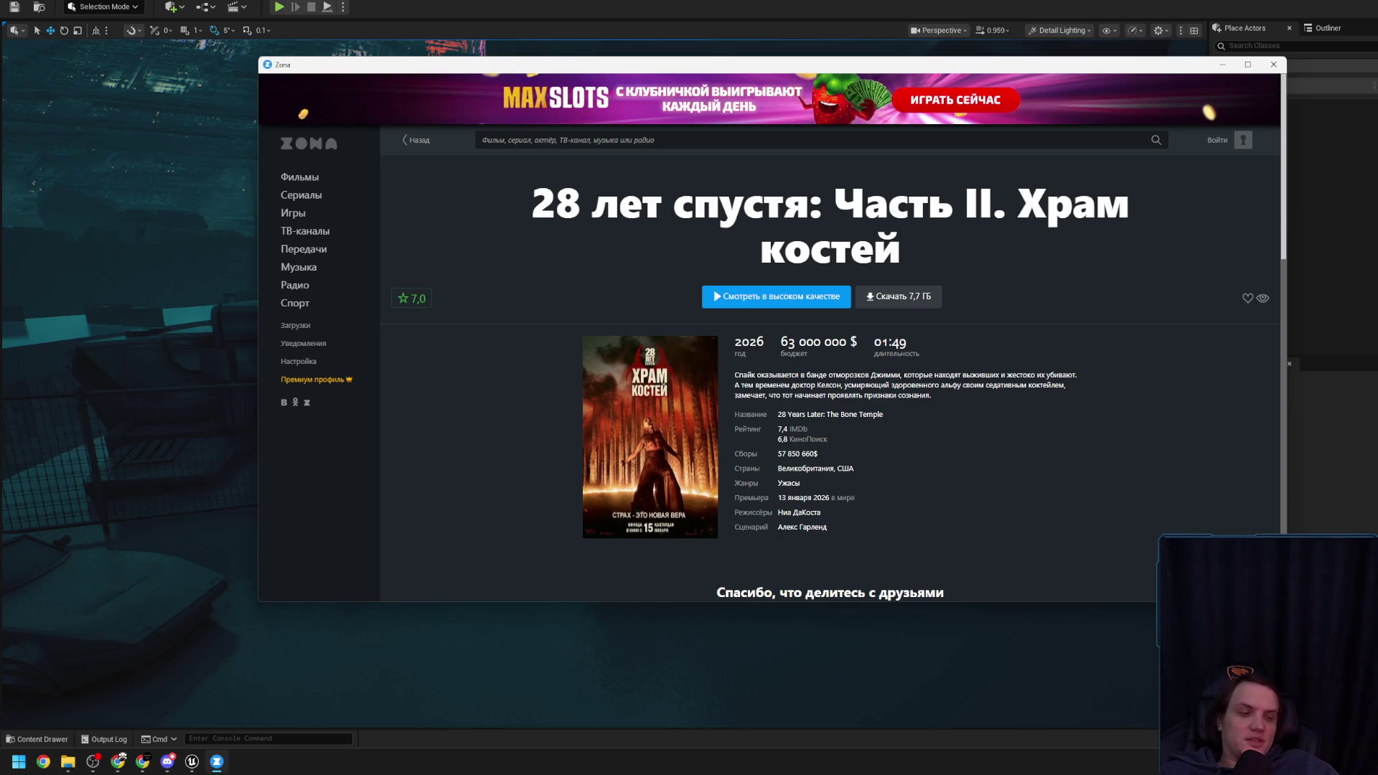
{"action": "key", "text": "alt+F4"}
Survey the rainy level from the ceiling light down to a top-down view of the yard's trash container
{"action": "mouse_move", "coordinate": [832, 400]}
{"action": "left_mouse_down"}
{"action": "mouse_move", "coordinate": [790, 387]}
{"action": "mouse_move", "coordinate": [775, 359]}
{"action": "mouse_move", "coordinate": [818, 302]}
{"action": "left_mouse_up"}
{"action": "scroll", "coordinate": [804, 337], "scroll_direction": "up", "scroll_amount": 2}
{"action": "mouse_move", "coordinate": [775, 388]}
{"action": "left_mouse_down"}
{"action": "mouse_move", "coordinate": [746, 446]}
{"action": "mouse_move", "coordinate": [775, 373]}
{"action": "mouse_move", "coordinate": [789, 387]}
{"action": "mouse_move", "coordinate": [761, 409]}
{"action": "mouse_move", "coordinate": [746, 402]}
{"action": "mouse_move", "coordinate": [761, 387]}
{"action": "left_mouse_up"}
{"action": "scroll", "coordinate": [775, 388], "scroll_direction": "down", "scroll_amount": 2}
{"action": "scroll", "coordinate": [761, 416], "scroll_direction": "down", "scroll_amount": 1}
{"action": "scroll", "coordinate": [776, 388], "scroll_direction": "up", "scroll_amount": 1}
{"action": "scroll", "coordinate": [746, 402], "scroll_direction": "up", "scroll_amount": 2}
{"action": "mouse_move", "coordinate": [594, 441]}
{"action": "left_mouse_down"}
{"action": "mouse_move", "coordinate": [624, 402]}
{"action": "mouse_move", "coordinate": [603, 359]}
{"action": "mouse_move", "coordinate": [603, 417]}
{"action": "mouse_move", "coordinate": [560, 416]}
{"action": "mouse_move", "coordinate": [560, 474]}
{"action": "mouse_move", "coordinate": [596, 424]}
{"action": "mouse_move", "coordinate": [596, 445]}
{"action": "mouse_move", "coordinate": [655, 416]}
{"action": "mouse_move", "coordinate": [639, 459]}
{"action": "mouse_move", "coordinate": [632, 438]}
{"action": "mouse_move", "coordinate": [625, 460]}
{"action": "mouse_move", "coordinate": [639, 431]}
{"action": "mouse_move", "coordinate": [654, 430]}
{"action": "mouse_move", "coordinate": [654, 452]}
{"action": "left_mouse_up"}
{"action": "left_click", "coordinate": [594, 441]}
{"action": "key", "text": "Escape"}
{"action": "scroll", "coordinate": [603, 416], "scroll_direction": "up", "scroll_amount": 2}
{"action": "scroll", "coordinate": [560, 416], "scroll_direction": "down", "scroll_amount": 2}
{"action": "scroll", "coordinate": [588, 431], "scroll_direction": "up", "scroll_amount": 3}
{"action": "scroll", "coordinate": [646, 431], "scroll_direction": "down", "scroll_amount": 2}
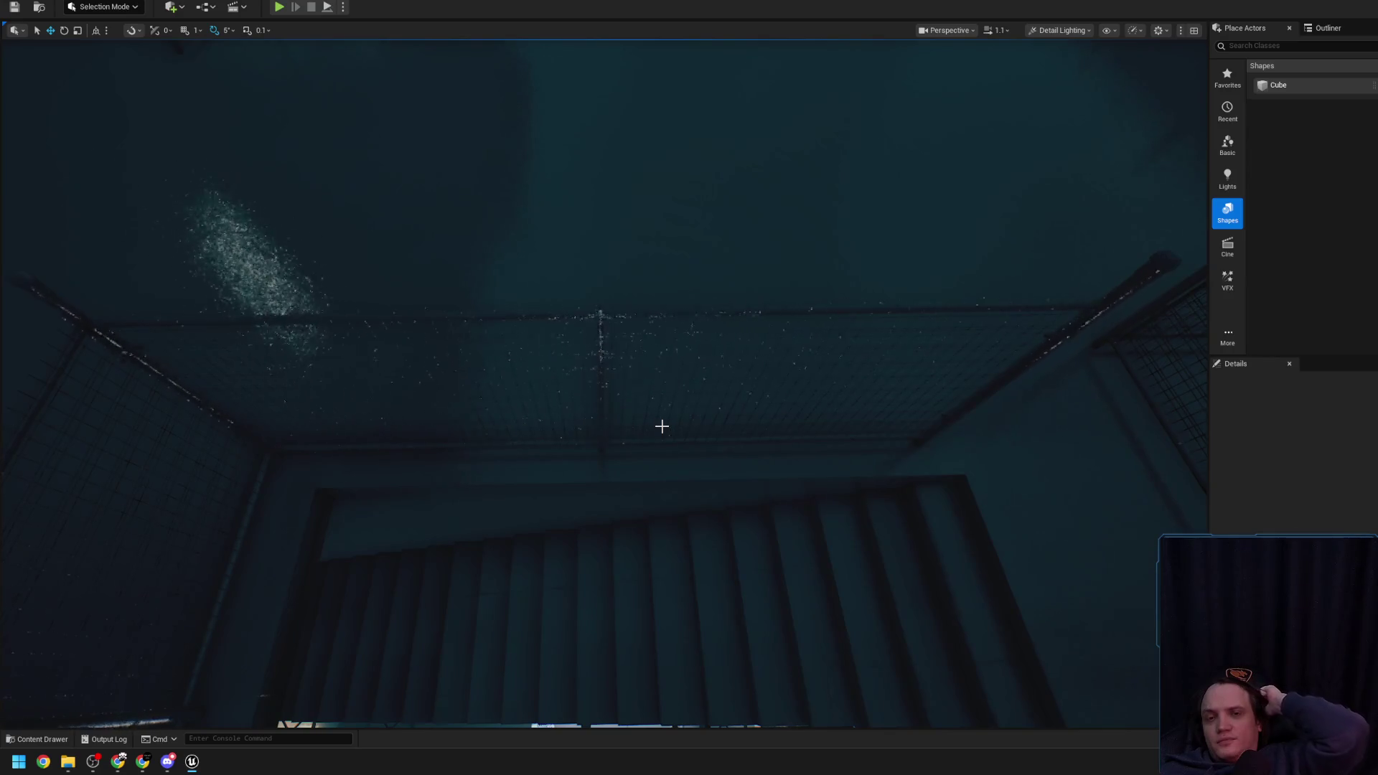
{"action": "left_click", "coordinate": [600, 338]}
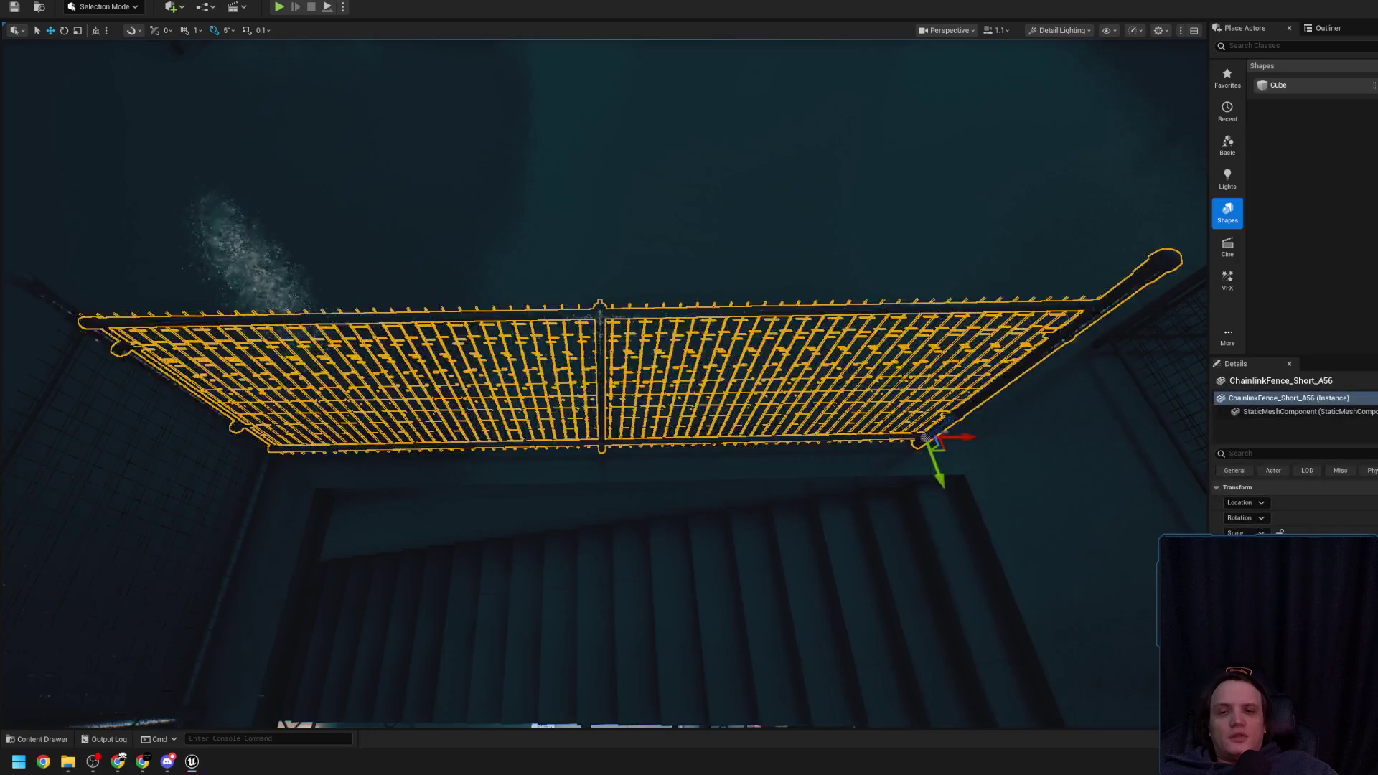
{"action": "left_click_drag", "start_coordinate": [601, 338], "coordinate": [600, 314]}
{"action": "left_click_drag", "start_coordinate": [852, 403], "coordinate": [852, 403]}
{"action": "key", "text": "Escape"}
{"action": "left_click", "coordinate": [614, 372]}
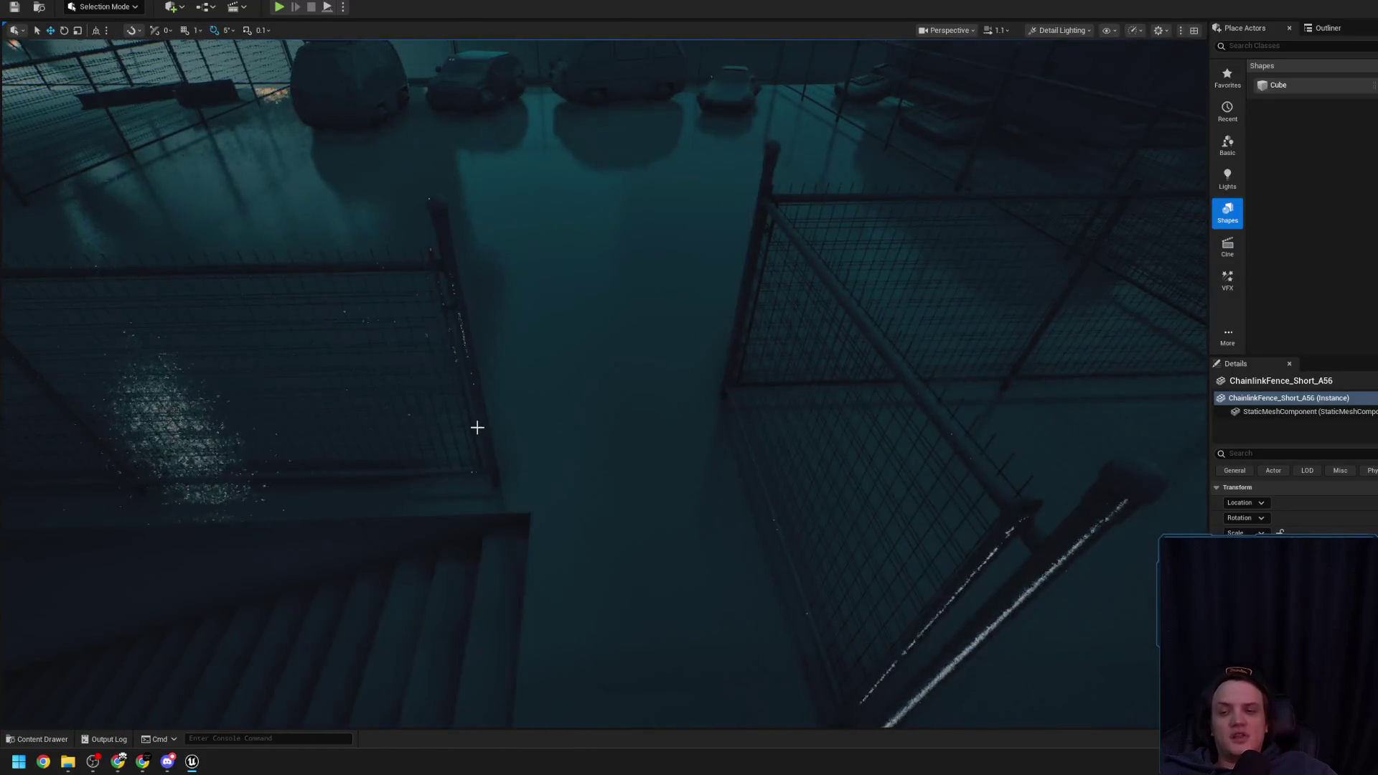
{"action": "left_click", "coordinate": [492, 368]}
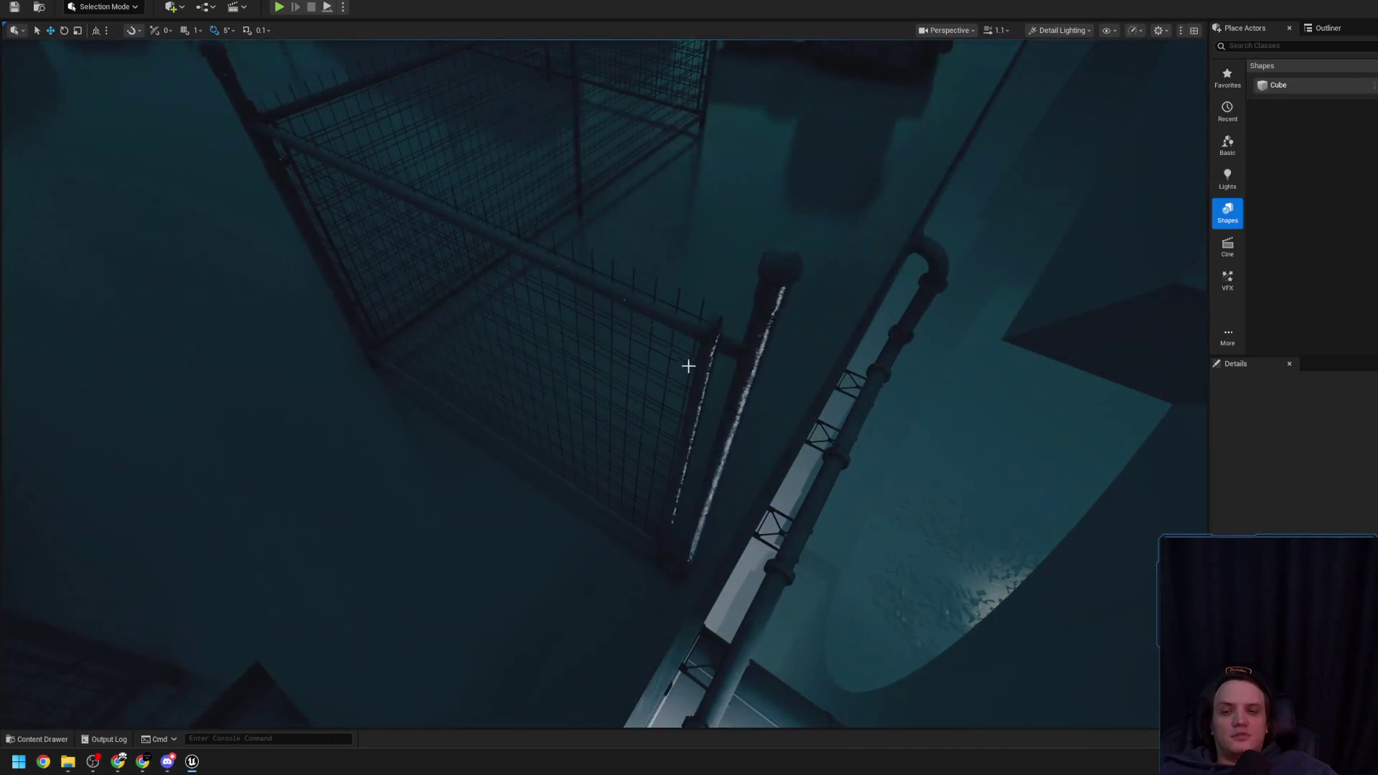
{"action": "left_click", "coordinate": [688, 370]}
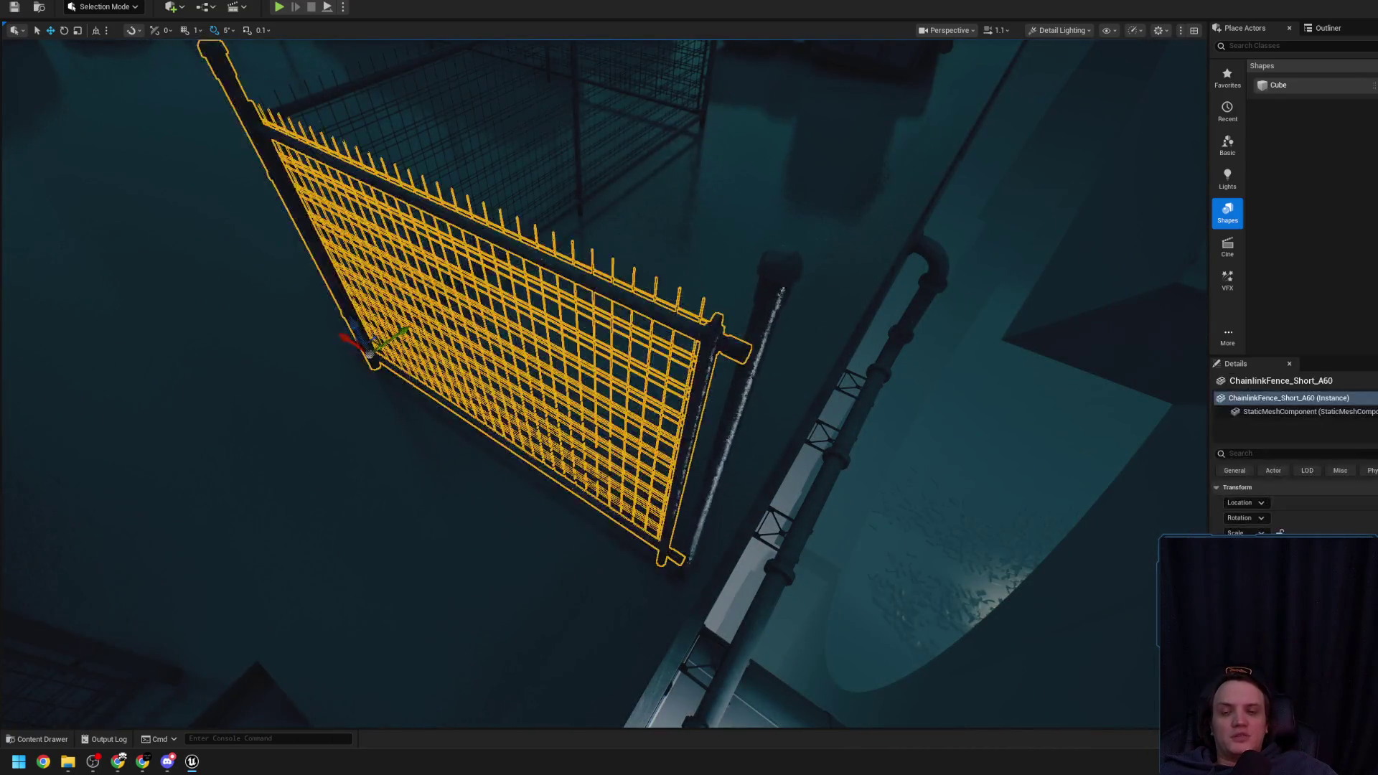
{"action": "scroll", "coordinate": [688, 372], "scroll_direction": "down", "scroll_amount": 2}
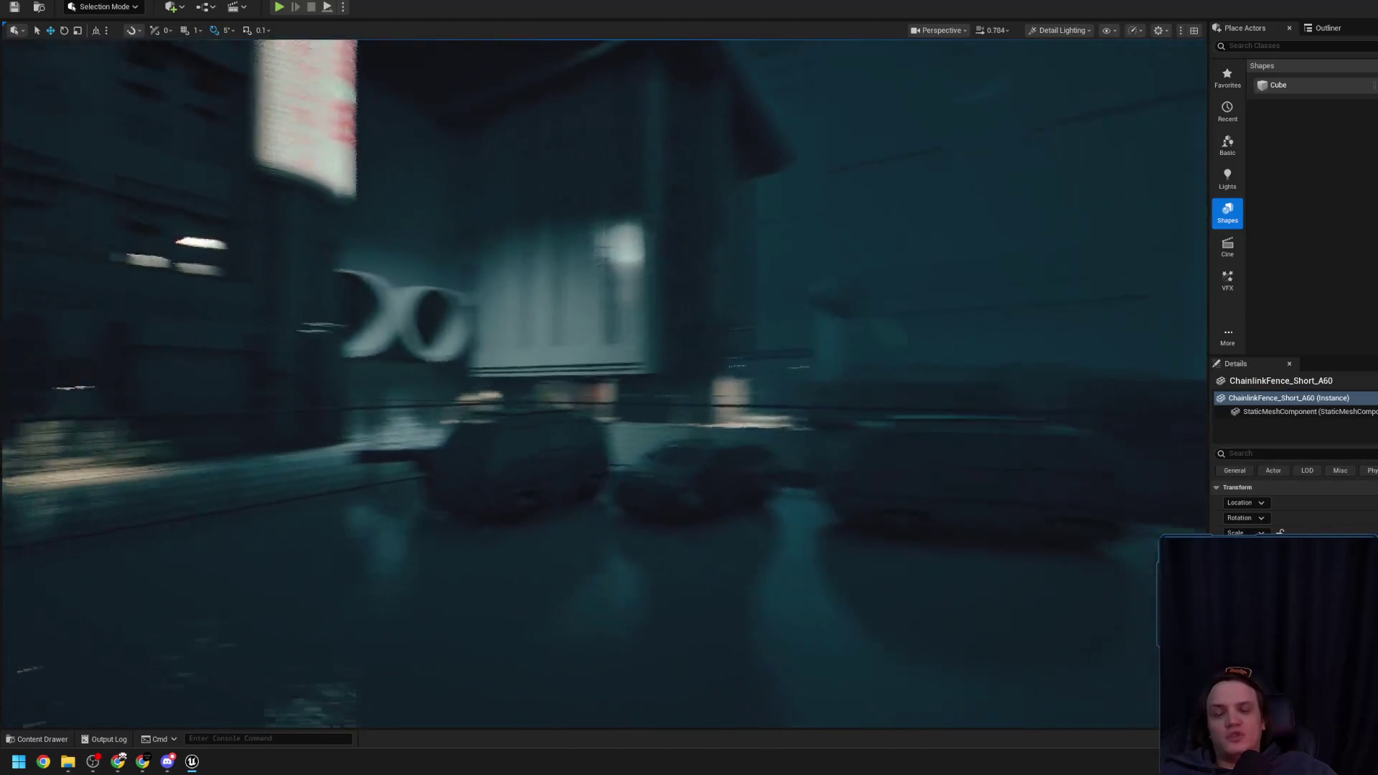
{"action": "scroll", "coordinate": [688, 372], "scroll_direction": "down", "scroll_amount": 1}
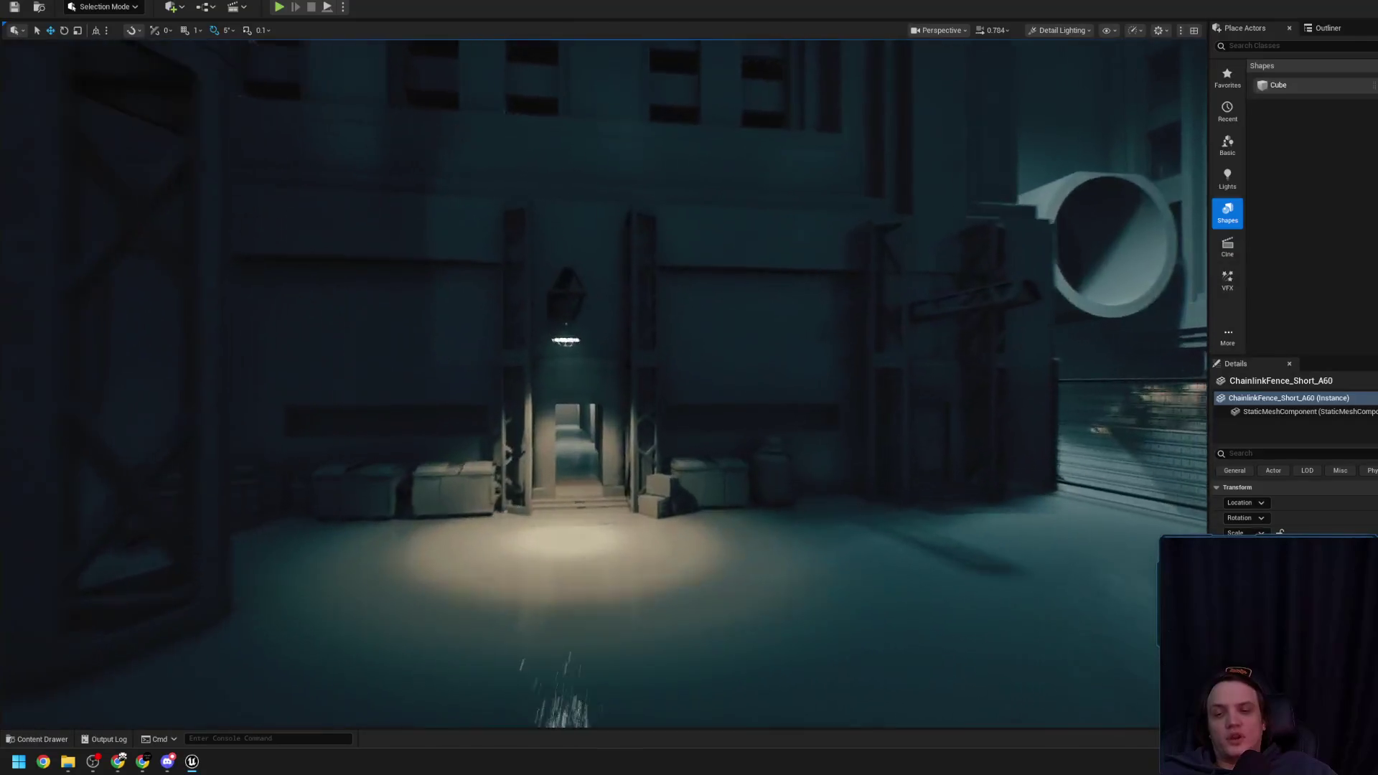
{"action": "scroll", "coordinate": [679, 396], "scroll_direction": "down", "scroll_amount": 2}
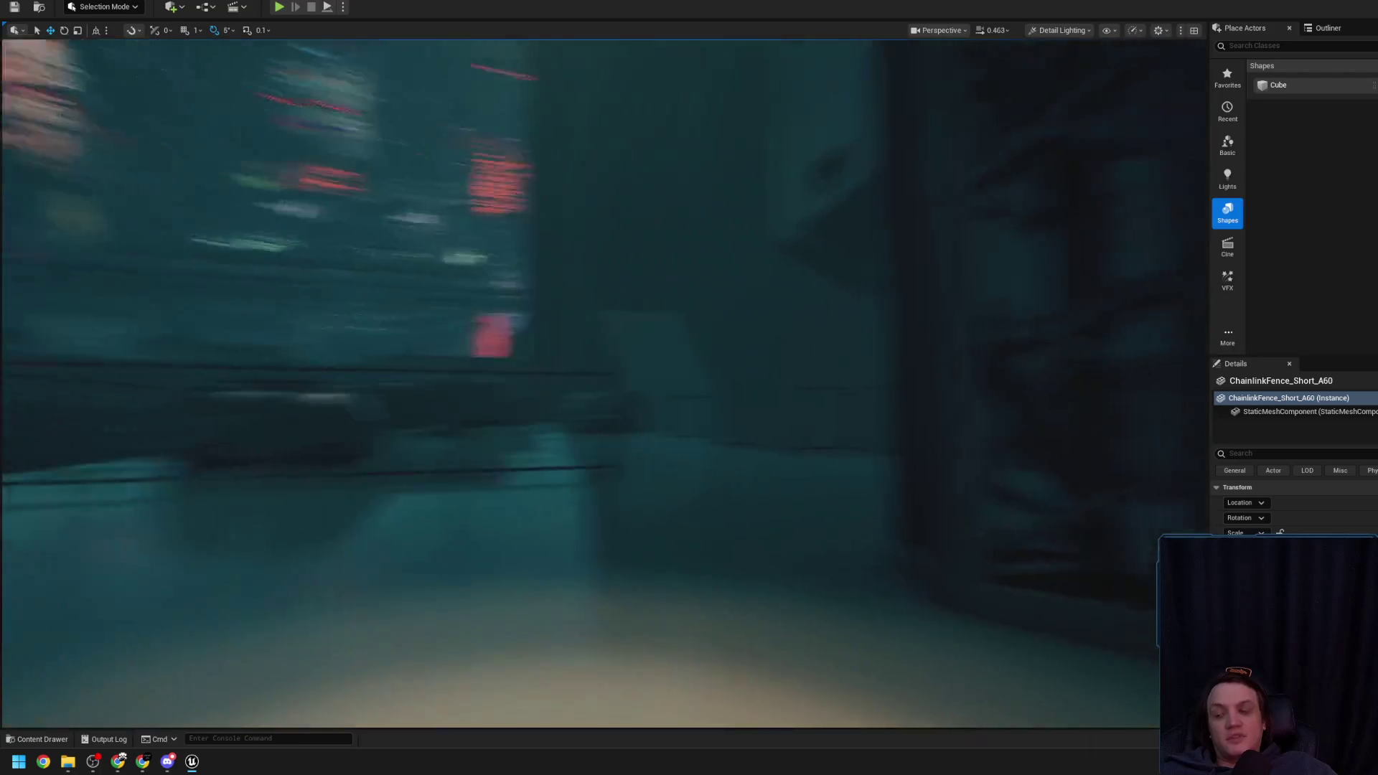
{"action": "scroll", "coordinate": [603, 380], "scroll_direction": "up", "scroll_amount": 2}
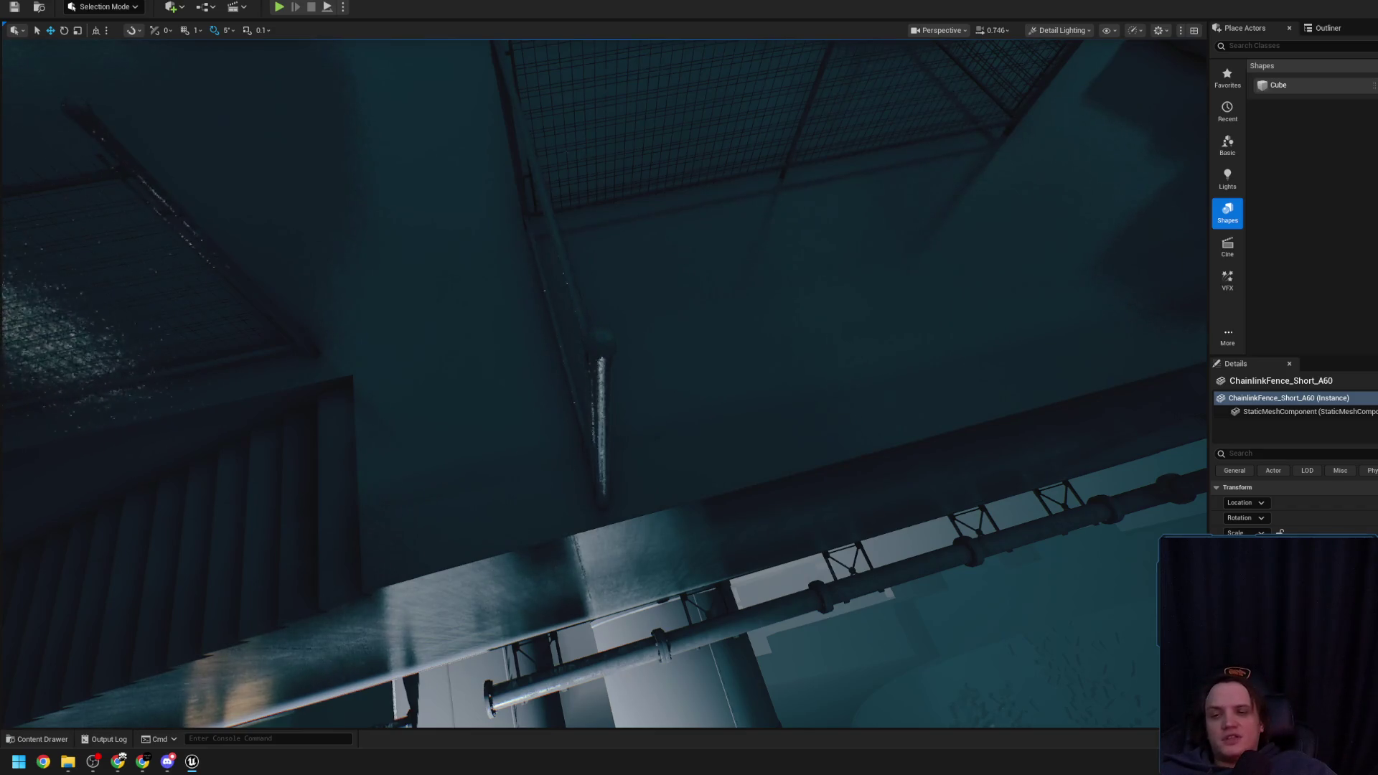
Duplicate the stairwell fence panel, rotate the copy to 270°, and slide it along the stair railing
{"action": "left_click", "coordinate": [560, 269]}
{"action": "left_click_drag", "start_coordinate": [525, 216], "coordinate": [525, 358], "text": "alt"}
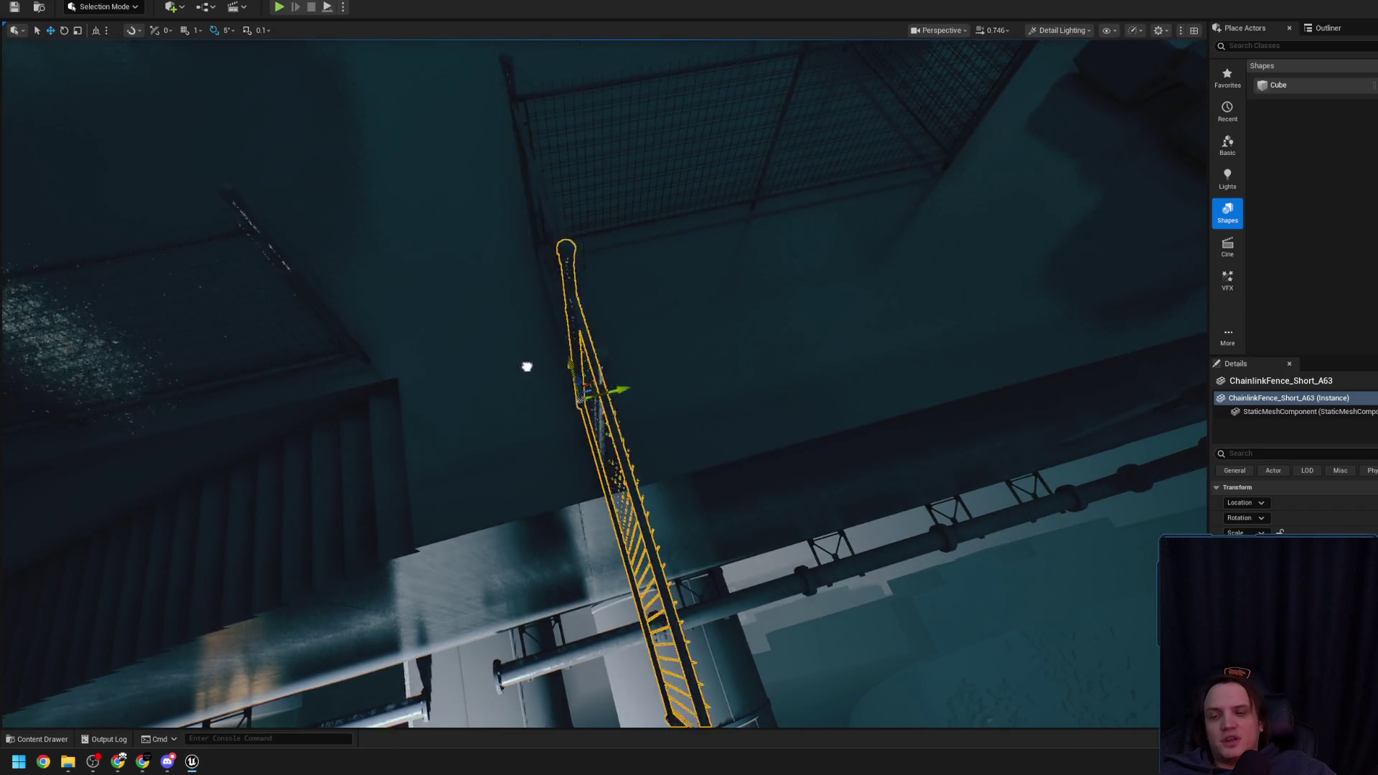
{"action": "mouse_move", "coordinate": [612, 564]}
{"action": "left_mouse_down"}
{"action": "mouse_move", "coordinate": [646, 560]}
{"action": "mouse_move", "coordinate": [560, 513]}
{"action": "mouse_move", "coordinate": [549, 535]}
{"action": "left_mouse_up"}
{"action": "key", "text": "w"}
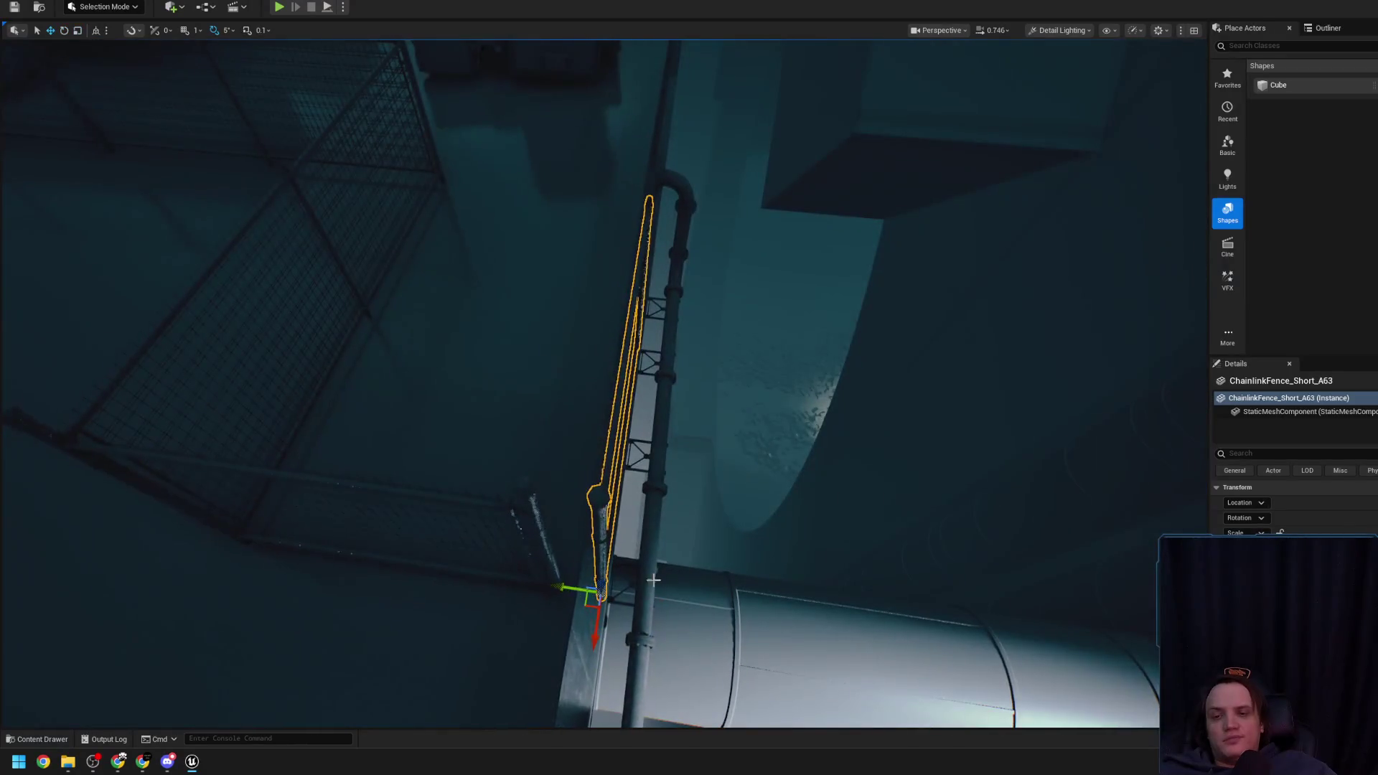
{"action": "mouse_move", "coordinate": [526, 580]}
{"action": "left_mouse_down", "text": "alt"}
{"action": "mouse_move", "coordinate": [631, 460]}
{"action": "mouse_move", "coordinate": [443, 463]}
{"action": "mouse_move", "coordinate": [502, 430]}
{"action": "mouse_move", "coordinate": [524, 445]}
{"action": "mouse_move", "coordinate": [502, 459]}
{"action": "mouse_move", "coordinate": [538, 474]}
{"action": "mouse_move", "coordinate": [495, 546]}
{"action": "mouse_move", "coordinate": [517, 503]}
{"action": "left_mouse_up", "text": "alt"}
{"action": "key", "text": "Escape"}
Inspect the nearby fence post and panels, ending on the chain-link panel seen at eye level
{"action": "left_click", "coordinate": [718, 431]}
{"action": "mouse_move", "coordinate": [718, 431]}
{"action": "left_mouse_down", "text": "alt"}
{"action": "mouse_move", "coordinate": [587, 302]}
{"action": "mouse_move", "coordinate": [596, 373]}
{"action": "mouse_move", "coordinate": [508, 385]}
{"action": "mouse_move", "coordinate": [647, 384]}
{"action": "left_mouse_up", "text": "alt"}
{"action": "left_click", "coordinate": [554, 334]}
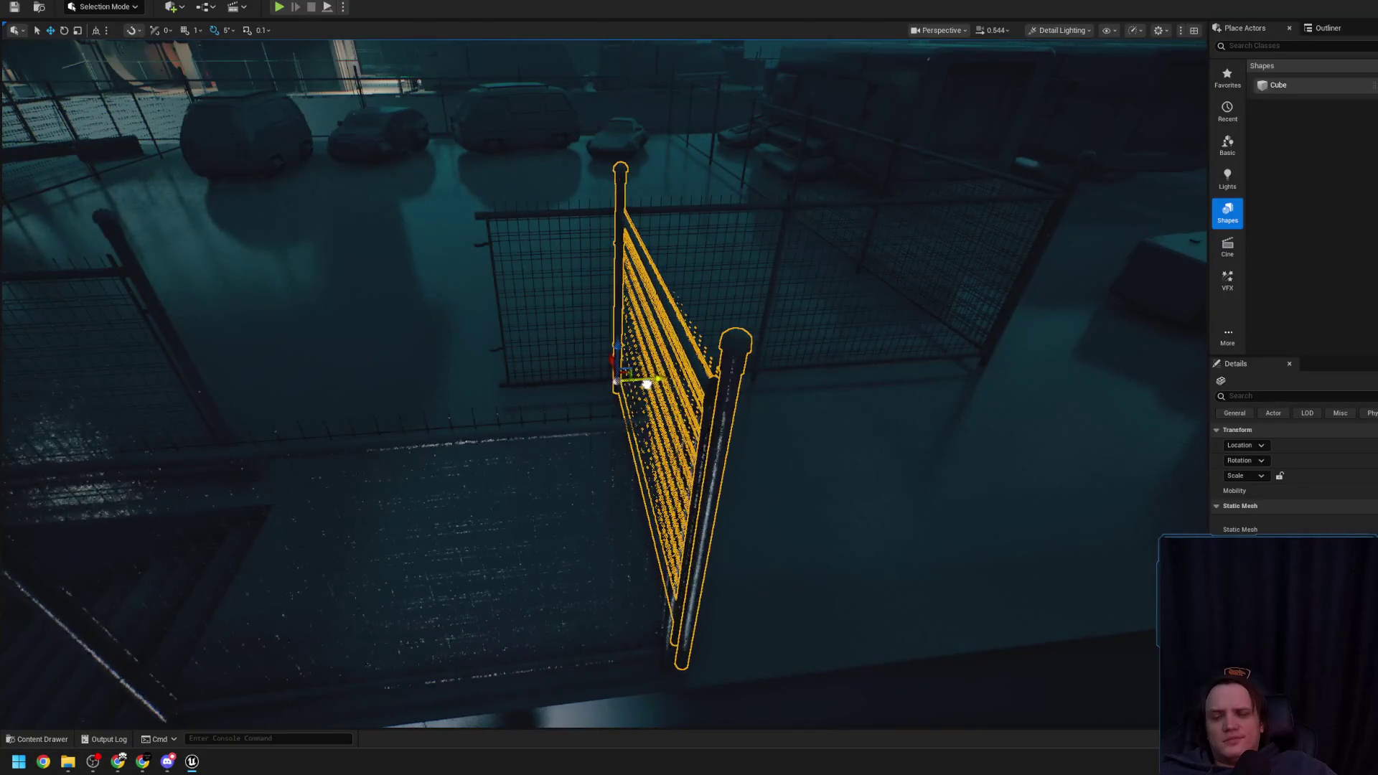
{"action": "left_click", "coordinate": [691, 328]}
{"action": "mouse_move", "coordinate": [694, 328]}
{"action": "left_mouse_down", "text": "alt"}
{"action": "mouse_move", "coordinate": [697, 394]}
{"action": "mouse_move", "coordinate": [594, 402]}
{"action": "mouse_move", "coordinate": [614, 393]}
{"action": "left_mouse_up", "text": "alt"}
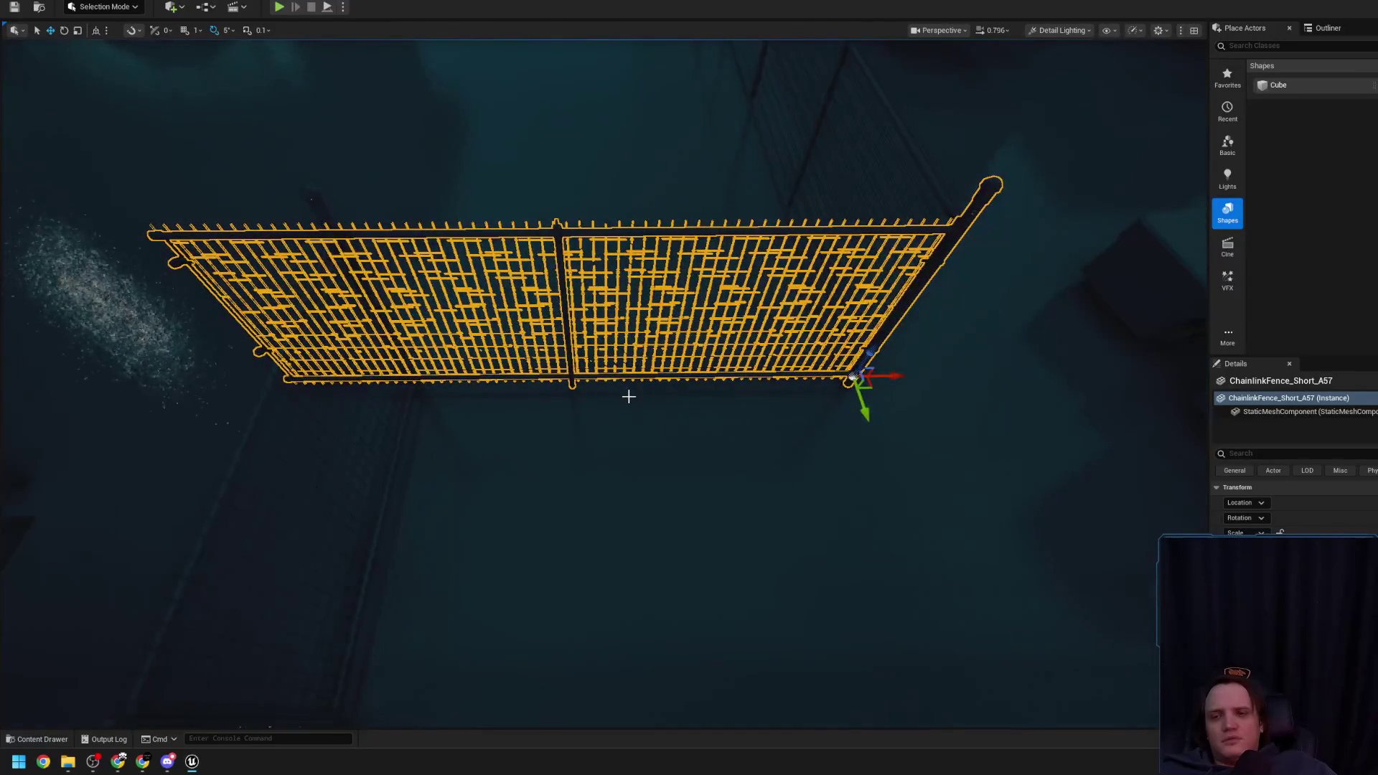
Scale ChainlinkFence_Short_A57 down on X toward its right end and check the fit up close
{"action": "mouse_move", "coordinate": [858, 374]}
{"action": "left_mouse_down"}
{"action": "mouse_move", "coordinate": [537, 333]}
{"action": "mouse_move", "coordinate": [552, 370]}
{"action": "mouse_move", "coordinate": [545, 357]}
{"action": "left_mouse_up"}
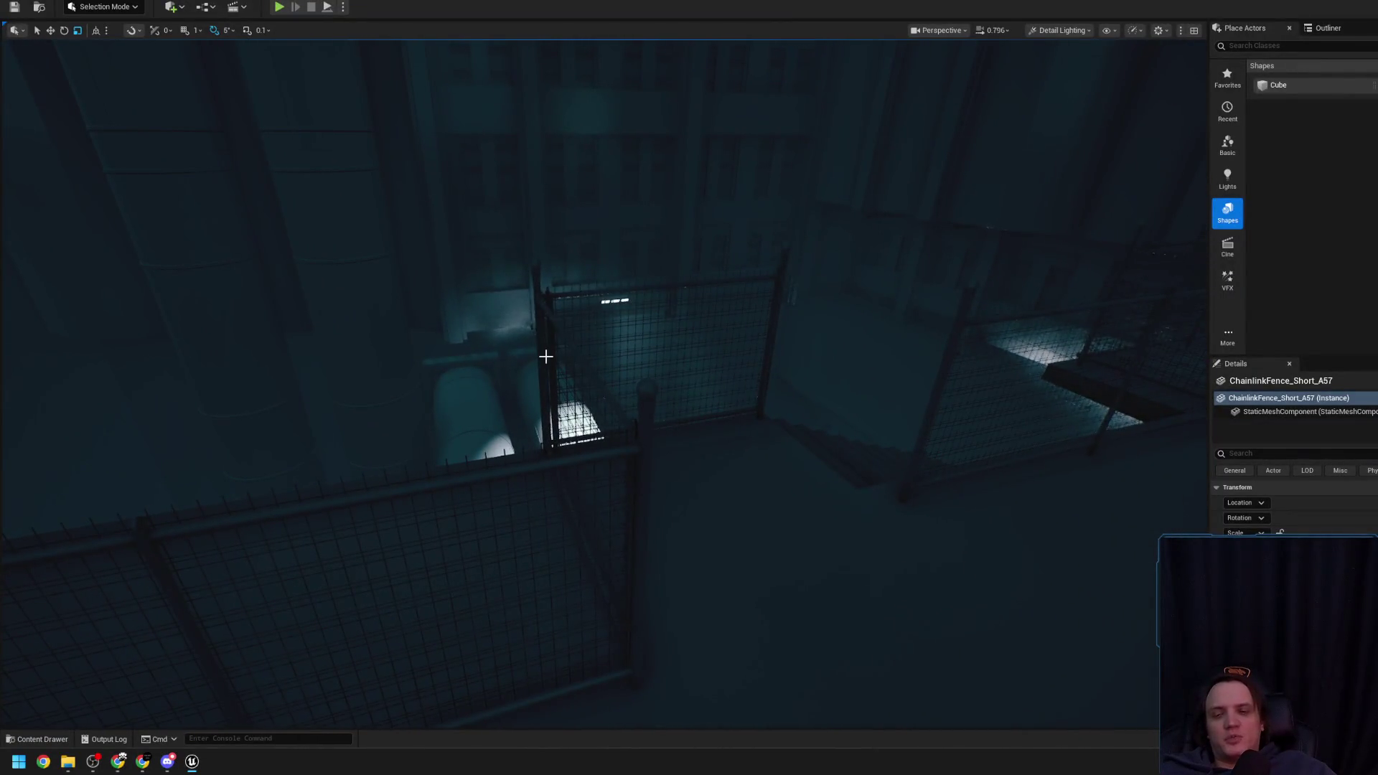
{"action": "mouse_move", "coordinate": [546, 356]}
{"action": "left_mouse_down"}
{"action": "mouse_move", "coordinate": [539, 390]}
{"action": "mouse_move", "coordinate": [591, 519]}
{"action": "left_mouse_up"}
{"action": "key", "text": "Escape"}
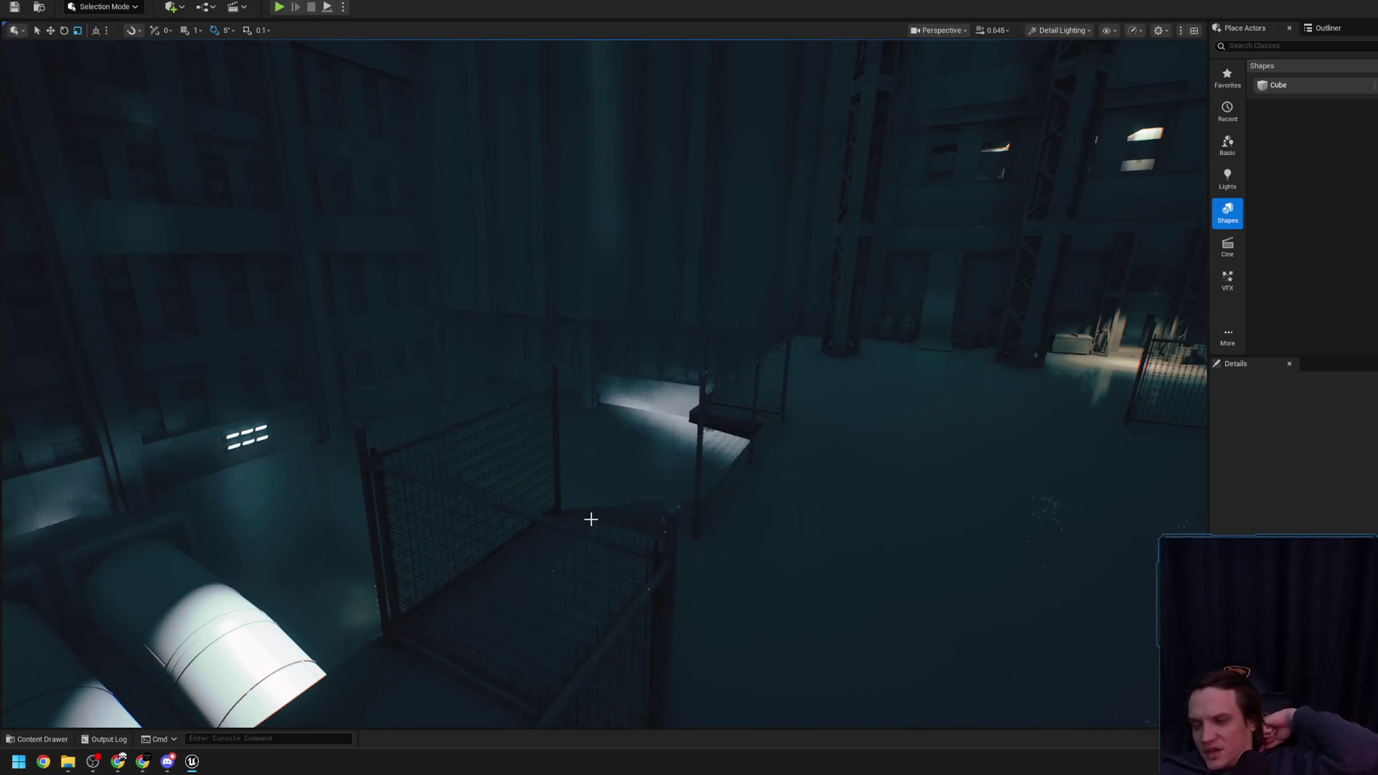
{"action": "left_click_drag", "start_coordinate": [652, 459], "coordinate": [652, 459]}
{"action": "left_click_drag", "start_coordinate": [558, 498], "coordinate": [558, 499]}
Frame the stair fences and select ChainlinkFence_Short_A56 together with its neighbouring segment
{"action": "left_click", "coordinate": [450, 474]}
{"action": "key", "text": "f"}
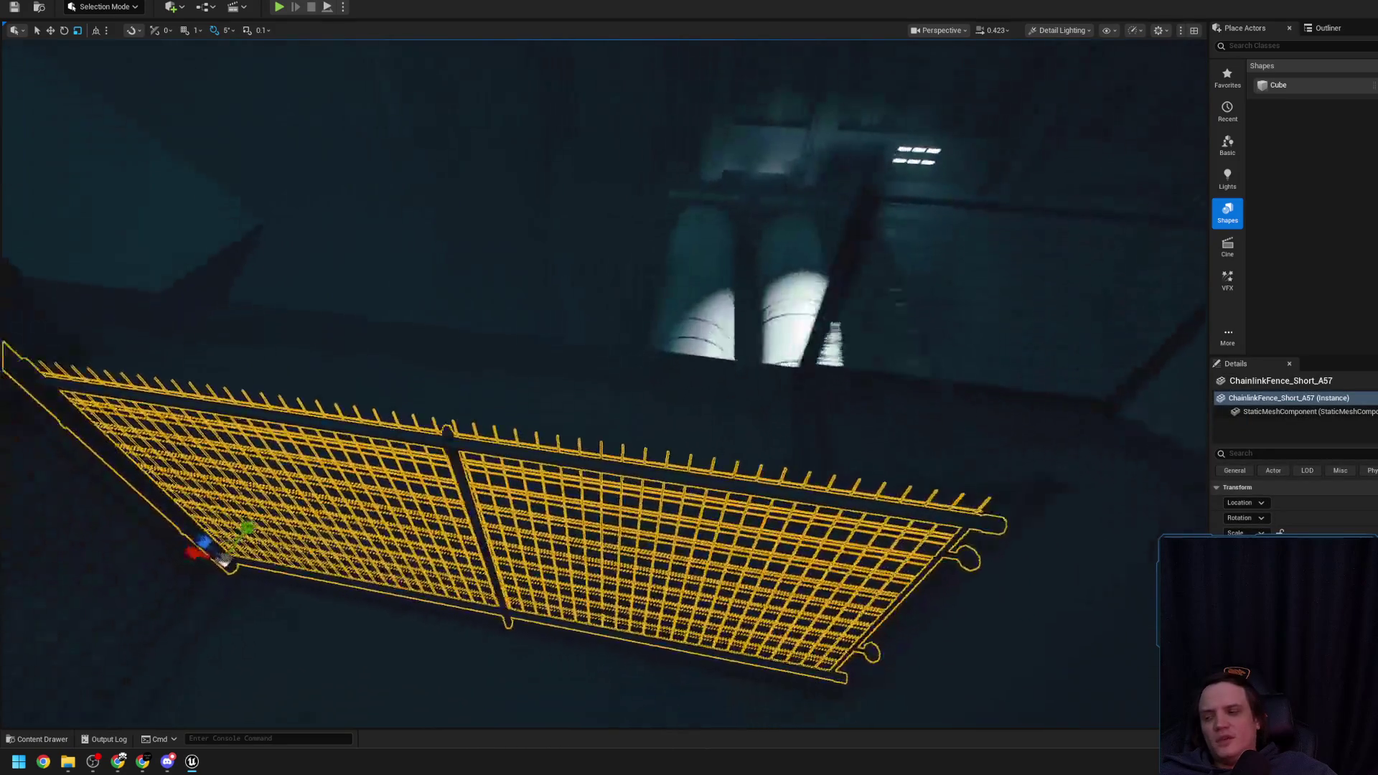
{"action": "left_click_drag", "start_coordinate": [505, 484], "coordinate": [505, 485]}
{"action": "scroll", "coordinate": [535, 324], "scroll_direction": "up", "scroll_amount": 2}
{"action": "left_click_drag", "start_coordinate": [535, 325], "coordinate": [535, 324]}
{"action": "left_click", "coordinate": [457, 409]}
{"action": "key", "text": "f"}
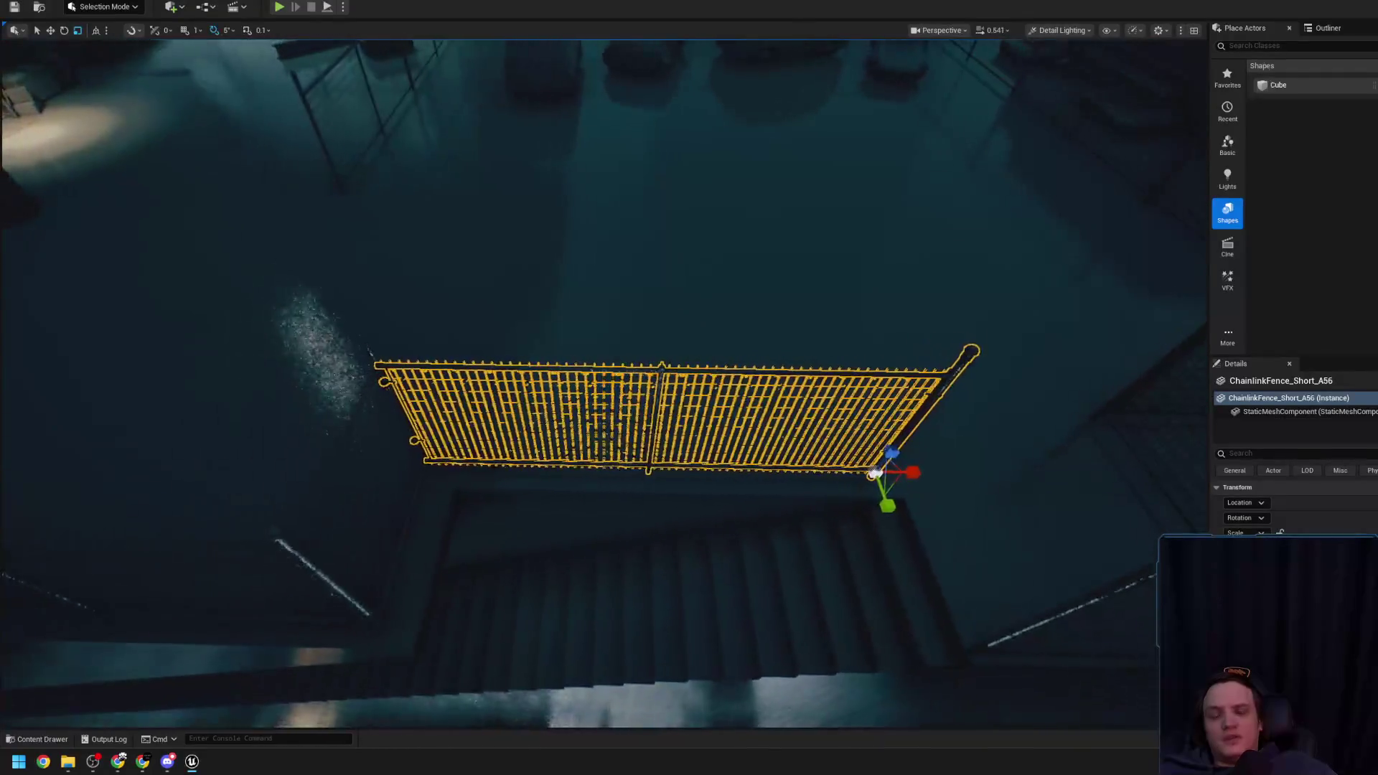
{"action": "left_click_drag", "start_coordinate": [456, 409], "coordinate": [400, 312]}
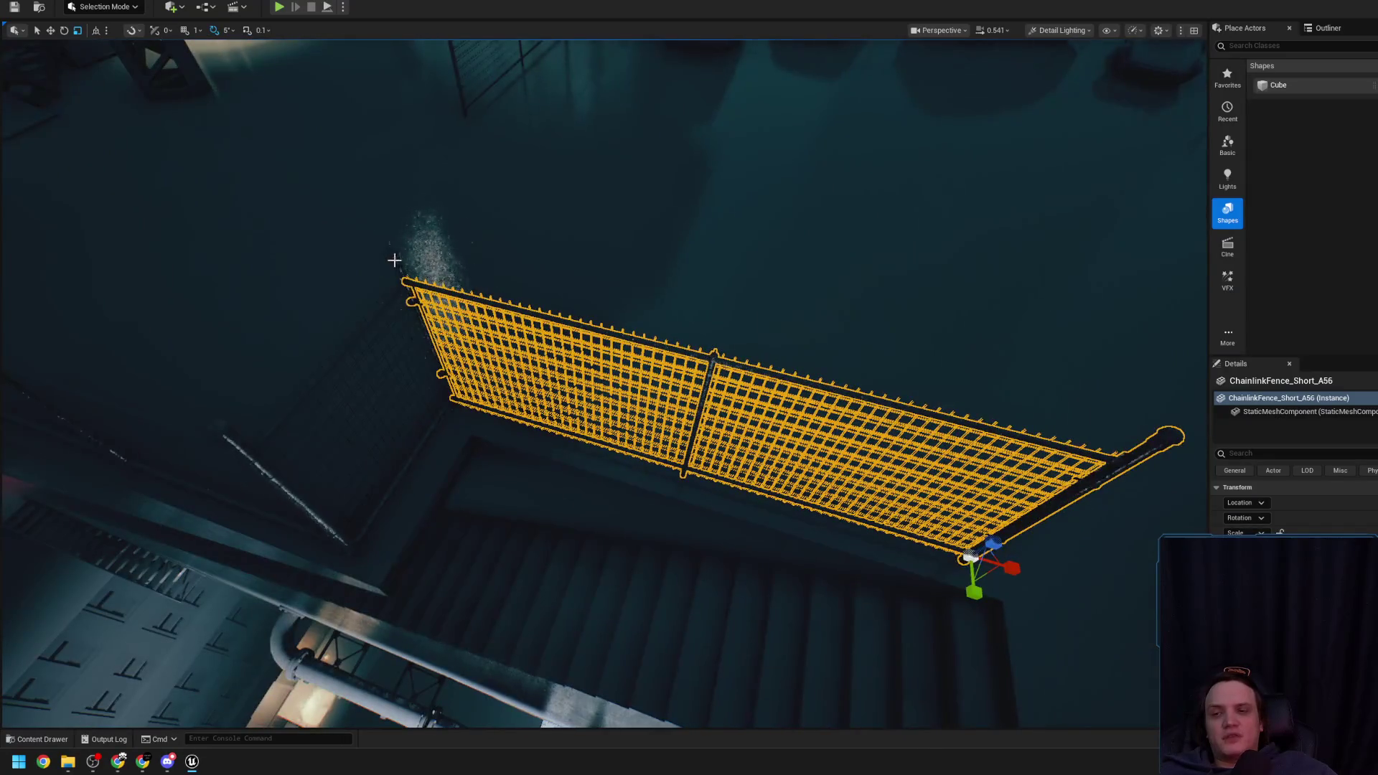
{"action": "left_click", "coordinate": [320, 395], "text": "ctrl"}
{"action": "mouse_move", "coordinate": [320, 395]}
{"action": "left_mouse_down"}
{"action": "mouse_move", "coordinate": [475, 368]}
{"action": "mouse_move", "coordinate": [546, 373]}
{"action": "mouse_move", "coordinate": [624, 317]}
{"action": "mouse_move", "coordinate": [646, 438]}
{"action": "left_mouse_up"}
{"action": "key", "text": "Escape"}
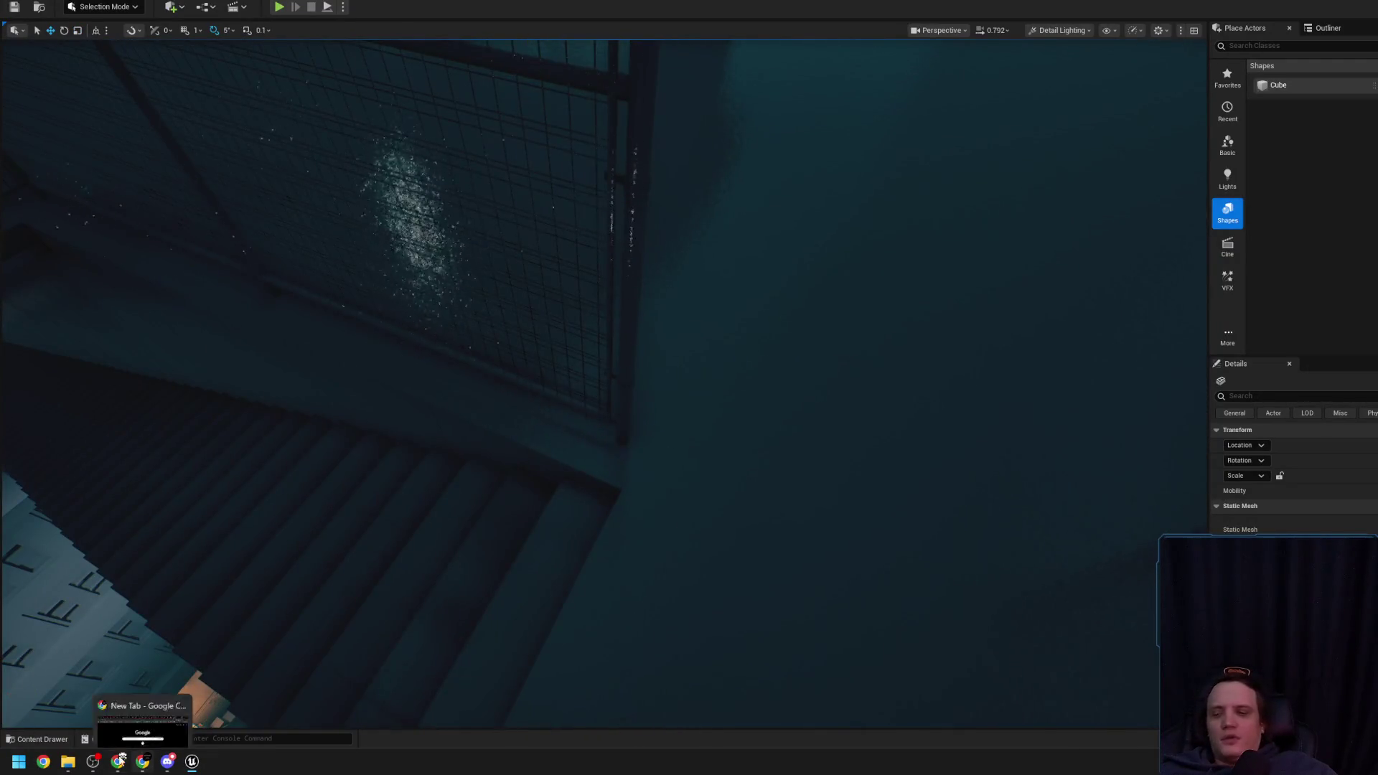
Go to kinopoisk.ru in a new Chrome tab, search 'Джентельм' and open the 2019 Джентльмены page
{"action": "left_click", "coordinate": [120, 761]}
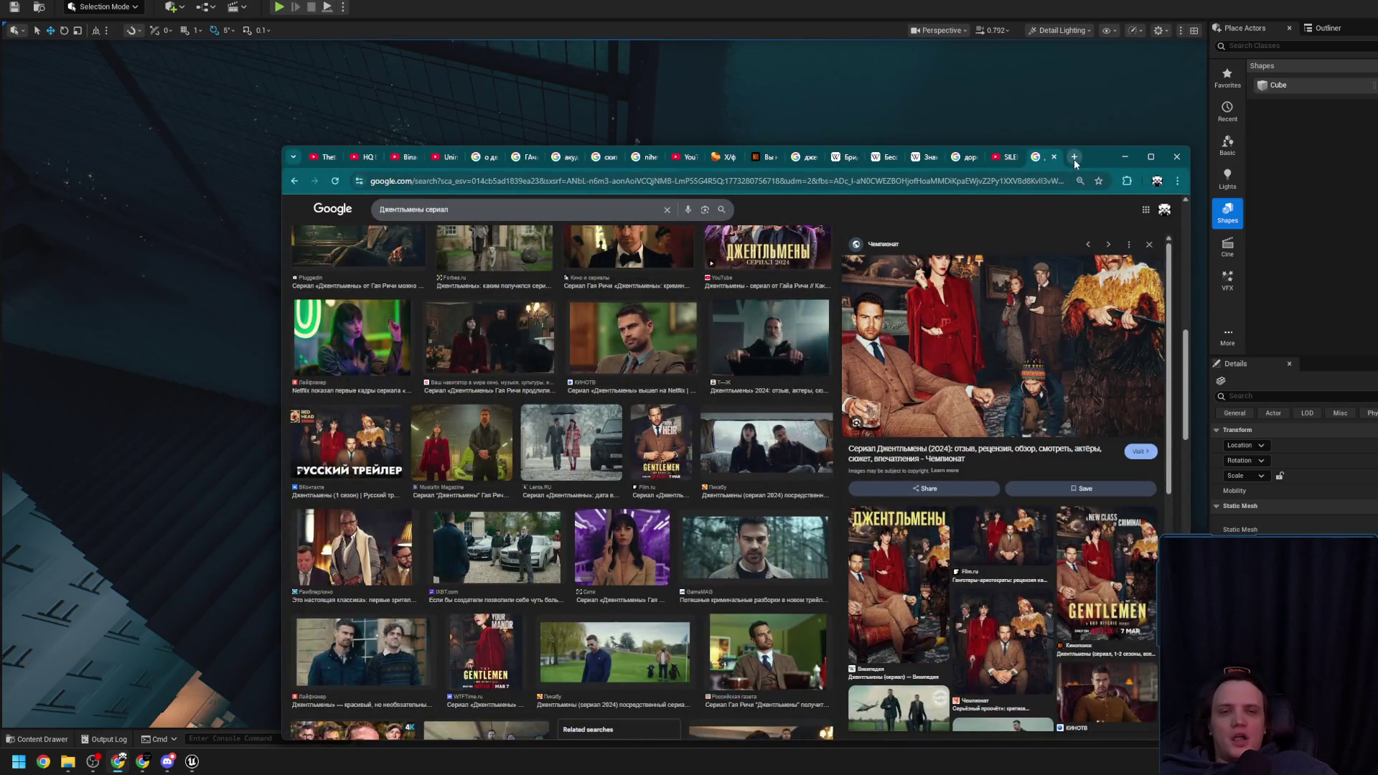
{"action": "left_click", "coordinate": [1075, 158]}
{"action": "type", "text": "kin o"}
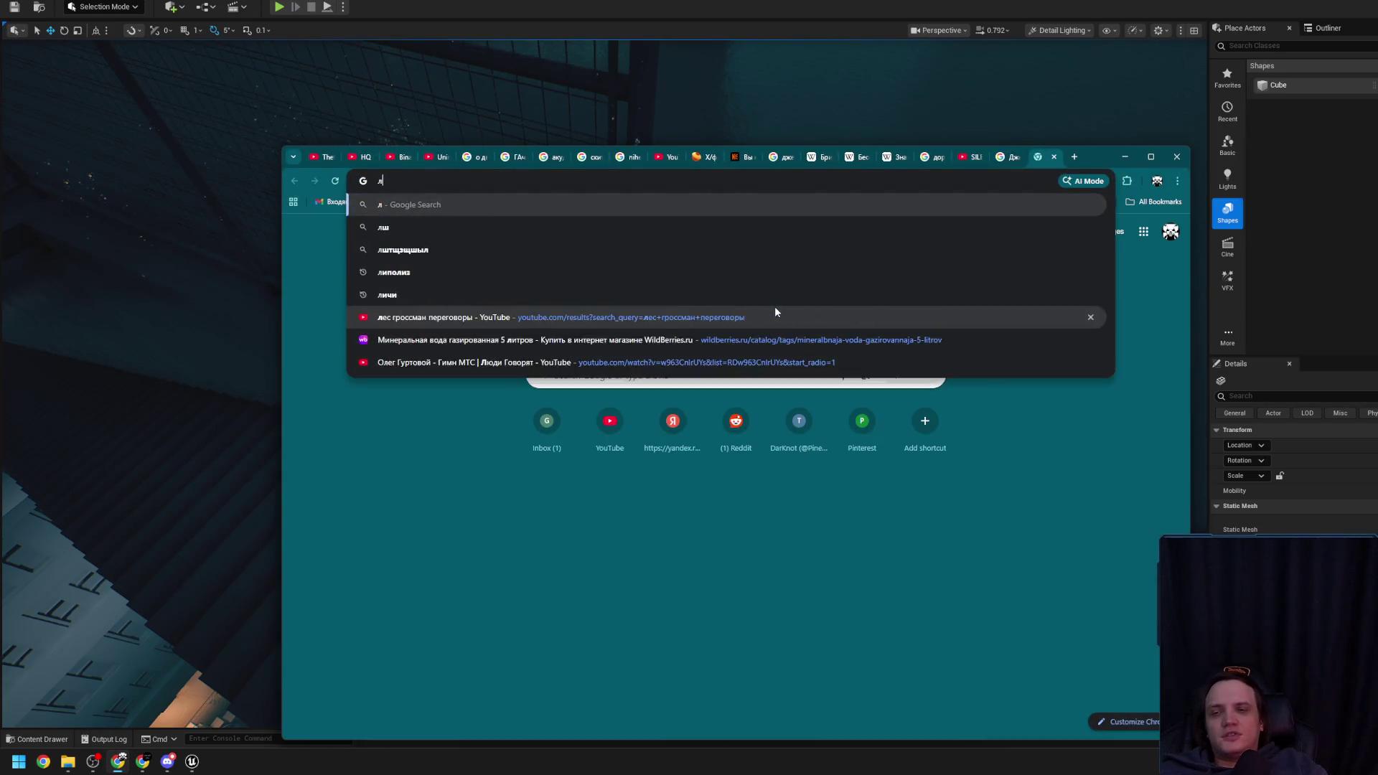
{"action": "key", "text": "BackSpace"}
{"action": "key", "text": "BackSpace"}
{"action": "type", "text": "op"}
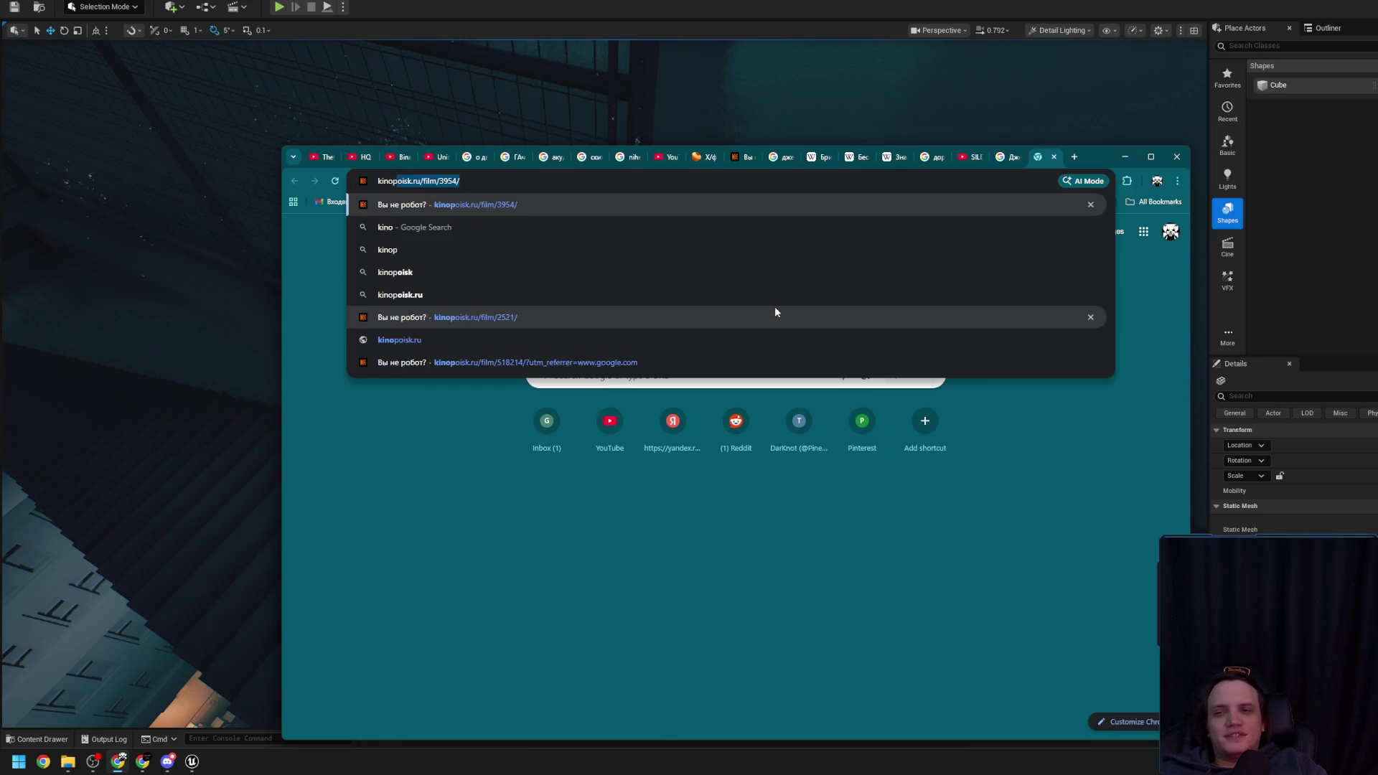
{"action": "key", "text": "Return"}
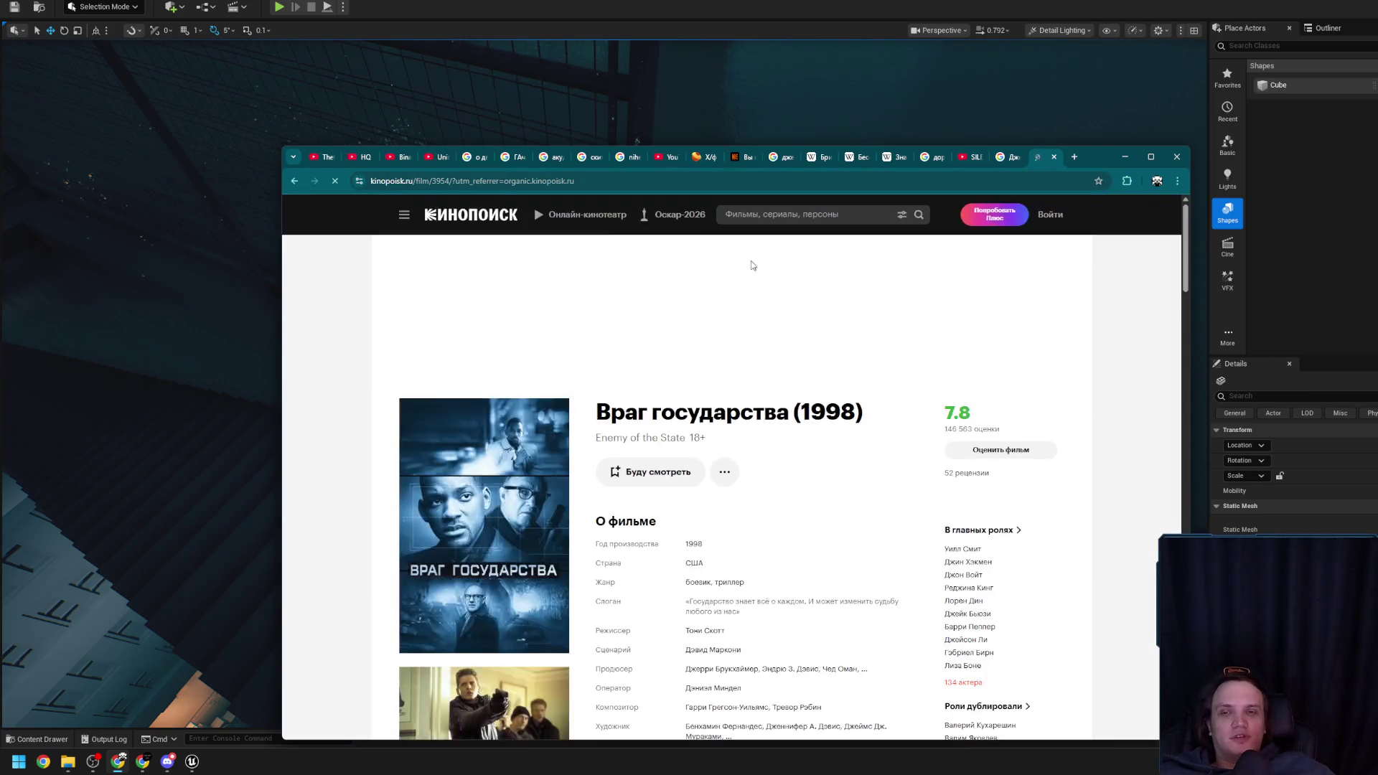
{"action": "left_click", "coordinate": [772, 208]}
{"action": "type", "text": "Джентельм"}
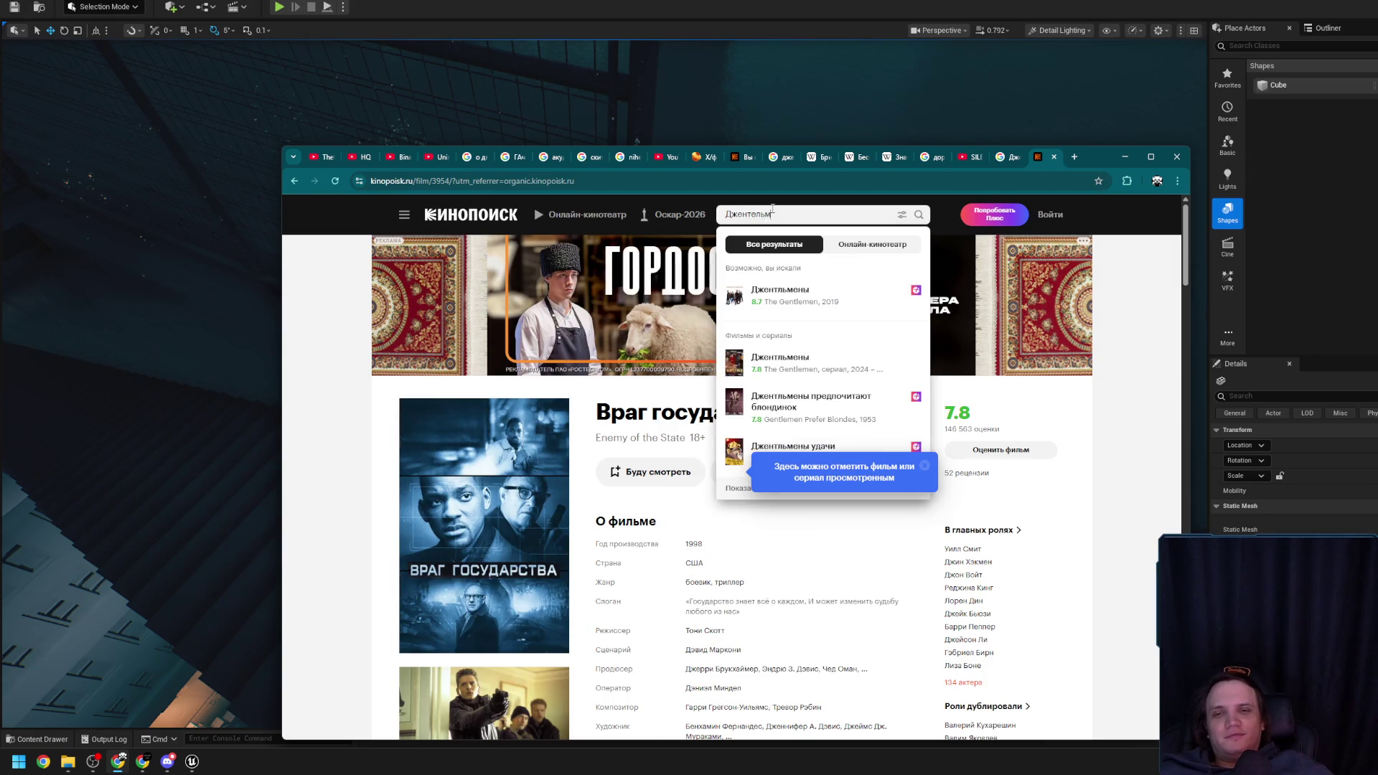
{"action": "left_click", "coordinate": [820, 313]}
{"action": "scroll", "coordinate": [789, 395], "scroll_direction": "down", "scroll_amount": 15}
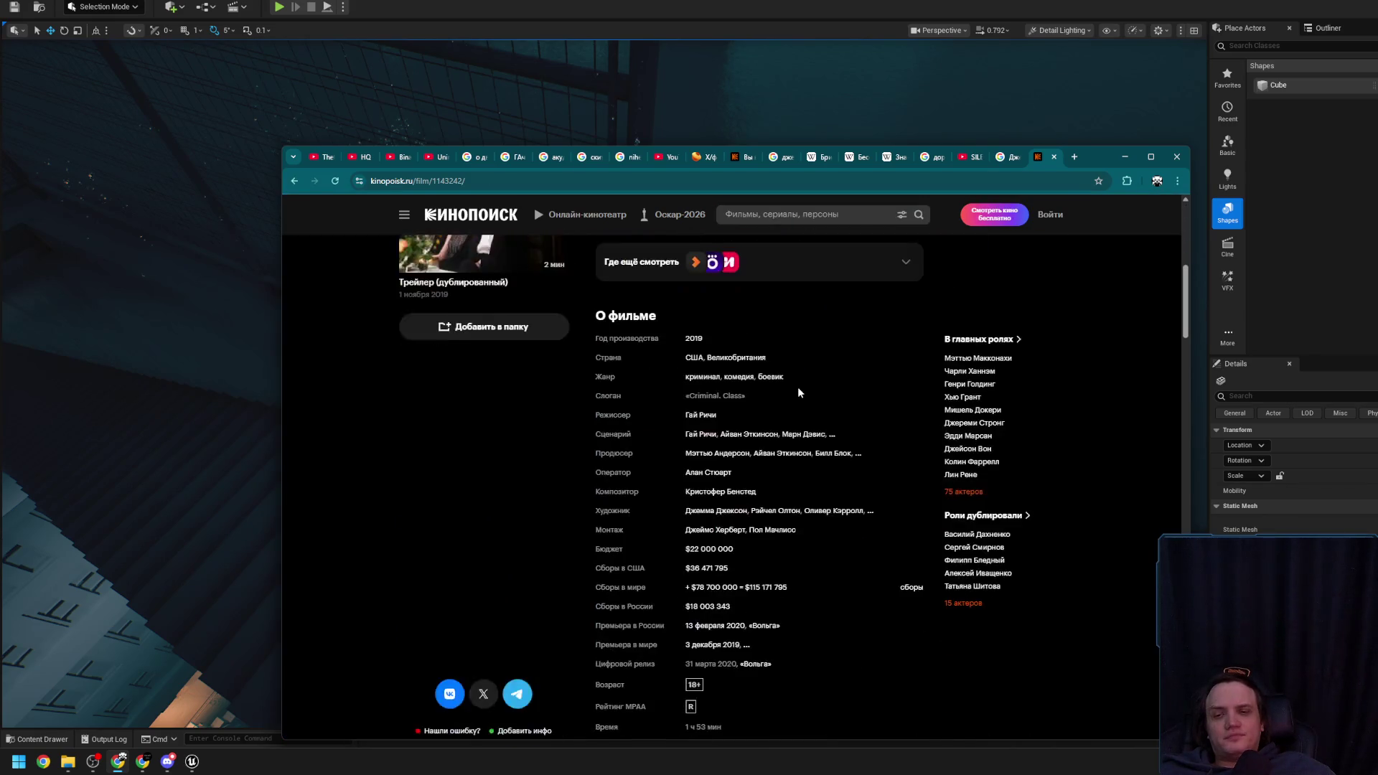
Scroll through the Джентльмены page's ratings and viewer reviews on Kinopoisk
{"action": "scroll", "coordinate": [789, 396], "scroll_direction": "up", "scroll_amount": 2}
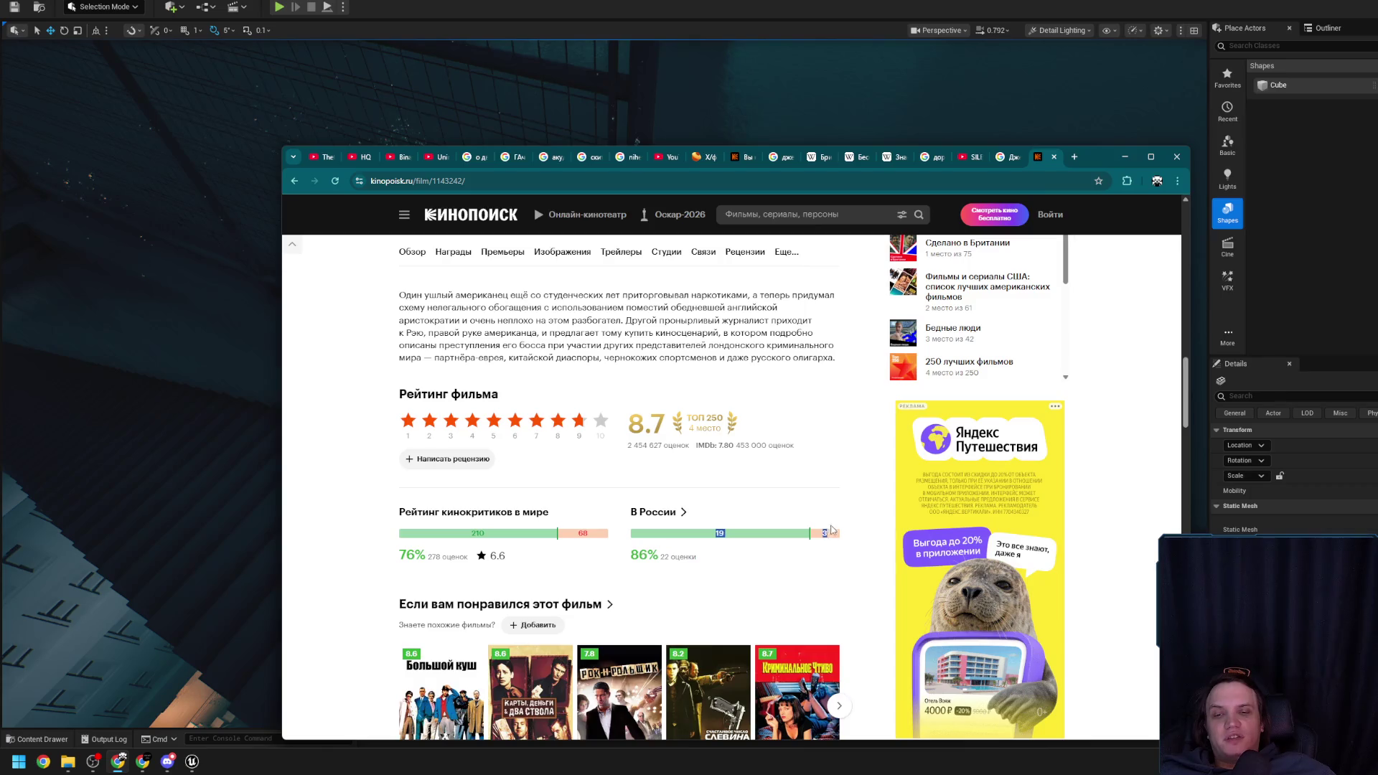
{"action": "scroll", "coordinate": [717, 502], "scroll_direction": "down", "scroll_amount": 2}
{"action": "scroll", "coordinate": [466, 398], "scroll_direction": "down", "scroll_amount": 10}
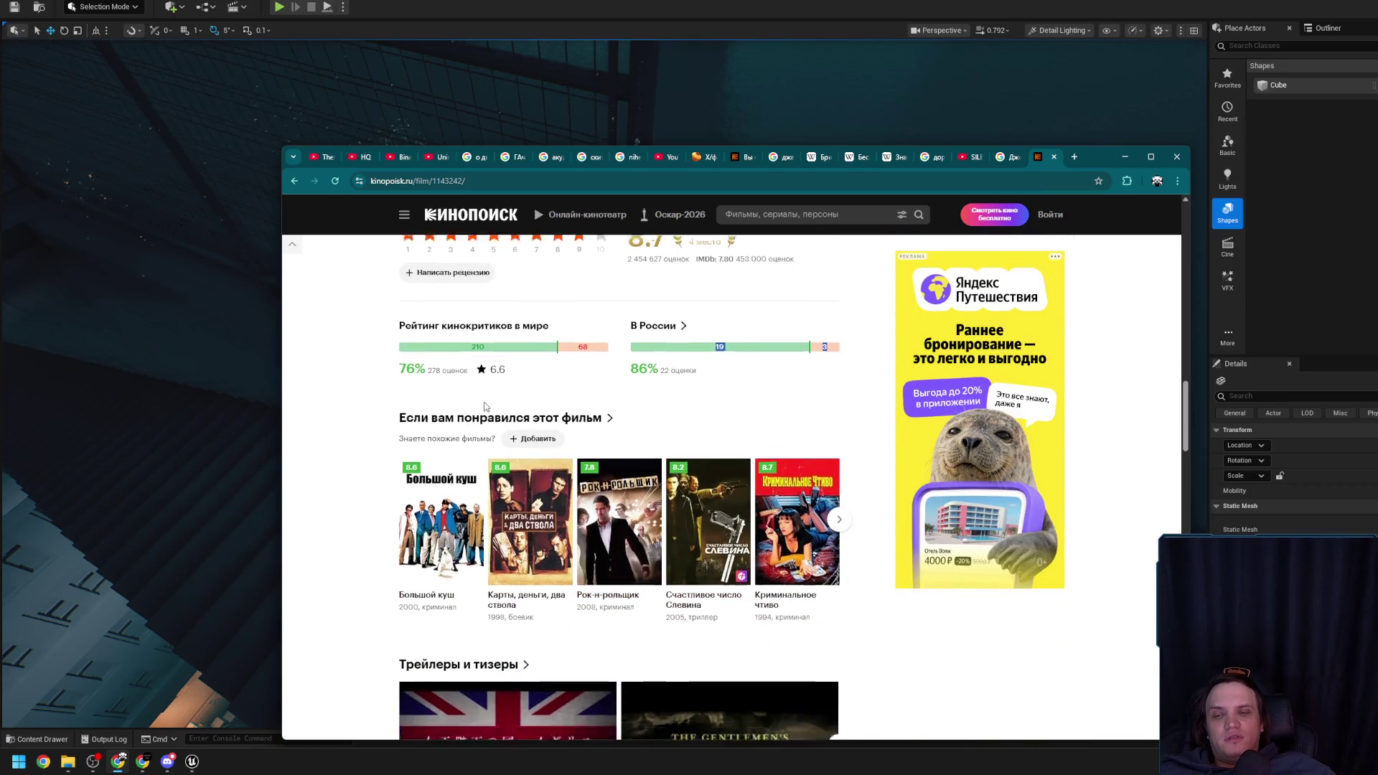
{"action": "scroll", "coordinate": [721, 463], "scroll_direction": "up", "scroll_amount": 15}
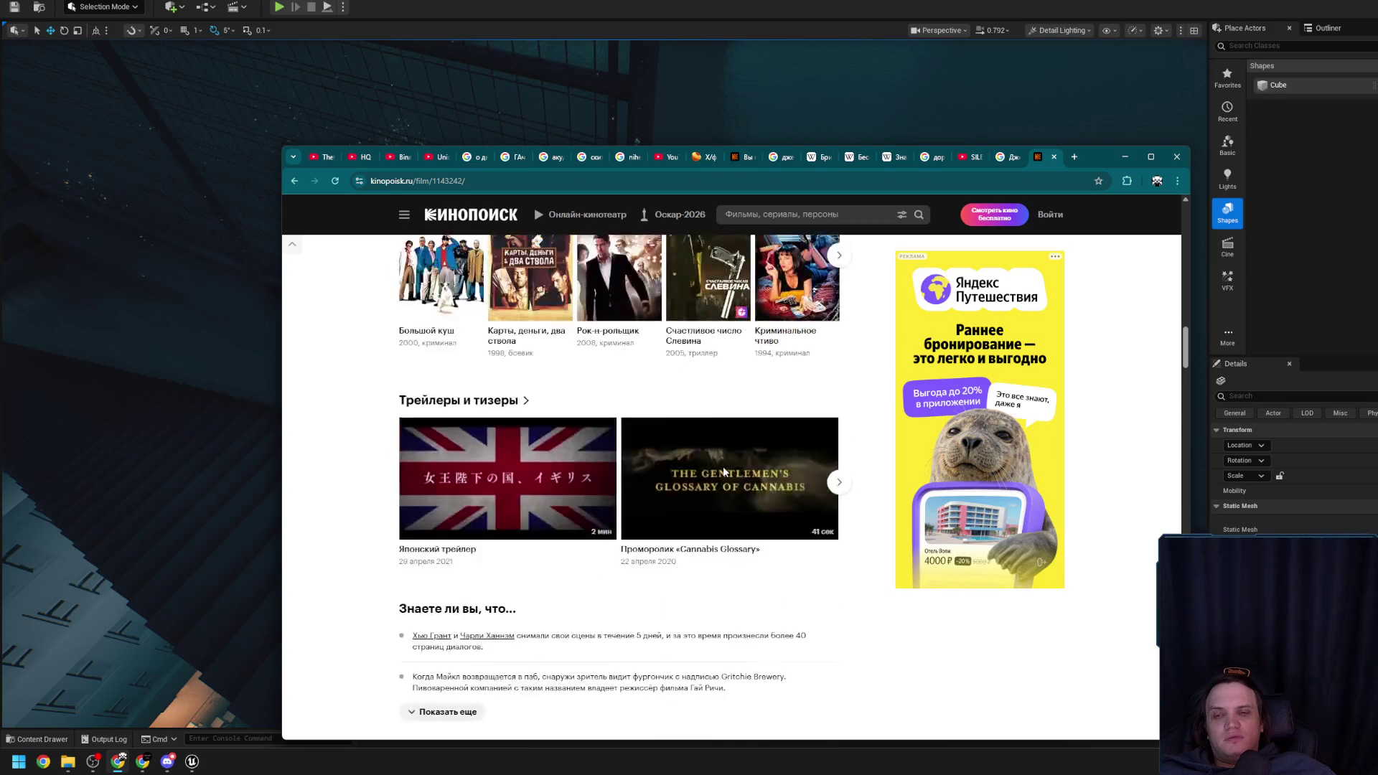
{"action": "scroll", "coordinate": [452, 490], "scroll_direction": "down", "scroll_amount": 3}
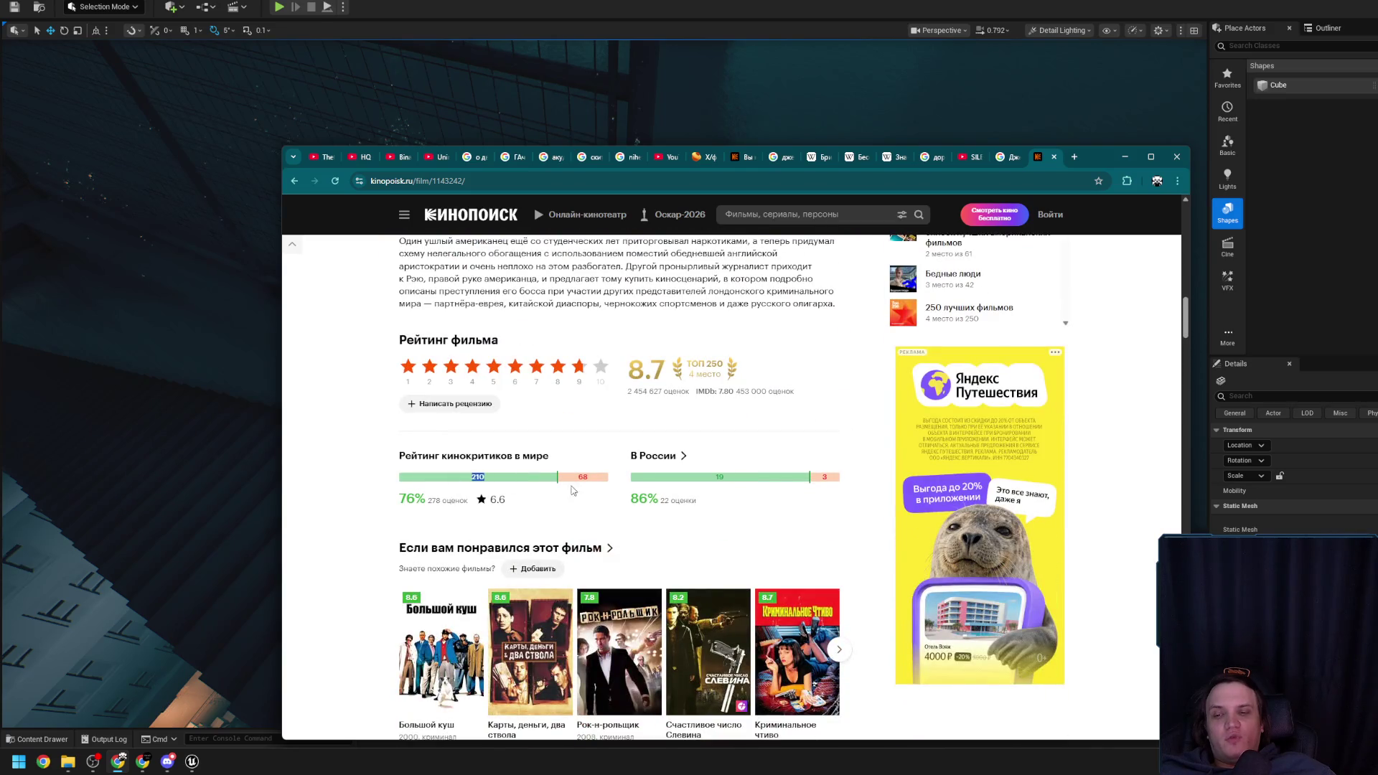
{"action": "scroll", "coordinate": [630, 524], "scroll_direction": "down", "scroll_amount": 15}
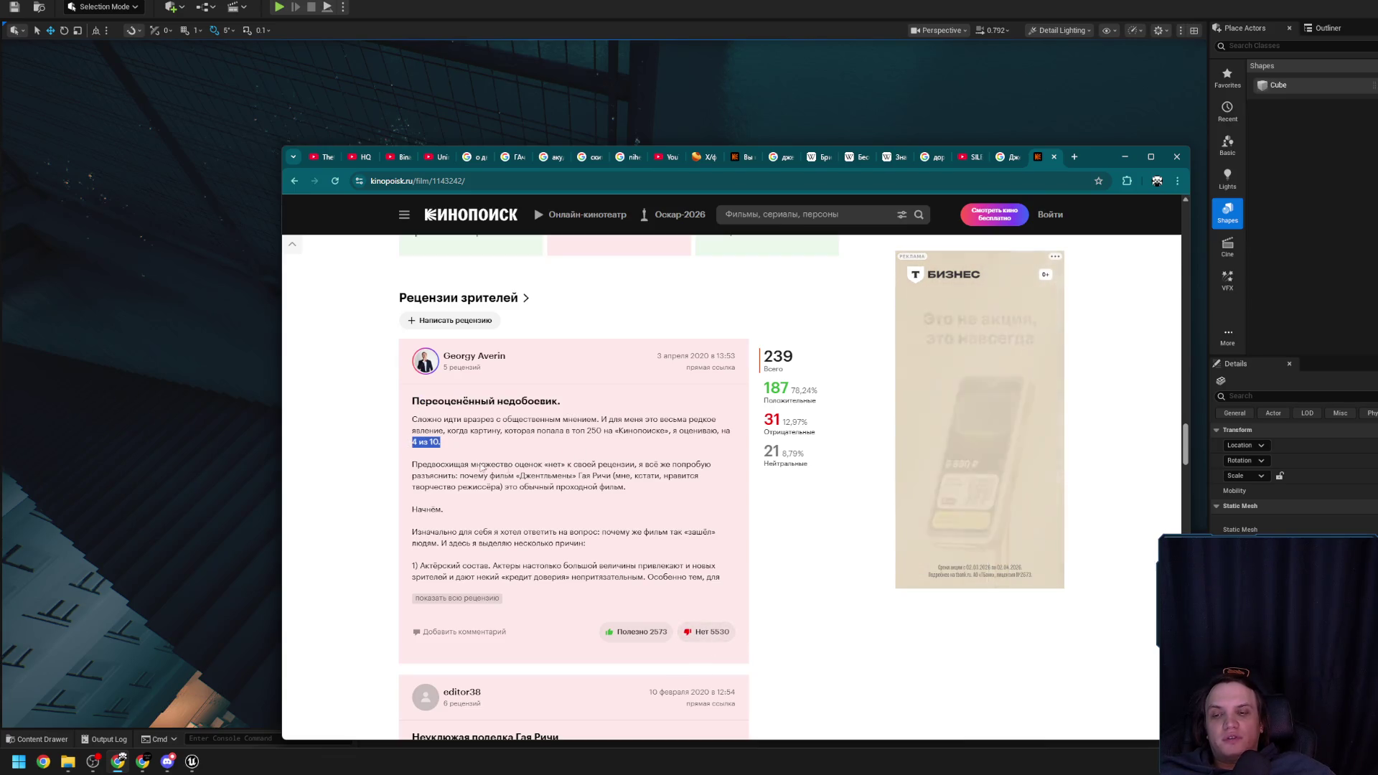
{"action": "scroll", "coordinate": [517, 459], "scroll_direction": "down", "scroll_amount": 5}
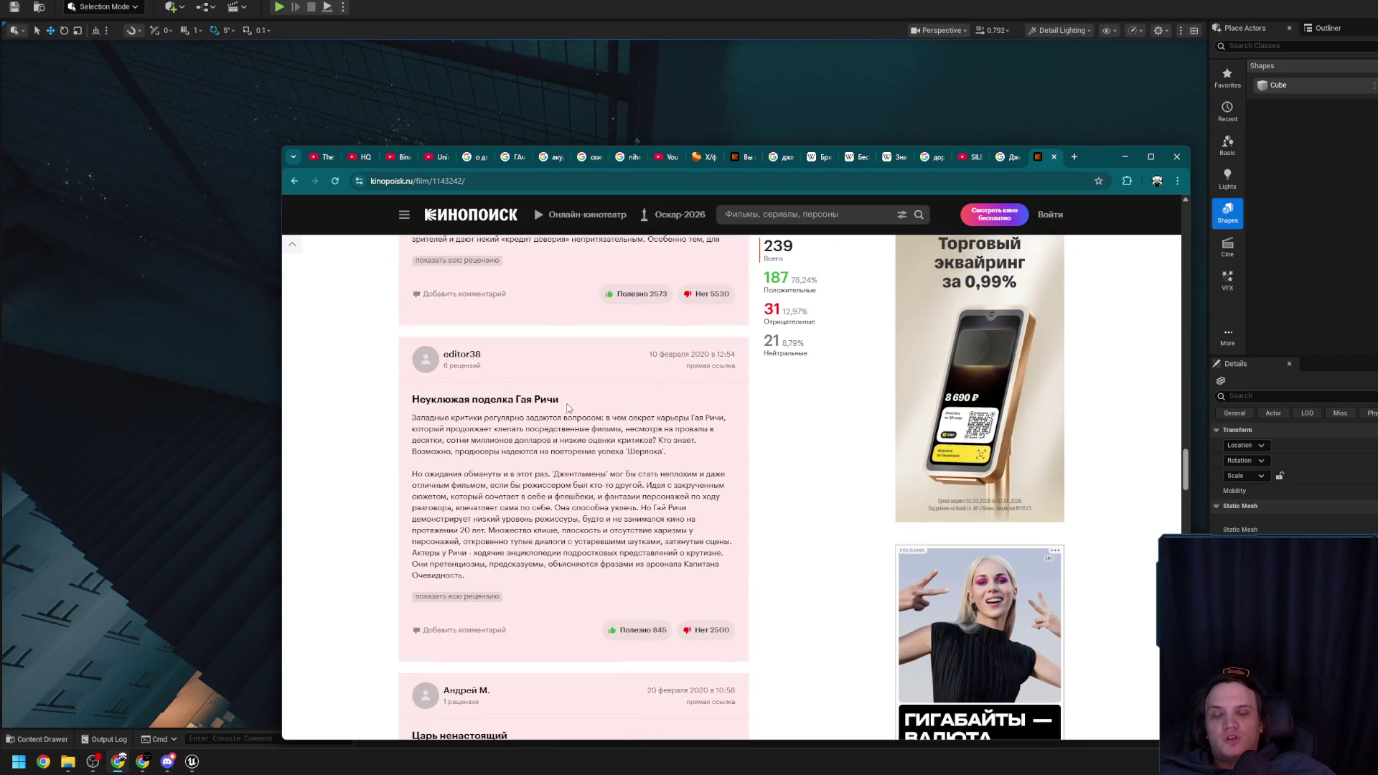
{"action": "scroll", "coordinate": [552, 467], "scroll_direction": "down", "scroll_amount": 3}
{"action": "scroll", "coordinate": [400, 510], "scroll_direction": "down", "scroll_amount": 5}
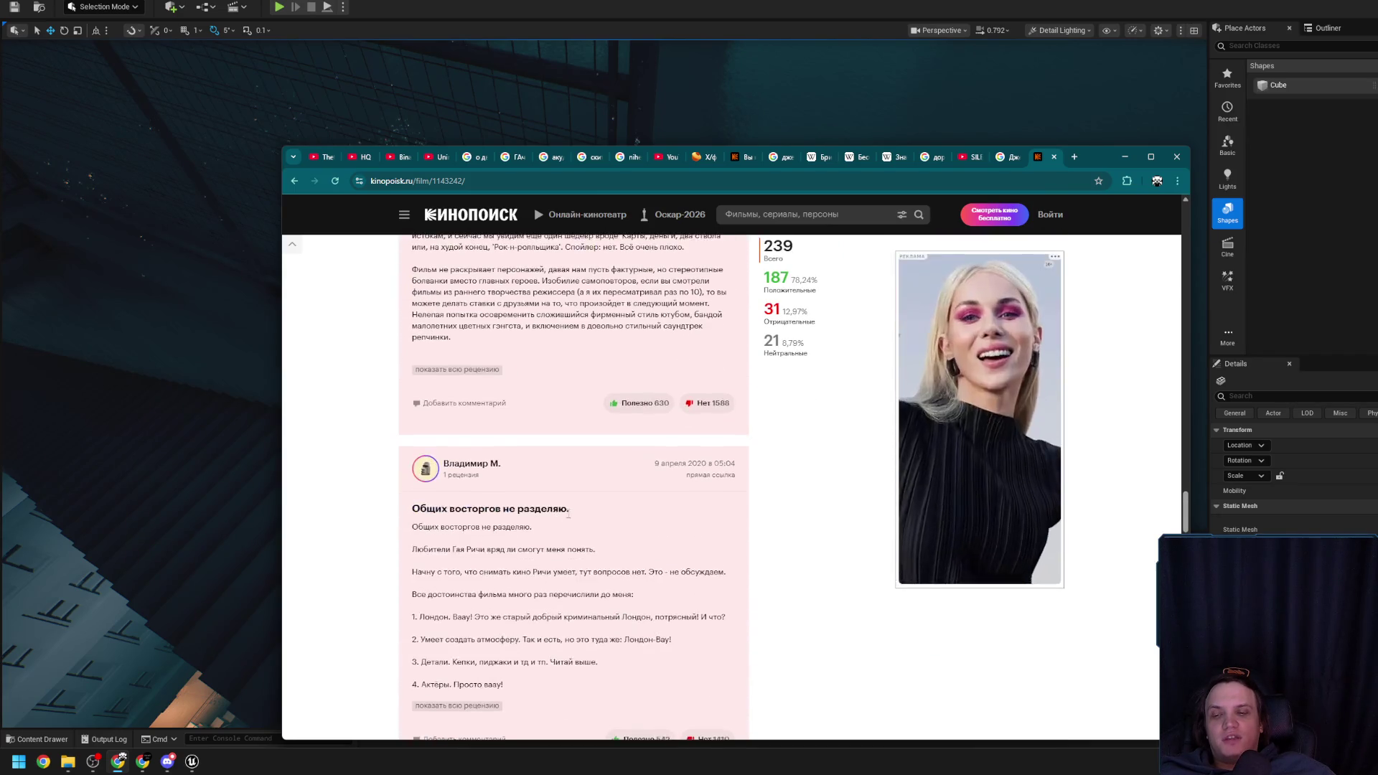
{"action": "scroll", "coordinate": [638, 531], "scroll_direction": "down", "scroll_amount": 5}
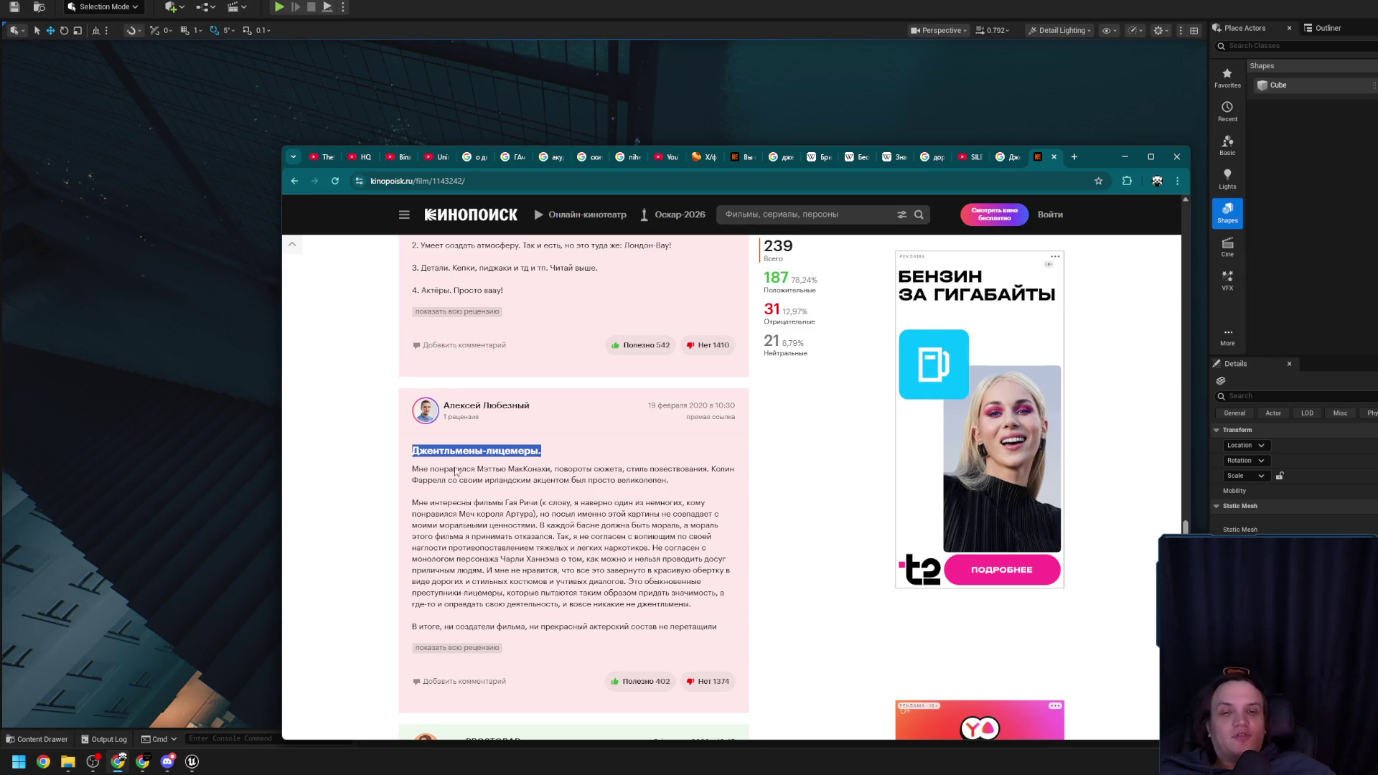
{"action": "scroll", "coordinate": [606, 481], "scroll_direction": "up", "scroll_amount": 10}
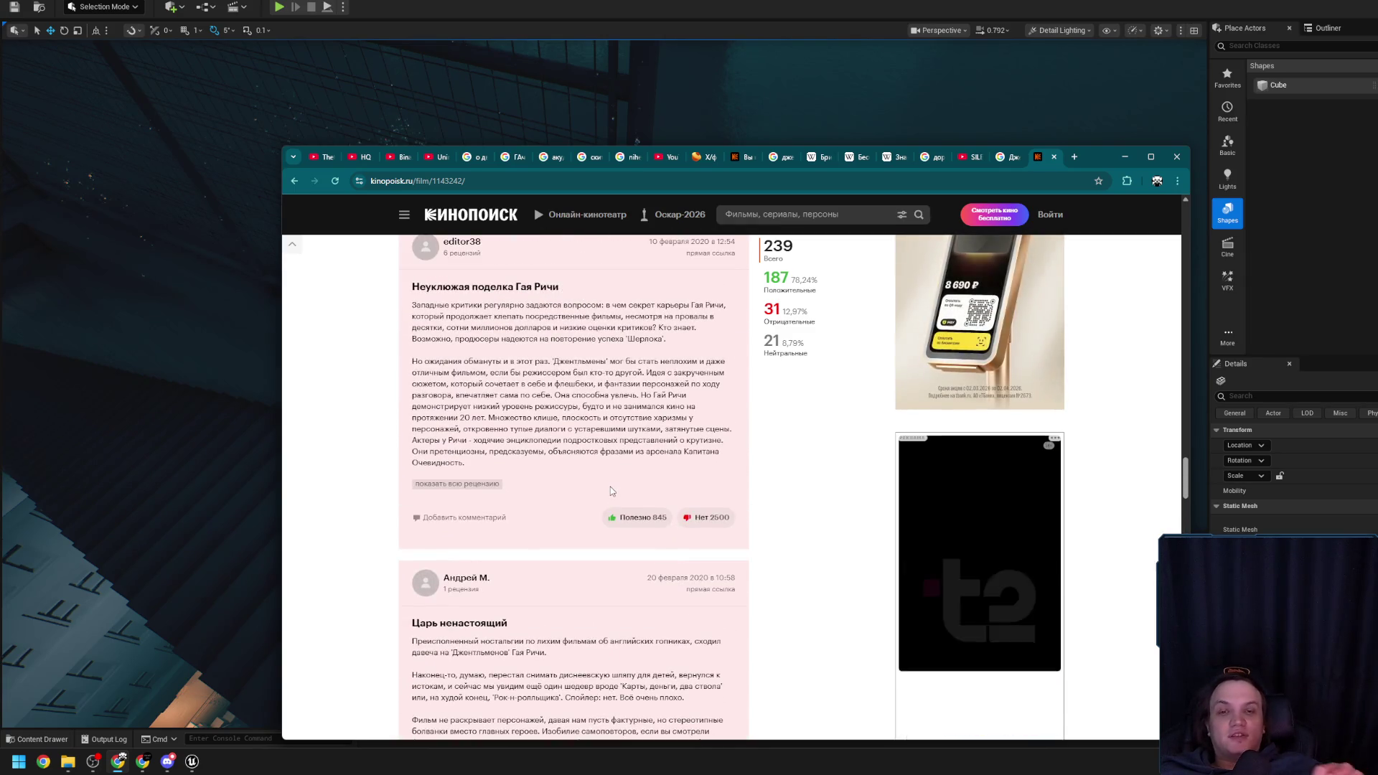
{"action": "scroll", "coordinate": [612, 491], "scroll_direction": "up", "scroll_amount": 10}
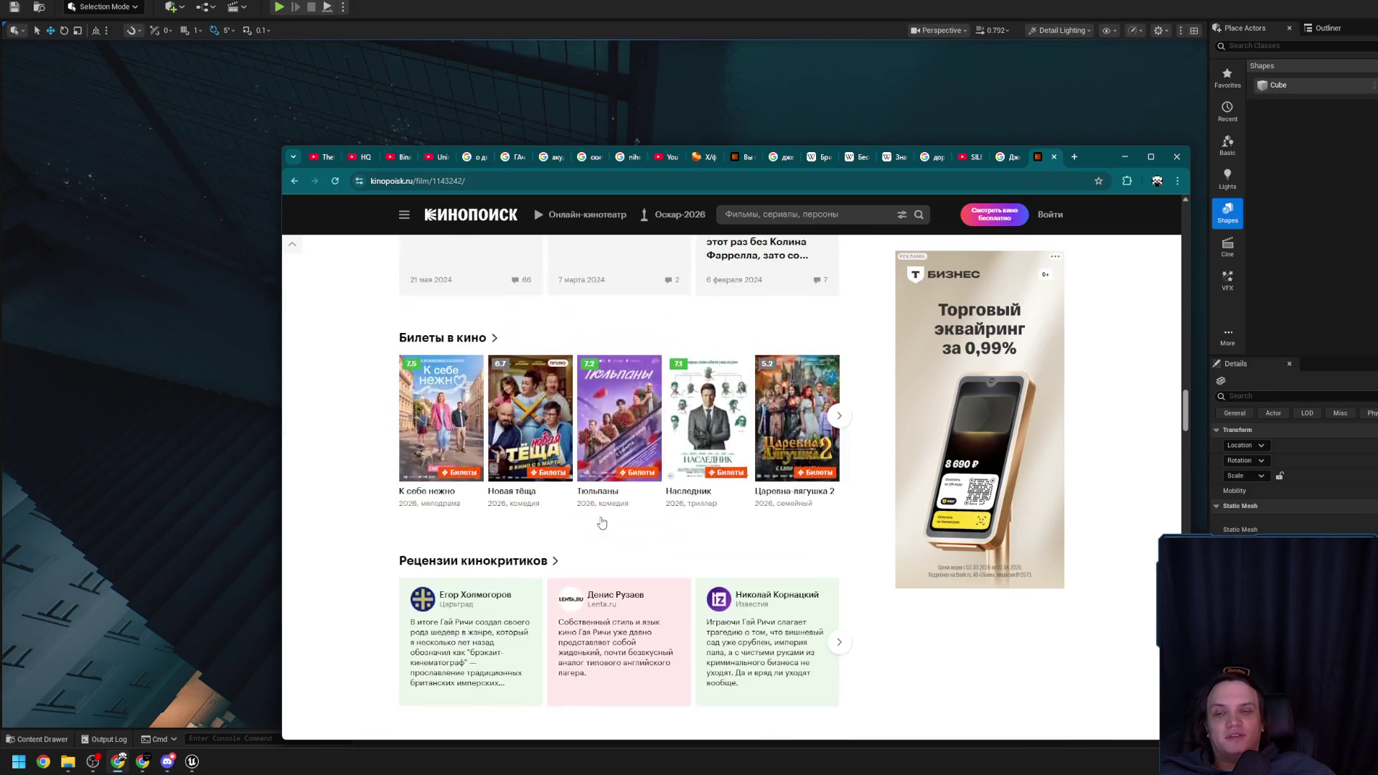
{"action": "scroll", "coordinate": [601, 523], "scroll_direction": "up", "scroll_amount": 15}
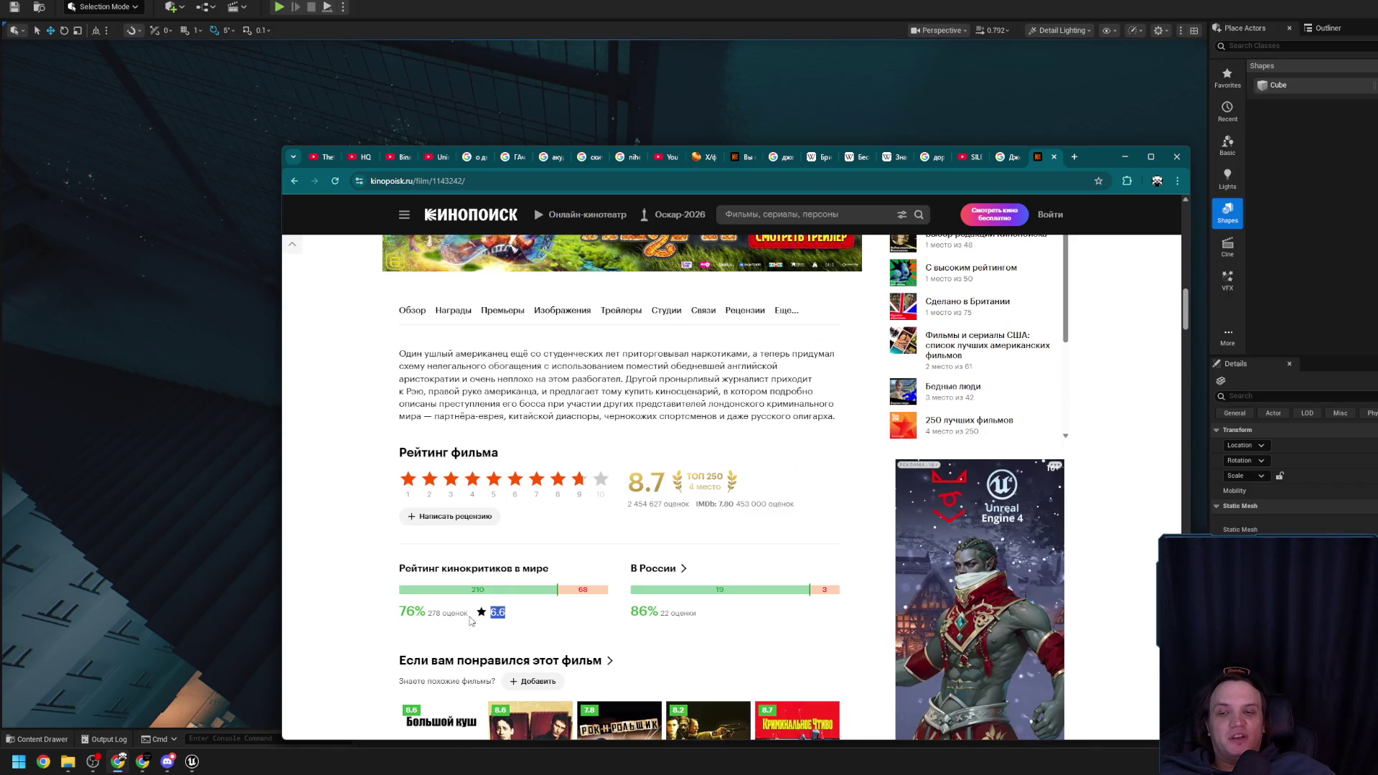
{"action": "scroll", "coordinate": [535, 635], "scroll_direction": "up", "scroll_amount": 5}
{"action": "scroll", "coordinate": [542, 634], "scroll_direction": "down", "scroll_amount": 7}
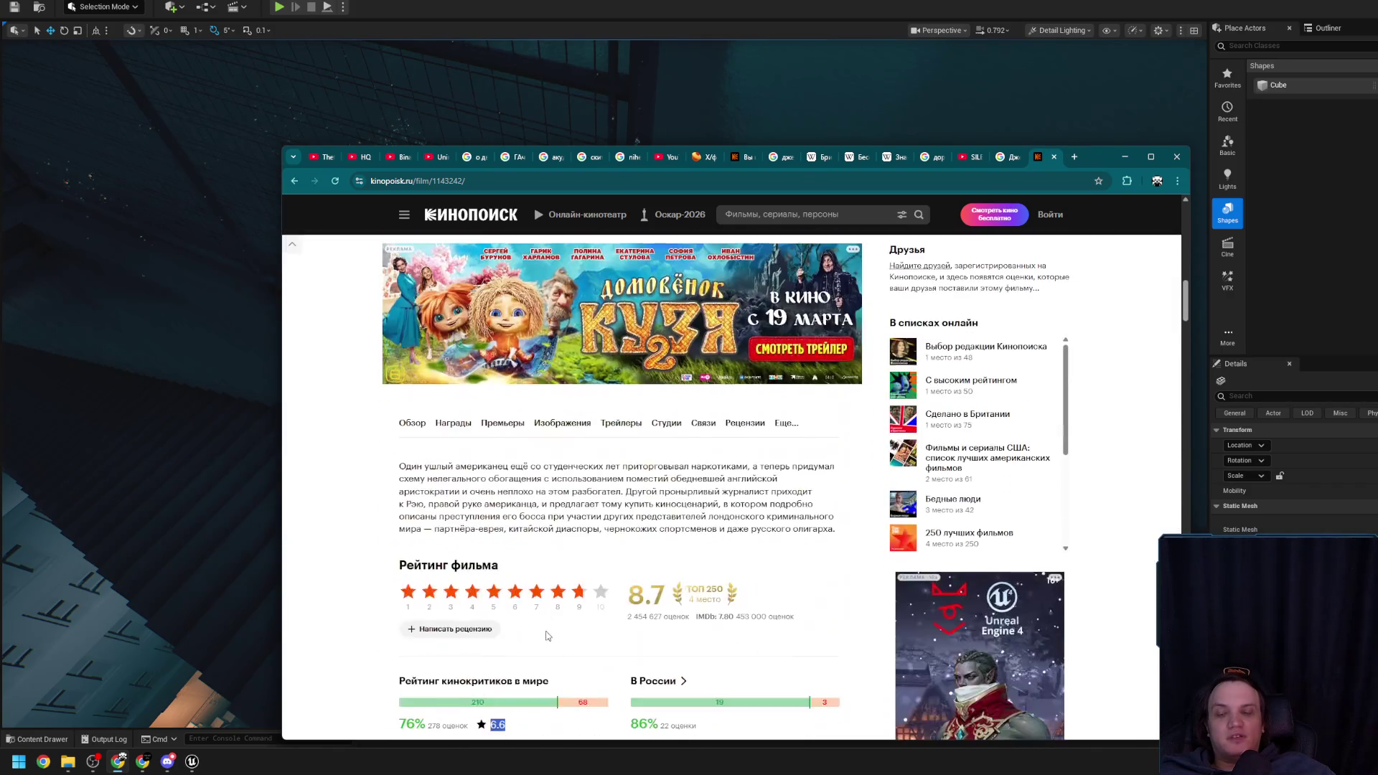
{"action": "scroll", "coordinate": [513, 501], "scroll_direction": "down", "scroll_amount": 20}
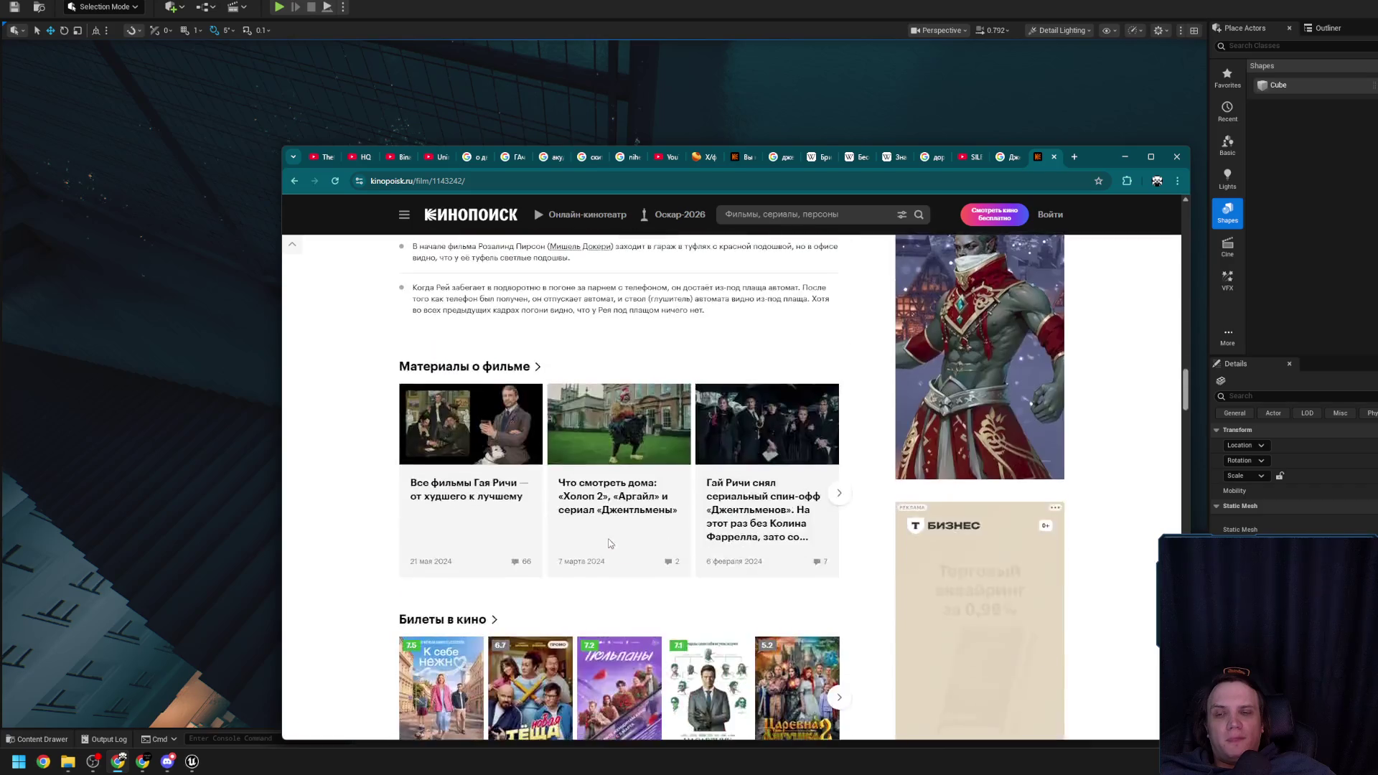
{"action": "scroll", "coordinate": [610, 545], "scroll_direction": "down", "scroll_amount": 7}
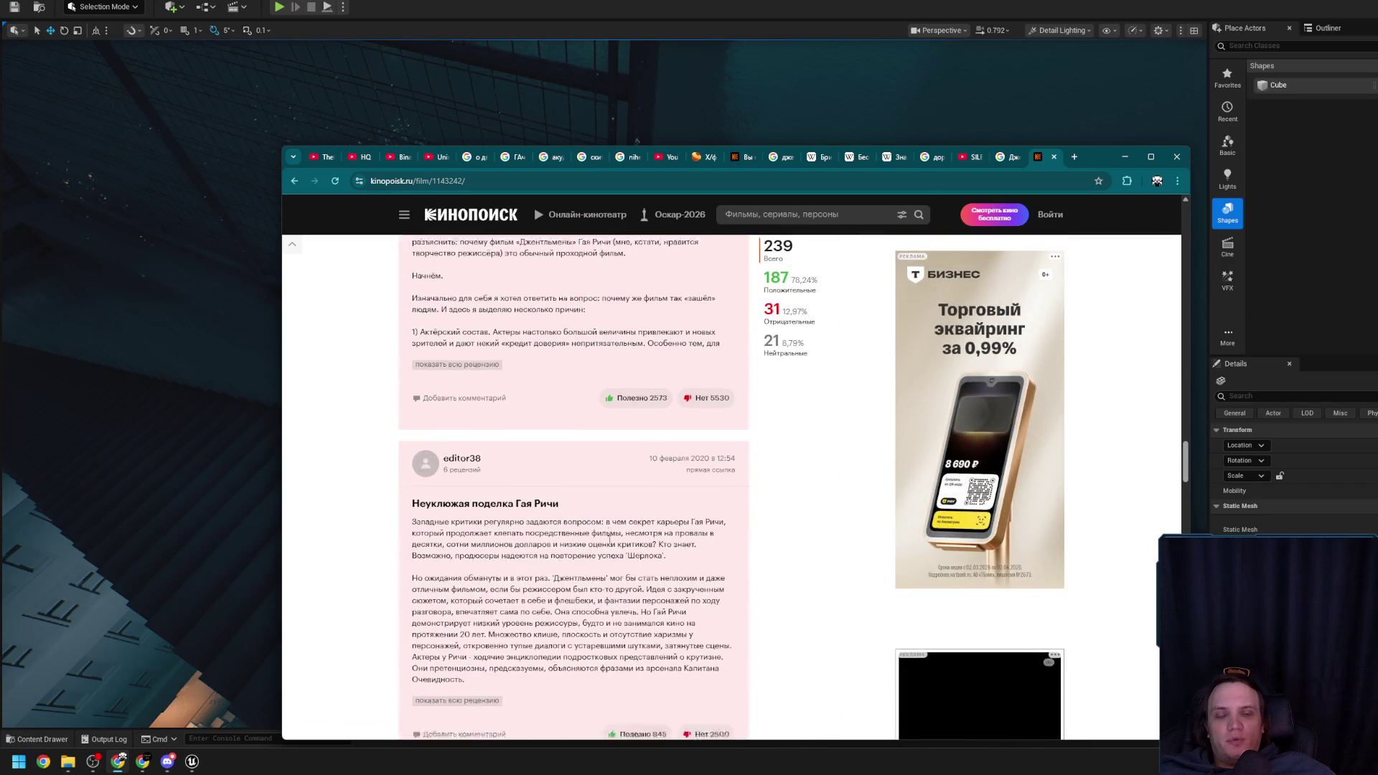
{"action": "scroll", "coordinate": [609, 542], "scroll_direction": "down", "scroll_amount": 2}
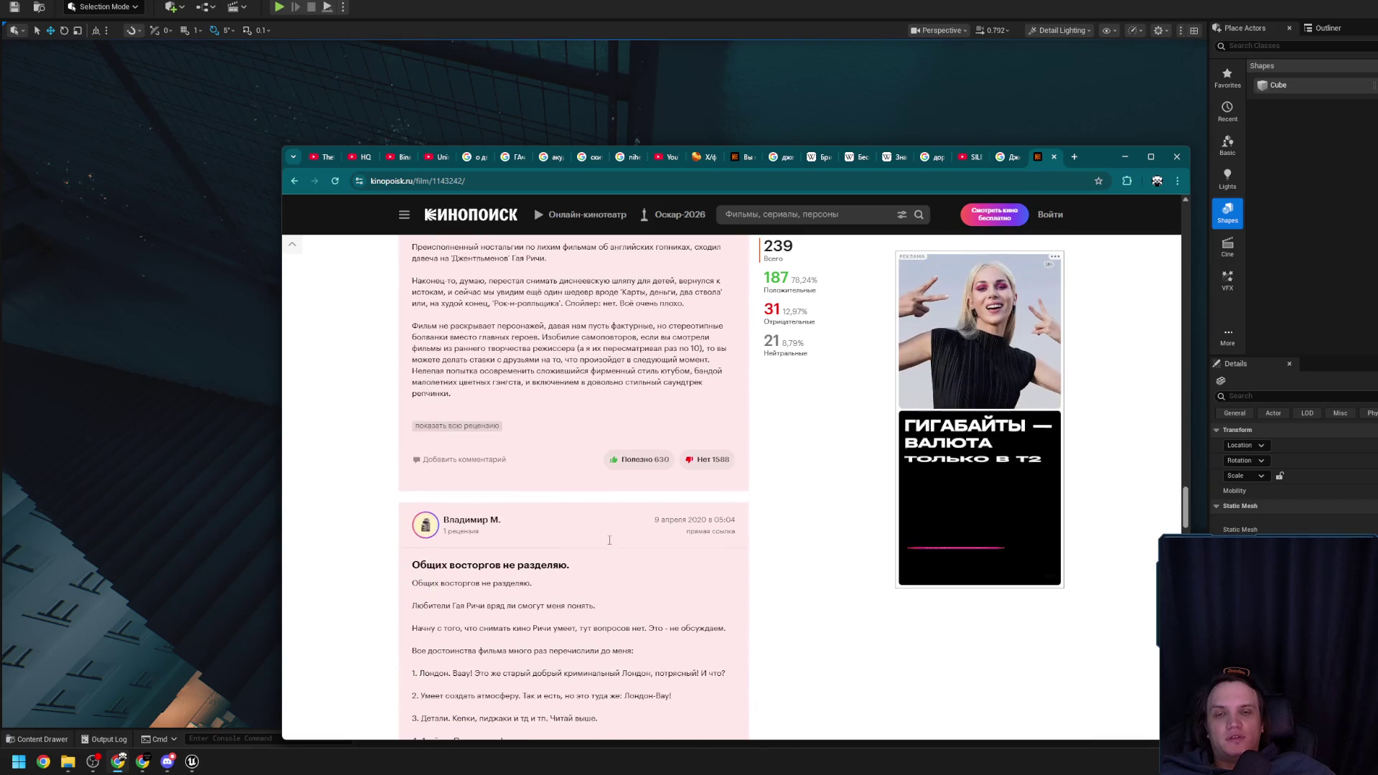
{"action": "scroll", "coordinate": [595, 562], "scroll_direction": "down", "scroll_amount": 2}
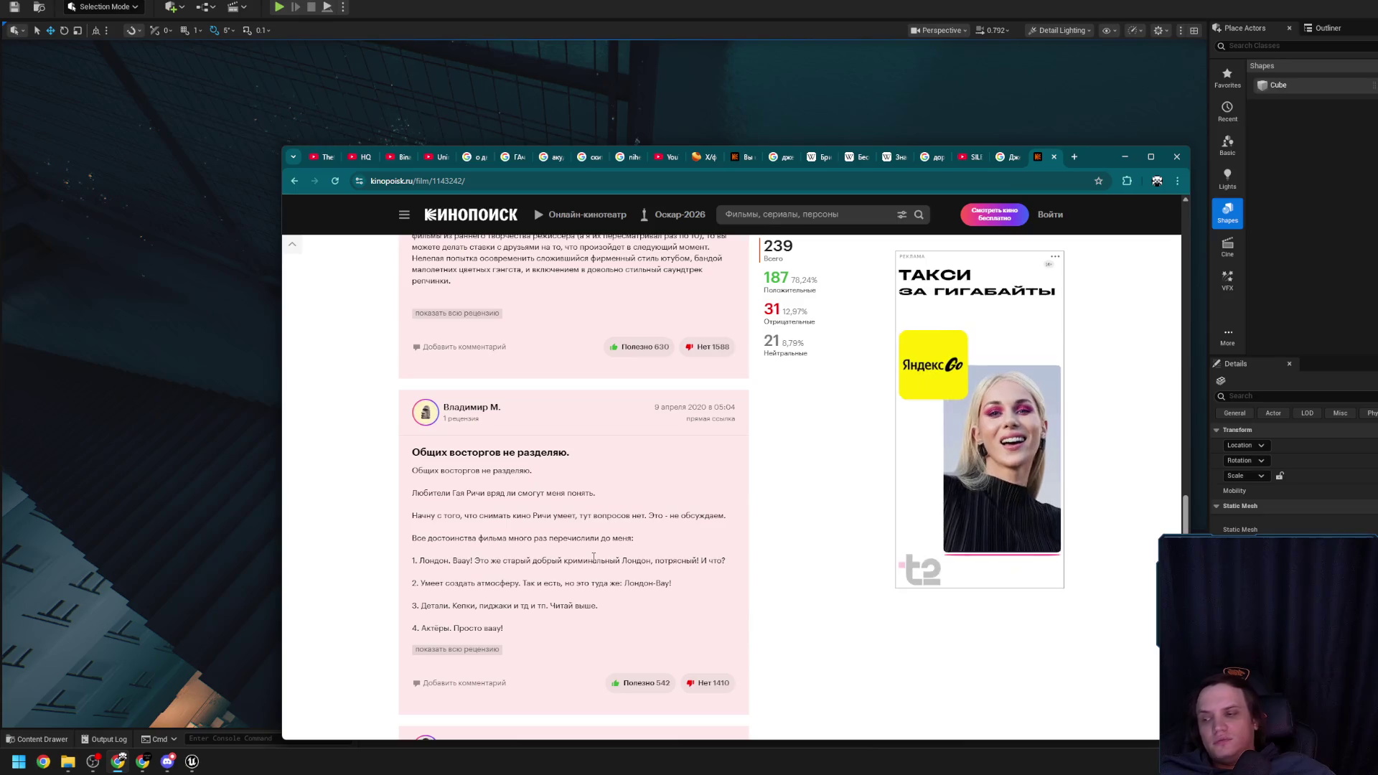
{"action": "scroll", "coordinate": [599, 537], "scroll_direction": "down", "scroll_amount": 6}
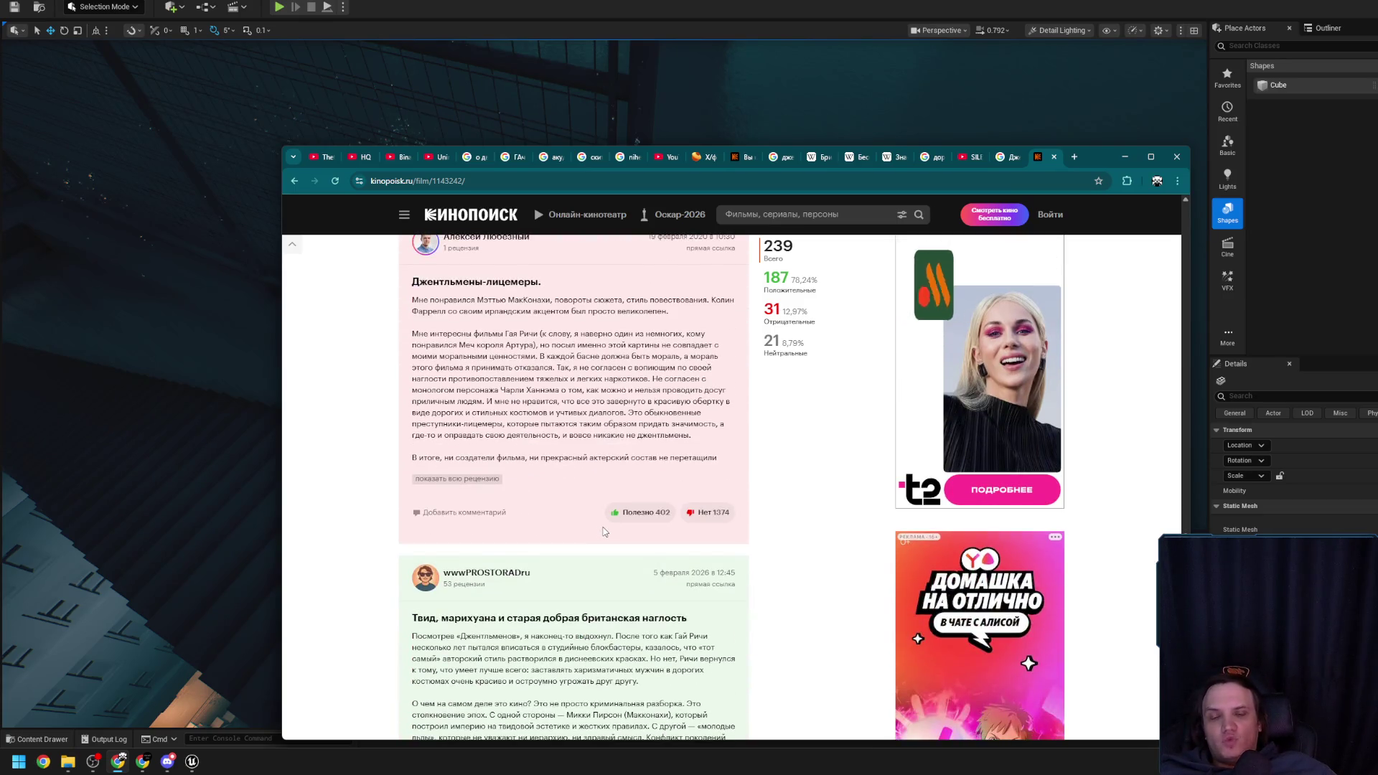
{"action": "scroll", "coordinate": [605, 532], "scroll_direction": "up", "scroll_amount": 2}
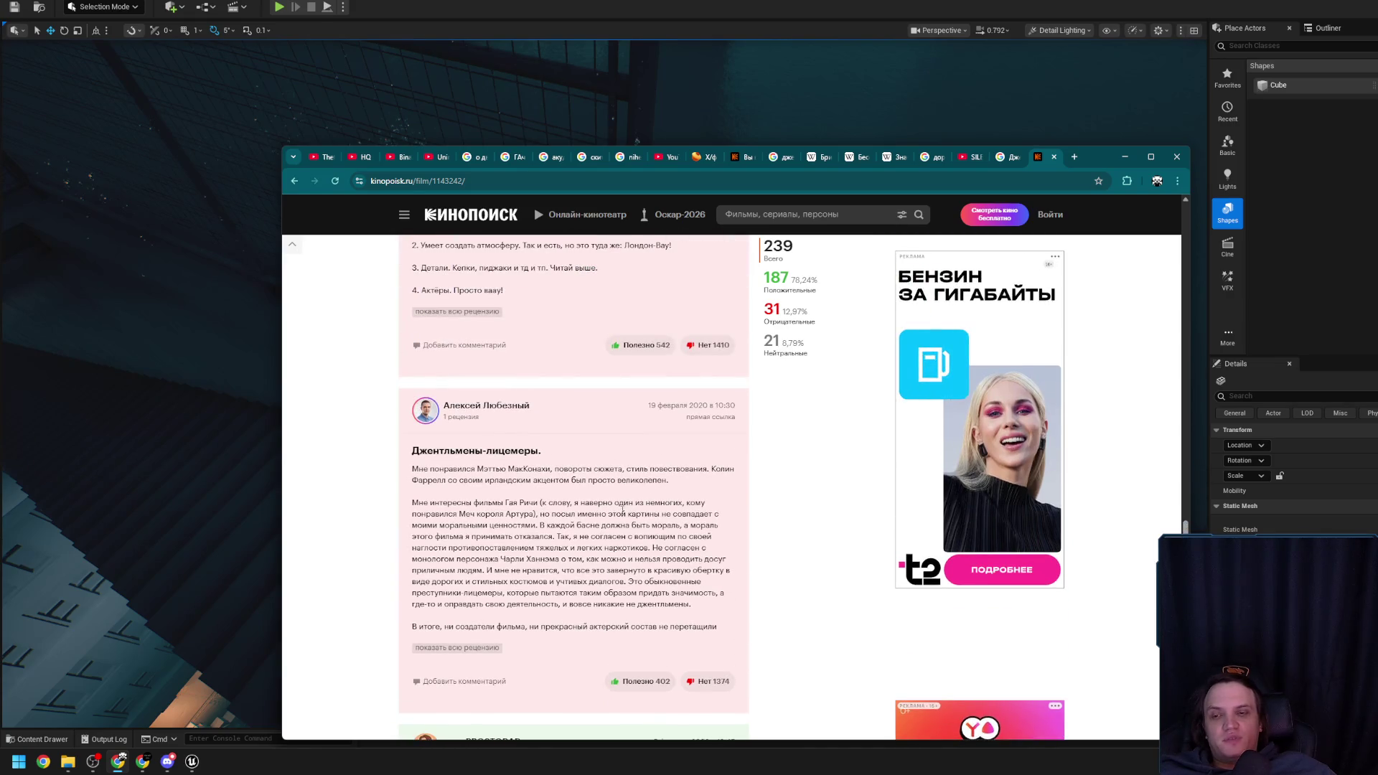
{"action": "scroll", "coordinate": [648, 522], "scroll_direction": "down", "scroll_amount": 1}
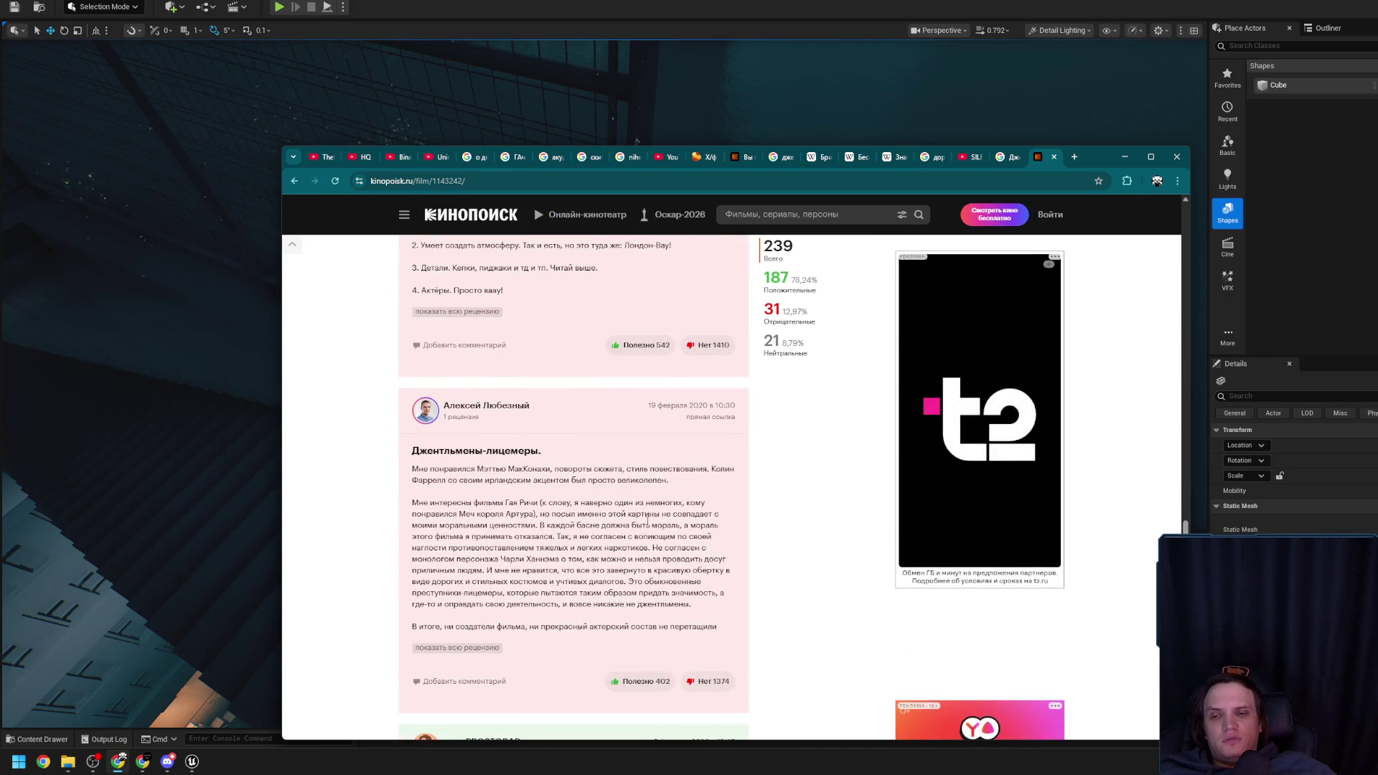
{"action": "scroll", "coordinate": [648, 522], "scroll_direction": "down", "scroll_amount": 4}
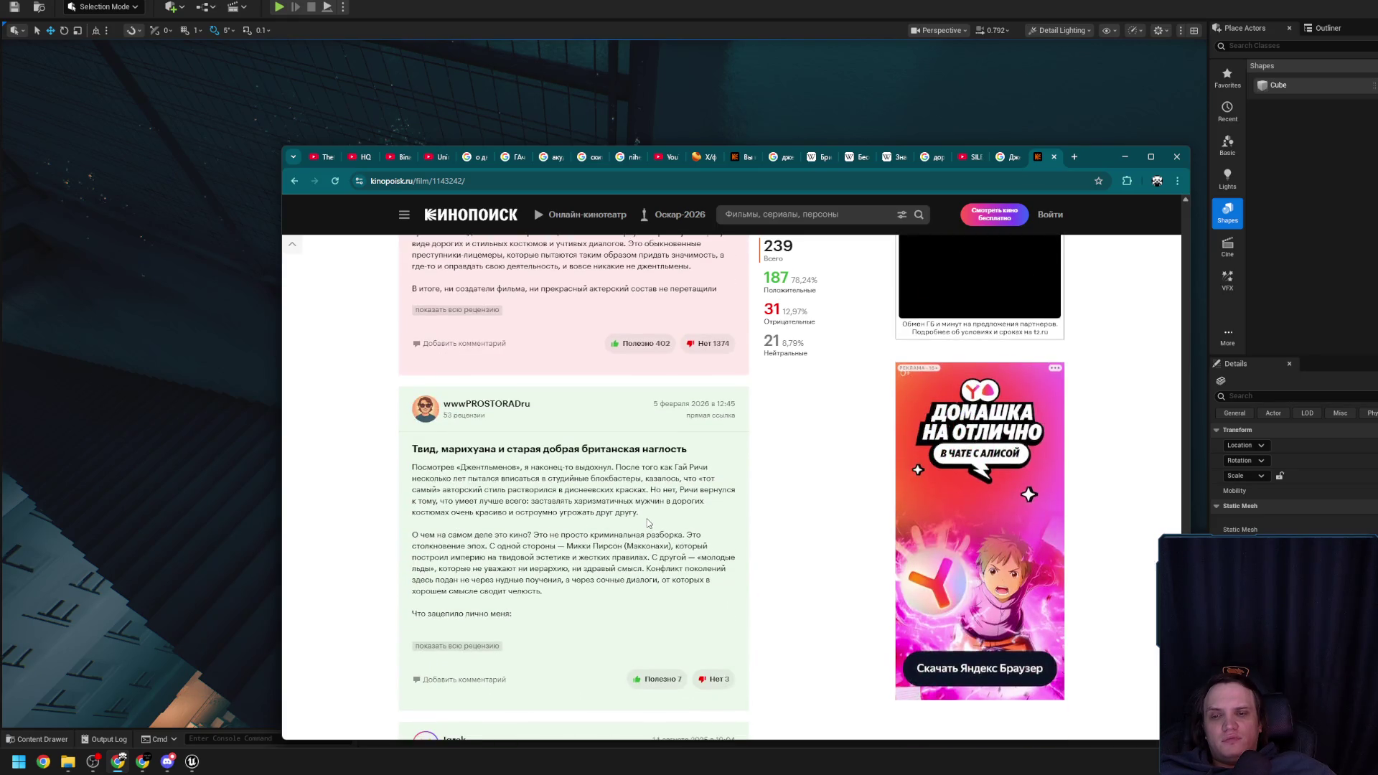
{"action": "scroll", "coordinate": [649, 521], "scroll_direction": "down", "scroll_amount": 7}
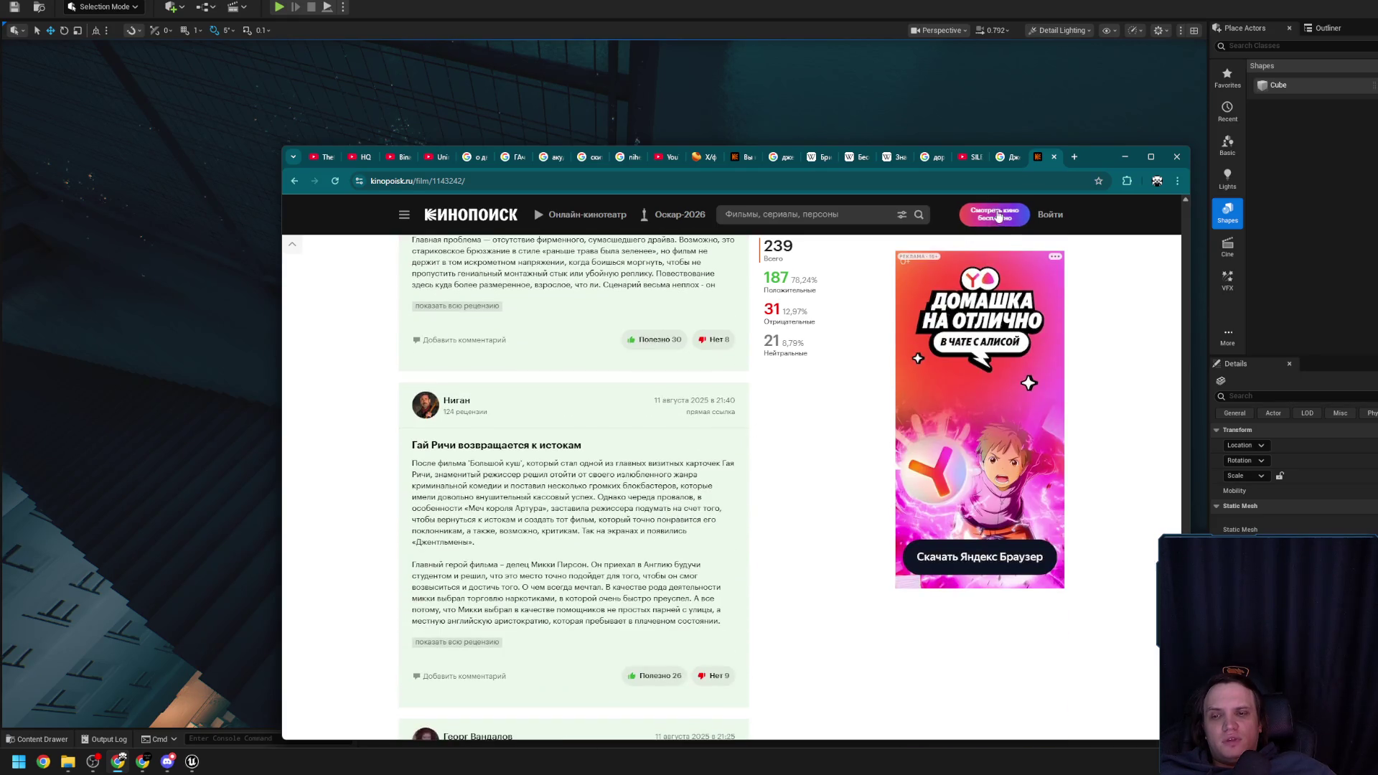
Close the Kinopoisk and Google image results tabs and move the browser out of the way
{"action": "left_click", "coordinate": [1054, 157]}
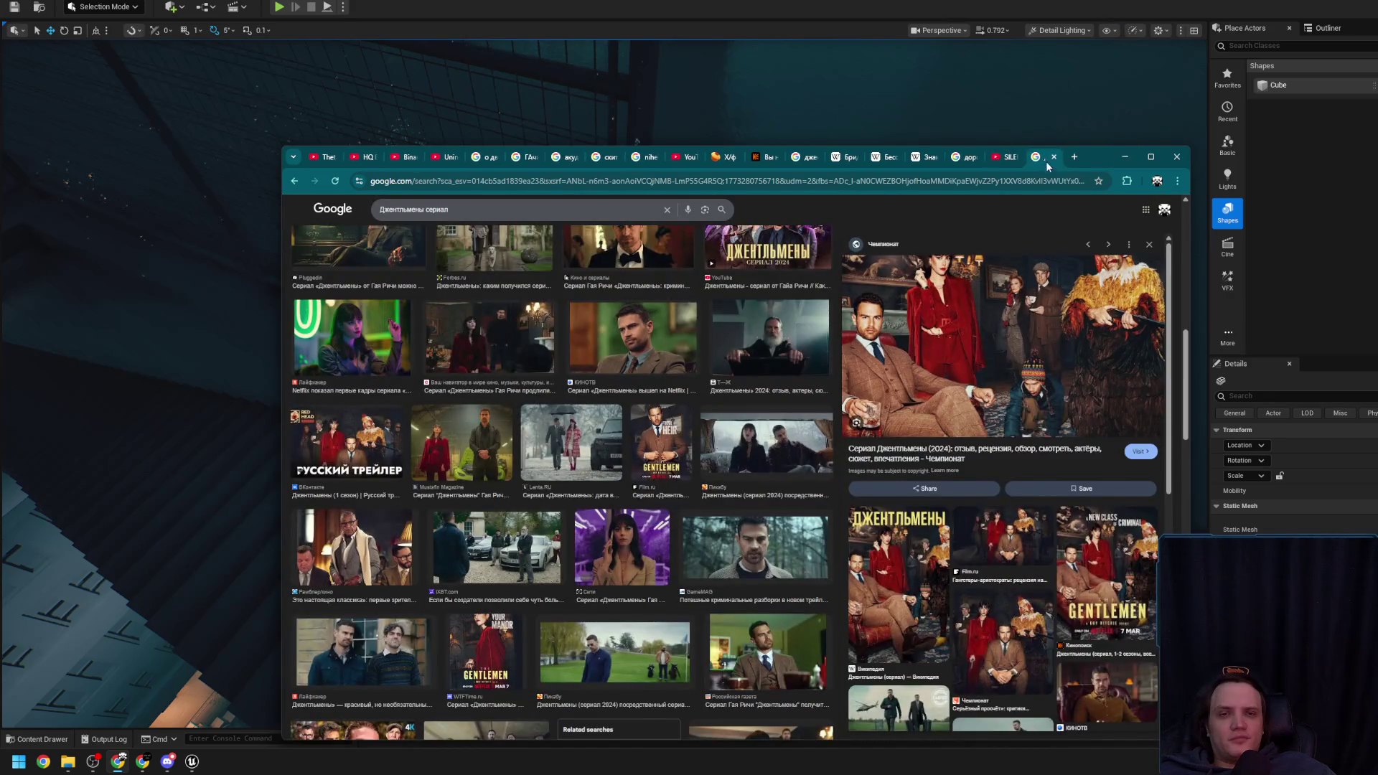
{"action": "left_click", "coordinate": [1054, 157]}
{"action": "left_click", "coordinate": [1125, 156]}
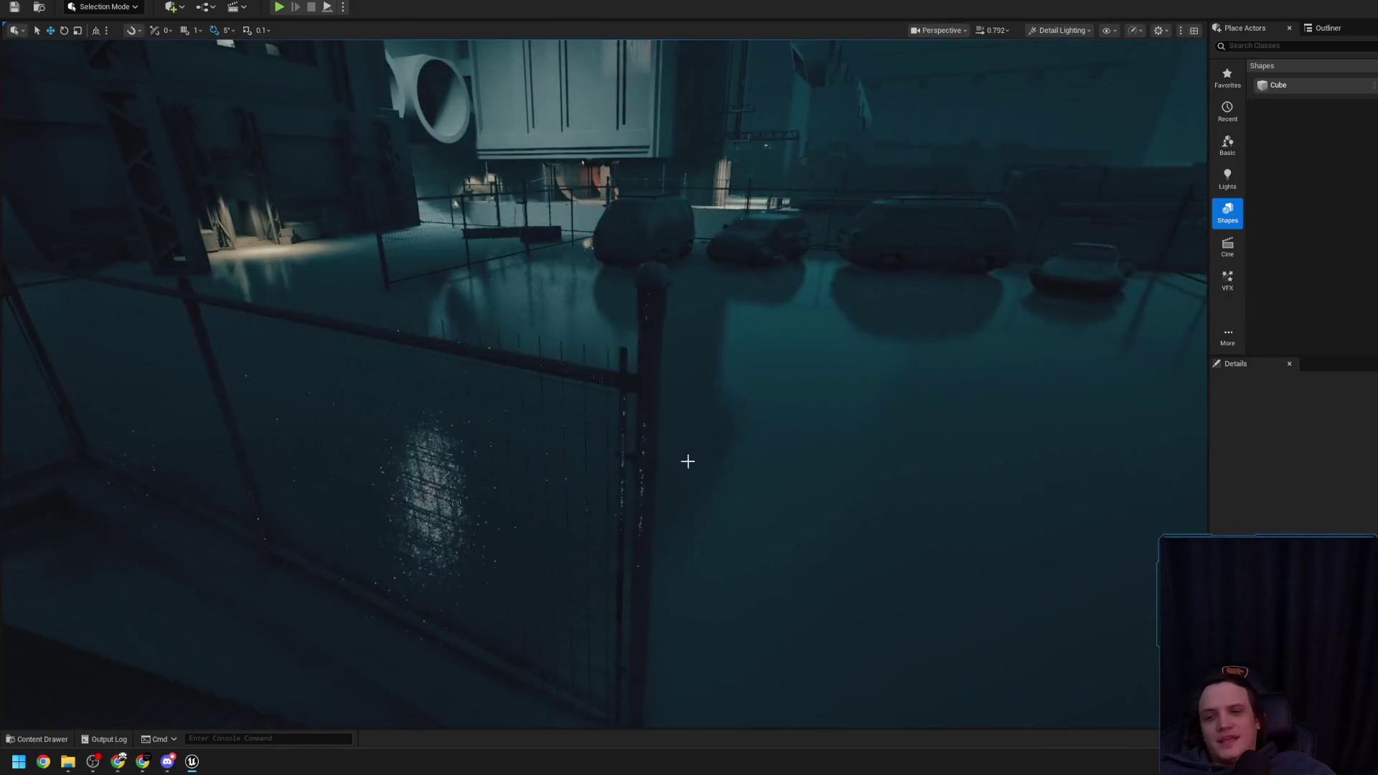
Select the chain-link fence panel and fly the view past it into the lit concrete corridor
{"action": "left_click", "coordinate": [696, 469]}
{"action": "mouse_move", "coordinate": [615, 431]}
{"action": "left_mouse_down"}
{"action": "mouse_move", "coordinate": [599, 391]}
{"action": "mouse_move", "coordinate": [577, 432]}
{"action": "left_mouse_up"}
{"action": "scroll", "coordinate": [607, 395], "scroll_direction": "up", "scroll_amount": 1}
{"action": "scroll", "coordinate": [607, 395], "scroll_direction": "down", "scroll_amount": 1}
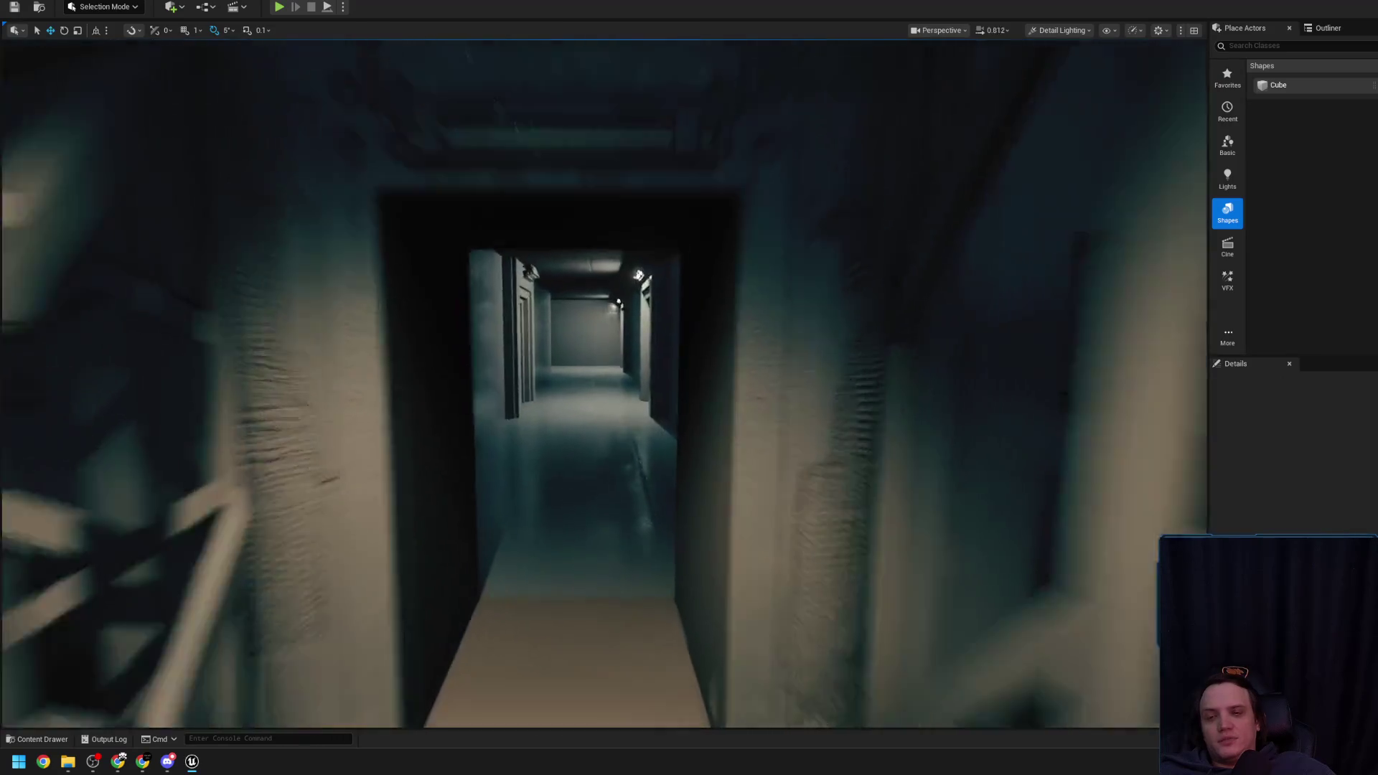
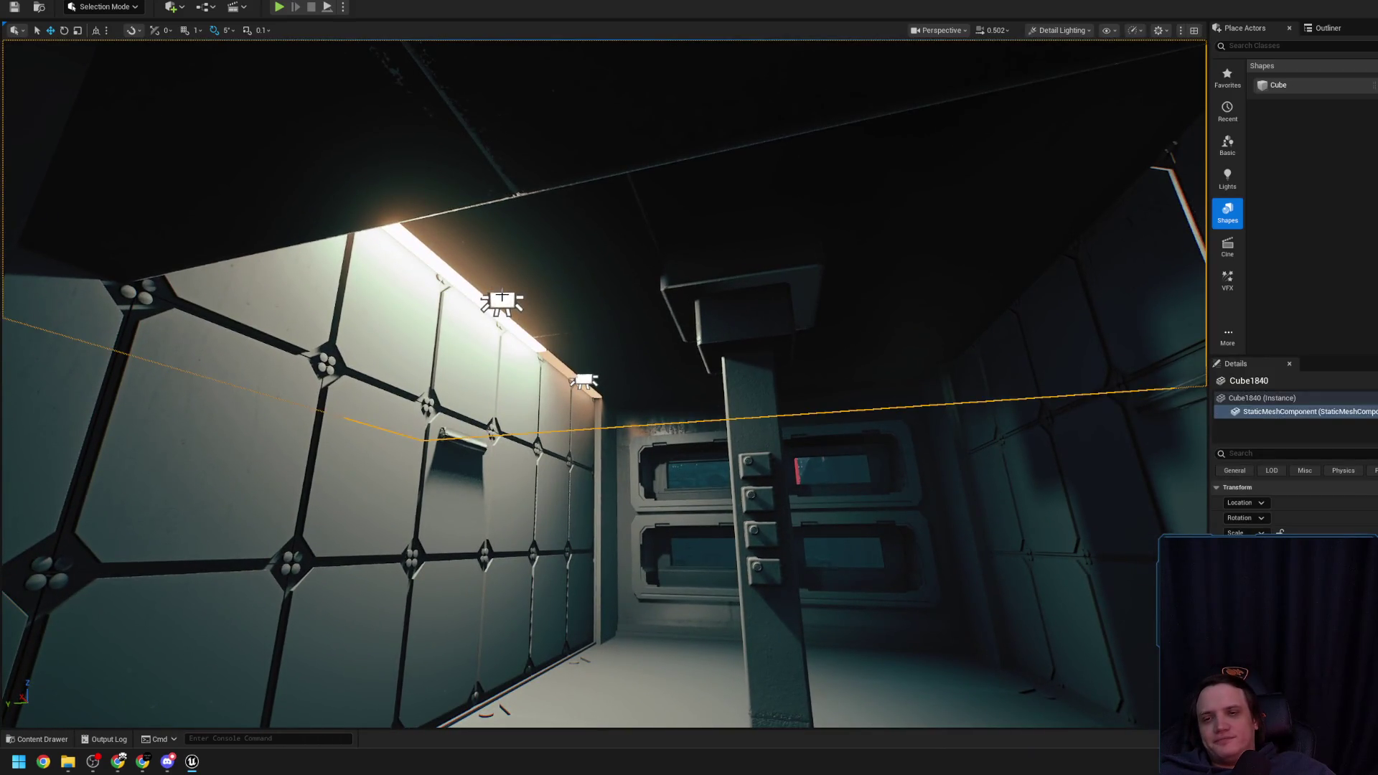
Delete the selected glowing wall light from the bunker corridor
{"action": "scroll", "coordinate": [502, 296], "scroll_direction": "up", "scroll_amount": 3}
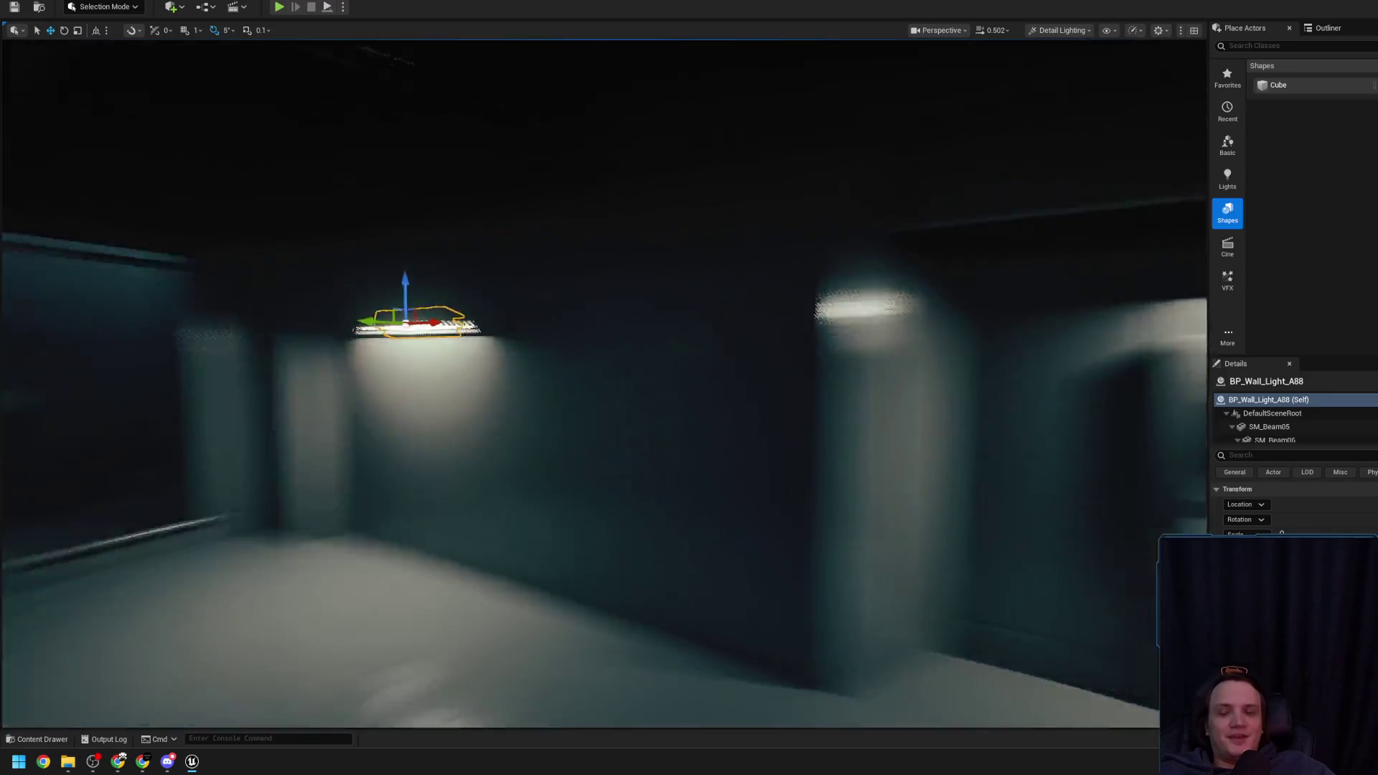
{"action": "key", "text": "Delete"}
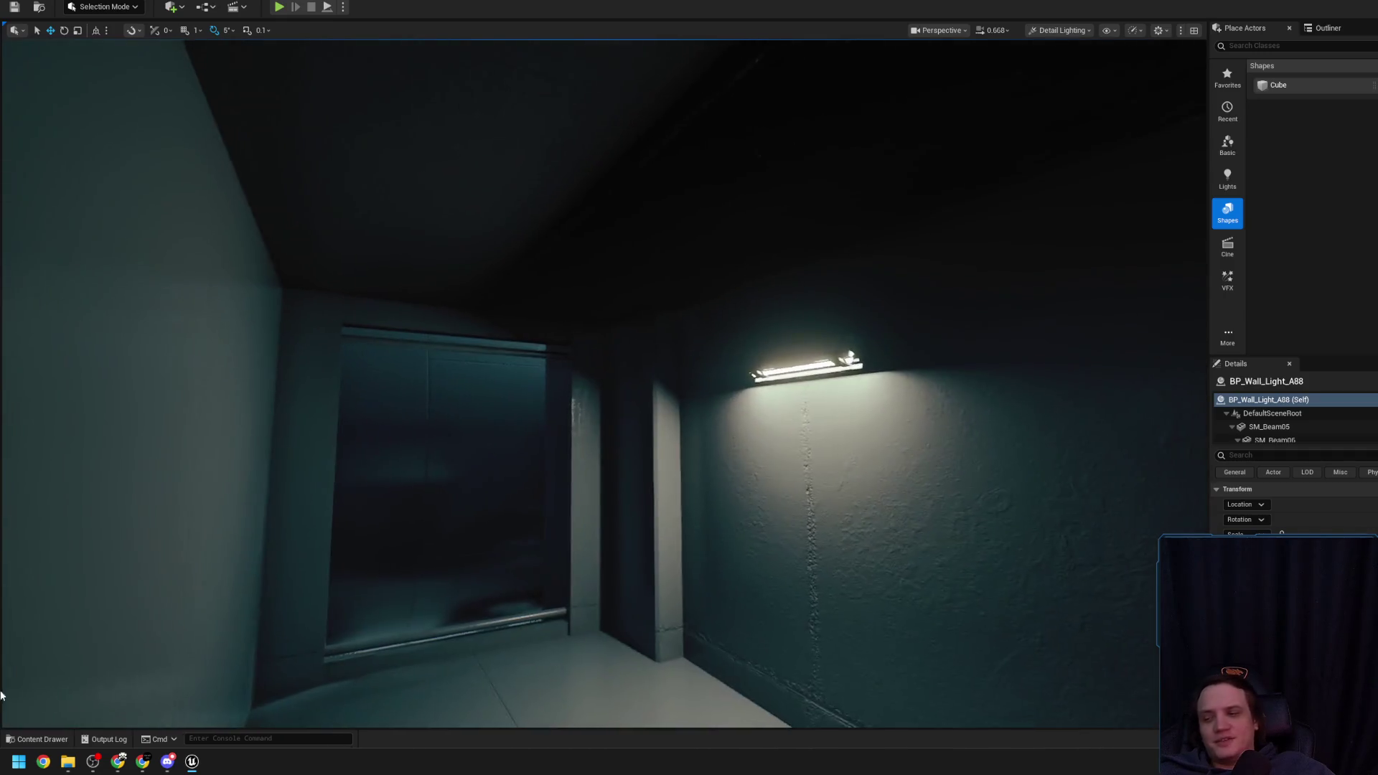
{"action": "left_click", "coordinate": [128, 765]}
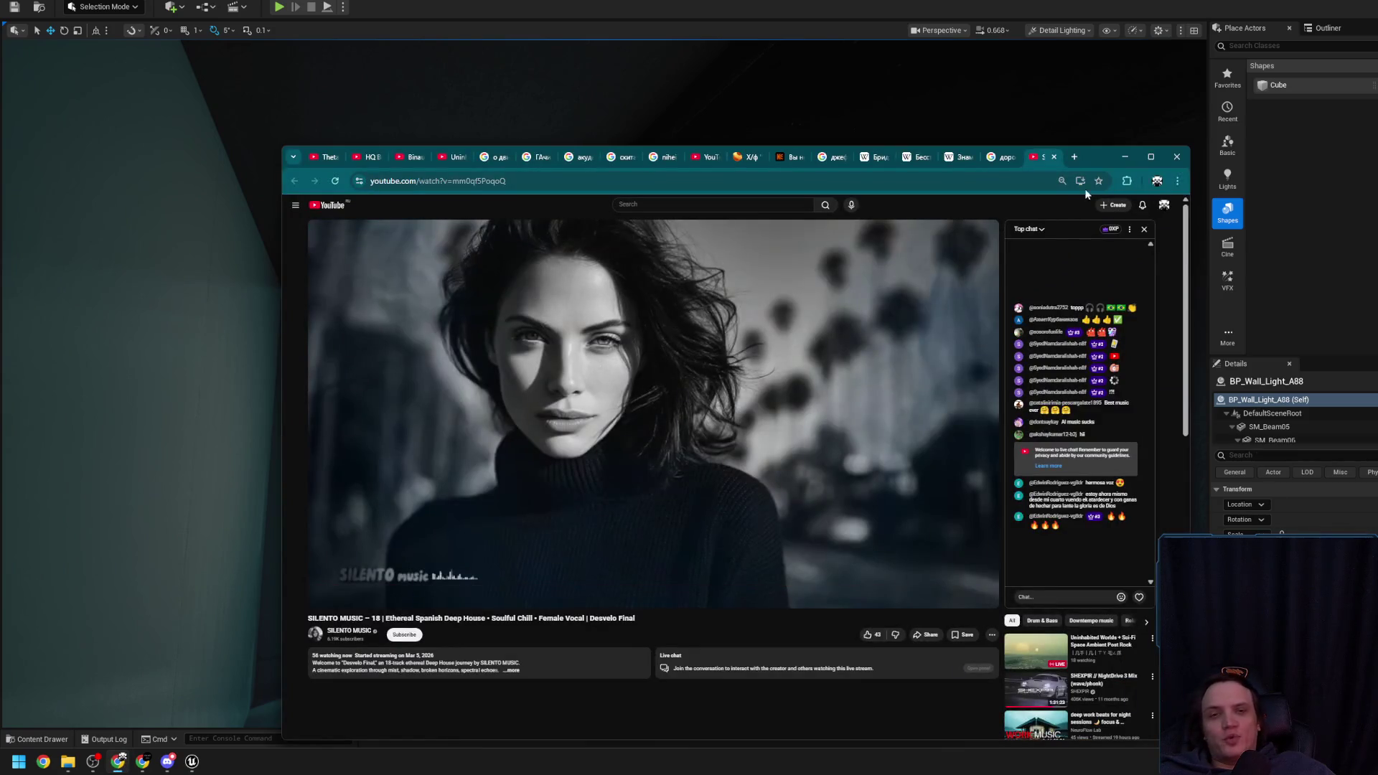
{"action": "left_click", "coordinate": [1122, 156]}
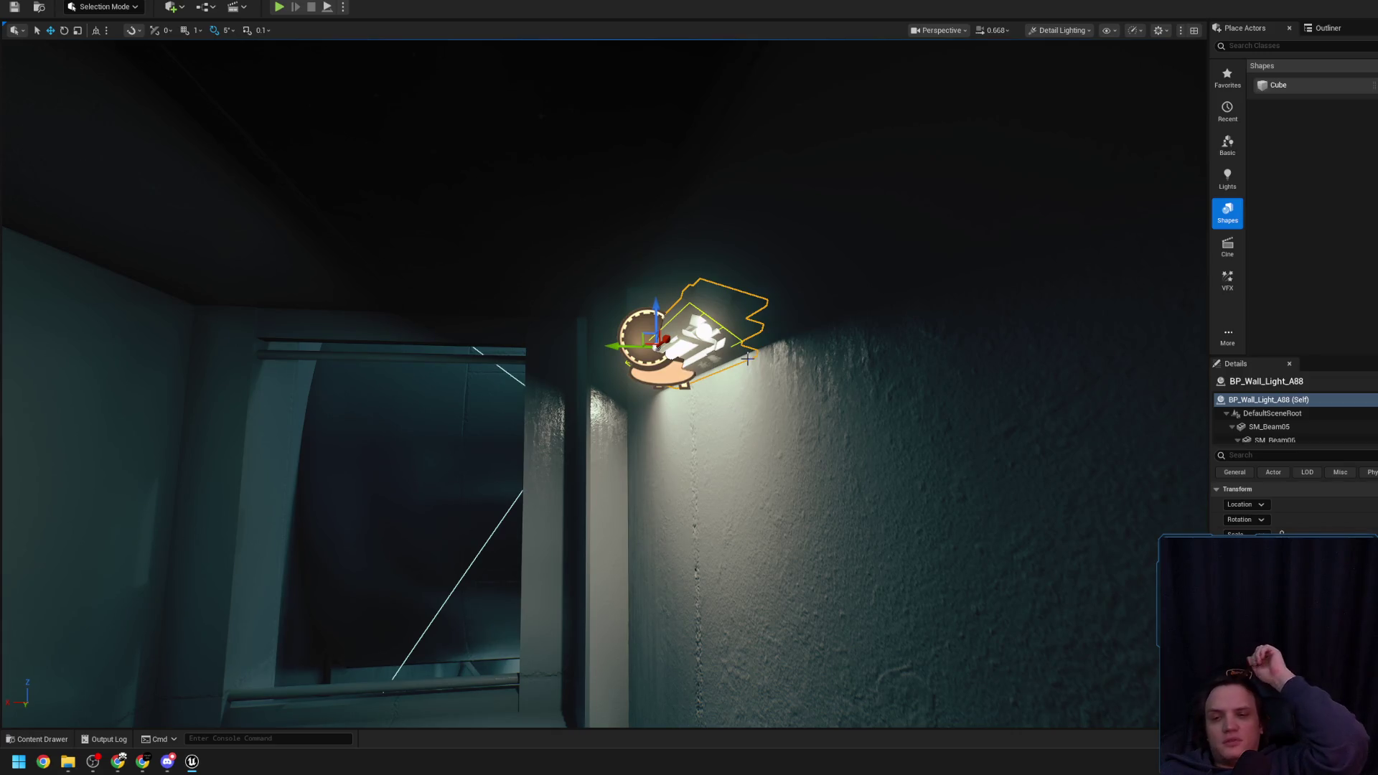
{"action": "mouse_move", "coordinate": [749, 354]}
{"action": "left_mouse_down"}
{"action": "mouse_move", "coordinate": [754, 385]}
{"action": "mouse_move", "coordinate": [707, 395]}
{"action": "left_mouse_up"}
{"action": "key", "text": "Escape"}
{"action": "scroll", "coordinate": [754, 384], "scroll_direction": "down", "scroll_amount": 2}
{"action": "scroll", "coordinate": [704, 403], "scroll_direction": "down", "scroll_amount": 1}
{"action": "scroll", "coordinate": [704, 402], "scroll_direction": "up", "scroll_amount": 1}
{"action": "left_click_drag", "start_coordinate": [762, 324], "coordinate": [858, 367]}
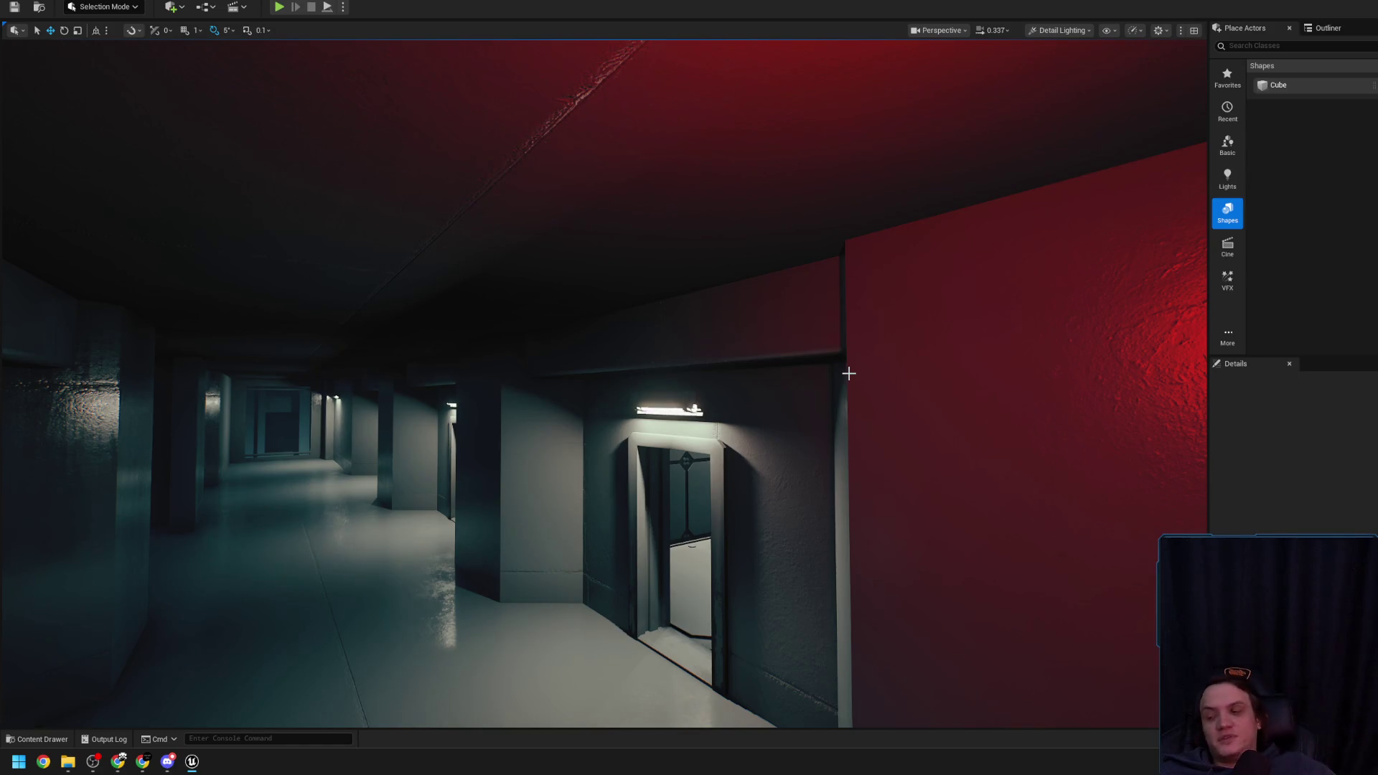
{"action": "left_click_drag", "start_coordinate": [859, 367], "coordinate": [843, 377]}
{"action": "scroll", "coordinate": [843, 377], "scroll_direction": "down", "scroll_amount": 2}
{"action": "scroll", "coordinate": [843, 377], "scroll_direction": "up", "scroll_amount": 1}
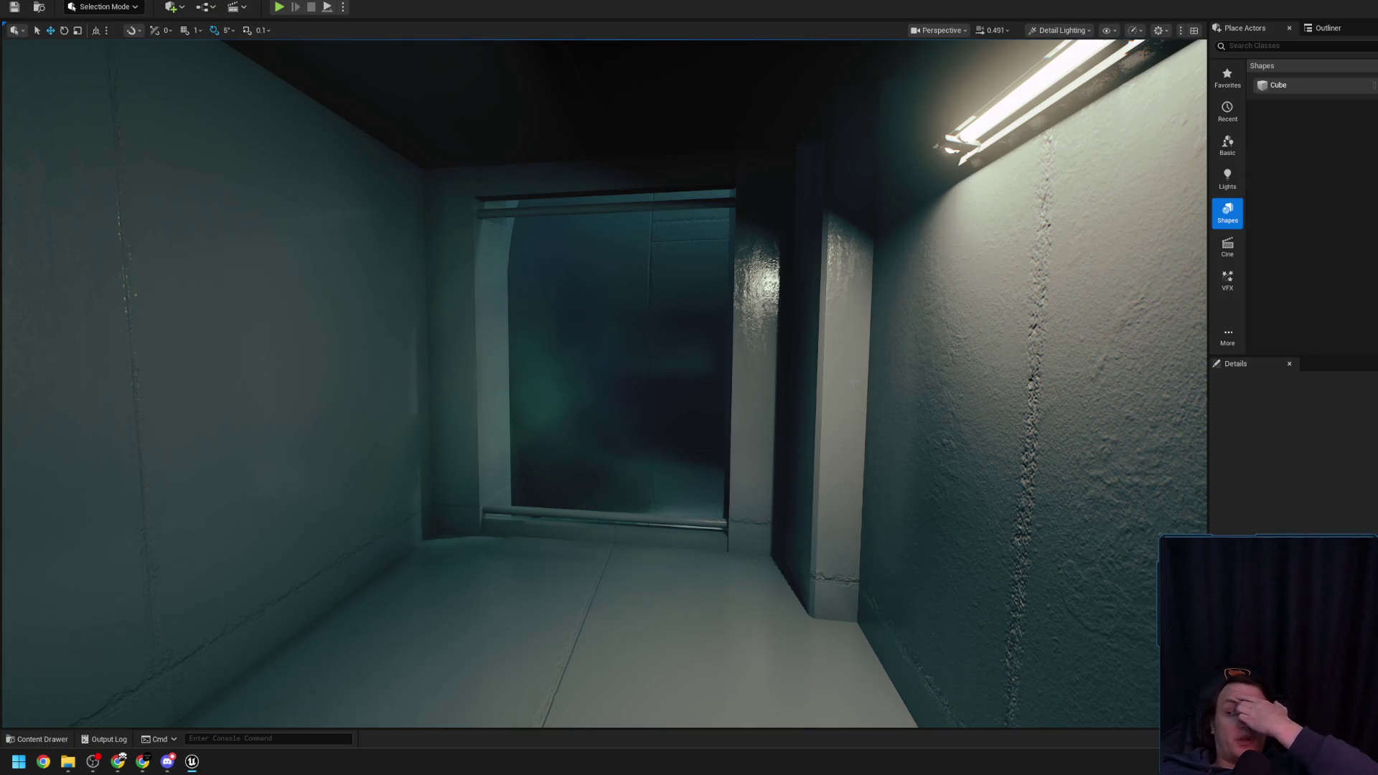
{"action": "mouse_move", "coordinate": [554, 337]}
{"action": "left_mouse_down"}
{"action": "mouse_move", "coordinate": [570, 327]}
{"action": "mouse_move", "coordinate": [618, 360]}
{"action": "left_mouse_up"}
{"action": "scroll", "coordinate": [553, 337], "scroll_direction": "down", "scroll_amount": 2}
{"action": "scroll", "coordinate": [553, 338], "scroll_direction": "up", "scroll_amount": 1}
{"action": "scroll", "coordinate": [618, 360], "scroll_direction": "down", "scroll_amount": 2}
{"action": "scroll", "coordinate": [618, 360], "scroll_direction": "up", "scroll_amount": 3}
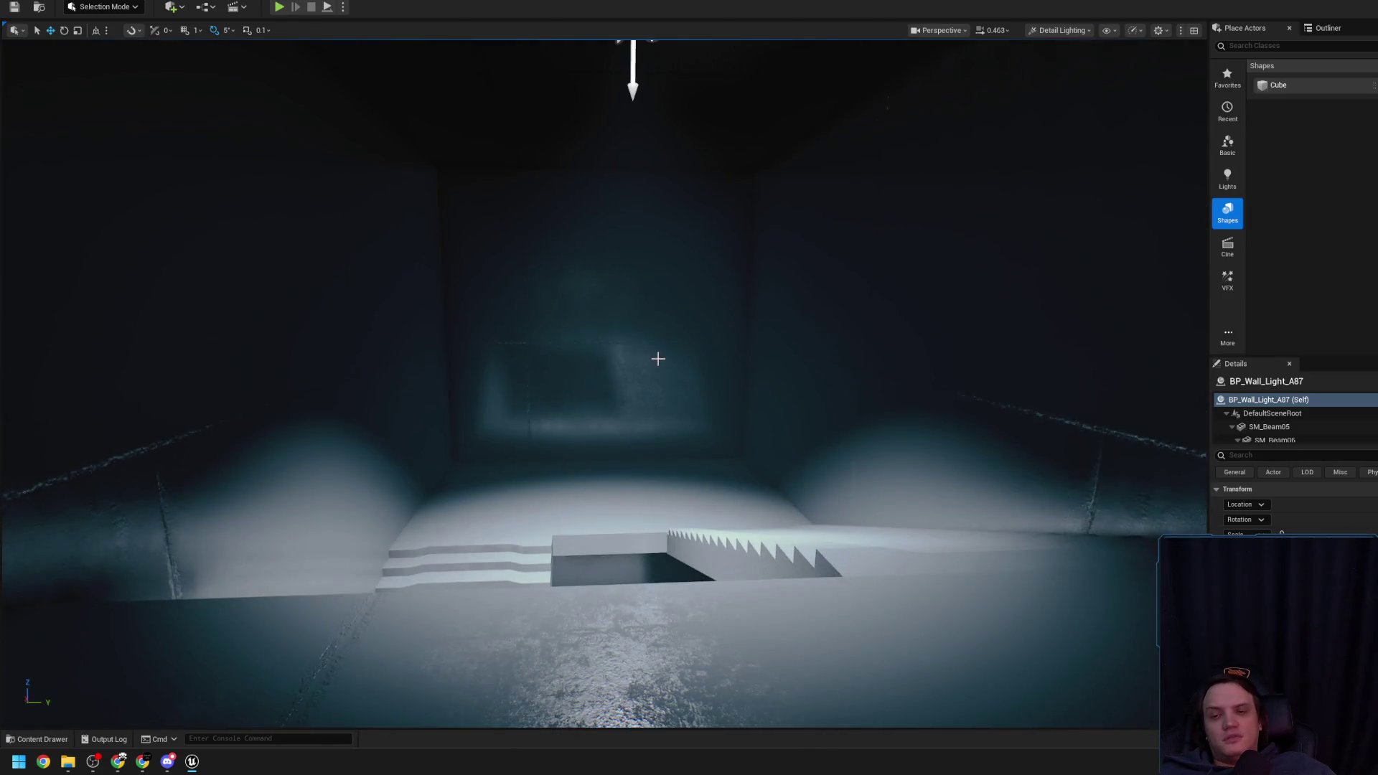
Frame the wall light, select SpotLight30 above the stairs, and tour the corridors and red-lit room
{"action": "key", "text": "f"}
{"action": "left_click", "coordinate": [631, 367]}
{"action": "scroll", "coordinate": [608, 343], "scroll_direction": "up", "scroll_amount": 3}
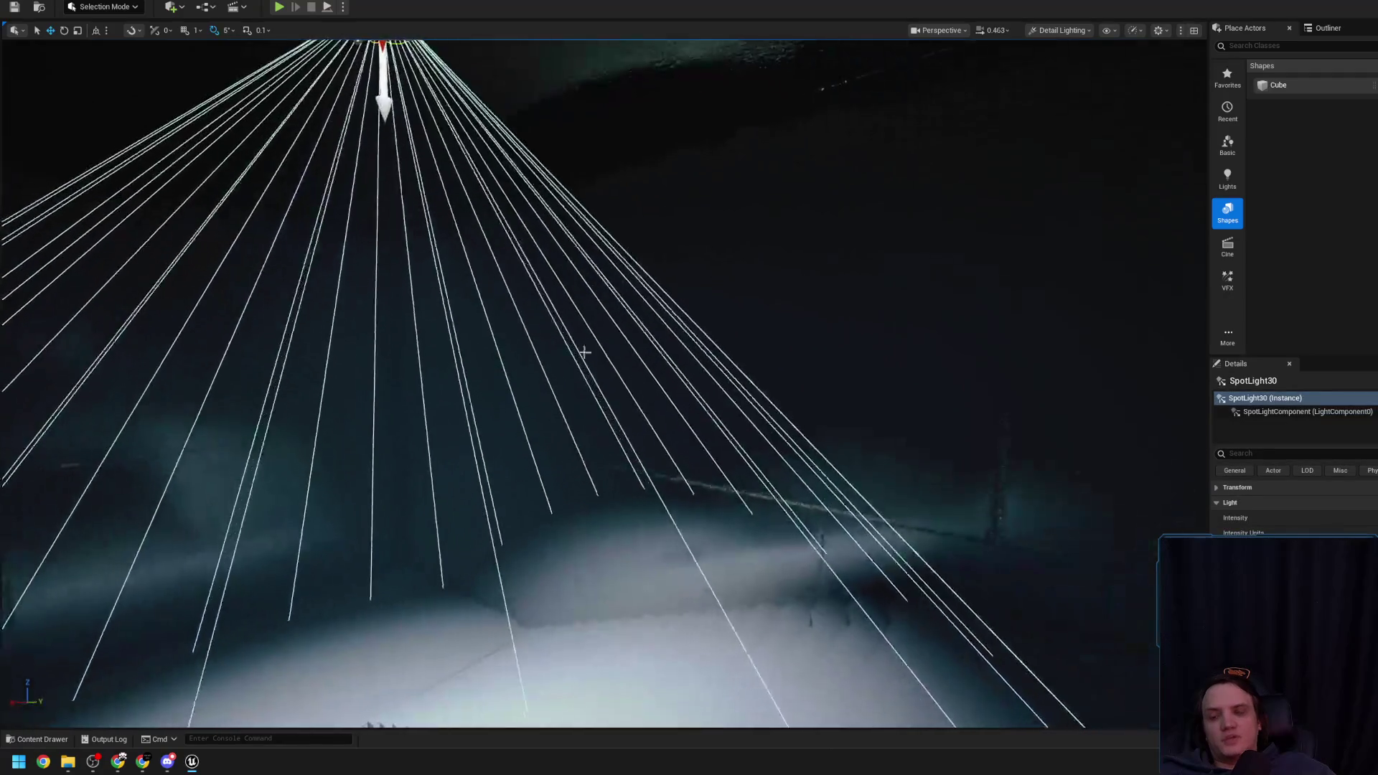
{"action": "left_click_drag", "start_coordinate": [361, 514], "coordinate": [409, 523]}
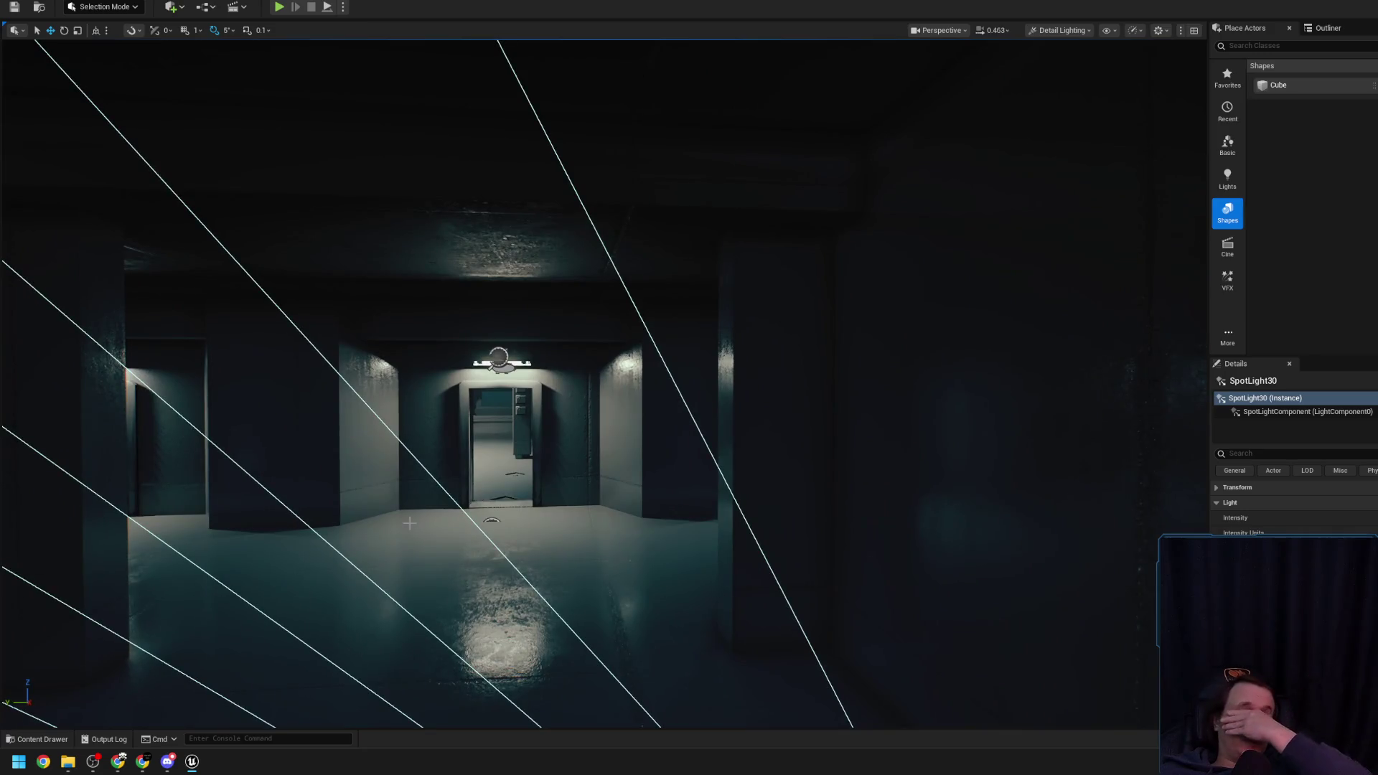
{"action": "left_click_drag", "start_coordinate": [410, 523], "coordinate": [409, 523]}
{"action": "scroll", "coordinate": [409, 523], "scroll_direction": "up", "scroll_amount": 2}
{"action": "left_click_drag", "start_coordinate": [368, 427], "coordinate": [368, 427]}
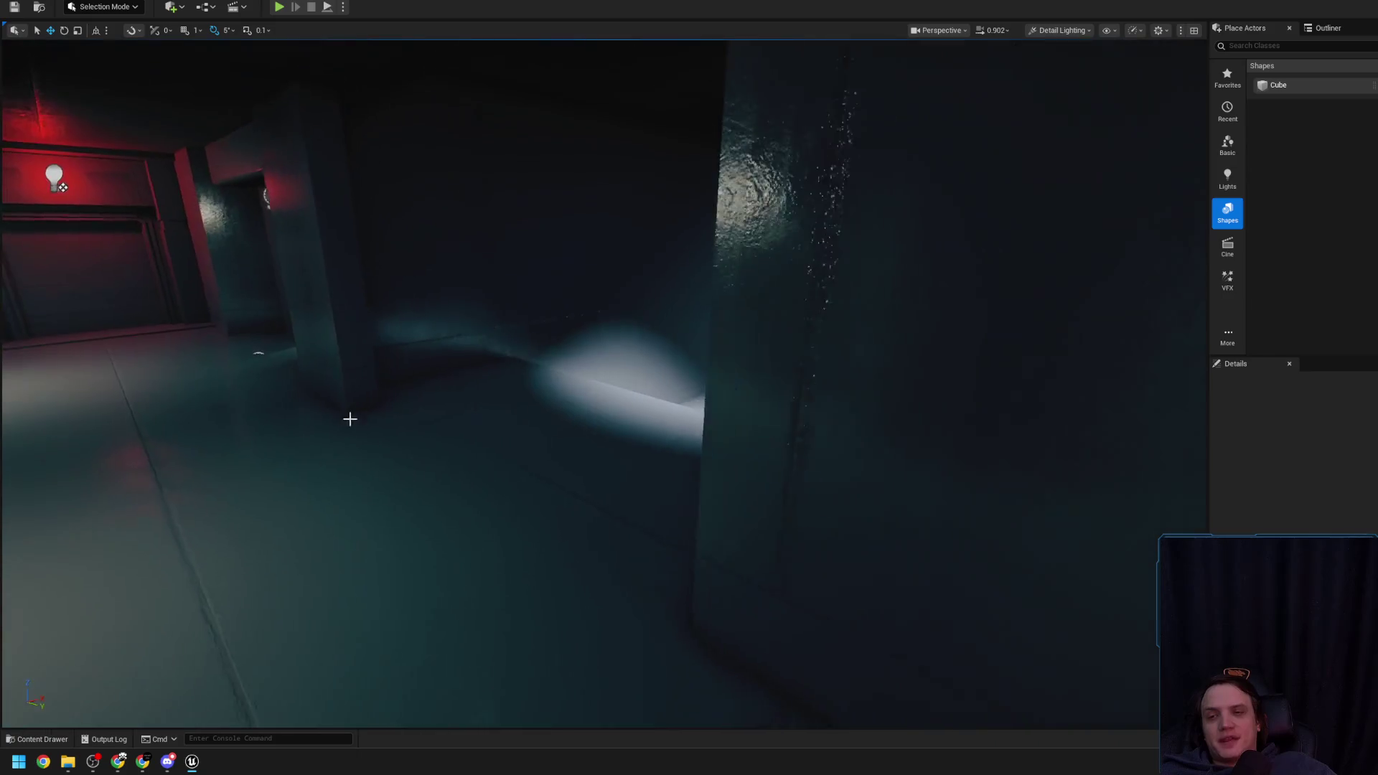
{"action": "left_click_drag", "start_coordinate": [341, 349], "coordinate": [422, 353]}
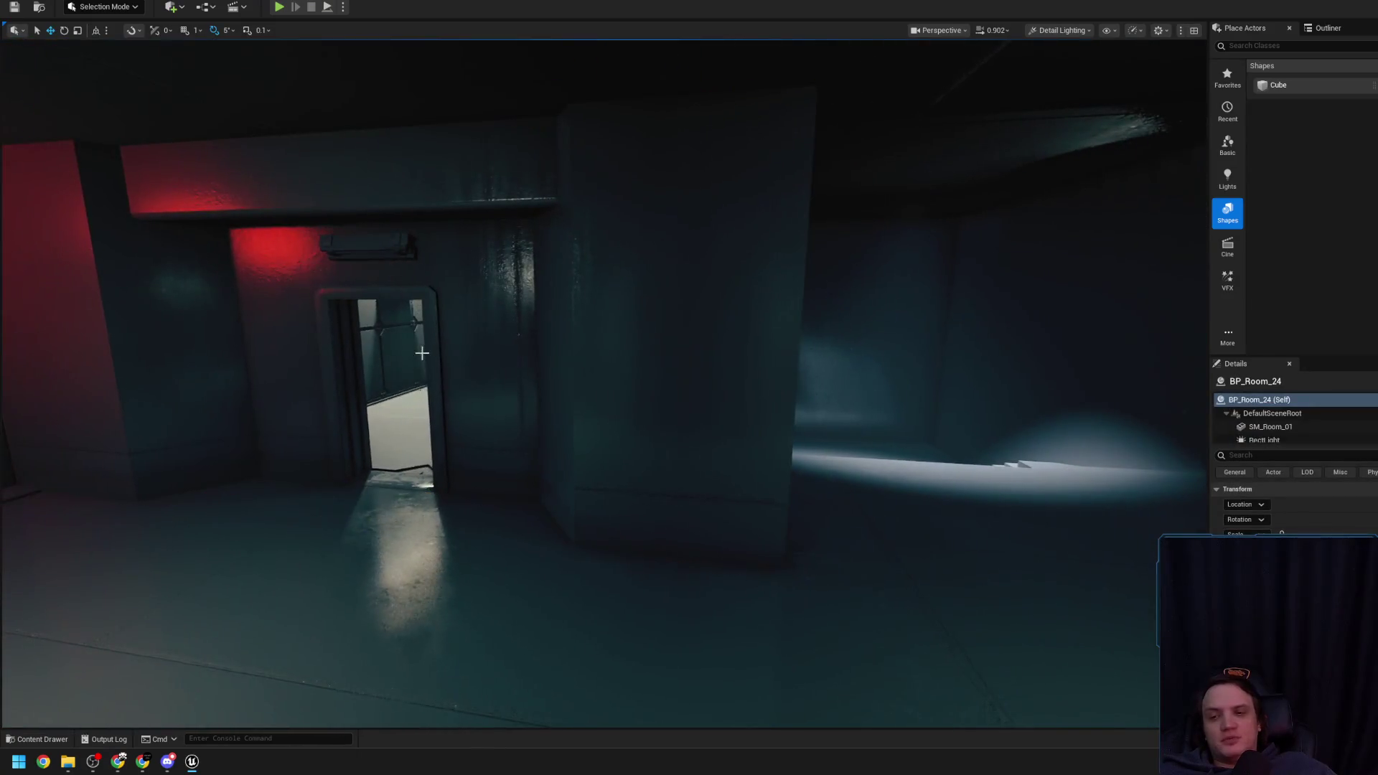
{"action": "left_click_drag", "start_coordinate": [507, 385], "coordinate": [507, 385]}
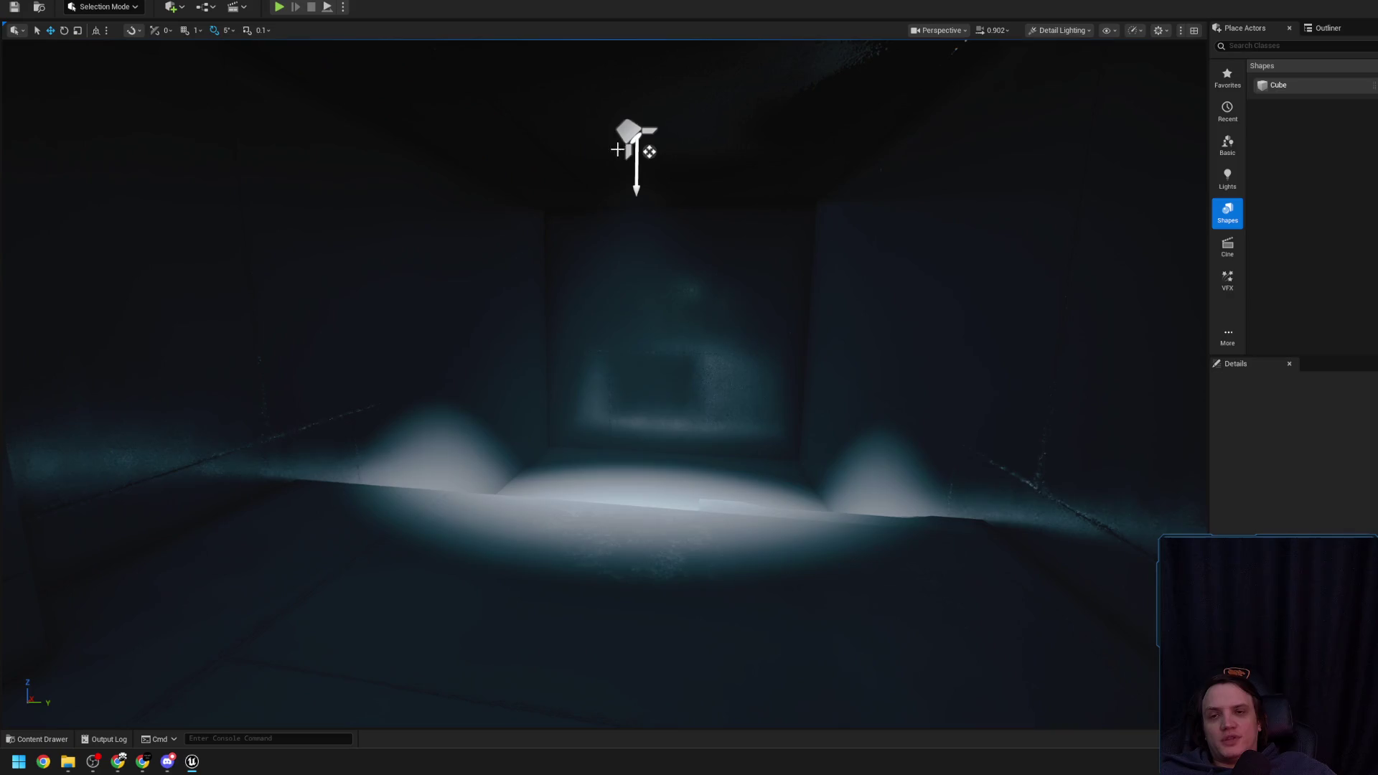
{"action": "left_click_drag", "start_coordinate": [507, 385], "coordinate": [508, 384]}
{"action": "left_click_drag", "start_coordinate": [904, 412], "coordinate": [842, 432]}
Fly through the doorway to the lit stairs and open the Content Drawer
{"action": "scroll", "coordinate": [903, 412], "scroll_direction": "up", "scroll_amount": 2}
{"action": "scroll", "coordinate": [904, 412], "scroll_direction": "down", "scroll_amount": 1}
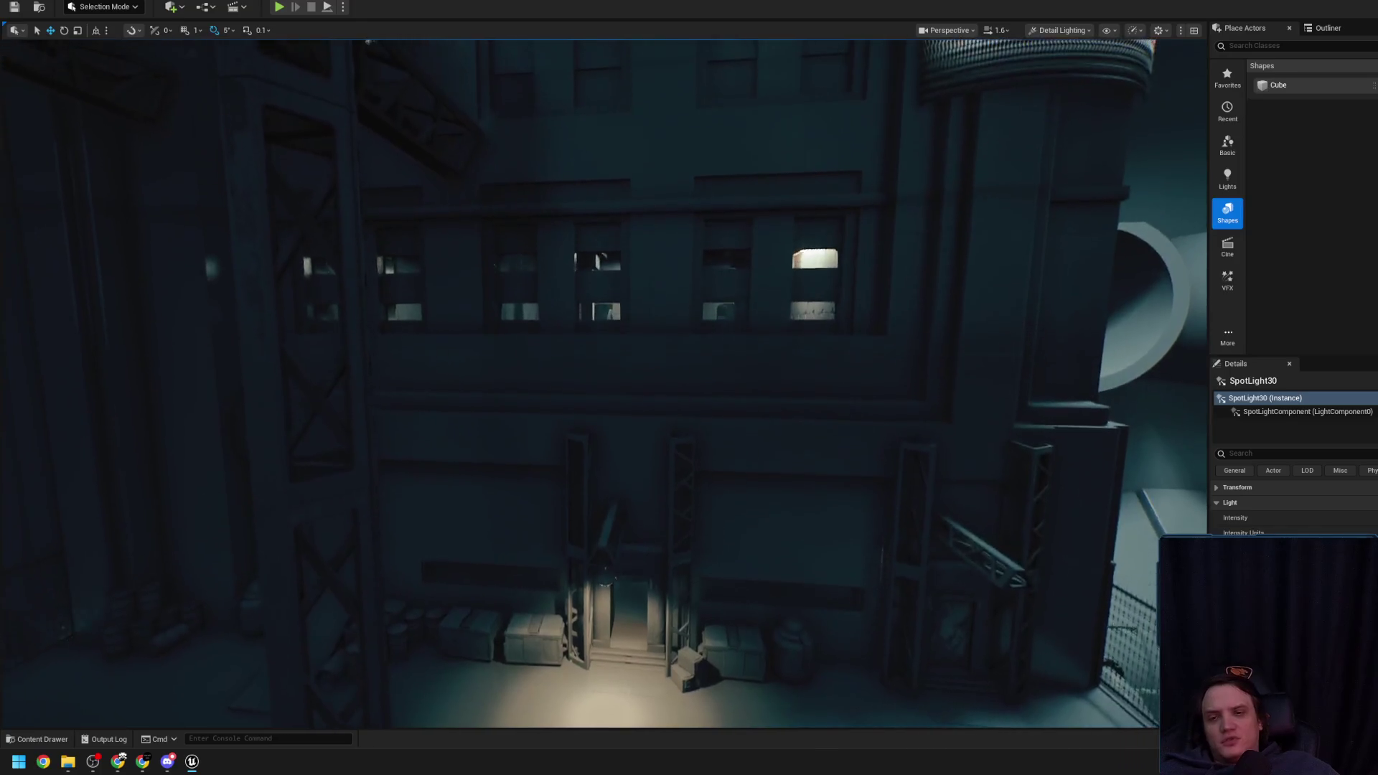
{"action": "scroll", "coordinate": [603, 384], "scroll_direction": "up", "scroll_amount": 3}
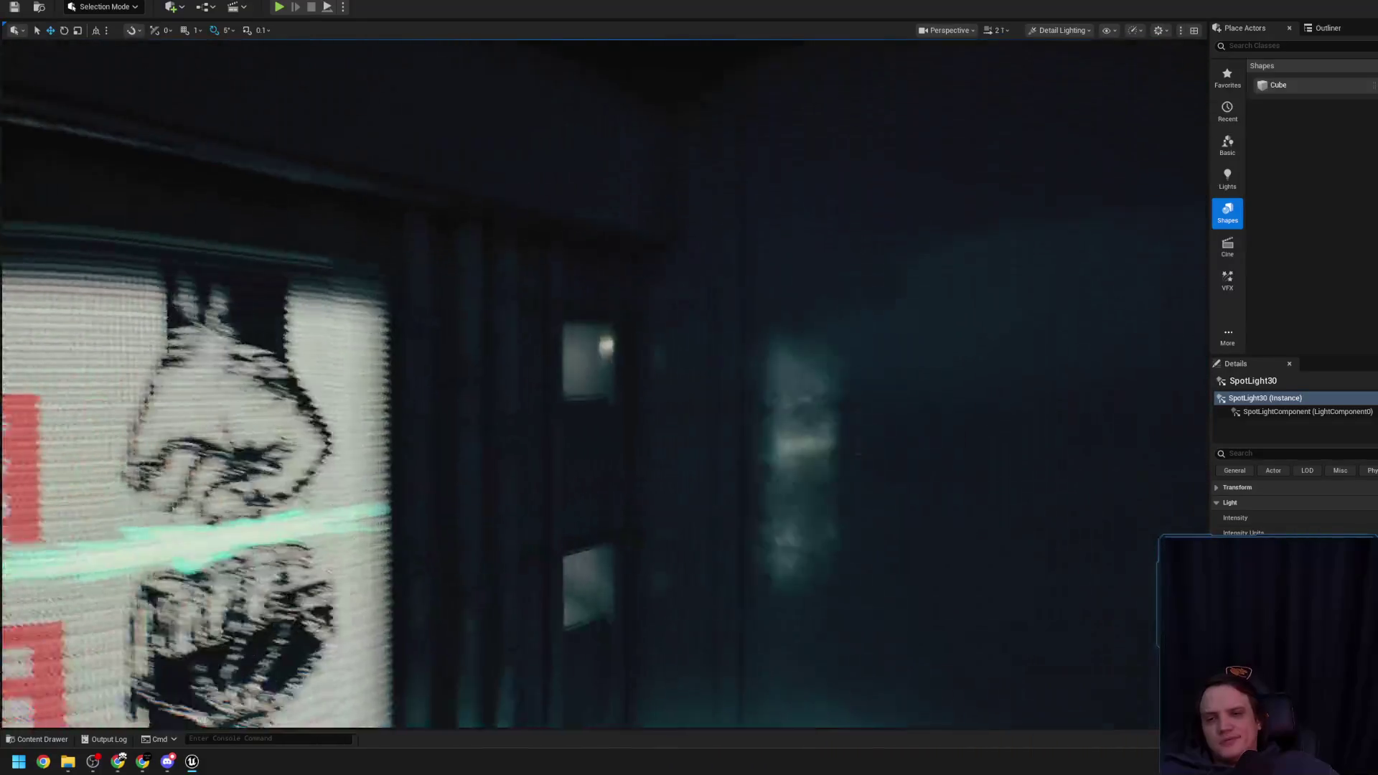
{"action": "scroll", "coordinate": [602, 384], "scroll_direction": "down", "scroll_amount": 3}
{"action": "left_click_drag", "start_coordinate": [805, 430], "coordinate": [766, 422]}
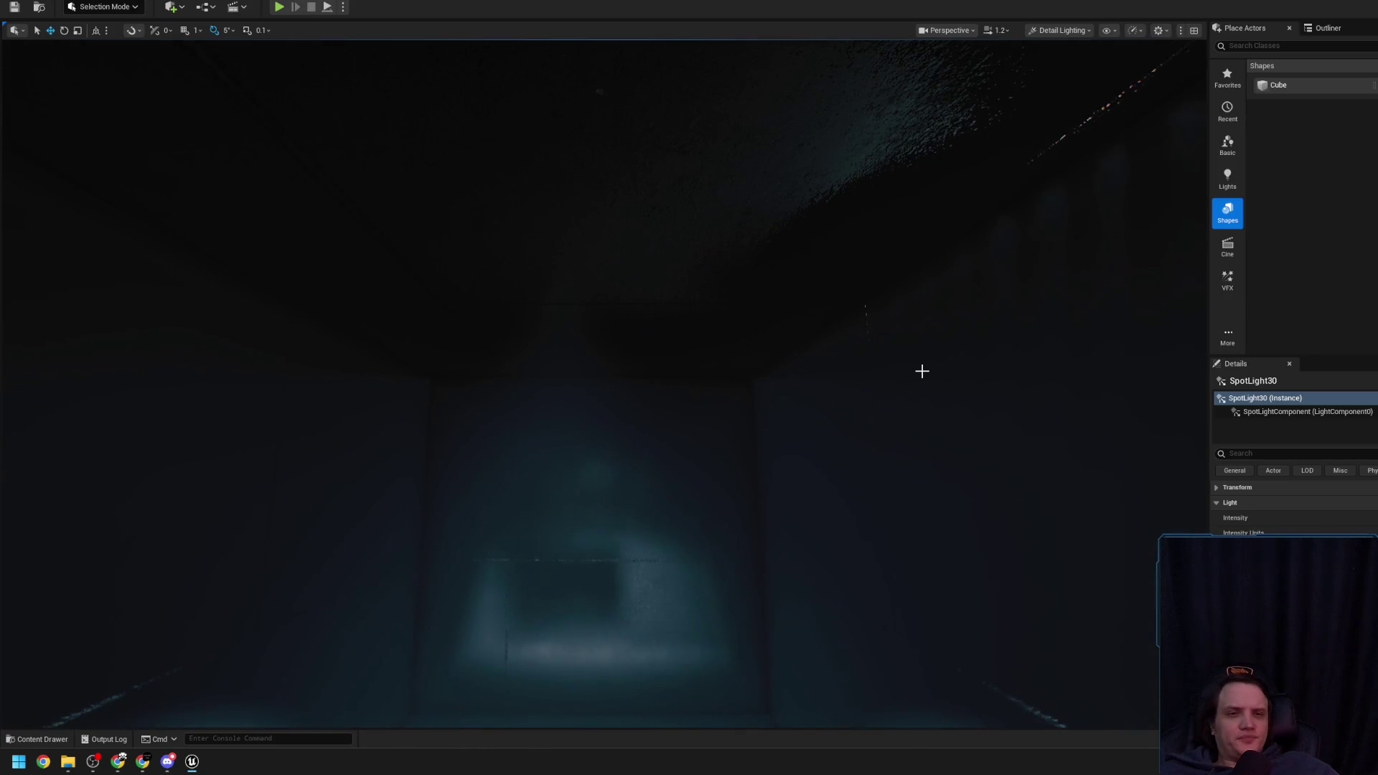
{"action": "left_click", "coordinate": [48, 743]}
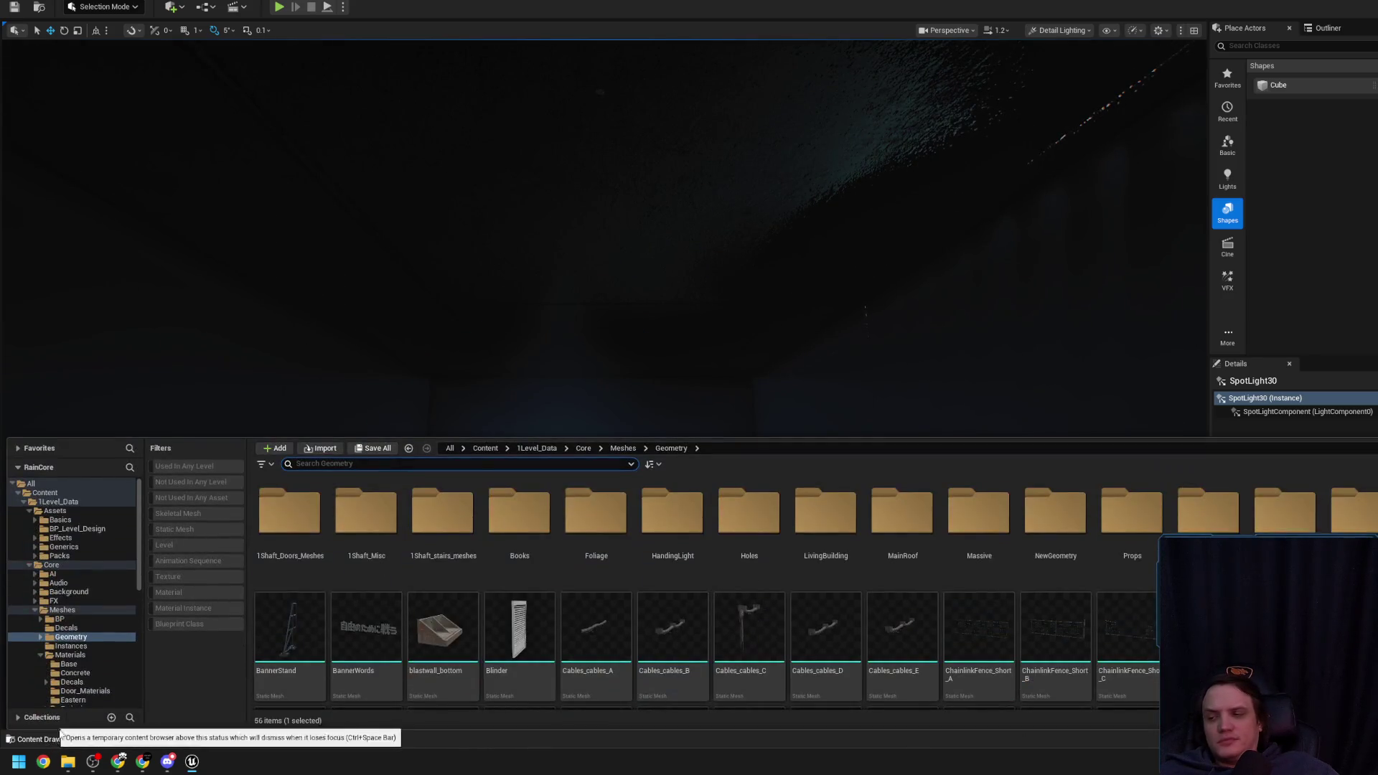
Show the project's Content folder with Core collapsed, filtered to Static Mesh assets
{"action": "left_click", "coordinate": [32, 484]}
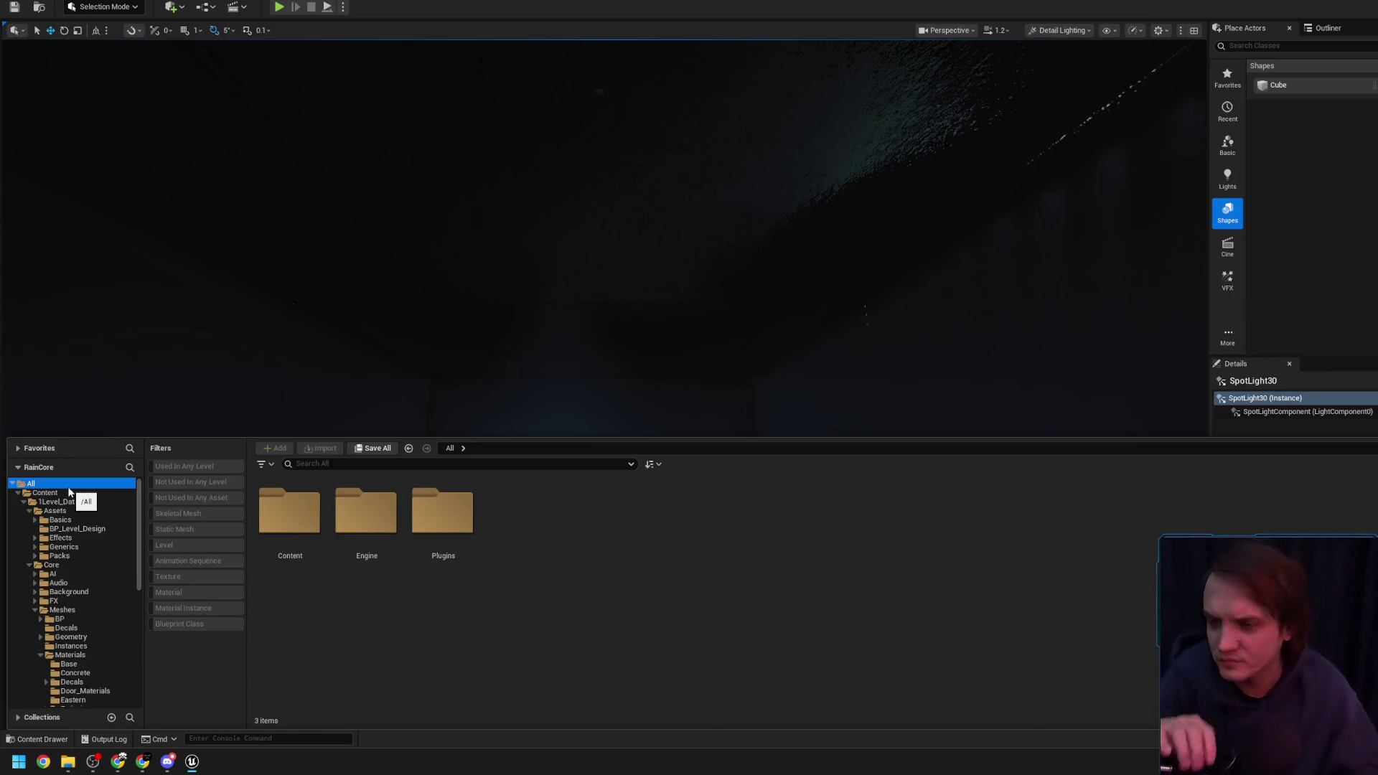
{"action": "left_click", "coordinate": [29, 565]}
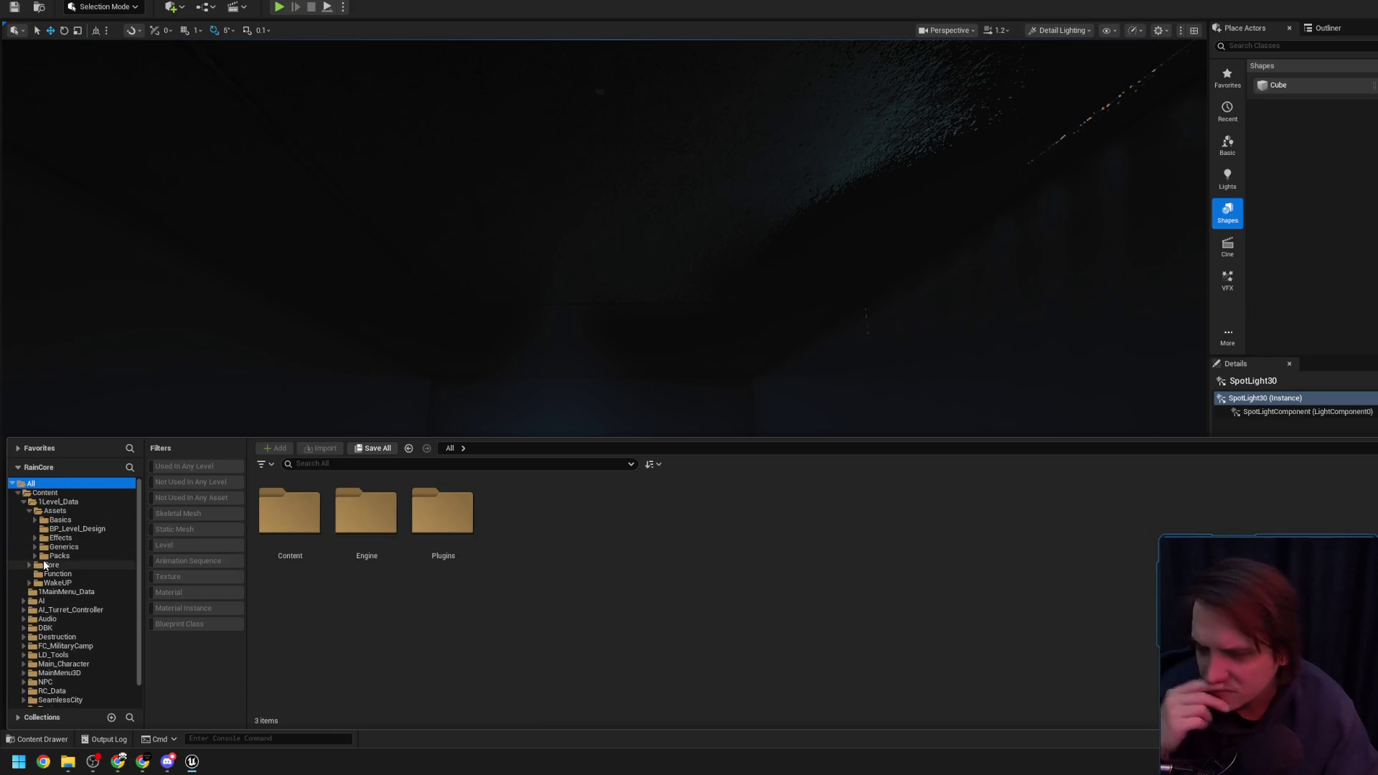
{"action": "left_click", "coordinate": [44, 492]}
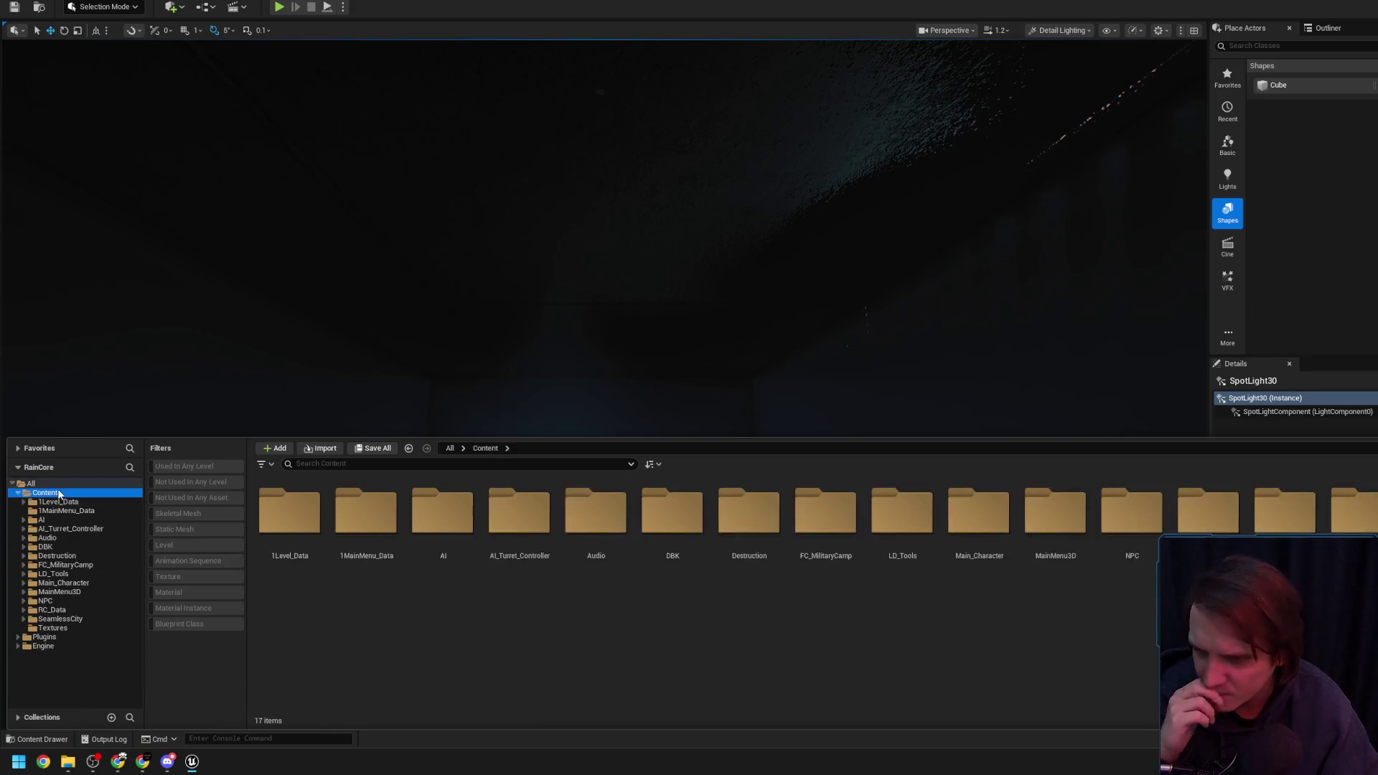
{"action": "left_click", "coordinate": [170, 530]}
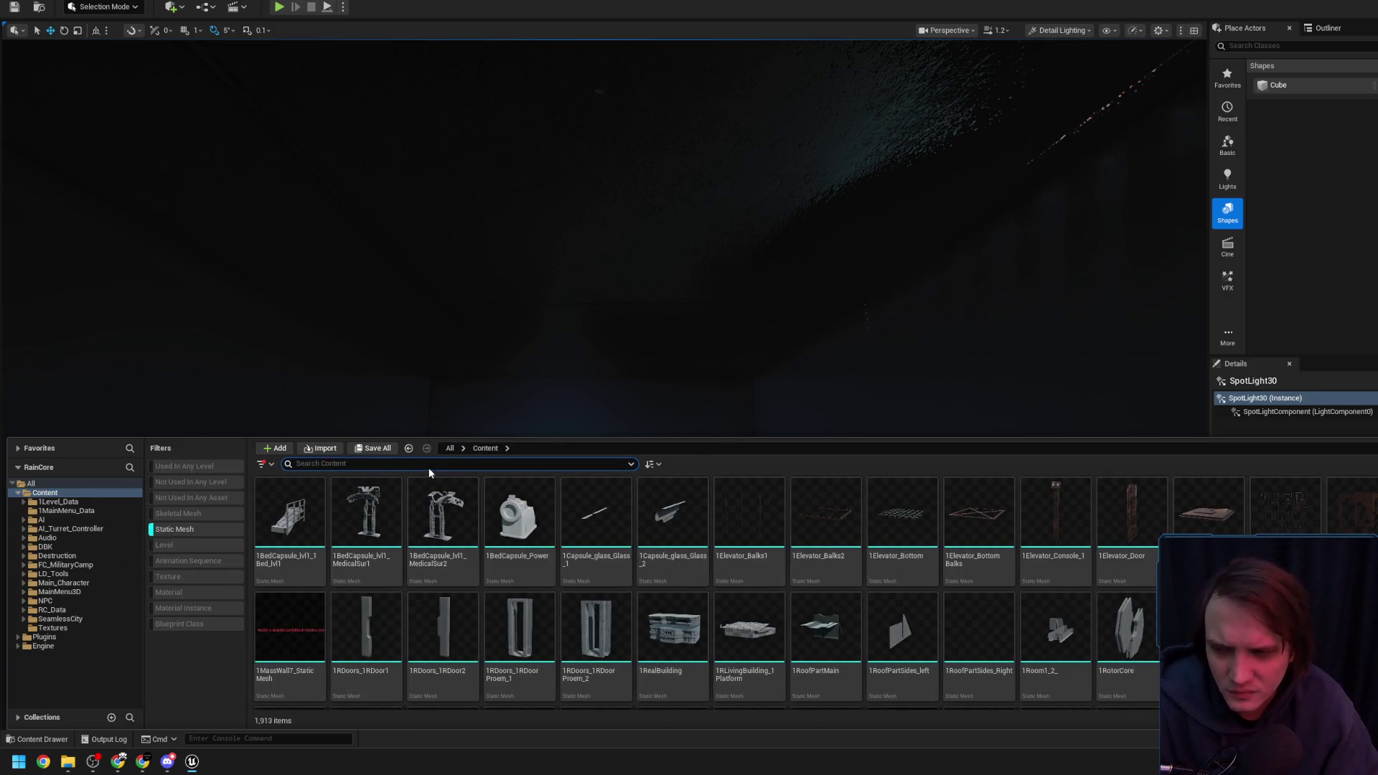
Scroll through the kitbash static mesh thumbnails in the Content Drawer
{"action": "scroll", "coordinate": [1069, 502], "scroll_direction": "down", "scroll_amount": 5}
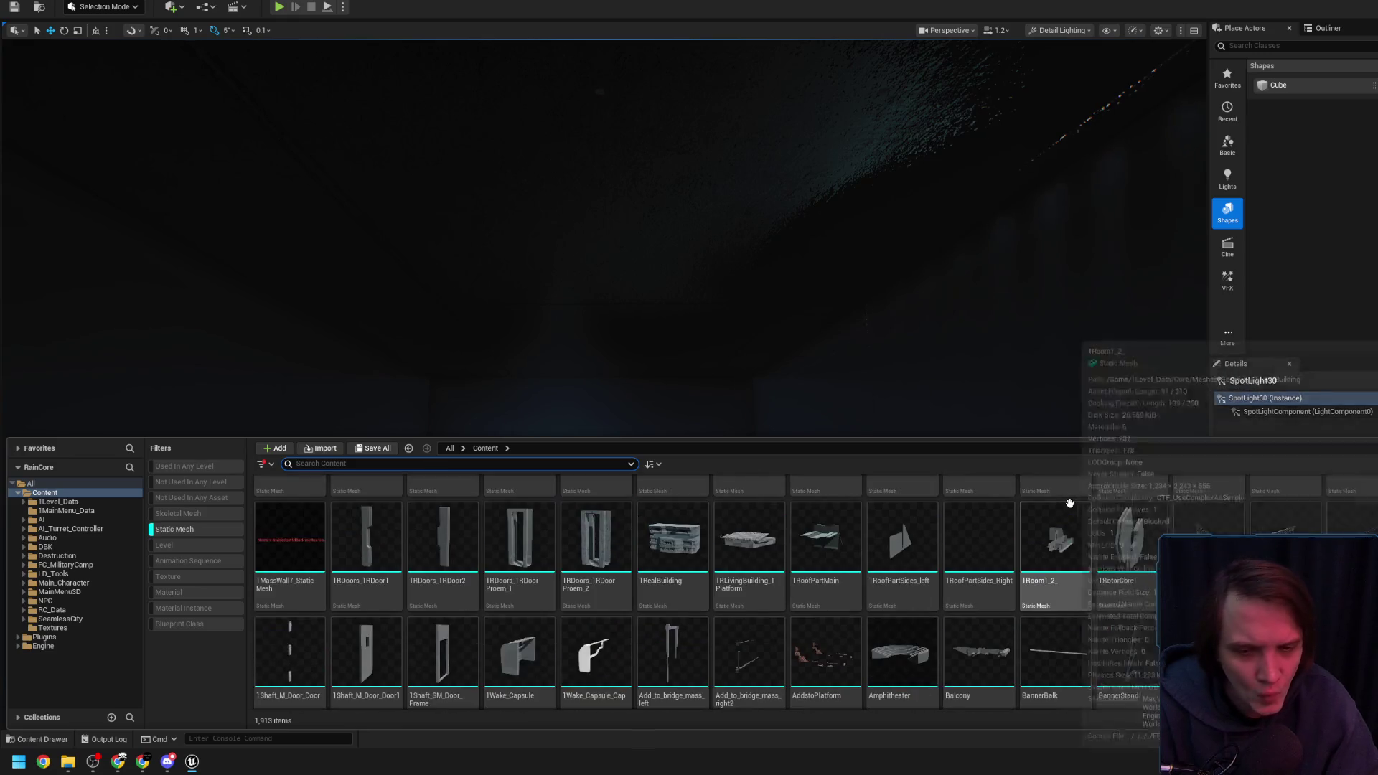
{"action": "scroll", "coordinate": [1020, 517], "scroll_direction": "down", "scroll_amount": 5}
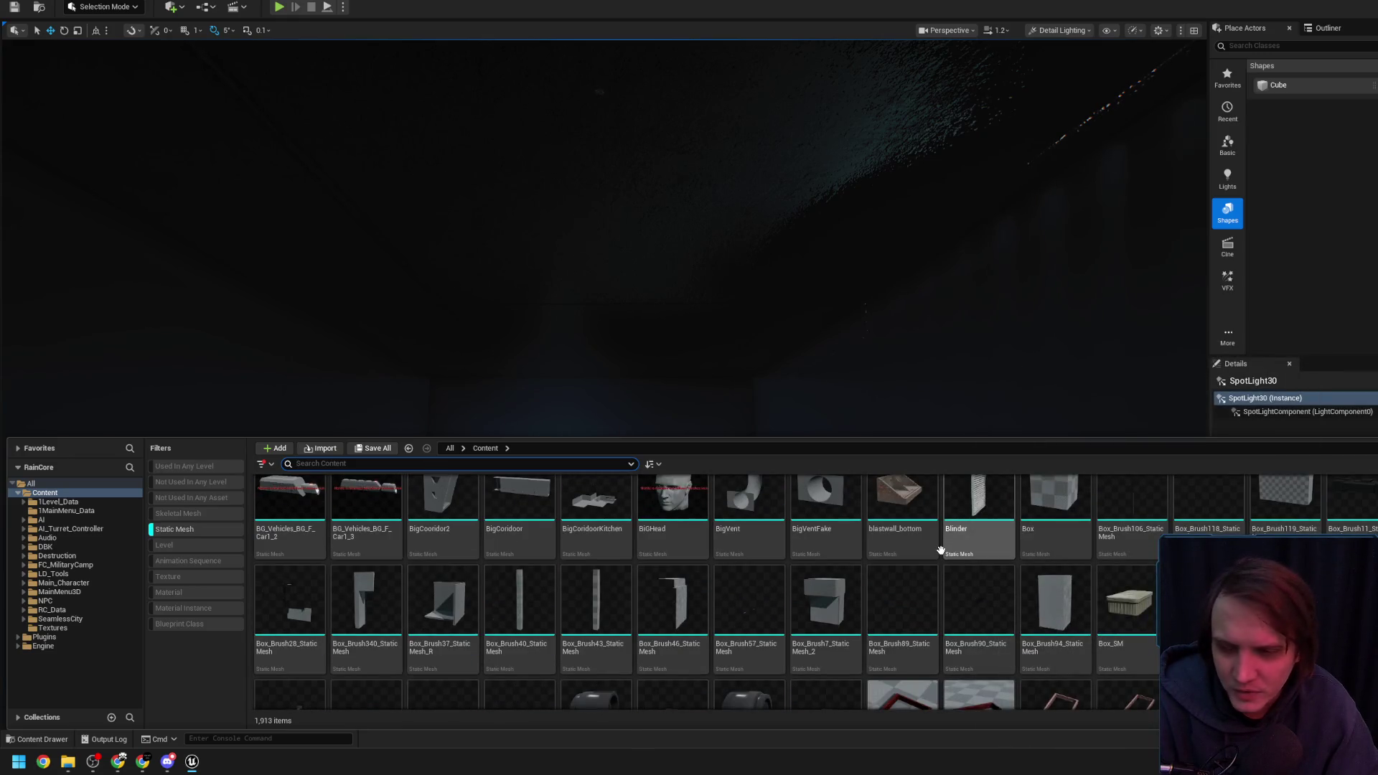
{"action": "mouse_move", "coordinate": [941, 550]}
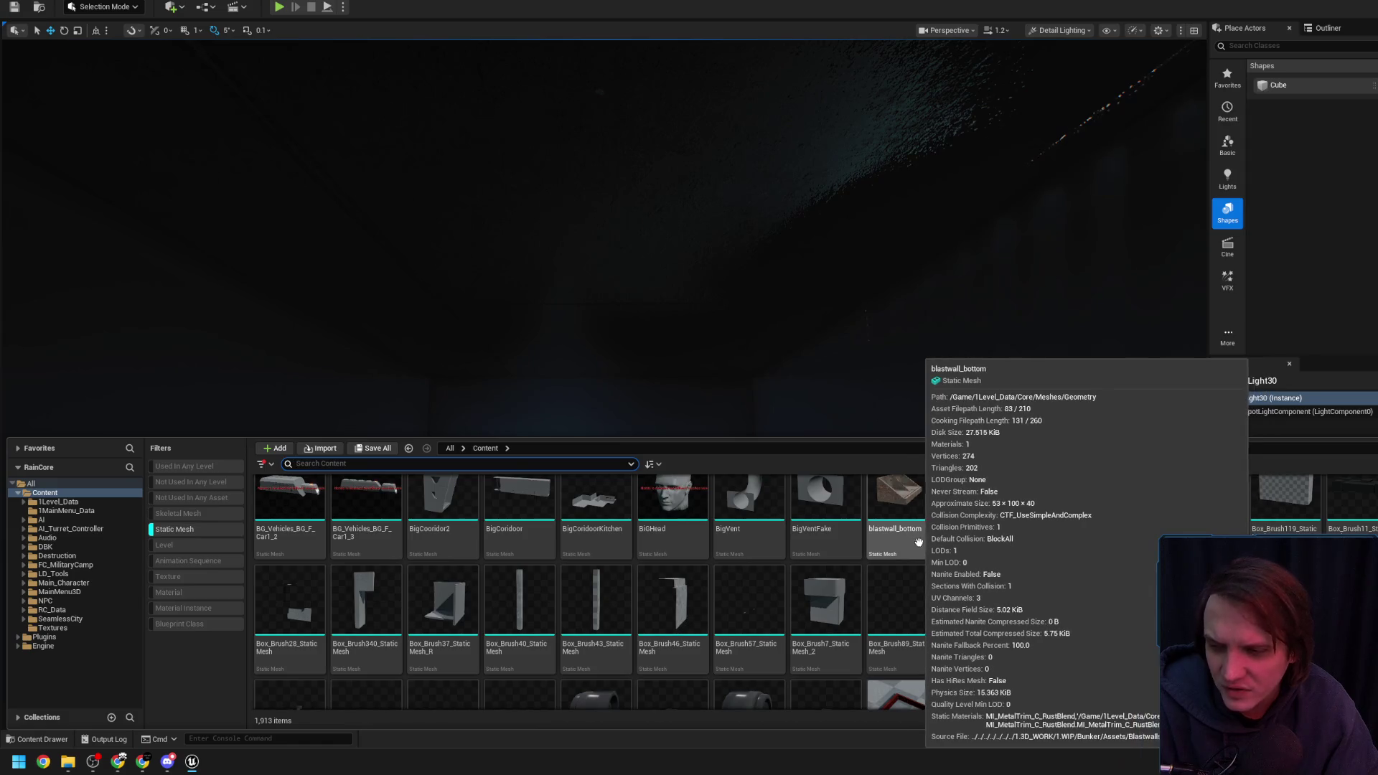
{"action": "scroll", "coordinate": [918, 539], "scroll_direction": "down", "scroll_amount": 10}
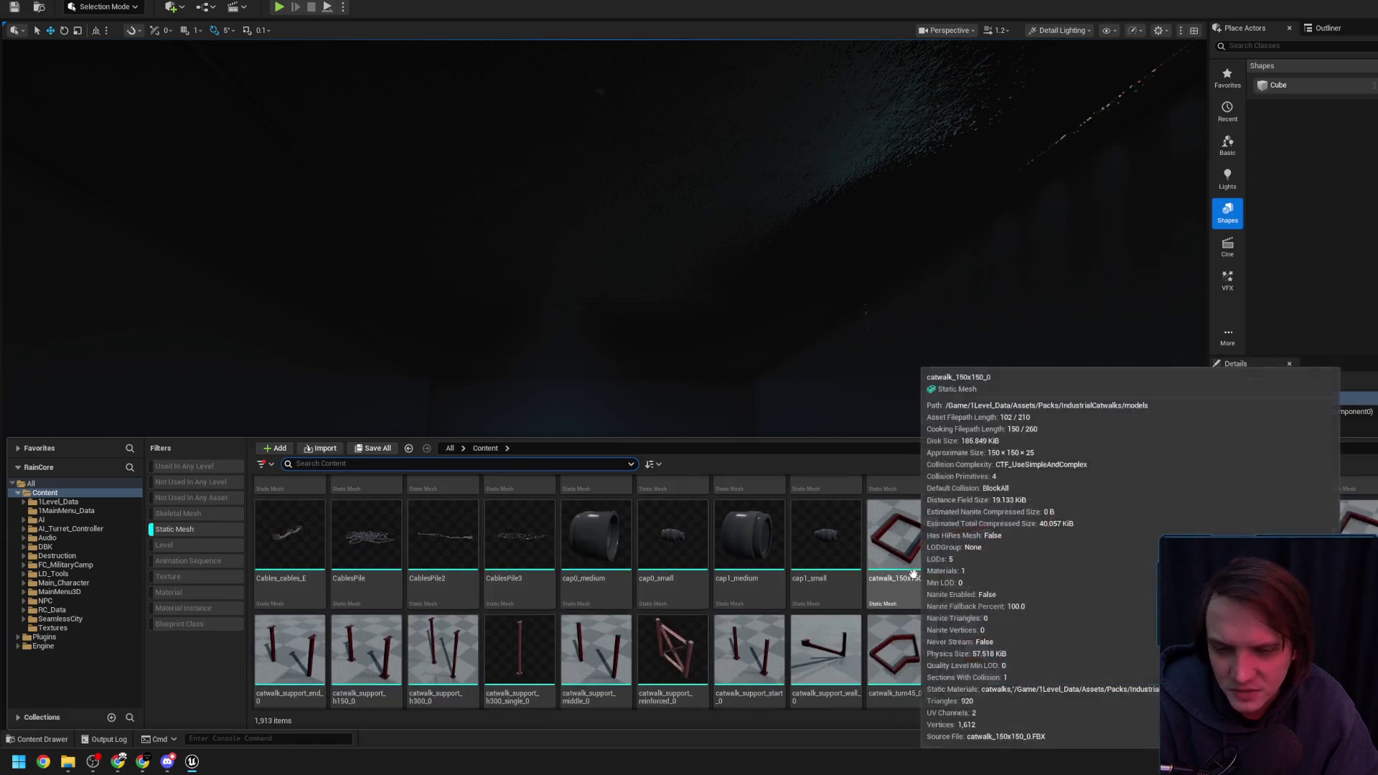
{"action": "scroll", "coordinate": [912, 572], "scroll_direction": "down", "scroll_amount": 6}
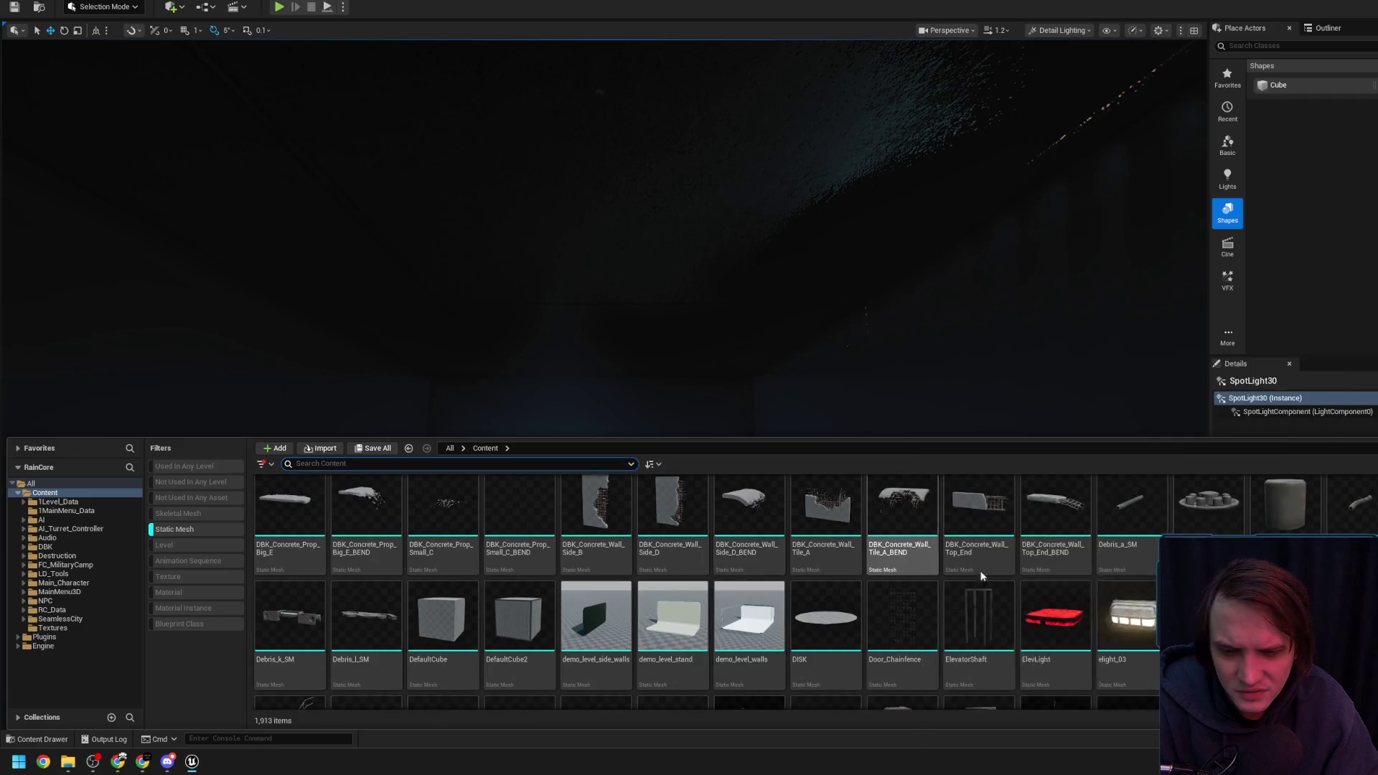
{"action": "scroll", "coordinate": [898, 576], "scroll_direction": "down", "scroll_amount": 1}
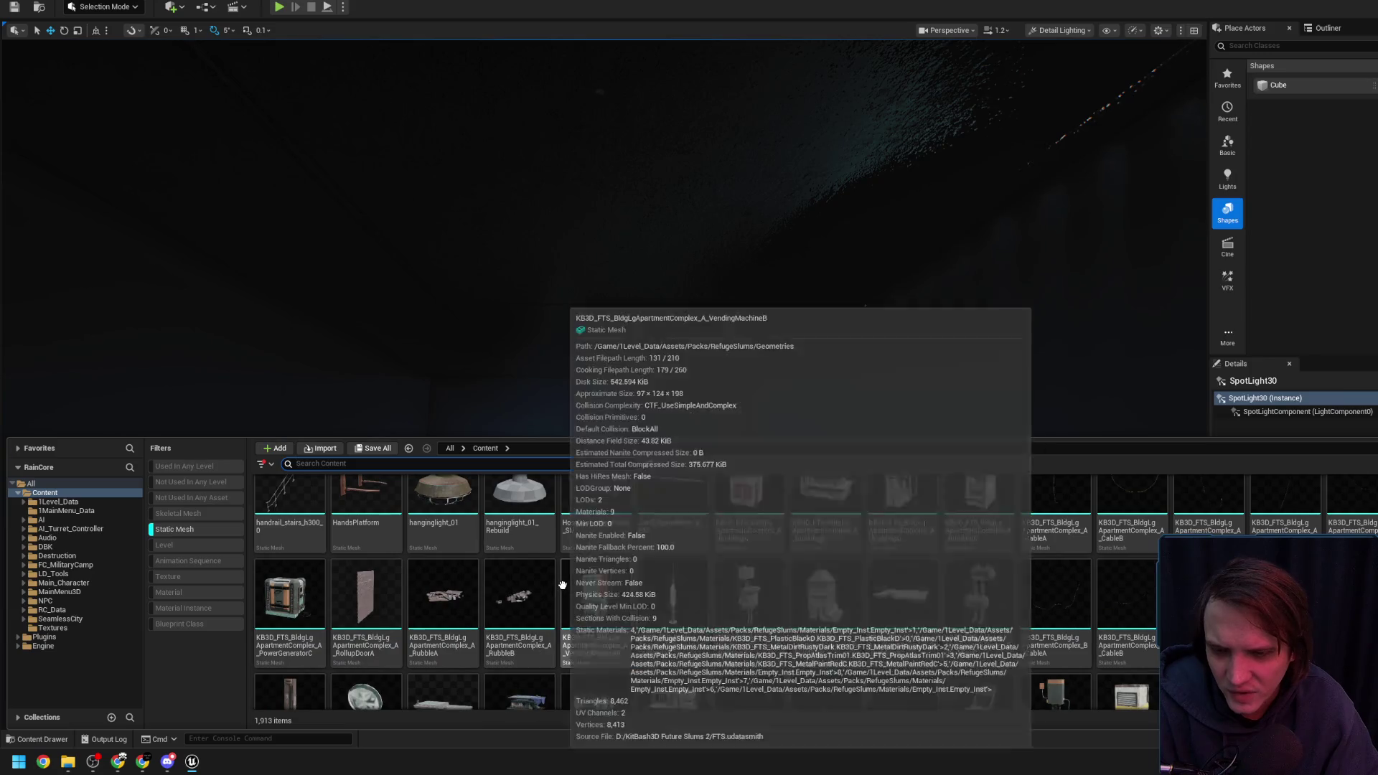
{"action": "scroll", "coordinate": [502, 545], "scroll_direction": "down", "scroll_amount": 1}
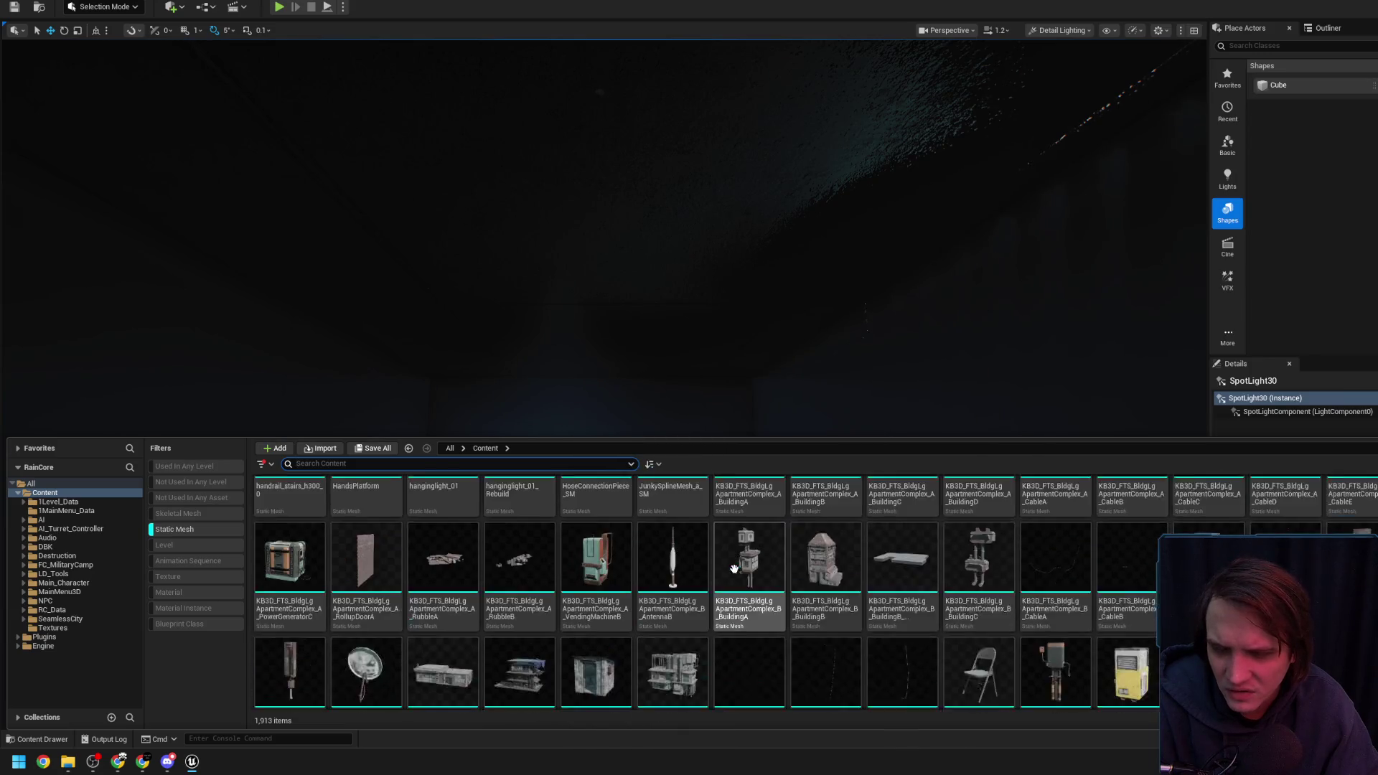
{"action": "scroll", "coordinate": [788, 596], "scroll_direction": "down", "scroll_amount": 4}
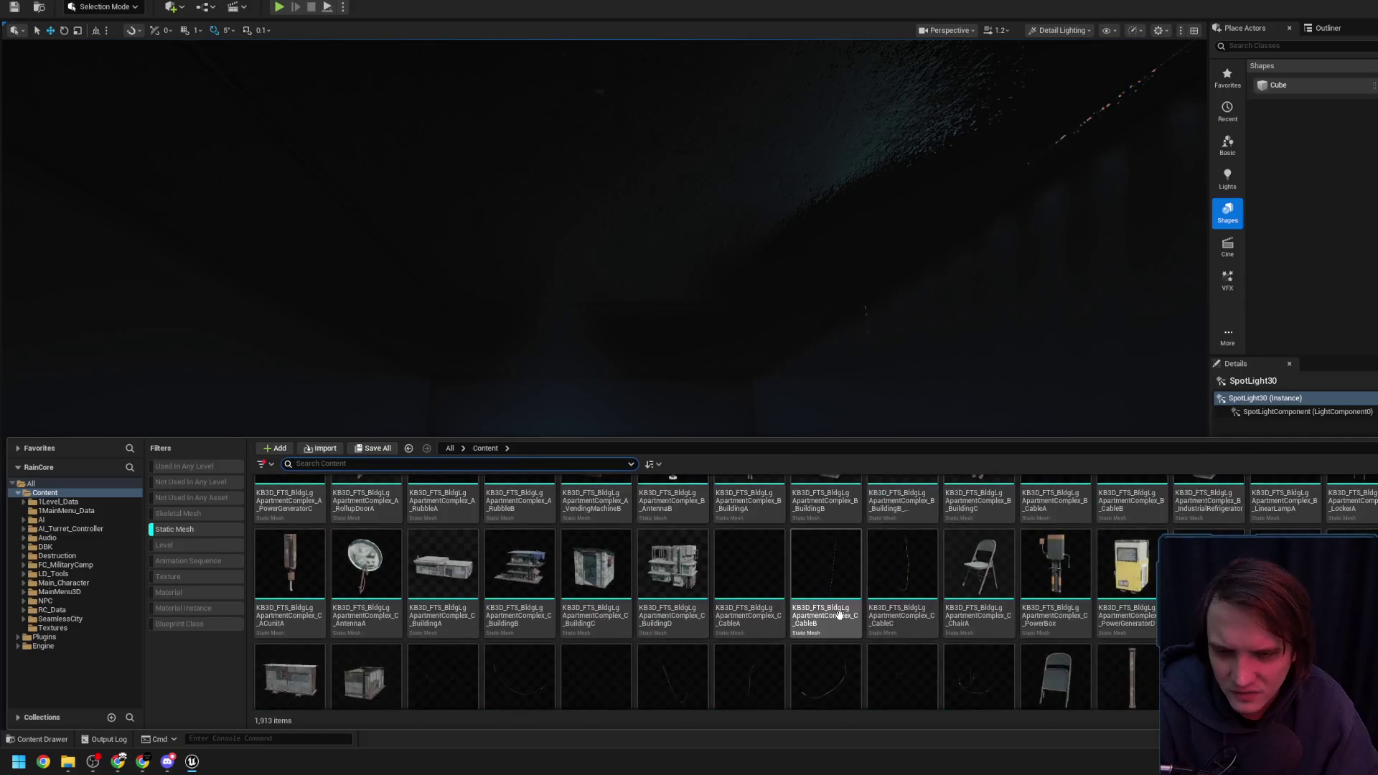
{"action": "scroll", "coordinate": [967, 604], "scroll_direction": "down", "scroll_amount": 1}
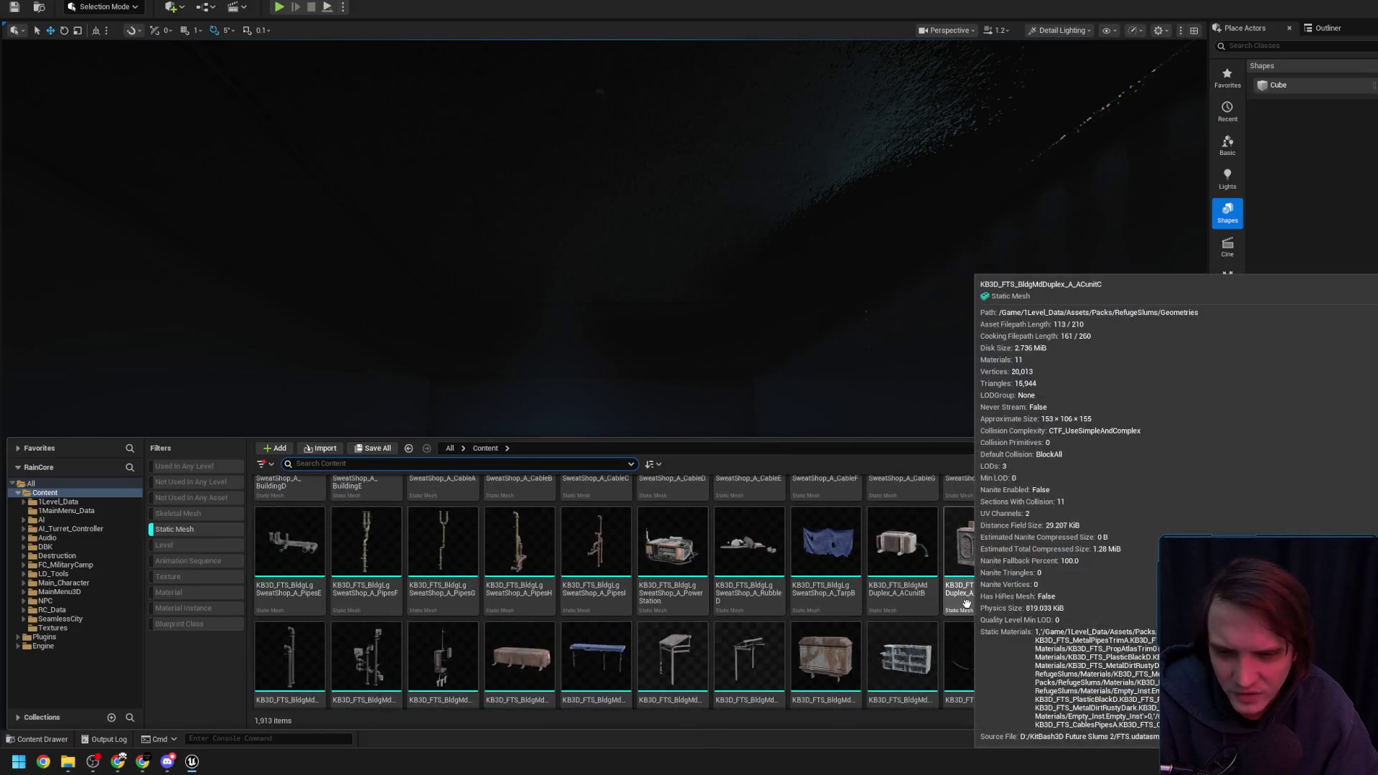
{"action": "scroll", "coordinate": [954, 586], "scroll_direction": "down", "scroll_amount": 1}
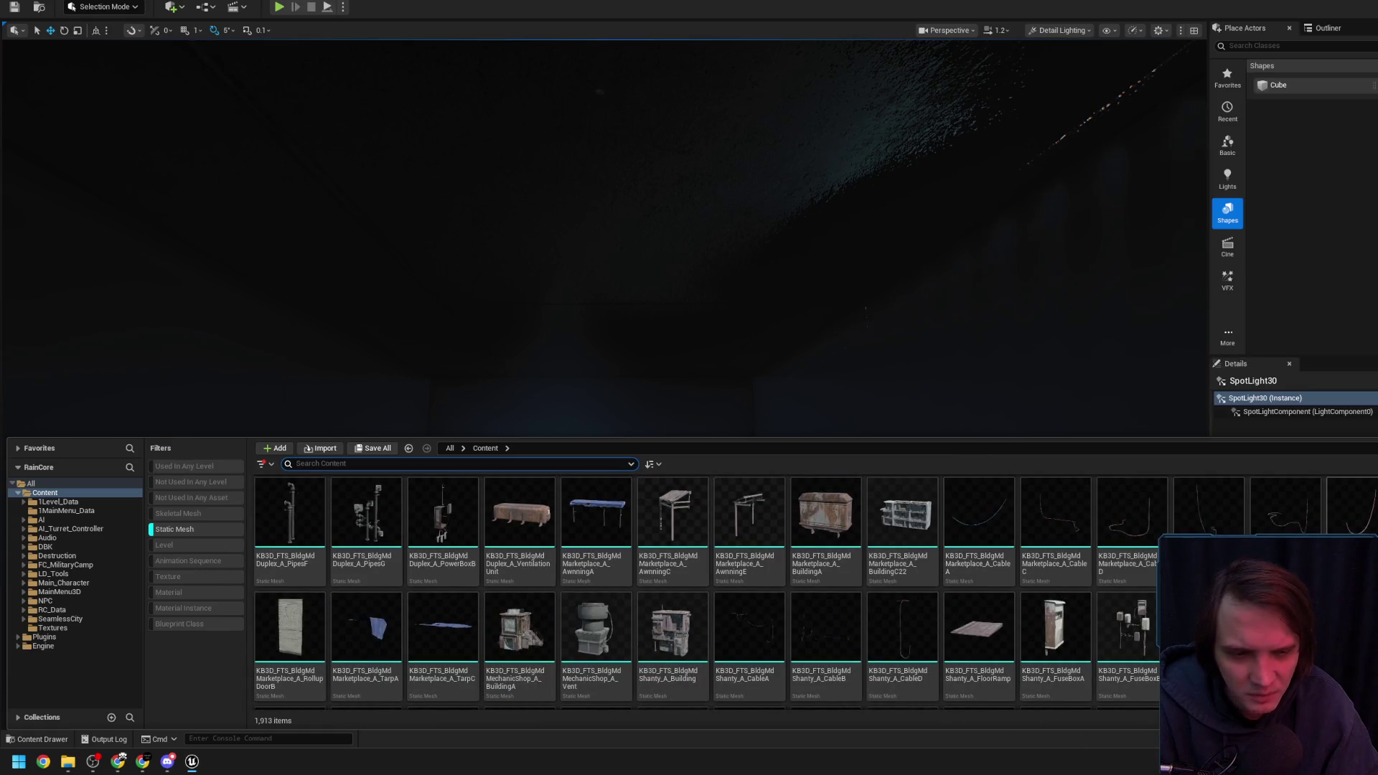
{"action": "mouse_move", "coordinate": [931, 585]}
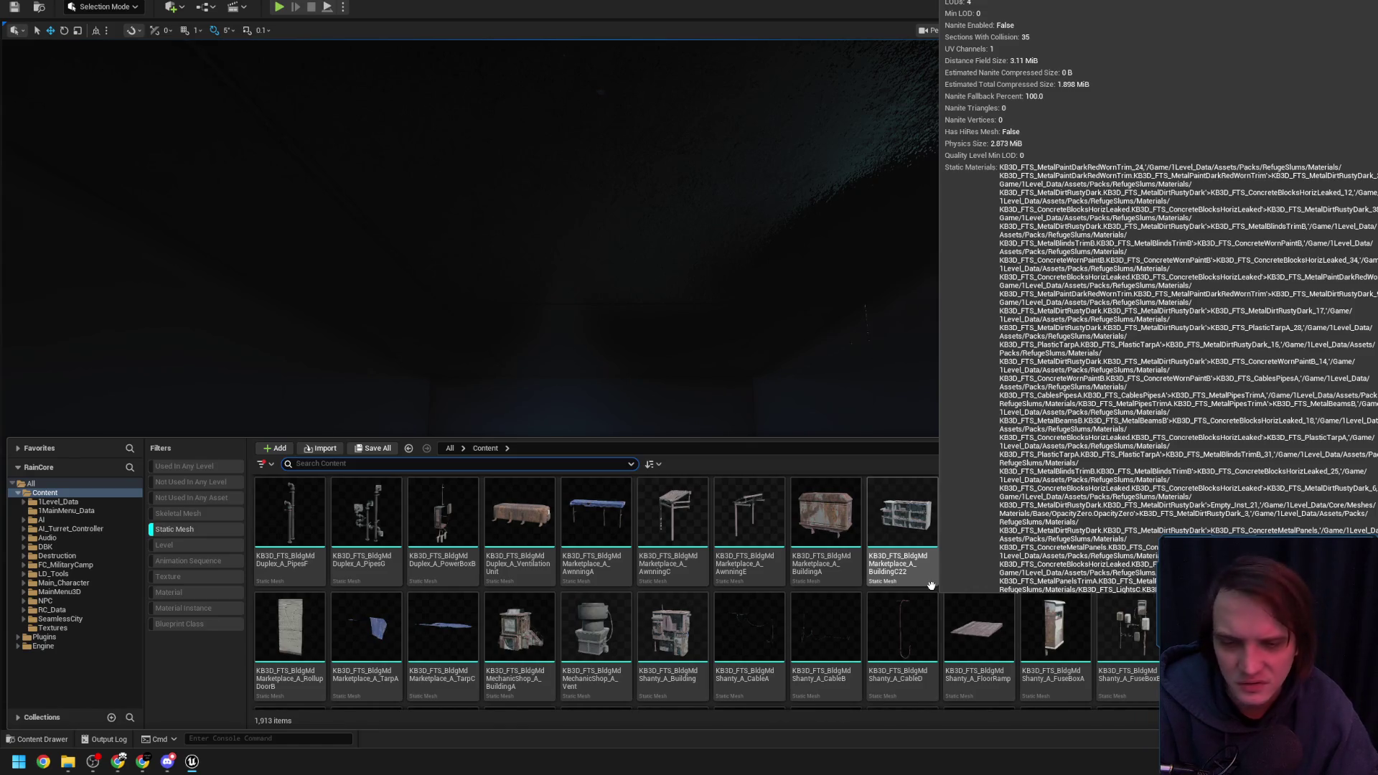
{"action": "scroll", "coordinate": [862, 585], "scroll_direction": "down", "scroll_amount": 2}
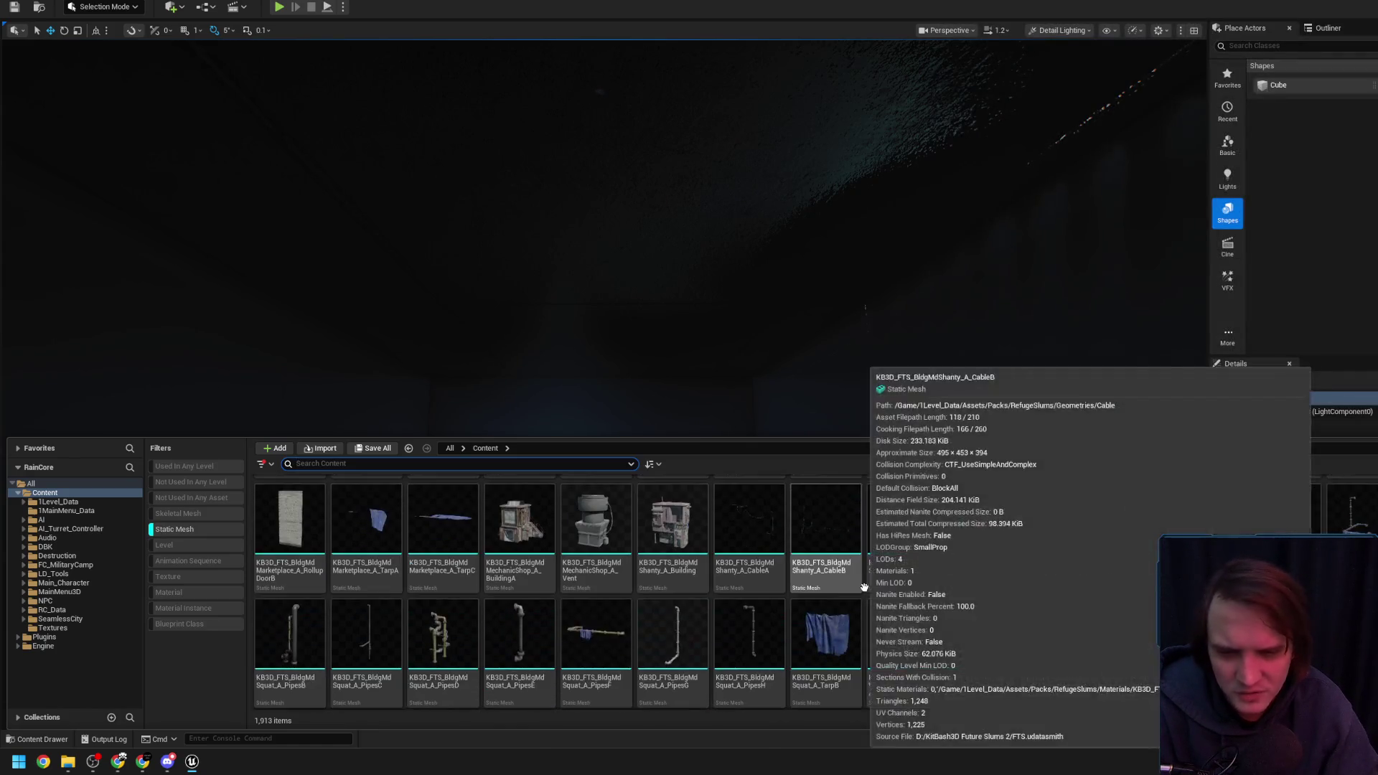
{"action": "scroll", "coordinate": [862, 585], "scroll_direction": "down", "scroll_amount": 2}
{"action": "scroll", "coordinate": [775, 430], "scroll_direction": "up", "scroll_amount": 5}
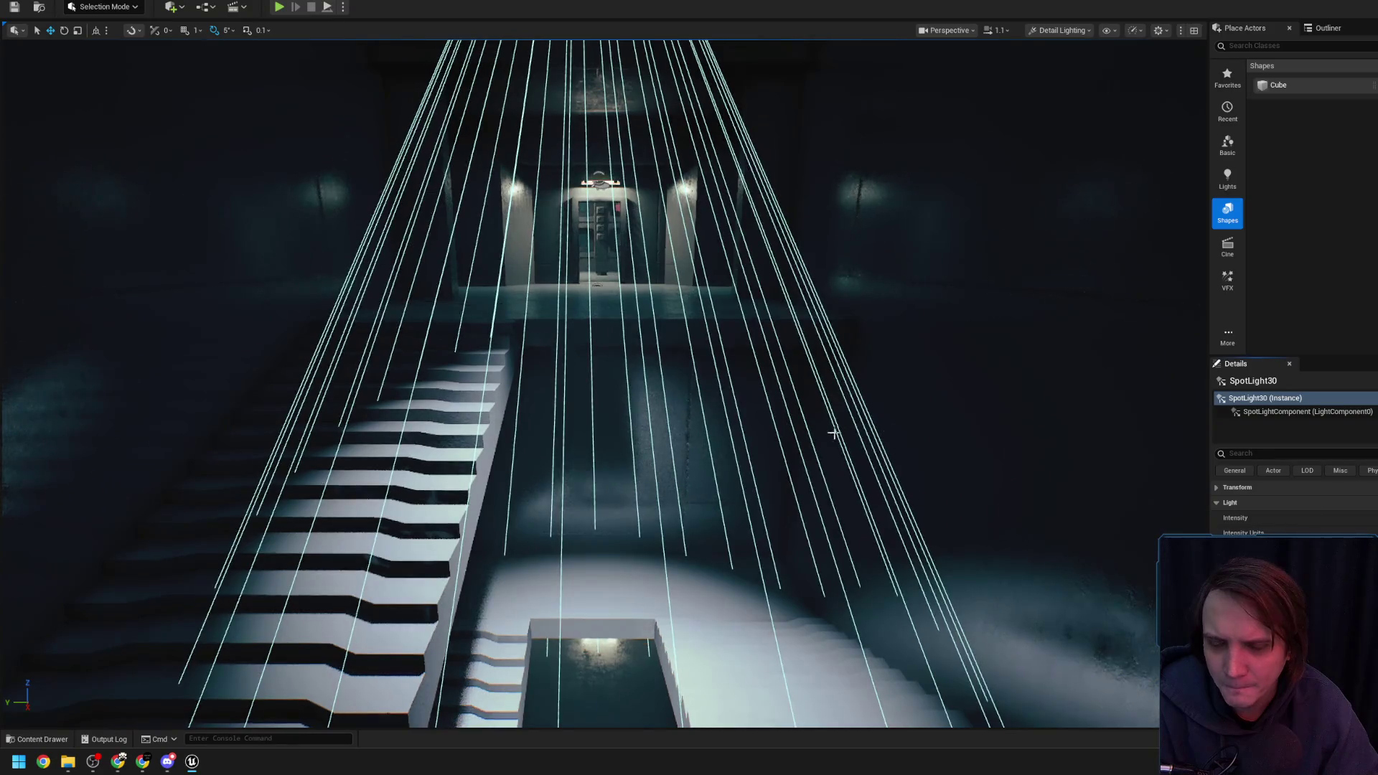
Fly along the corridor and stairs, then focus the view on Cube1841
{"action": "scroll", "coordinate": [838, 431], "scroll_direction": "down", "scroll_amount": 3}
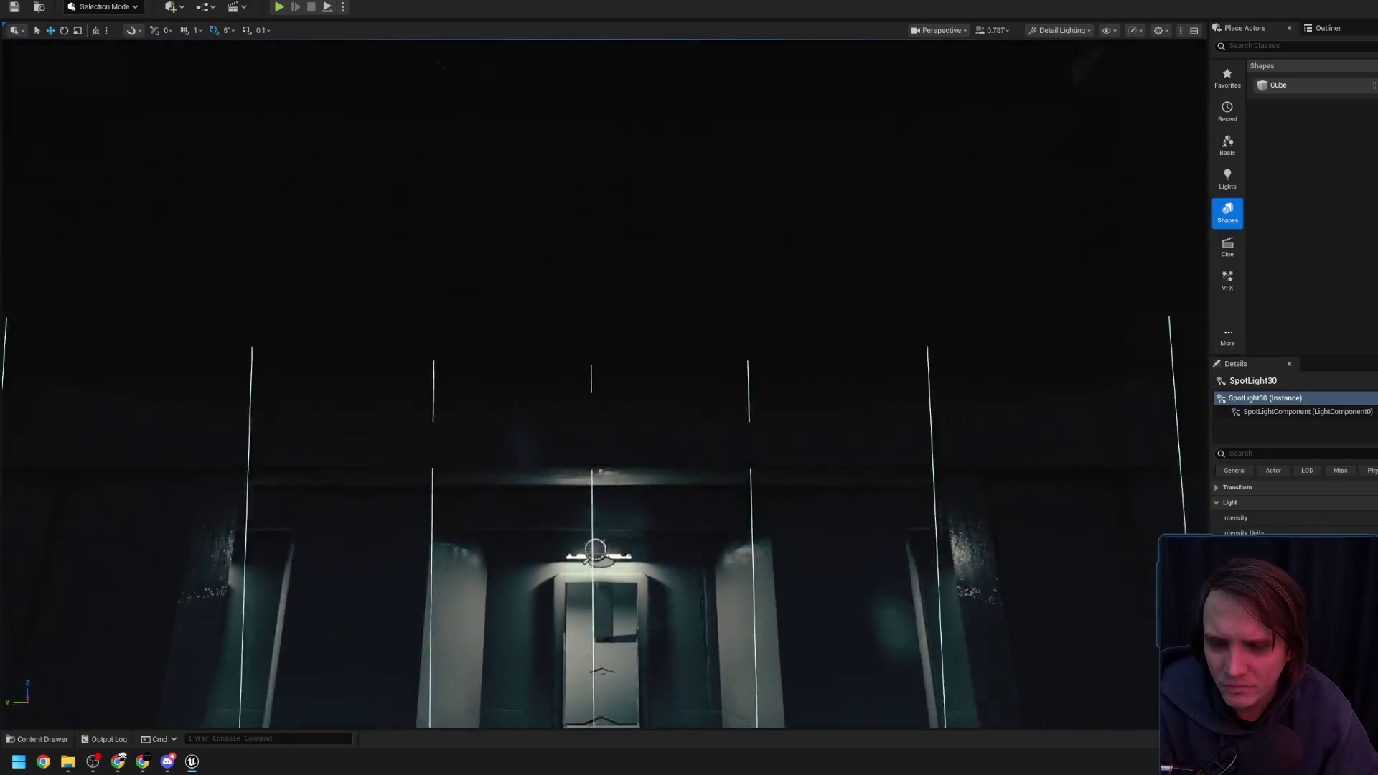
{"action": "scroll", "coordinate": [844, 429], "scroll_direction": "down", "scroll_amount": 5}
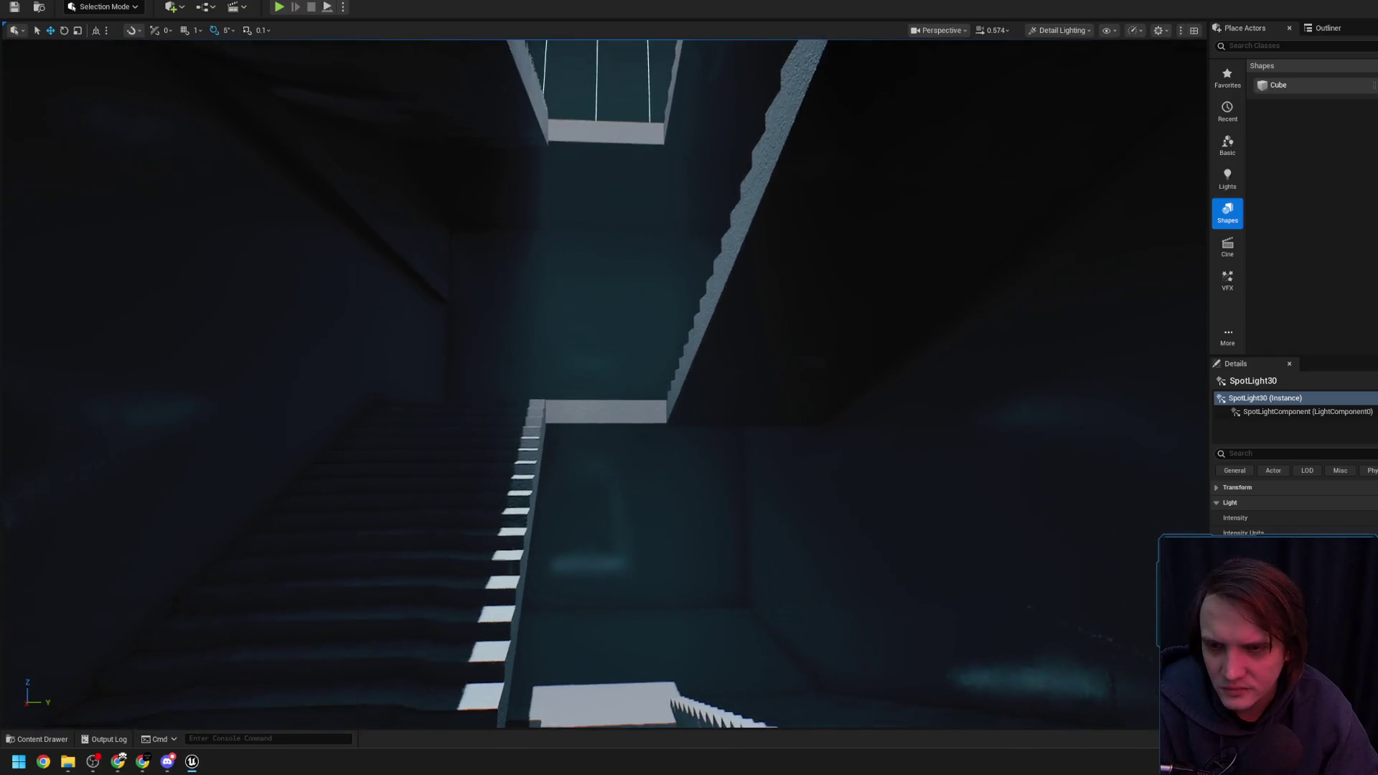
{"action": "key", "text": "f"}
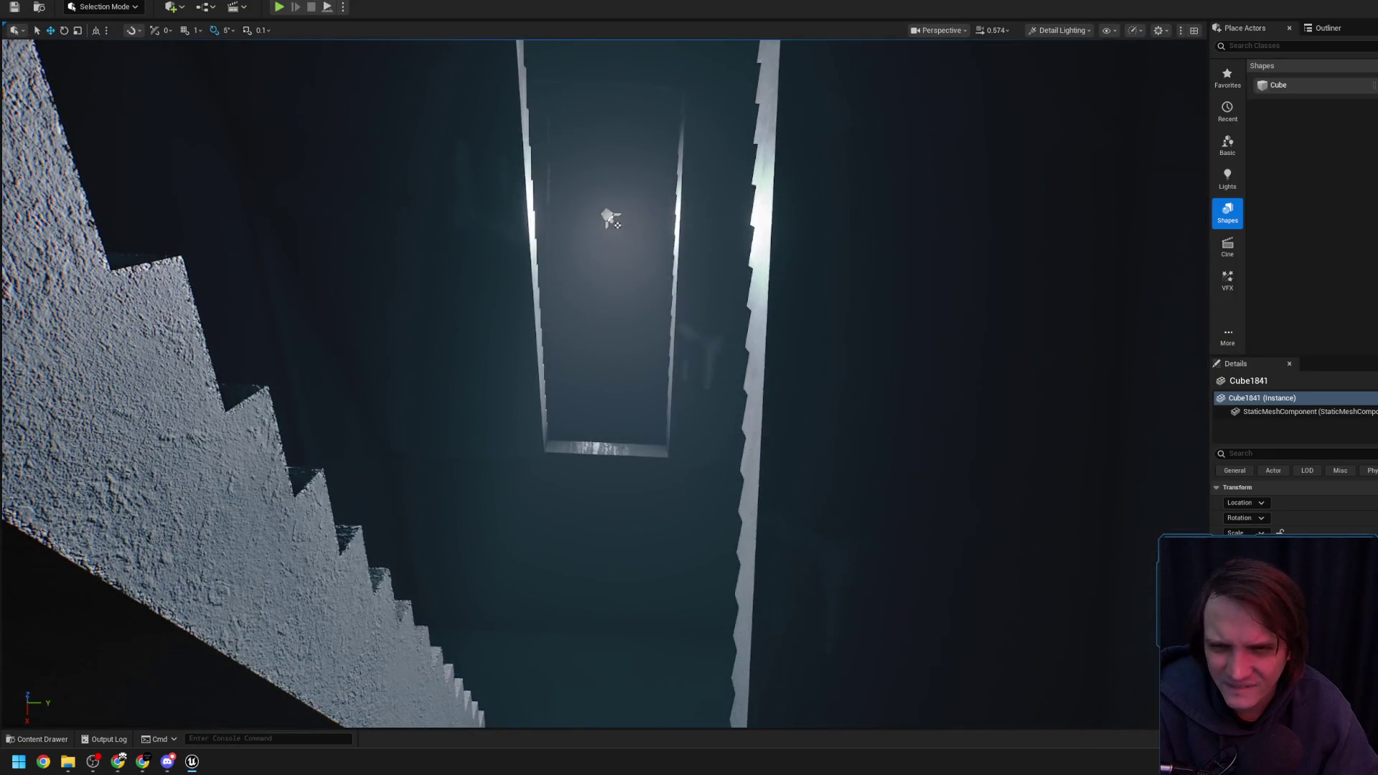
{"action": "left_click", "coordinate": [610, 222]}
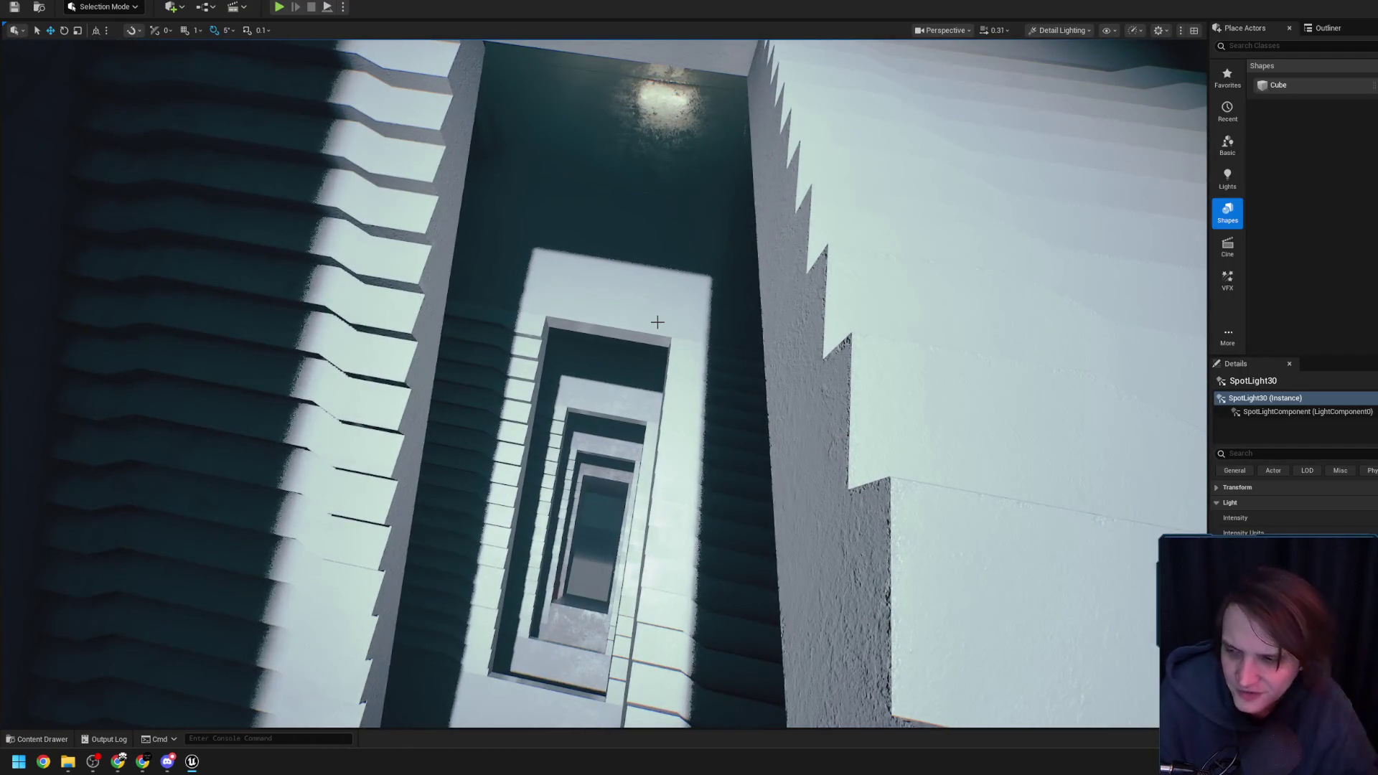
{"action": "scroll", "coordinate": [660, 330], "scroll_direction": "down", "scroll_amount": 2}
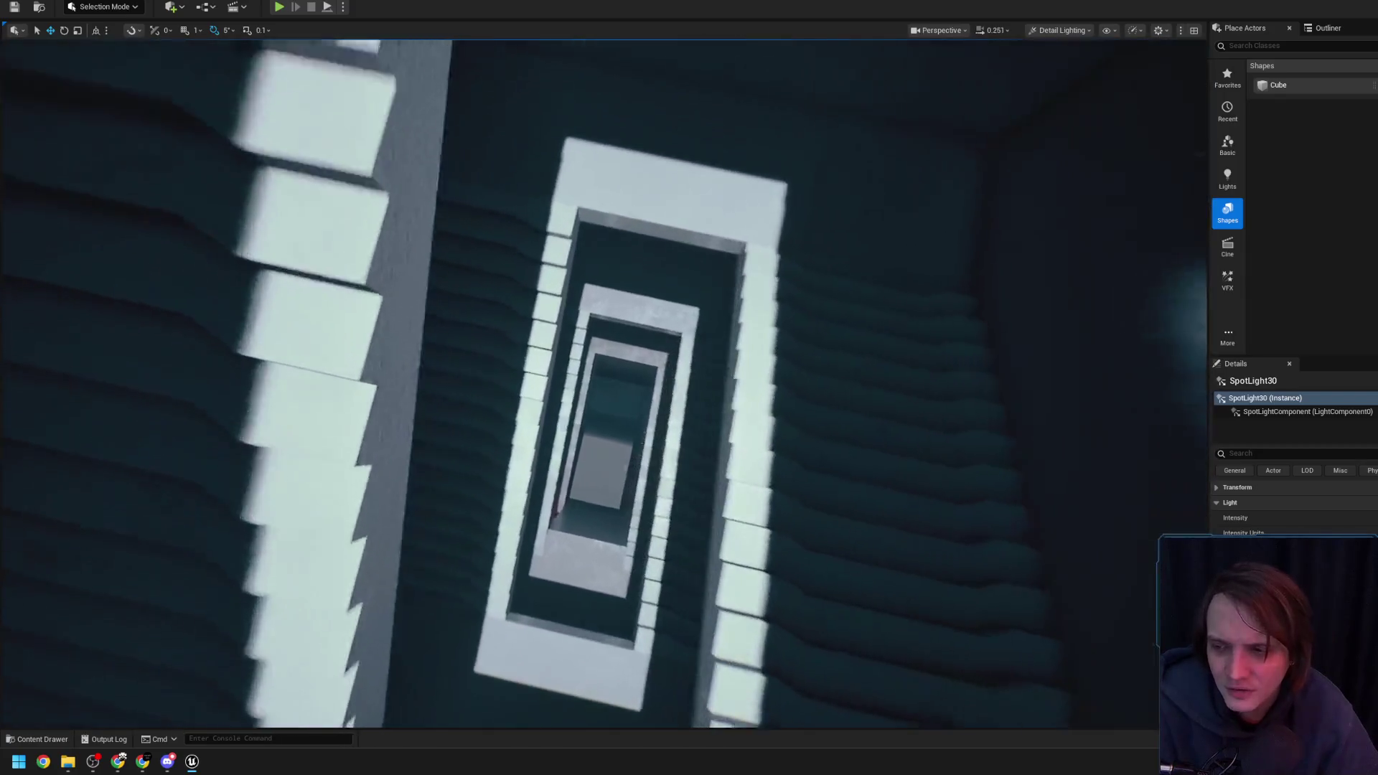
{"action": "scroll", "coordinate": [603, 383], "scroll_direction": "up", "scroll_amount": 2}
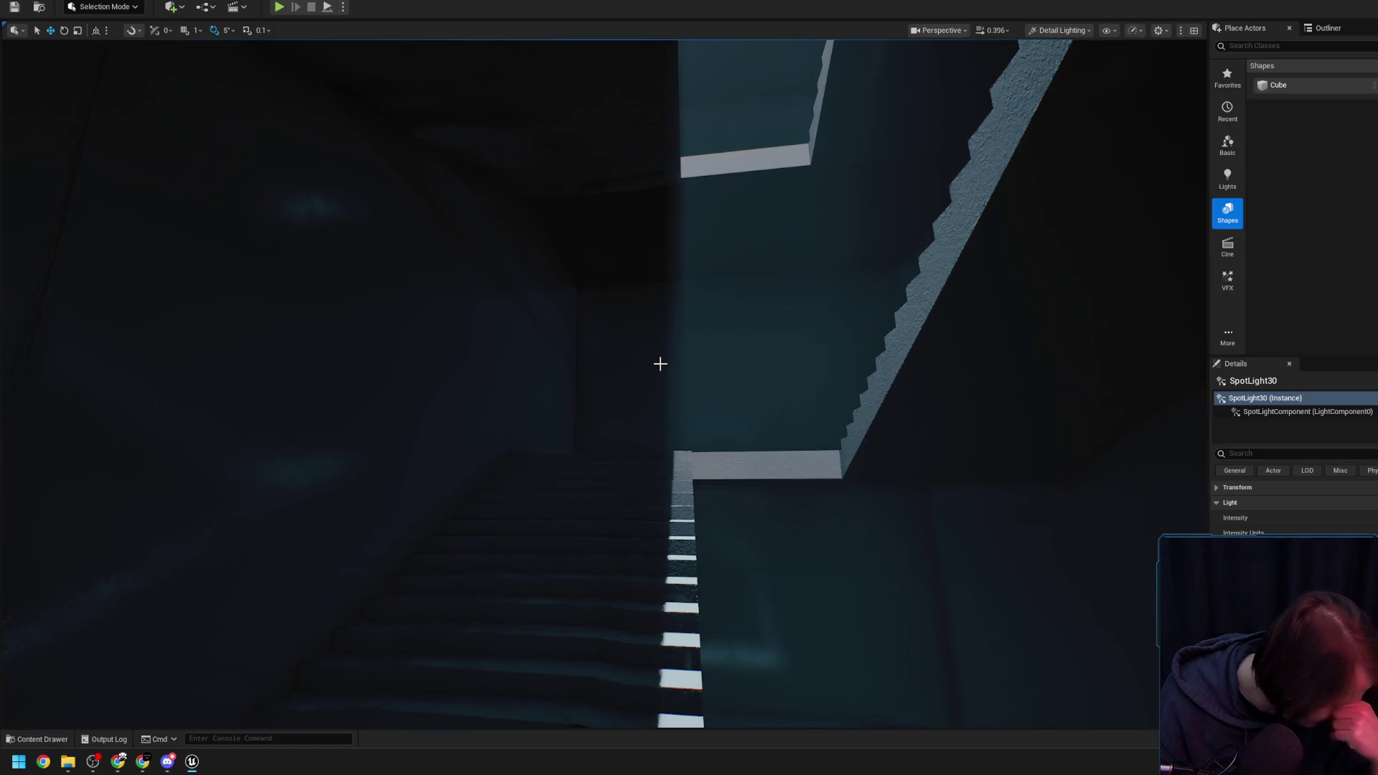
{"action": "left_click_drag", "start_coordinate": [667, 381], "coordinate": [647, 398]}
{"action": "mouse_move", "coordinate": [628, 453]}
{"action": "left_mouse_down"}
{"action": "mouse_move", "coordinate": [626, 335]}
{"action": "mouse_move", "coordinate": [605, 296]}
{"action": "left_mouse_up"}
{"action": "left_click_drag", "start_coordinate": [552, 353], "coordinate": [552, 353]}
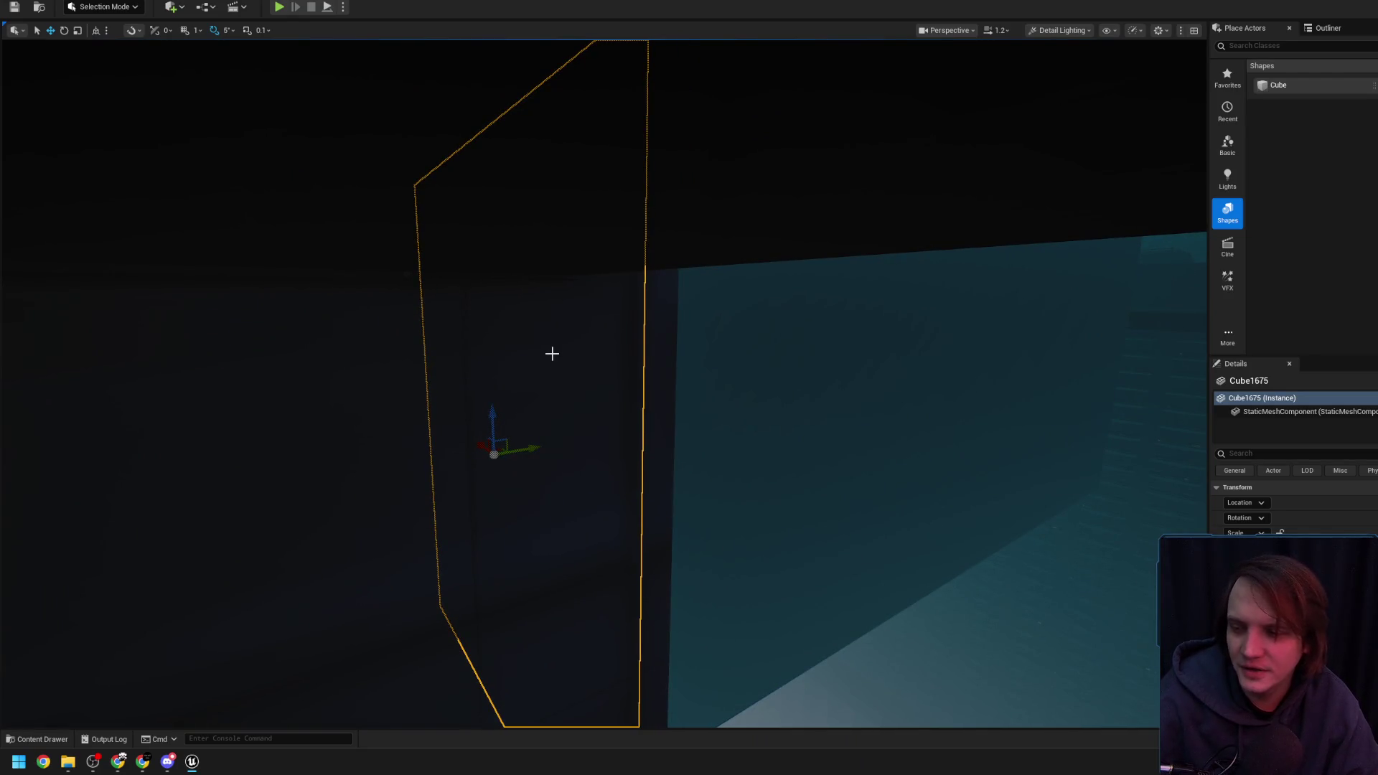
{"action": "left_click_drag", "start_coordinate": [605, 384], "coordinate": [605, 384]}
{"action": "scroll", "coordinate": [605, 384], "scroll_direction": "down", "scroll_amount": 3}
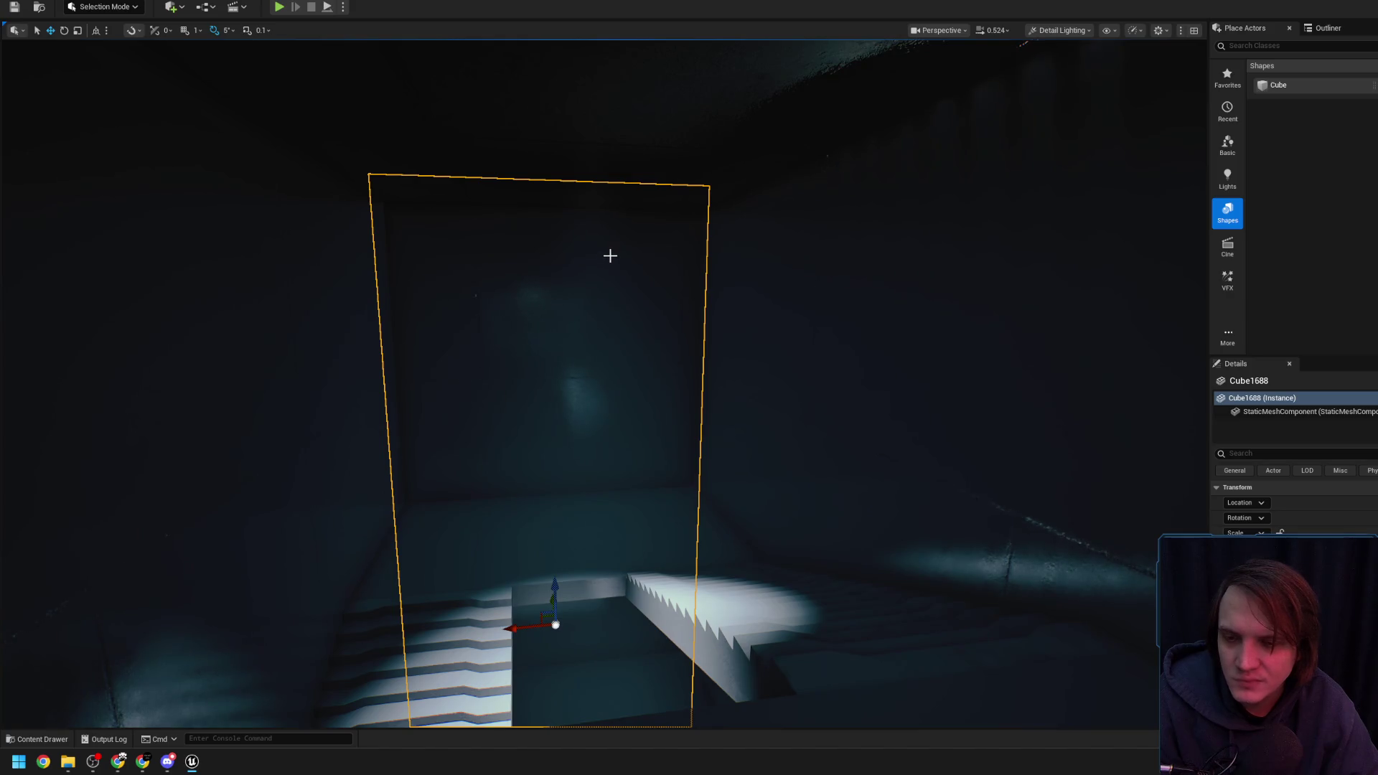
{"action": "left_click_drag", "start_coordinate": [610, 260], "coordinate": [612, 252]}
Slide BP_Room_23's ceiling strip light left, then right along the ceiling edge
{"action": "left_click", "coordinate": [787, 110]}
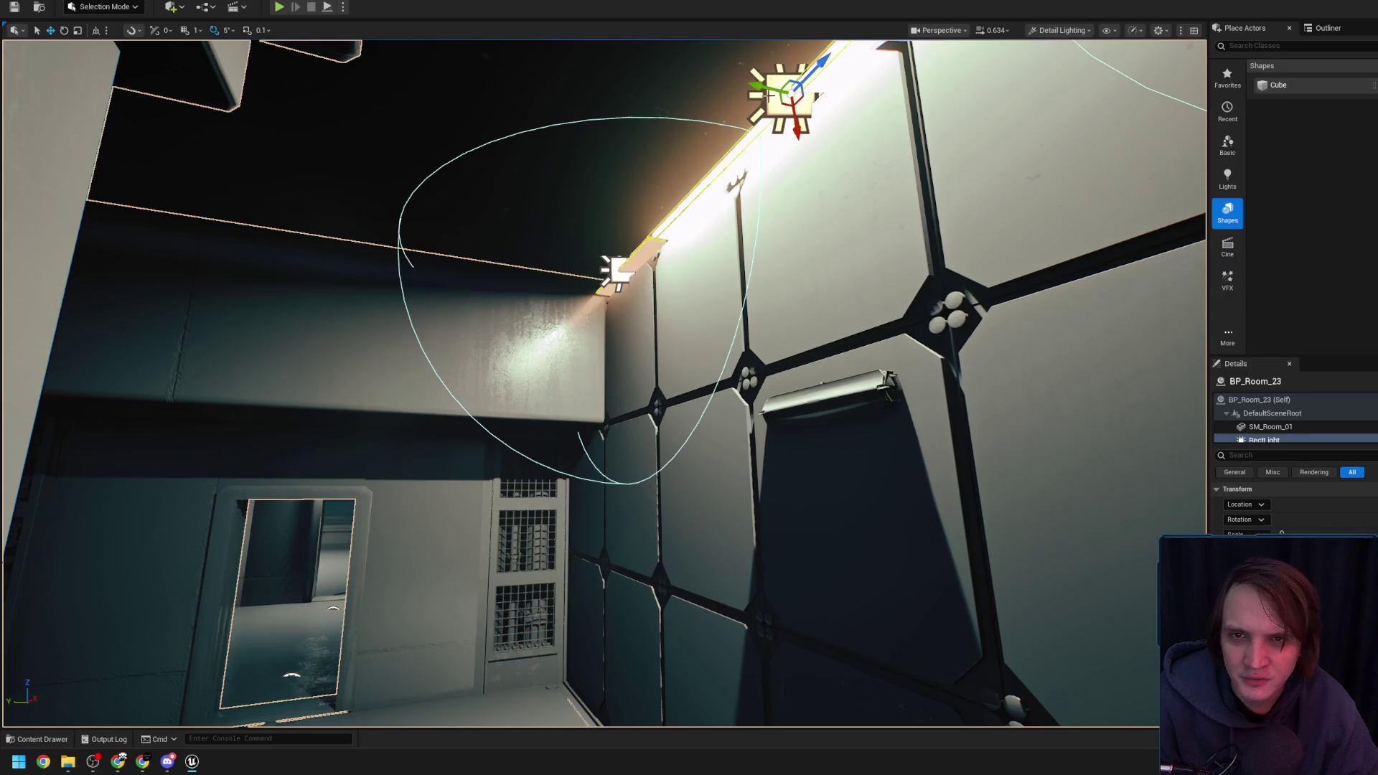
{"action": "left_click_drag", "start_coordinate": [768, 94], "coordinate": [727, 82]}
{"action": "left_click_drag", "start_coordinate": [569, 169], "coordinate": [569, 169]}
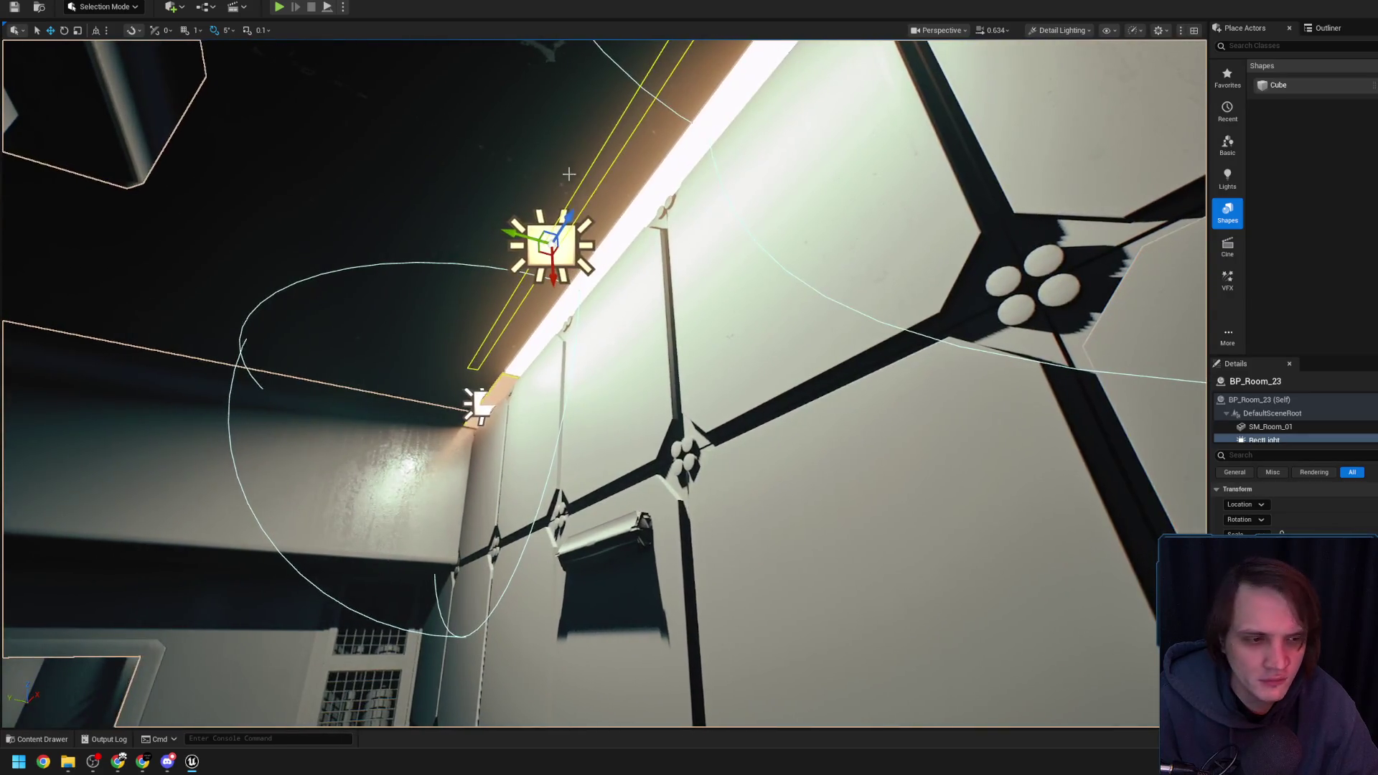
{"action": "mouse_move", "coordinate": [551, 231]}
{"action": "left_mouse_down"}
{"action": "mouse_move", "coordinate": [585, 244]}
{"action": "mouse_move", "coordinate": [544, 226]}
{"action": "left_mouse_up"}
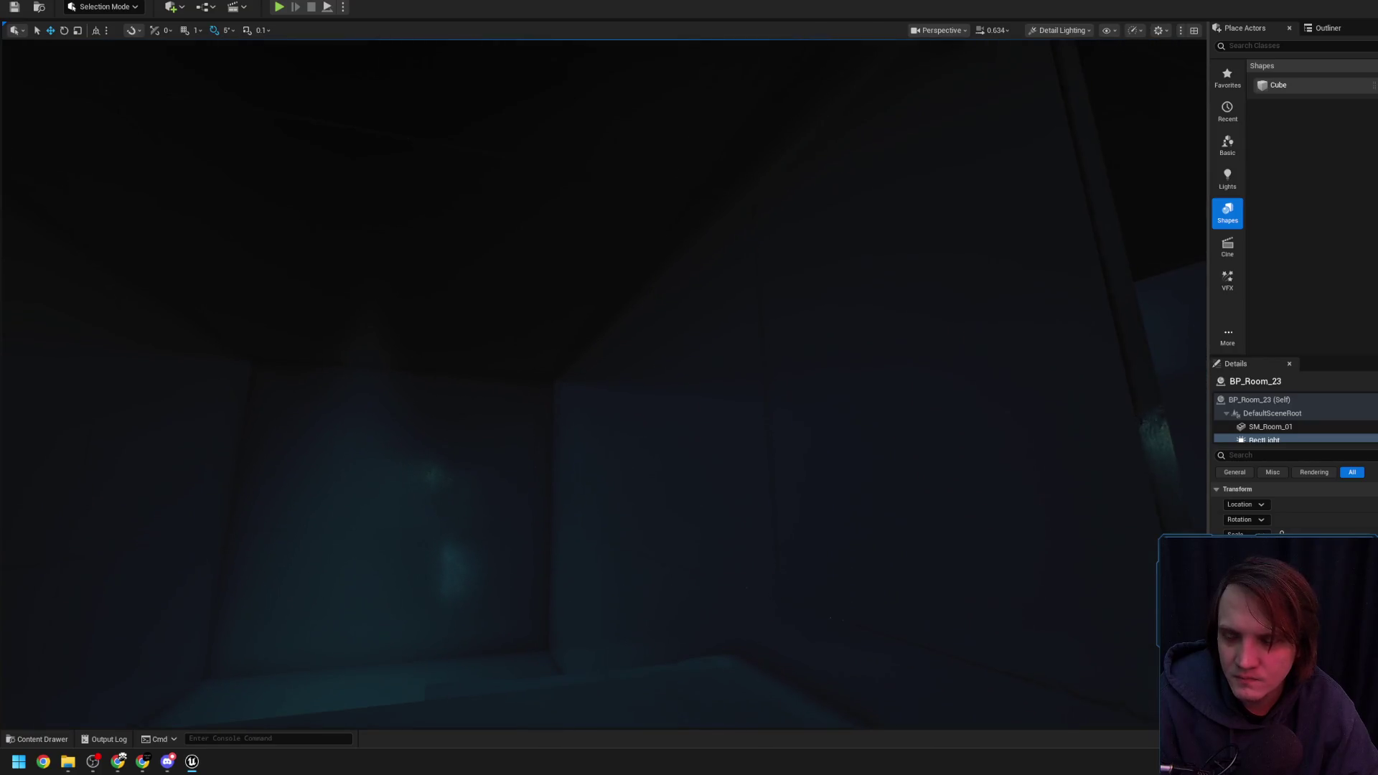
{"action": "mouse_move", "coordinate": [543, 226]}
{"action": "left_mouse_down"}
{"action": "mouse_move", "coordinate": [572, 283]}
{"action": "mouse_move", "coordinate": [526, 264]}
{"action": "left_mouse_up"}
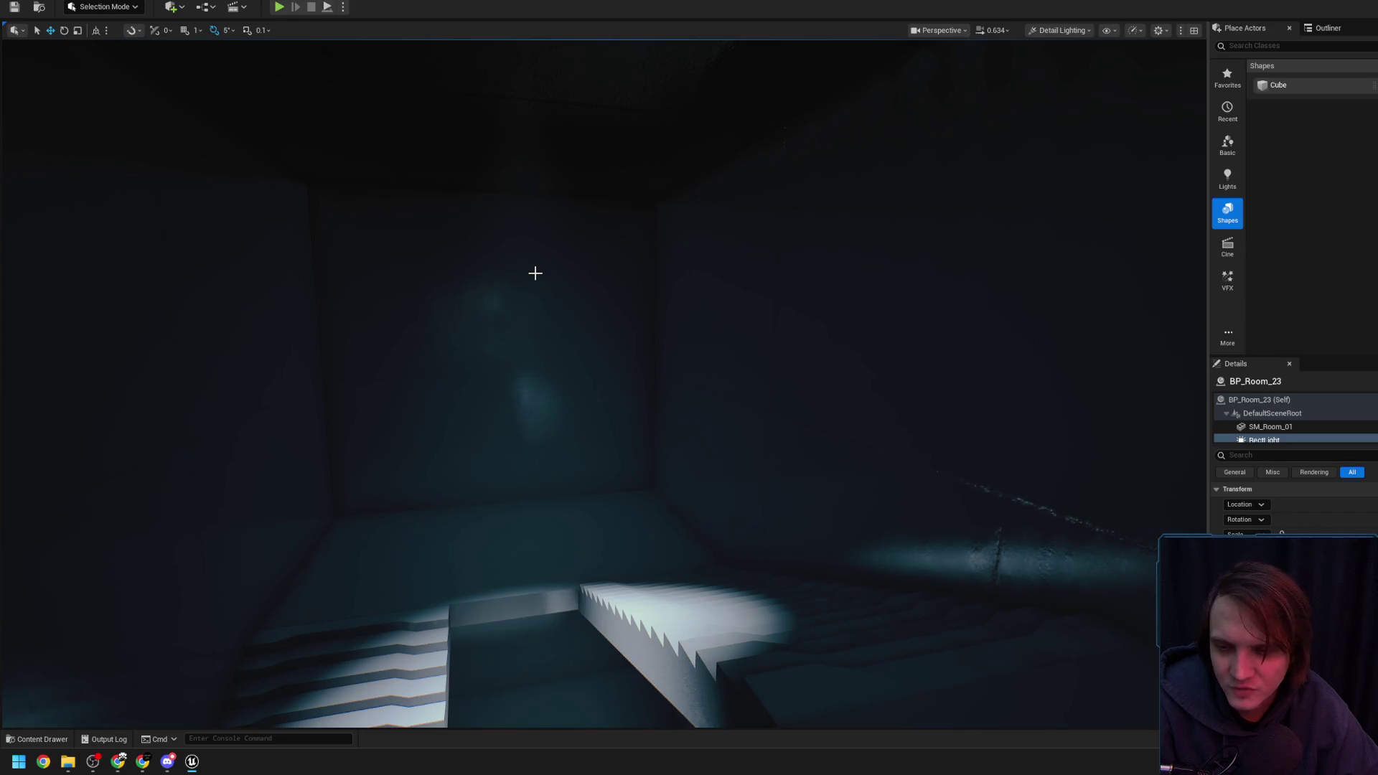
{"action": "left_click", "coordinate": [543, 255]}
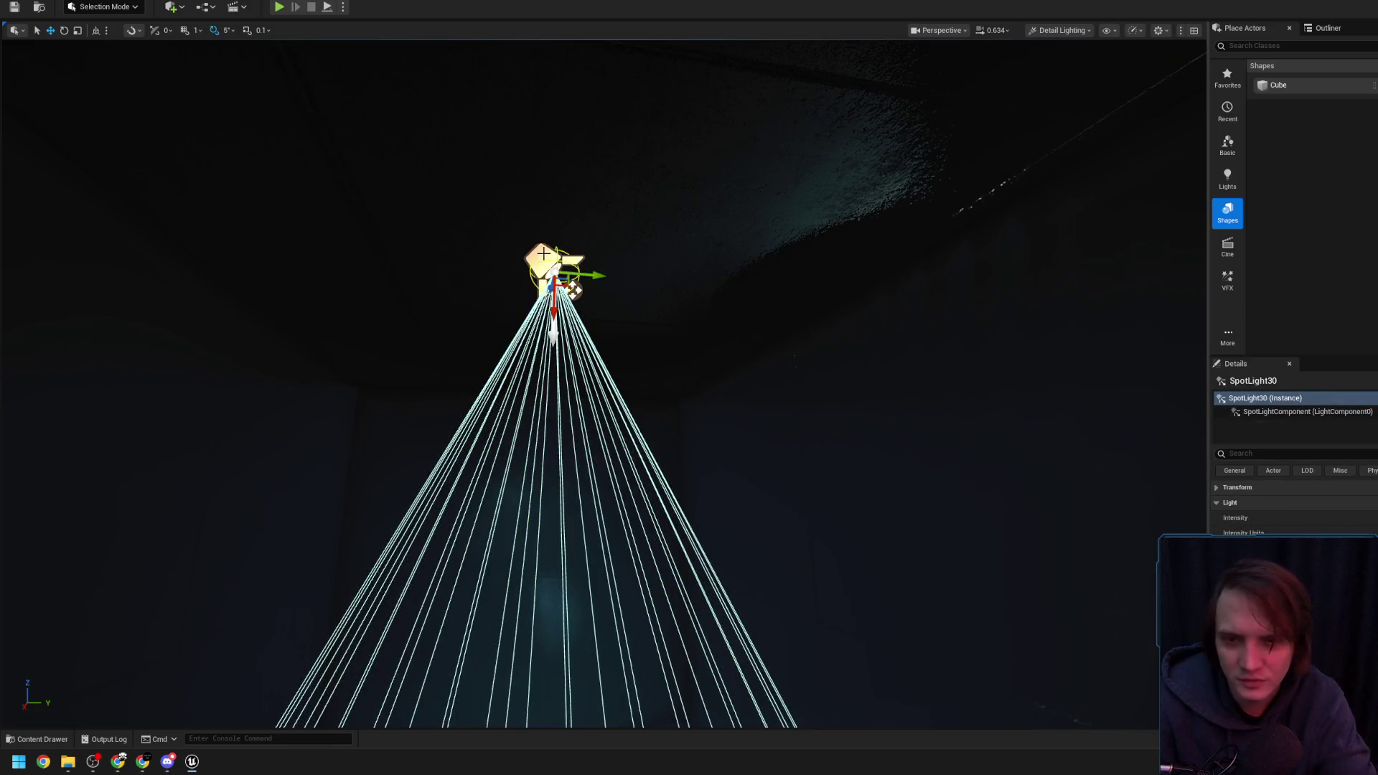
Move SpotLight30 so its pool of light shifts across the stairwell shaft
{"action": "left_click_drag", "start_coordinate": [544, 255], "coordinate": [575, 319]}
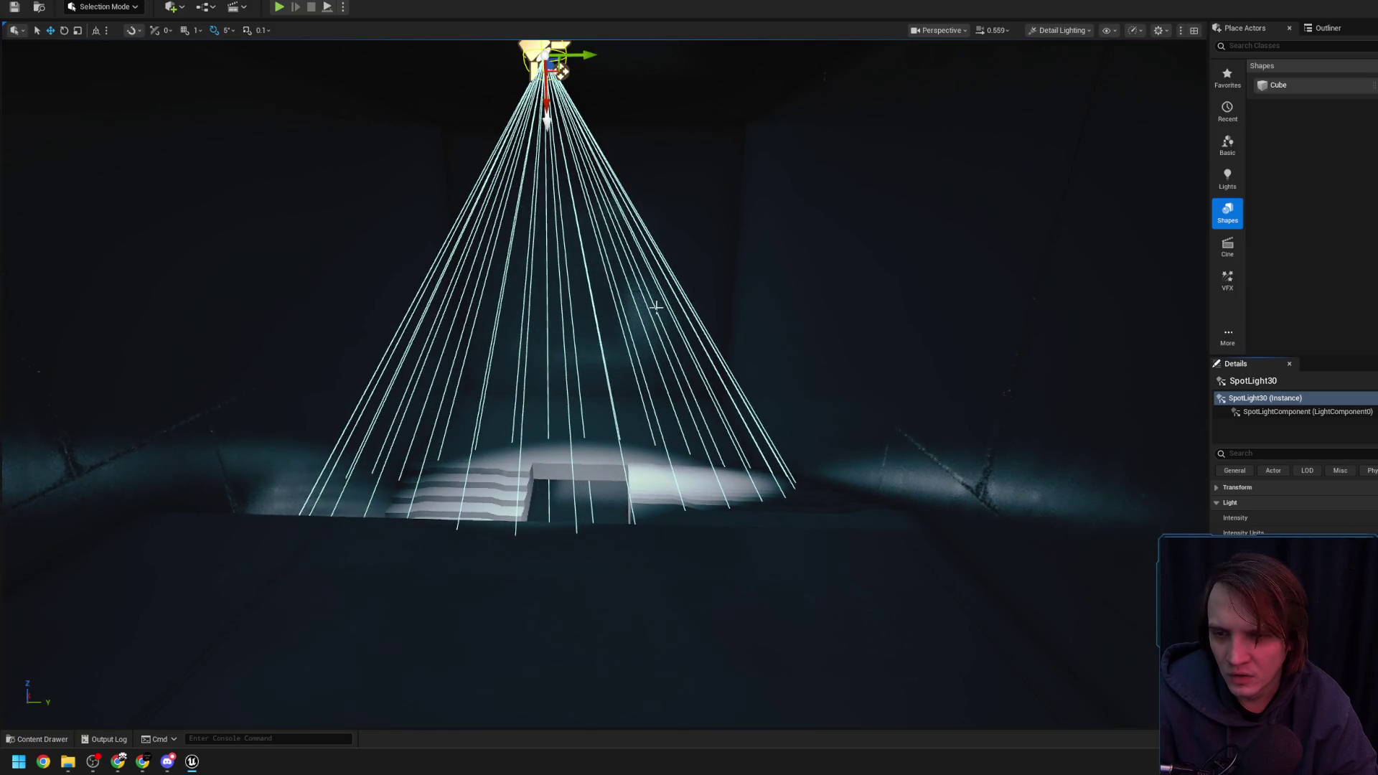
{"action": "left_click_drag", "start_coordinate": [656, 307], "coordinate": [656, 307]}
{"action": "left_click_drag", "start_coordinate": [607, 228], "coordinate": [615, 237]}
{"action": "scroll", "coordinate": [610, 231], "scroll_direction": "up", "scroll_amount": 2}
{"action": "scroll", "coordinate": [610, 230], "scroll_direction": "down", "scroll_amount": 1}
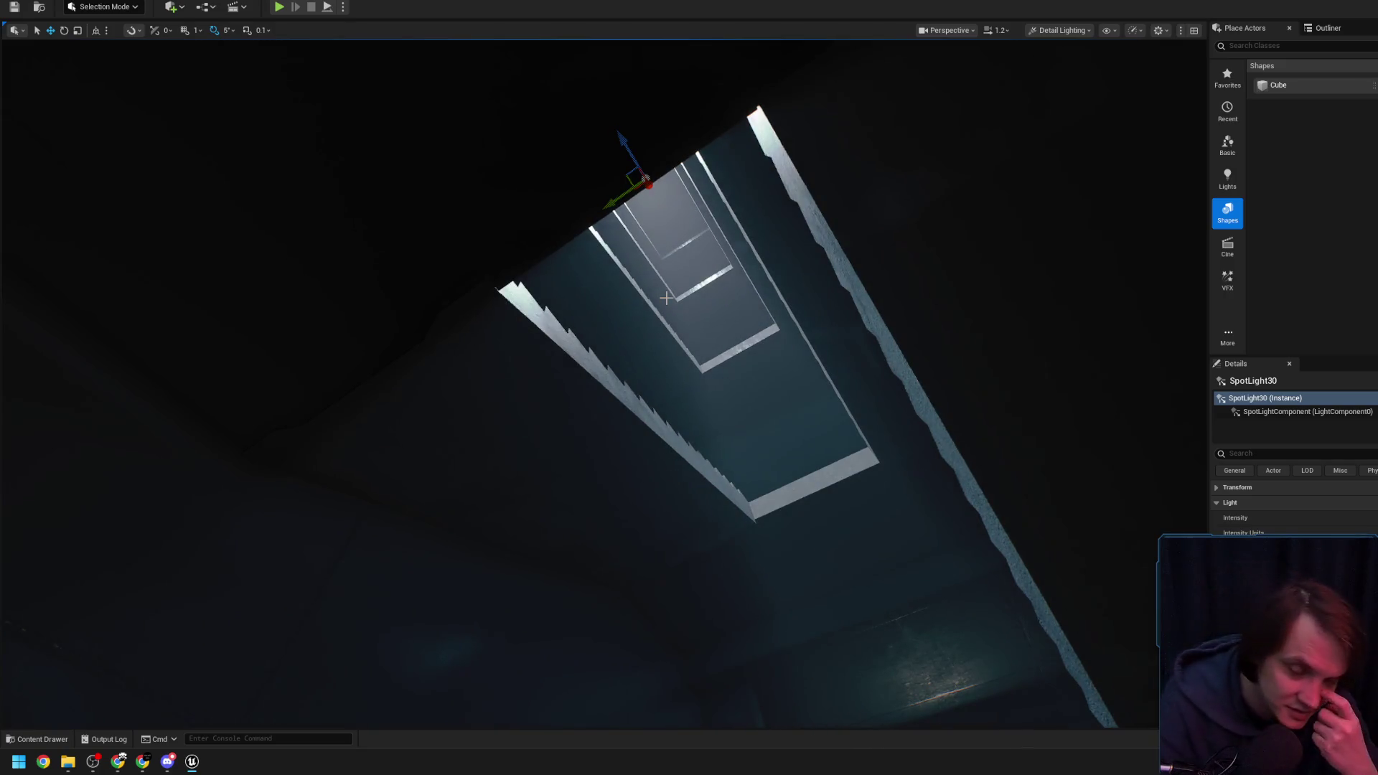
{"action": "left_click_drag", "start_coordinate": [666, 298], "coordinate": [666, 298]}
{"action": "scroll", "coordinate": [666, 298], "scroll_direction": "down", "scroll_amount": 2}
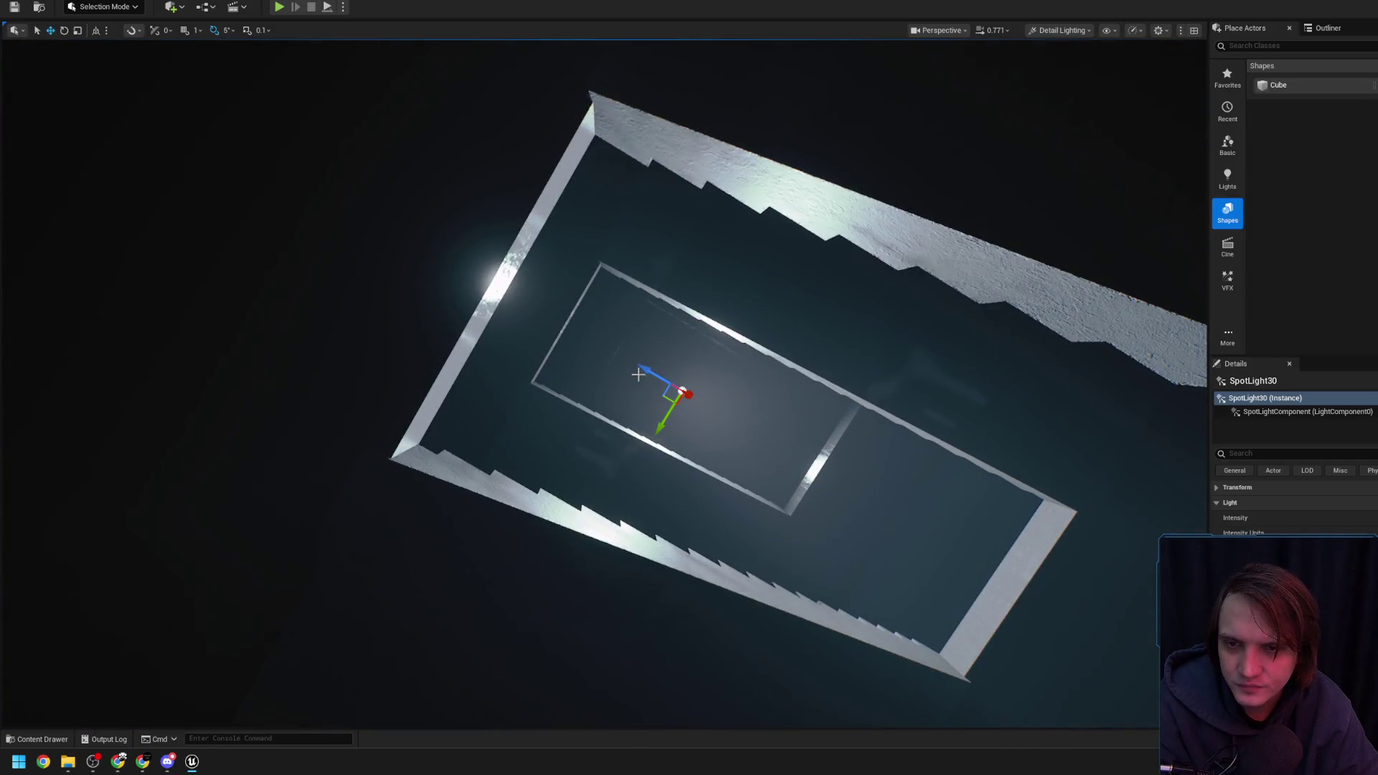
{"action": "mouse_move", "coordinate": [711, 410]}
{"action": "left_mouse_down"}
{"action": "mouse_move", "coordinate": [760, 439]}
{"action": "mouse_move", "coordinate": [728, 419]}
{"action": "left_mouse_up"}
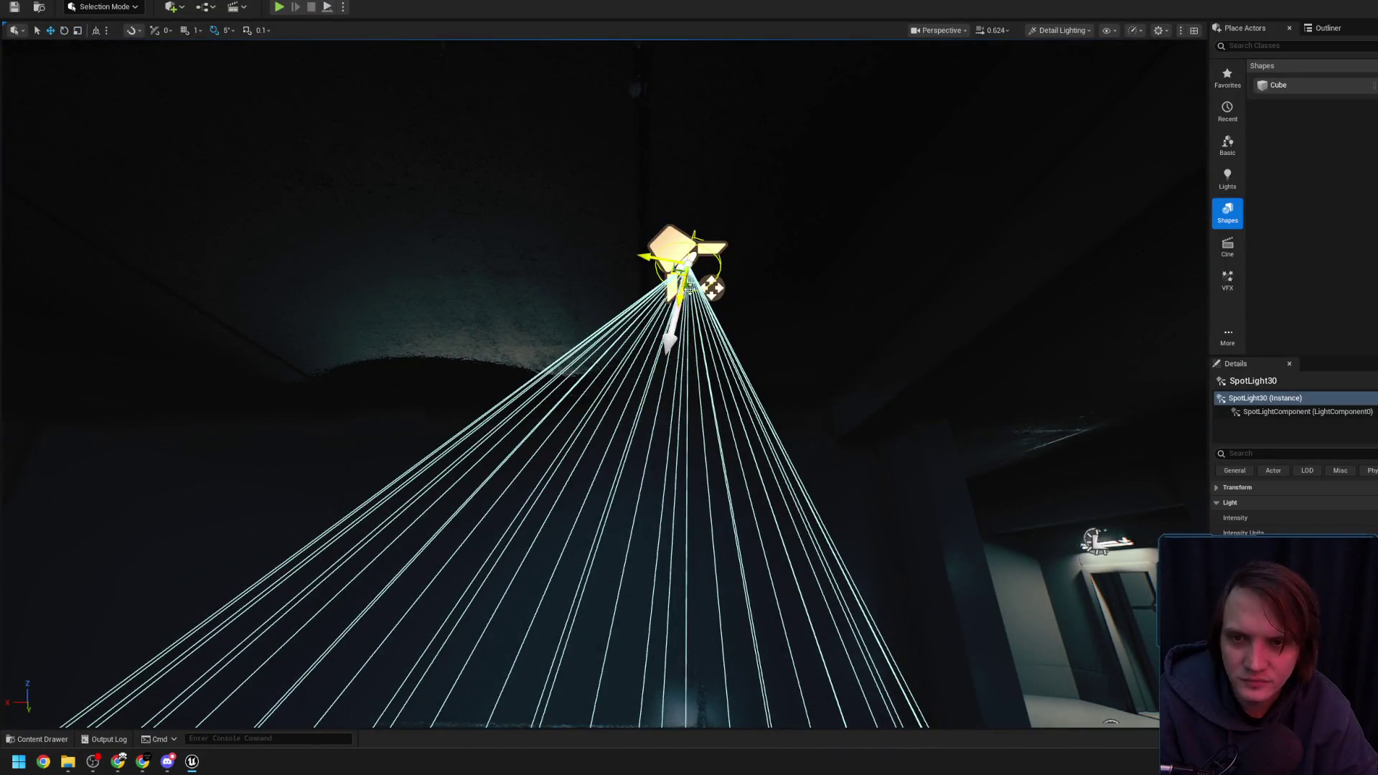
{"action": "mouse_move", "coordinate": [664, 297]}
{"action": "left_mouse_down"}
{"action": "mouse_move", "coordinate": [703, 286]}
{"action": "mouse_move", "coordinate": [733, 302]}
{"action": "left_mouse_up"}
Switch SpotLight30 to the rotate gizmo and fly through to the lit stairs
{"action": "key", "text": "e"}
{"action": "left_click_drag", "start_coordinate": [572, 254], "coordinate": [591, 256]}
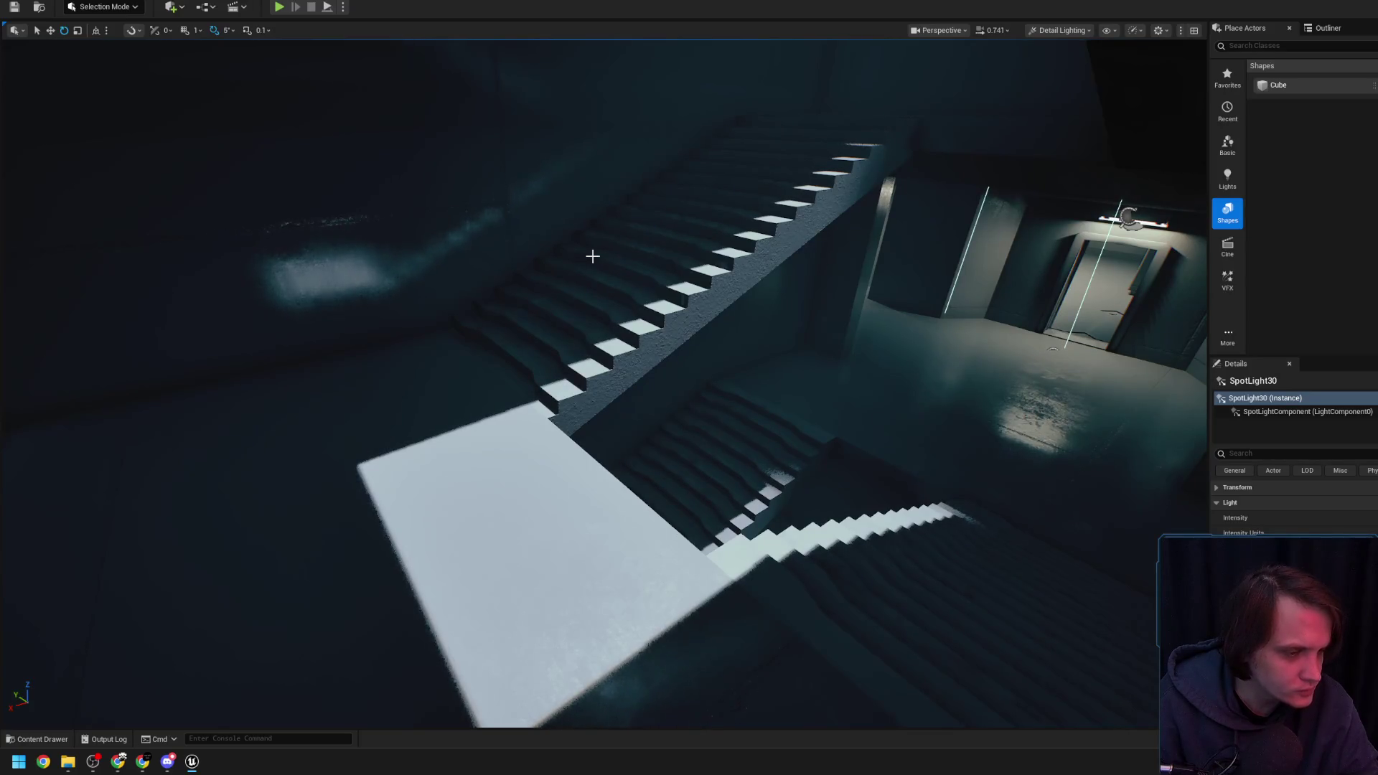
Fly down the stairwell, along the teal hallway, and into the red-lit corridor
{"action": "key", "text": "w"}
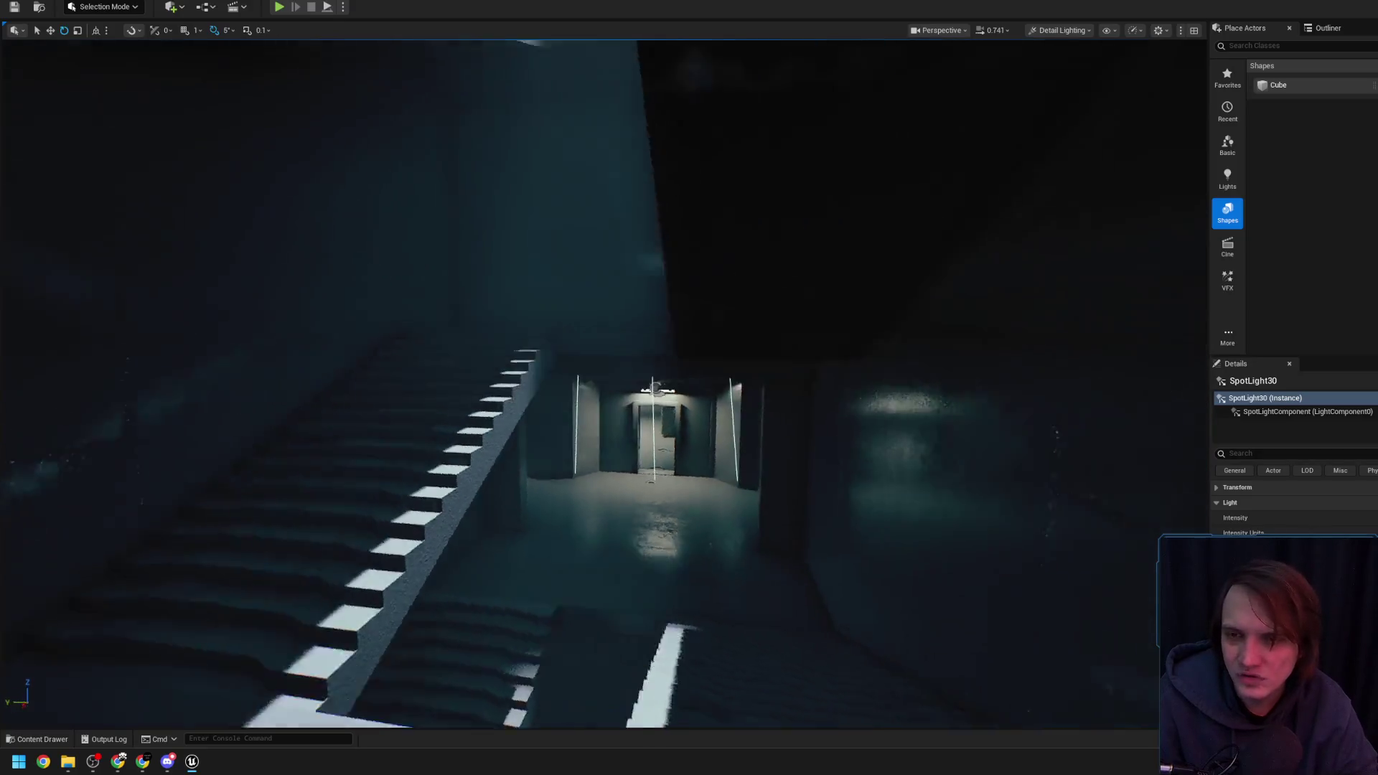
{"action": "key", "text": "w"}
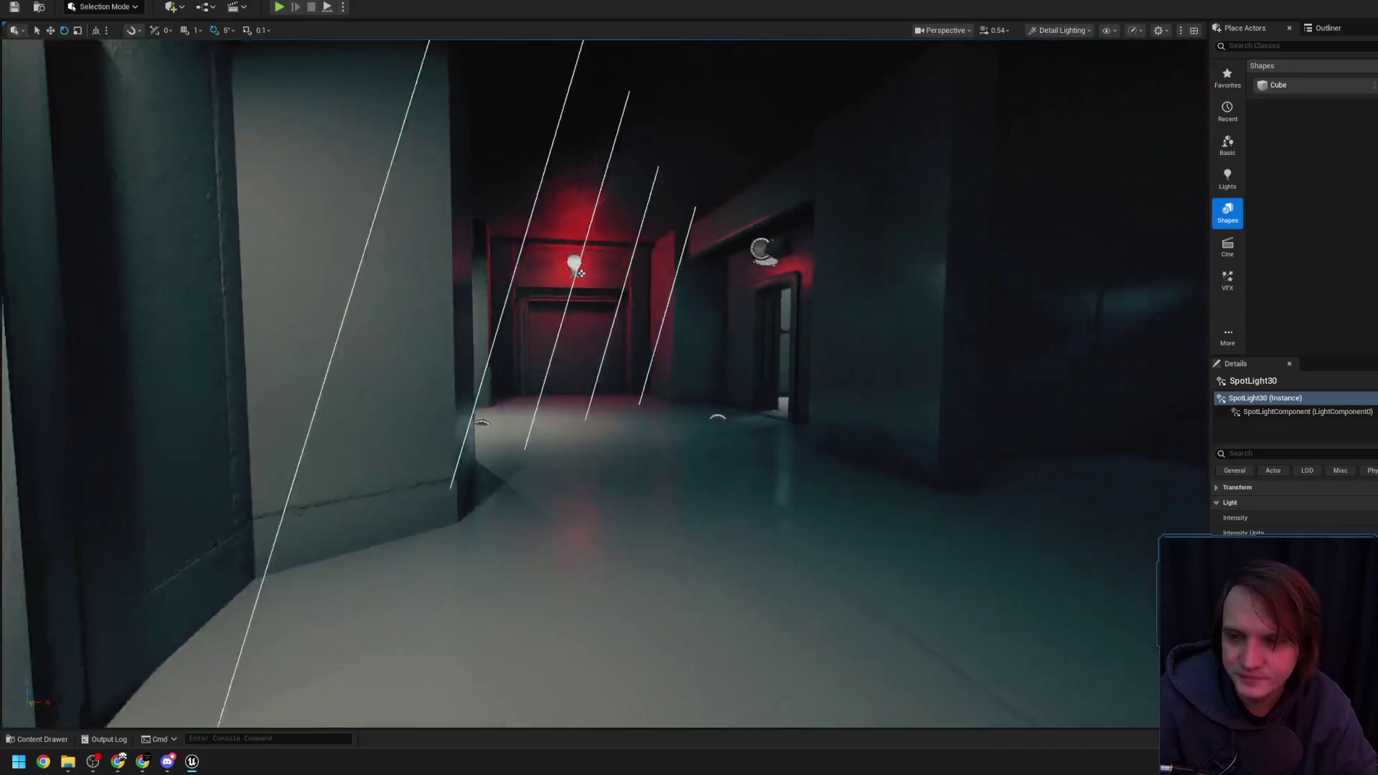
{"action": "key", "text": "w"}
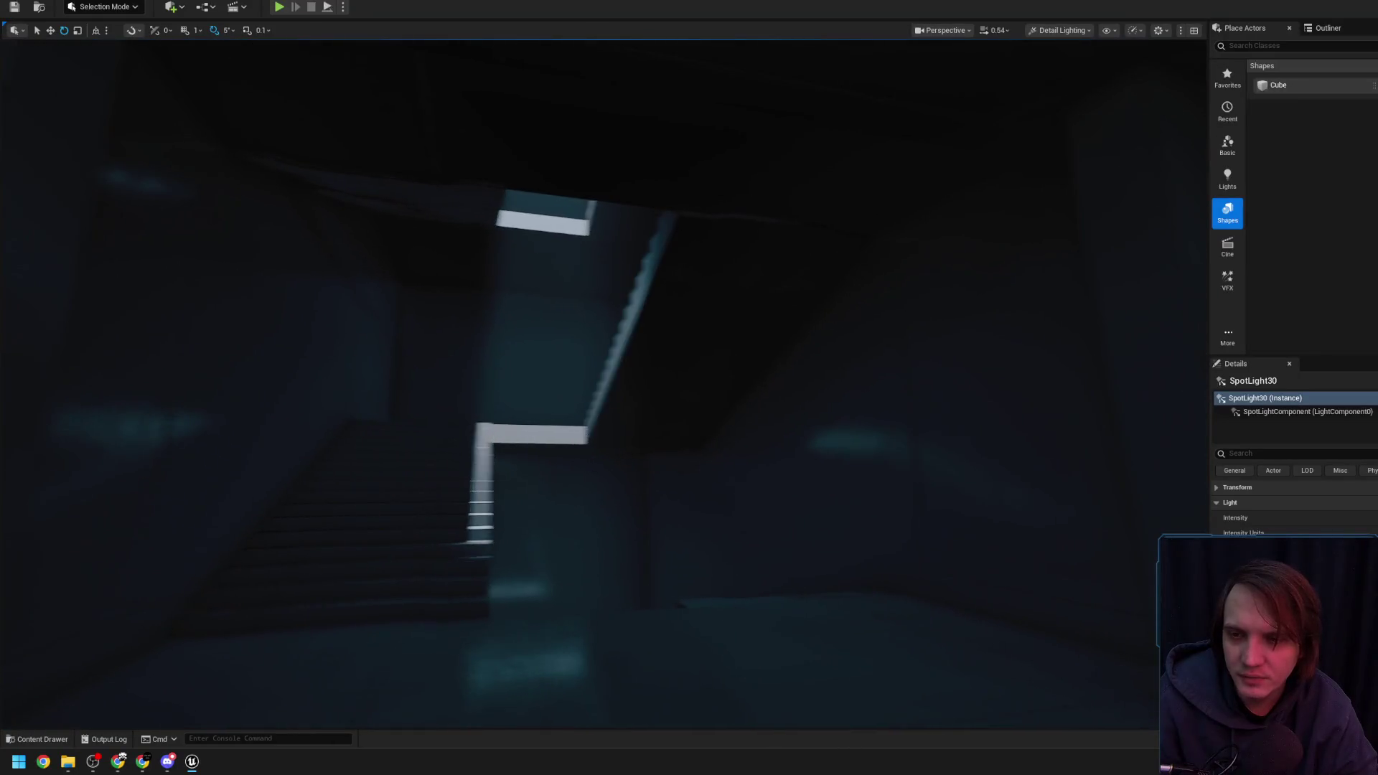
{"action": "key", "text": "w"}
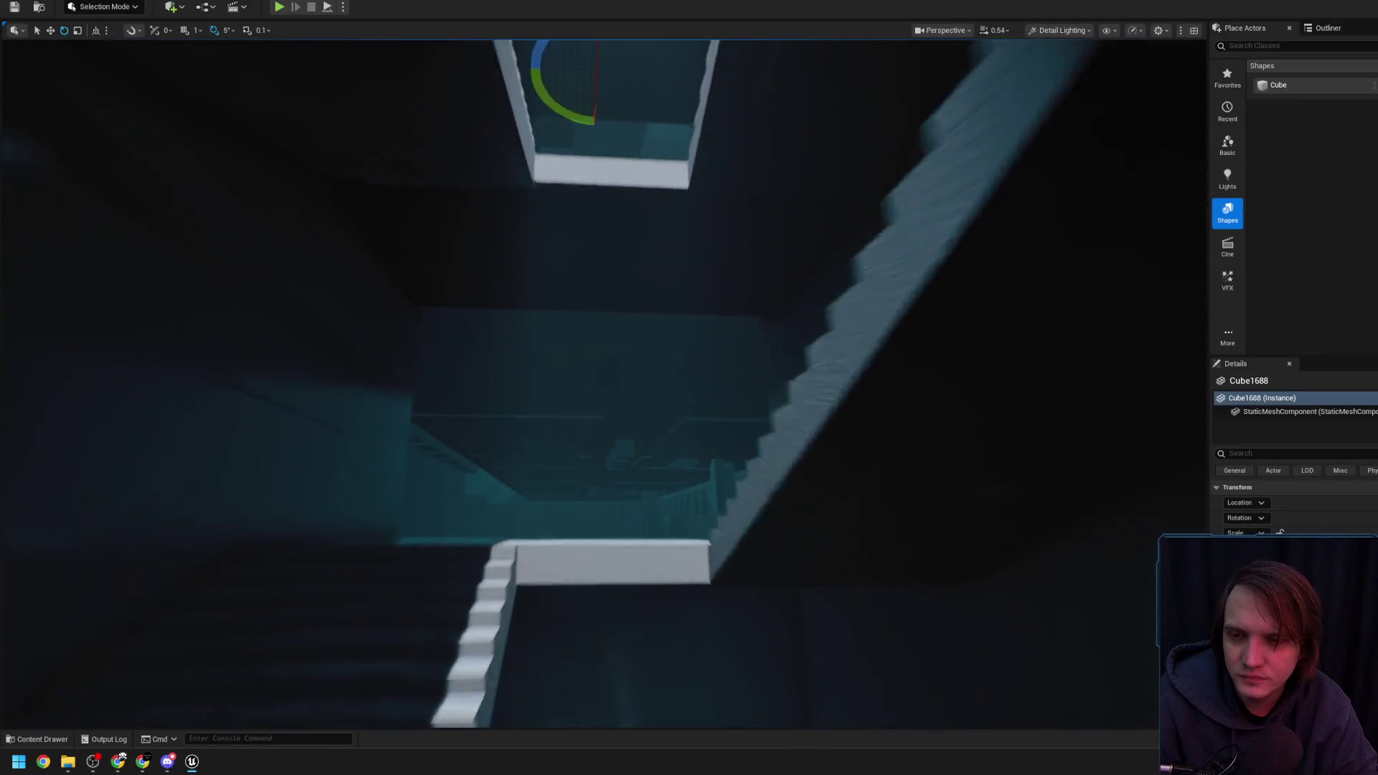
{"action": "key", "text": "w"}
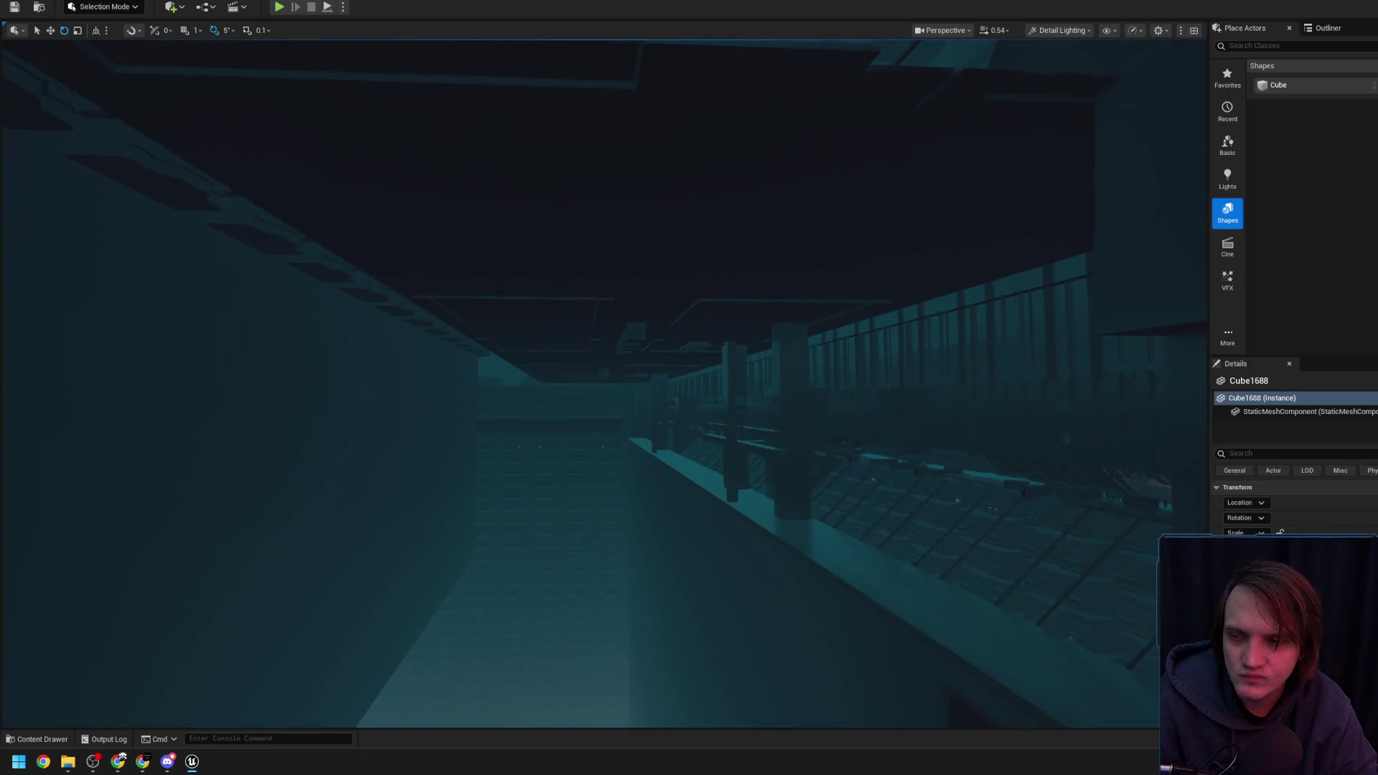
{"action": "key", "text": "w"}
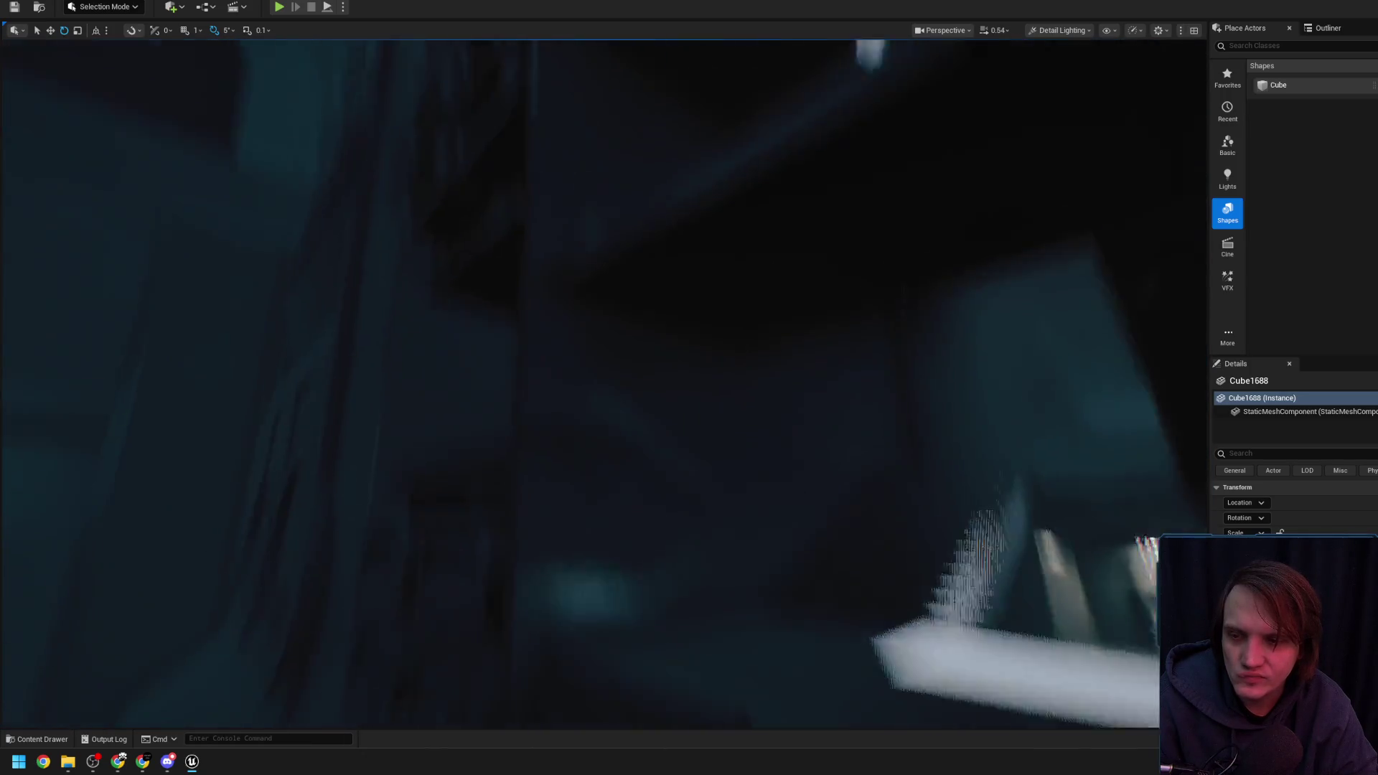
{"action": "key", "text": "w"}
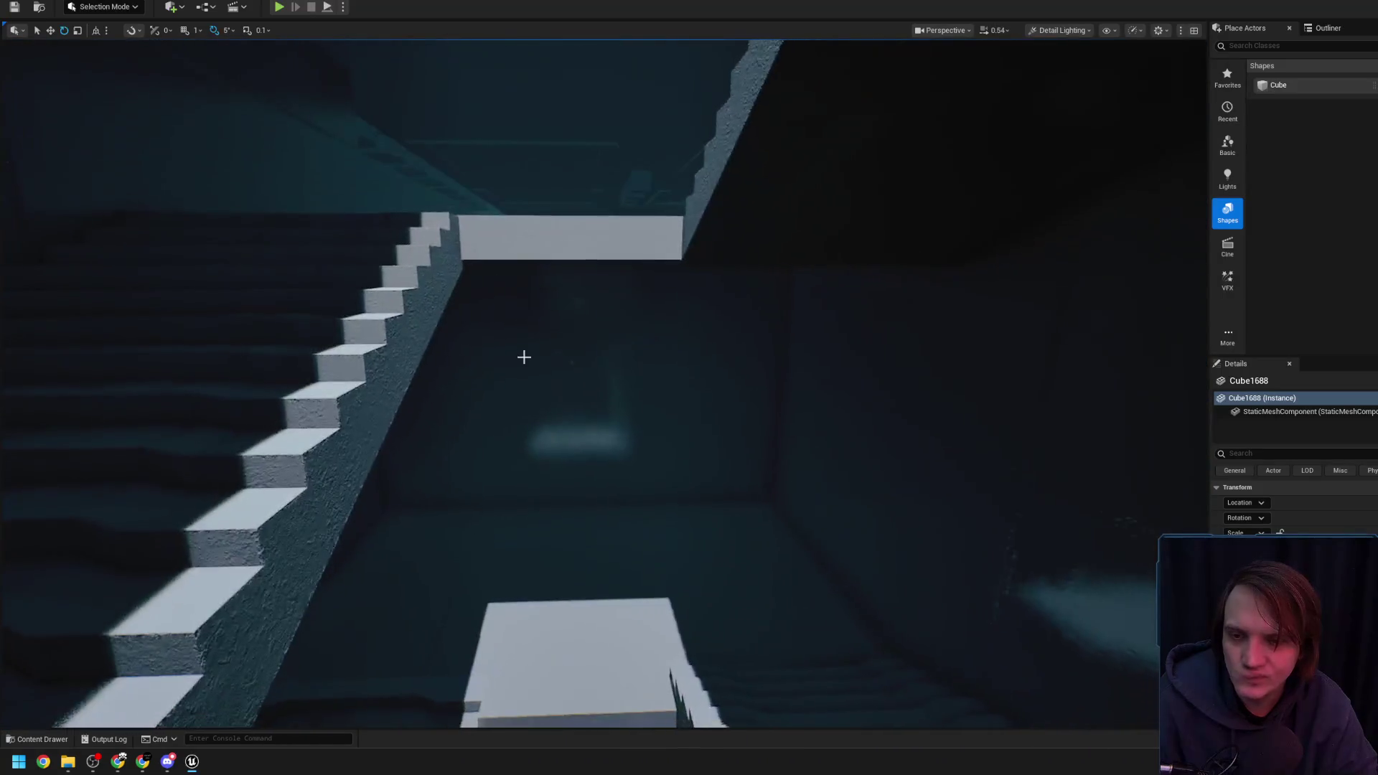
{"action": "key", "text": "w"}
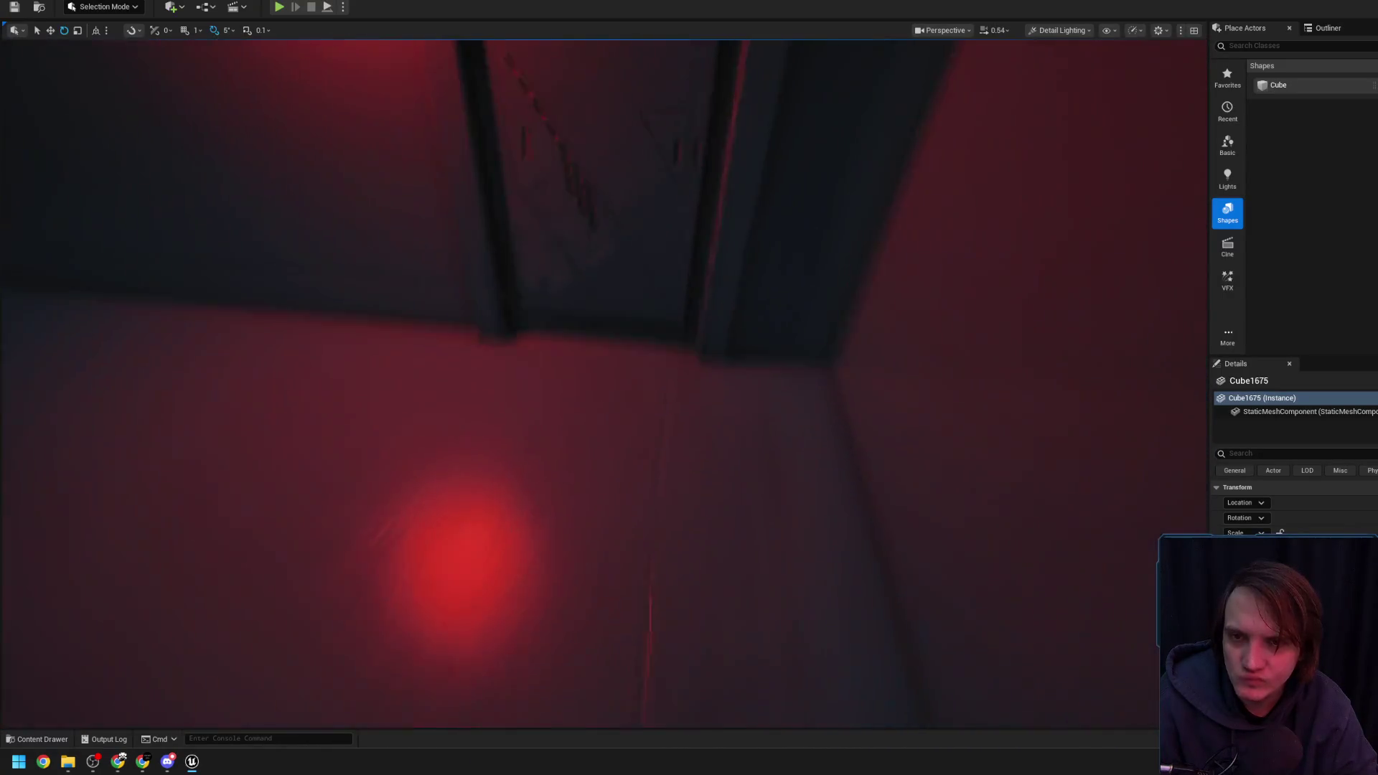
{"action": "key", "text": "w"}
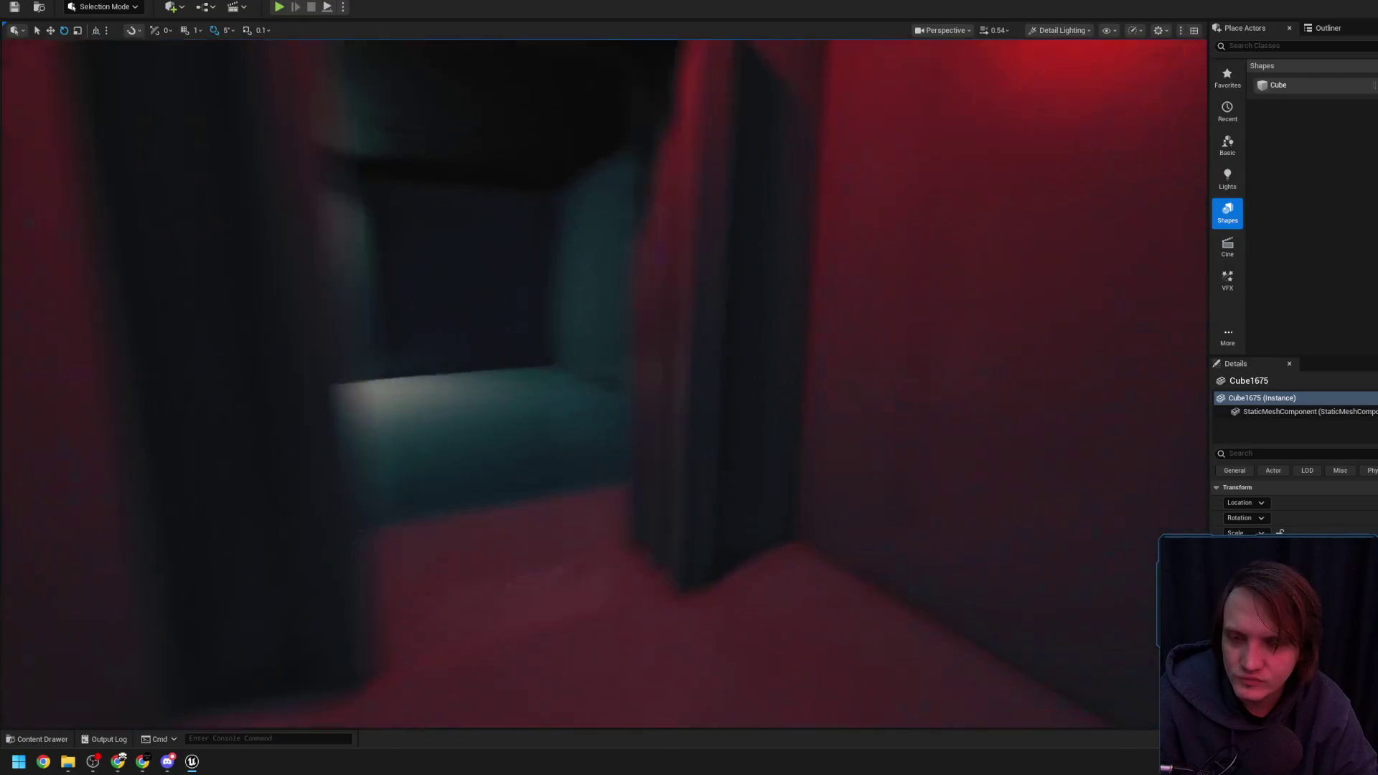
{"action": "key", "text": "w"}
Frame Cube1675, orbit around it, and select the neighbouring Cube1688
{"action": "scroll", "coordinate": [603, 384], "scroll_direction": "up", "scroll_amount": 2}
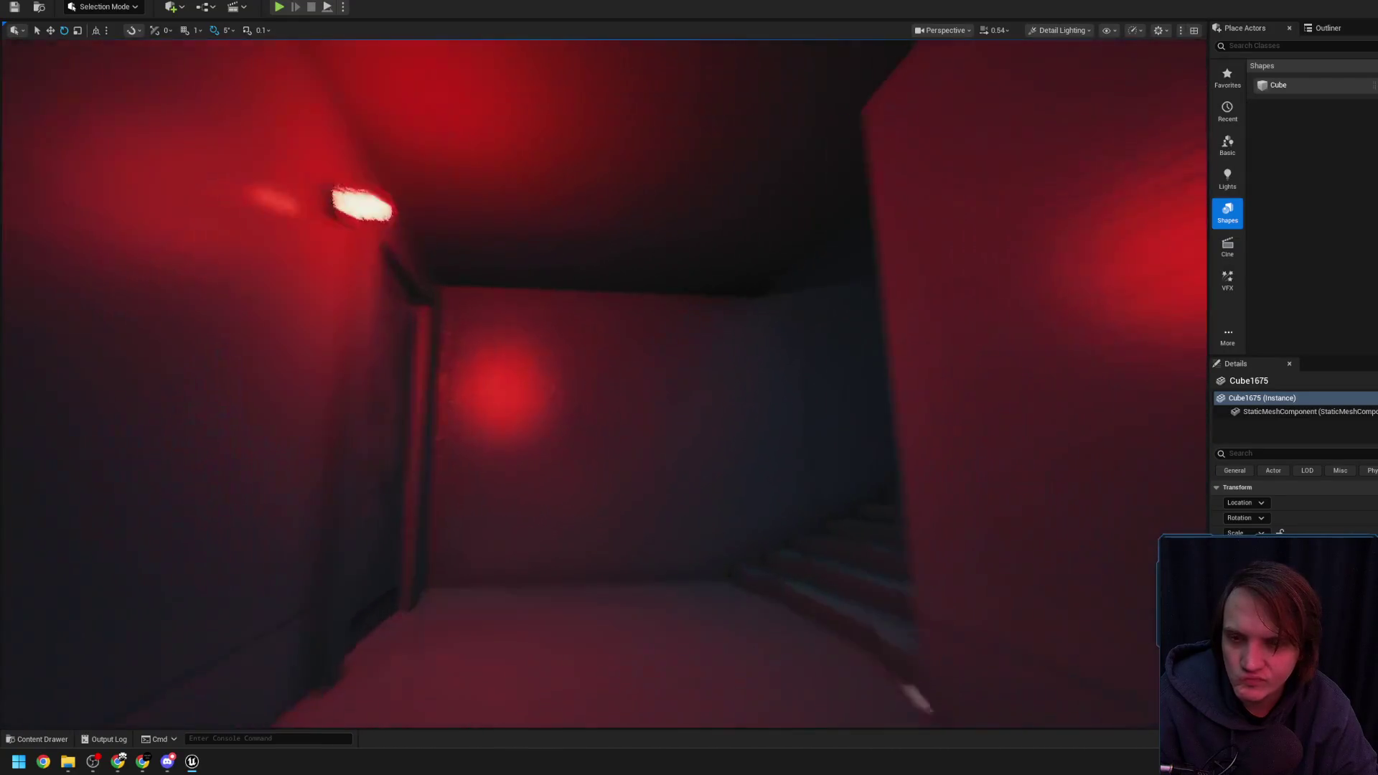
{"action": "key", "text": "f"}
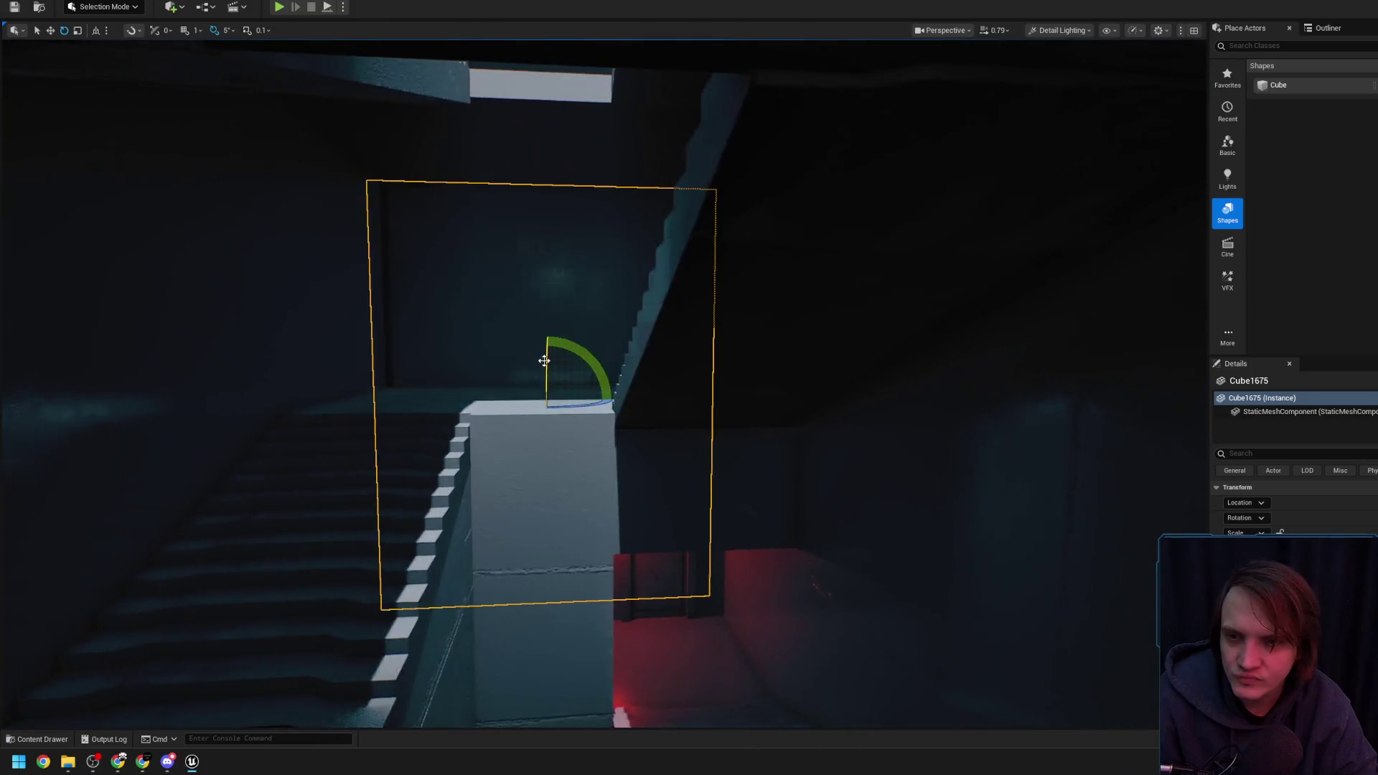
{"action": "scroll", "coordinate": [603, 384], "scroll_direction": "up", "scroll_amount": 1}
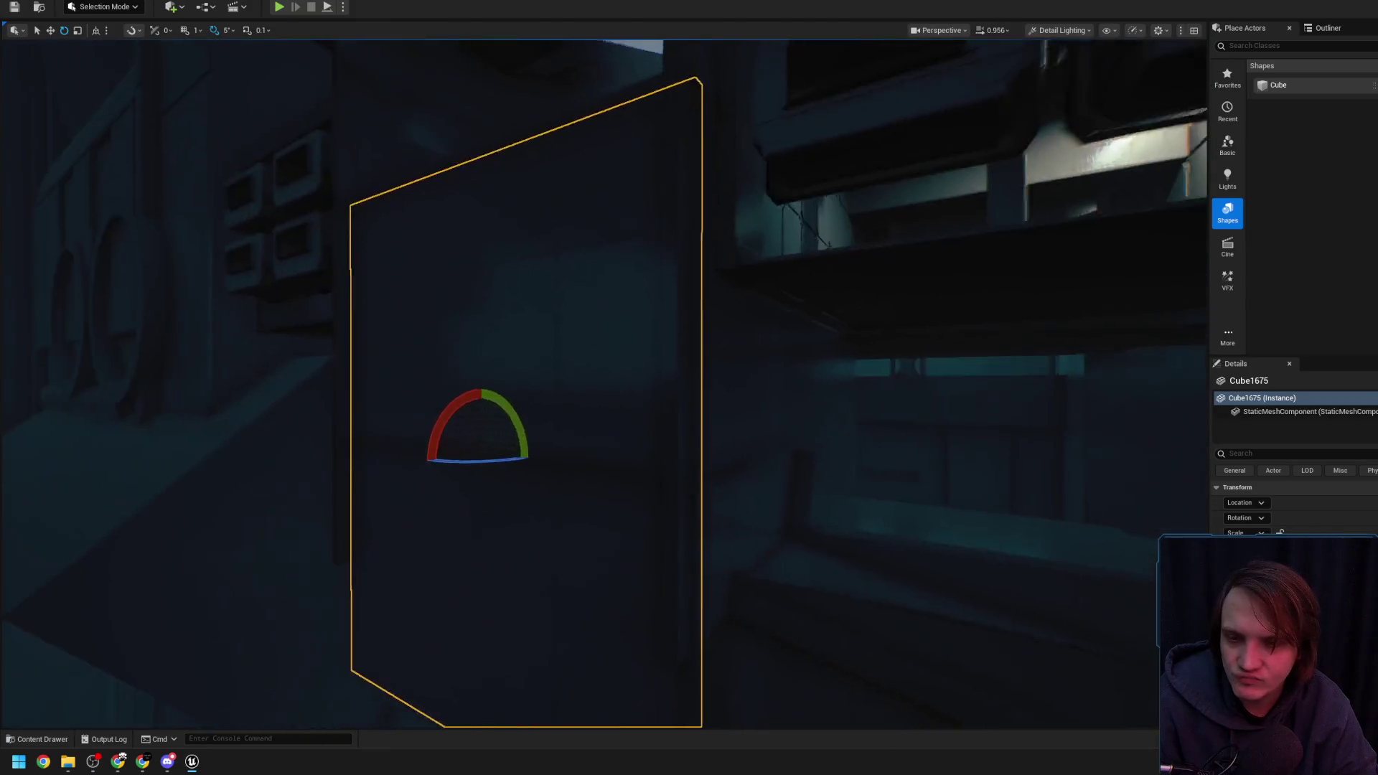
{"action": "left_click_drag", "start_coordinate": [590, 363], "coordinate": [609, 330]}
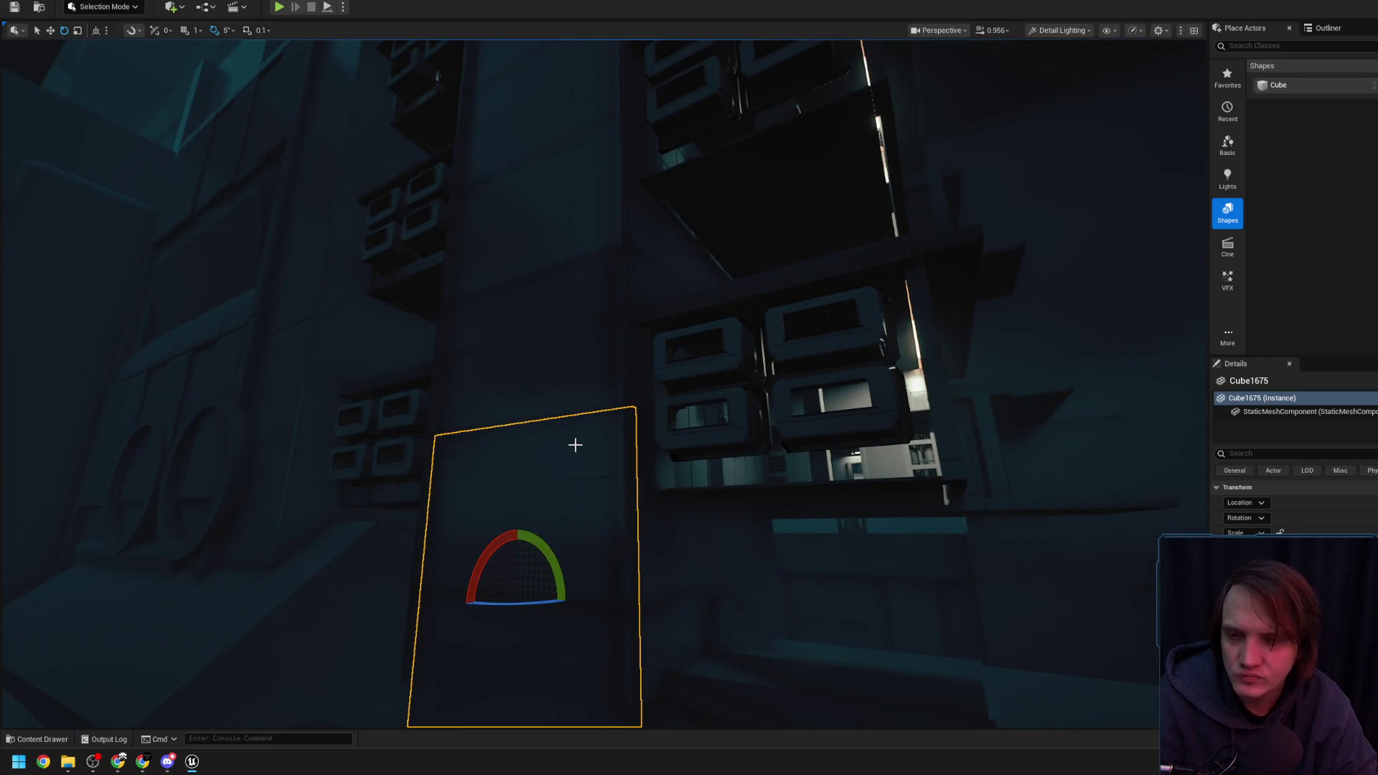
{"action": "left_click", "coordinate": [557, 381]}
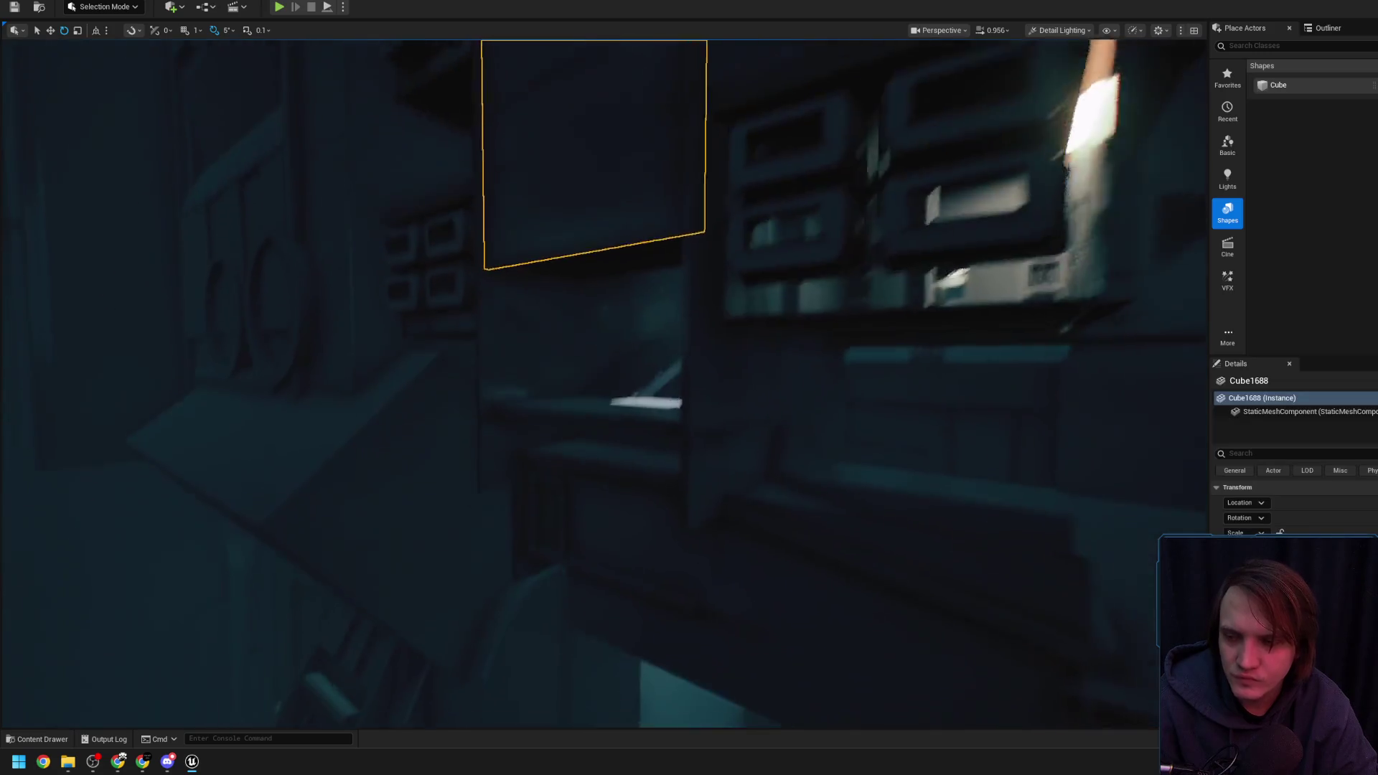
Orbit around the cube blocker, then clear the cube selection
{"action": "scroll", "coordinate": [556, 381], "scroll_direction": "down", "scroll_amount": 1}
{"action": "mouse_move", "coordinate": [556, 382]}
{"action": "left_mouse_down"}
{"action": "mouse_move", "coordinate": [553, 397]}
{"action": "mouse_move", "coordinate": [590, 388]}
{"action": "left_mouse_up"}
{"action": "key", "text": "Escape"}
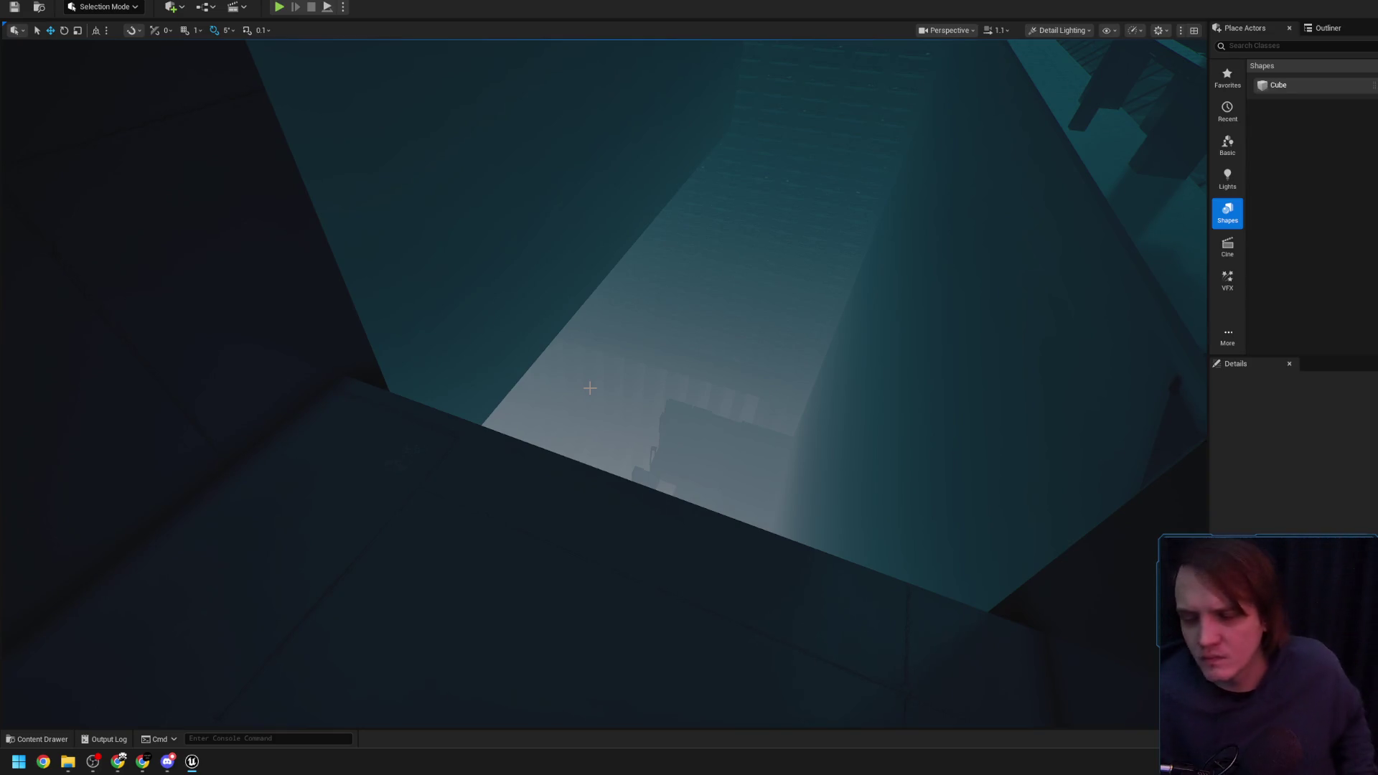
Place a spot light in the dark area above the stairs beside the shelving
{"action": "left_click_drag", "start_coordinate": [655, 349], "coordinate": [689, 369]}
{"action": "scroll", "coordinate": [689, 369], "scroll_direction": "down", "scroll_amount": 2}
{"action": "left_click_drag", "start_coordinate": [417, 337], "coordinate": [418, 337]}
{"action": "scroll", "coordinate": [418, 336], "scroll_direction": "down", "scroll_amount": 5}
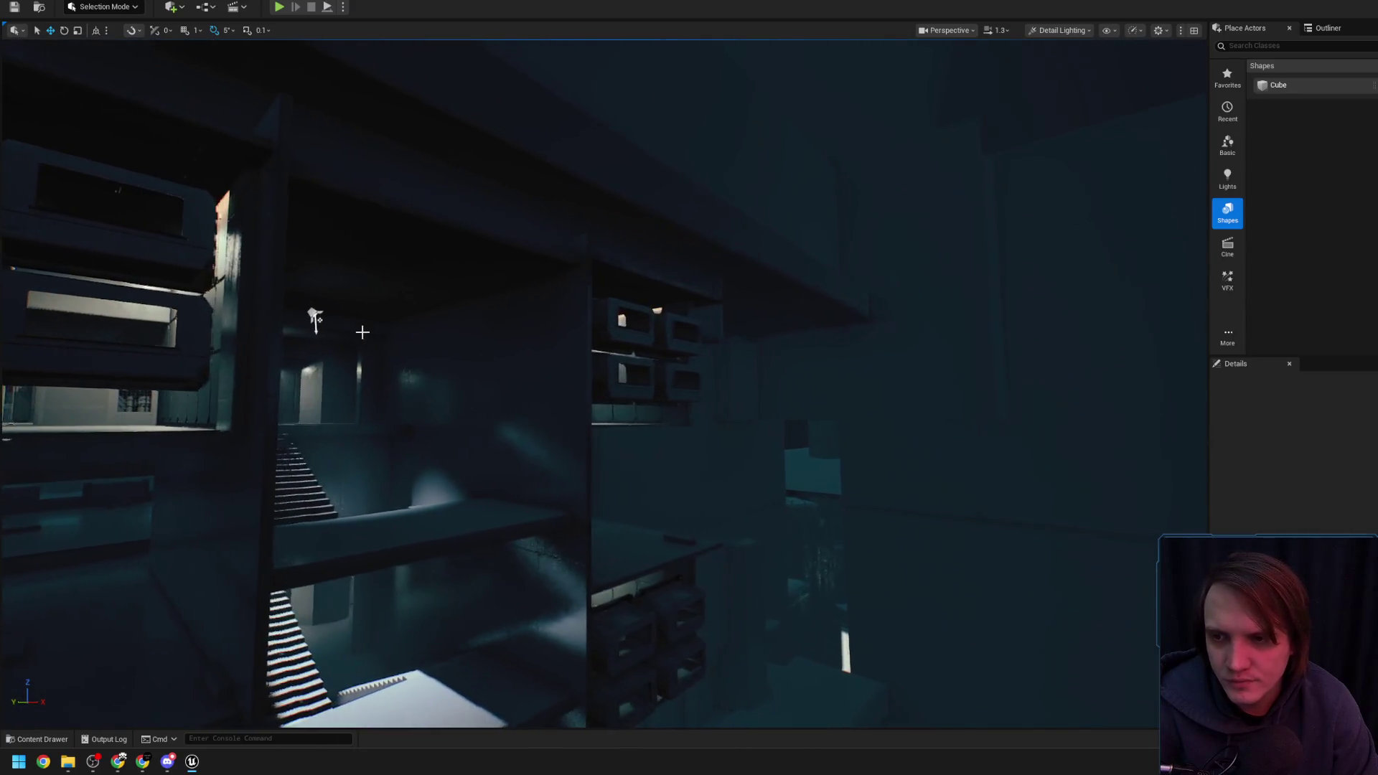
{"action": "left_click_drag", "start_coordinate": [313, 318], "coordinate": [313, 318]}
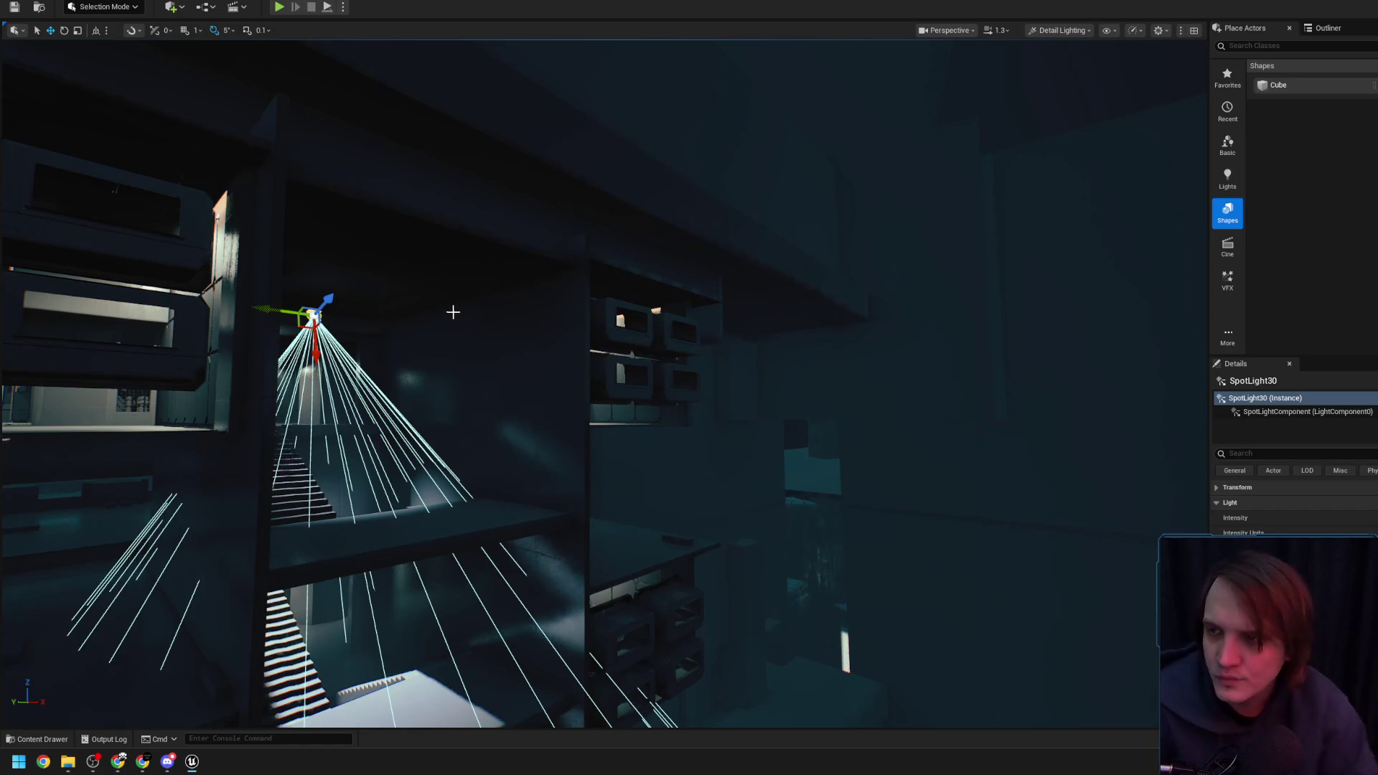
Tilt the new spotlight by -25 degrees so it points down at the stairs
{"action": "key", "text": "f"}
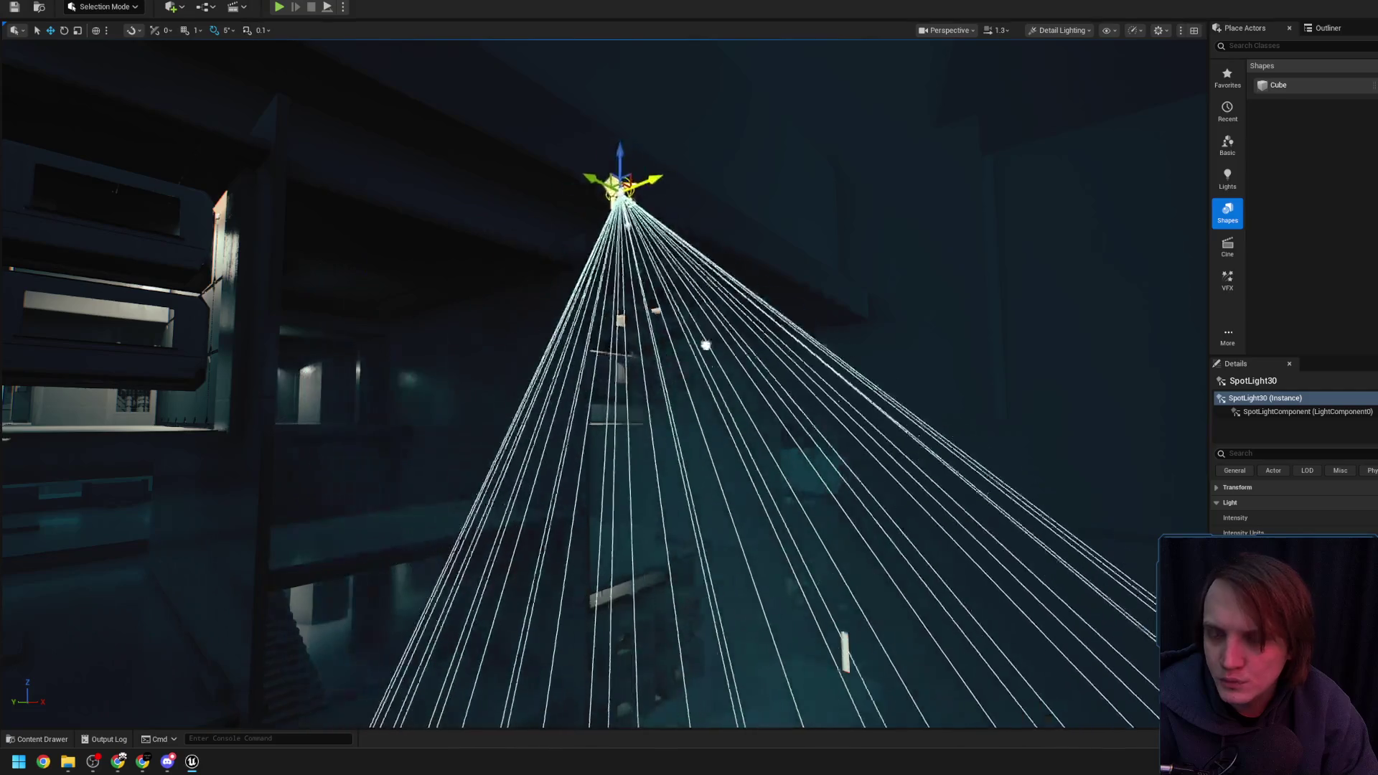
{"action": "key", "text": "e"}
{"action": "mouse_move", "coordinate": [631, 107]}
{"action": "left_mouse_down"}
{"action": "mouse_move", "coordinate": [595, 78]}
{"action": "mouse_move", "coordinate": [596, 237]}
{"action": "left_mouse_up"}
{"action": "key", "text": "f"}
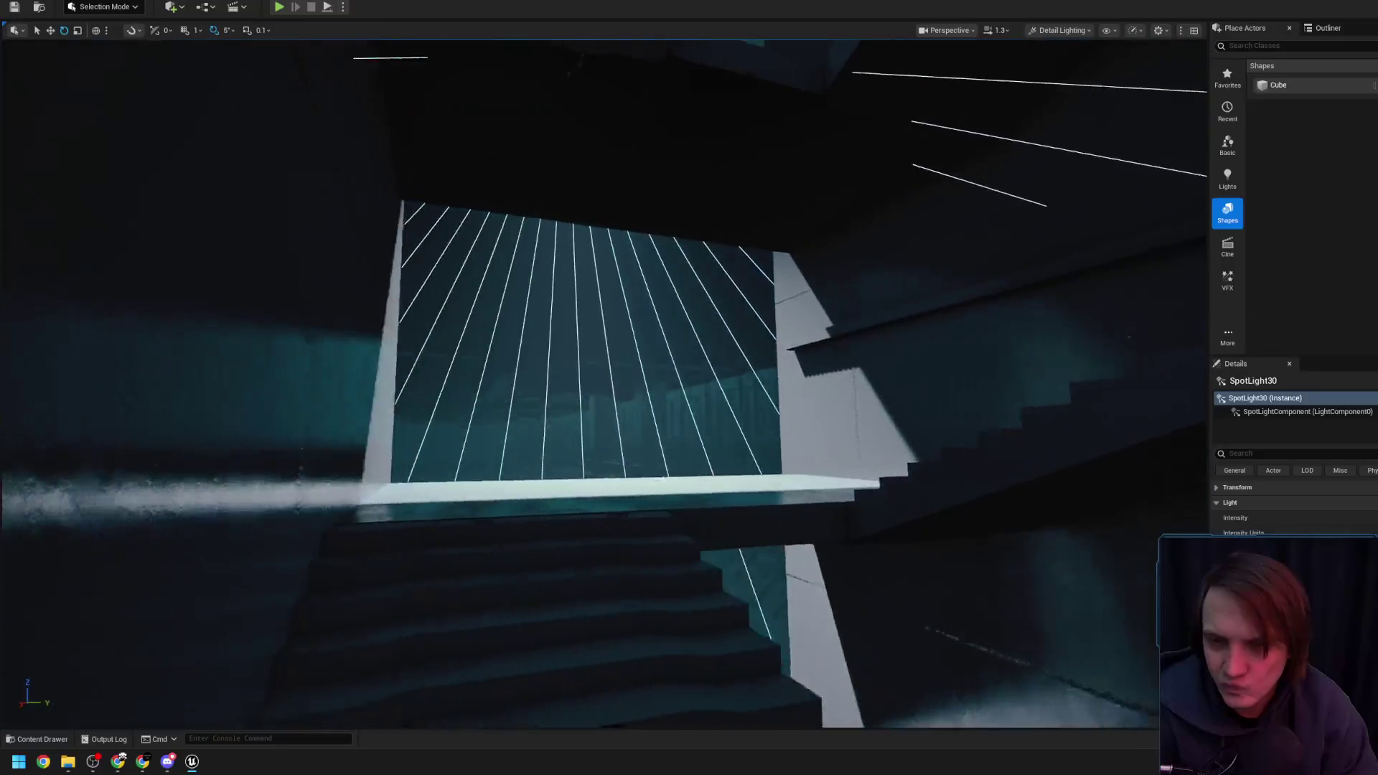
{"action": "mouse_move", "coordinate": [624, 160]}
{"action": "left_mouse_down"}
{"action": "mouse_move", "coordinate": [625, 272]}
{"action": "mouse_move", "coordinate": [574, 301]}
{"action": "mouse_move", "coordinate": [589, 323]}
{"action": "mouse_move", "coordinate": [567, 338]}
{"action": "mouse_move", "coordinate": [581, 302]}
{"action": "mouse_move", "coordinate": [553, 280]}
{"action": "mouse_move", "coordinate": [538, 295]}
{"action": "mouse_move", "coordinate": [549, 305]}
{"action": "mouse_move", "coordinate": [535, 295]}
{"action": "mouse_move", "coordinate": [694, 201]}
{"action": "left_mouse_up"}
Fly from the spotlight cone toward the pale ledge and truss to check the lighting
{"action": "scroll", "coordinate": [546, 302], "scroll_direction": "up", "scroll_amount": 2}
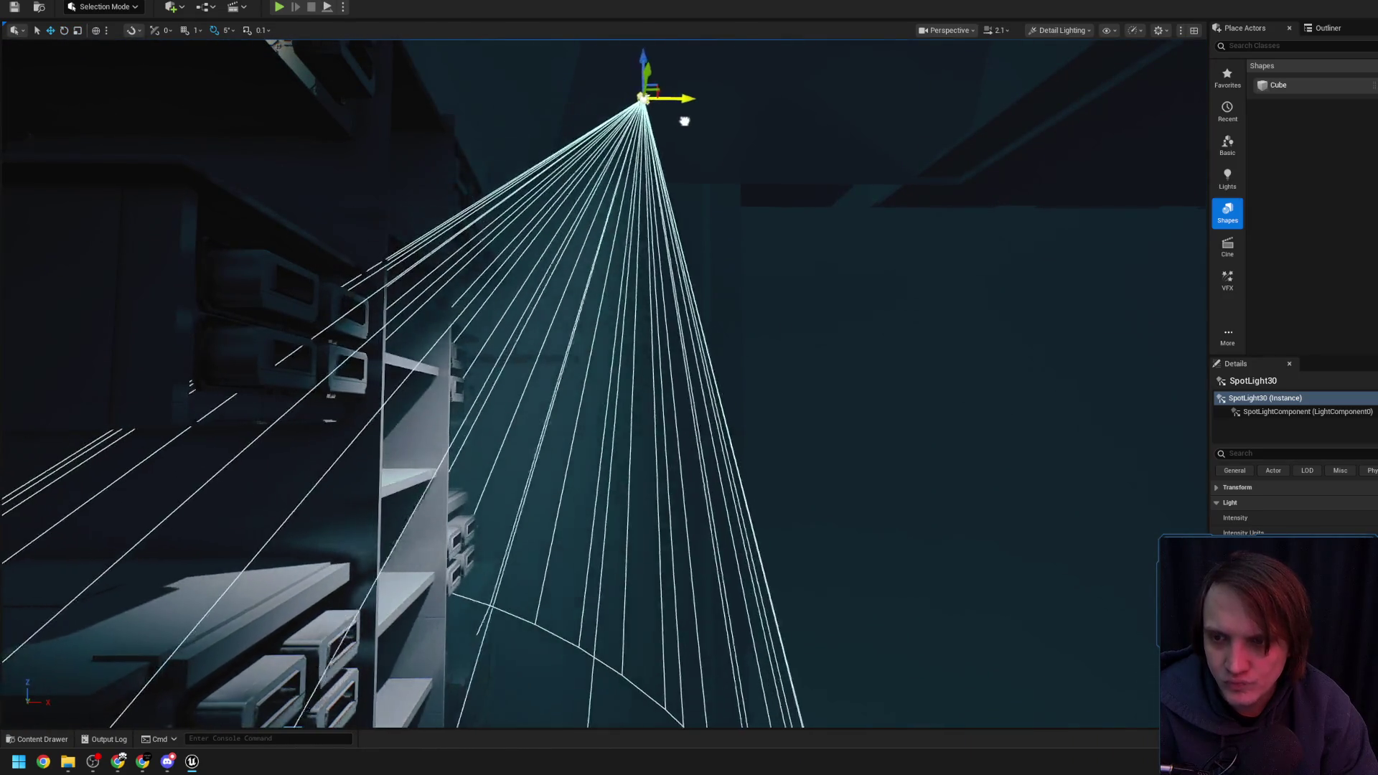
{"action": "mouse_move", "coordinate": [694, 201]}
{"action": "left_mouse_down"}
{"action": "mouse_move", "coordinate": [646, 230]}
{"action": "mouse_move", "coordinate": [689, 216]}
{"action": "mouse_move", "coordinate": [584, 132]}
{"action": "mouse_move", "coordinate": [567, 158]}
{"action": "mouse_move", "coordinate": [581, 161]}
{"action": "mouse_move", "coordinate": [480, 176]}
{"action": "left_mouse_up"}
{"action": "scroll", "coordinate": [664, 194], "scroll_direction": "down", "scroll_amount": 1}
{"action": "scroll", "coordinate": [567, 158], "scroll_direction": "down", "scroll_amount": 1}
{"action": "scroll", "coordinate": [502, 169], "scroll_direction": "up", "scroll_amount": 2}
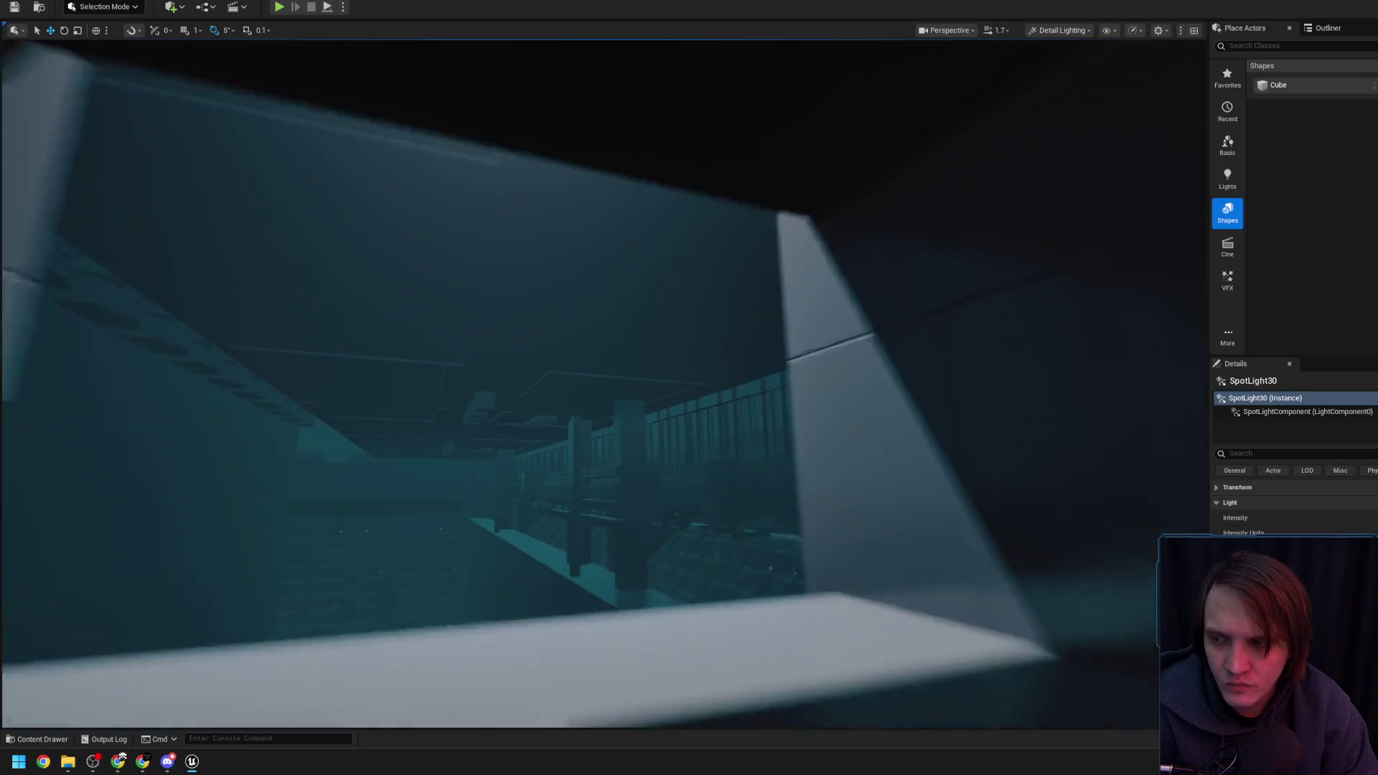
{"action": "left_click_drag", "start_coordinate": [480, 176], "coordinate": [463, 169]}
{"action": "scroll", "coordinate": [477, 176], "scroll_direction": "up", "scroll_amount": 1}
{"action": "scroll", "coordinate": [462, 169], "scroll_direction": "up", "scroll_amount": 1}
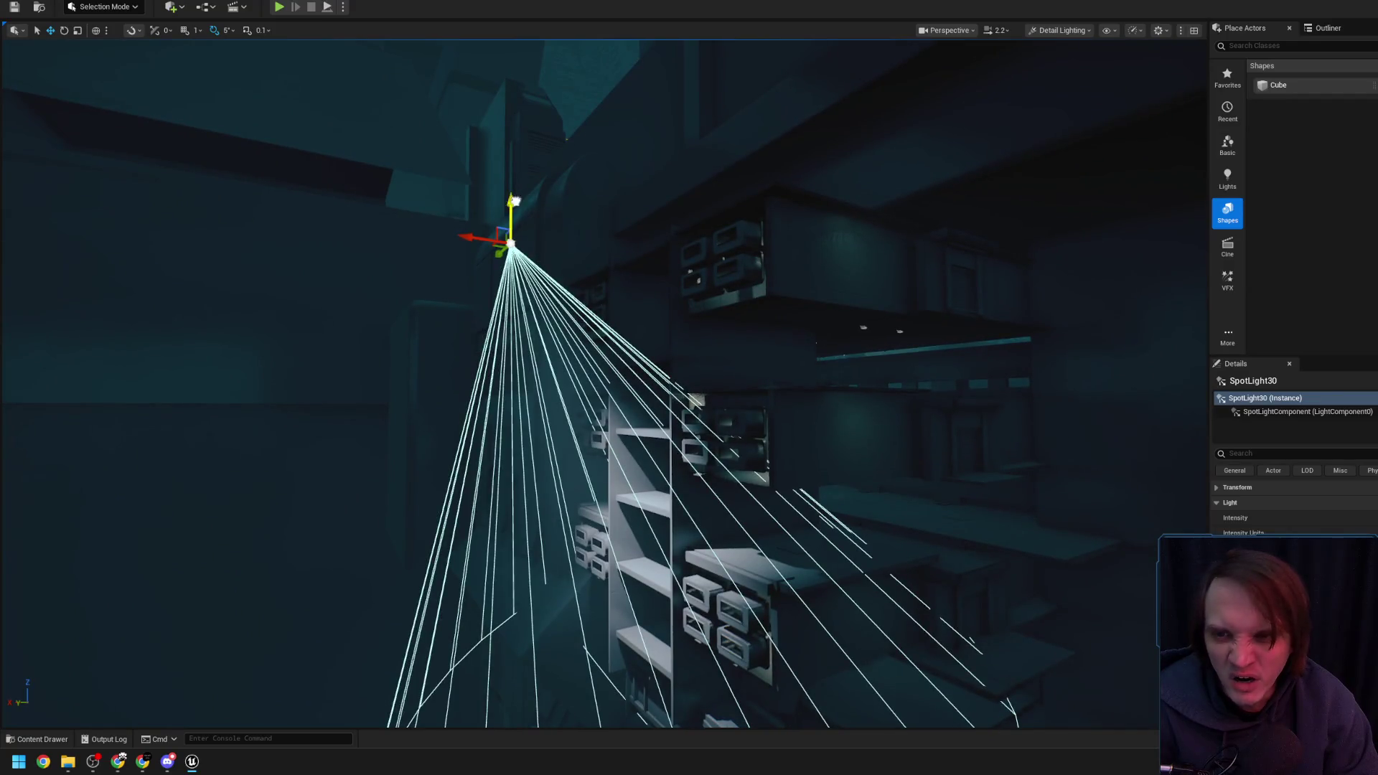
Inspect the spotlit shelves and drawer wall up close
{"action": "mouse_move", "coordinate": [463, 169]}
{"action": "left_mouse_down"}
{"action": "mouse_move", "coordinate": [510, 135]}
{"action": "mouse_move", "coordinate": [474, 140]}
{"action": "mouse_move", "coordinate": [568, 166]}
{"action": "left_mouse_up"}
{"action": "scroll", "coordinate": [472, 160], "scroll_direction": "down", "scroll_amount": 2}
{"action": "scroll", "coordinate": [502, 137], "scroll_direction": "down", "scroll_amount": 2}
{"action": "left_click_drag", "start_coordinate": [558, 413], "coordinate": [550, 376]}
{"action": "scroll", "coordinate": [559, 413], "scroll_direction": "down", "scroll_amount": 3}
{"action": "scroll", "coordinate": [558, 413], "scroll_direction": "up", "scroll_amount": 3}
{"action": "scroll", "coordinate": [550, 377], "scroll_direction": "down", "scroll_amount": 2}
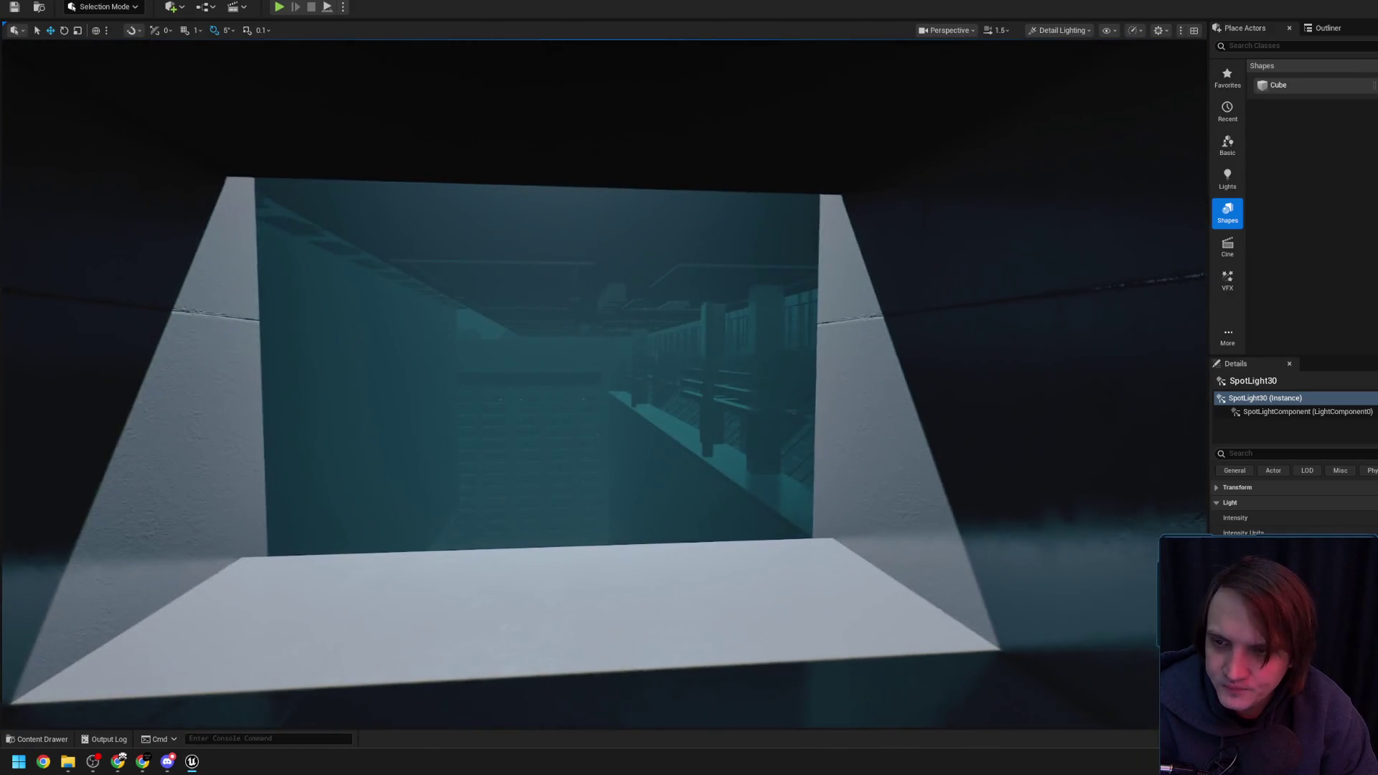
{"action": "left_click_drag", "start_coordinate": [834, 455], "coordinate": [834, 456]}
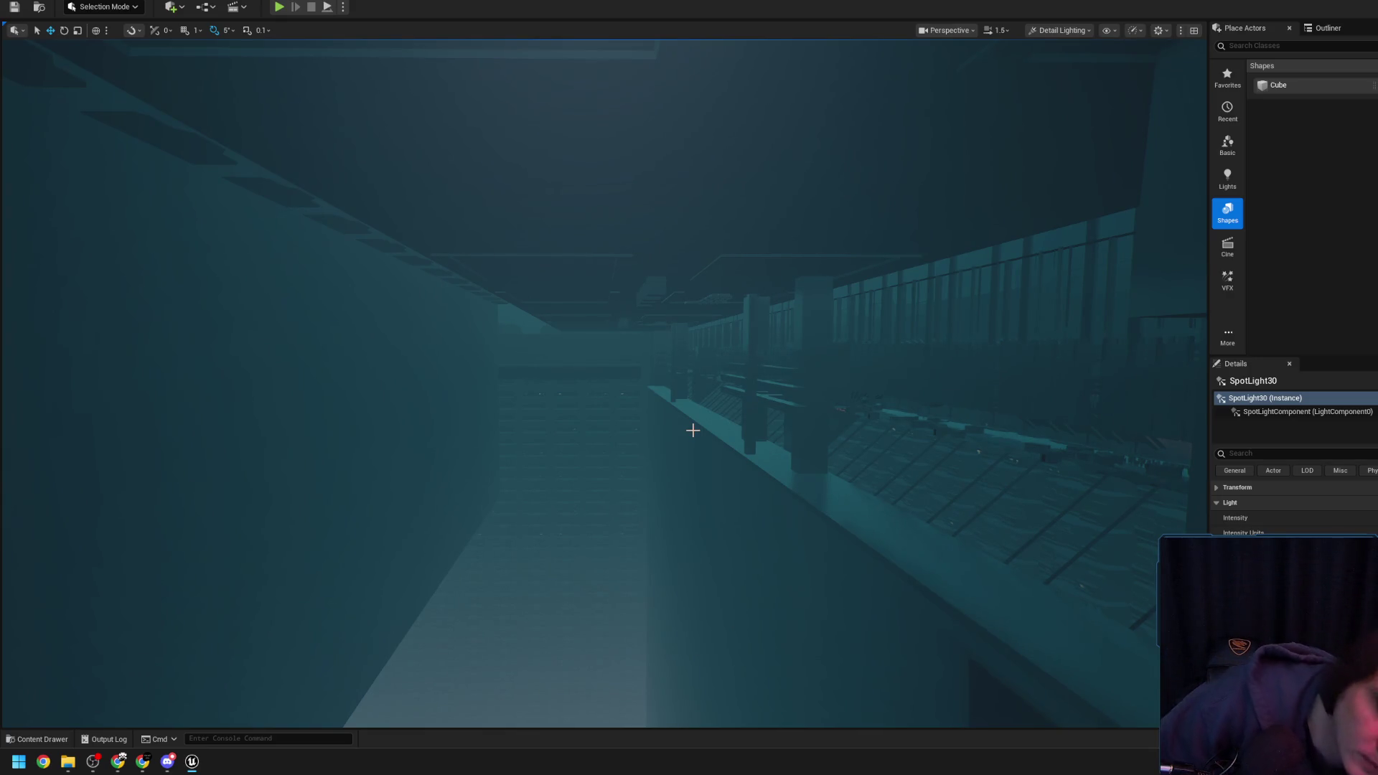
{"action": "left_click_drag", "start_coordinate": [693, 430], "coordinate": [690, 428]}
{"action": "scroll", "coordinate": [654, 357], "scroll_direction": "down", "scroll_amount": 5}
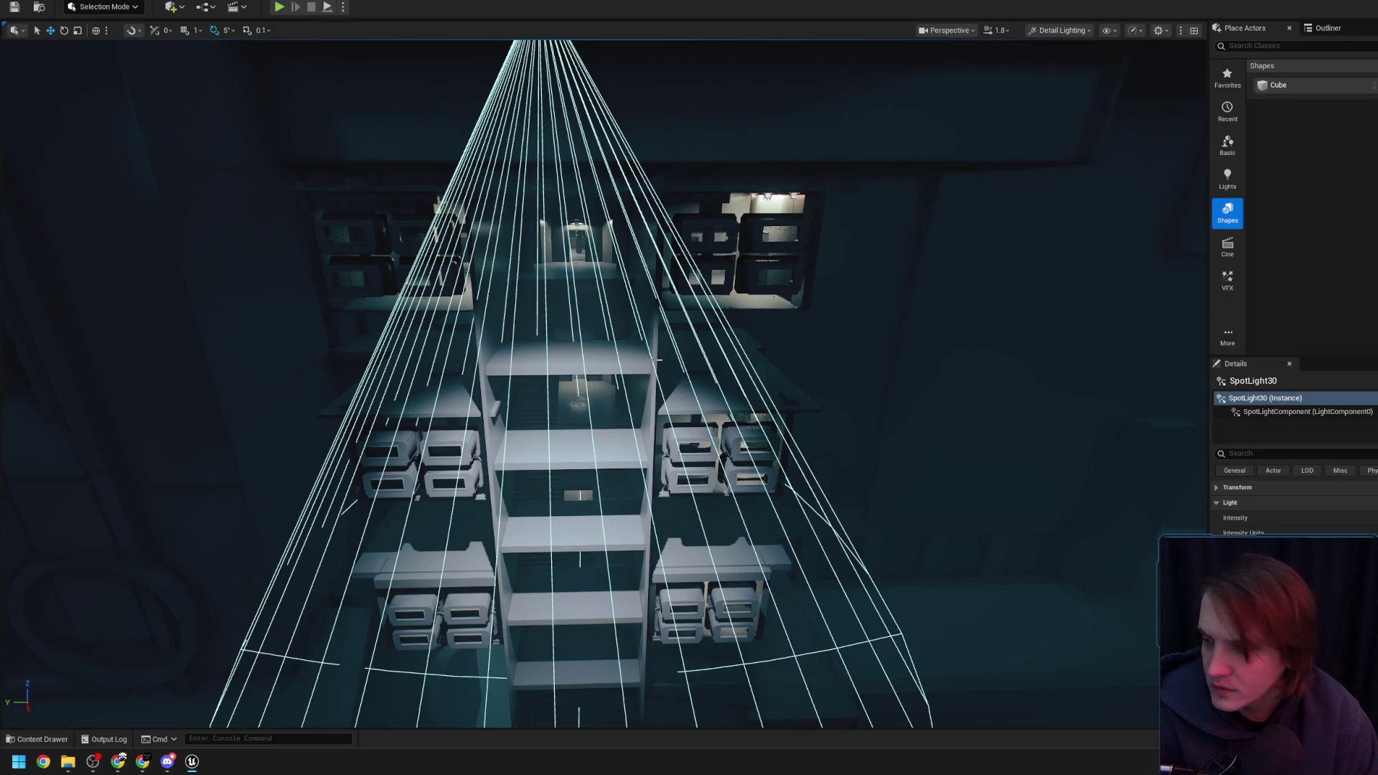
{"action": "key", "text": "w"}
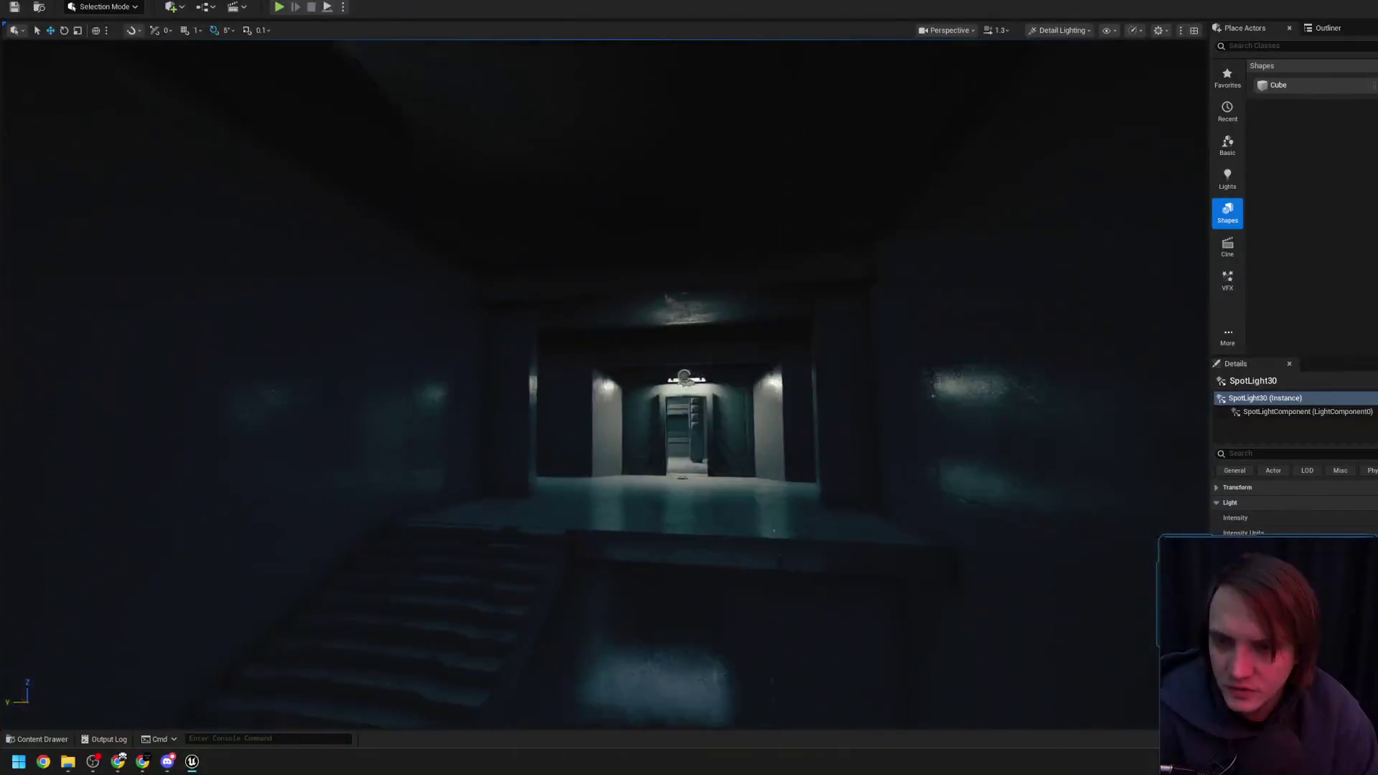
{"action": "scroll", "coordinate": [603, 384], "scroll_direction": "down", "scroll_amount": 2}
{"action": "key", "text": "w"}
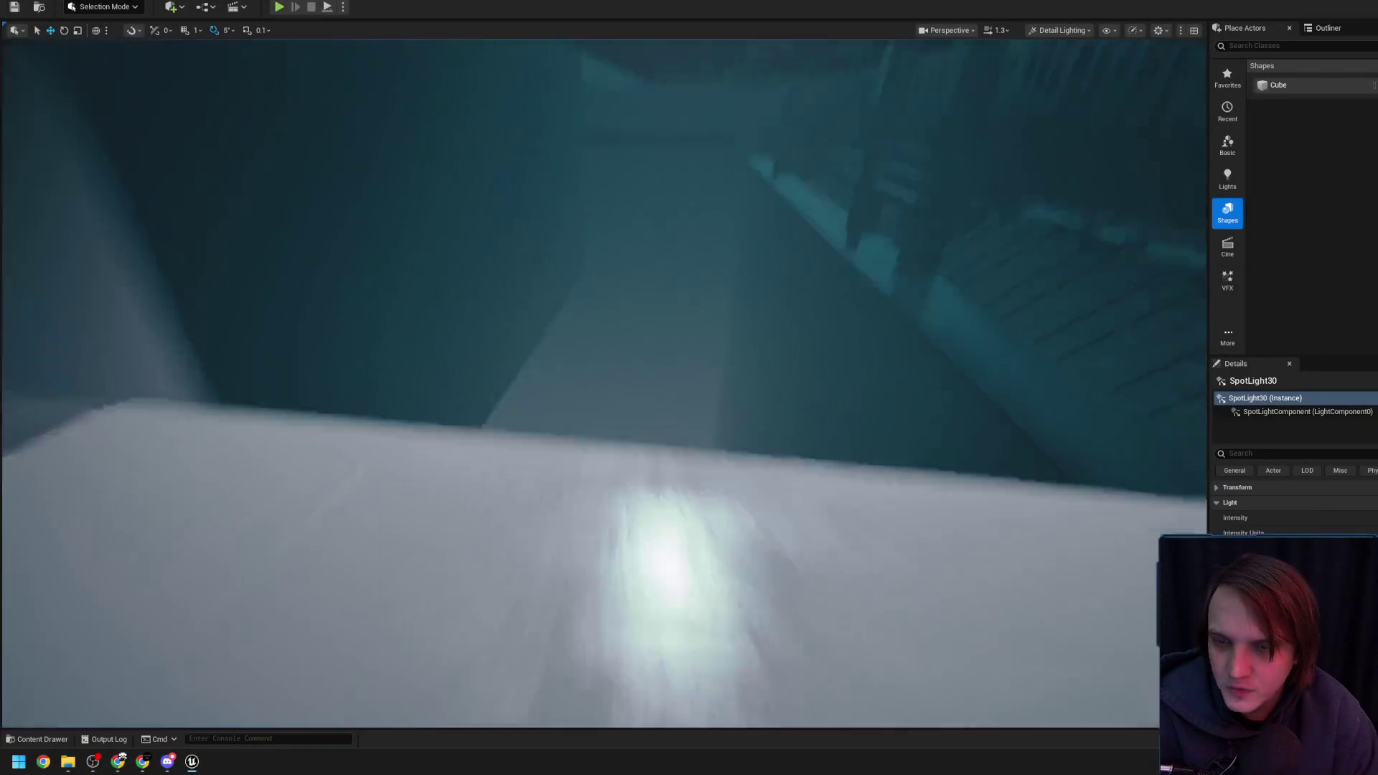
{"action": "scroll", "coordinate": [604, 384], "scroll_direction": "up", "scroll_amount": 3}
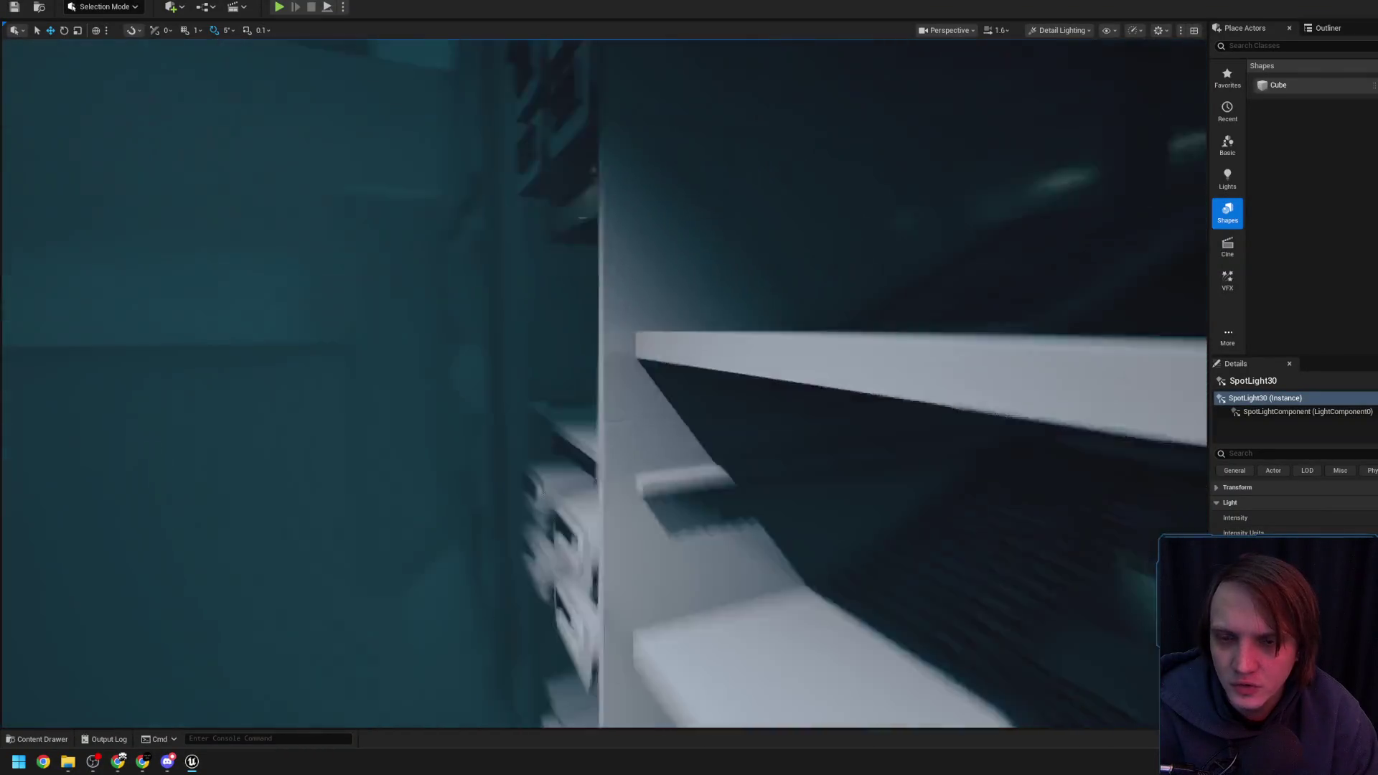
{"action": "scroll", "coordinate": [604, 384], "scroll_direction": "up", "scroll_amount": 2}
{"action": "key", "text": "w"}
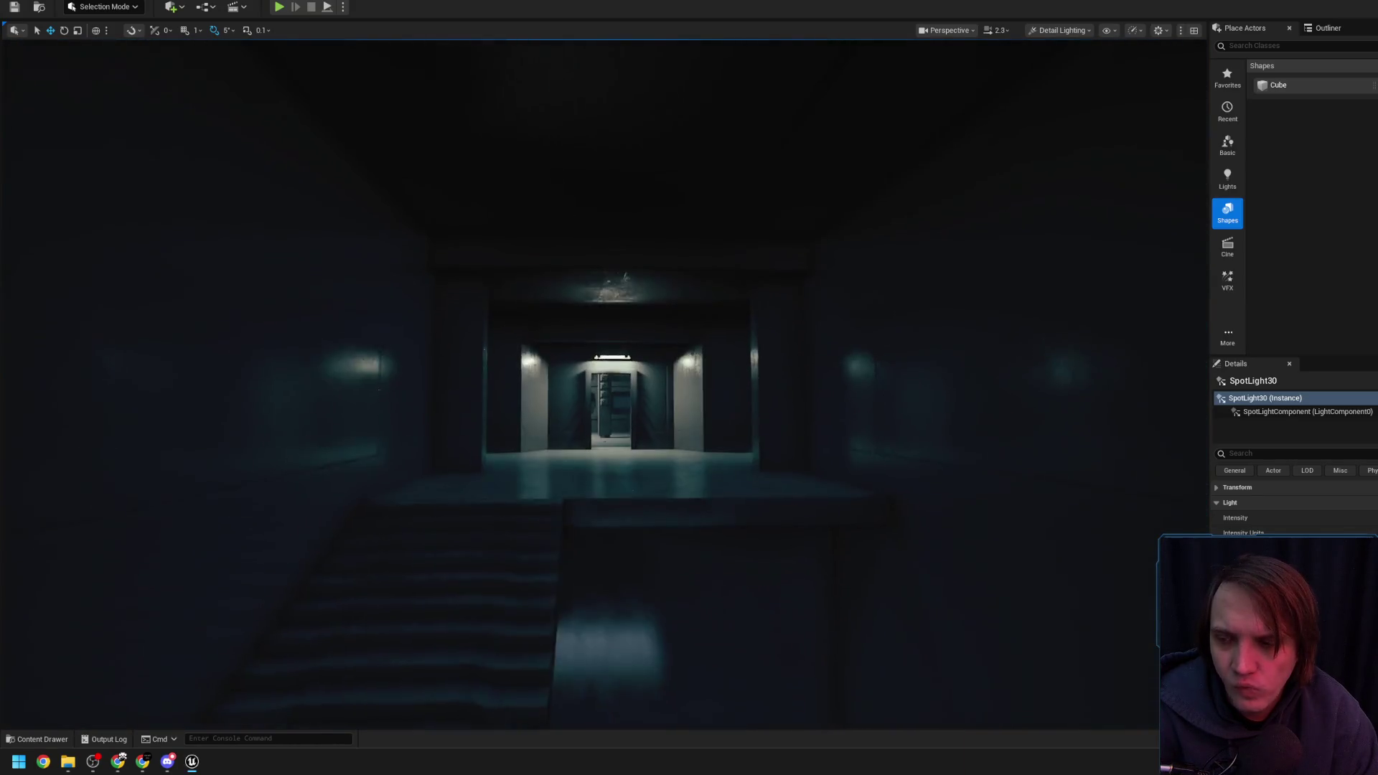
{"action": "scroll", "coordinate": [604, 384], "scroll_direction": "down", "scroll_amount": 2}
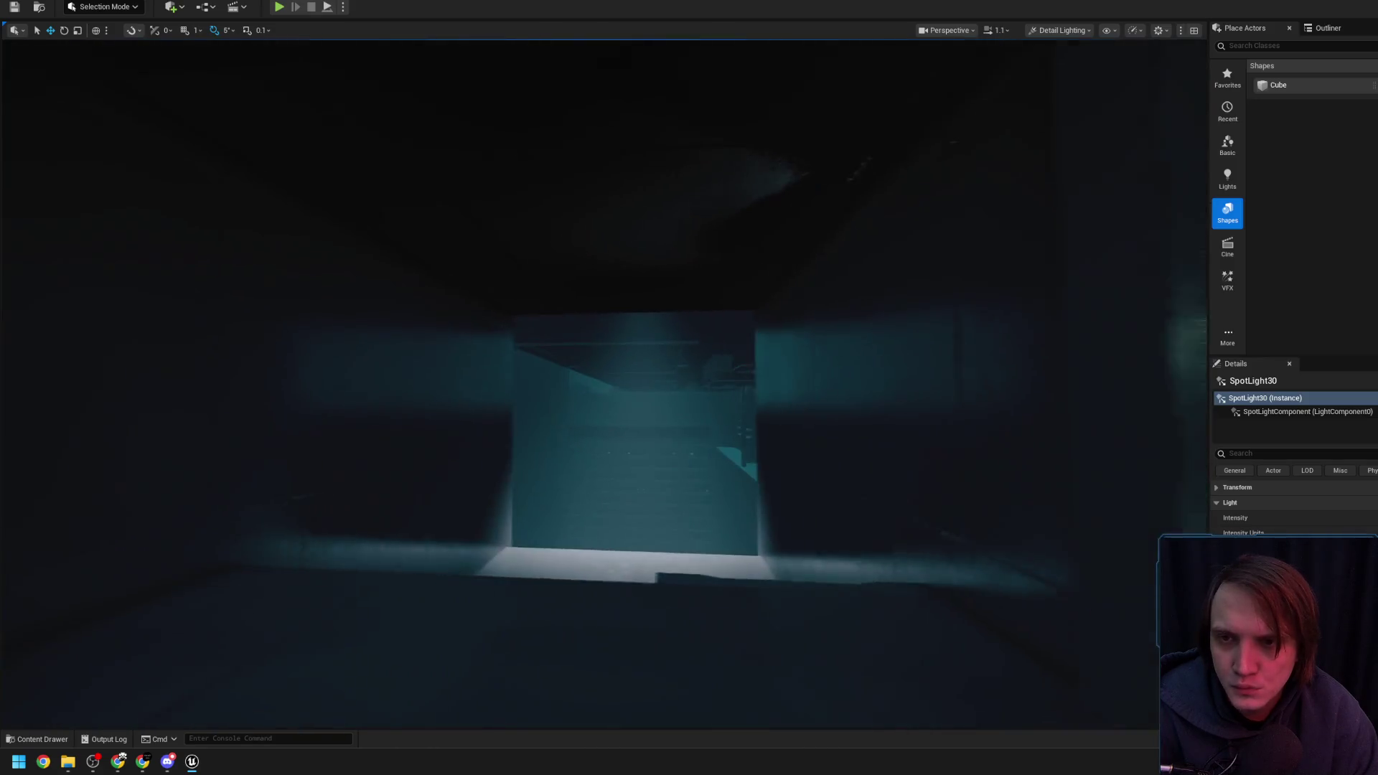
{"action": "key", "text": "w"}
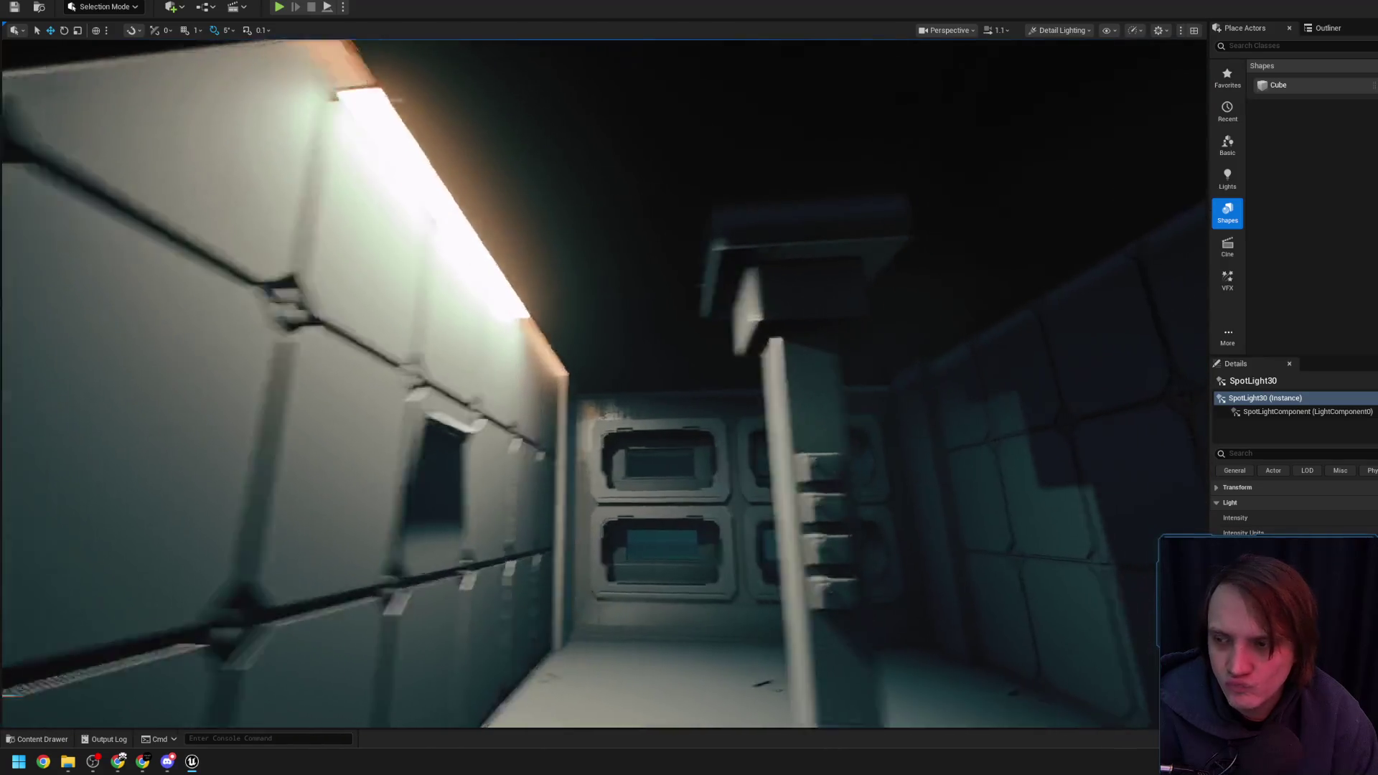
{"action": "key", "text": "w"}
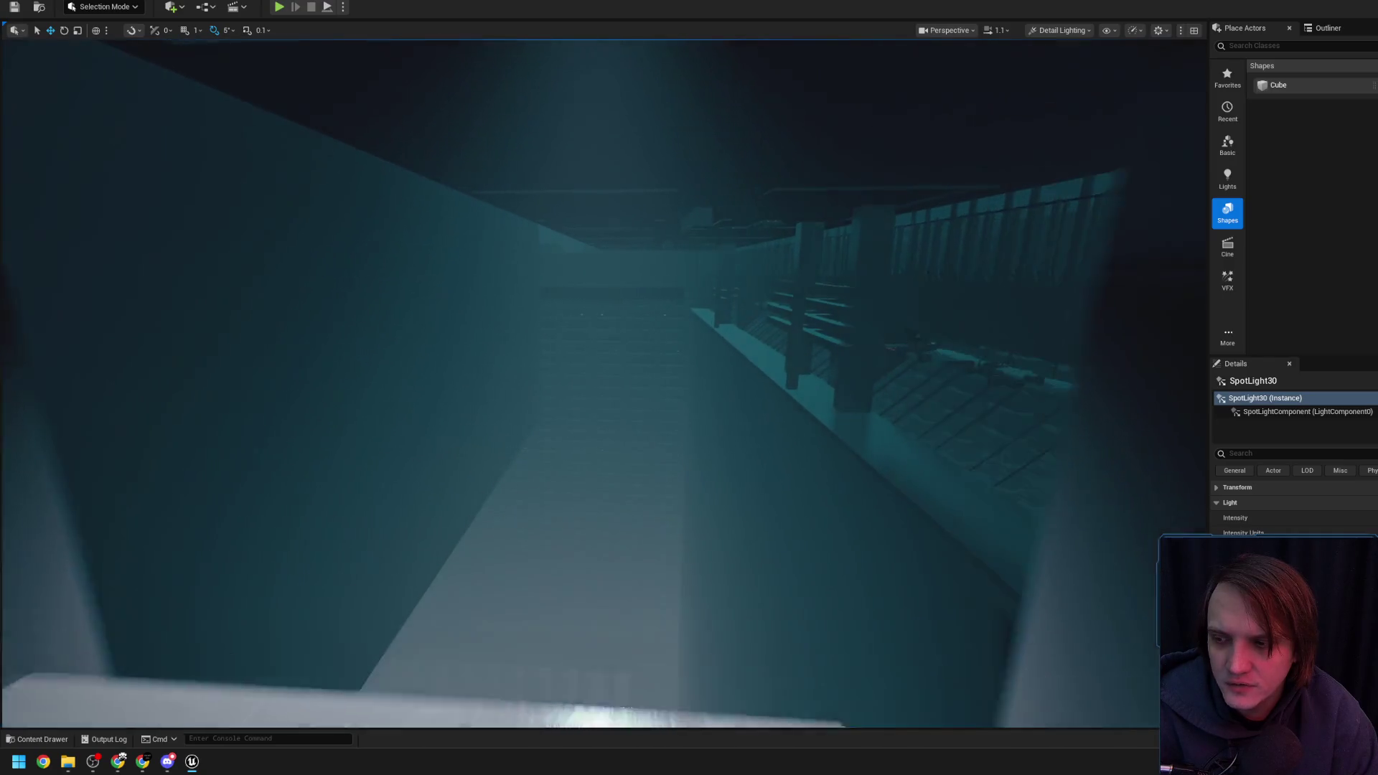
{"action": "key", "text": "w"}
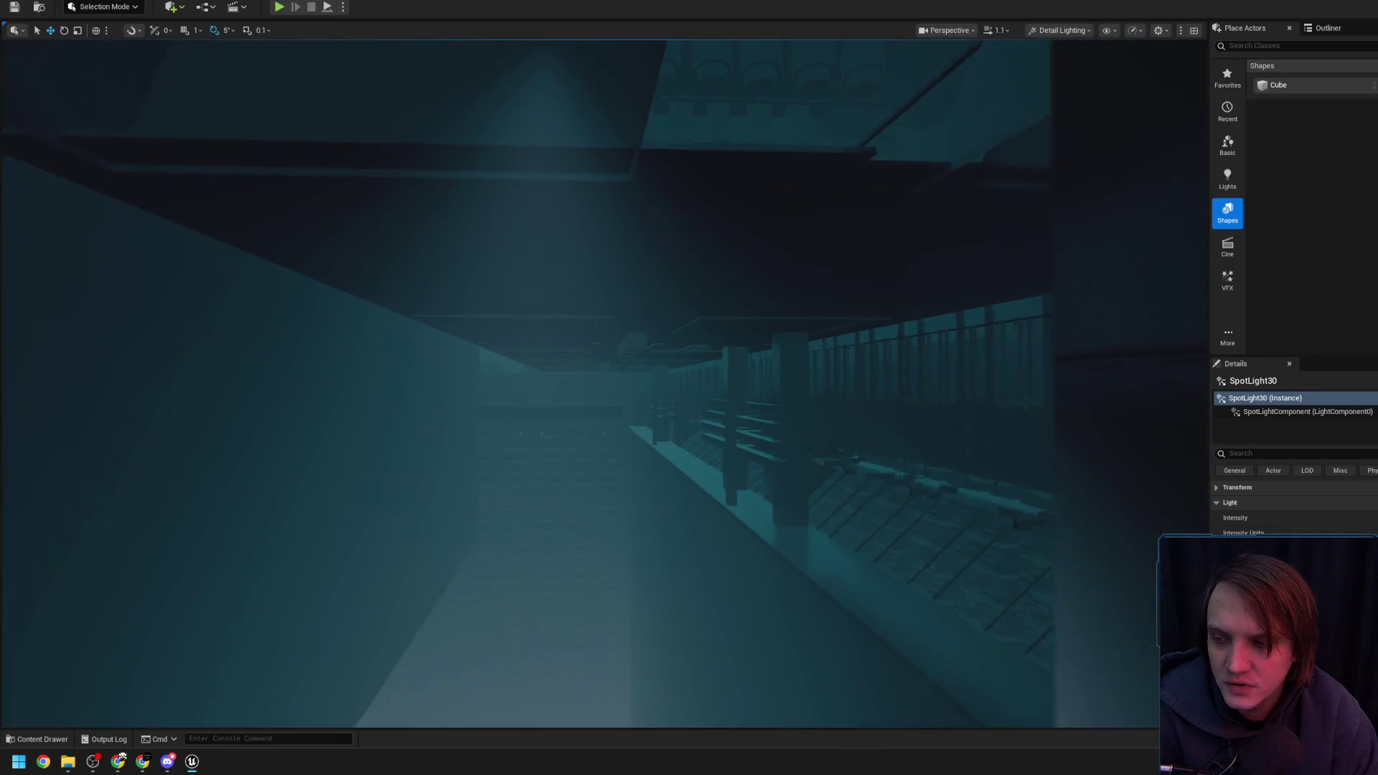
{"action": "scroll", "coordinate": [605, 385], "scroll_direction": "up", "scroll_amount": 2}
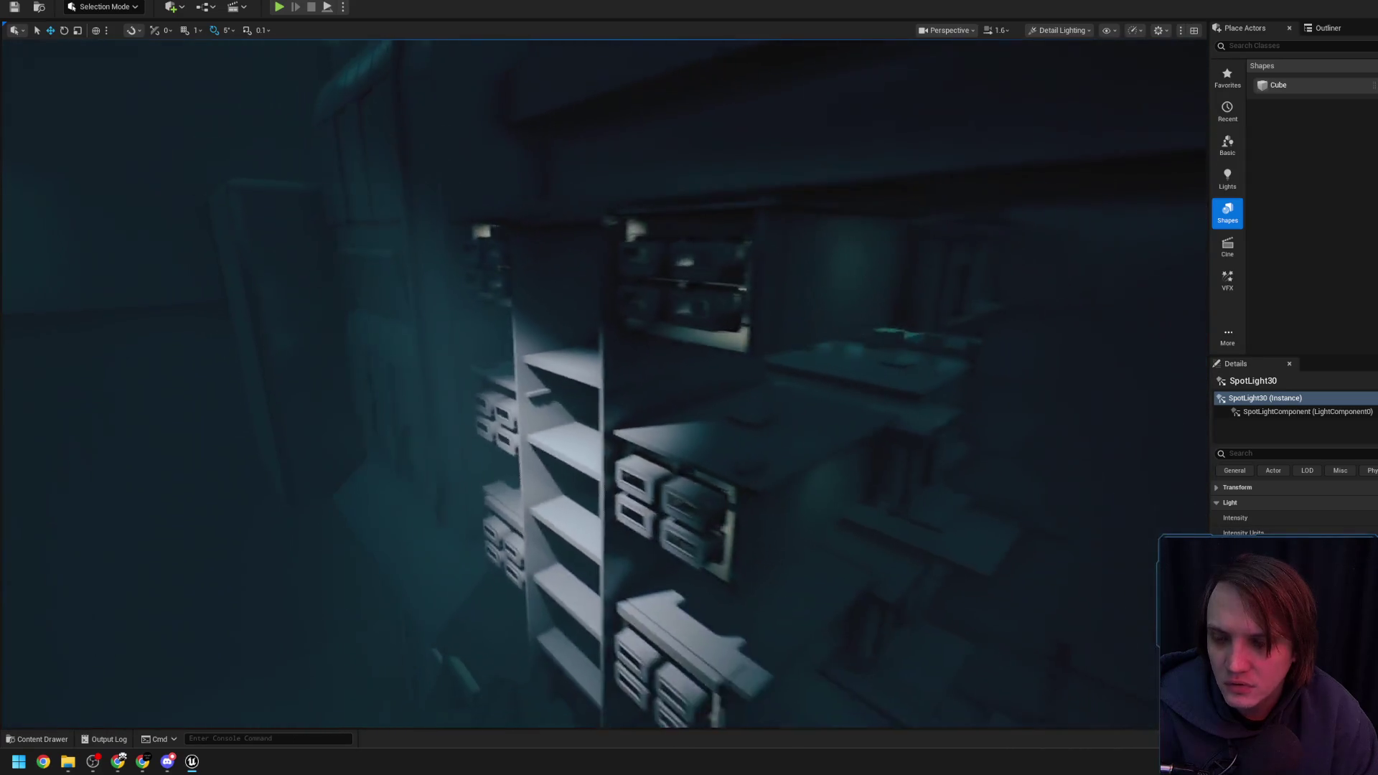
{"action": "key", "text": "d"}
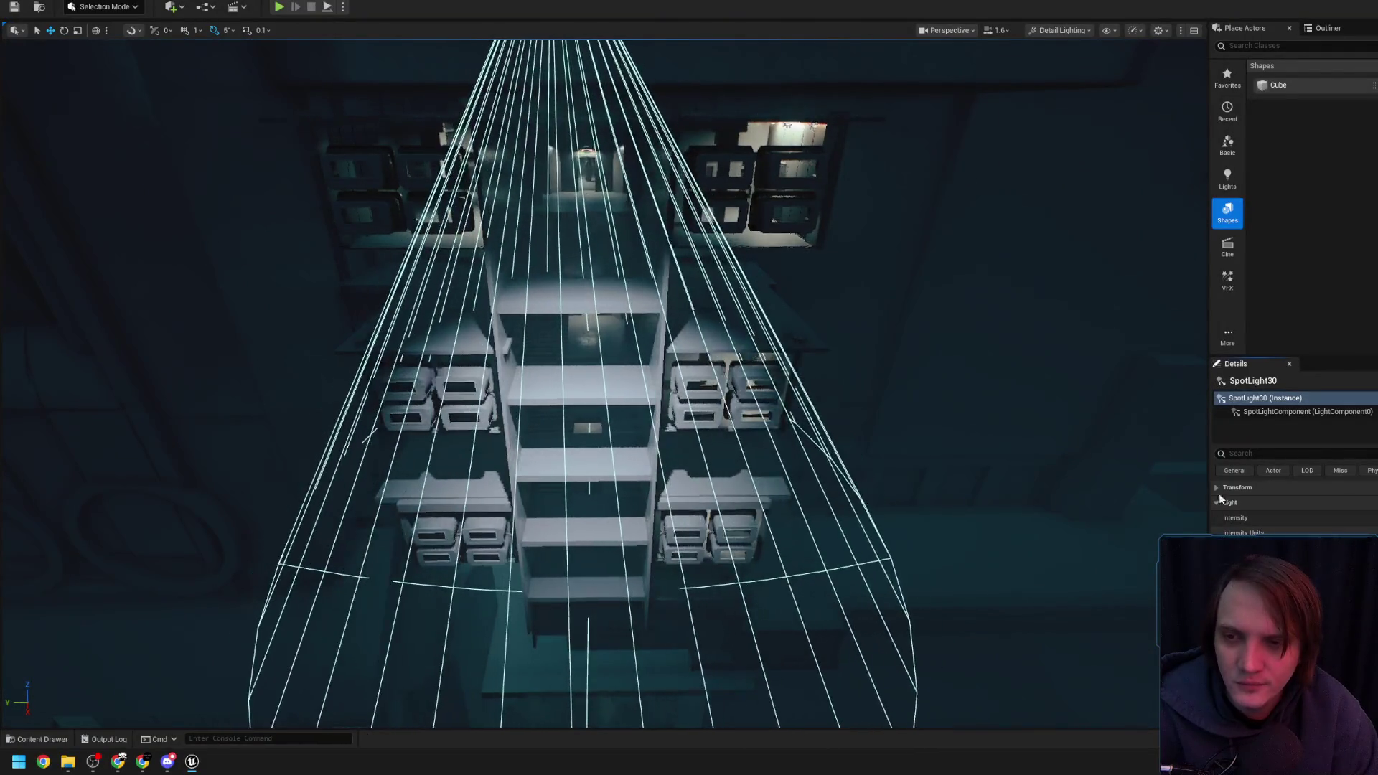
{"action": "key", "text": "w"}
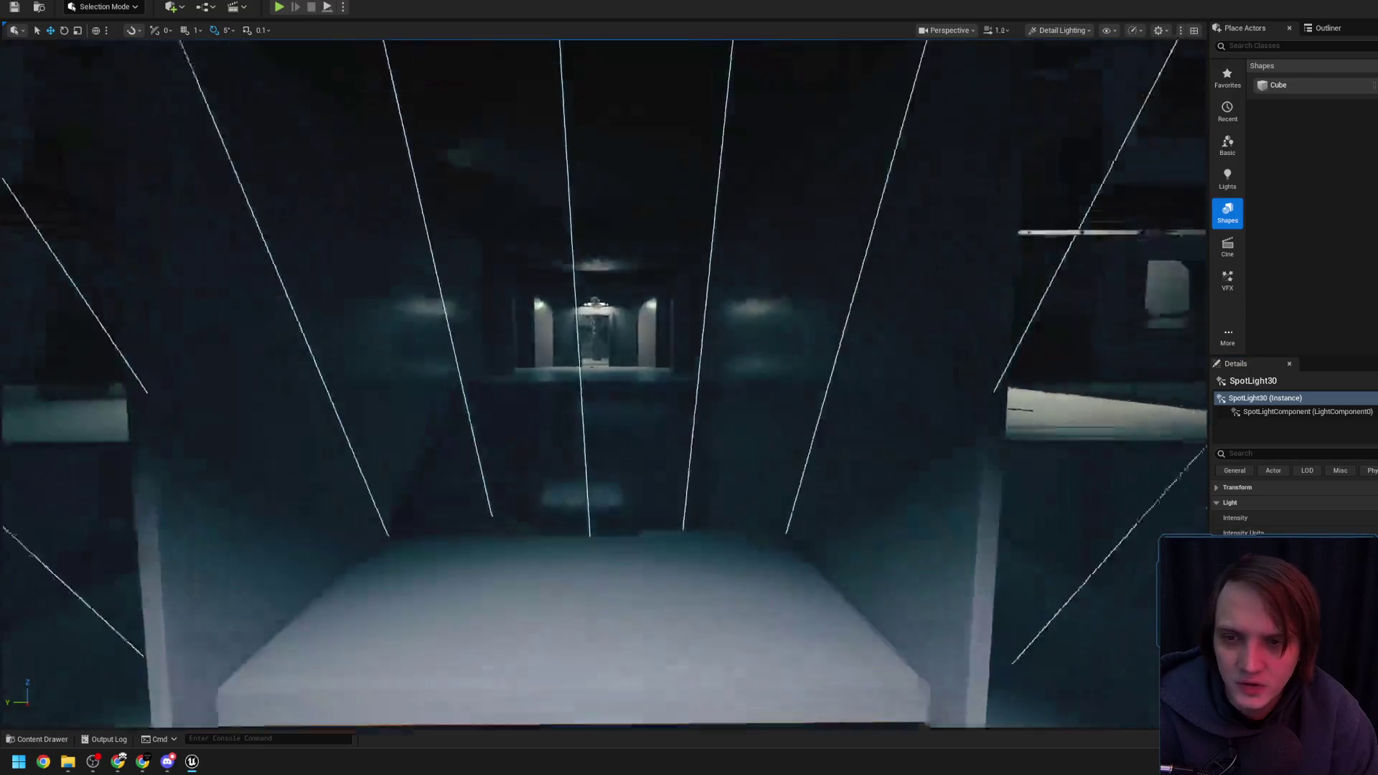
{"action": "scroll", "coordinate": [605, 360], "scroll_direction": "down", "scroll_amount": 3}
{"action": "scroll", "coordinate": [604, 347], "scroll_direction": "up", "scroll_amount": 1}
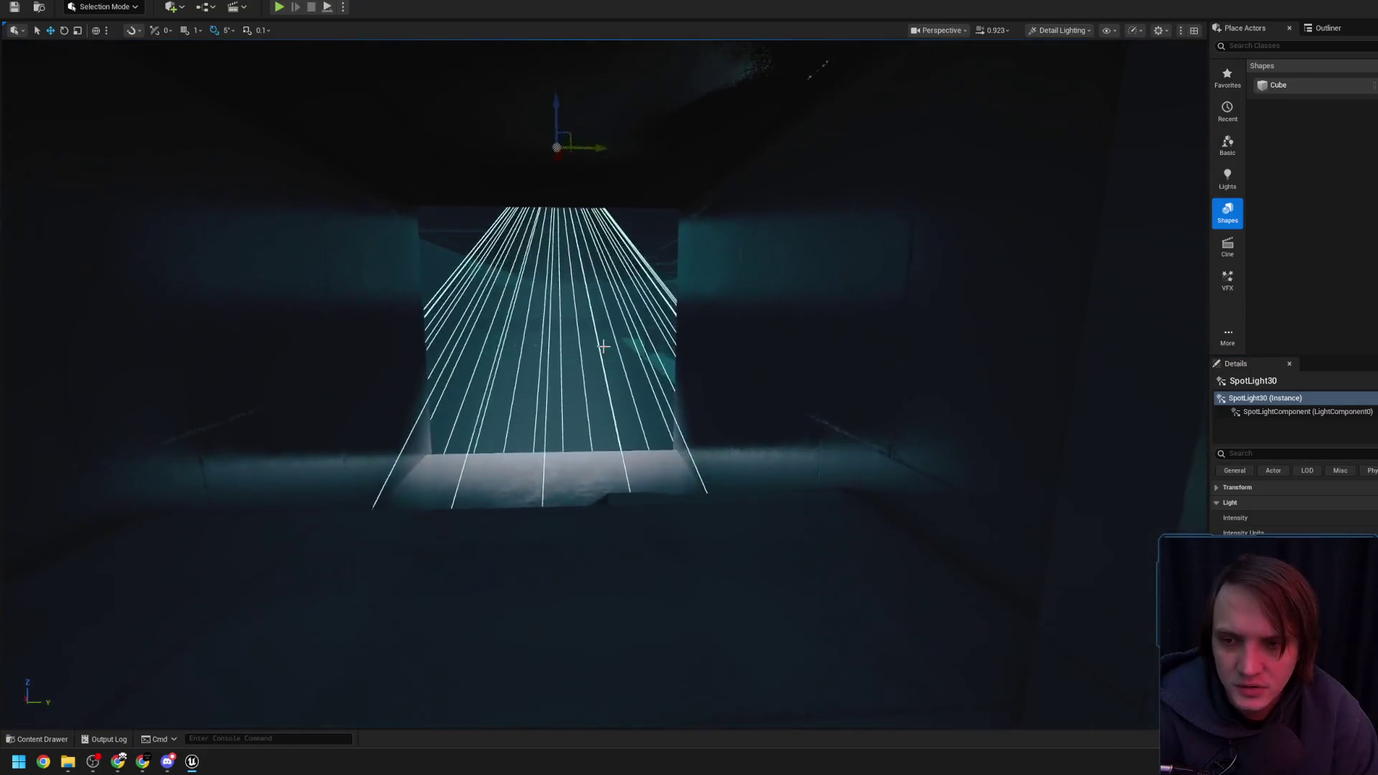
{"action": "key", "text": "w"}
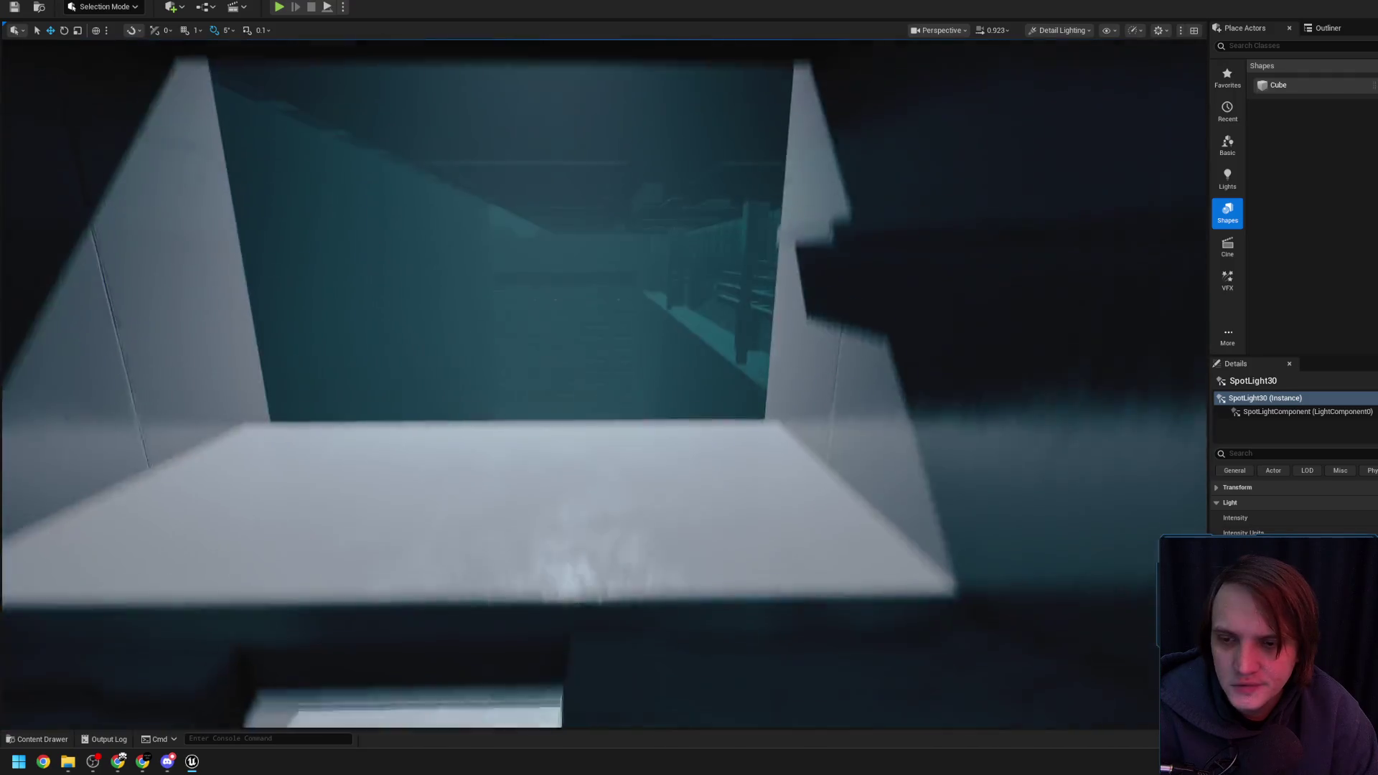
{"action": "key", "text": "s"}
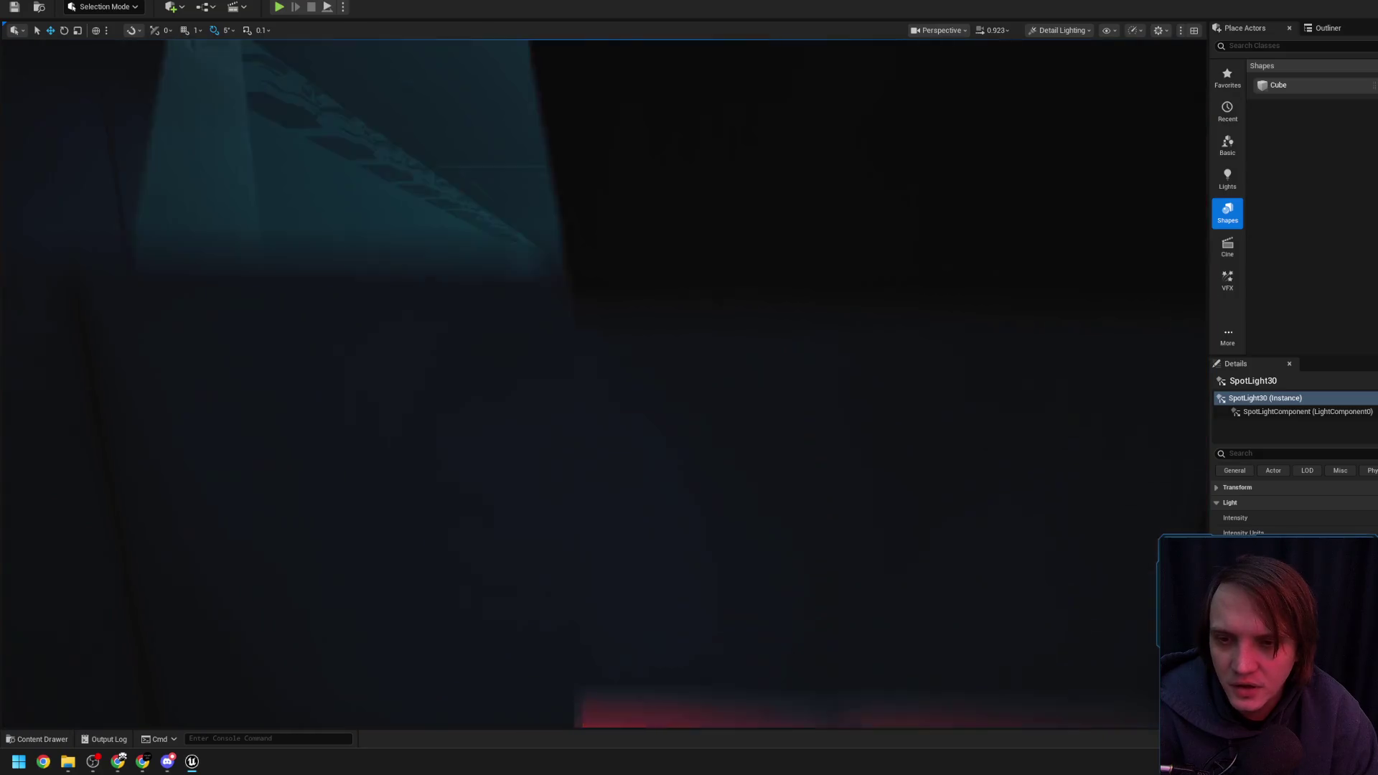
{"action": "scroll", "coordinate": [603, 384], "scroll_direction": "down", "scroll_amount": 3}
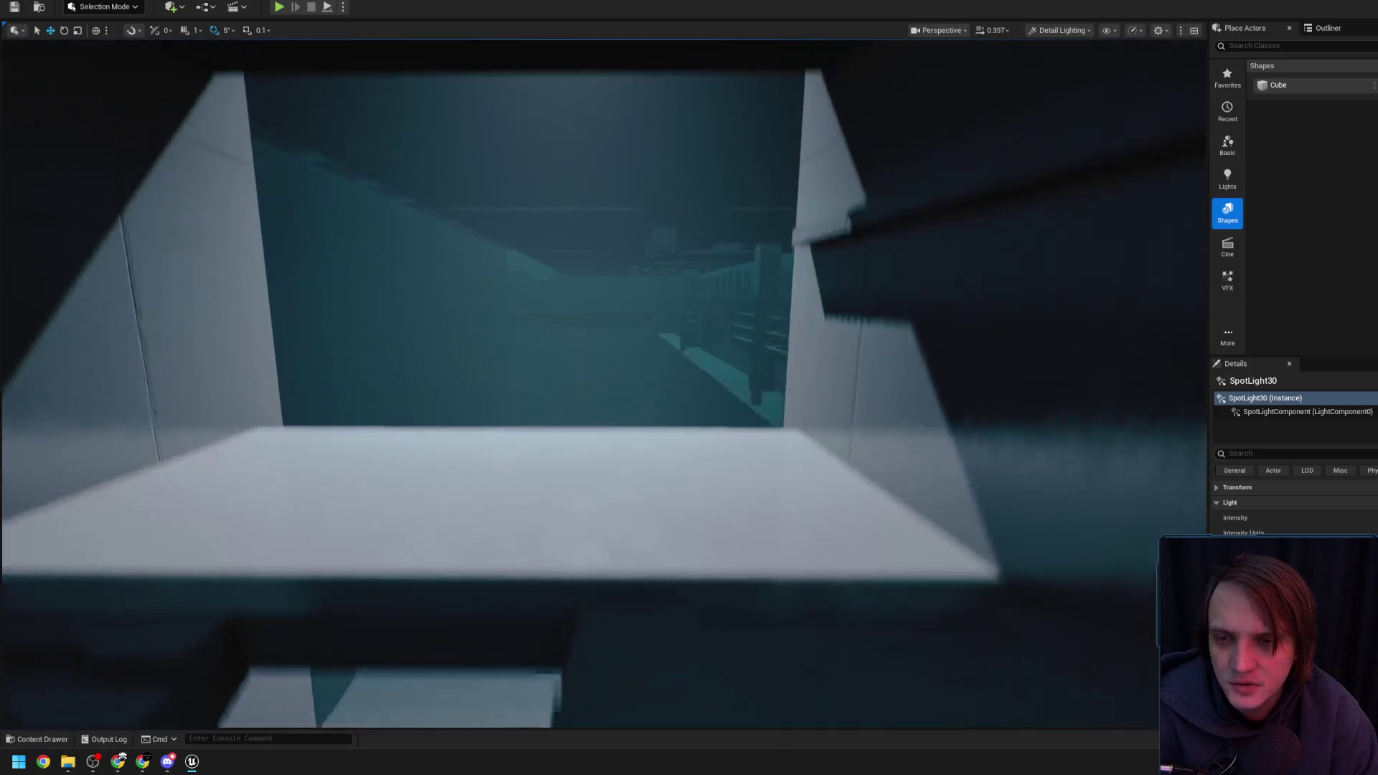
{"action": "scroll", "coordinate": [603, 384], "scroll_direction": "down", "scroll_amount": 2}
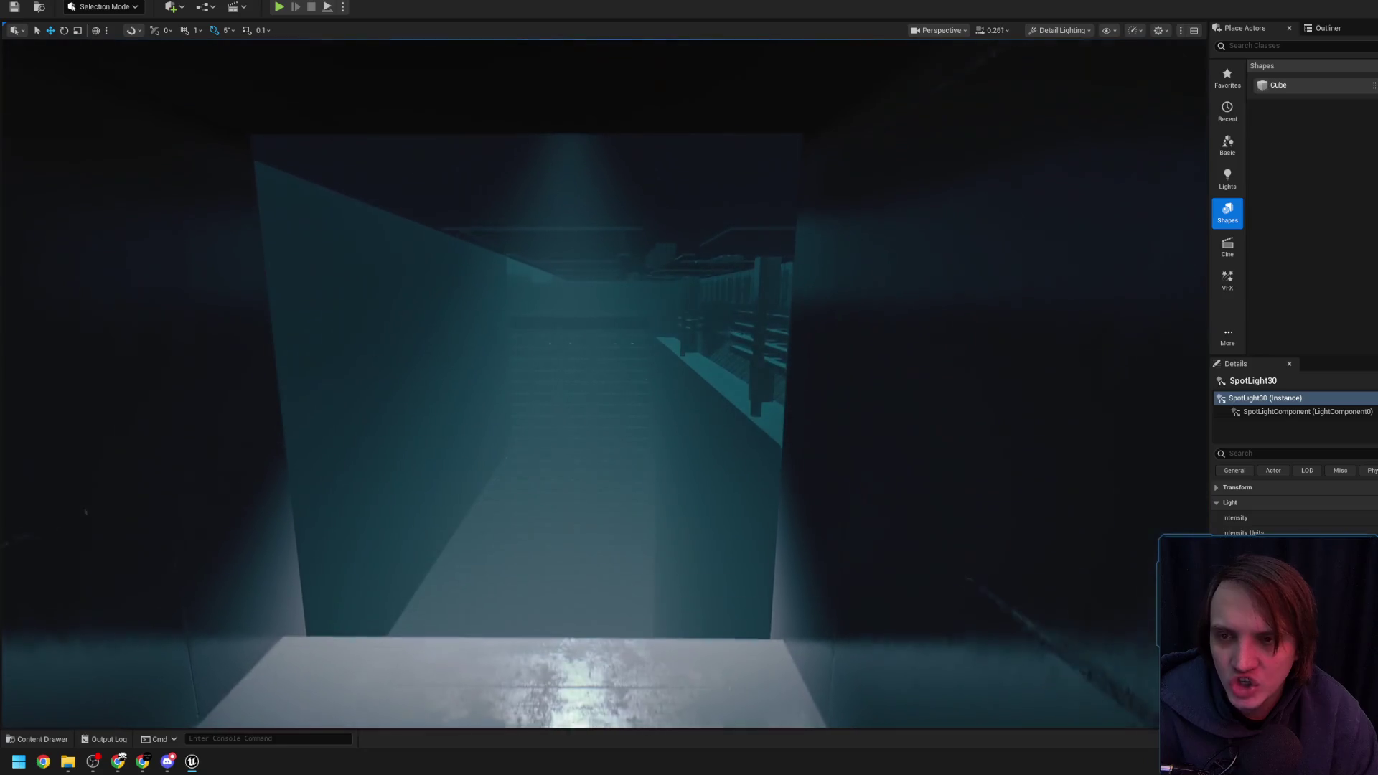
{"action": "scroll", "coordinate": [603, 342], "scroll_direction": "up", "scroll_amount": 4}
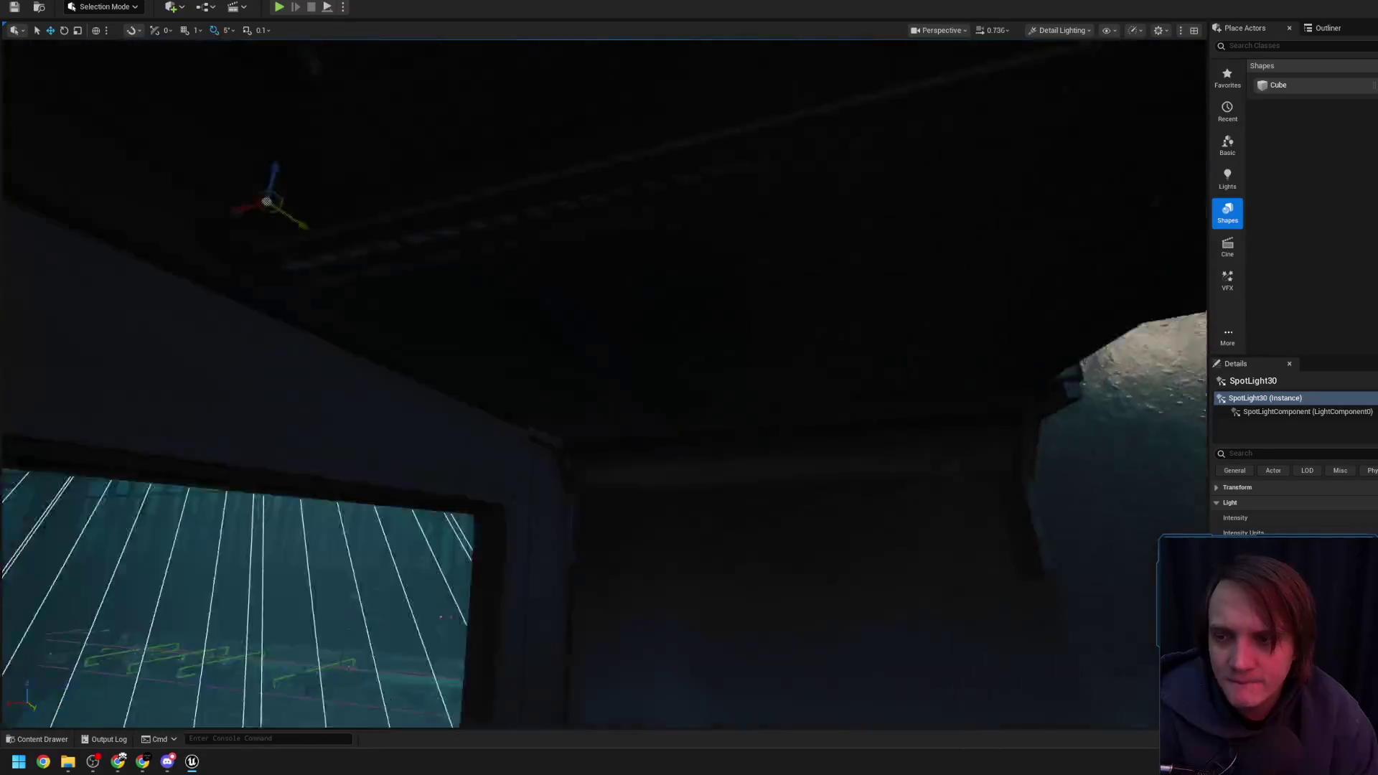
{"action": "scroll", "coordinate": [603, 384], "scroll_direction": "up", "scroll_amount": 2}
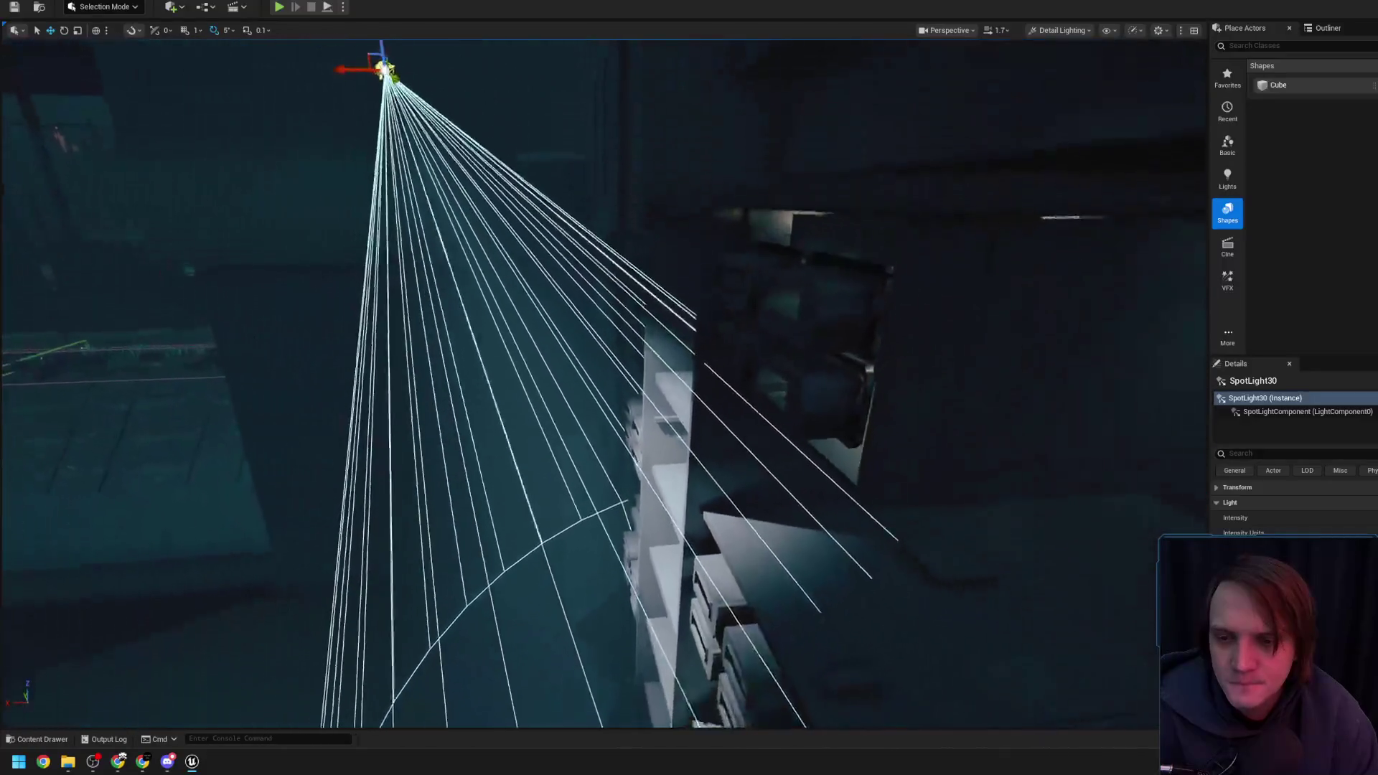
{"action": "key", "text": "w"}
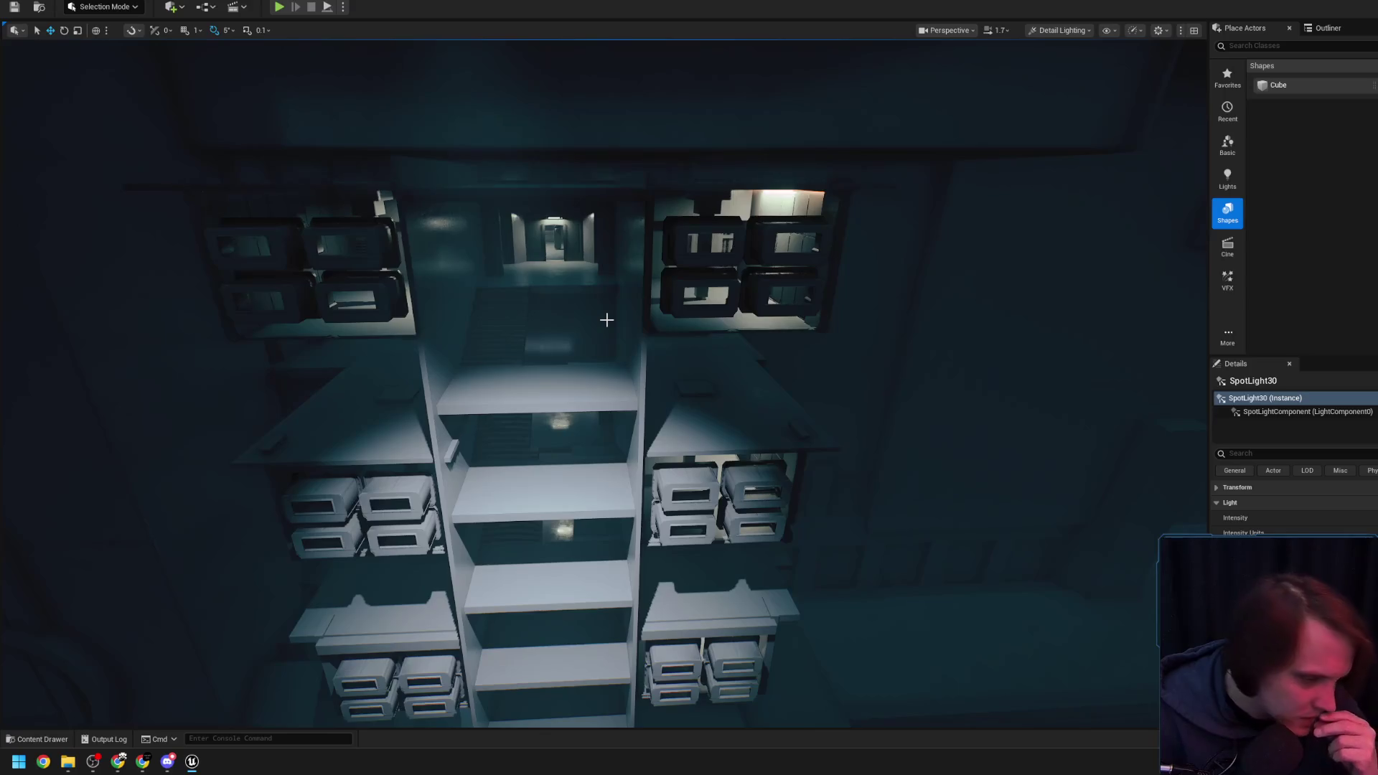
{"action": "left_click_drag", "start_coordinate": [606, 319], "coordinate": [607, 287]}
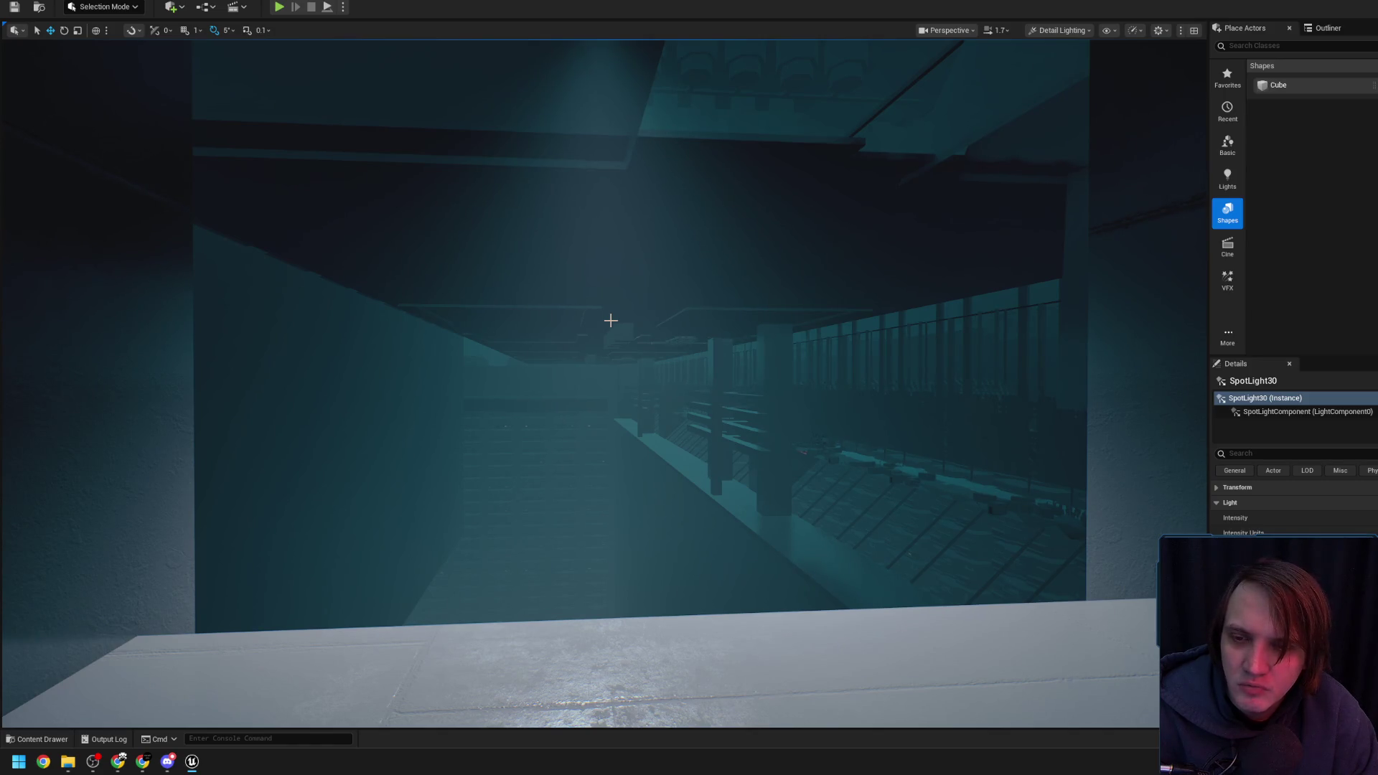
{"action": "left_click_drag", "start_coordinate": [611, 320], "coordinate": [607, 332]}
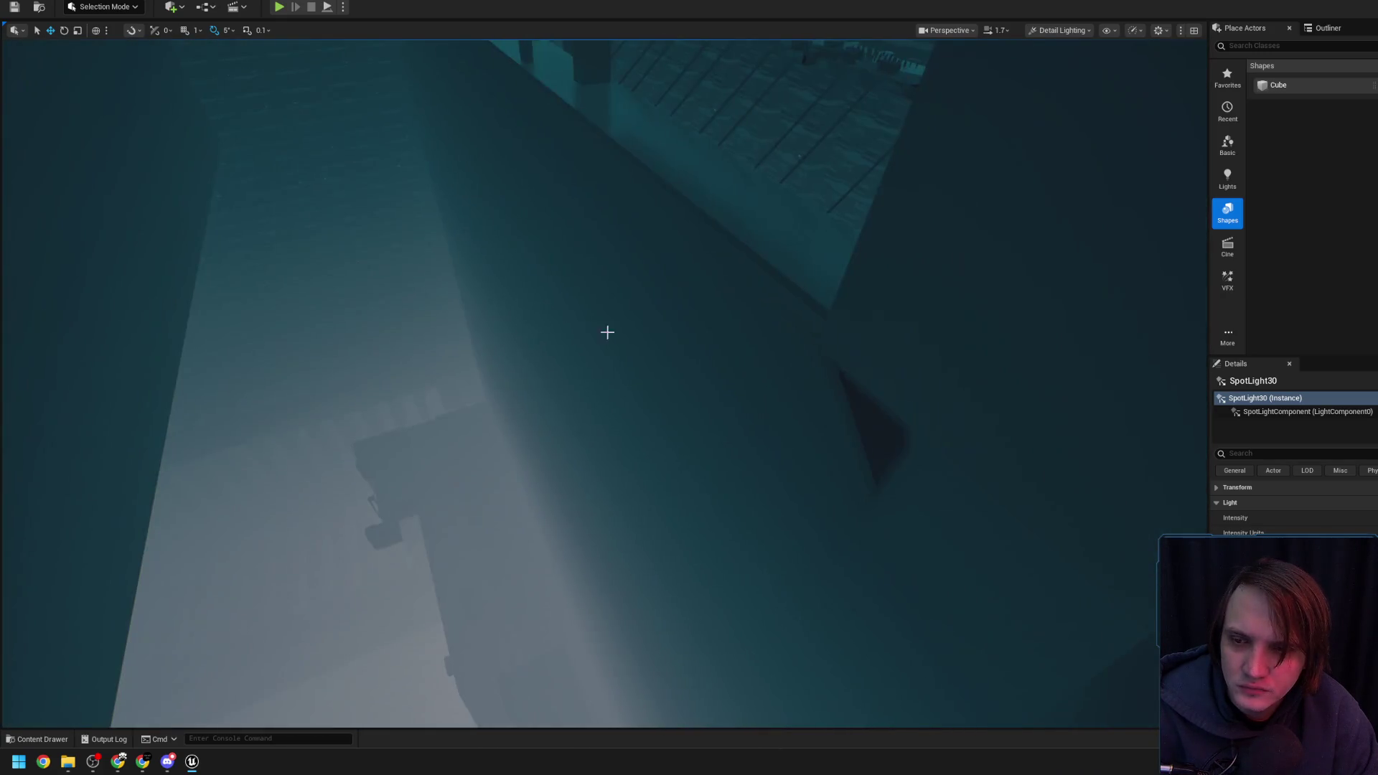
{"action": "left_click_drag", "start_coordinate": [572, 432], "coordinate": [573, 433]}
{"action": "mouse_move", "coordinate": [589, 385]}
{"action": "left_mouse_down"}
{"action": "mouse_move", "coordinate": [372, 446]}
{"action": "mouse_move", "coordinate": [381, 475]}
{"action": "left_mouse_up"}
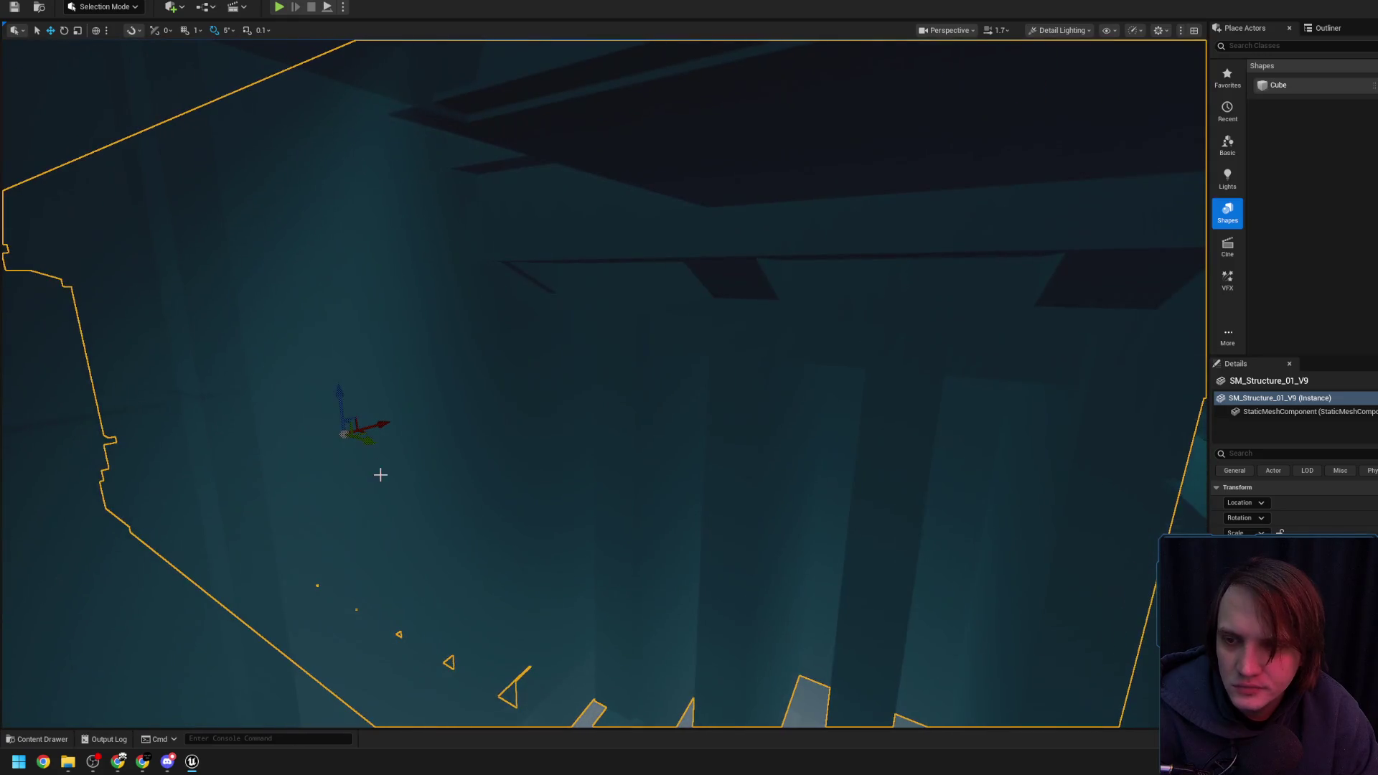
{"action": "left_click_drag", "start_coordinate": [514, 433], "coordinate": [514, 432]}
{"action": "mouse_move", "coordinate": [349, 479]}
{"action": "left_mouse_down"}
{"action": "mouse_move", "coordinate": [280, 477]}
{"action": "mouse_move", "coordinate": [384, 492]}
{"action": "left_mouse_up"}
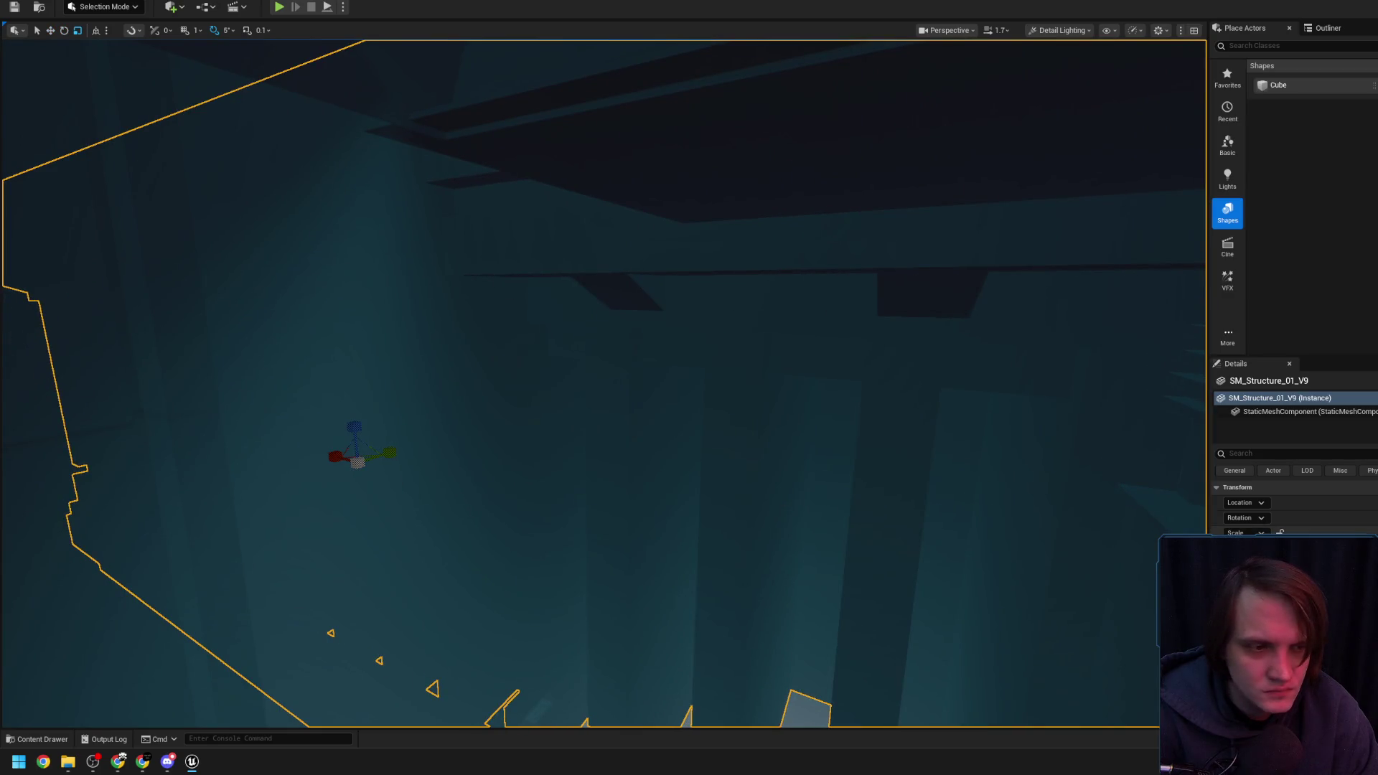
{"action": "mouse_move", "coordinate": [359, 470]}
{"action": "left_mouse_down"}
{"action": "mouse_move", "coordinate": [549, 495]}
{"action": "mouse_move", "coordinate": [527, 468]}
{"action": "left_mouse_up"}
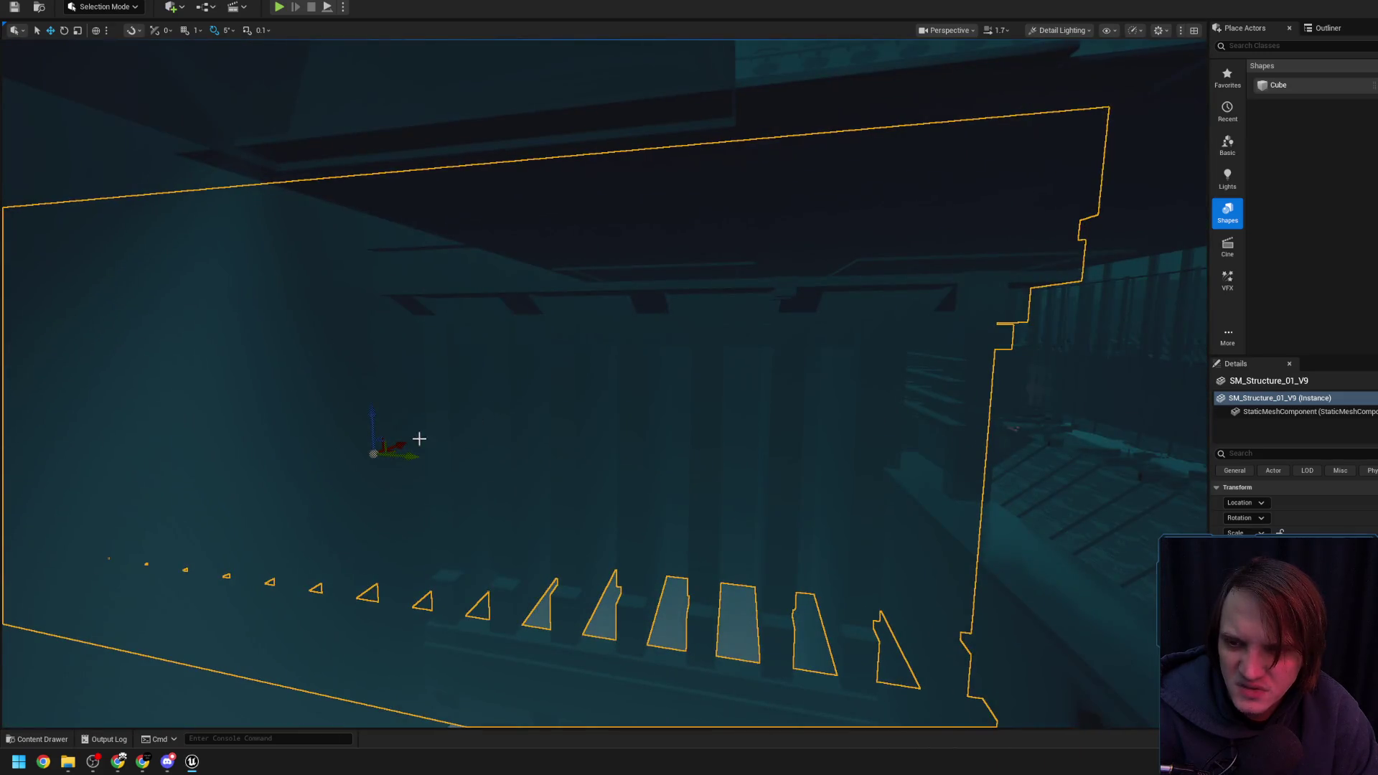
{"action": "left_click_drag", "start_coordinate": [419, 439], "coordinate": [289, 450]}
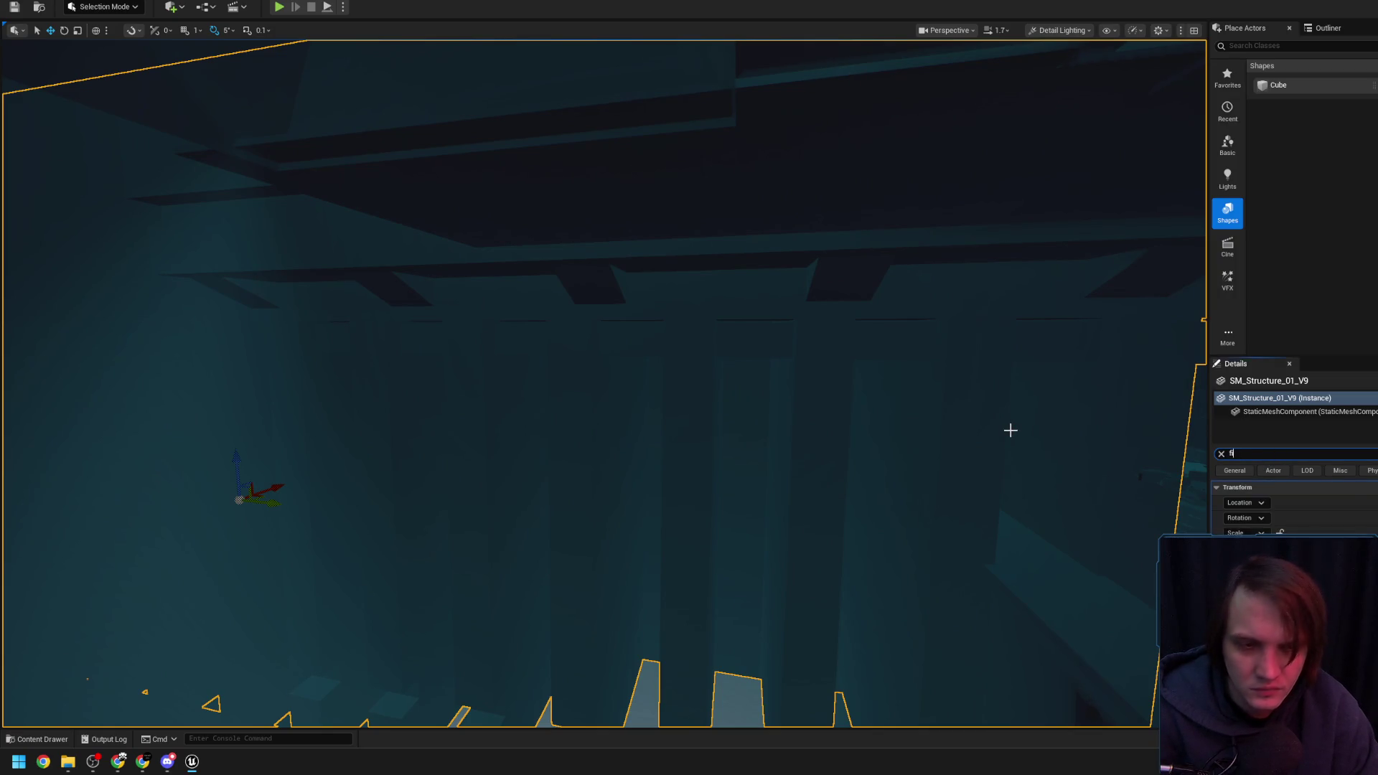
{"action": "left_click_drag", "start_coordinate": [527, 468], "coordinate": [526, 468]}
{"action": "scroll", "coordinate": [527, 468], "scroll_direction": "down", "scroll_amount": 2}
{"action": "left_click_drag", "start_coordinate": [563, 392], "coordinate": [564, 392]}
{"action": "left_click", "coordinate": [564, 392]}
{"action": "left_click_drag", "start_coordinate": [620, 440], "coordinate": [626, 439]}
{"action": "key", "text": "Escape"}
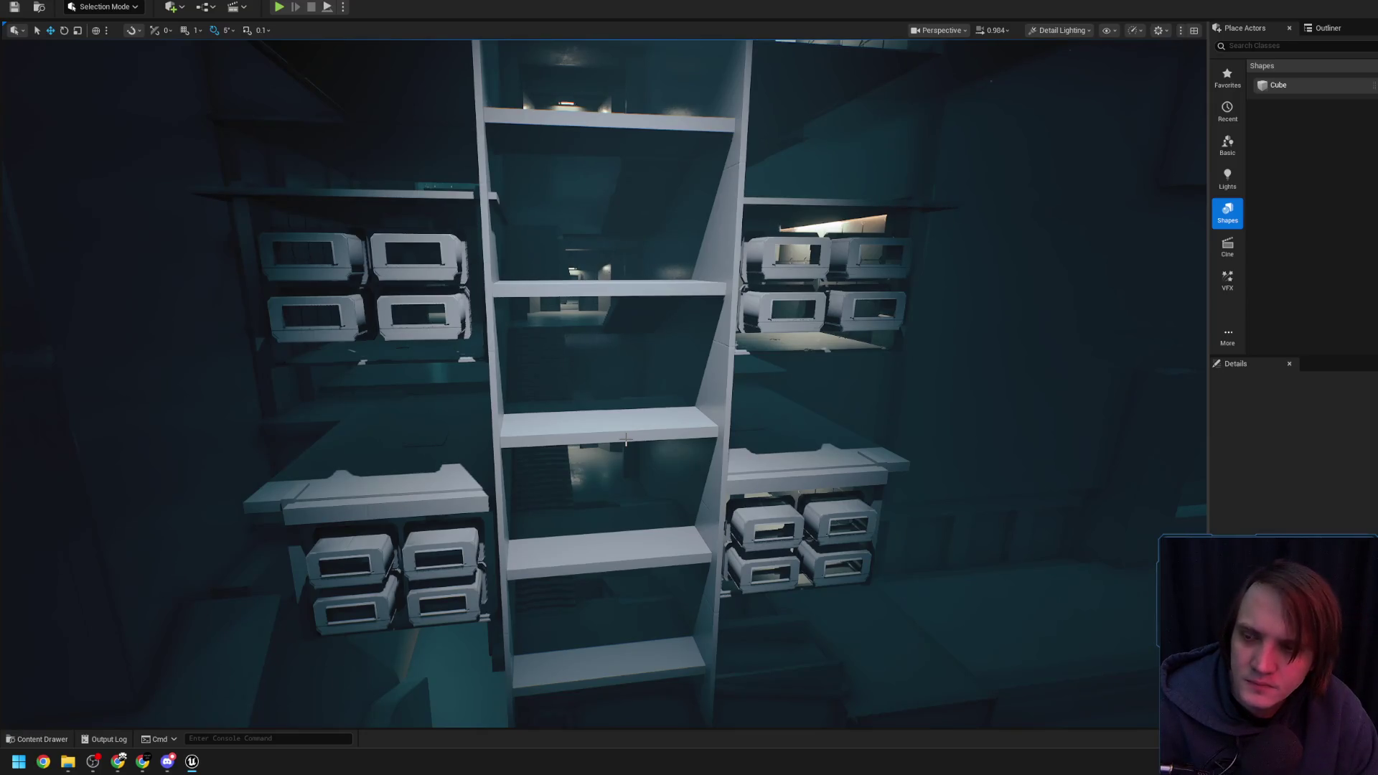
{"action": "left_click_drag", "start_coordinate": [626, 439], "coordinate": [626, 439]}
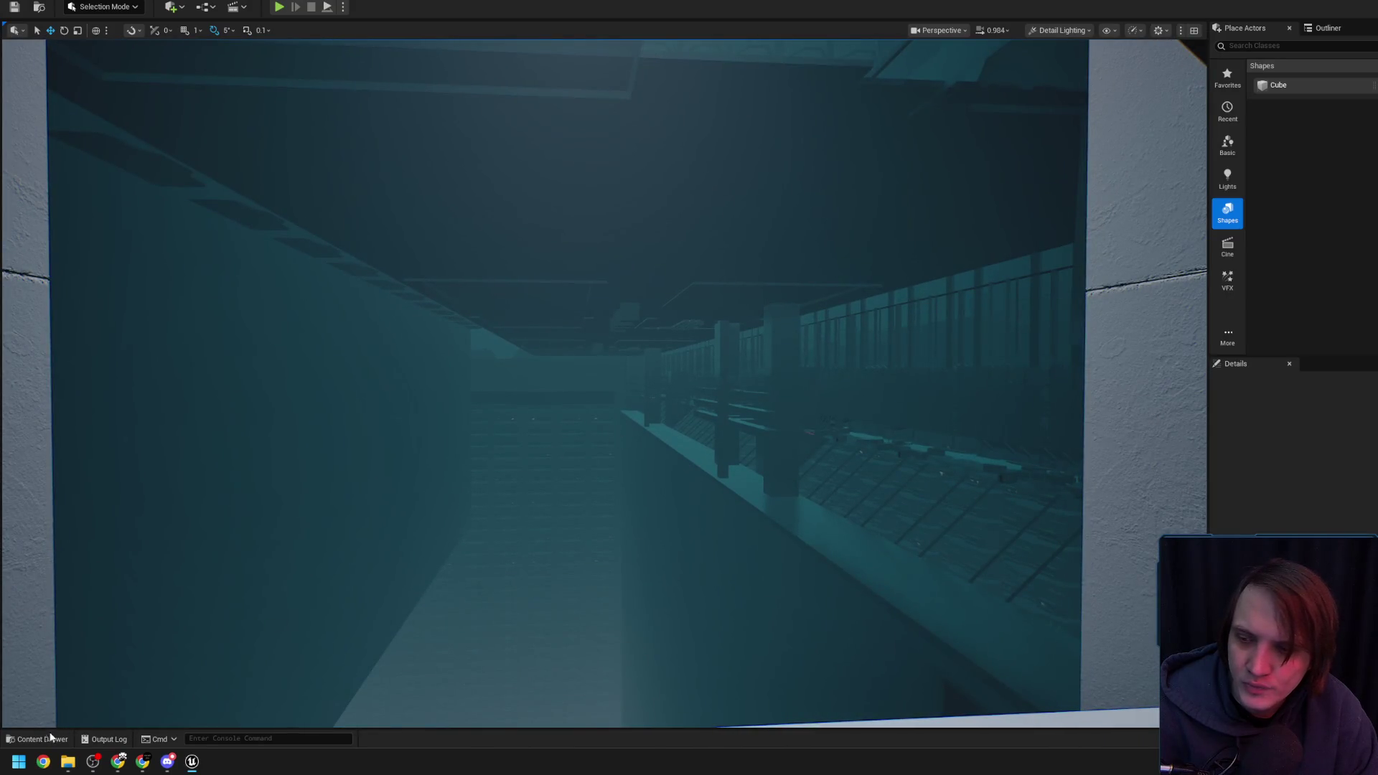
Glance at the Content Drawer, then fly up to the shelved wall near layered wall block 1FLivingInstance9
{"action": "left_click", "coordinate": [46, 740]}
{"action": "scroll", "coordinate": [840, 621], "scroll_direction": "up", "scroll_amount": 3}
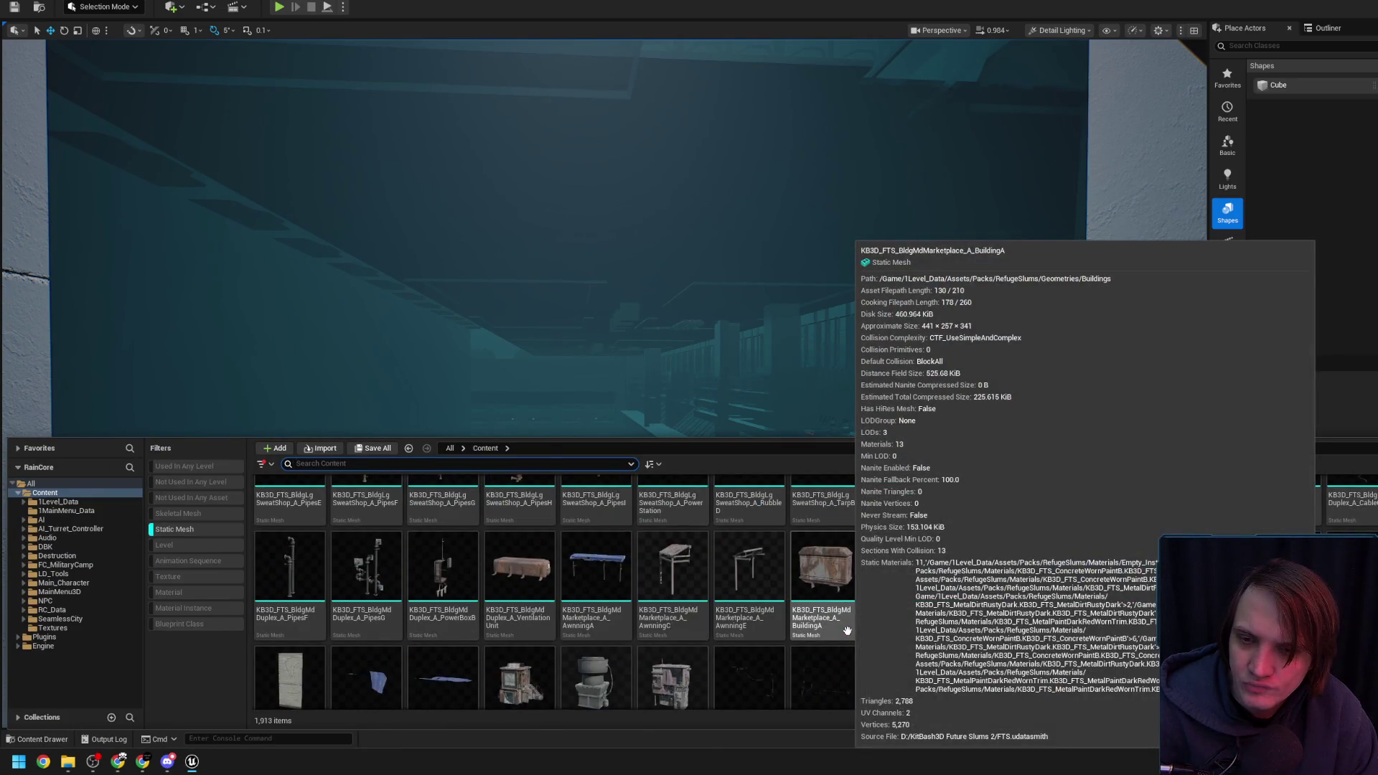
{"action": "left_click_drag", "start_coordinate": [710, 403], "coordinate": [711, 251]}
{"action": "scroll", "coordinate": [710, 344], "scroll_direction": "up", "scroll_amount": 2}
{"action": "mouse_move", "coordinate": [666, 361]}
{"action": "left_mouse_down"}
{"action": "mouse_move", "coordinate": [666, 337]}
{"action": "mouse_move", "coordinate": [666, 361]}
{"action": "left_mouse_up"}
{"action": "scroll", "coordinate": [666, 361], "scroll_direction": "up", "scroll_amount": 1}
{"action": "left_click_drag", "start_coordinate": [573, 338], "coordinate": [519, 278]}
{"action": "mouse_move", "coordinate": [538, 576]}
{"action": "left_mouse_down"}
{"action": "mouse_move", "coordinate": [596, 345]}
{"action": "mouse_move", "coordinate": [721, 368]}
{"action": "left_mouse_up"}
{"action": "scroll", "coordinate": [553, 518], "scroll_direction": "up", "scroll_amount": 4}
{"action": "scroll", "coordinate": [659, 356], "scroll_direction": "up", "scroll_amount": 2}
Drag 1FLivingInstance9 to a new spot by the shelves and start lowering it
{"action": "mouse_move", "coordinate": [612, 440]}
{"action": "left_mouse_down"}
{"action": "mouse_move", "coordinate": [442, 500]}
{"action": "mouse_move", "coordinate": [503, 439]}
{"action": "left_mouse_up"}
{"action": "left_click_drag", "start_coordinate": [597, 338], "coordinate": [561, 569]}
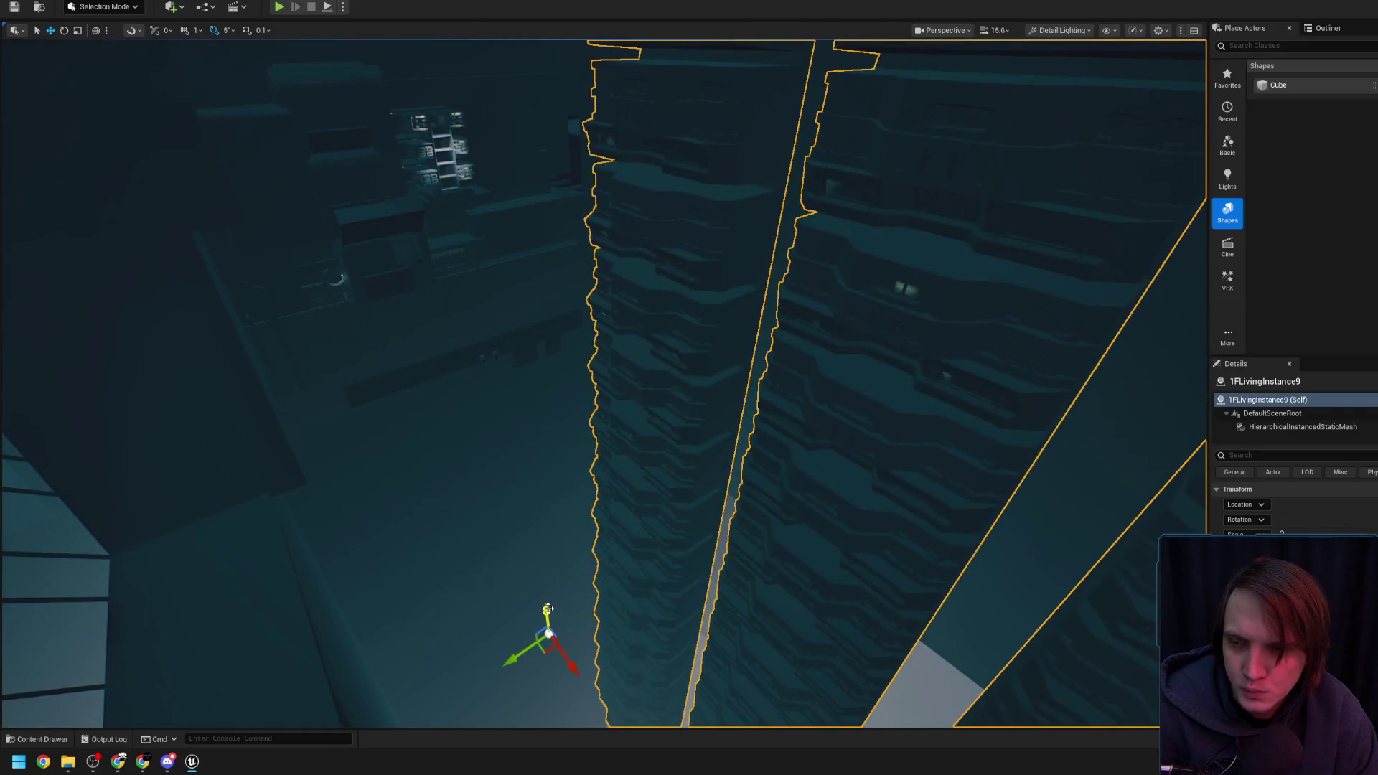
{"action": "mouse_move", "coordinate": [545, 675]}
{"action": "left_mouse_down"}
{"action": "mouse_move", "coordinate": [558, 710]}
{"action": "mouse_move", "coordinate": [531, 689]}
{"action": "mouse_move", "coordinate": [532, 646]}
{"action": "mouse_move", "coordinate": [402, 438]}
{"action": "mouse_move", "coordinate": [316, 323]}
{"action": "mouse_move", "coordinate": [316, 338]}
{"action": "mouse_move", "coordinate": [352, 405]}
{"action": "mouse_move", "coordinate": [374, 377]}
{"action": "mouse_move", "coordinate": [381, 409]}
{"action": "mouse_move", "coordinate": [384, 373]}
{"action": "mouse_move", "coordinate": [381, 402]}
{"action": "mouse_move", "coordinate": [382, 377]}
{"action": "mouse_move", "coordinate": [496, 480]}
{"action": "mouse_move", "coordinate": [514, 329]}
{"action": "left_mouse_up"}
Fly toward the corridor-facing wall opening and select layered wall 1FLivingInstance9
{"action": "scroll", "coordinate": [323, 366], "scroll_direction": "down", "scroll_amount": 1}
{"action": "scroll", "coordinate": [370, 381], "scroll_direction": "down", "scroll_amount": 1}
{"action": "scroll", "coordinate": [382, 377], "scroll_direction": "up", "scroll_amount": 1}
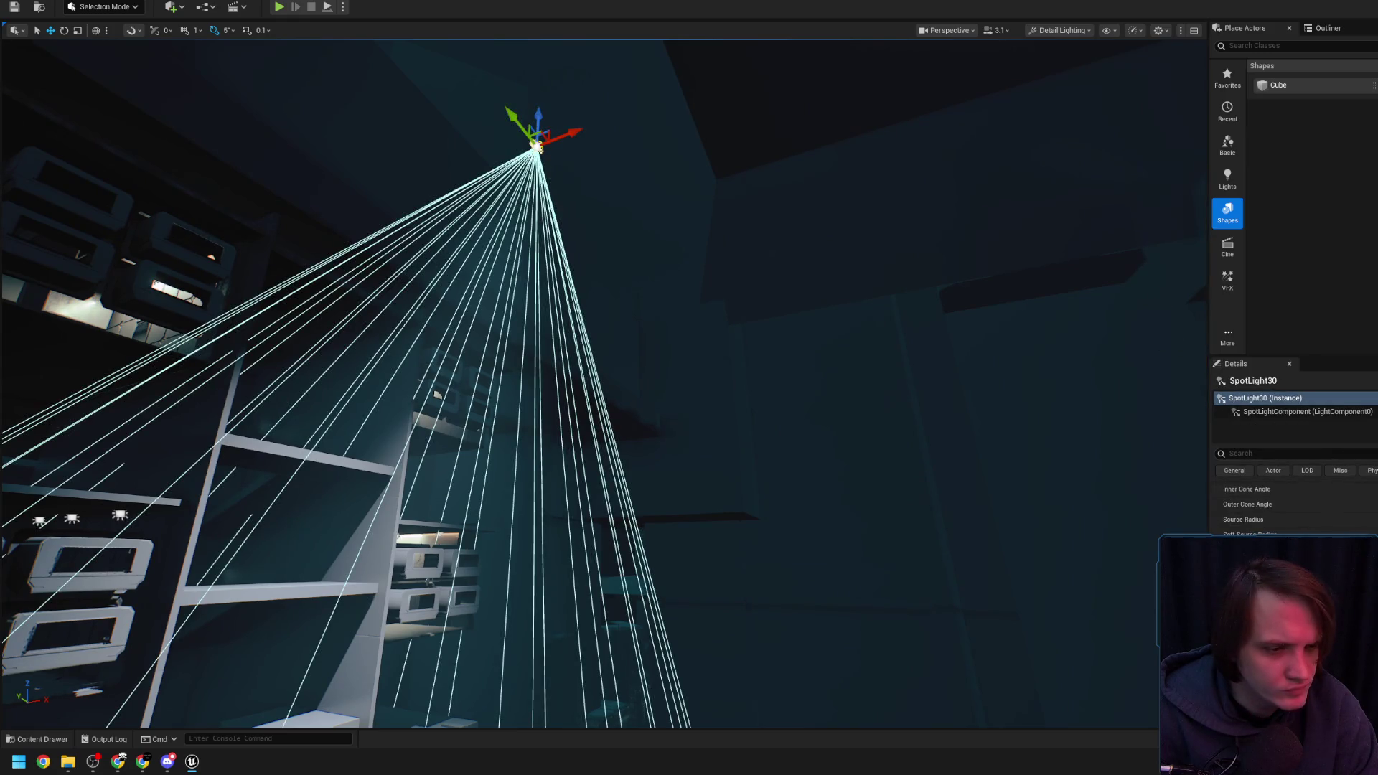
{"action": "mouse_move", "coordinate": [514, 330]}
{"action": "left_mouse_down"}
{"action": "mouse_move", "coordinate": [503, 431]}
{"action": "mouse_move", "coordinate": [488, 402]}
{"action": "mouse_move", "coordinate": [495, 387]}
{"action": "mouse_move", "coordinate": [532, 495]}
{"action": "mouse_move", "coordinate": [444, 481]}
{"action": "mouse_move", "coordinate": [487, 475]}
{"action": "mouse_move", "coordinate": [524, 424]}
{"action": "mouse_move", "coordinate": [689, 352]}
{"action": "left_mouse_up"}
{"action": "scroll", "coordinate": [488, 402], "scroll_direction": "down", "scroll_amount": 1}
{"action": "left_click", "coordinate": [503, 488]}
Fly past the white shelves with boxes to inspect the lowered layered walls
{"action": "scroll", "coordinate": [496, 459], "scroll_direction": "up", "scroll_amount": 4}
{"action": "scroll", "coordinate": [531, 420], "scroll_direction": "up", "scroll_amount": 1}
{"action": "scroll", "coordinate": [581, 406], "scroll_direction": "down", "scroll_amount": 2}
{"action": "scroll", "coordinate": [610, 391], "scroll_direction": "down", "scroll_amount": 1}
{"action": "scroll", "coordinate": [639, 377], "scroll_direction": "down", "scroll_amount": 3}
{"action": "scroll", "coordinate": [668, 362], "scroll_direction": "down", "scroll_amount": 2}
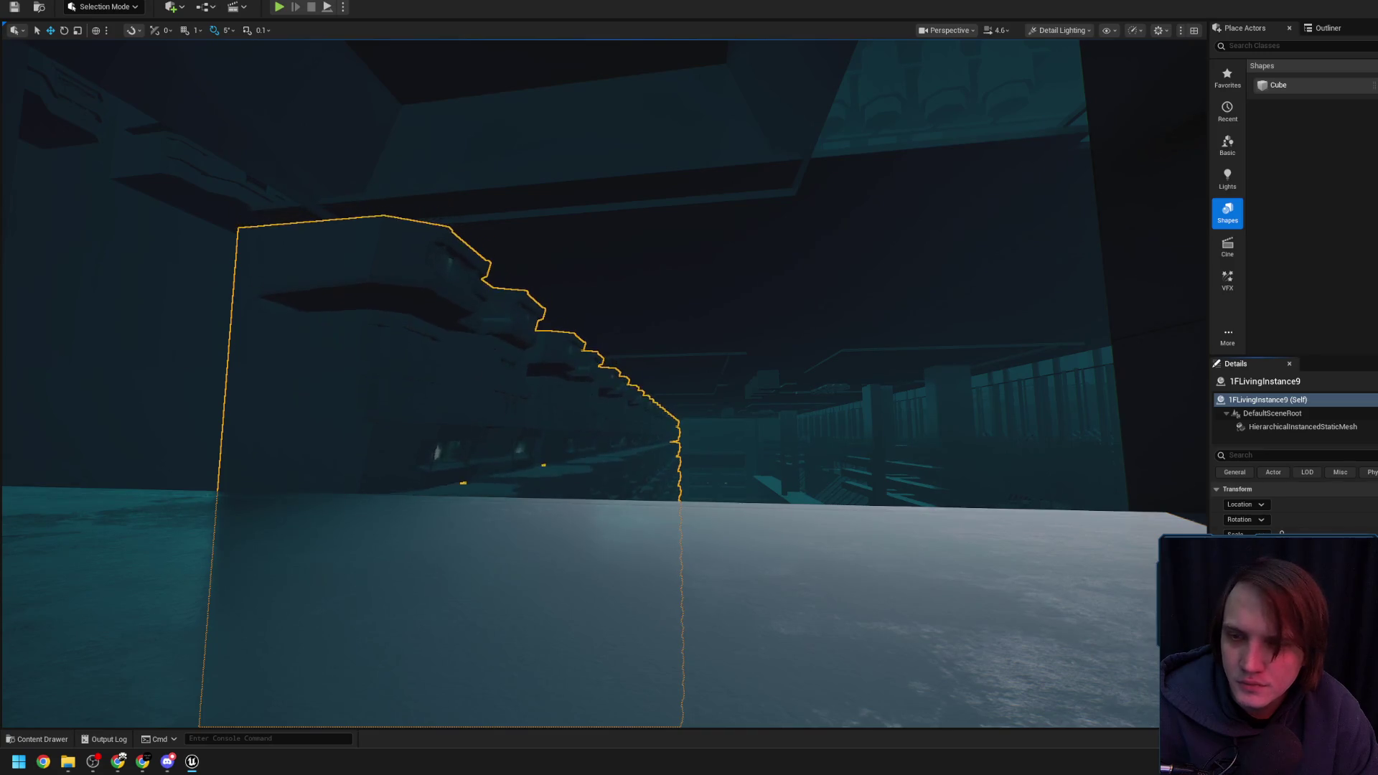
{"action": "left_click_drag", "start_coordinate": [689, 387], "coordinate": [649, 388]}
{"action": "scroll", "coordinate": [682, 388], "scroll_direction": "down", "scroll_amount": 2}
{"action": "scroll", "coordinate": [671, 387], "scroll_direction": "down", "scroll_amount": 2}
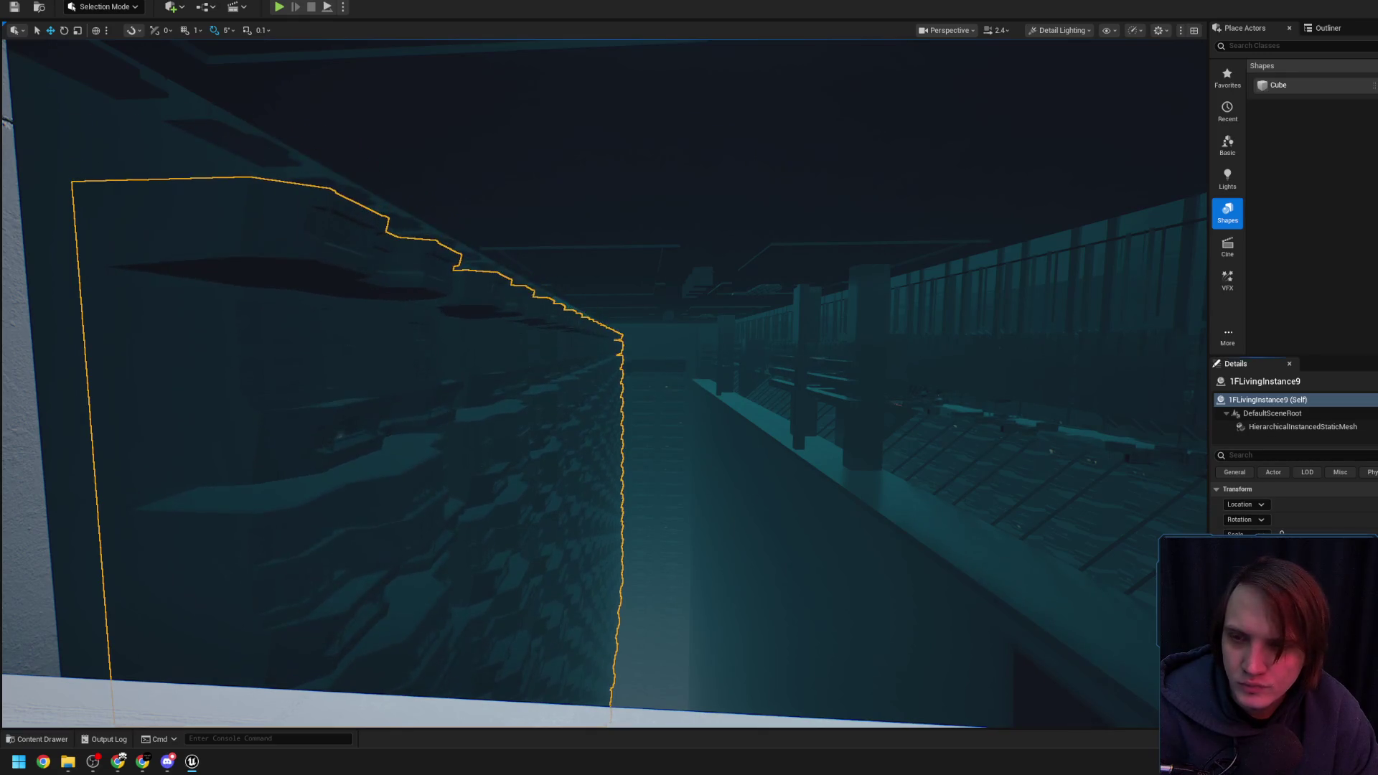
{"action": "mouse_move", "coordinate": [553, 428]}
{"action": "left_mouse_down"}
{"action": "mouse_move", "coordinate": [554, 488]}
{"action": "mouse_move", "coordinate": [591, 430]}
{"action": "left_mouse_up"}
{"action": "mouse_move", "coordinate": [604, 578]}
{"action": "left_mouse_down"}
{"action": "mouse_move", "coordinate": [567, 581]}
{"action": "mouse_move", "coordinate": [725, 531]}
{"action": "left_mouse_up"}
Rotate 1FLivingInstance10 by 180° so it faces the other layered wall
{"action": "key", "text": "e"}
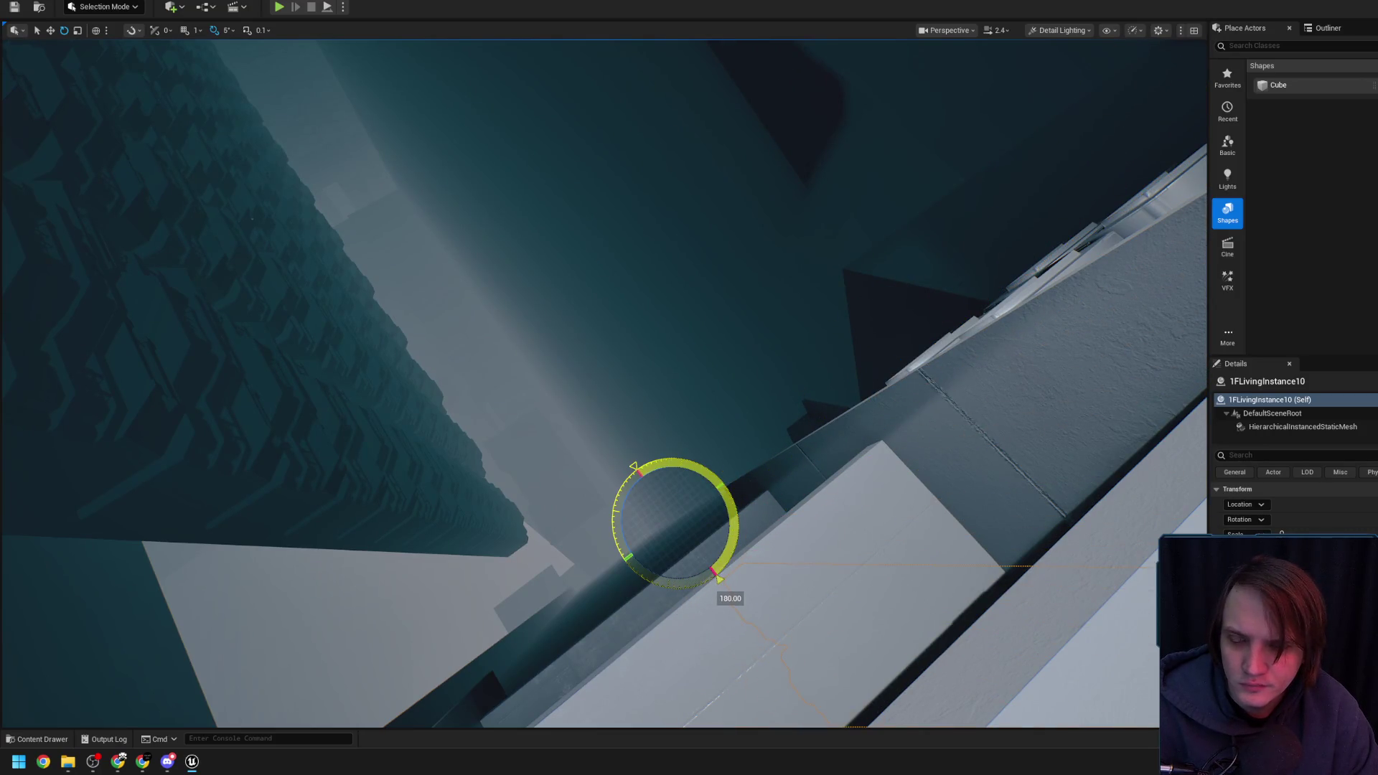
{"action": "mouse_move", "coordinate": [673, 512]}
{"action": "left_mouse_down"}
{"action": "mouse_move", "coordinate": [482, 253]}
{"action": "mouse_move", "coordinate": [531, 359]}
{"action": "mouse_move", "coordinate": [581, 556]}
{"action": "left_mouse_up"}
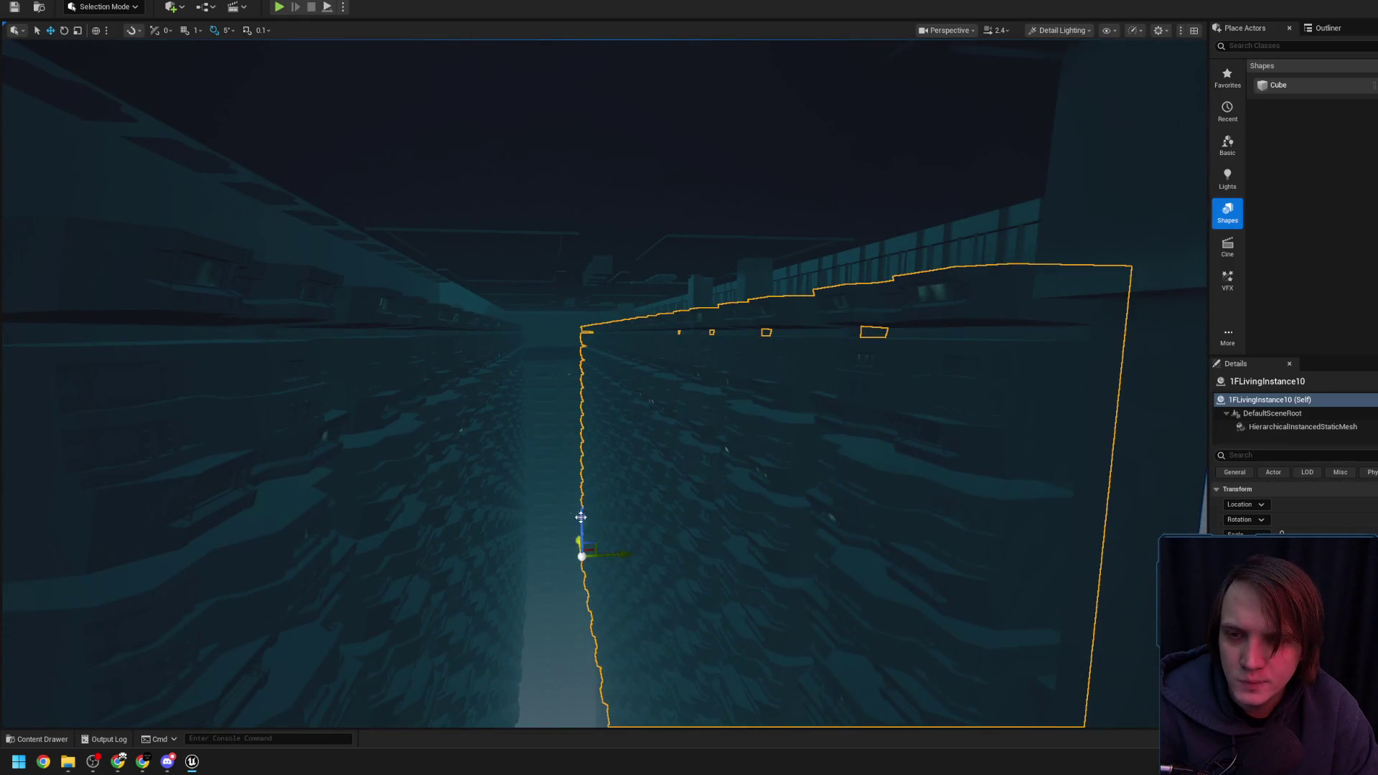
{"action": "scroll", "coordinate": [626, 493], "scroll_direction": "down", "scroll_amount": 2}
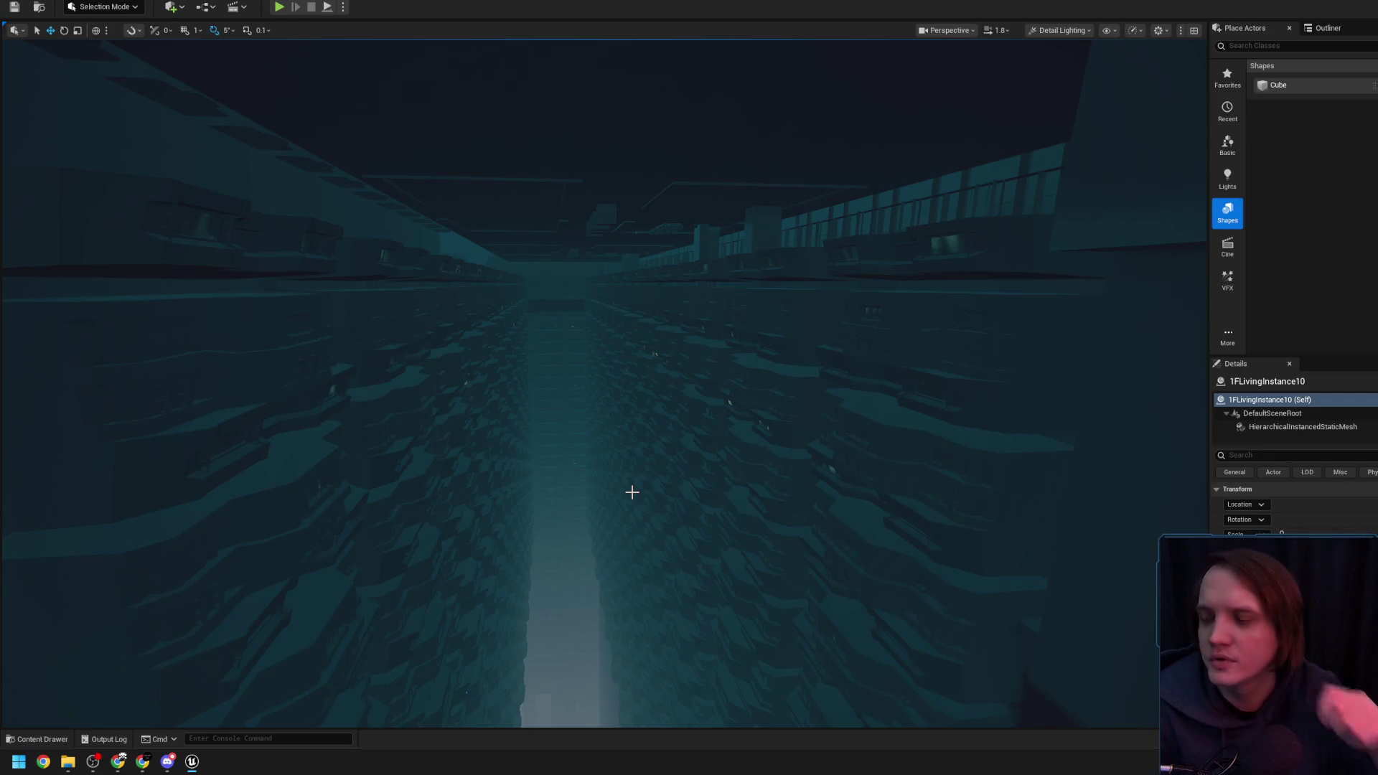
{"action": "scroll", "coordinate": [682, 439], "scroll_direction": "down", "scroll_amount": 2}
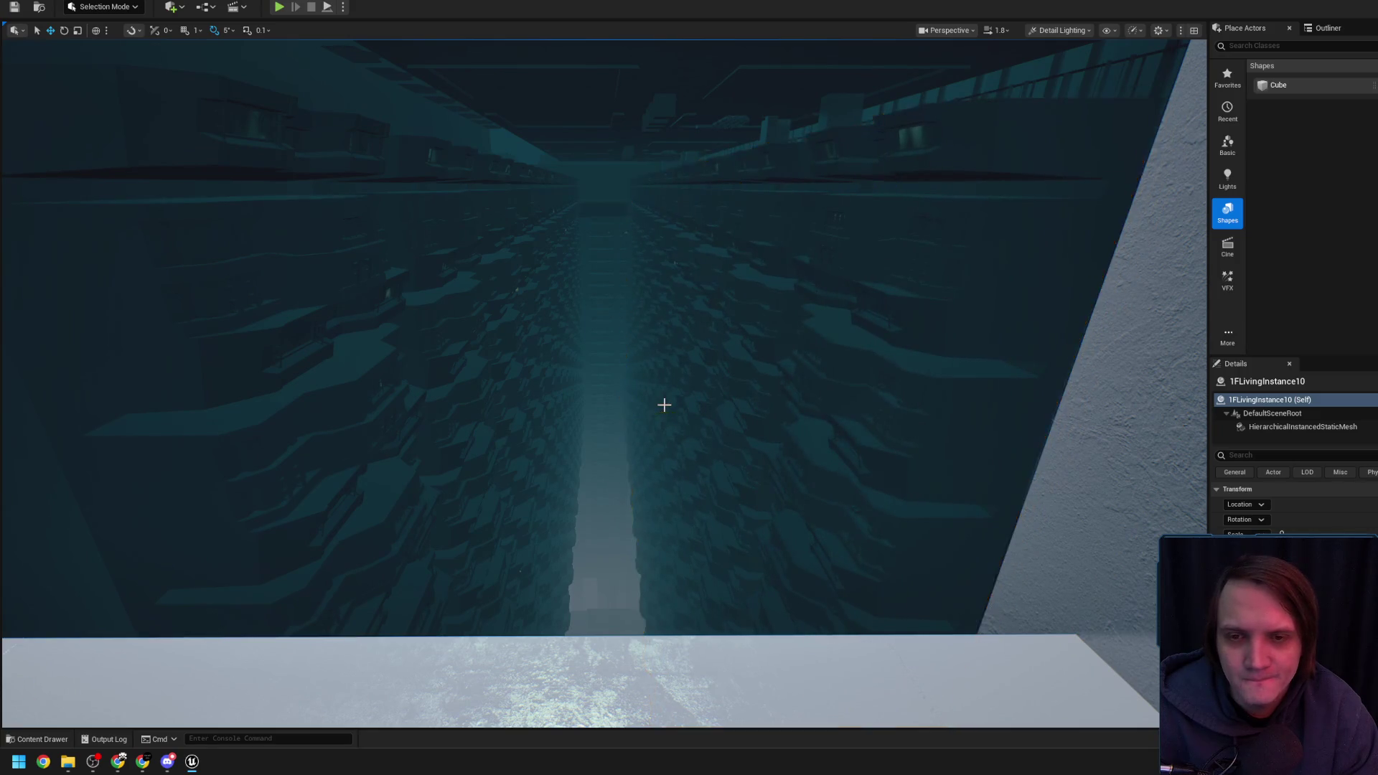
{"action": "scroll", "coordinate": [664, 405], "scroll_direction": "down", "scroll_amount": 2}
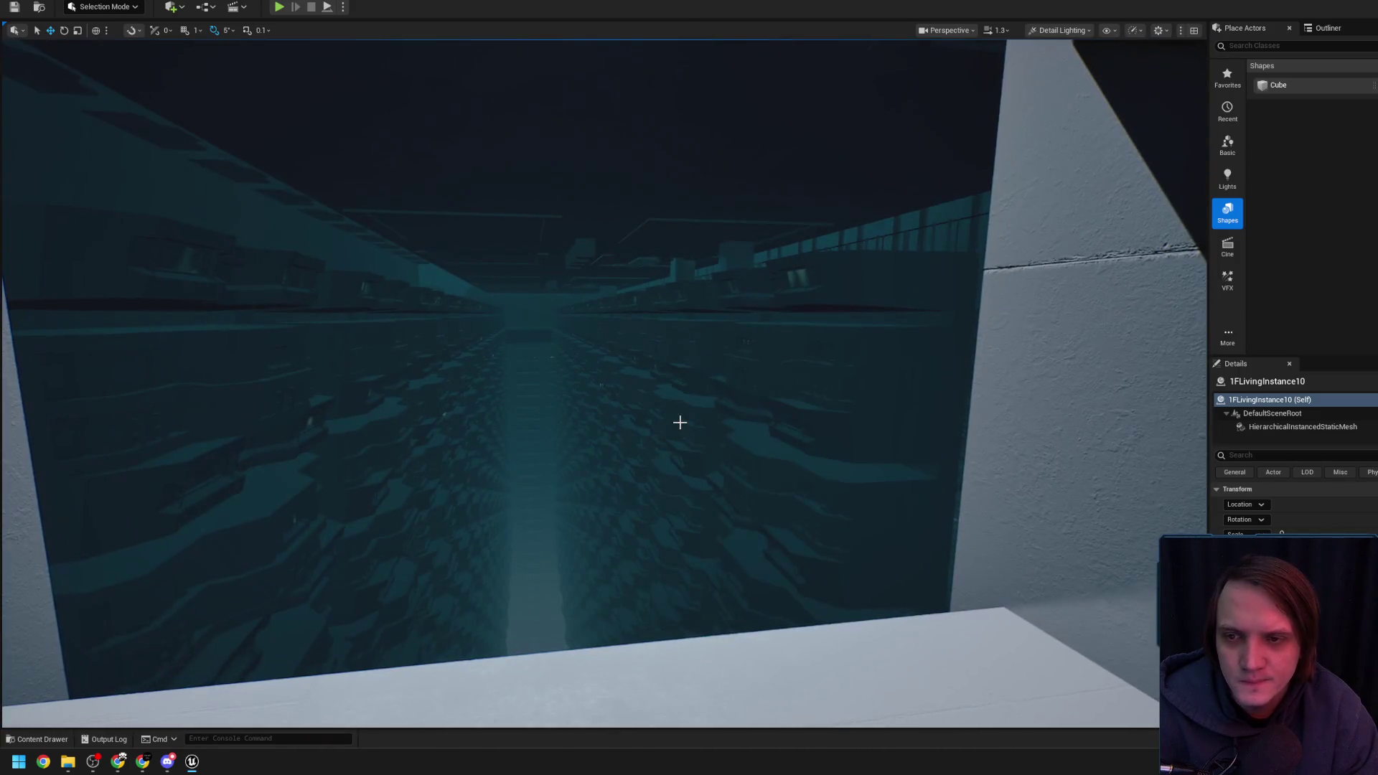
Pull back and fly down the narrow gap to check both facing walls
{"action": "scroll", "coordinate": [605, 384], "scroll_direction": "up", "scroll_amount": 5}
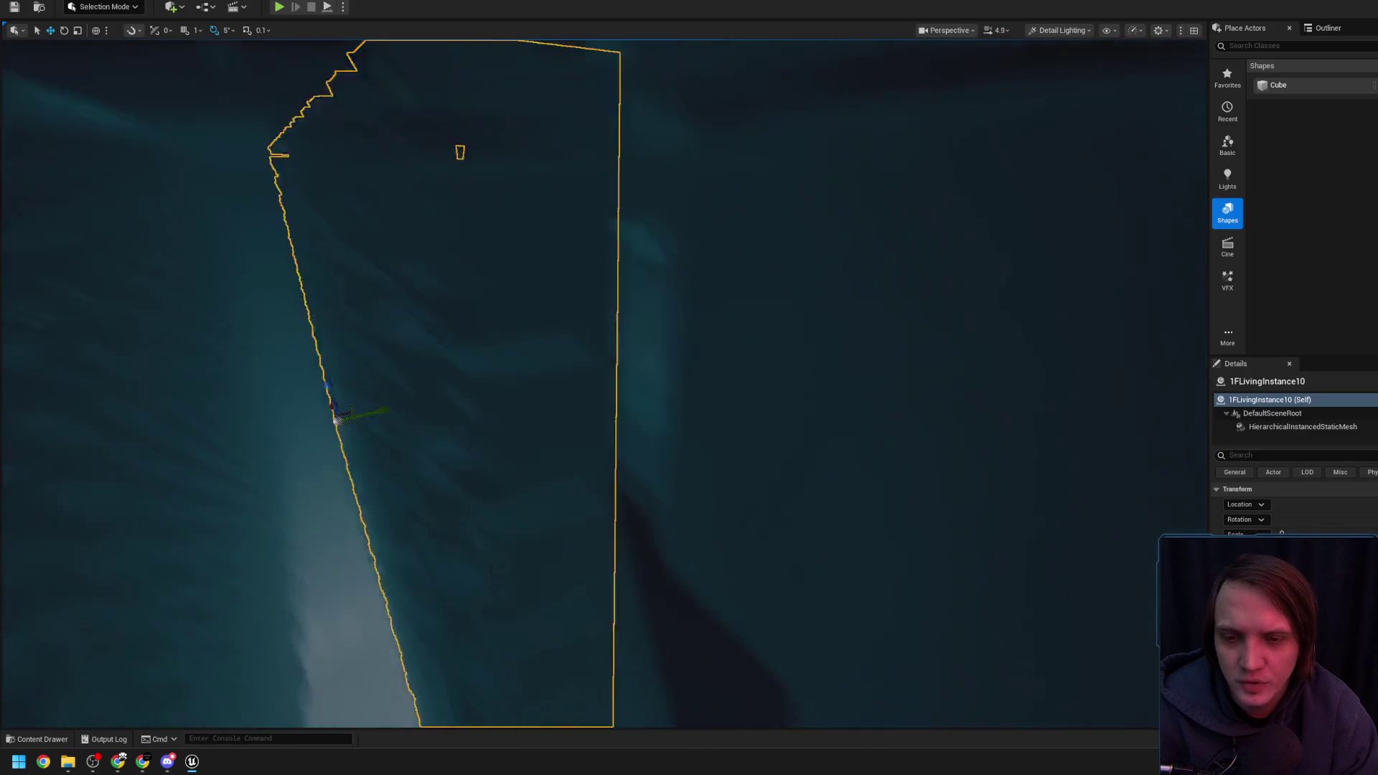
{"action": "scroll", "coordinate": [605, 384], "scroll_direction": "up", "scroll_amount": 1}
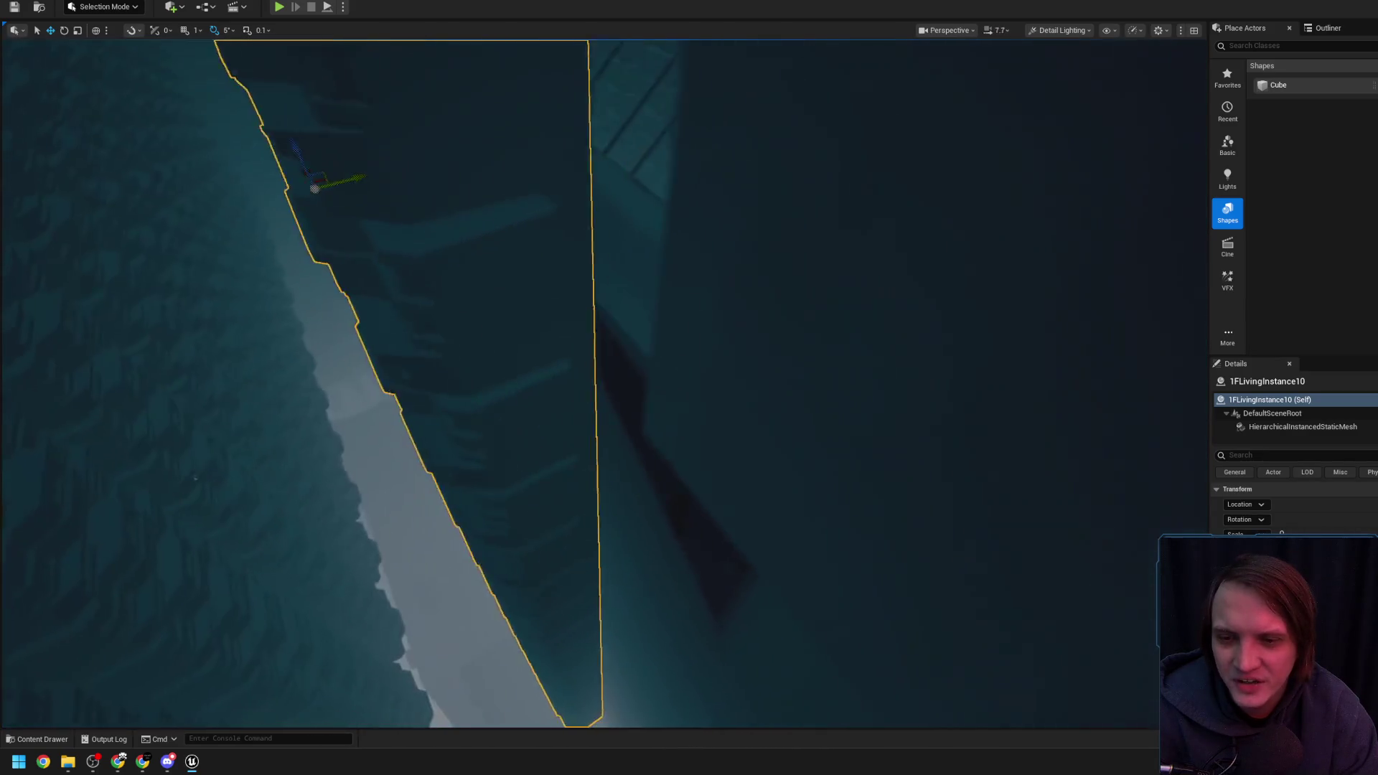
{"action": "scroll", "coordinate": [605, 383], "scroll_direction": "up", "scroll_amount": 4}
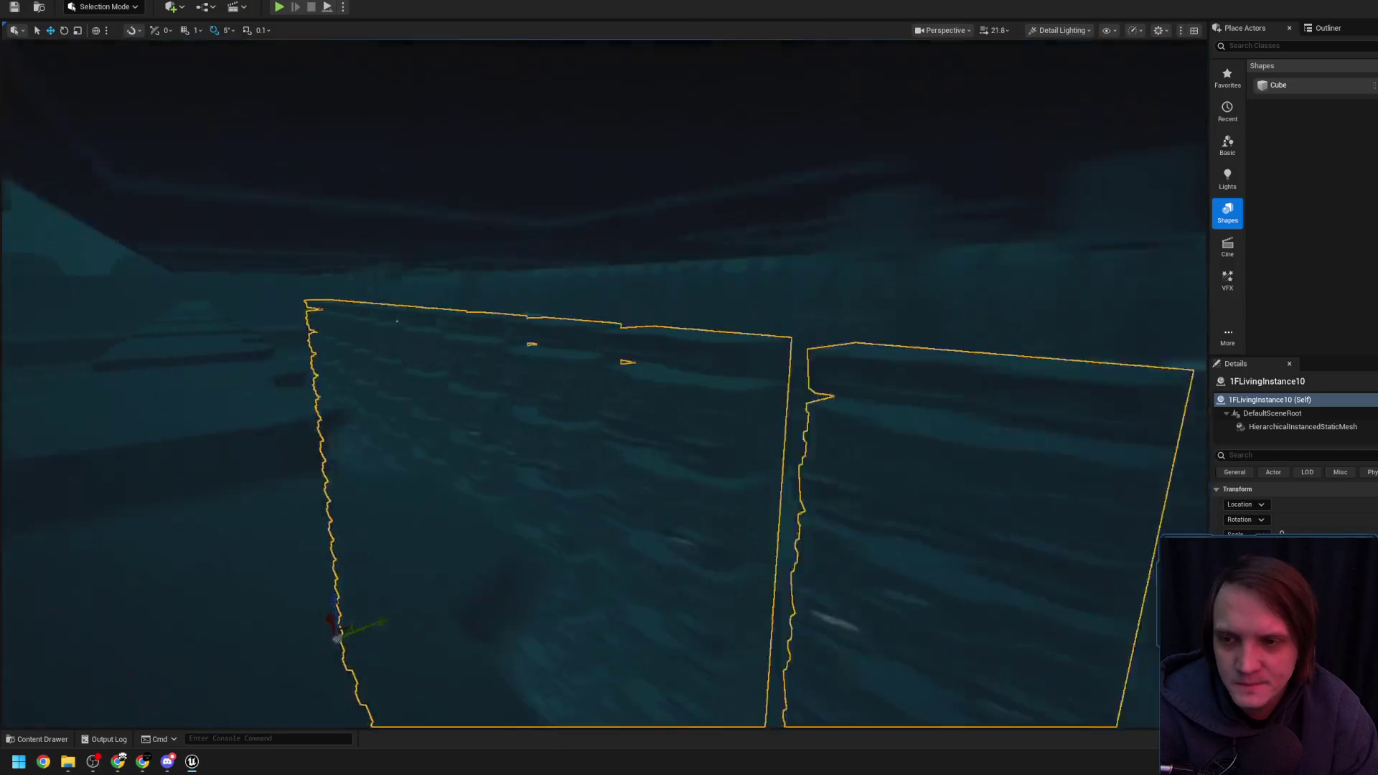
{"action": "left_click_drag", "start_coordinate": [677, 415], "coordinate": [677, 416]}
{"action": "left_click_drag", "start_coordinate": [611, 512], "coordinate": [603, 501]}
{"action": "scroll", "coordinate": [611, 513], "scroll_direction": "down", "scroll_amount": 3}
Clear the selection and switch the viewport view mode to Lit
{"action": "key", "text": "Escape"}
{"action": "left_click", "coordinate": [1037, 30]}
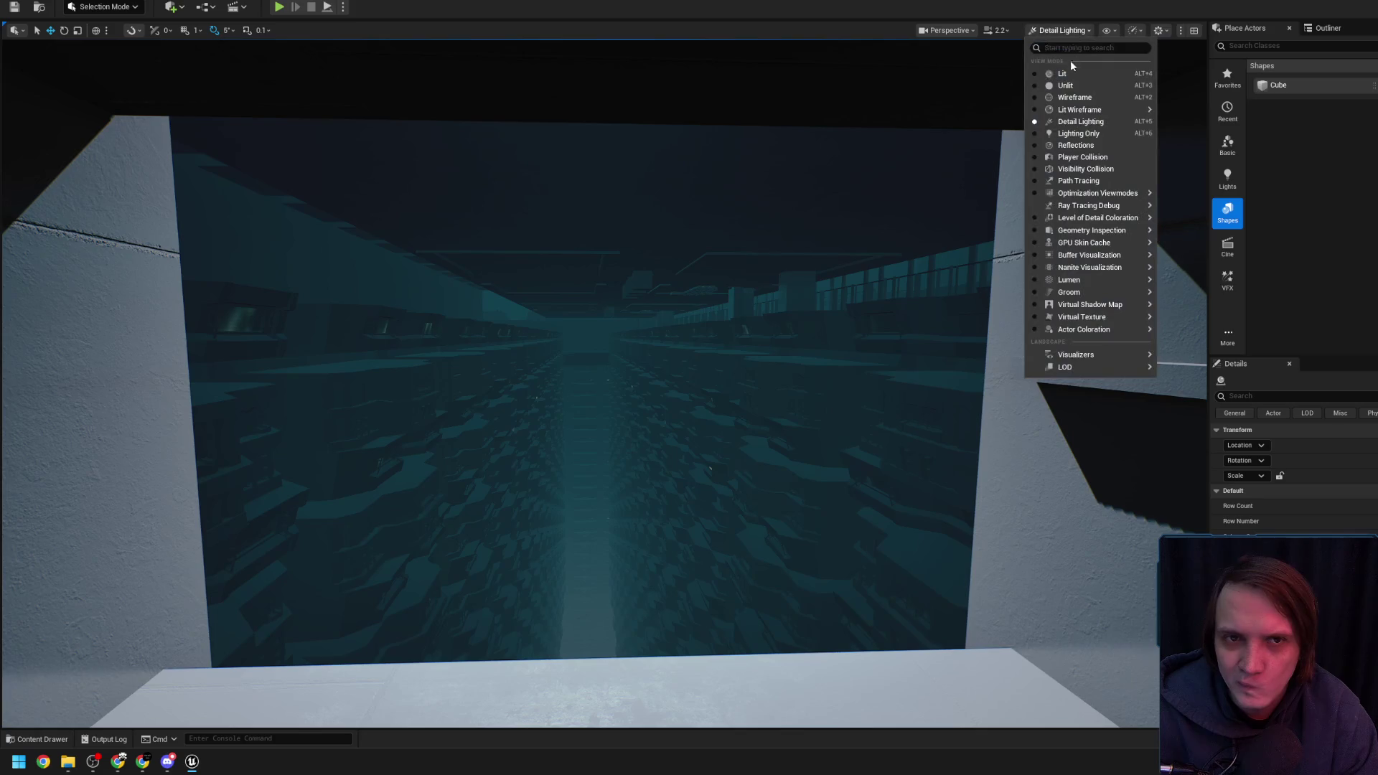
{"action": "left_click", "coordinate": [1070, 54]}
Fly into the corridor and slide the selected wall sideways along its Y arrow
{"action": "left_click_drag", "start_coordinate": [914, 200], "coordinate": [914, 200]}
{"action": "scroll", "coordinate": [914, 200], "scroll_direction": "down", "scroll_amount": 1}
{"action": "key", "text": "w"}
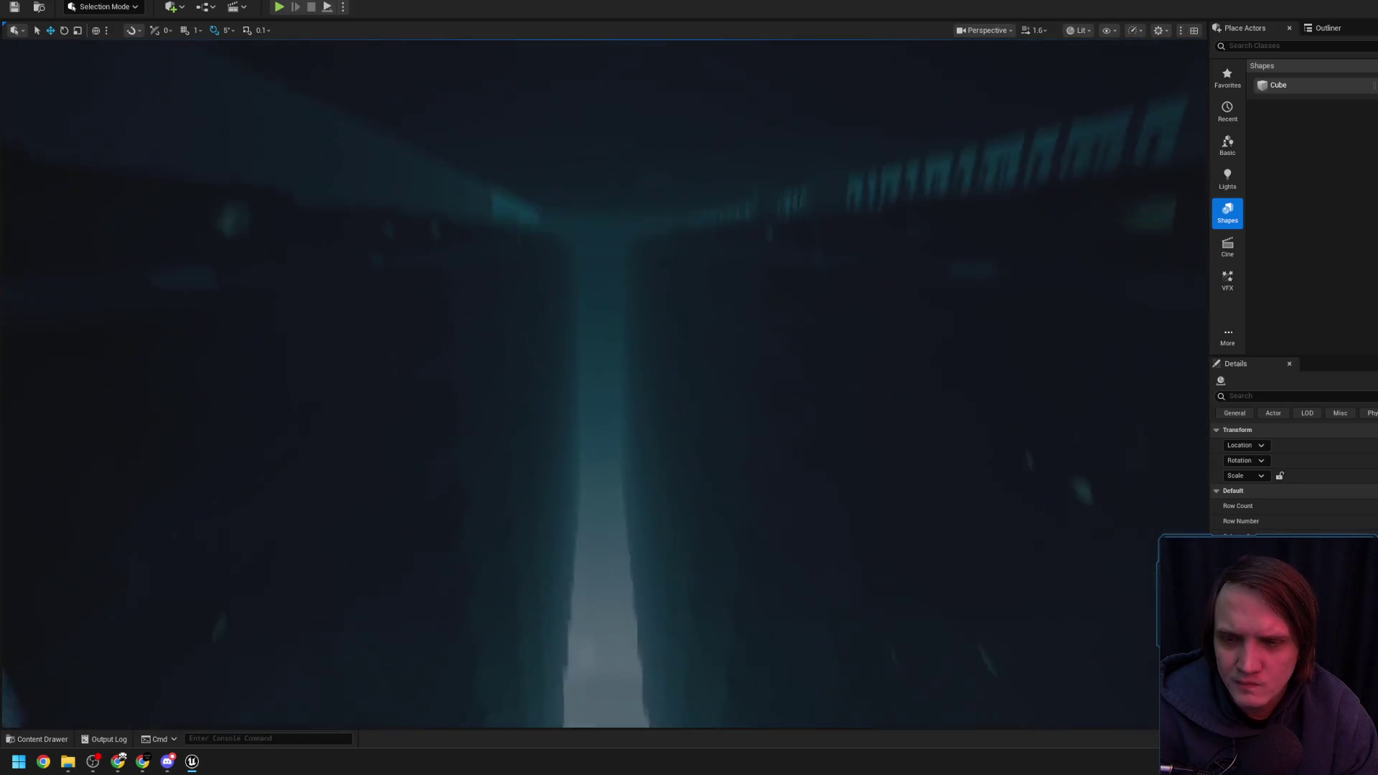
{"action": "scroll", "coordinate": [605, 383], "scroll_direction": "down", "scroll_amount": 1}
{"action": "left_click_drag", "start_coordinate": [605, 384], "coordinate": [606, 383]}
{"action": "left_click_drag", "start_coordinate": [731, 300], "coordinate": [711, 295]}
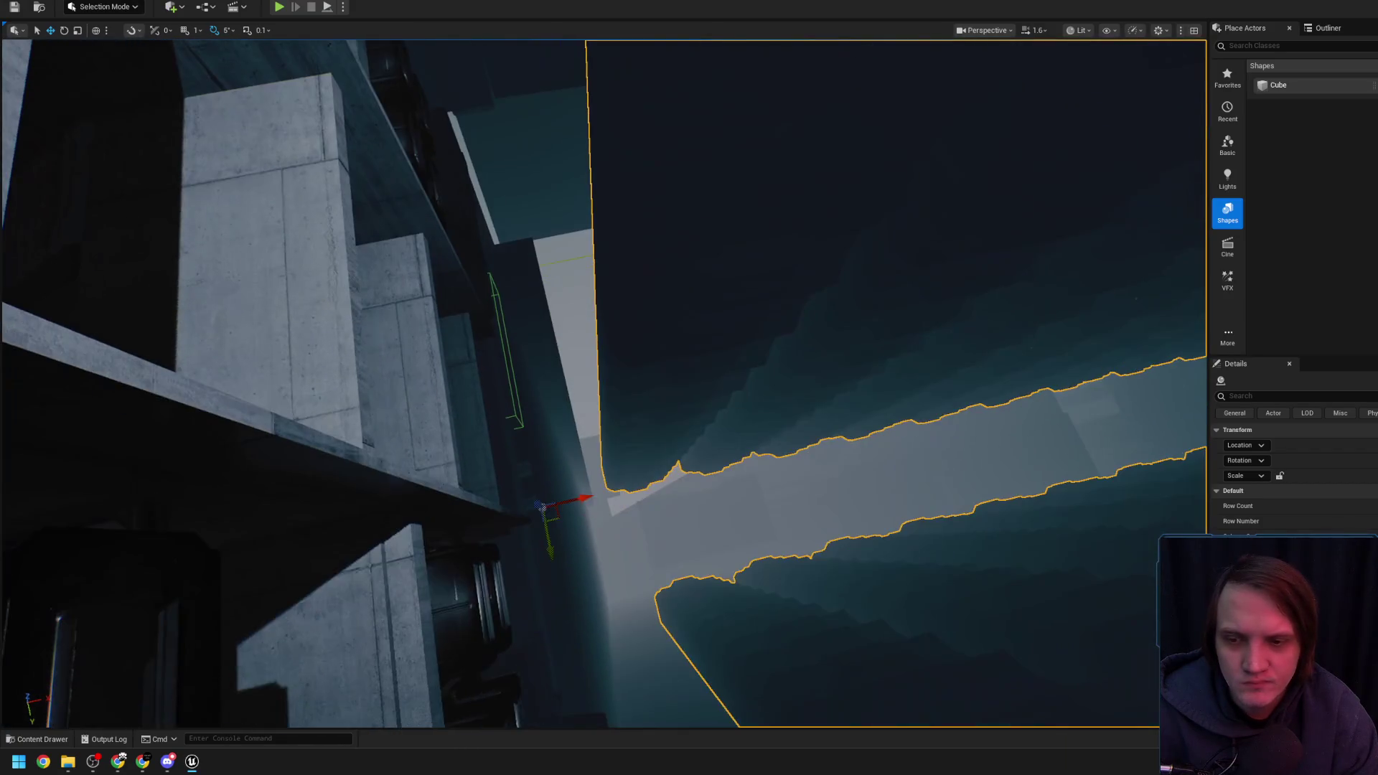
{"action": "left_click_drag", "start_coordinate": [587, 498], "coordinate": [625, 494]}
{"action": "key", "text": "f"}
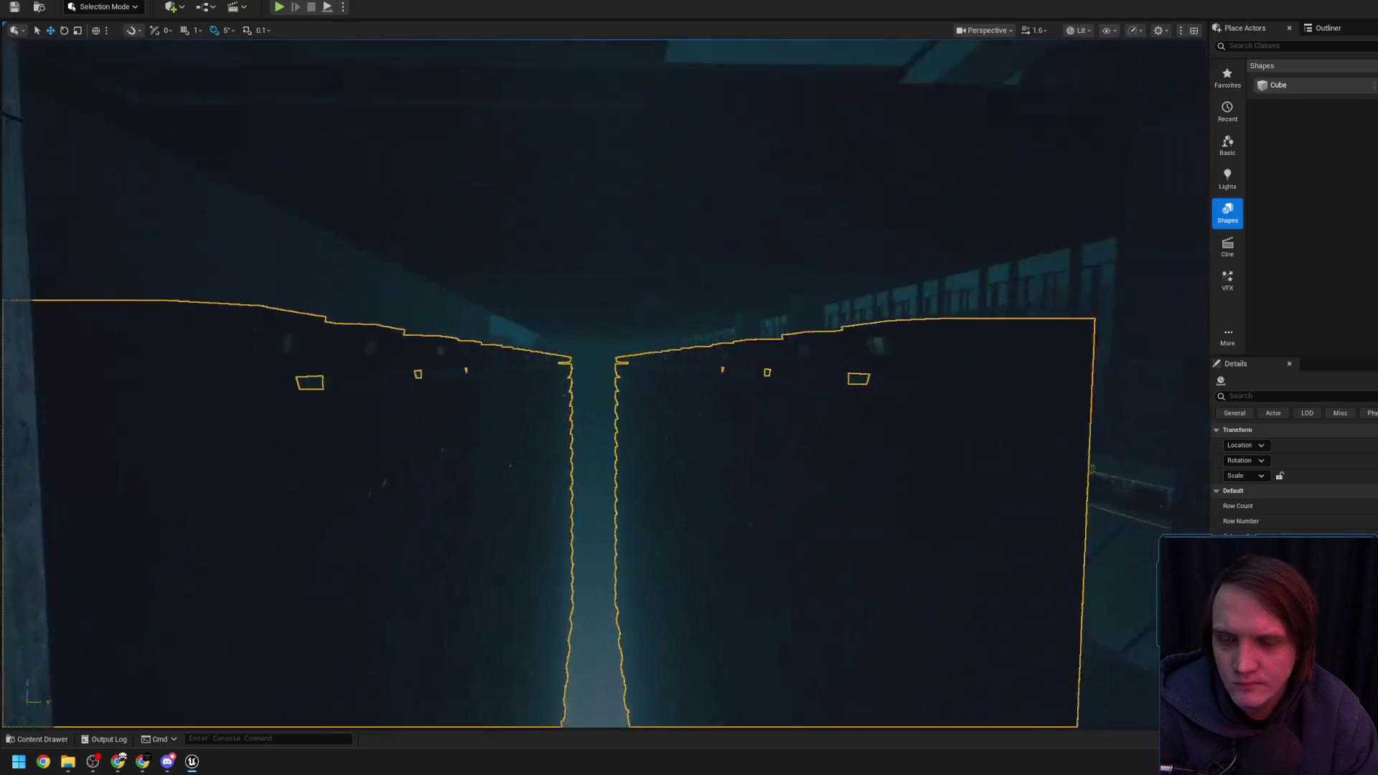
Look down the gap between the walls and select 1FLivingInstance10
{"action": "left_click_drag", "start_coordinate": [637, 441], "coordinate": [612, 431]}
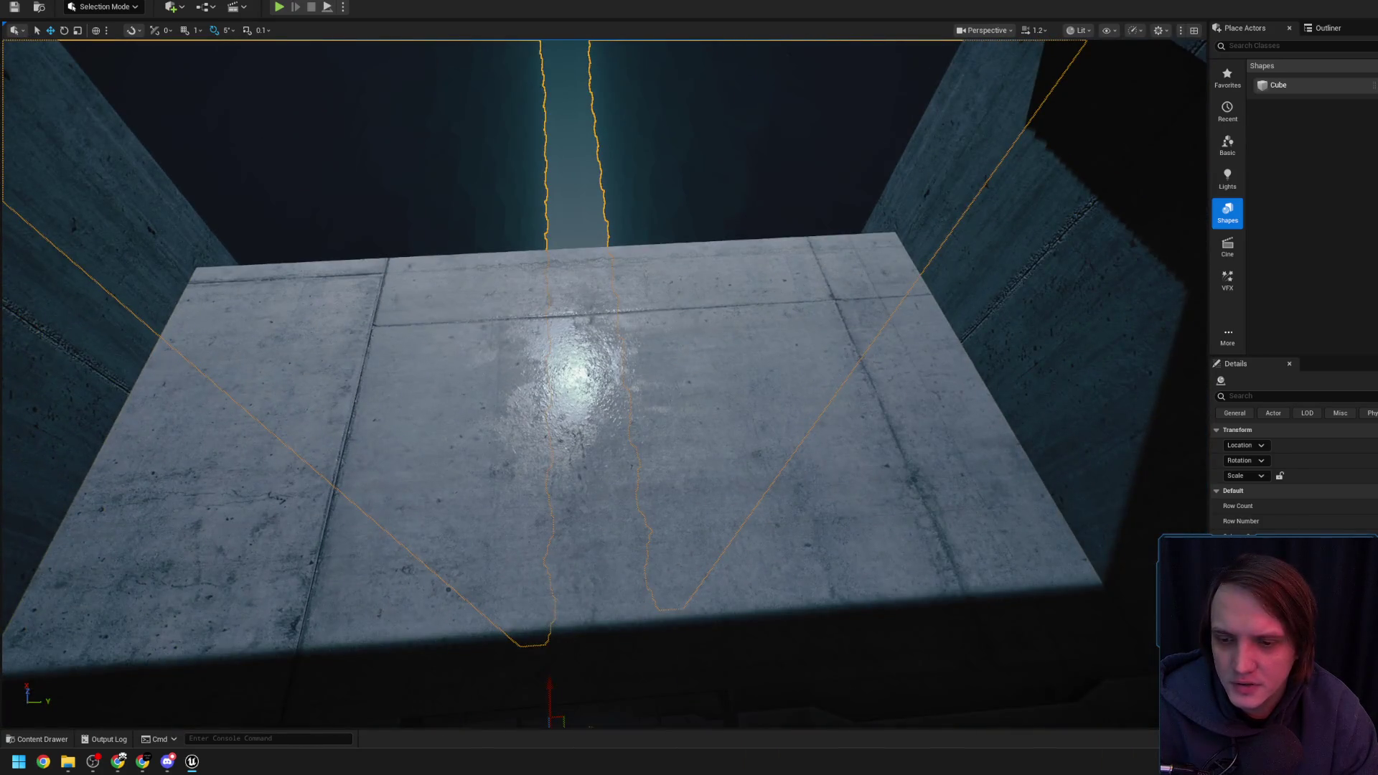
{"action": "left_click_drag", "start_coordinate": [619, 642], "coordinate": [619, 642]}
{"action": "left_click_drag", "start_coordinate": [620, 531], "coordinate": [620, 531]}
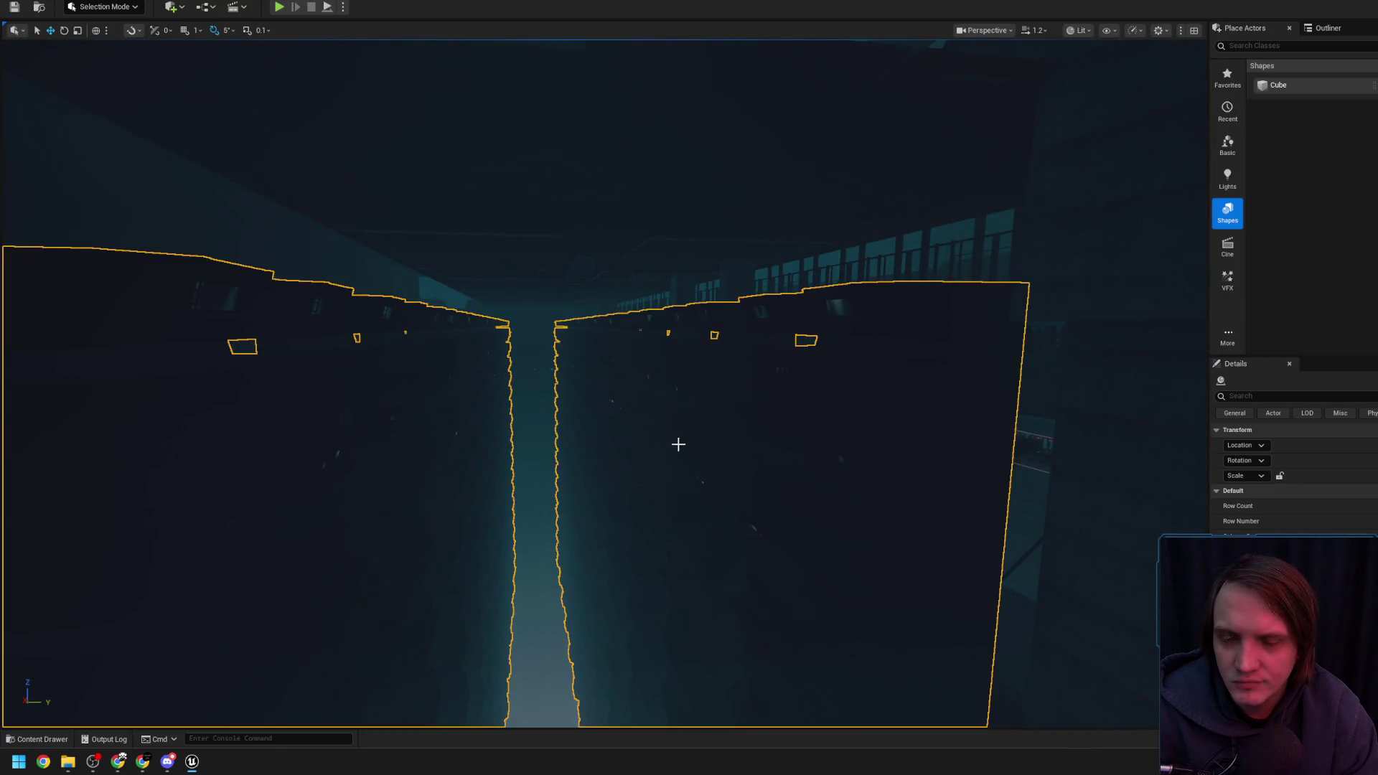
{"action": "left_click", "coordinate": [717, 467]}
{"action": "mouse_move", "coordinate": [717, 466]}
{"action": "left_mouse_down"}
{"action": "mouse_move", "coordinate": [683, 437]}
{"action": "mouse_move", "coordinate": [707, 429]}
{"action": "left_mouse_up"}
{"action": "scroll", "coordinate": [707, 430], "scroll_direction": "down", "scroll_amount": 2}
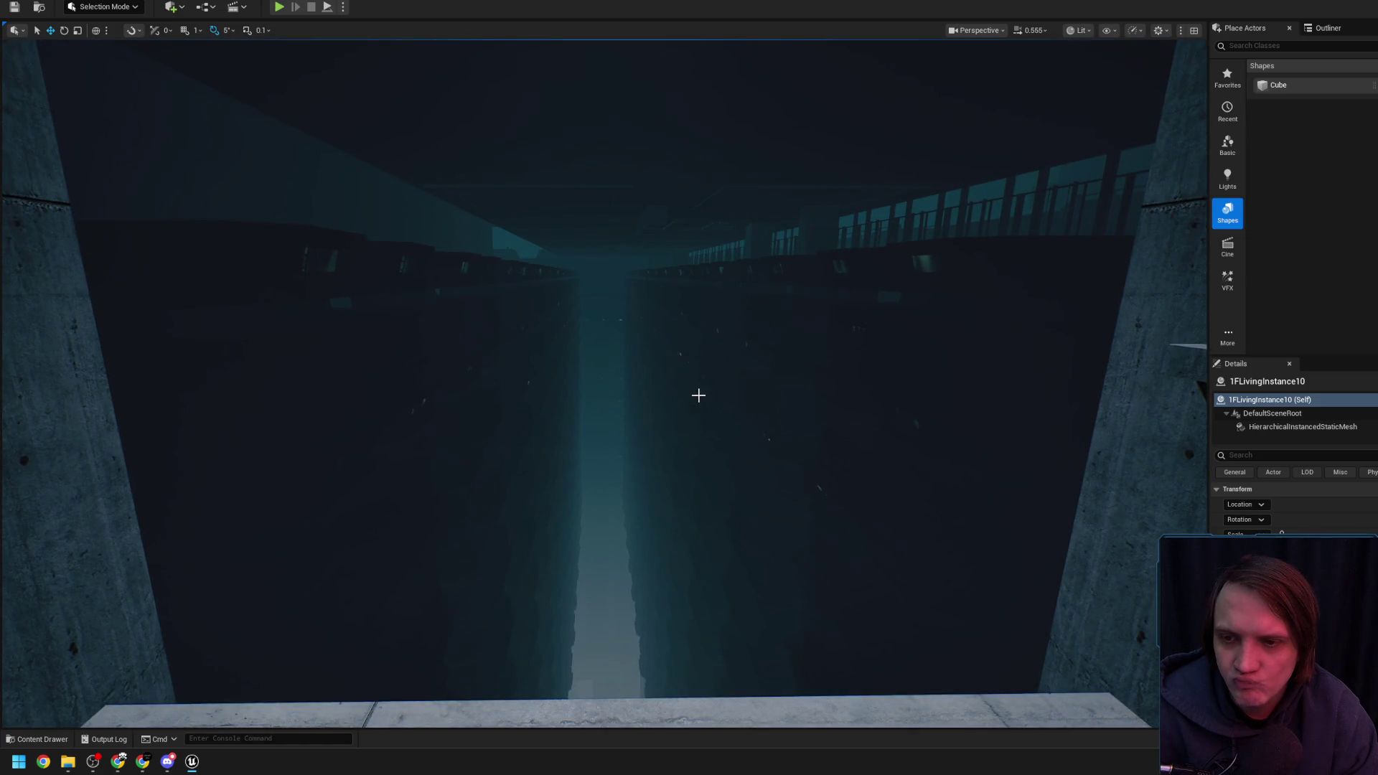
{"action": "left_click_drag", "start_coordinate": [699, 395], "coordinate": [698, 394]}
Fly around to bring the overhead cube blocker Cube1675 into full view
{"action": "scroll", "coordinate": [611, 382], "scroll_direction": "up", "scroll_amount": 5}
{"action": "left_click_drag", "start_coordinate": [611, 381], "coordinate": [689, 387]}
{"action": "left_click_drag", "start_coordinate": [488, 629], "coordinate": [621, 492]}
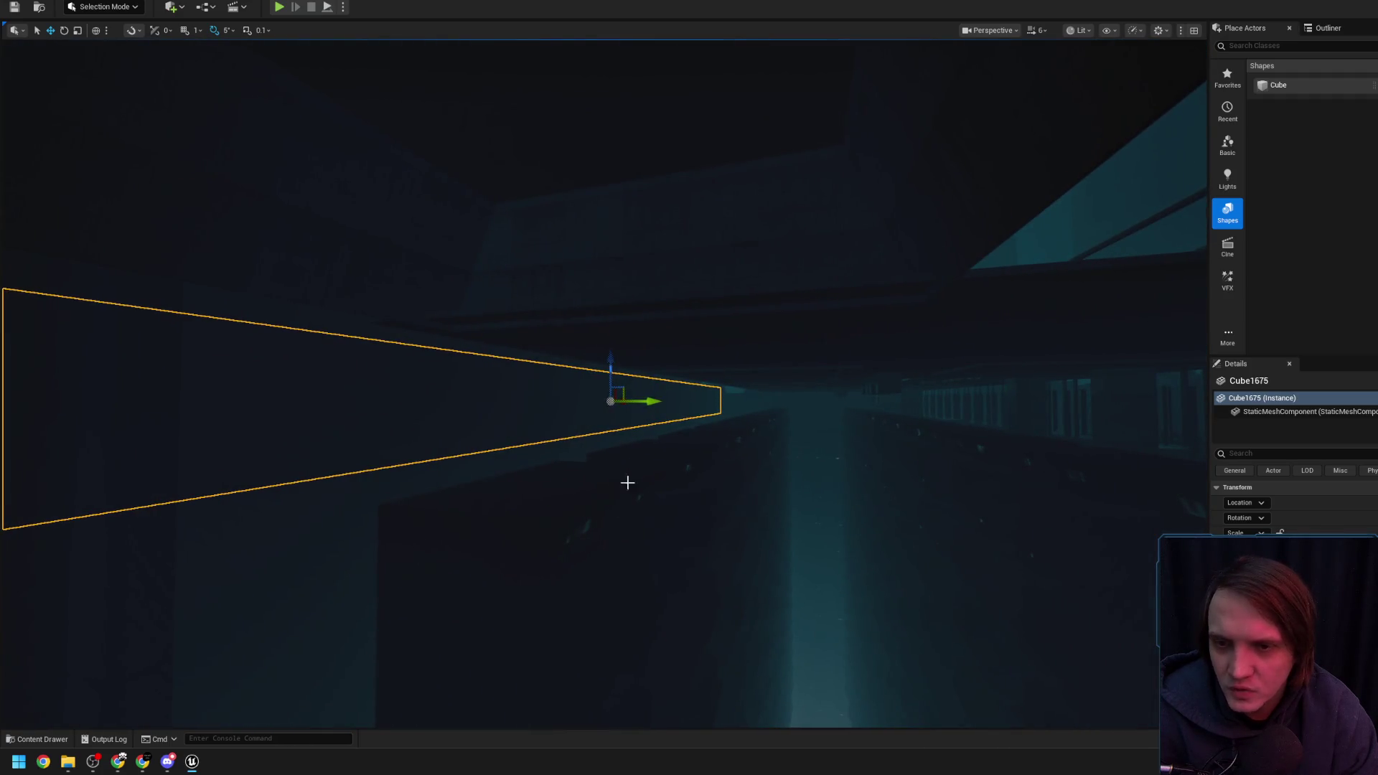
{"action": "mouse_move", "coordinate": [749, 413]}
{"action": "left_mouse_down"}
{"action": "mouse_move", "coordinate": [762, 387]}
{"action": "mouse_move", "coordinate": [692, 377]}
{"action": "left_mouse_up"}
{"action": "scroll", "coordinate": [749, 413], "scroll_direction": "up", "scroll_amount": 2}
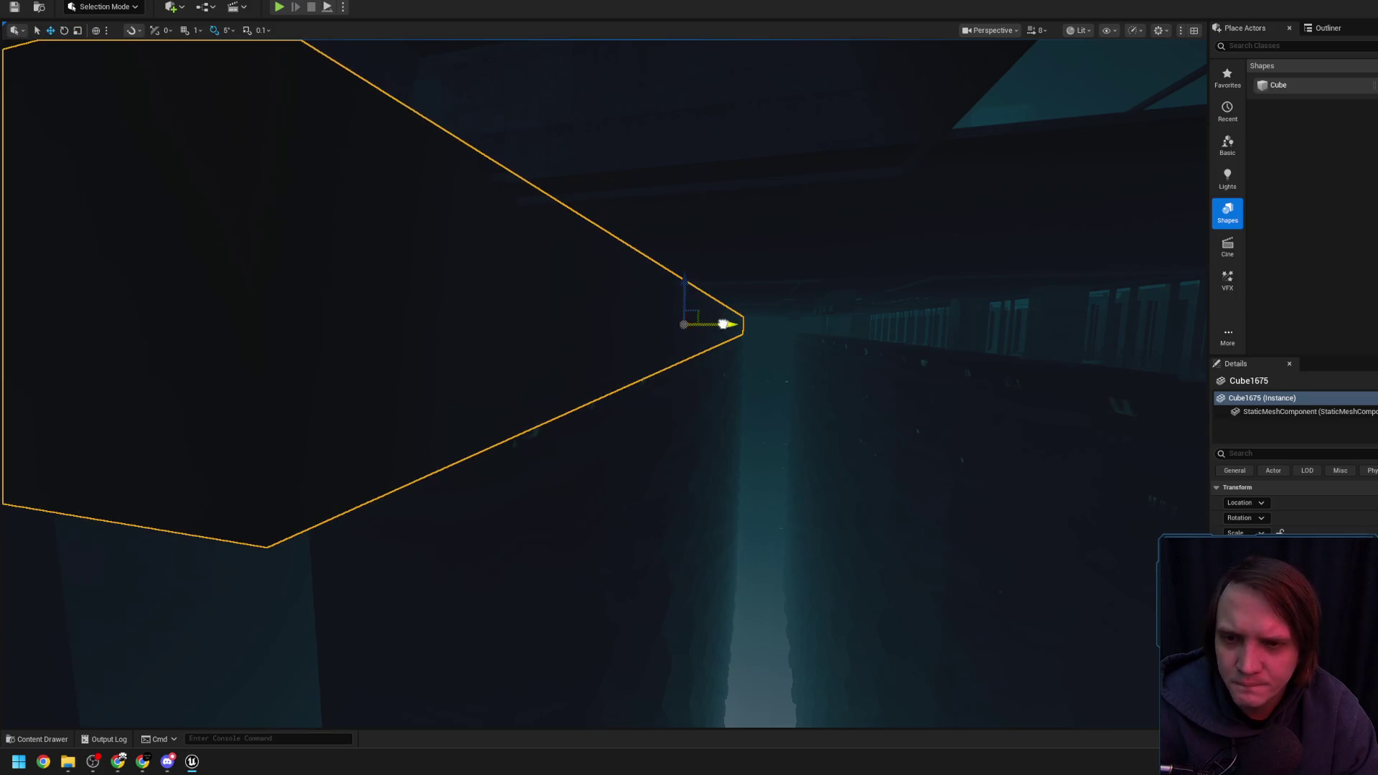
{"action": "left_click_drag", "start_coordinate": [804, 291], "coordinate": [805, 291]}
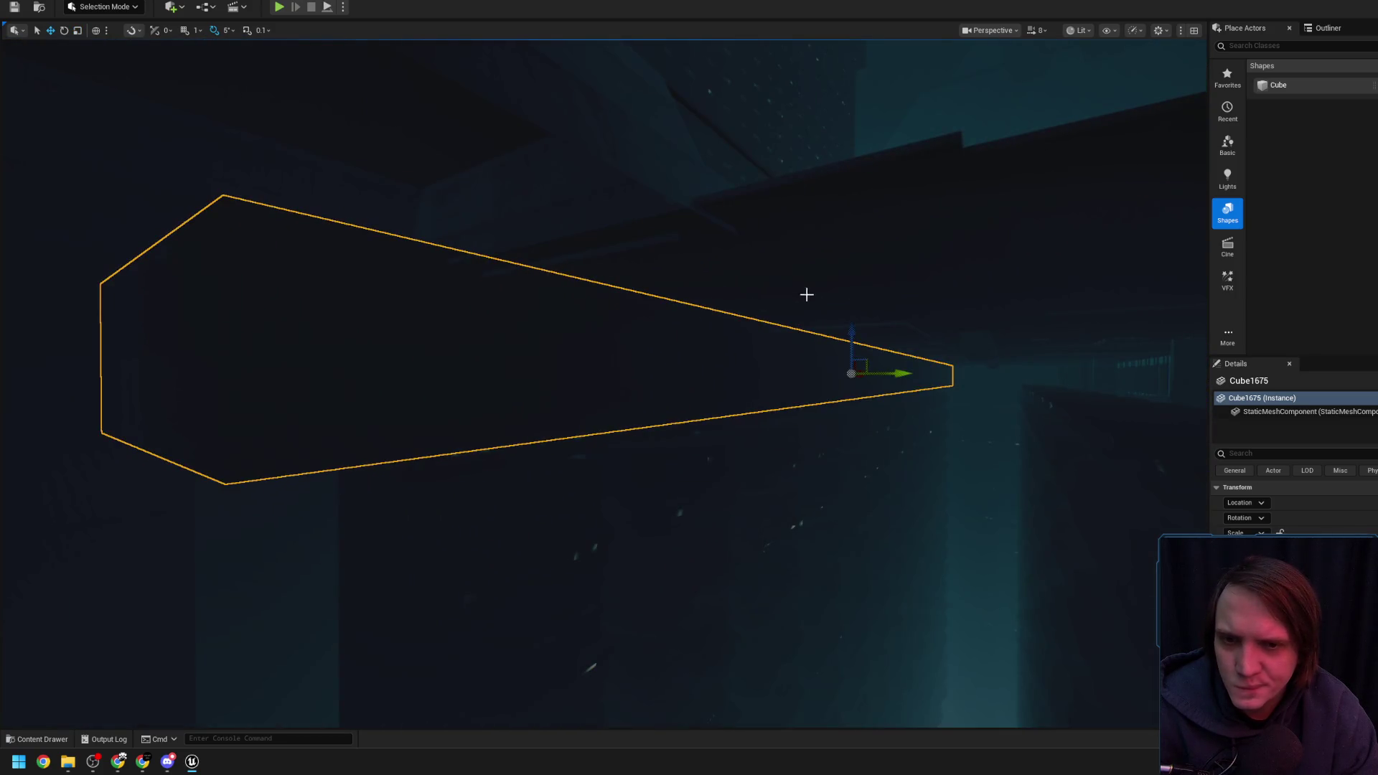
{"action": "left_click_drag", "start_coordinate": [863, 381], "coordinate": [832, 412]}
{"action": "key", "text": "r"}
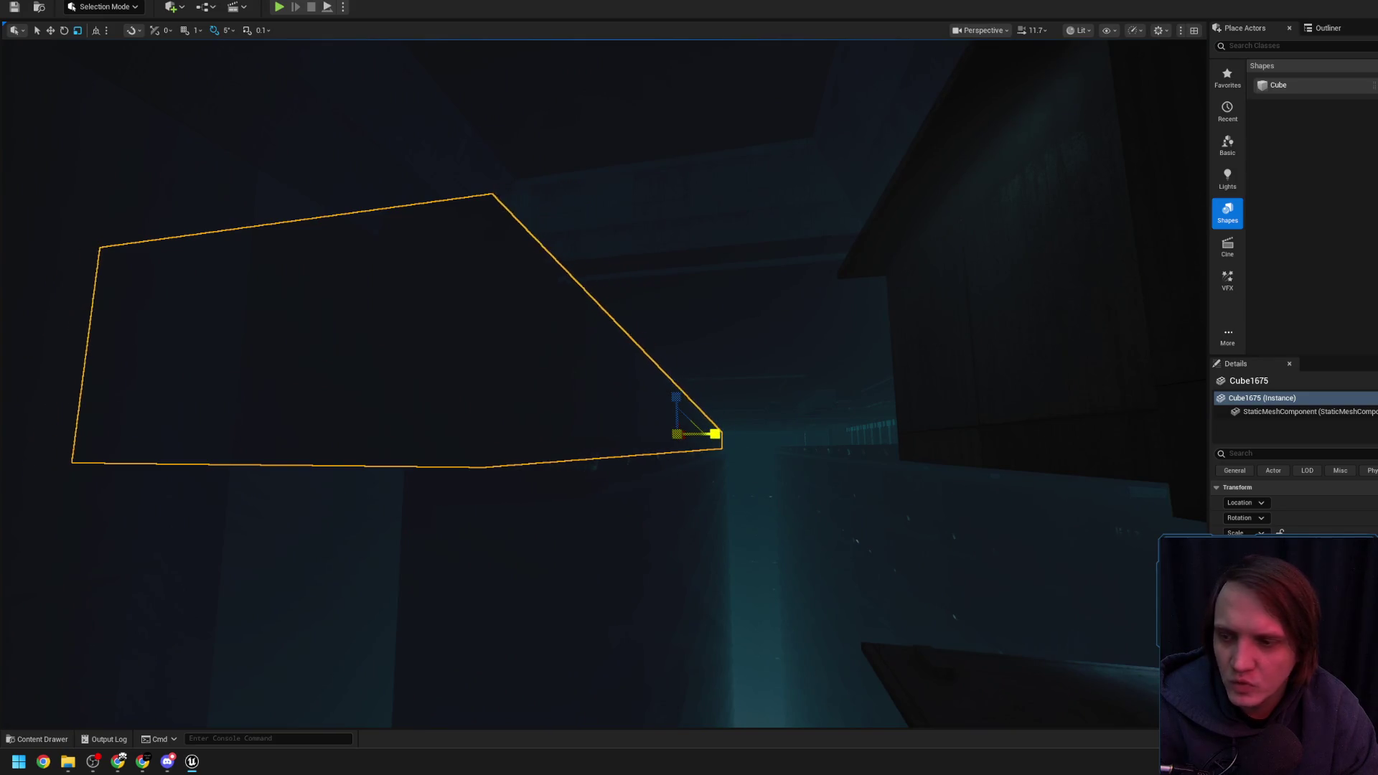
{"action": "left_click_drag", "start_coordinate": [730, 435], "coordinate": [745, 425]}
{"action": "scroll", "coordinate": [745, 425], "scroll_direction": "down", "scroll_amount": 2}
Cycle the viewport through Unlit and Lit, settling on Detail Lighting
{"action": "left_click", "coordinate": [1081, 30]}
{"action": "left_click", "coordinate": [1095, 86]}
{"action": "left_click", "coordinate": [1074, 30]}
{"action": "left_click", "coordinate": [1091, 74]}
{"action": "left_click_drag", "start_coordinate": [729, 435], "coordinate": [729, 435]}
{"action": "scroll", "coordinate": [729, 435], "scroll_direction": "up", "scroll_amount": 2}
{"action": "scroll", "coordinate": [729, 435], "scroll_direction": "up", "scroll_amount": 2}
{"action": "left_click", "coordinate": [1079, 30]}
{"action": "left_click", "coordinate": [1120, 122]}
{"action": "scroll", "coordinate": [730, 435], "scroll_direction": "down", "scroll_amount": 2}
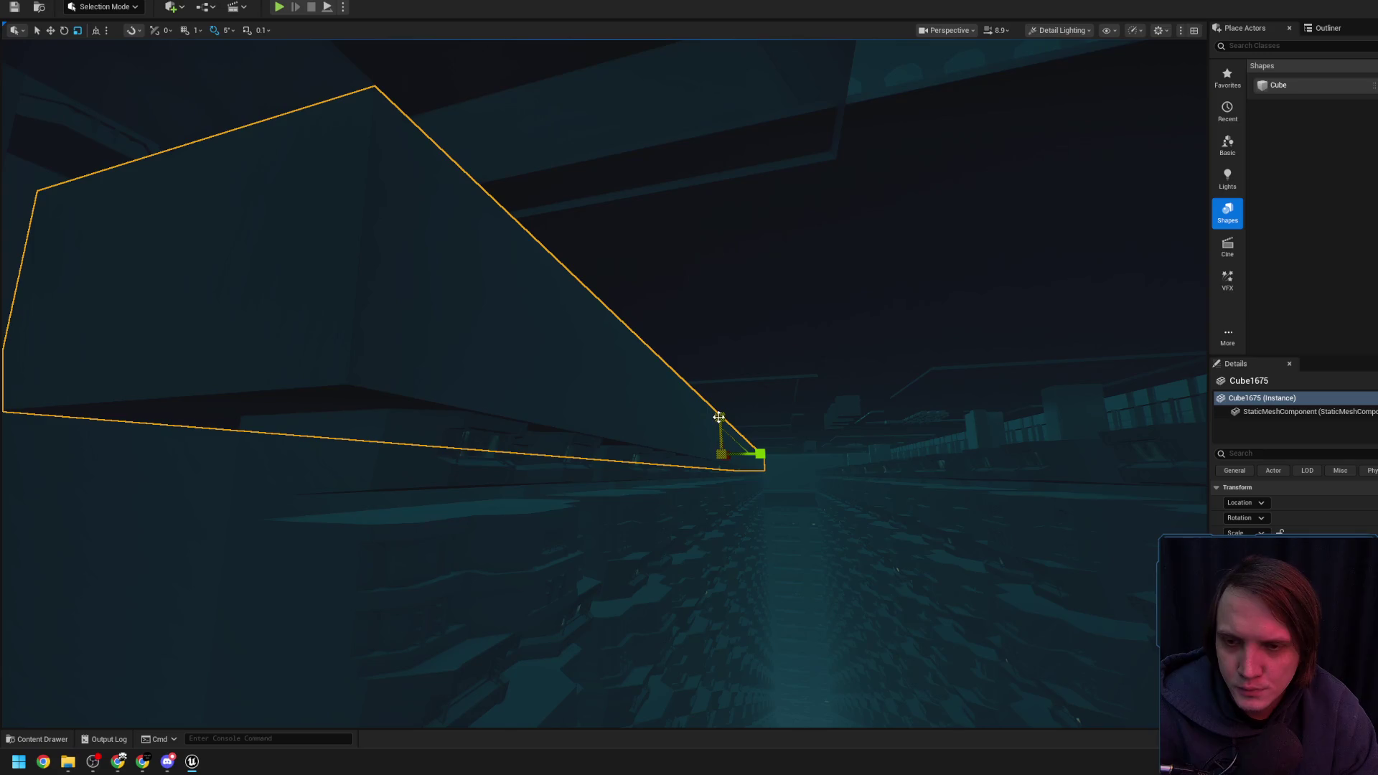
Raise Cube1675 slightly with its Z arrow
{"action": "left_click_drag", "start_coordinate": [721, 414], "coordinate": [725, 410]}
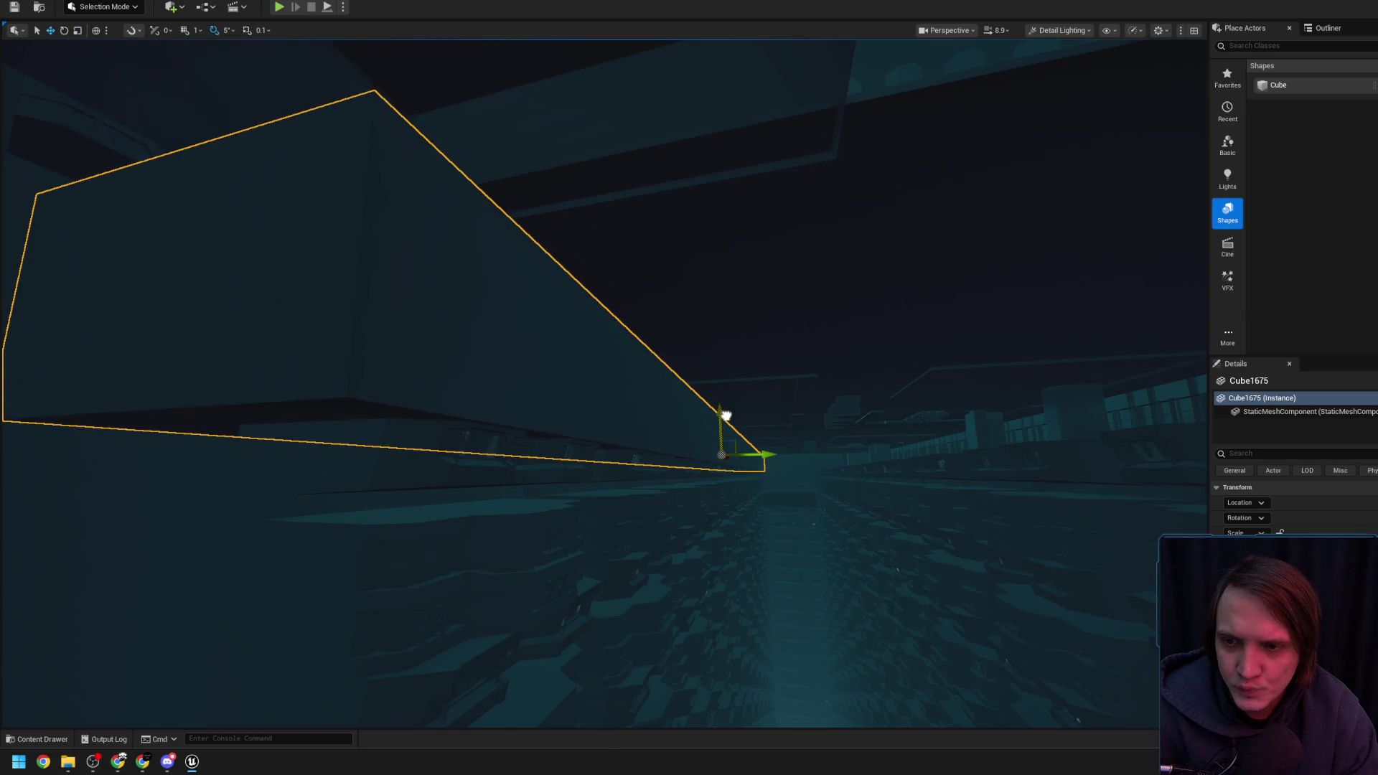
{"action": "mouse_move", "coordinate": [653, 385]}
{"action": "left_mouse_down"}
{"action": "mouse_move", "coordinate": [689, 373]}
{"action": "mouse_move", "coordinate": [632, 391]}
{"action": "mouse_move", "coordinate": [689, 374]}
{"action": "mouse_move", "coordinate": [625, 399]}
{"action": "mouse_move", "coordinate": [617, 440]}
{"action": "mouse_move", "coordinate": [603, 428]}
{"action": "mouse_move", "coordinate": [646, 424]}
{"action": "mouse_move", "coordinate": [603, 438]}
{"action": "left_mouse_up"}
{"action": "scroll", "coordinate": [646, 391], "scroll_direction": "down", "scroll_amount": 2}
Slide Cube1675 along the corridor with its X arrow and check the result
{"action": "key", "text": "e"}
{"action": "scroll", "coordinate": [606, 429], "scroll_direction": "down", "scroll_amount": 1}
{"action": "scroll", "coordinate": [610, 431], "scroll_direction": "up", "scroll_amount": 1}
{"action": "scroll", "coordinate": [606, 445], "scroll_direction": "down", "scroll_amount": 1}
{"action": "mouse_move", "coordinate": [522, 409]}
{"action": "left_mouse_down"}
{"action": "mouse_move", "coordinate": [644, 414]}
{"action": "mouse_move", "coordinate": [625, 414]}
{"action": "mouse_move", "coordinate": [657, 435]}
{"action": "mouse_move", "coordinate": [587, 472]}
{"action": "left_mouse_up"}
{"action": "scroll", "coordinate": [632, 417], "scroll_direction": "up", "scroll_amount": 3}
{"action": "scroll", "coordinate": [560, 413], "scroll_direction": "up", "scroll_amount": 3}
{"action": "scroll", "coordinate": [643, 435], "scroll_direction": "up", "scroll_amount": 2}
{"action": "scroll", "coordinate": [596, 463], "scroll_direction": "down", "scroll_amount": 2}
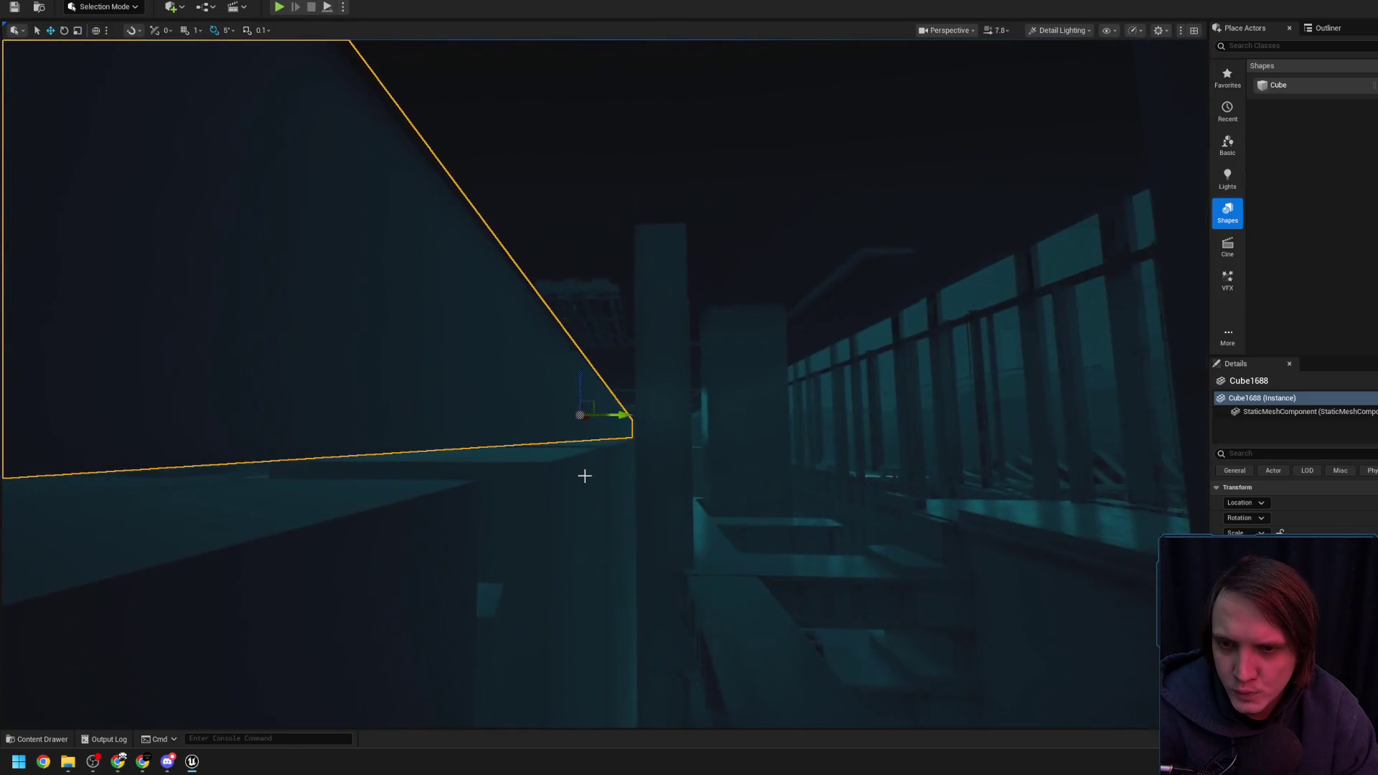
Slide Cube1688 further along the corridor, toggling hide and rotate modes
{"action": "mouse_move", "coordinate": [638, 415]}
{"action": "left_mouse_down"}
{"action": "mouse_move", "coordinate": [651, 419]}
{"action": "mouse_move", "coordinate": [574, 429]}
{"action": "mouse_move", "coordinate": [647, 415]}
{"action": "left_mouse_up"}
{"action": "scroll", "coordinate": [585, 427], "scroll_direction": "down", "scroll_amount": 2}
{"action": "scroll", "coordinate": [628, 419], "scroll_direction": "up", "scroll_amount": 2}
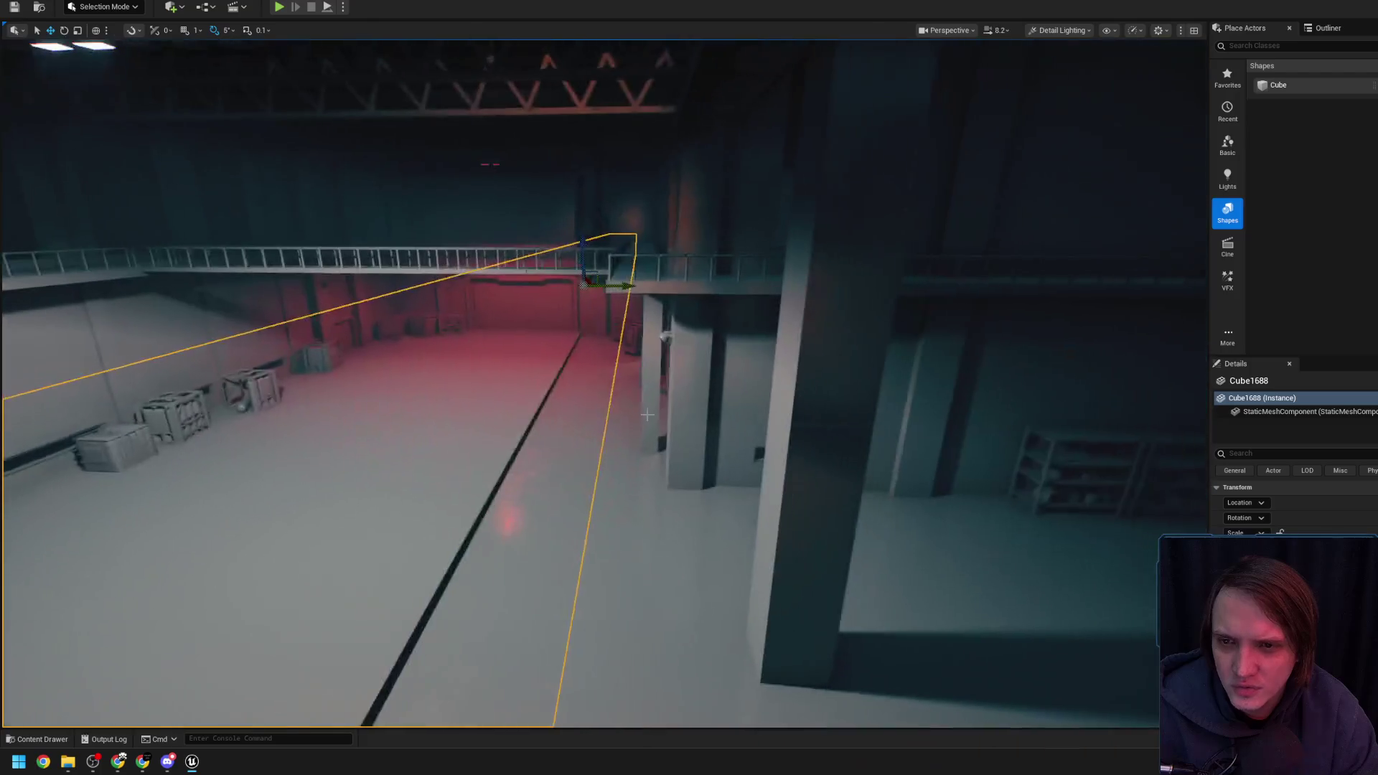
{"action": "key", "text": "h"}
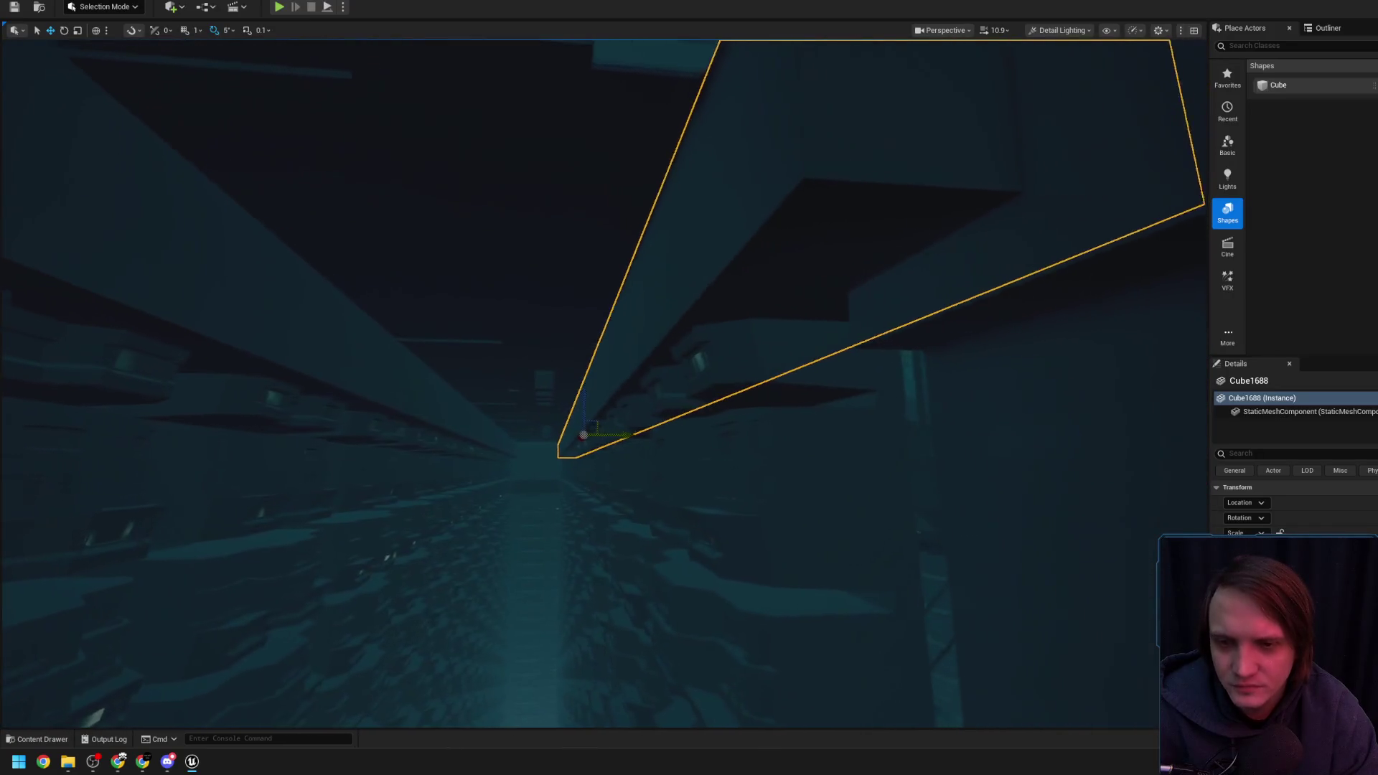
{"action": "key", "text": "e"}
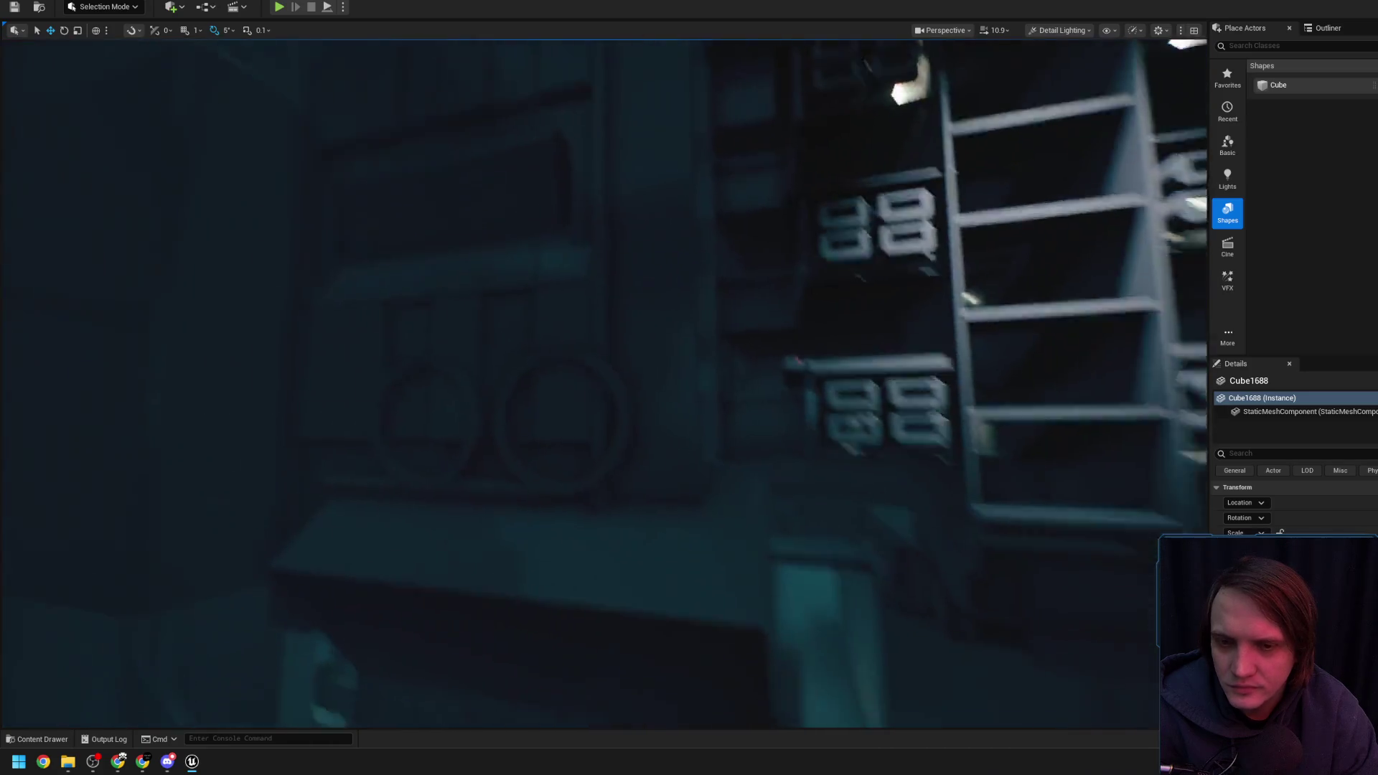
{"action": "scroll", "coordinate": [101, 457], "scroll_direction": "down", "scroll_amount": 2}
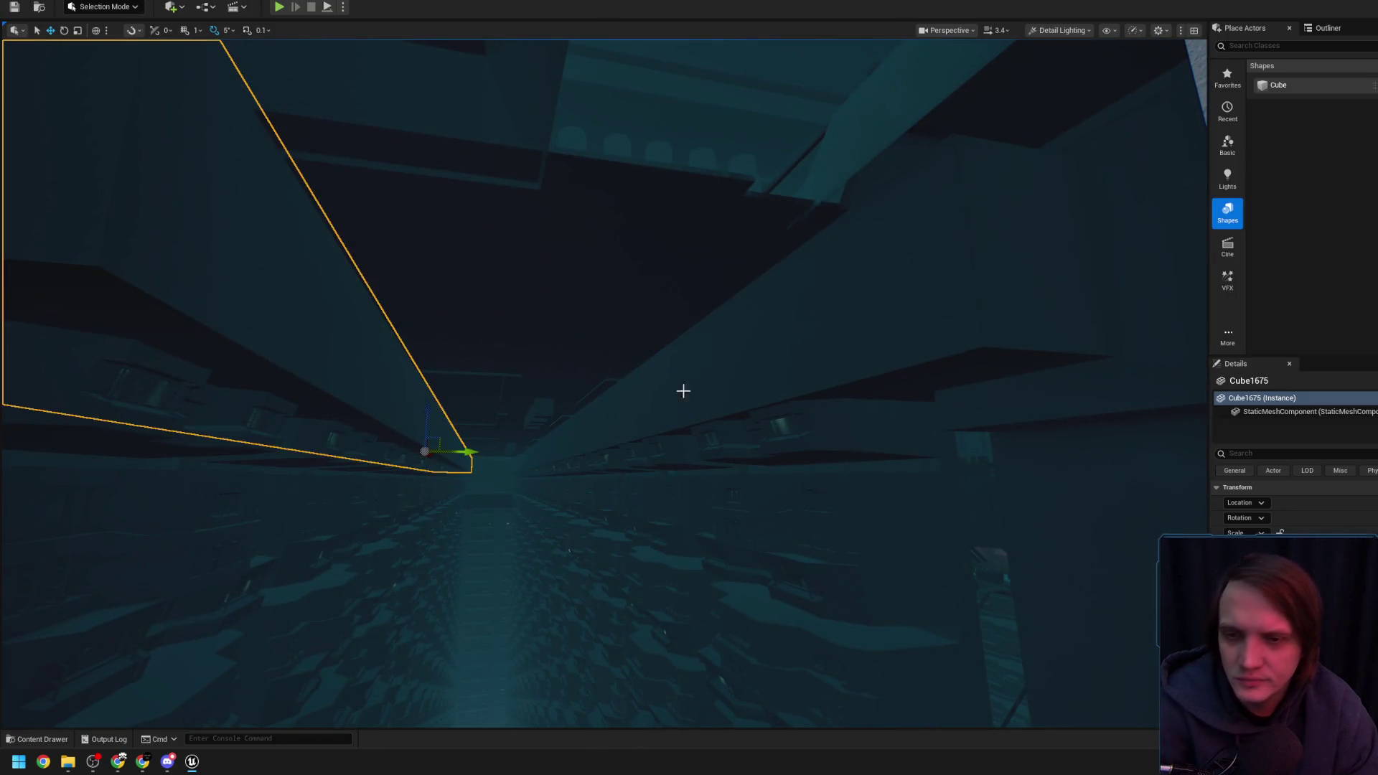
Delete the unwanted cube and inspect the corridor's left side where blocker Cube1851 runs overhead
{"action": "key", "text": "Delete"}
{"action": "key", "text": "a"}
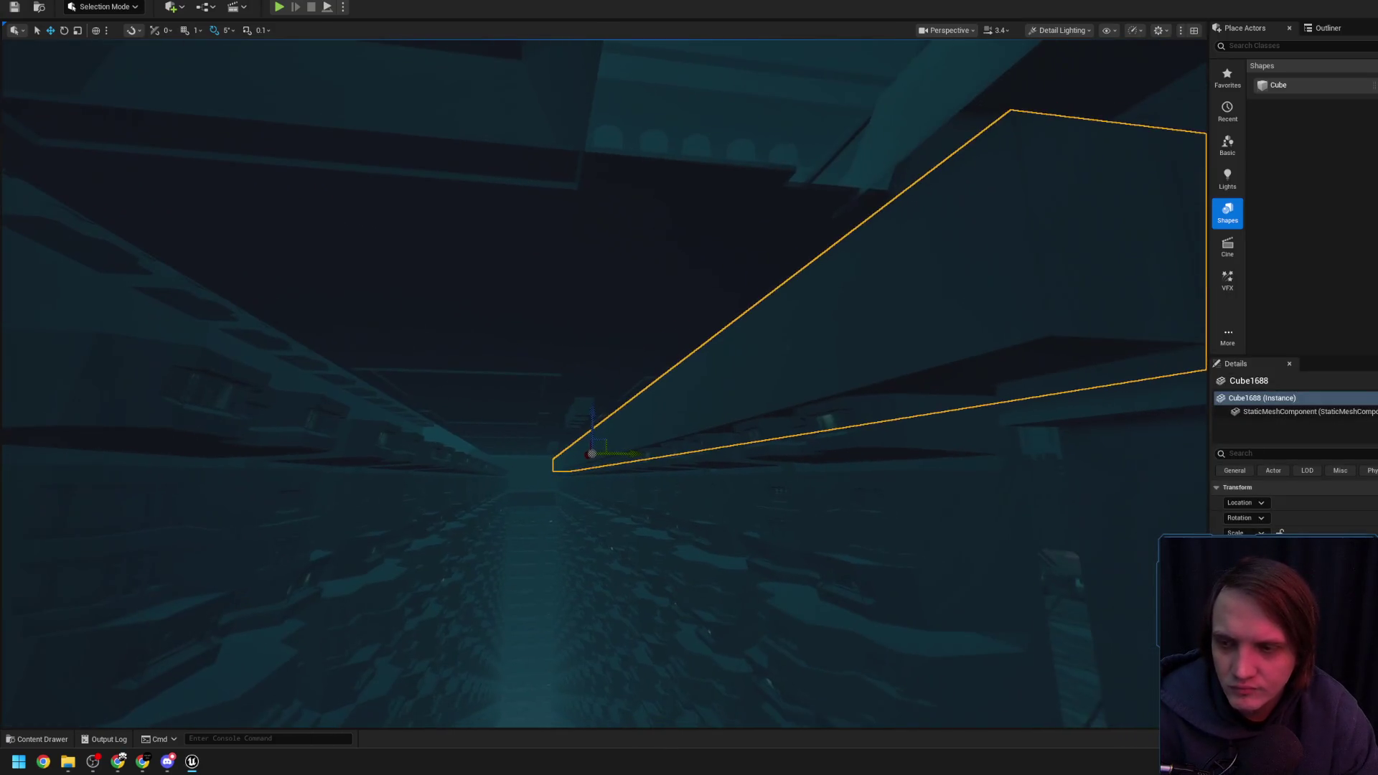
{"action": "key", "text": "e"}
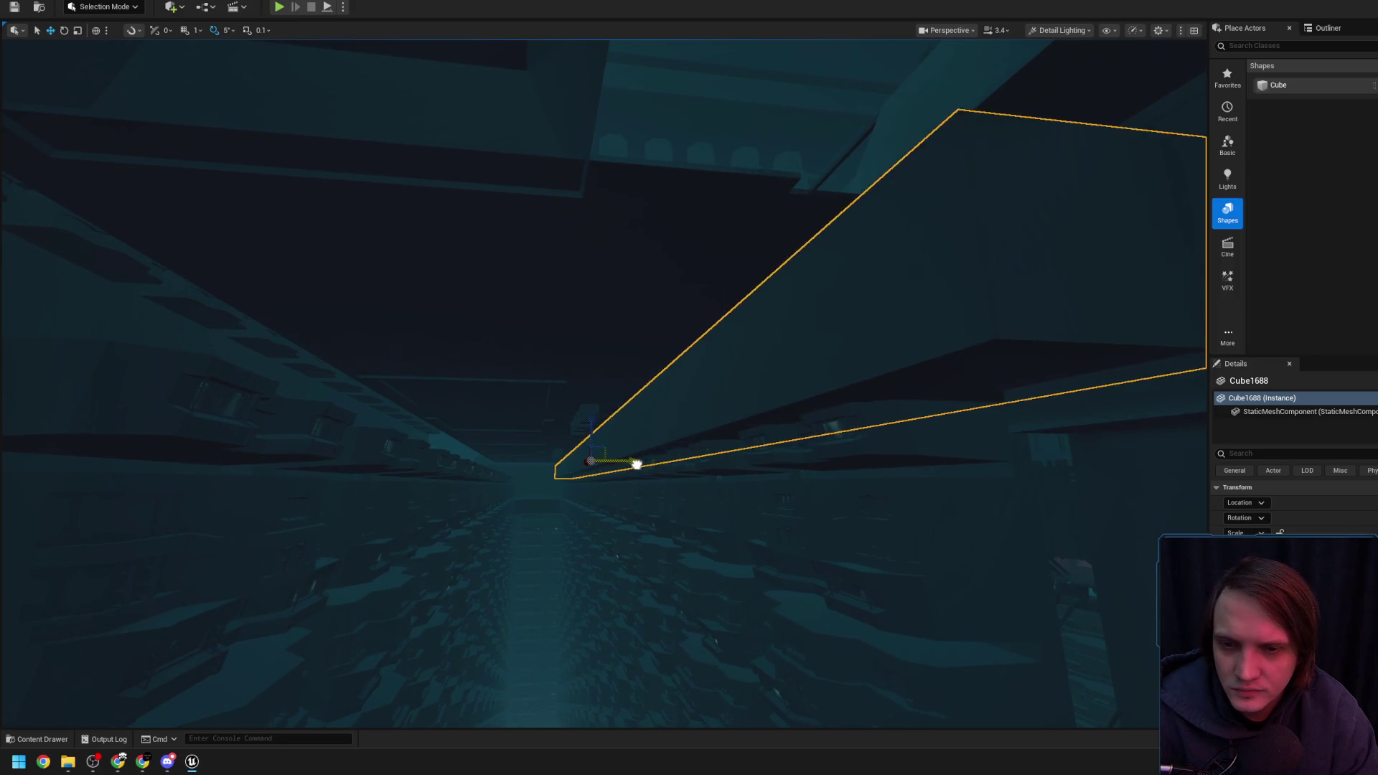
{"action": "scroll", "coordinate": [632, 463], "scroll_direction": "up", "scroll_amount": 3}
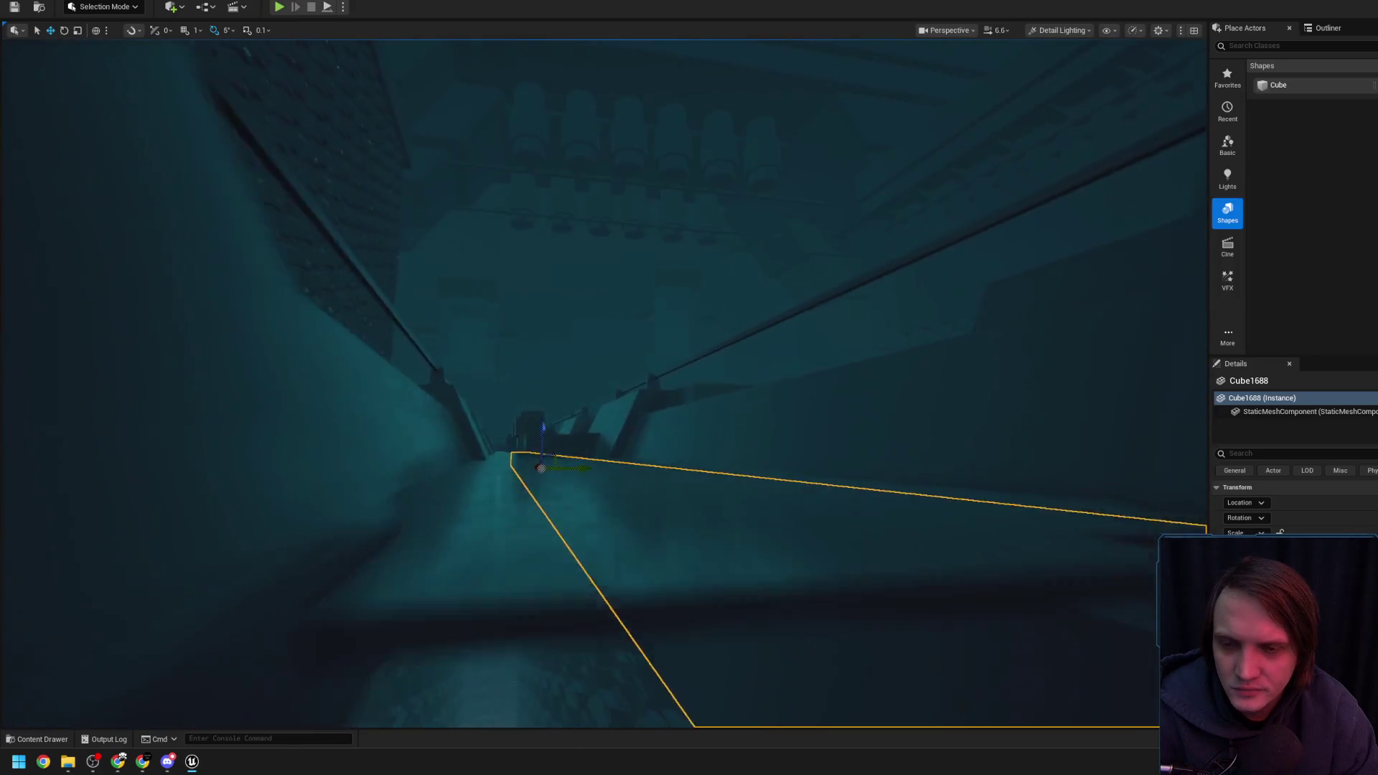
{"action": "scroll", "coordinate": [603, 384], "scroll_direction": "down", "scroll_amount": 1}
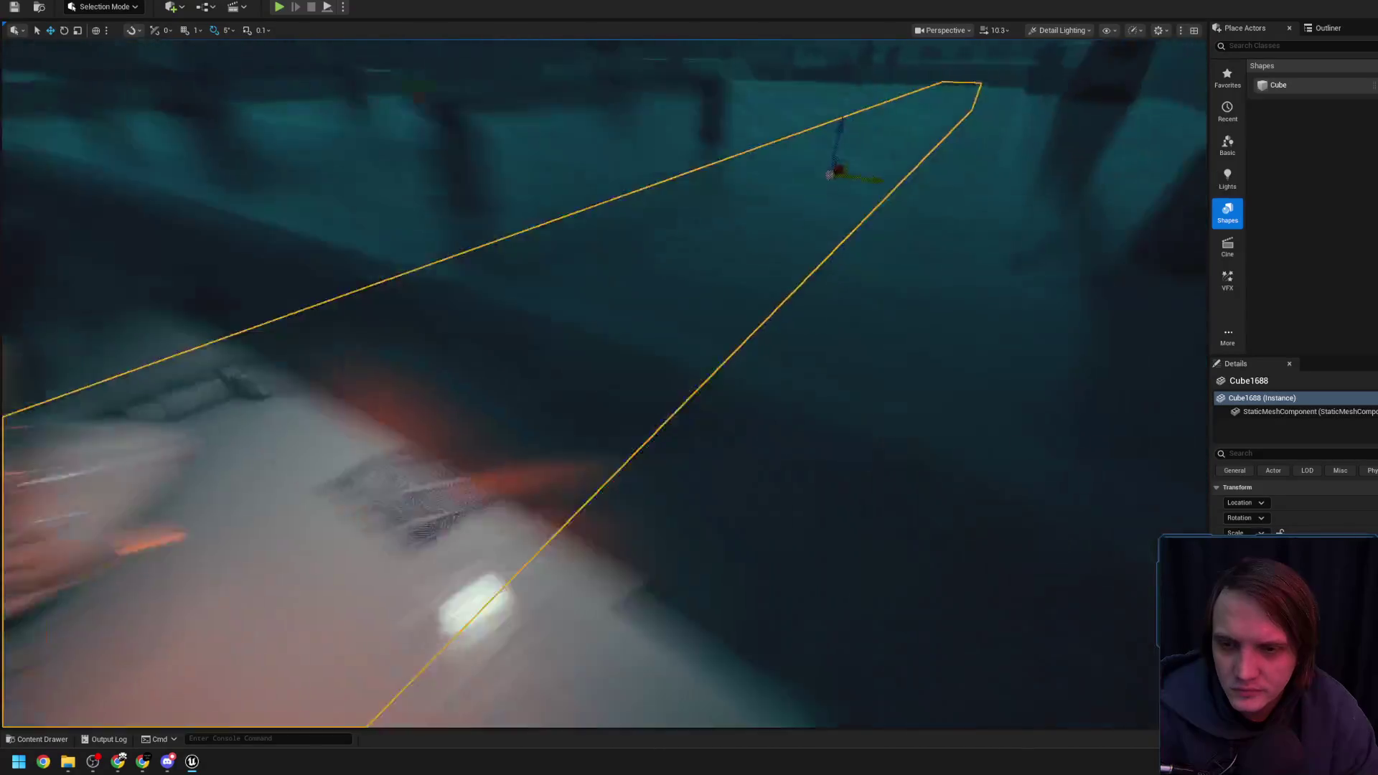
{"action": "scroll", "coordinate": [603, 384], "scroll_direction": "down", "scroll_amount": 1}
{"action": "scroll", "coordinate": [603, 384], "scroll_direction": "down", "scroll_amount": 3}
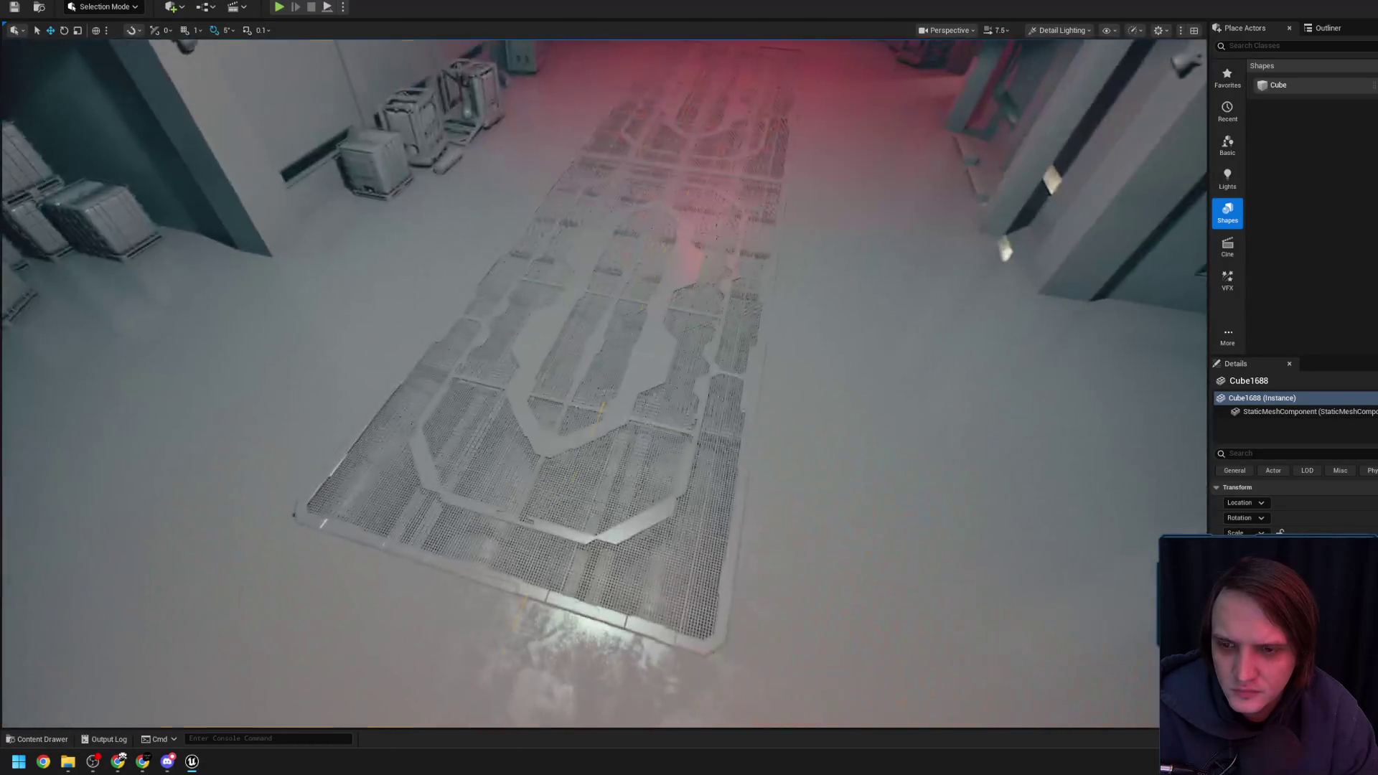
{"action": "scroll", "coordinate": [603, 384], "scroll_direction": "up", "scroll_amount": 1}
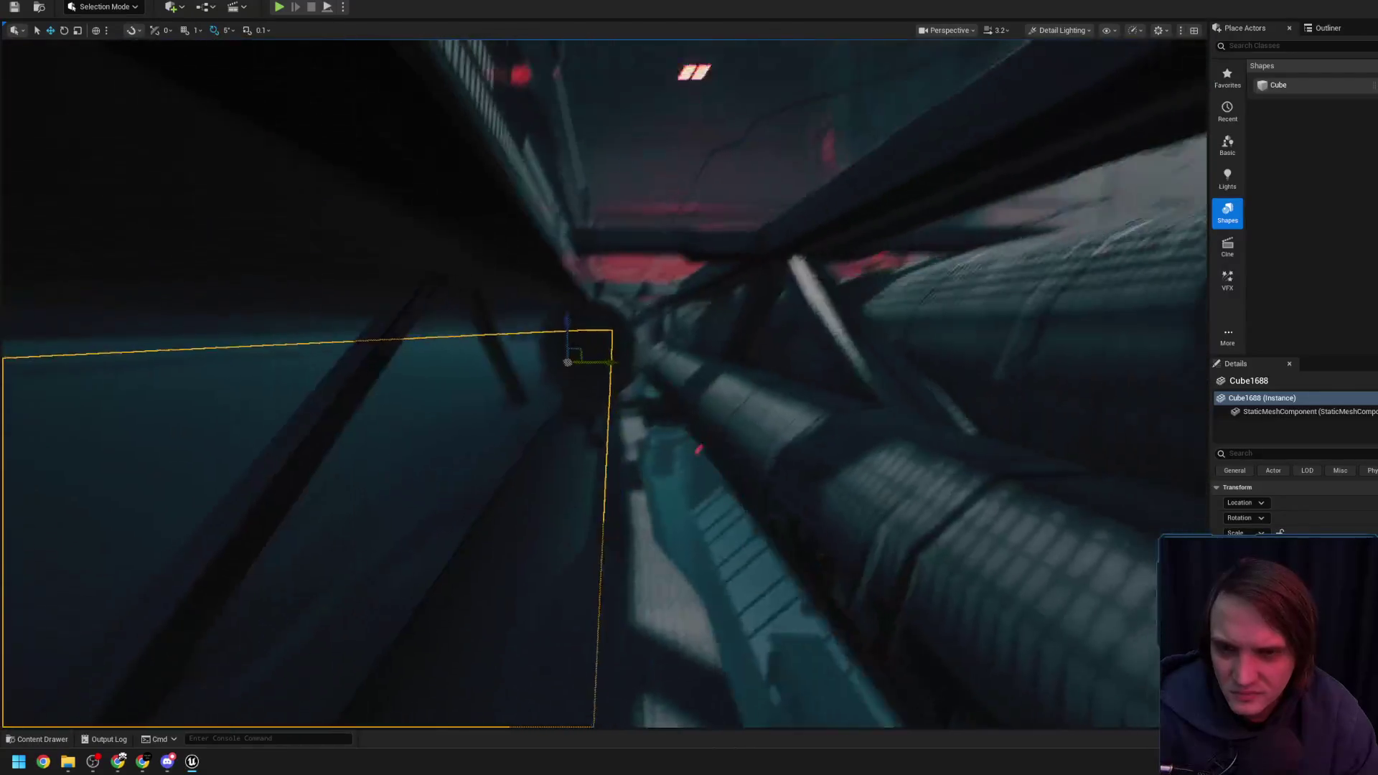
{"action": "scroll", "coordinate": [603, 384], "scroll_direction": "up", "scroll_amount": 4}
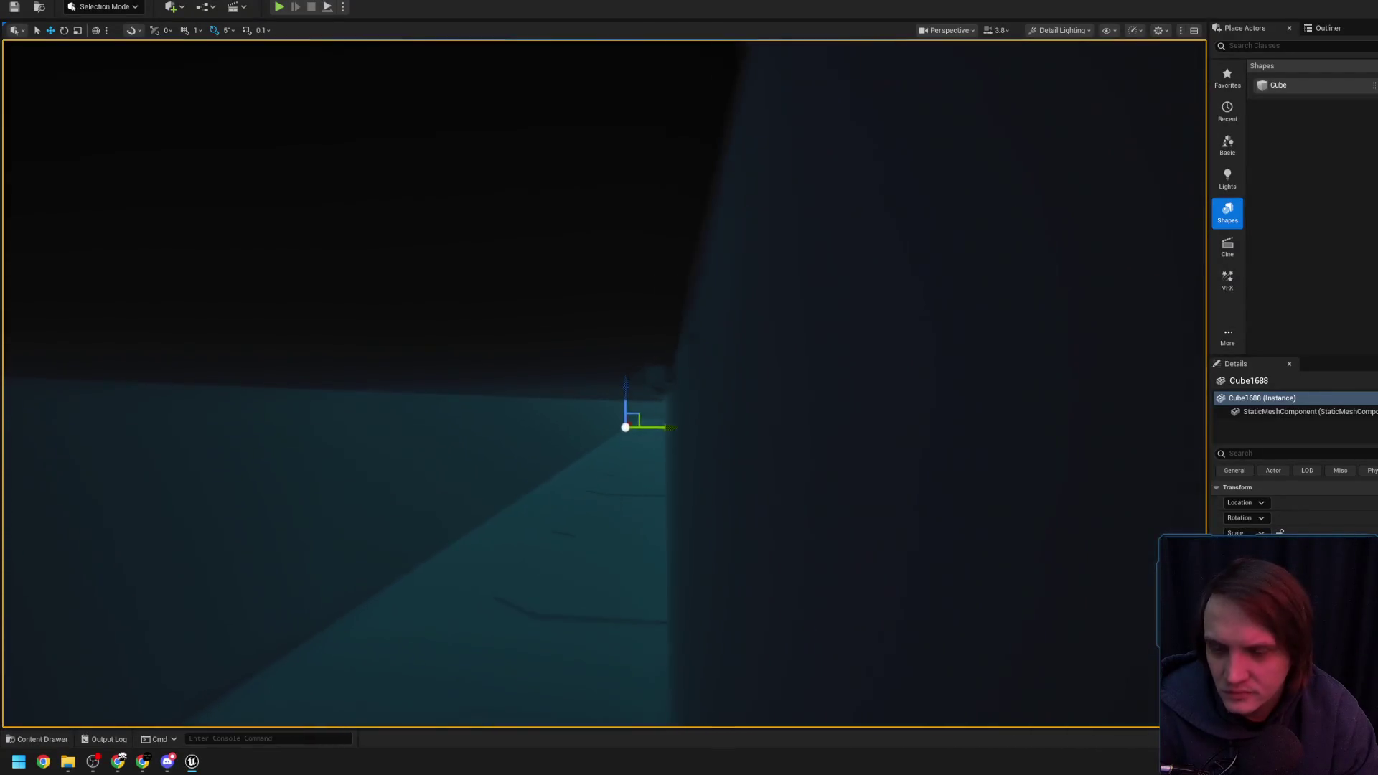
{"action": "scroll", "coordinate": [603, 384], "scroll_direction": "down", "scroll_amount": 3}
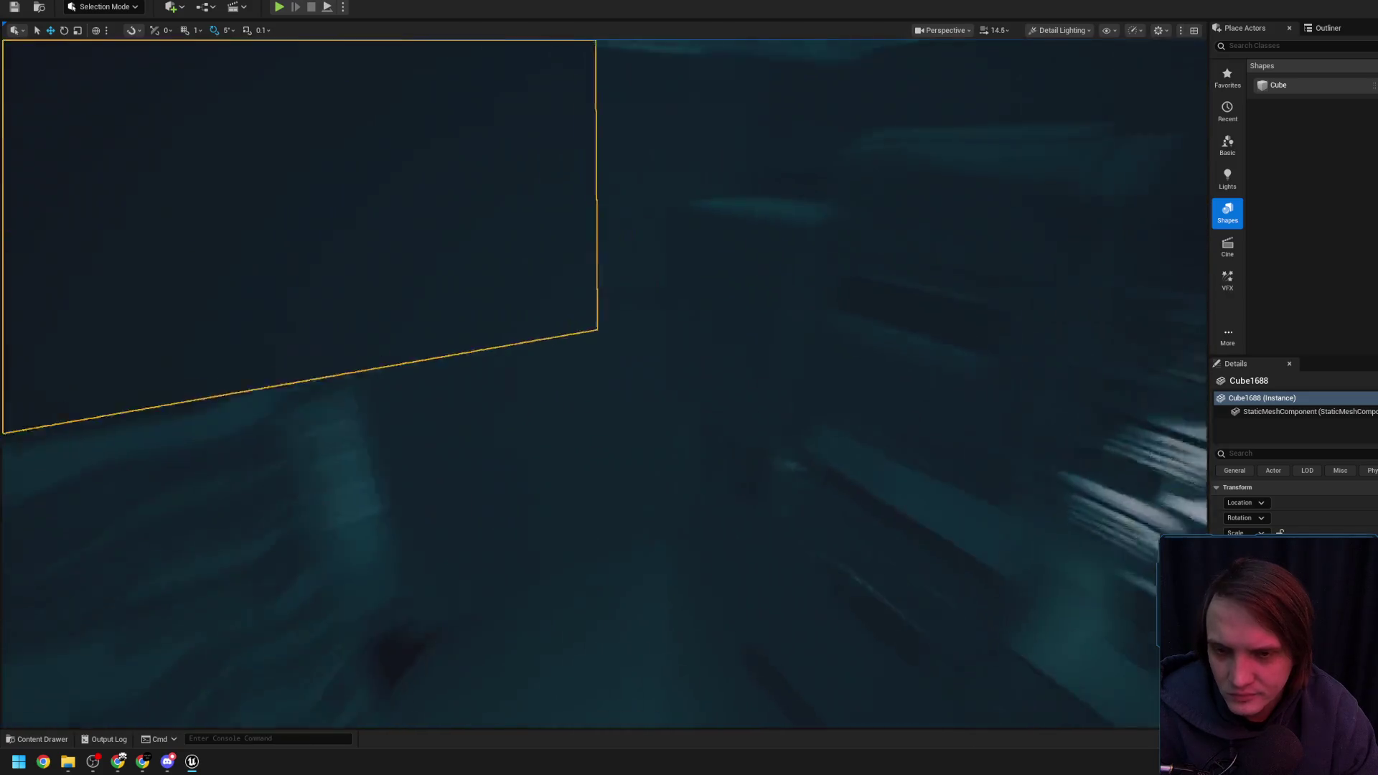
{"action": "scroll", "coordinate": [603, 384], "scroll_direction": "down", "scroll_amount": 1}
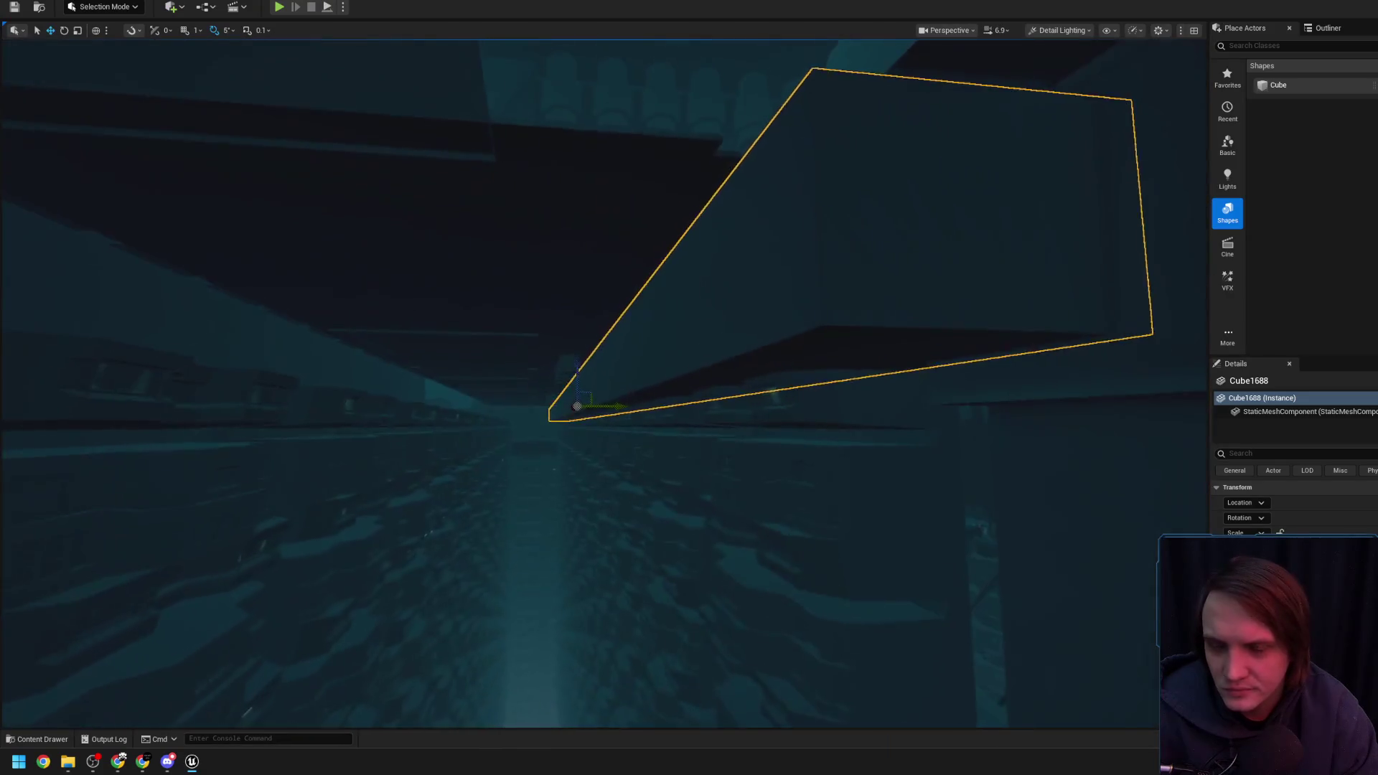
{"action": "scroll", "coordinate": [663, 417], "scroll_direction": "down", "scroll_amount": 1}
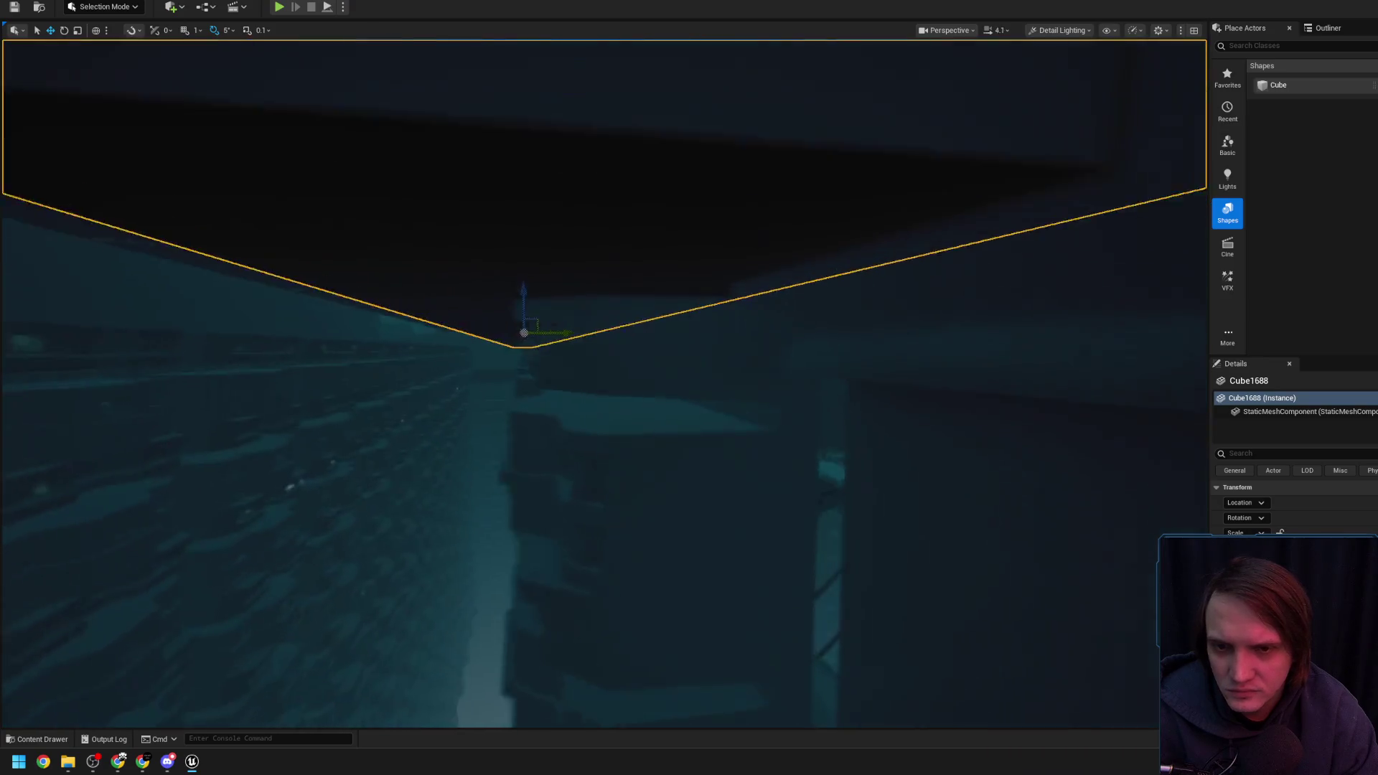
{"action": "scroll", "coordinate": [603, 384], "scroll_direction": "up", "scroll_amount": 2}
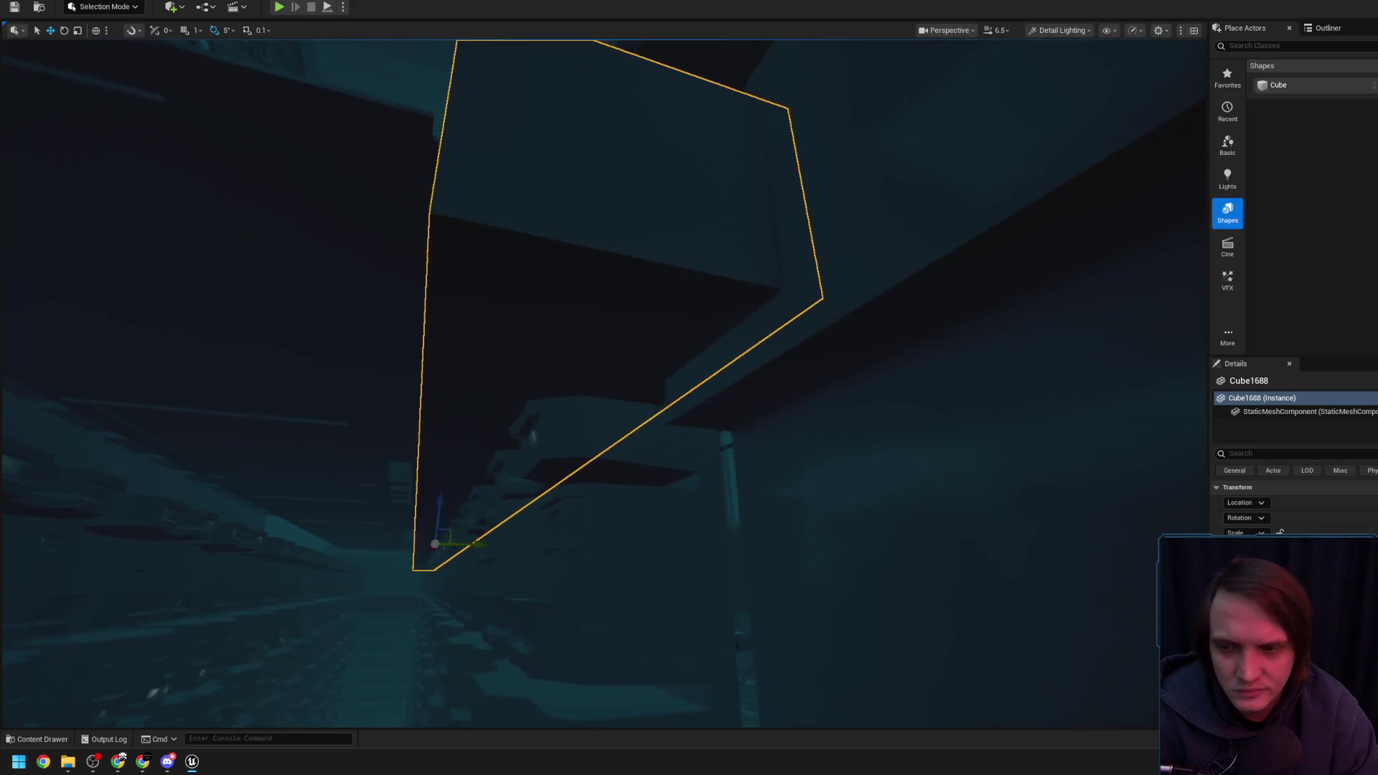
{"action": "scroll", "coordinate": [648, 439], "scroll_direction": "down", "scroll_amount": 1}
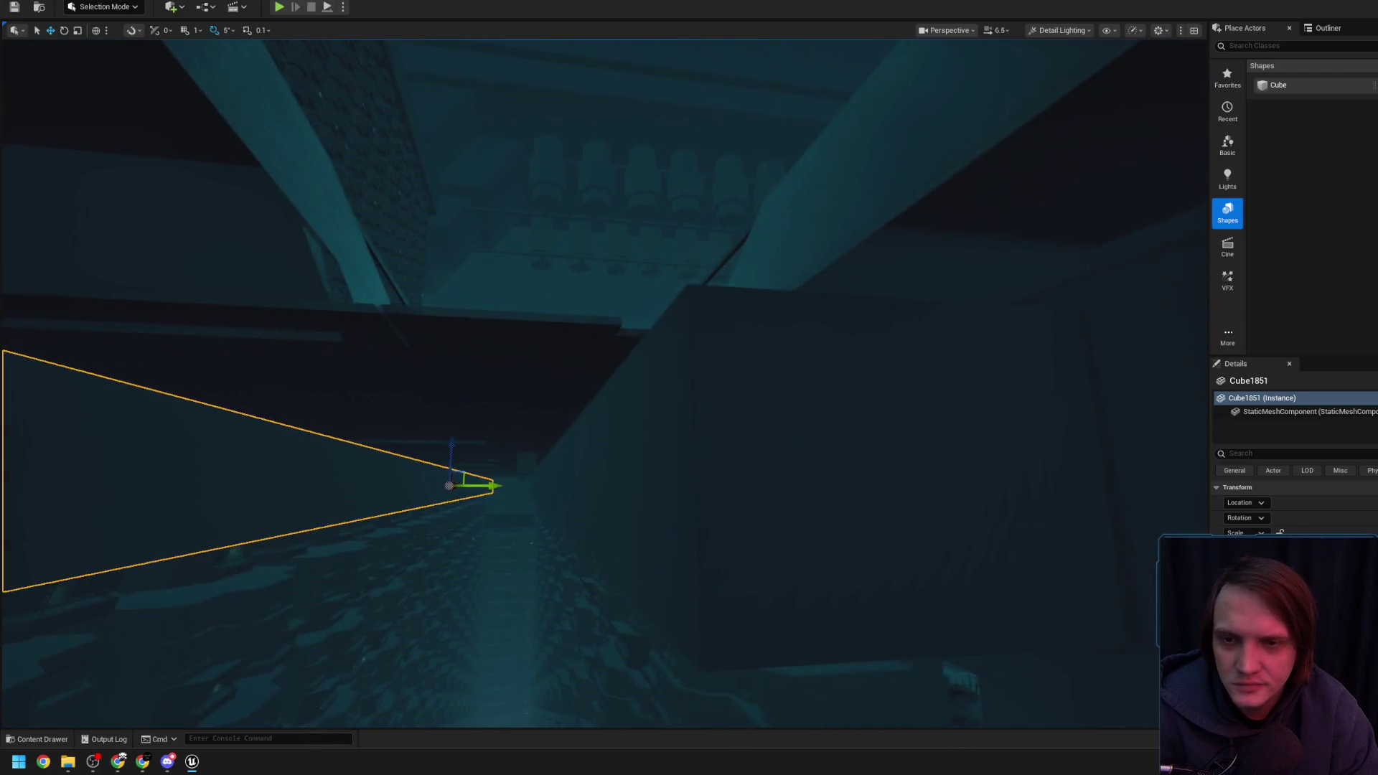
Select the other overhead cube blocker and zoom around it
{"action": "left_click", "coordinate": [790, 575]}
{"action": "scroll", "coordinate": [603, 381], "scroll_direction": "up", "scroll_amount": 3}
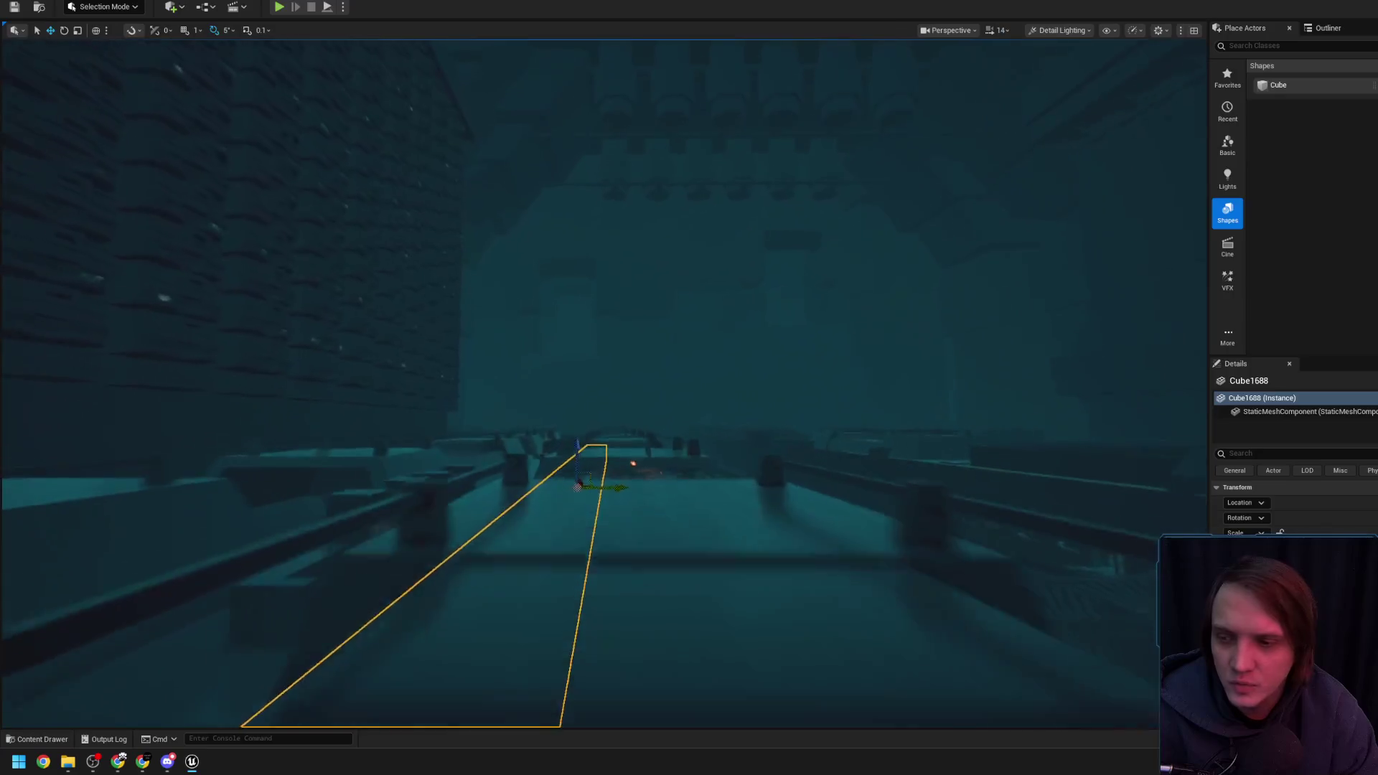
{"action": "scroll", "coordinate": [603, 381], "scroll_direction": "down", "scroll_amount": 3}
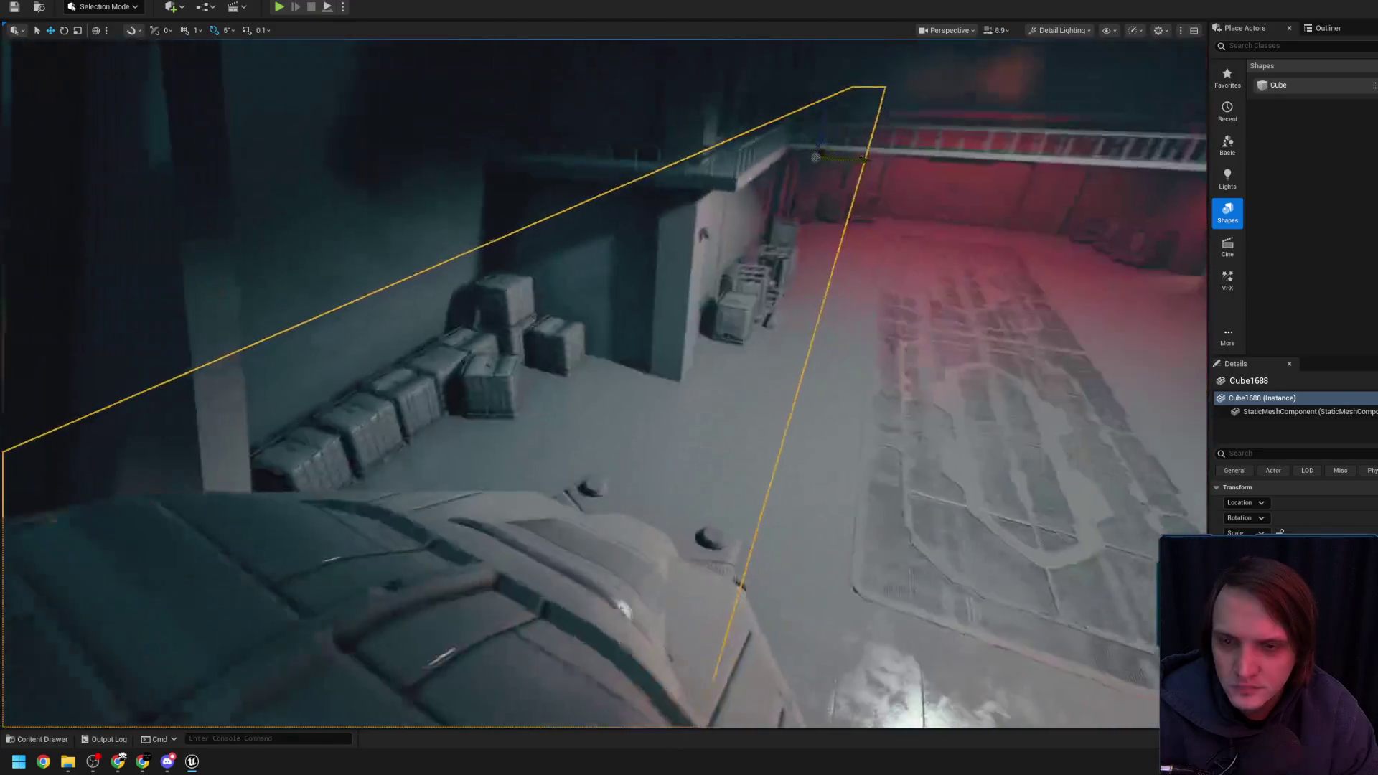
{"action": "scroll", "coordinate": [603, 380], "scroll_direction": "up", "scroll_amount": 1}
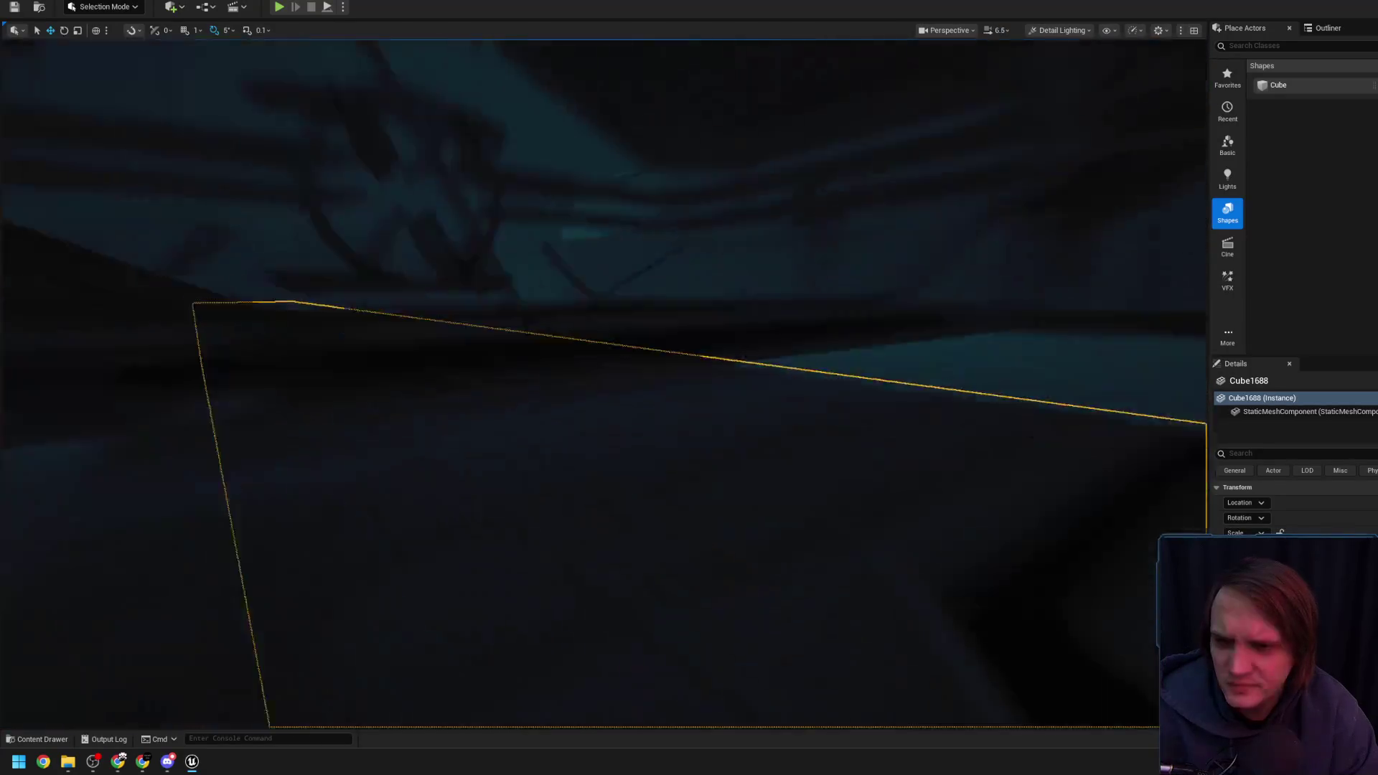
{"action": "scroll", "coordinate": [603, 381], "scroll_direction": "down", "scroll_amount": 1}
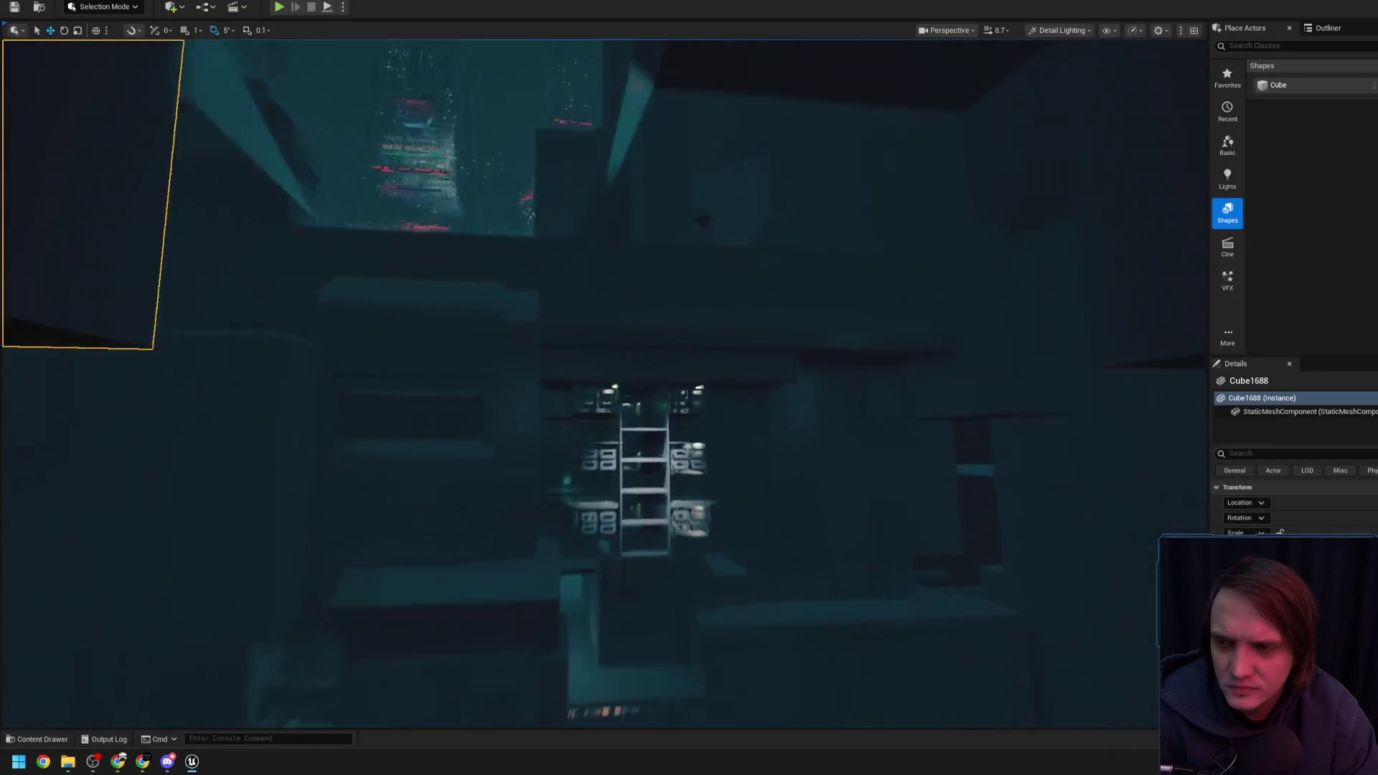
{"action": "scroll", "coordinate": [603, 380], "scroll_direction": "down", "scroll_amount": 2}
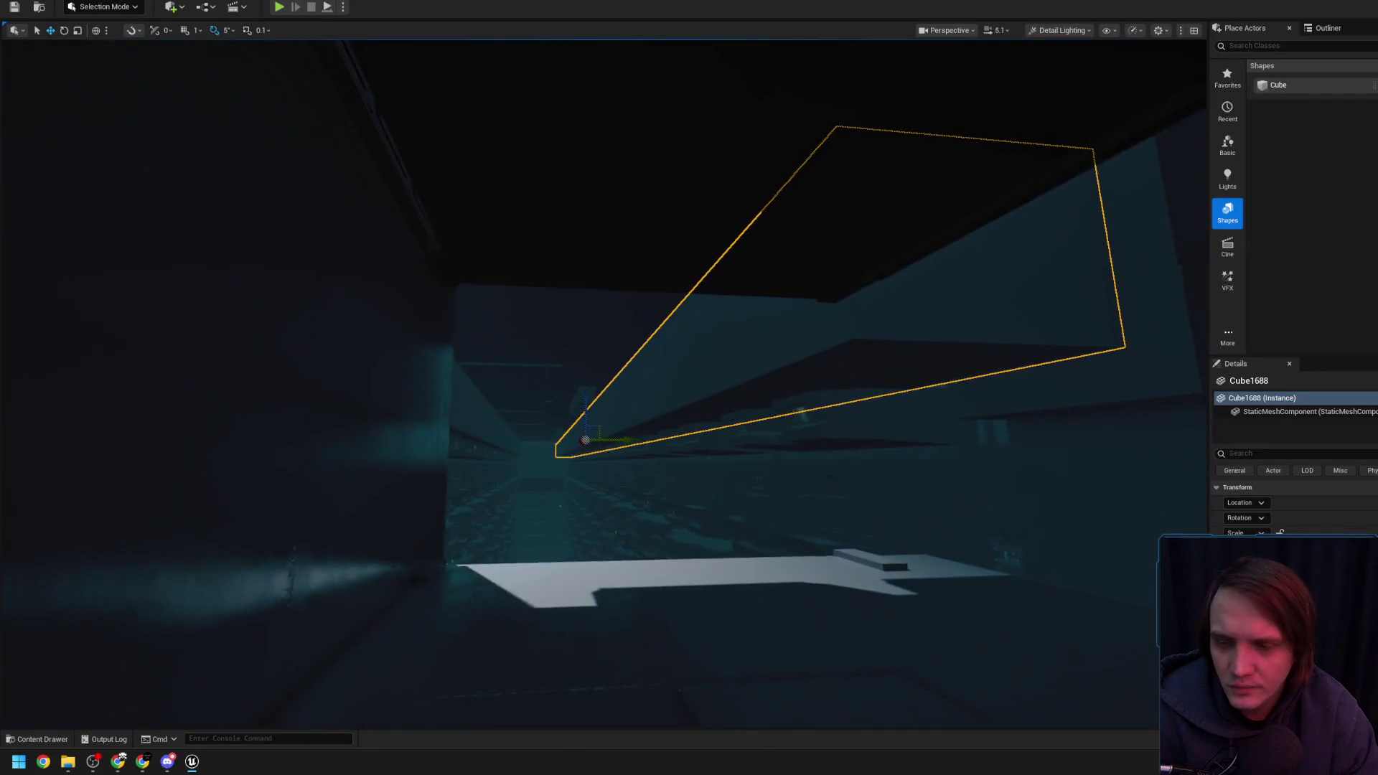
{"action": "scroll", "coordinate": [603, 381], "scroll_direction": "down", "scroll_amount": 1}
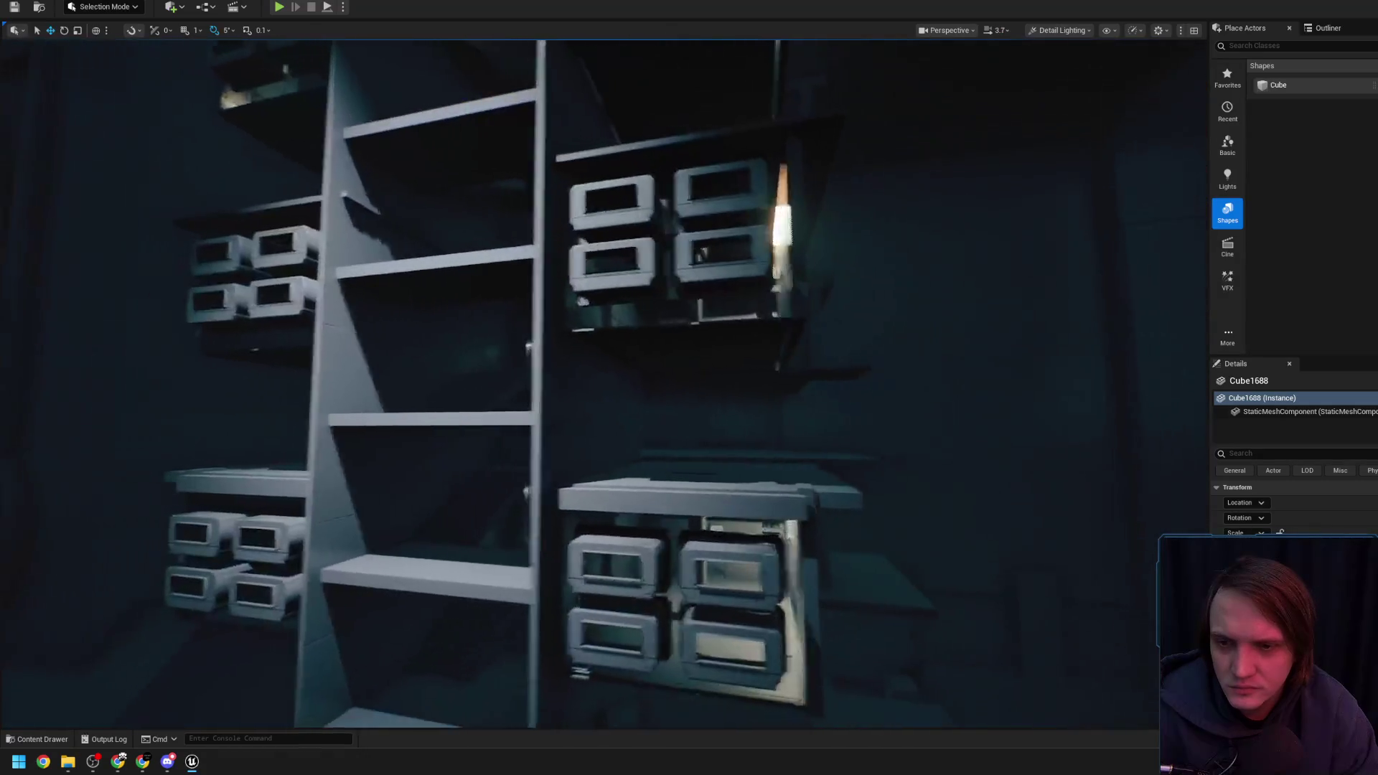
{"action": "key", "text": "a"}
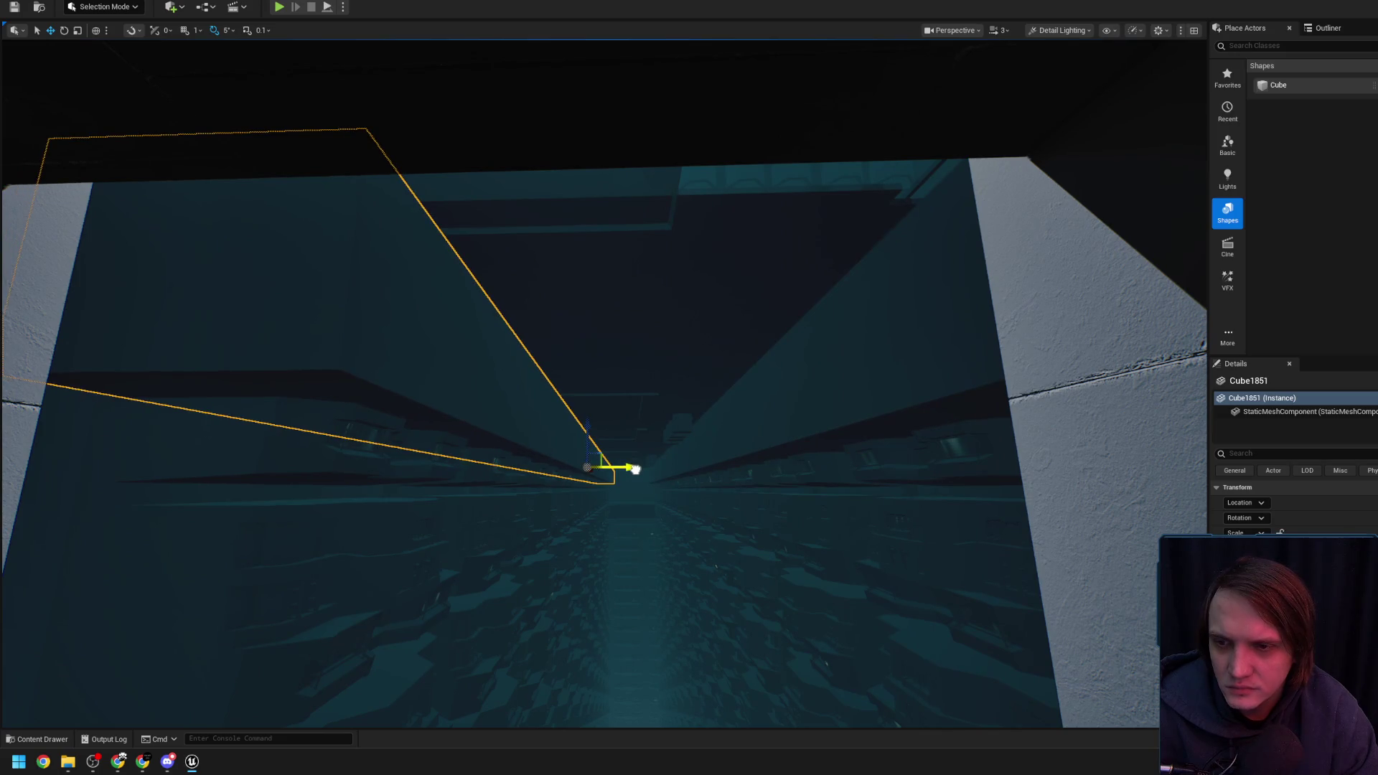
{"action": "scroll", "coordinate": [635, 469], "scroll_direction": "down", "scroll_amount": 1}
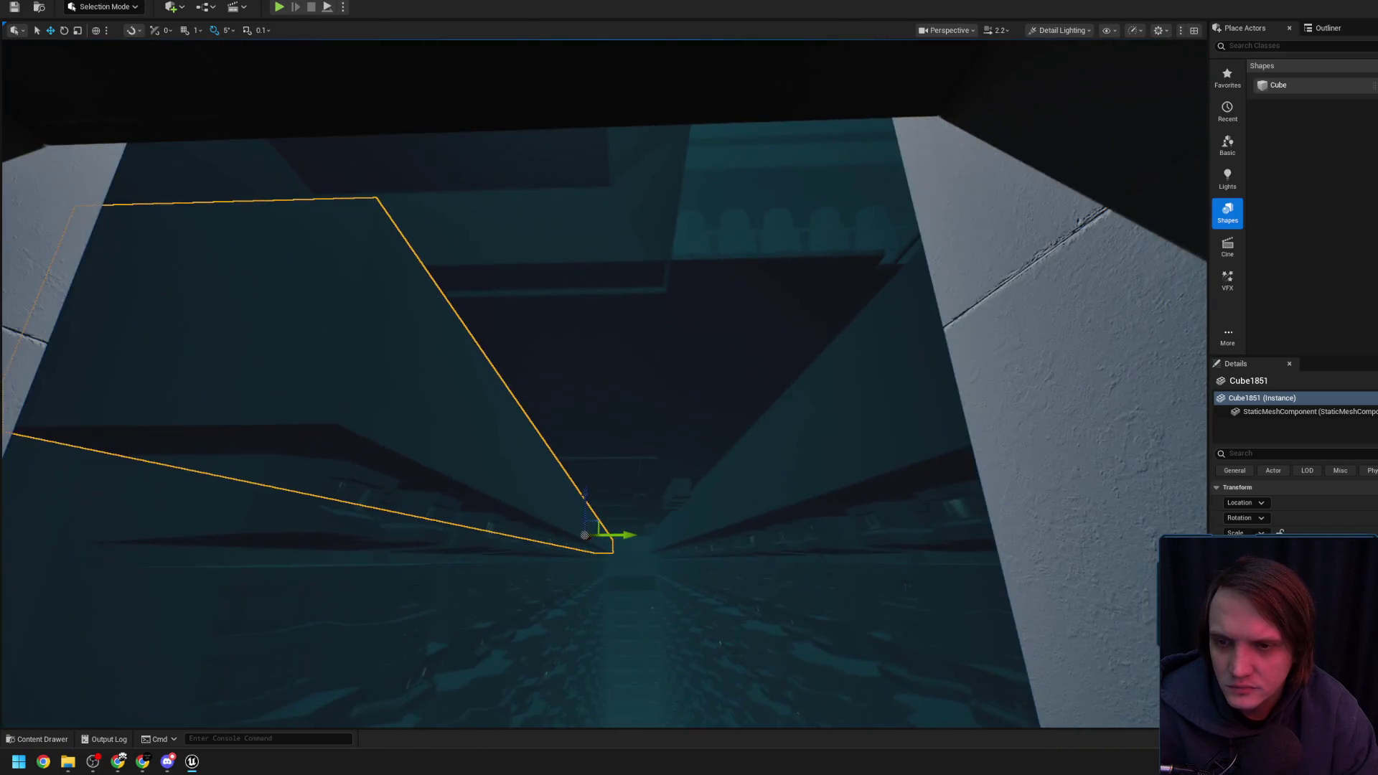
Fly under the two slanted overhead beams and back along the corridor to check their framing
{"action": "key", "text": "w"}
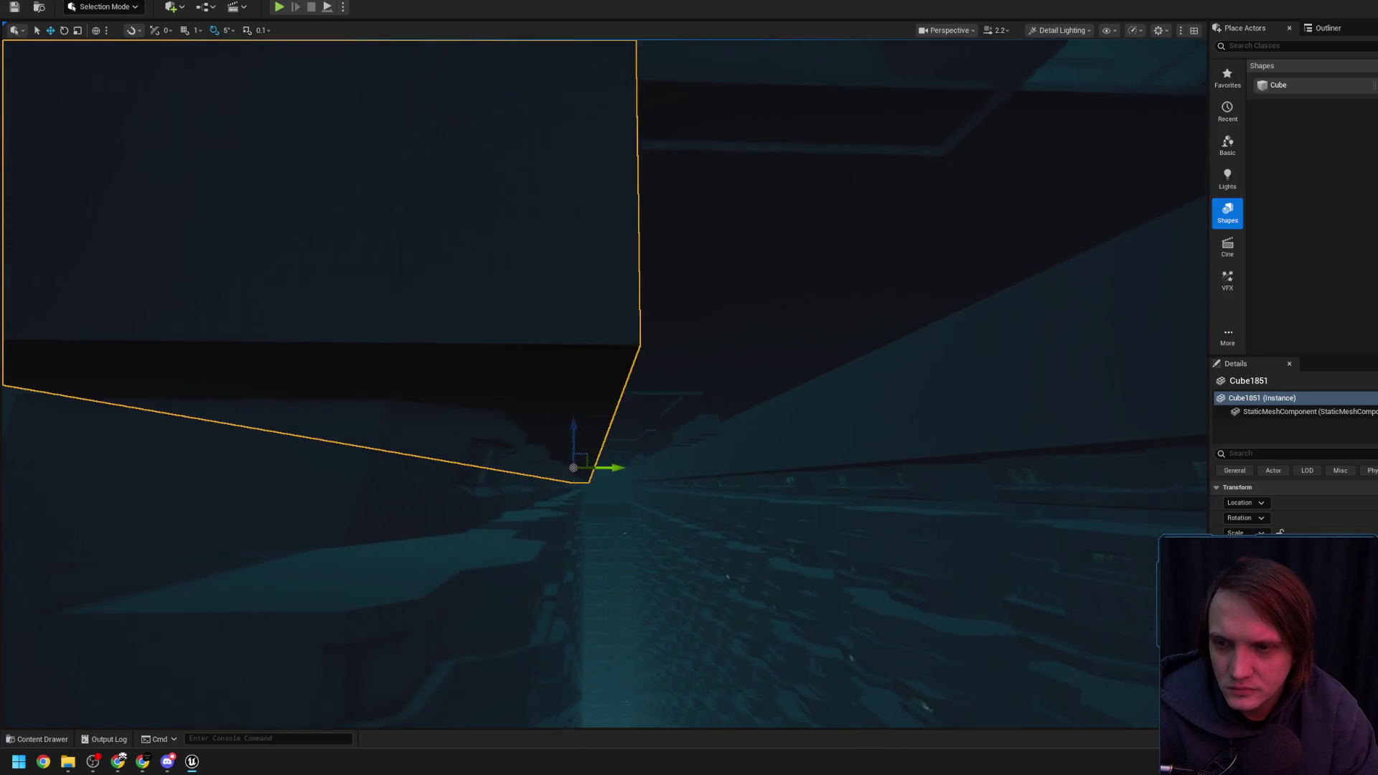
{"action": "key", "text": "w"}
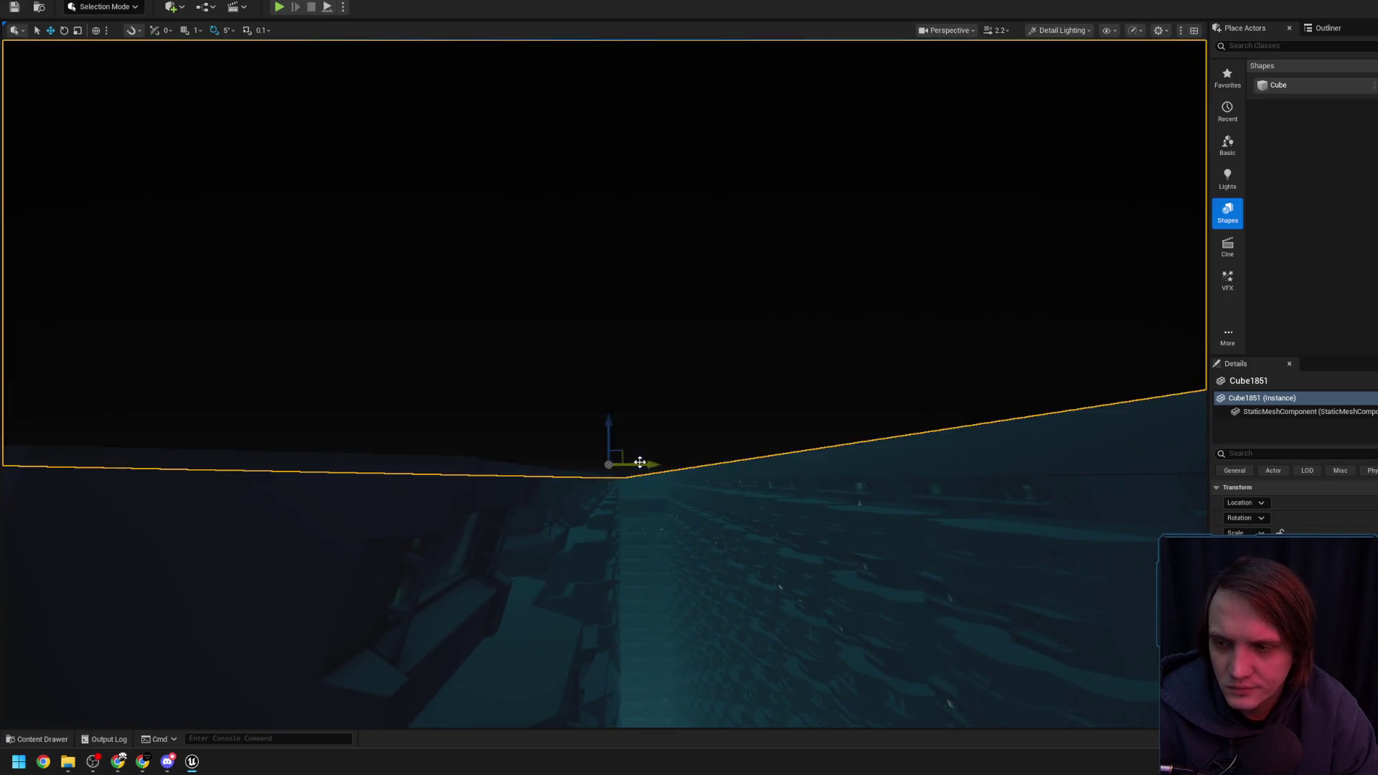
{"action": "scroll", "coordinate": [641, 480], "scroll_direction": "up", "scroll_amount": 1}
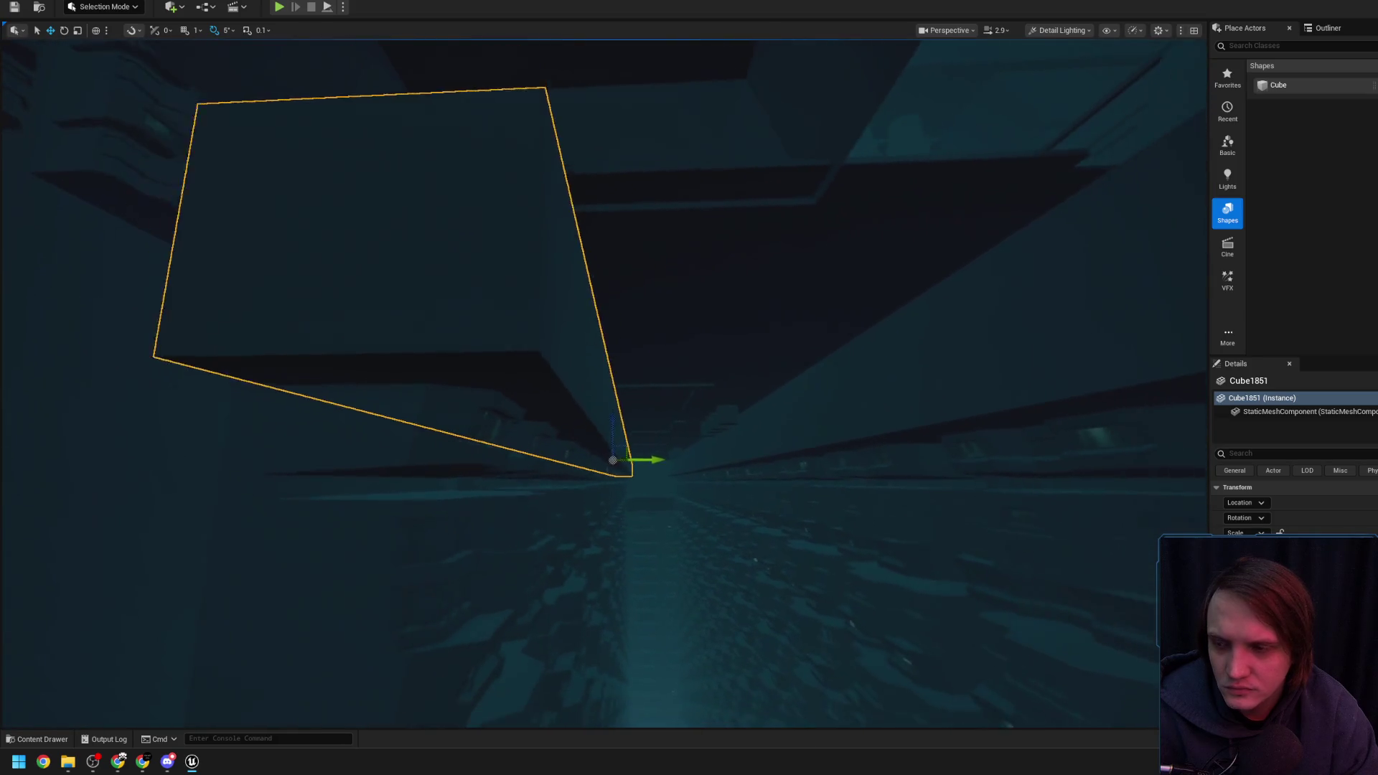
{"action": "scroll", "coordinate": [642, 479], "scroll_direction": "down", "scroll_amount": 2}
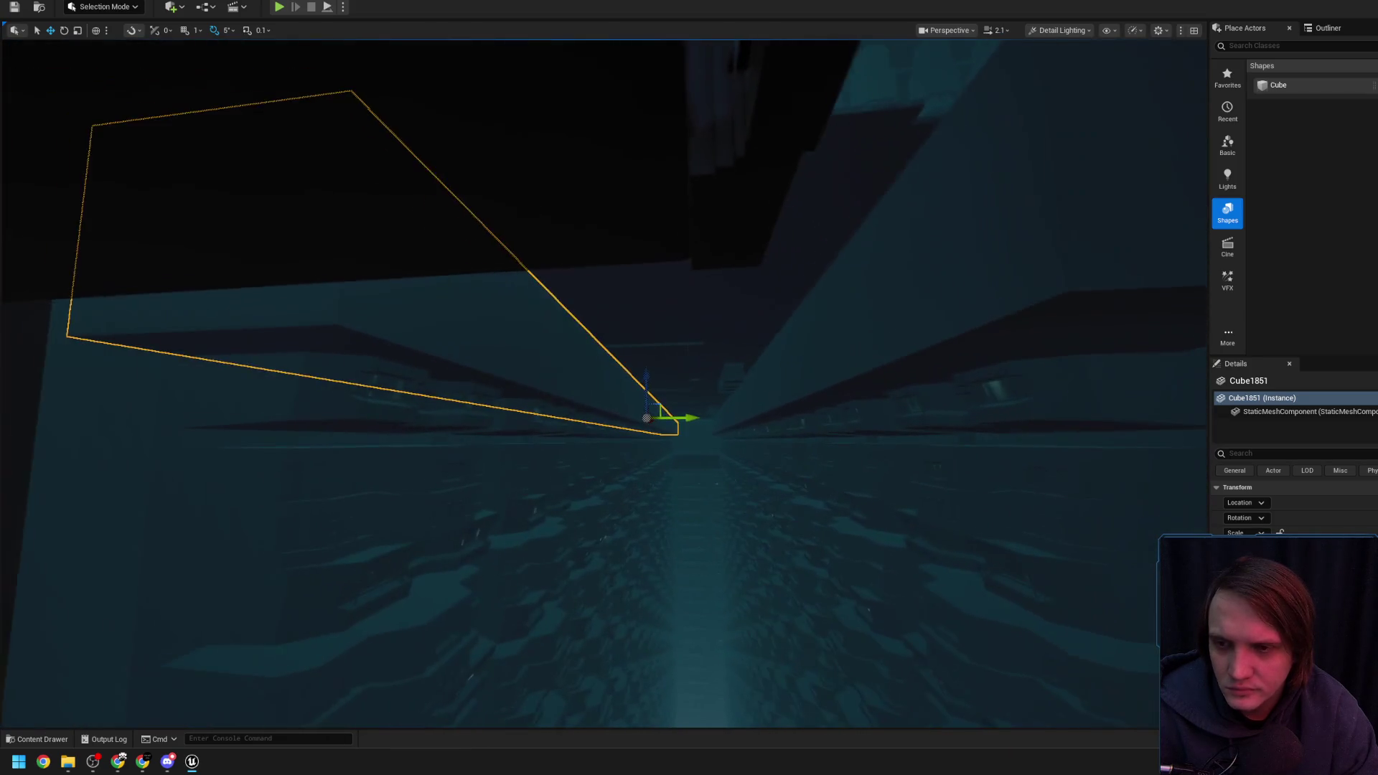
{"action": "key", "text": "a"}
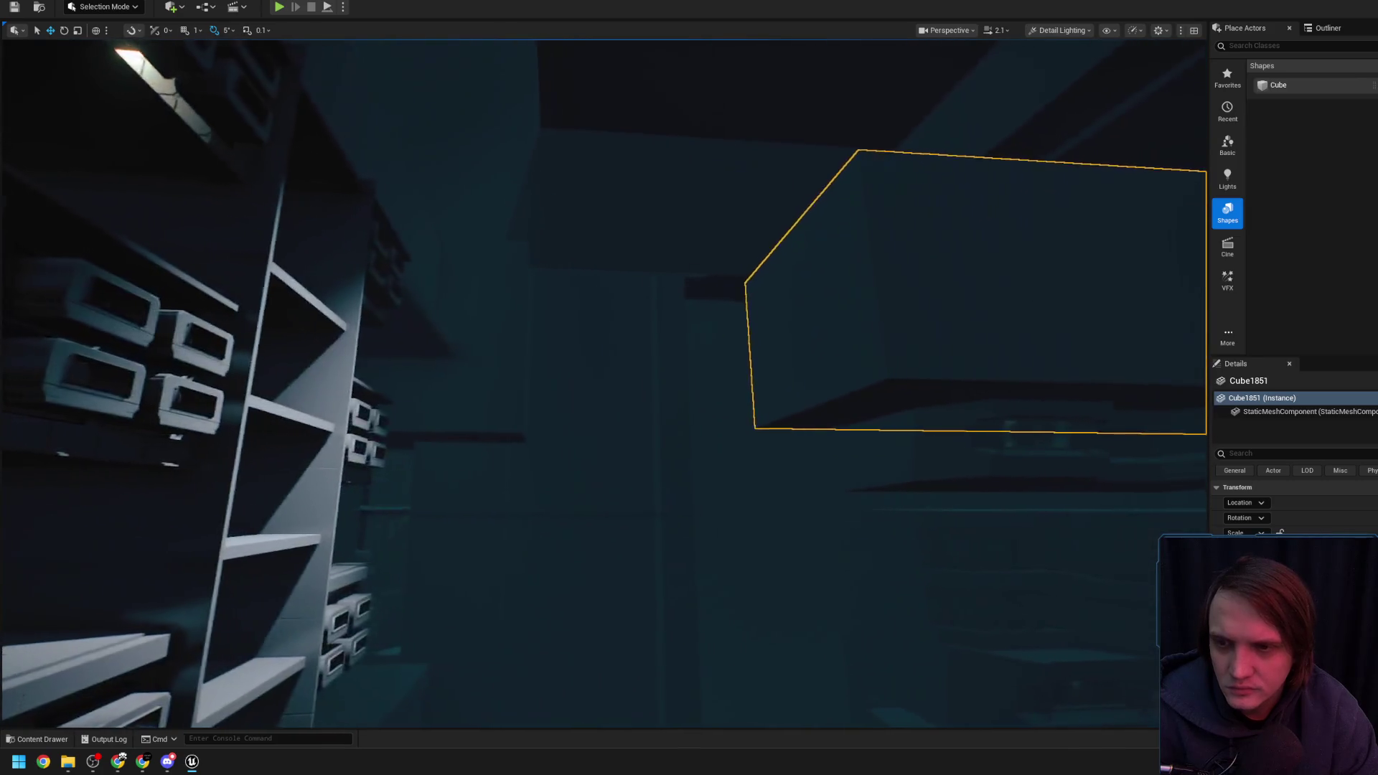
{"action": "scroll", "coordinate": [641, 480], "scroll_direction": "up", "scroll_amount": 1}
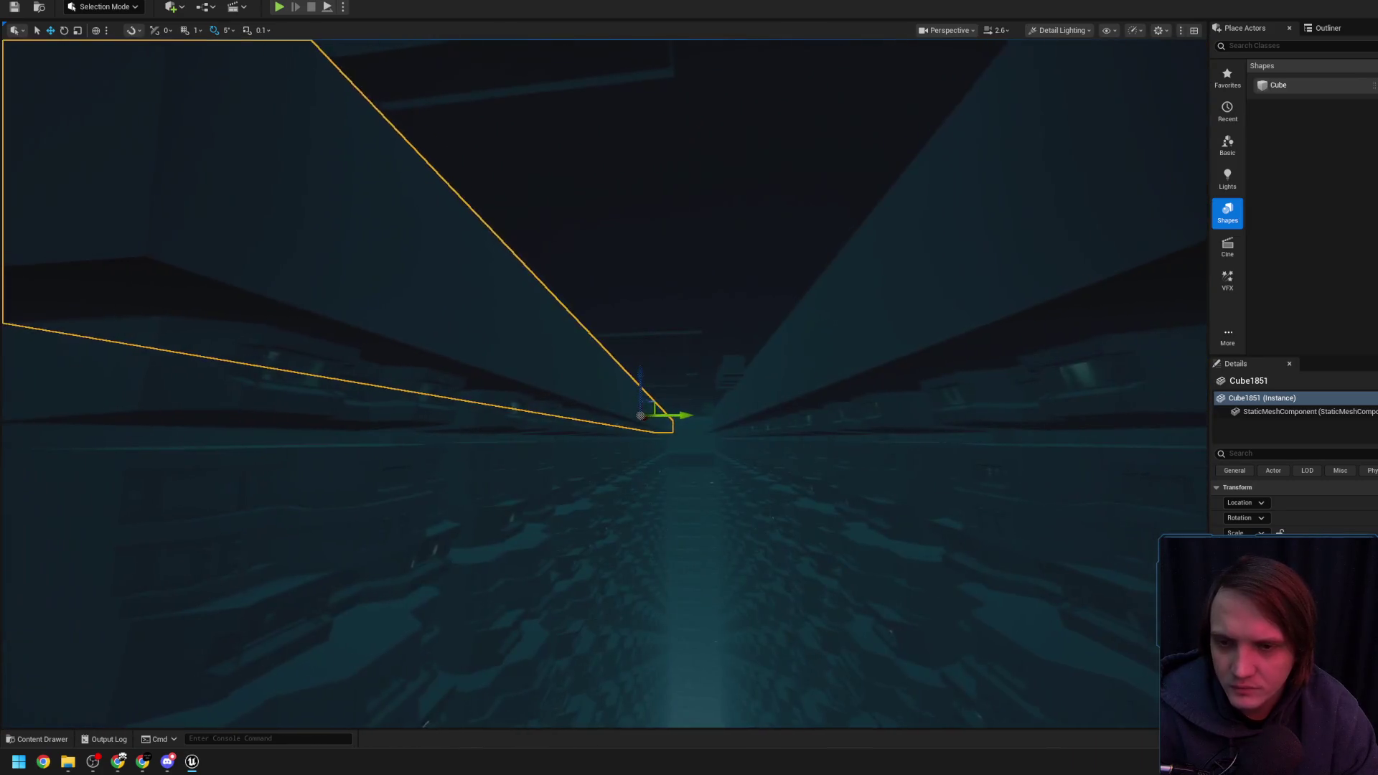
{"action": "scroll", "coordinate": [603, 384], "scroll_direction": "up", "scroll_amount": 7}
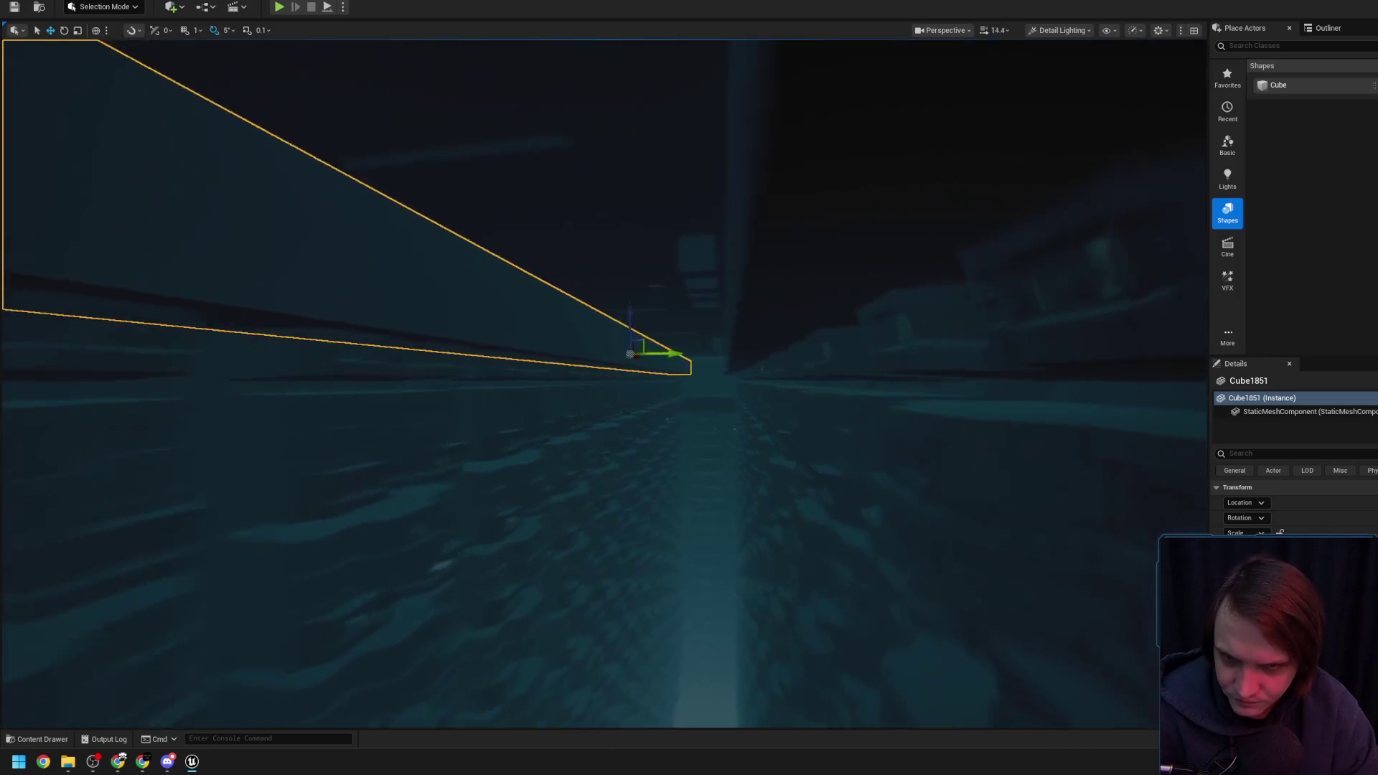
{"action": "key", "text": "s"}
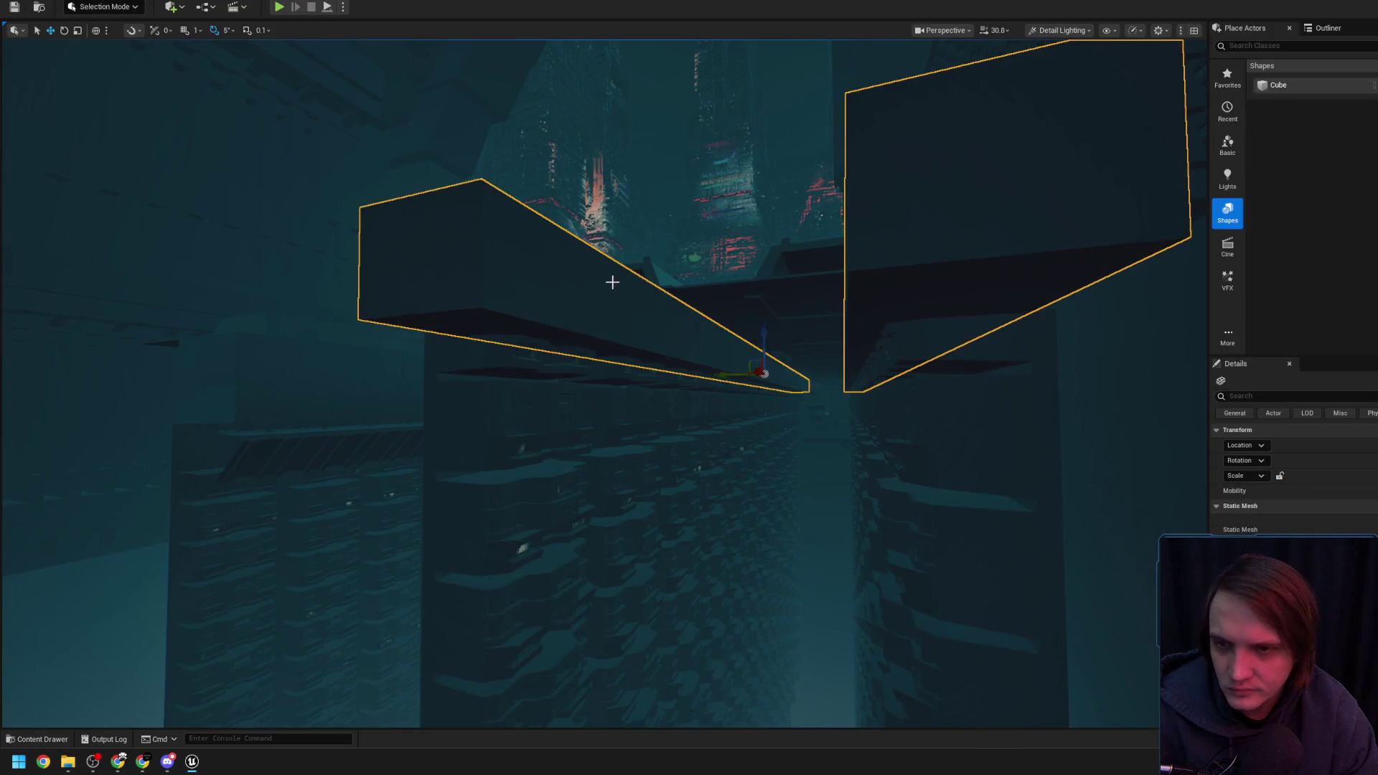
Focus the viewport on Cube552 and back away to see it above the corridor
{"action": "scroll", "coordinate": [611, 282], "scroll_direction": "up", "scroll_amount": 2}
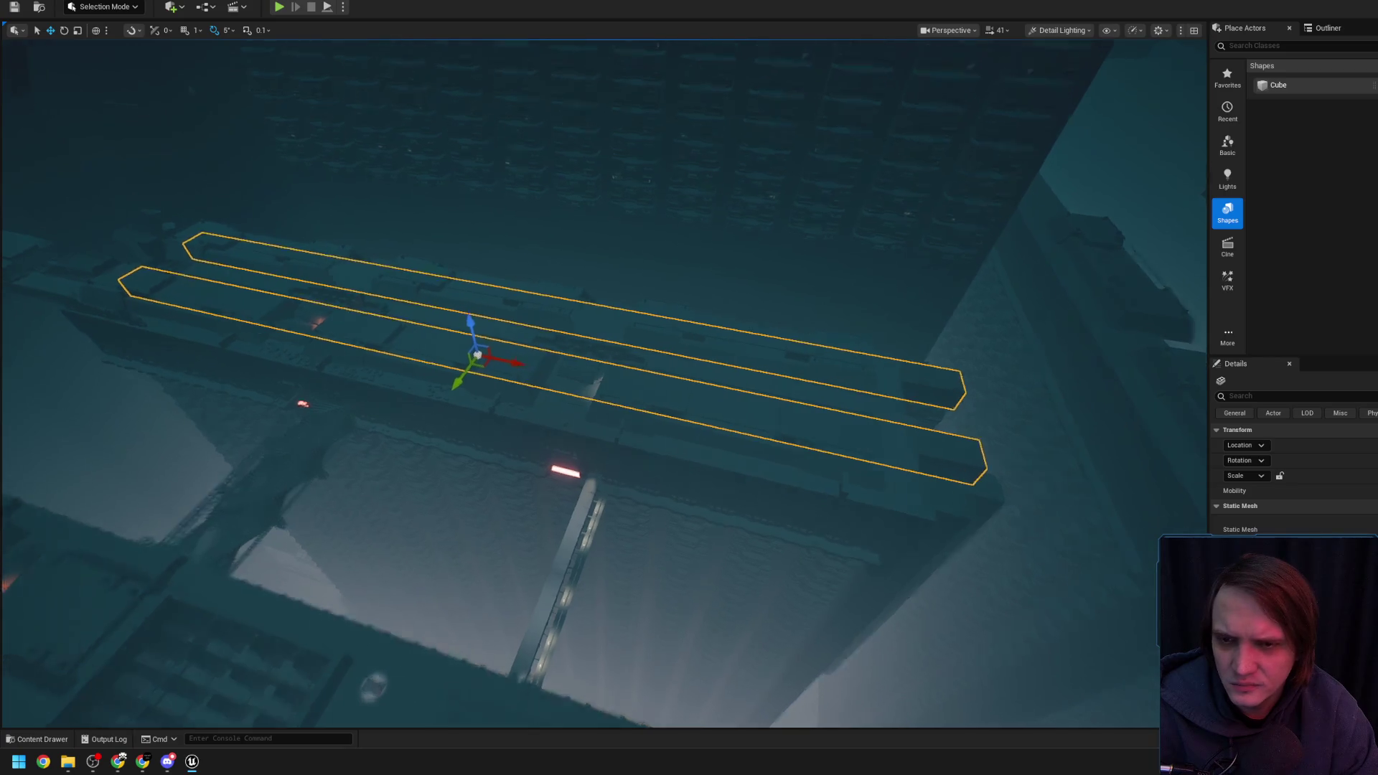
{"action": "scroll", "coordinate": [603, 384], "scroll_direction": "down", "scroll_amount": 2}
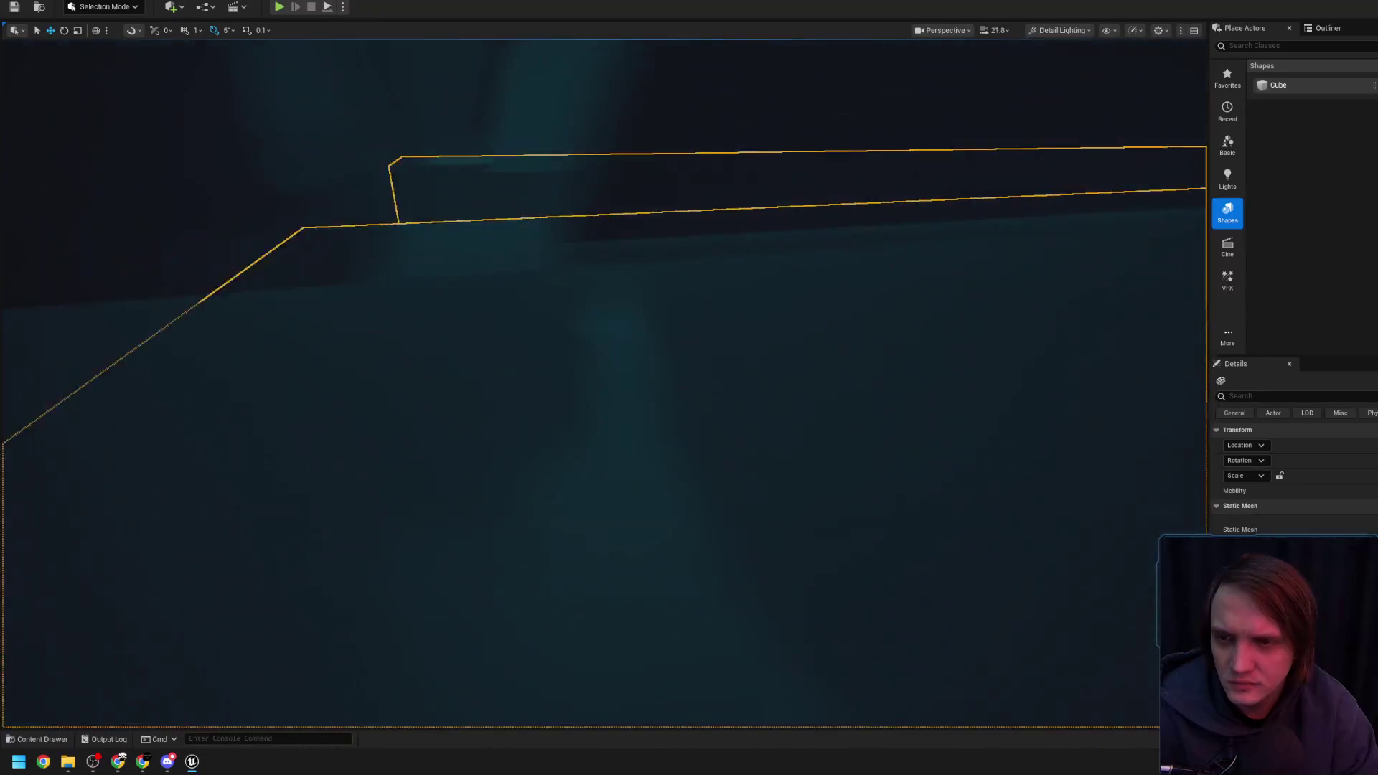
{"action": "scroll", "coordinate": [603, 384], "scroll_direction": "down", "scroll_amount": 1}
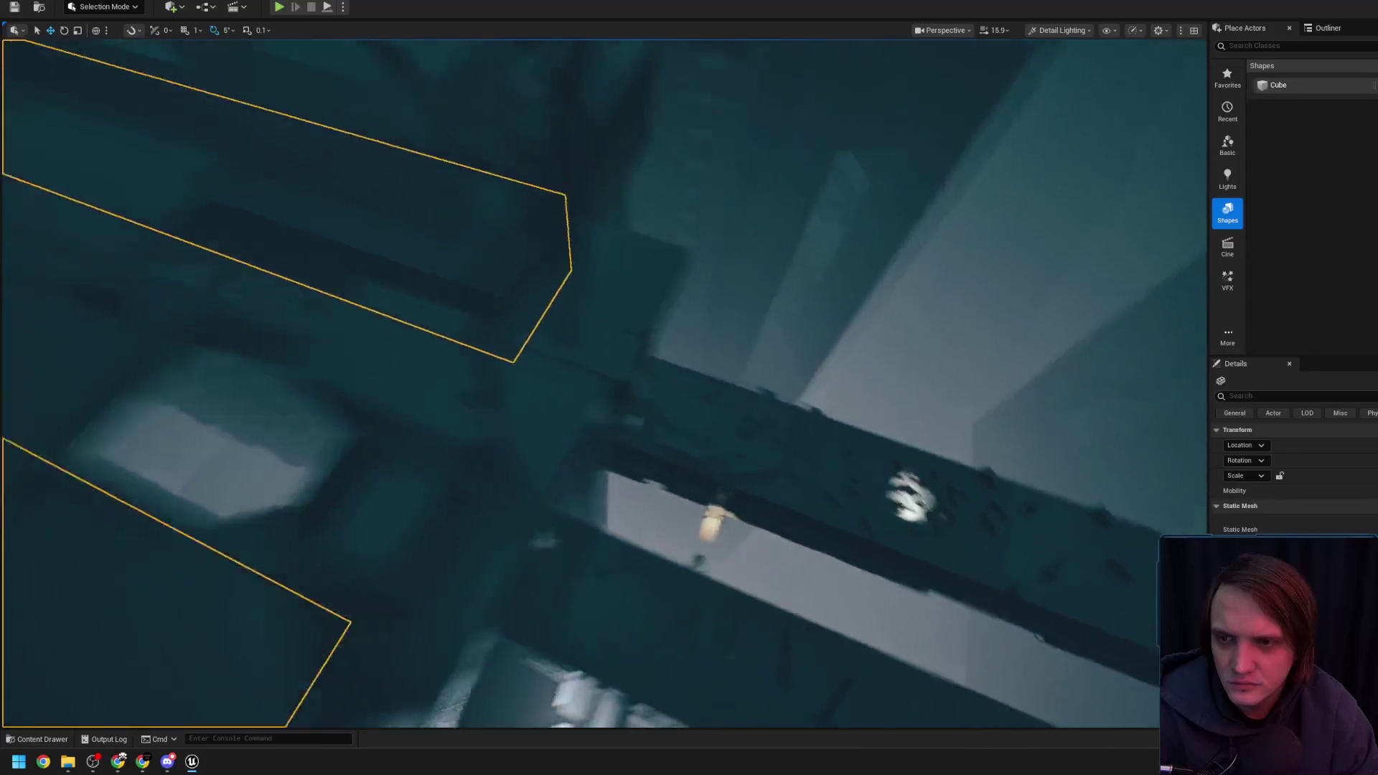
{"action": "scroll", "coordinate": [827, 299], "scroll_direction": "up", "scroll_amount": 1}
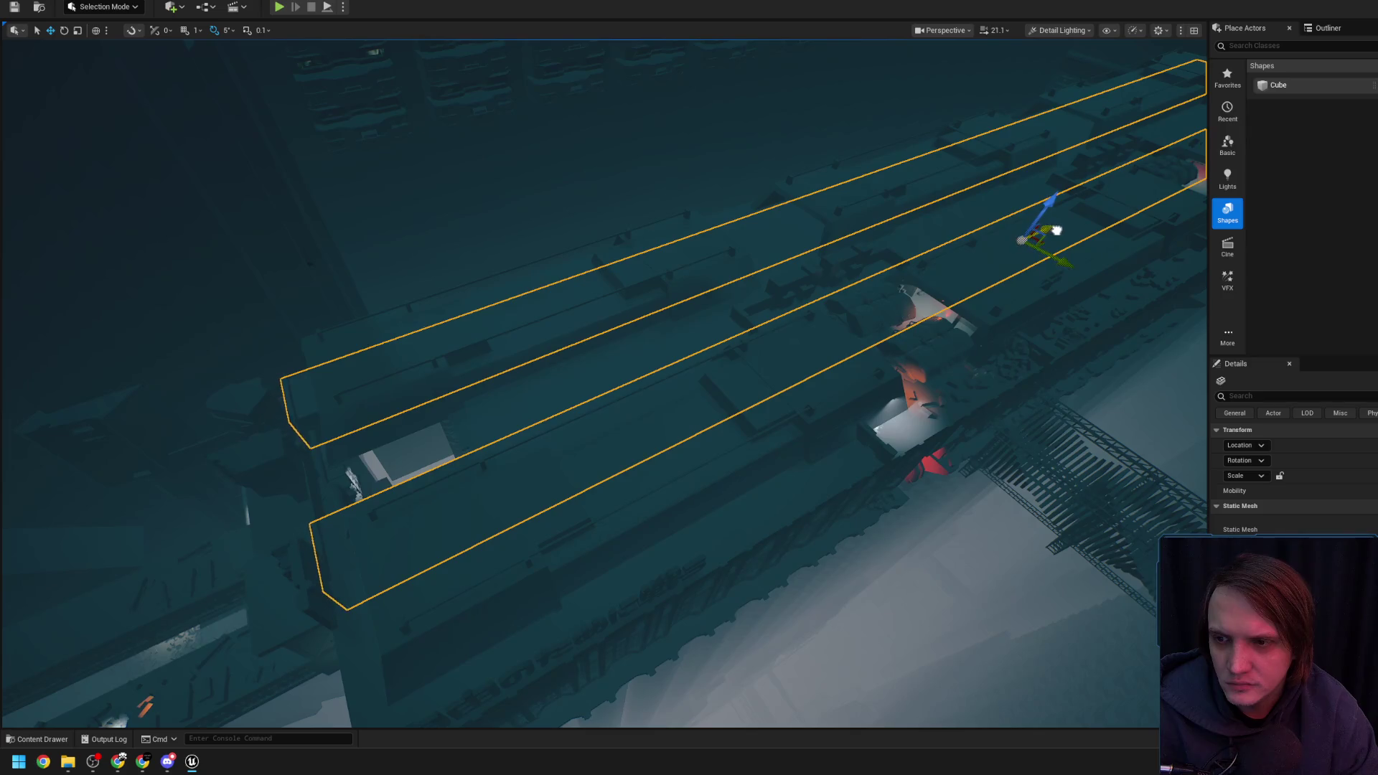
{"action": "scroll", "coordinate": [1062, 230], "scroll_direction": "down", "scroll_amount": 3}
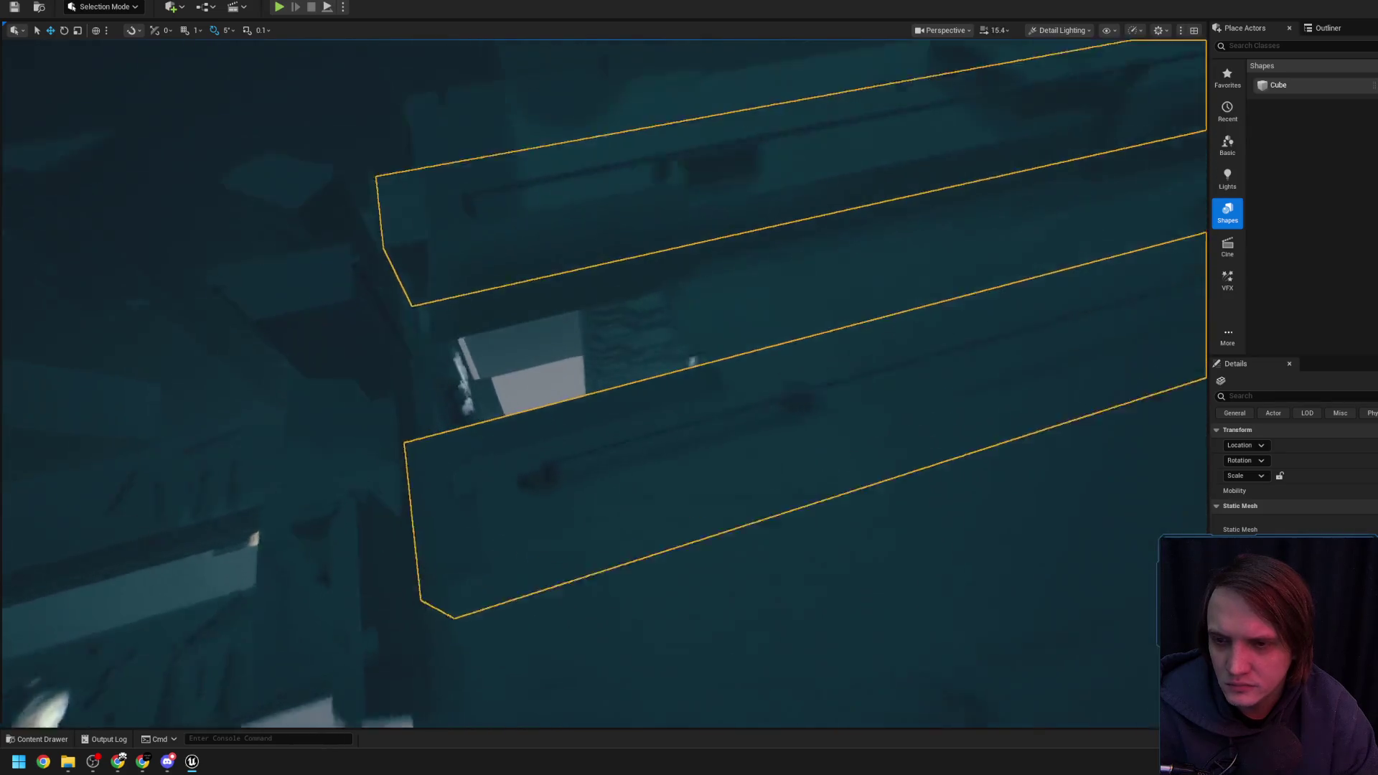
{"action": "scroll", "coordinate": [603, 384], "scroll_direction": "down", "scroll_amount": 2}
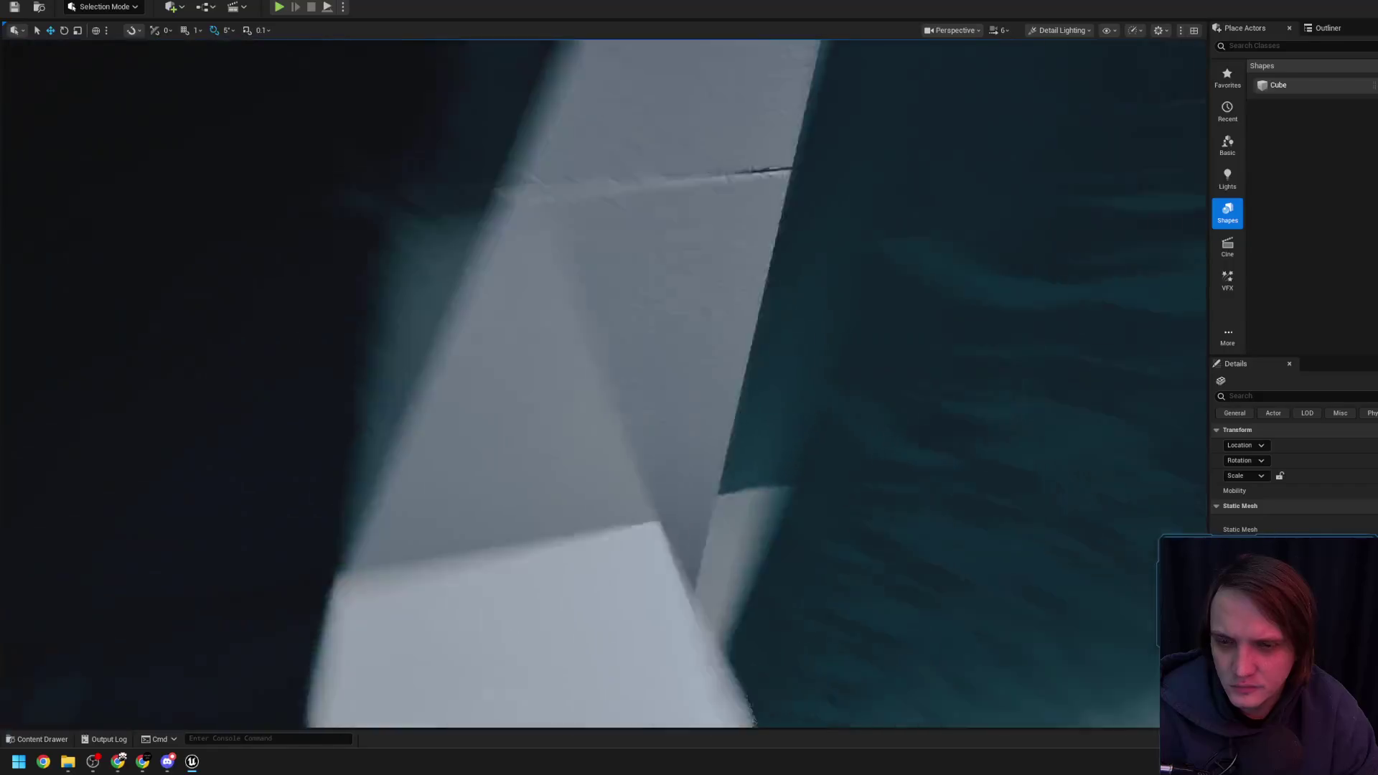
{"action": "scroll", "coordinate": [351, 363], "scroll_direction": "up", "scroll_amount": 4}
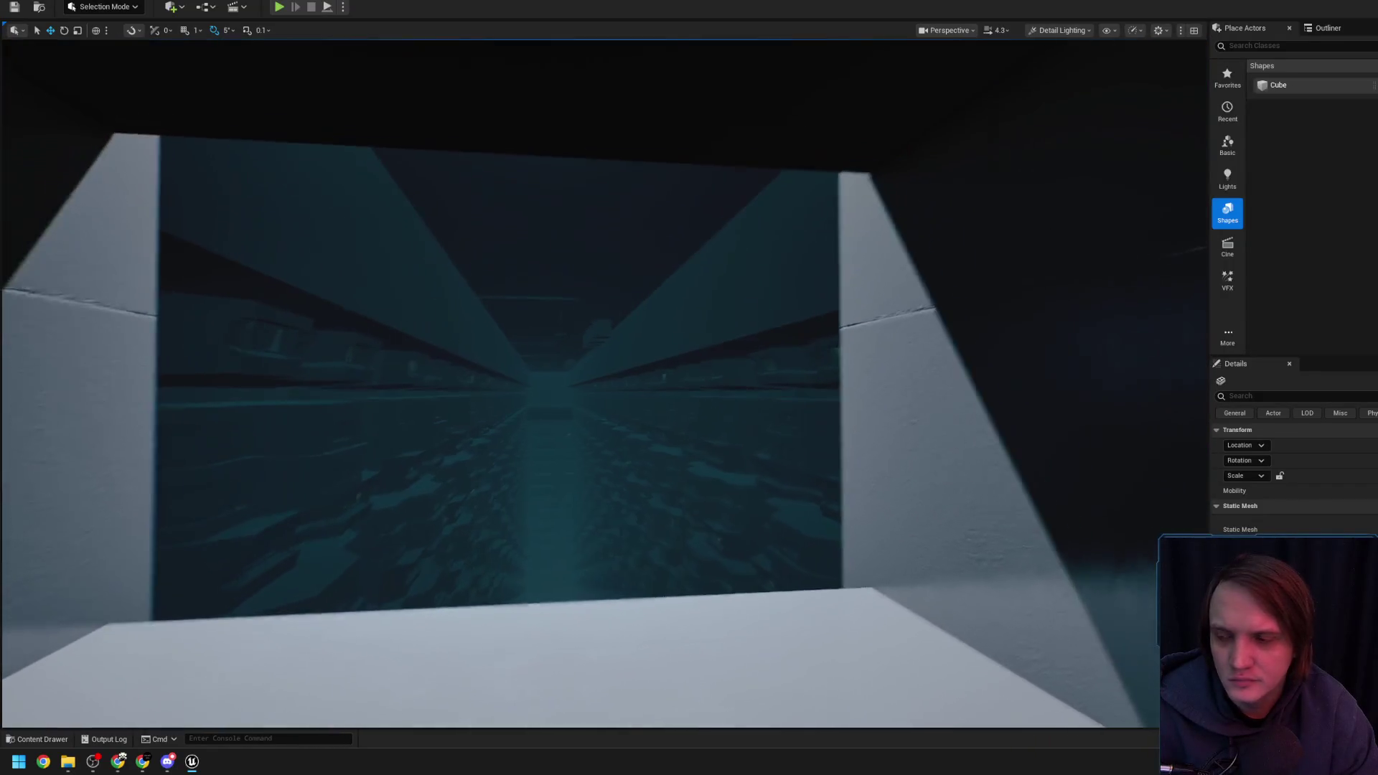
{"action": "left_click_drag", "start_coordinate": [427, 325], "coordinate": [416, 334]}
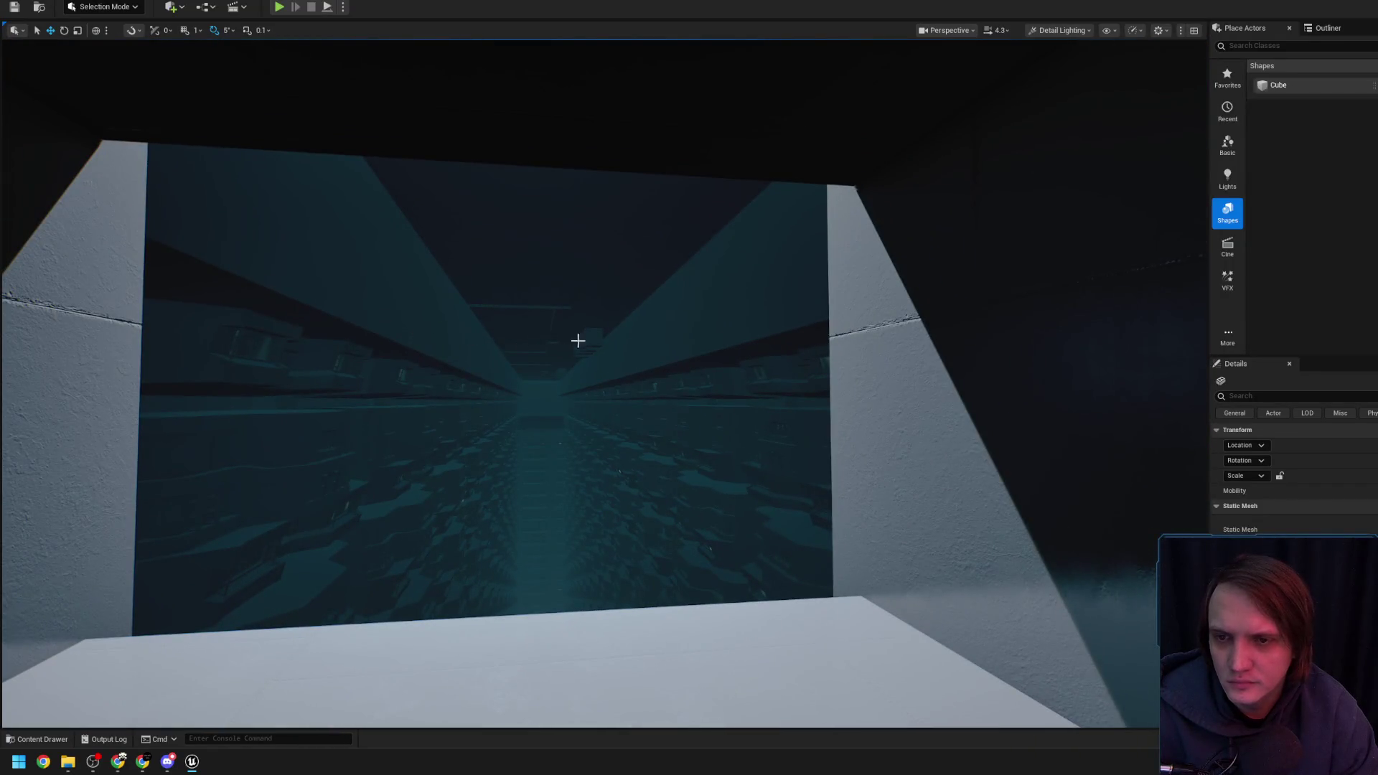
{"action": "key", "text": "f"}
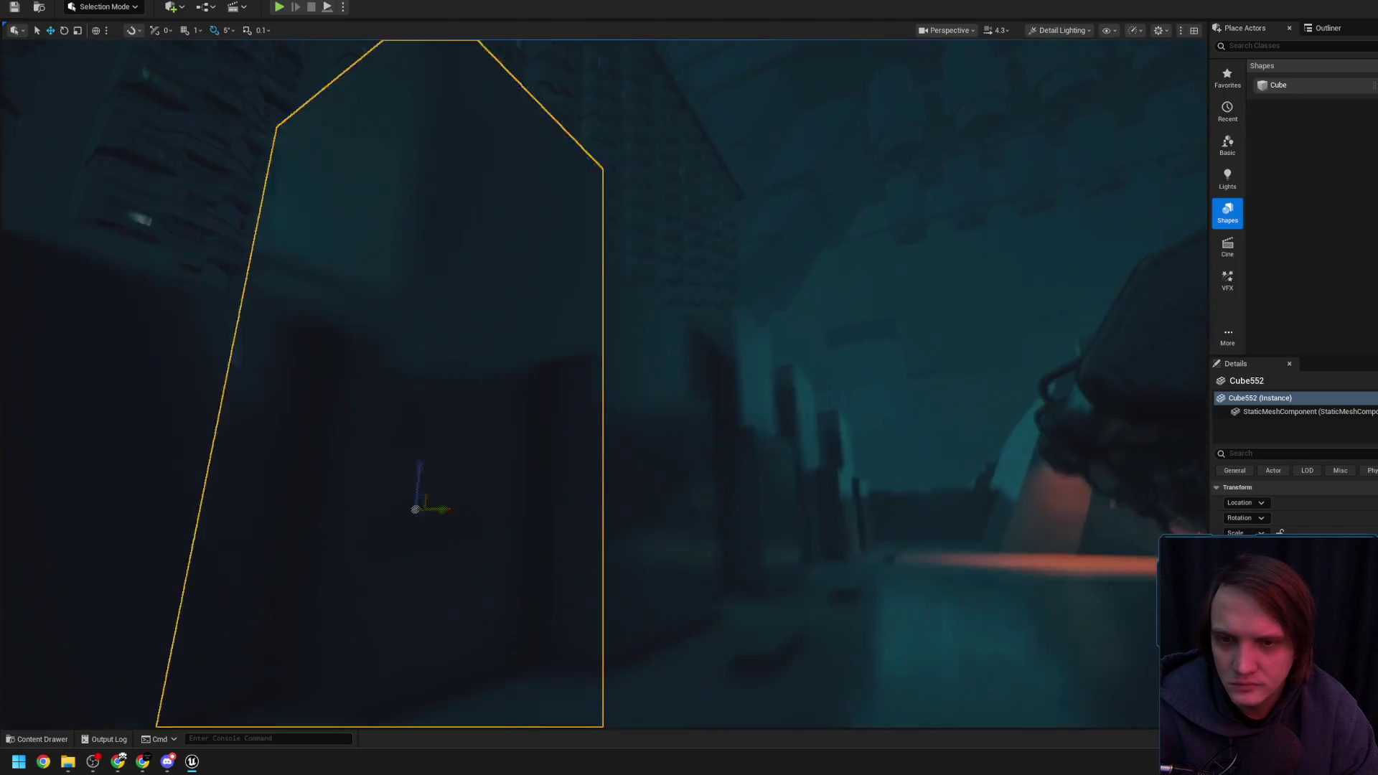
{"action": "scroll", "coordinate": [579, 435], "scroll_direction": "up", "scroll_amount": 2}
{"action": "key", "text": "s"}
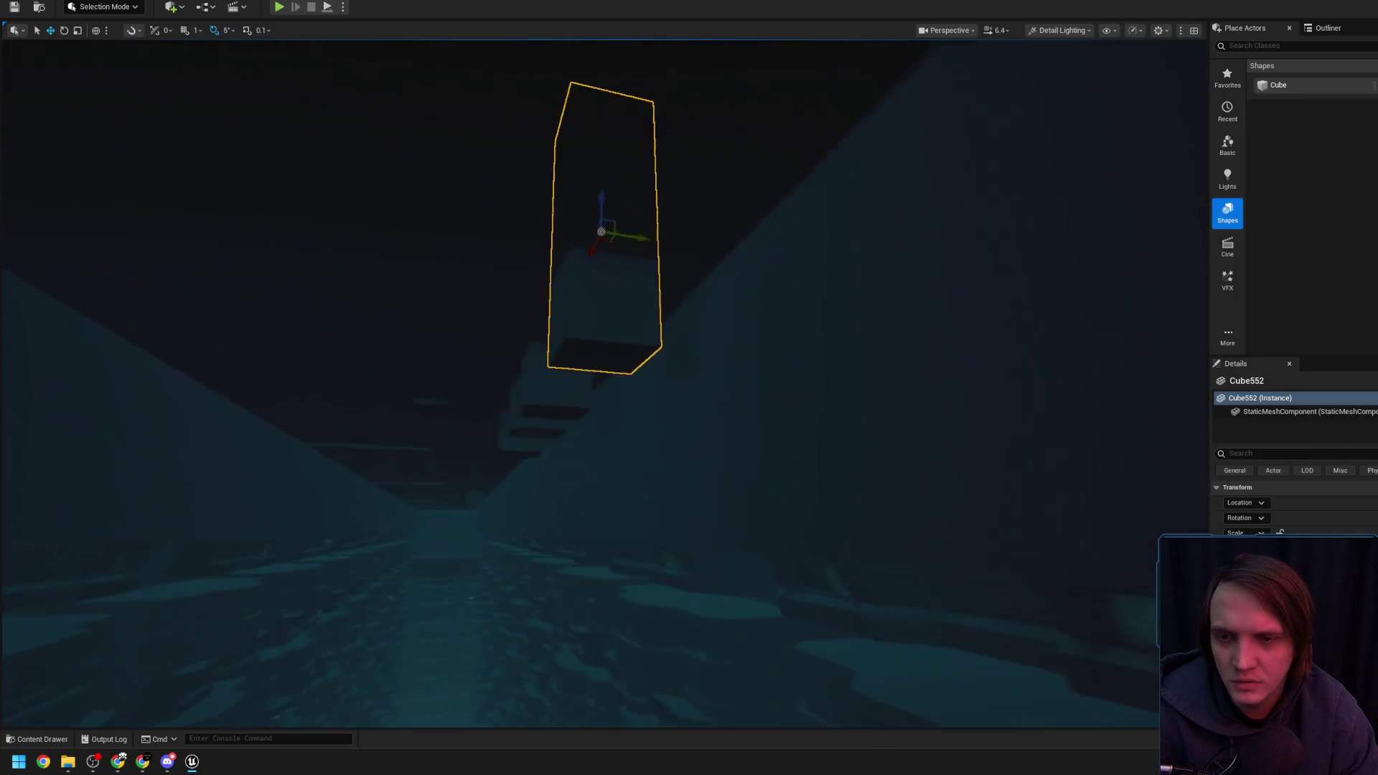
Fly back over the walled corridor to look down on the row of four tall cubes
{"action": "scroll", "coordinate": [458, 453], "scroll_direction": "up", "scroll_amount": 3}
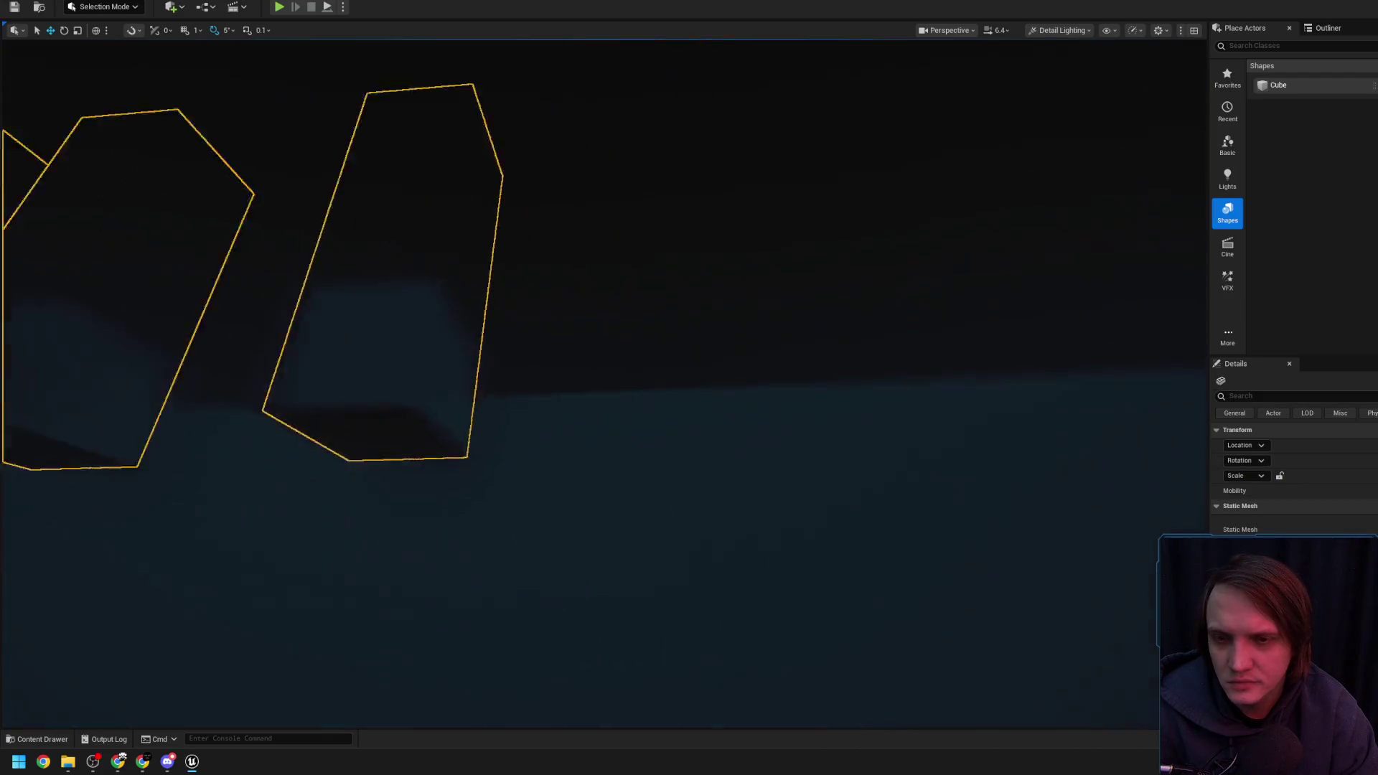
{"action": "scroll", "coordinate": [603, 381], "scroll_direction": "up", "scroll_amount": 2}
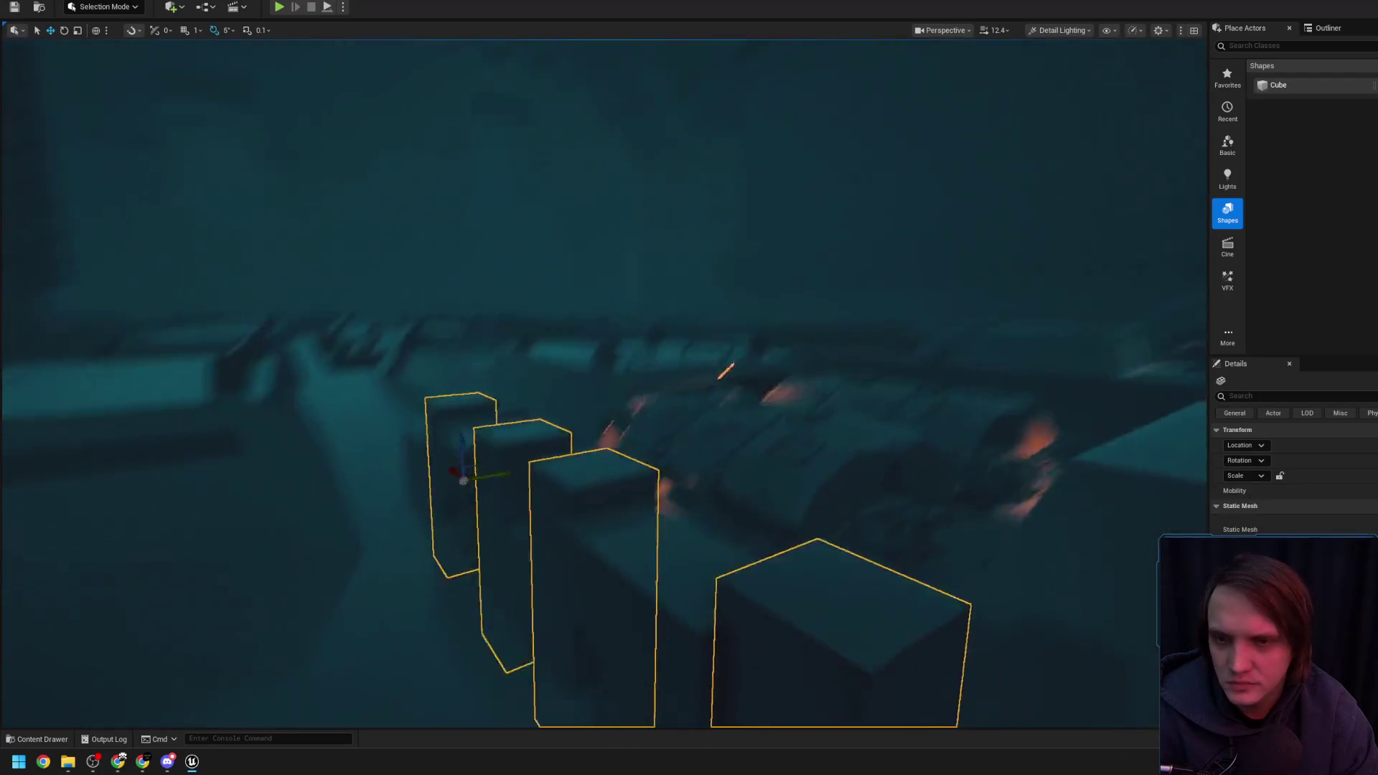
{"action": "scroll", "coordinate": [603, 380], "scroll_direction": "up", "scroll_amount": 2}
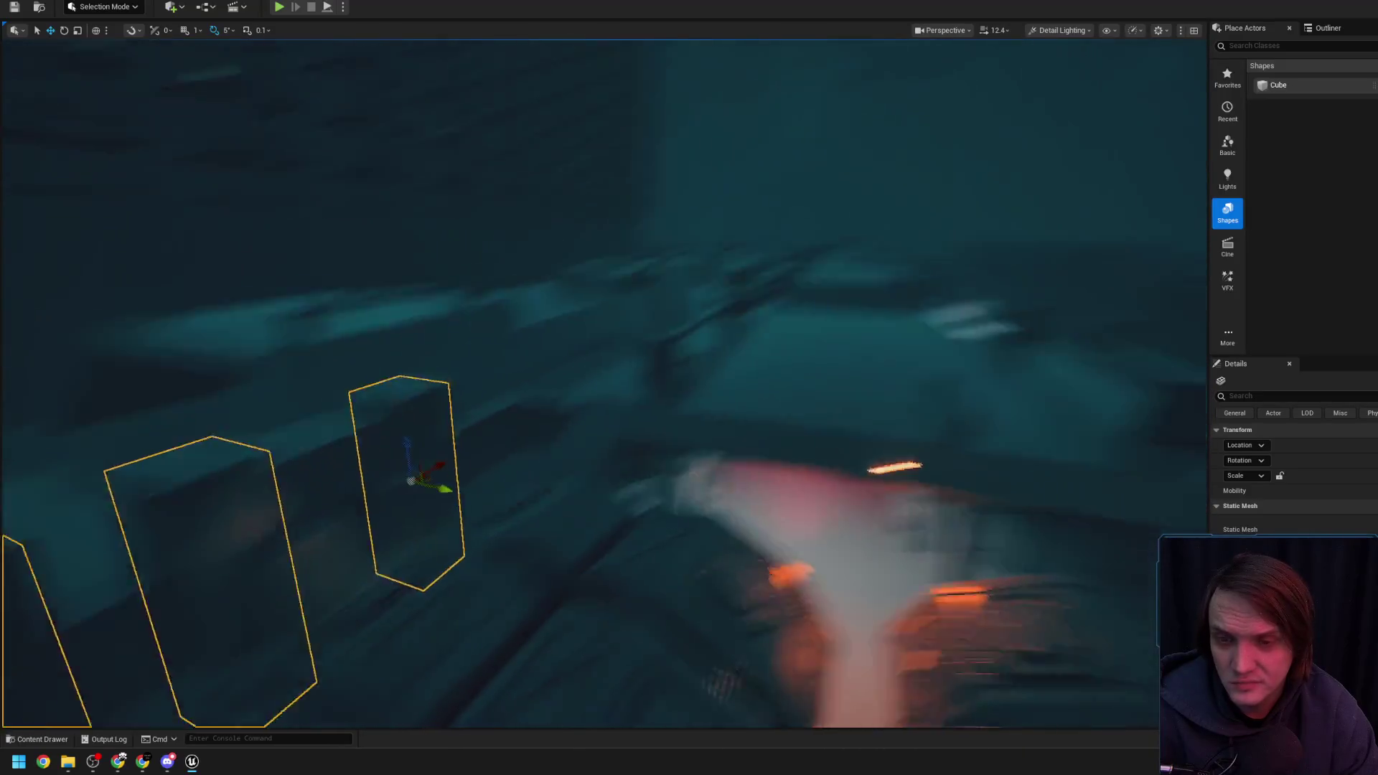
{"action": "key", "text": "s"}
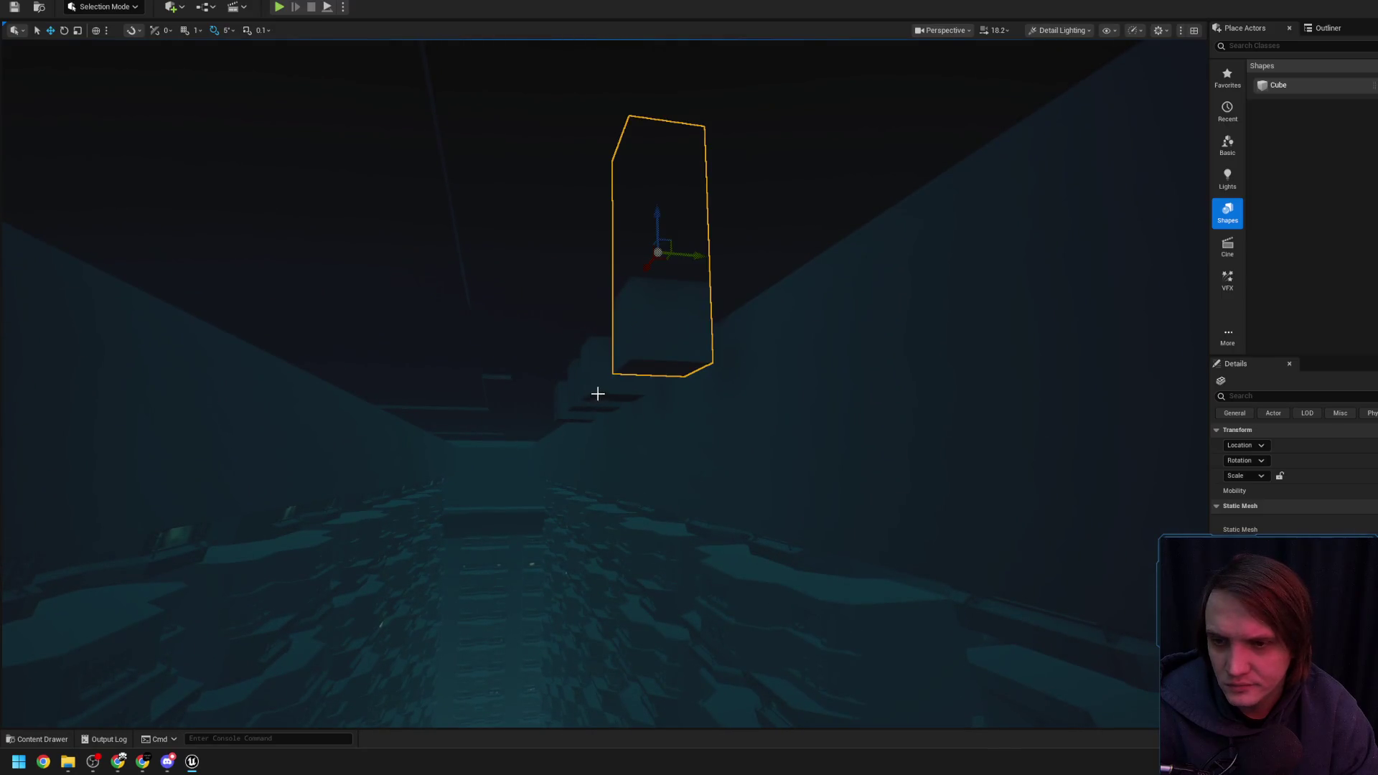
{"action": "scroll", "coordinate": [561, 414], "scroll_direction": "up", "scroll_amount": 2}
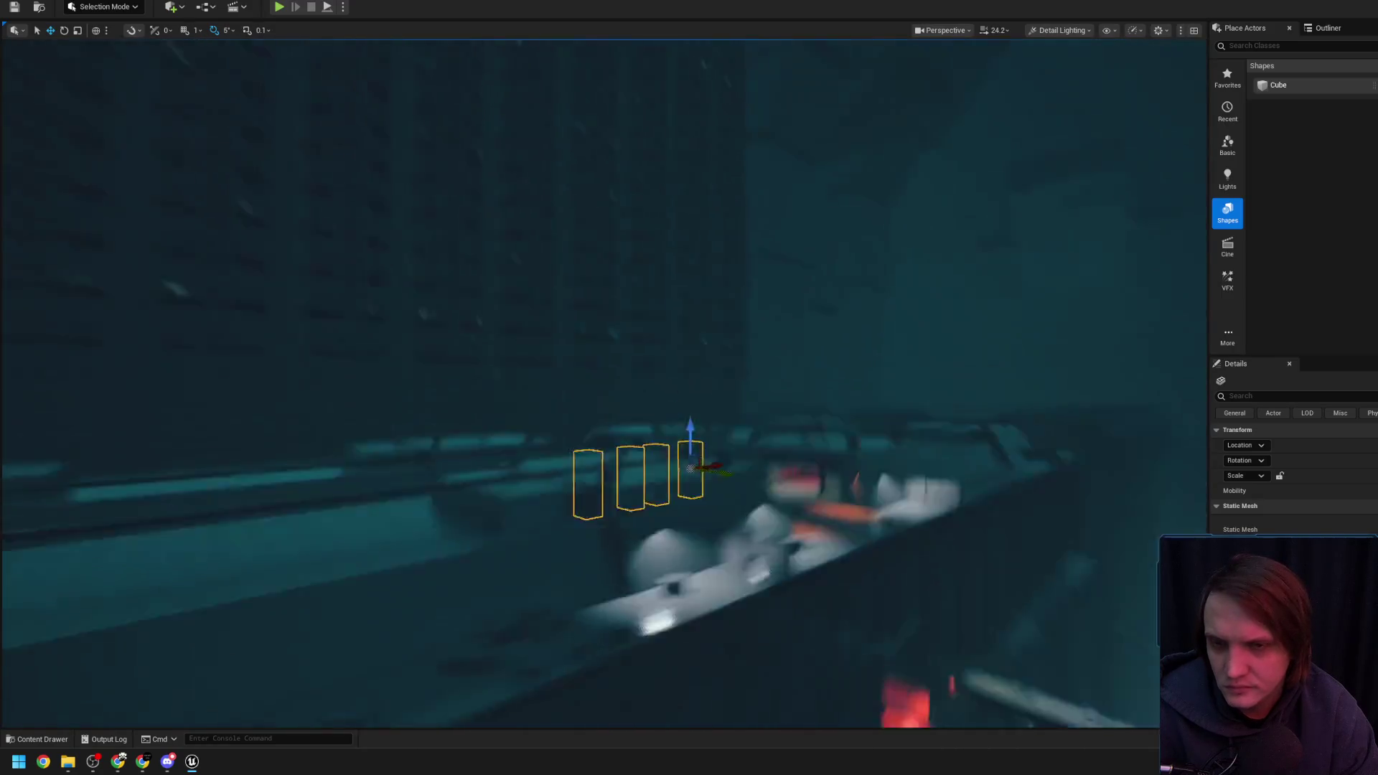
{"action": "key", "text": "w"}
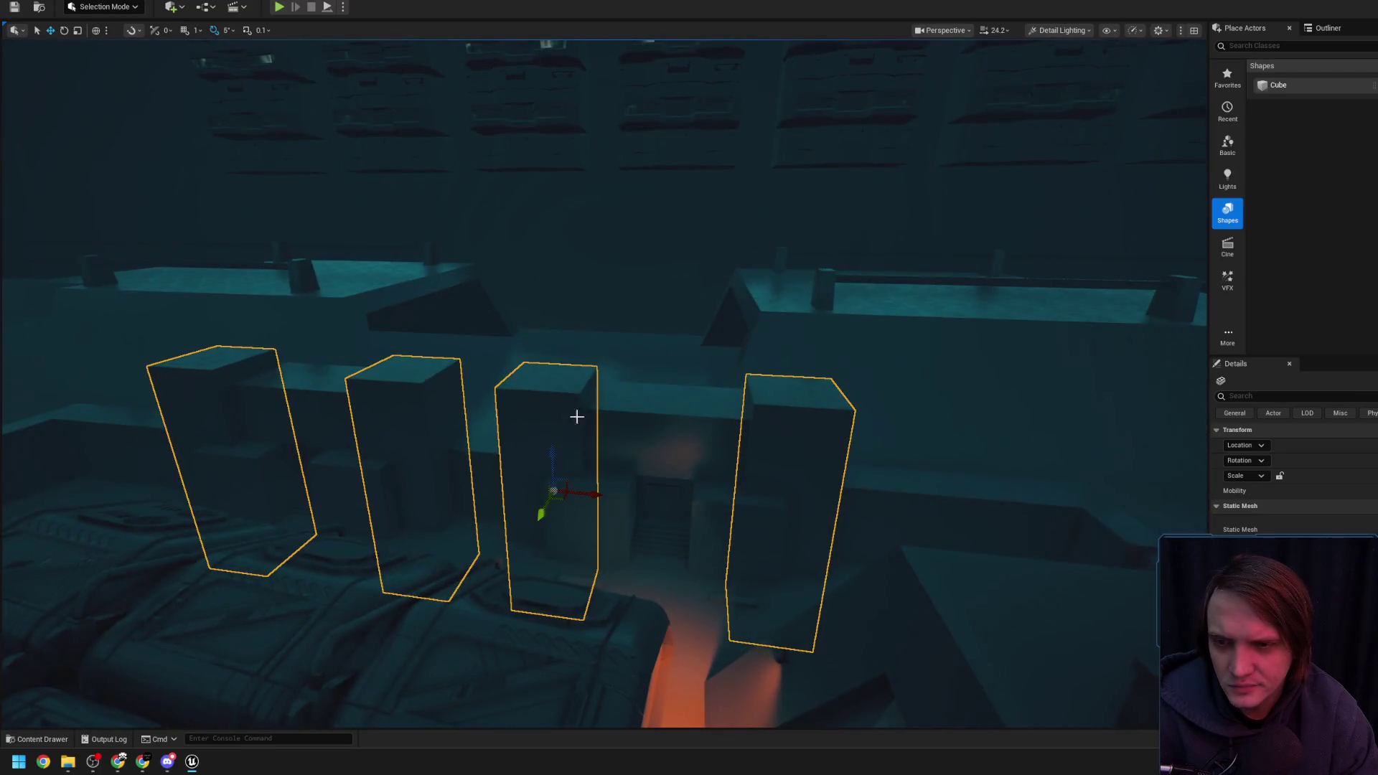
{"action": "key", "text": "e"}
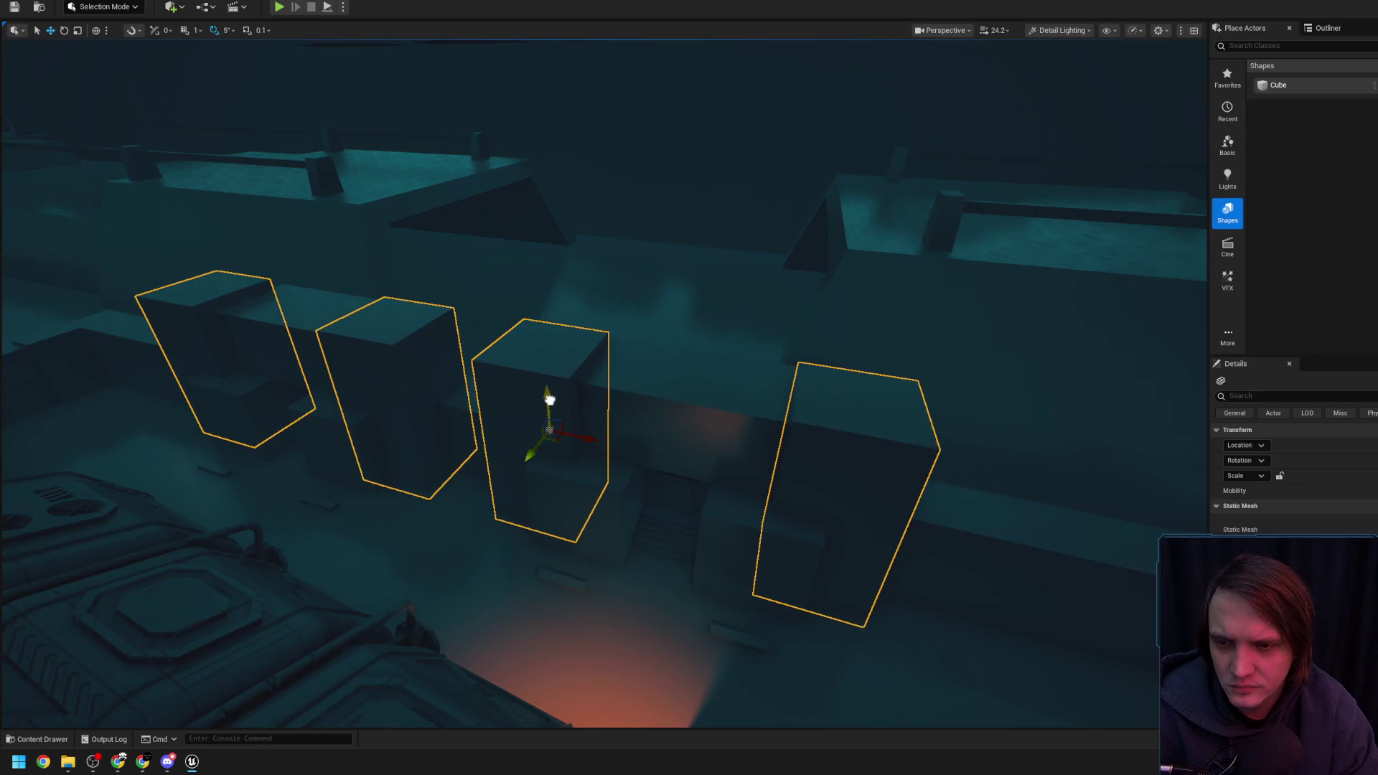
{"action": "left_click_drag", "start_coordinate": [549, 397], "coordinate": [550, 397]}
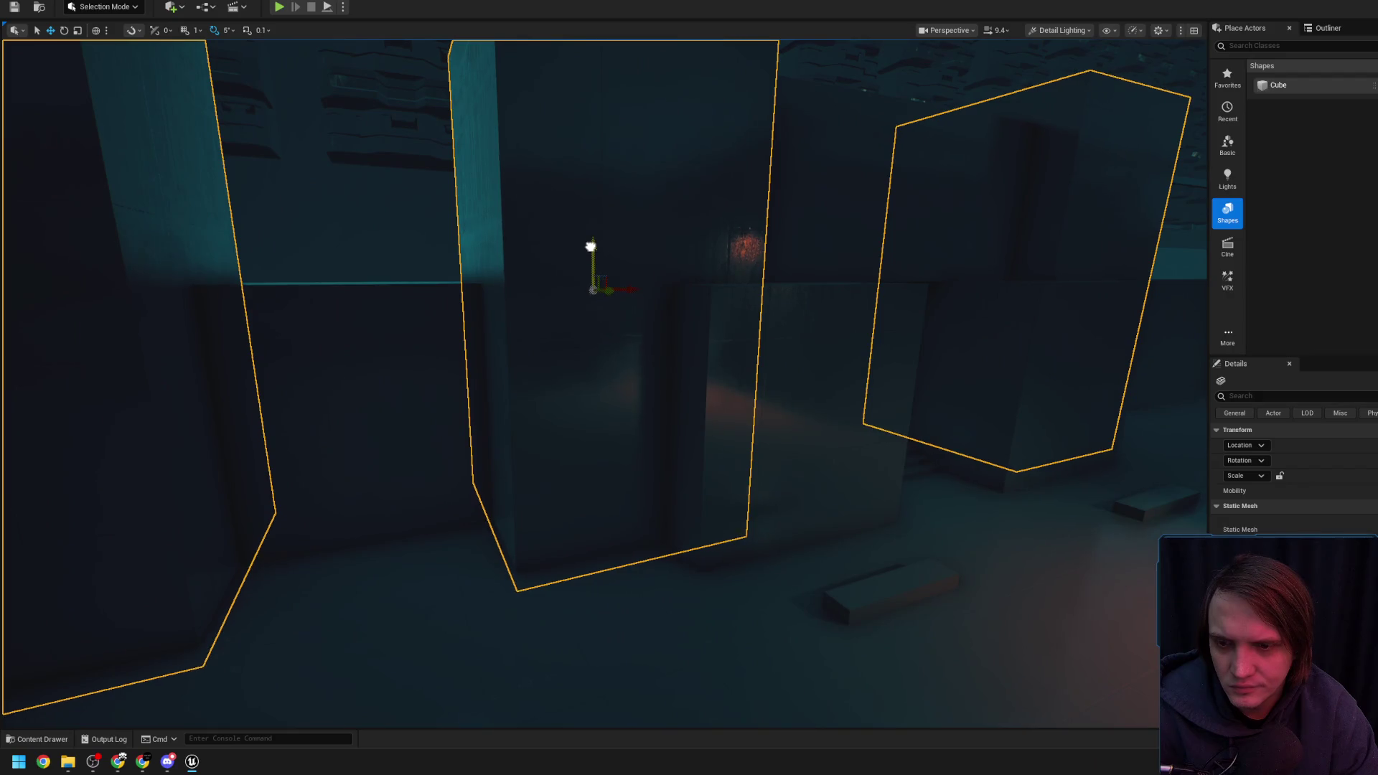
Pull back to overlook the level and switch the selected boxes to the move gizmo
{"action": "mouse_move", "coordinate": [593, 261]}
{"action": "left_mouse_down"}
{"action": "mouse_move", "coordinate": [607, 198]}
{"action": "mouse_move", "coordinate": [574, 437]}
{"action": "mouse_move", "coordinate": [516, 456]}
{"action": "mouse_move", "coordinate": [535, 172]}
{"action": "mouse_move", "coordinate": [535, 222]}
{"action": "left_mouse_up"}
{"action": "key", "text": "w"}
{"action": "scroll", "coordinate": [603, 381], "scroll_direction": "up", "scroll_amount": 1}
{"action": "scroll", "coordinate": [603, 381], "scroll_direction": "up", "scroll_amount": 2}
{"action": "scroll", "coordinate": [603, 380], "scroll_direction": "up", "scroll_amount": 2}
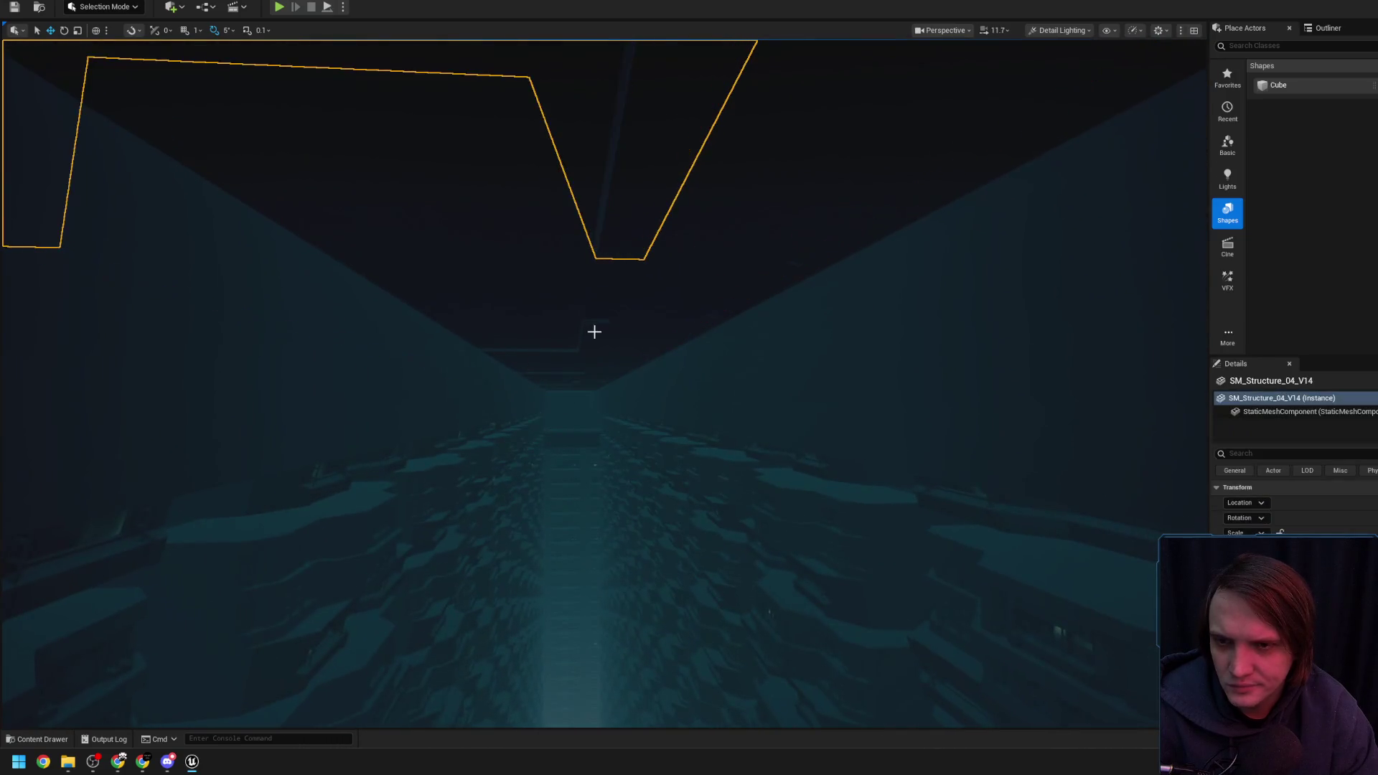
Fly down the corridor and centre the view on the flat Cube629 blocker by the stairs
{"action": "mouse_move", "coordinate": [590, 328]}
{"action": "left_mouse_down"}
{"action": "mouse_move", "coordinate": [637, 286]}
{"action": "mouse_move", "coordinate": [622, 323]}
{"action": "mouse_move", "coordinate": [607, 295]}
{"action": "mouse_move", "coordinate": [613, 192]}
{"action": "mouse_move", "coordinate": [603, 215]}
{"action": "left_mouse_up"}
{"action": "left_click_drag", "start_coordinate": [624, 269], "coordinate": [525, 300]}
{"action": "scroll", "coordinate": [603, 283], "scroll_direction": "down", "scroll_amount": 1}
{"action": "scroll", "coordinate": [528, 294], "scroll_direction": "up", "scroll_amount": 1}
{"action": "key", "text": "f"}
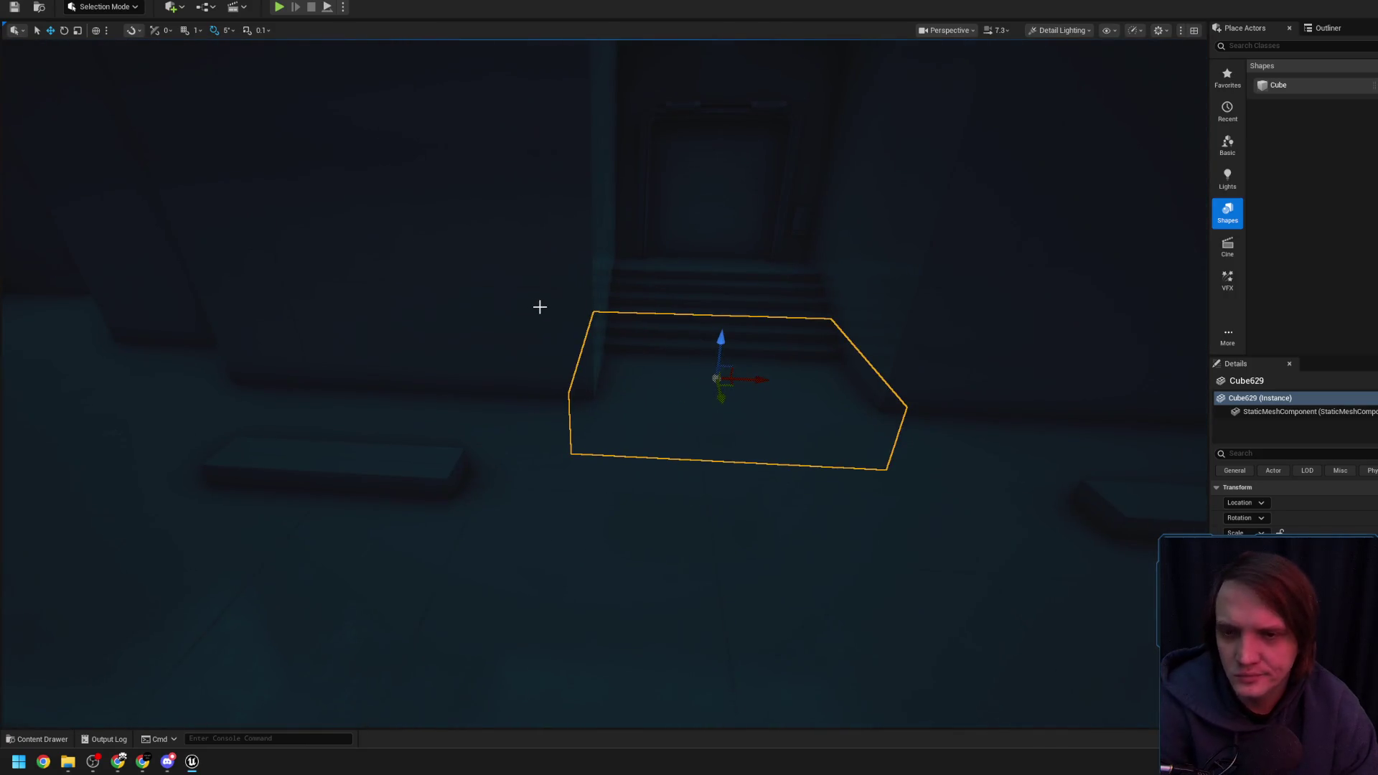
{"action": "left_click_drag", "start_coordinate": [547, 381], "coordinate": [548, 382]}
{"action": "scroll", "coordinate": [548, 381], "scroll_direction": "down", "scroll_amount": 1}
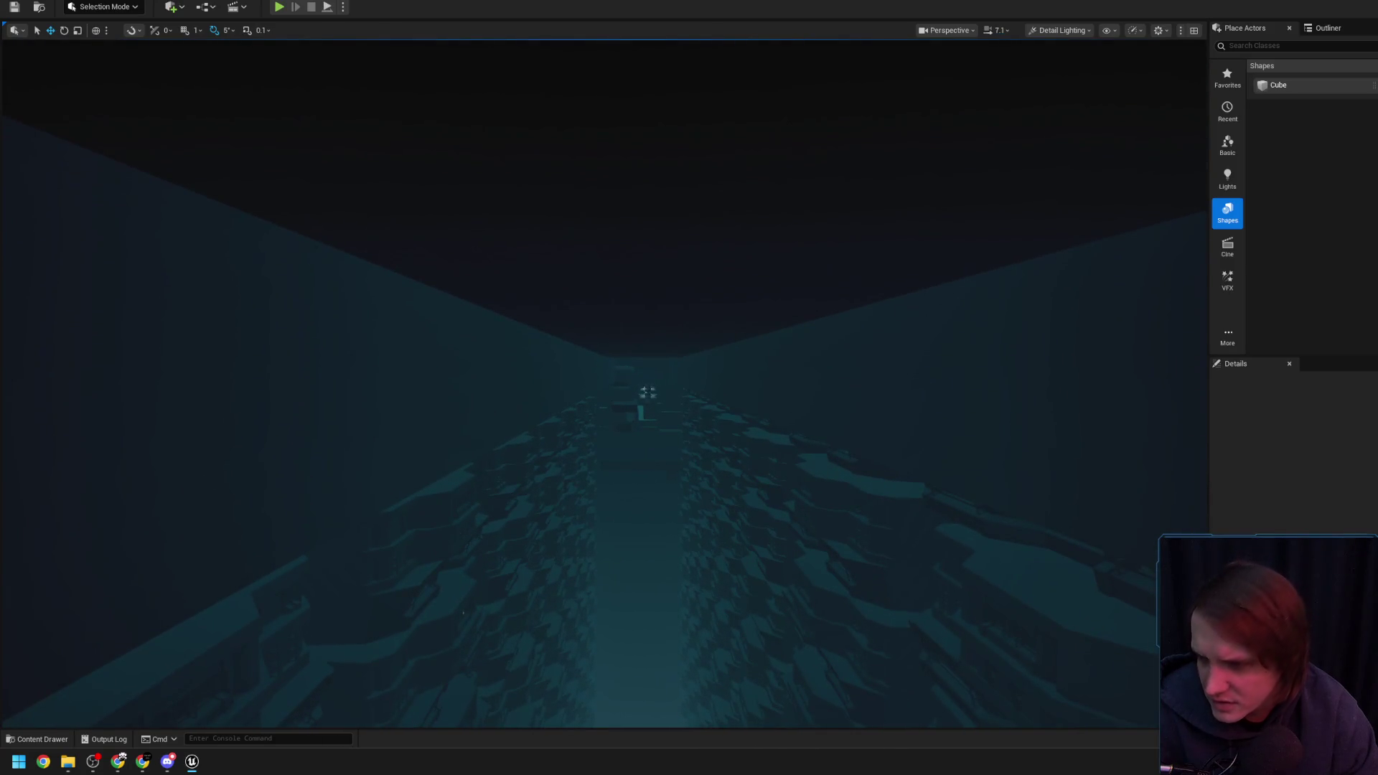
{"action": "left_click_drag", "start_coordinate": [647, 392], "coordinate": [648, 391]}
{"action": "scroll", "coordinate": [647, 391], "scroll_direction": "up", "scroll_amount": 3}
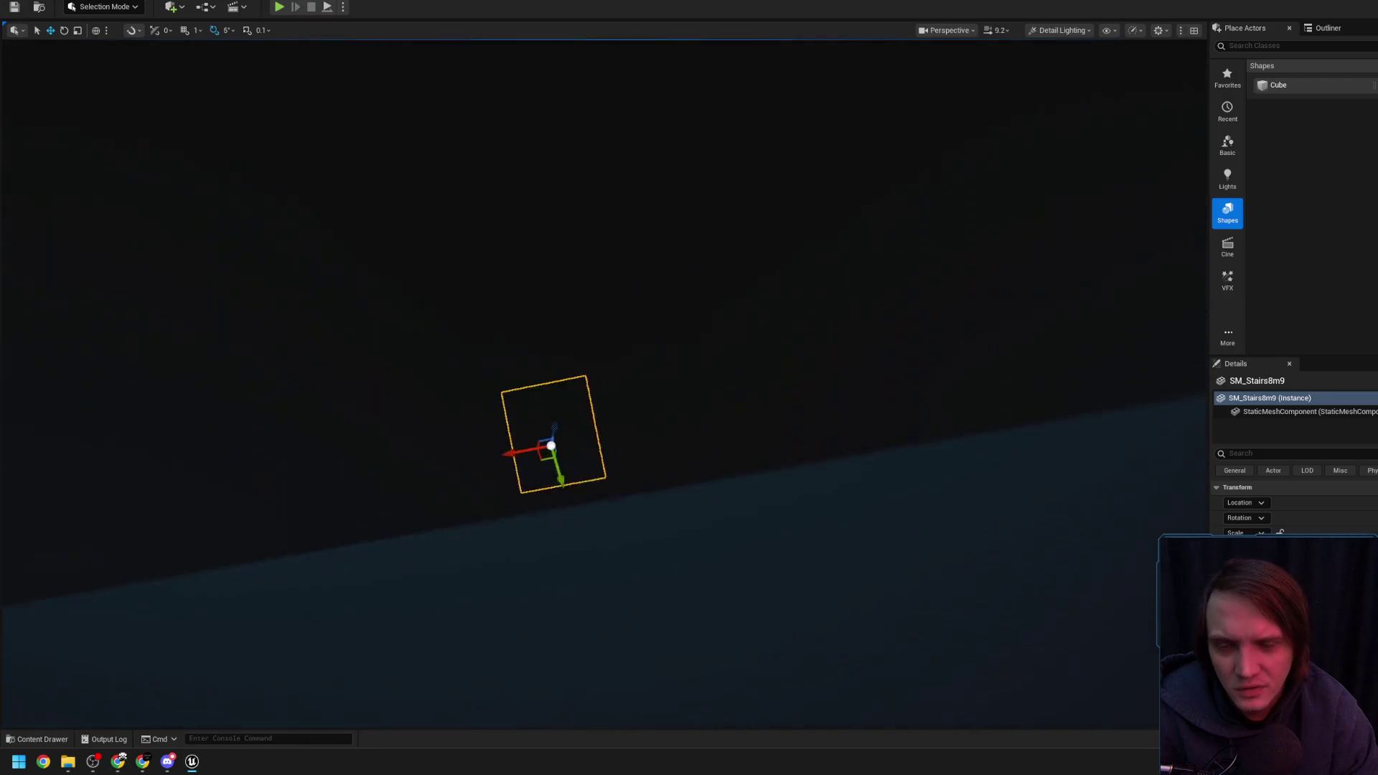
{"action": "scroll", "coordinate": [681, 383], "scroll_direction": "down", "scroll_amount": 2}
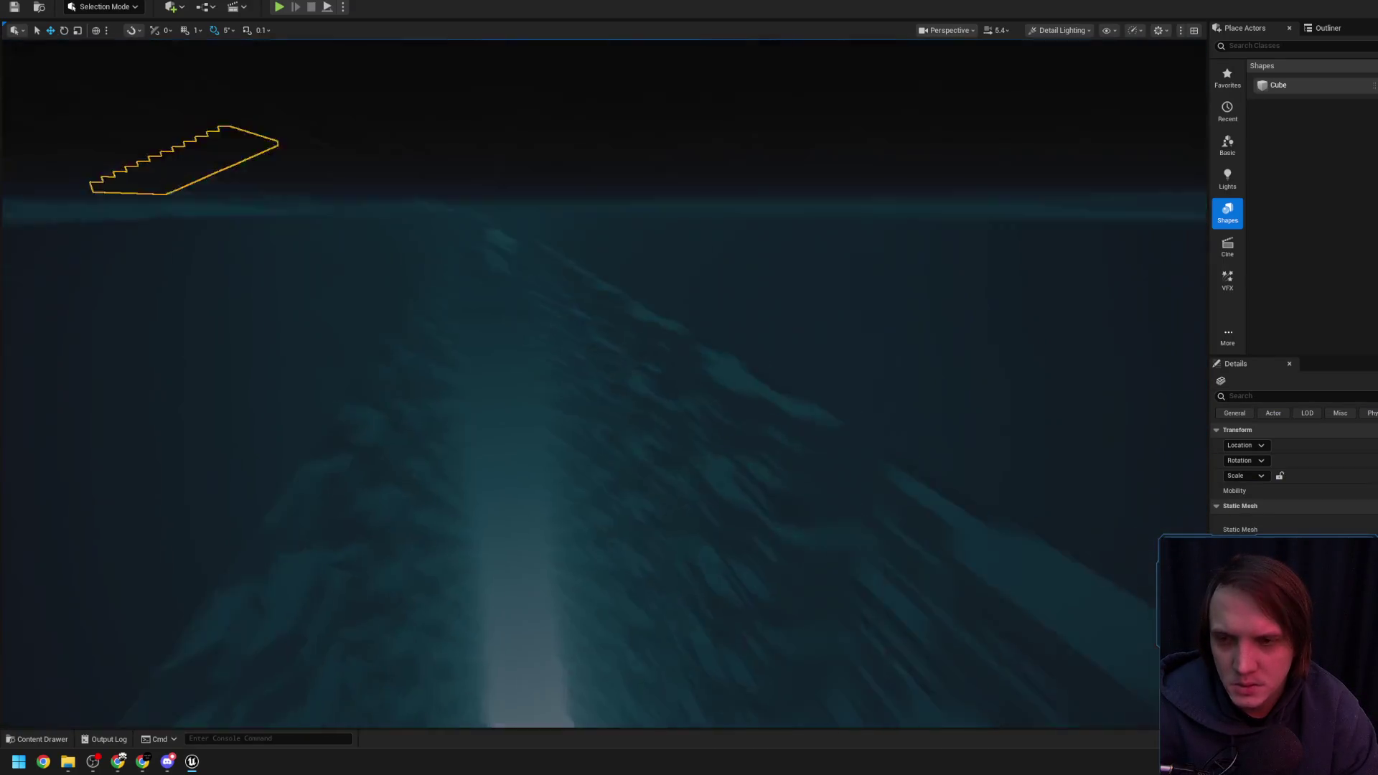
{"action": "scroll", "coordinate": [605, 383], "scroll_direction": "up", "scroll_amount": 3}
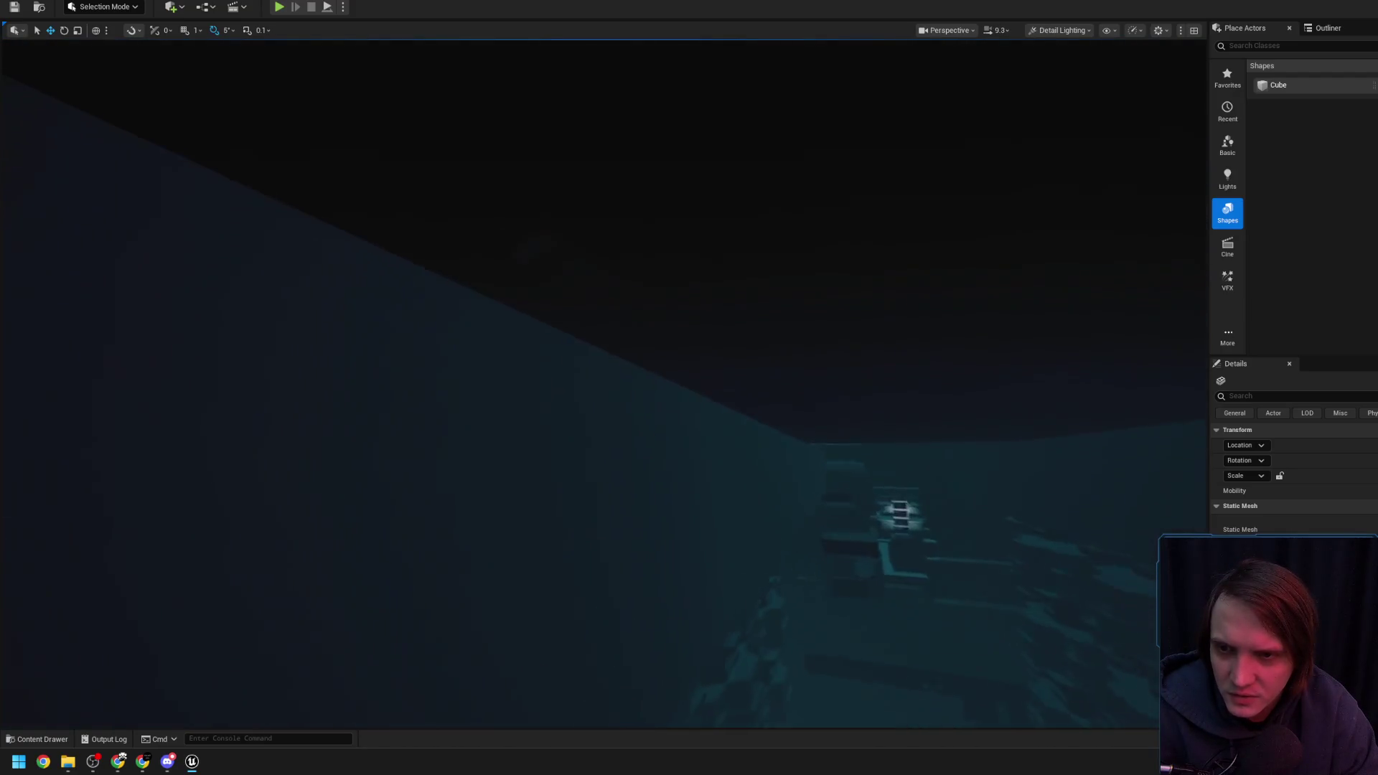
{"action": "left_click", "coordinate": [501, 301]}
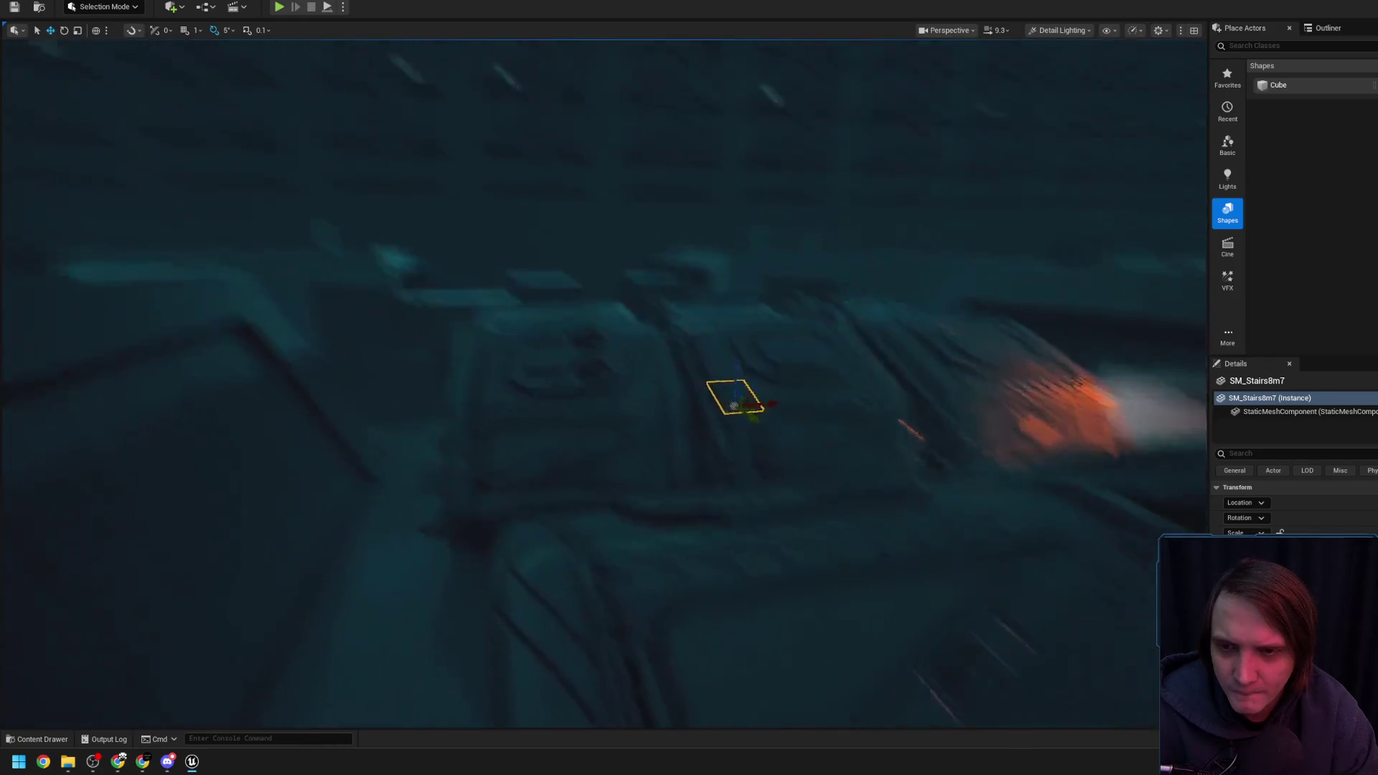
{"action": "scroll", "coordinate": [530, 327], "scroll_direction": "down", "scroll_amount": 2}
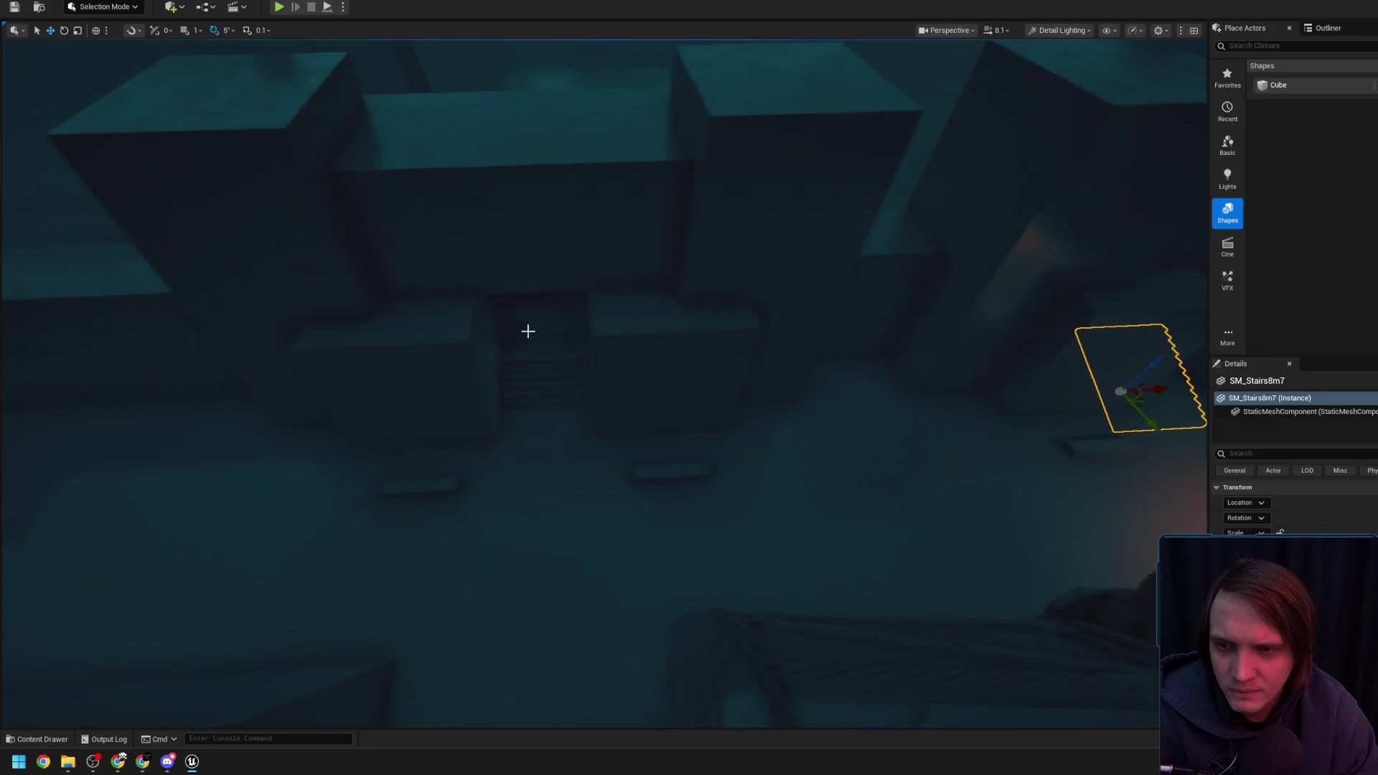
{"action": "scroll", "coordinate": [576, 434], "scroll_direction": "up", "scroll_amount": 2}
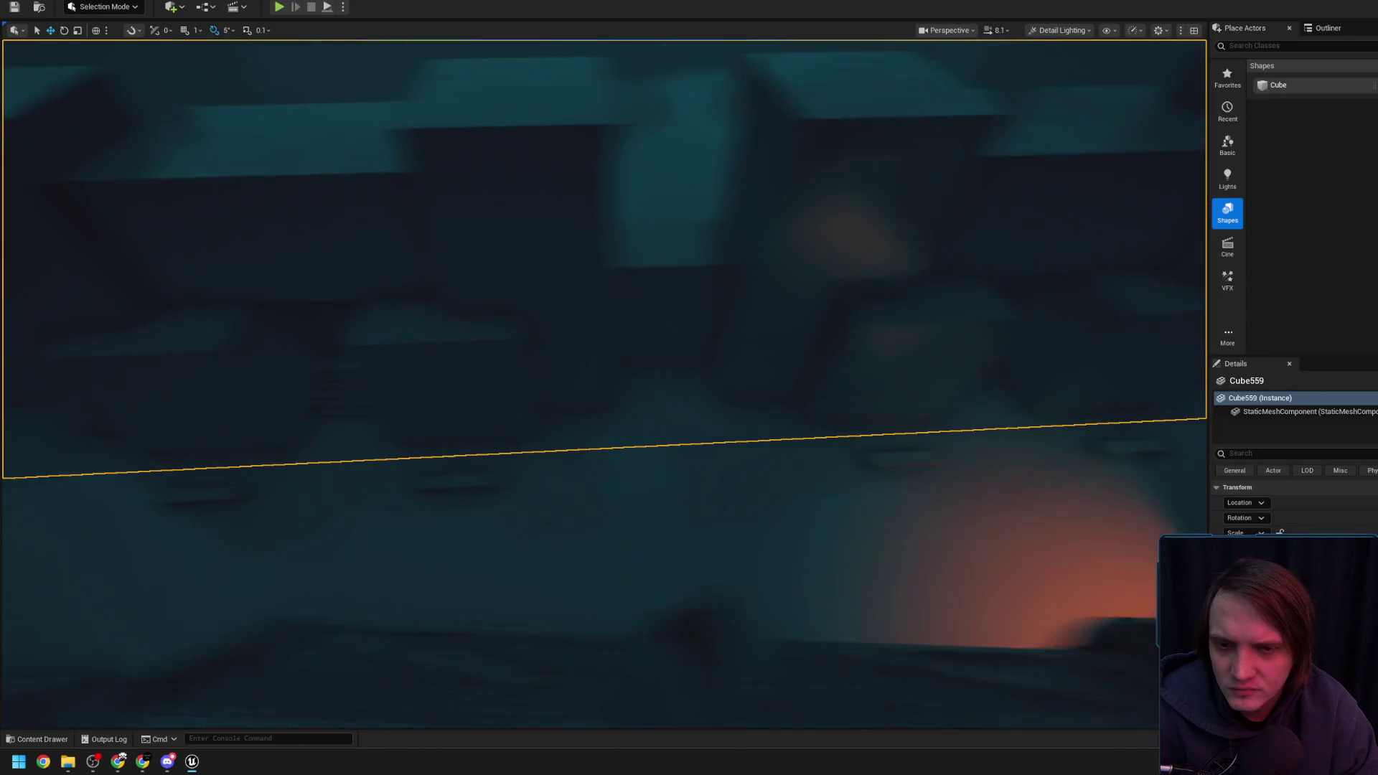
{"action": "scroll", "coordinate": [603, 381], "scroll_direction": "down", "scroll_amount": 1}
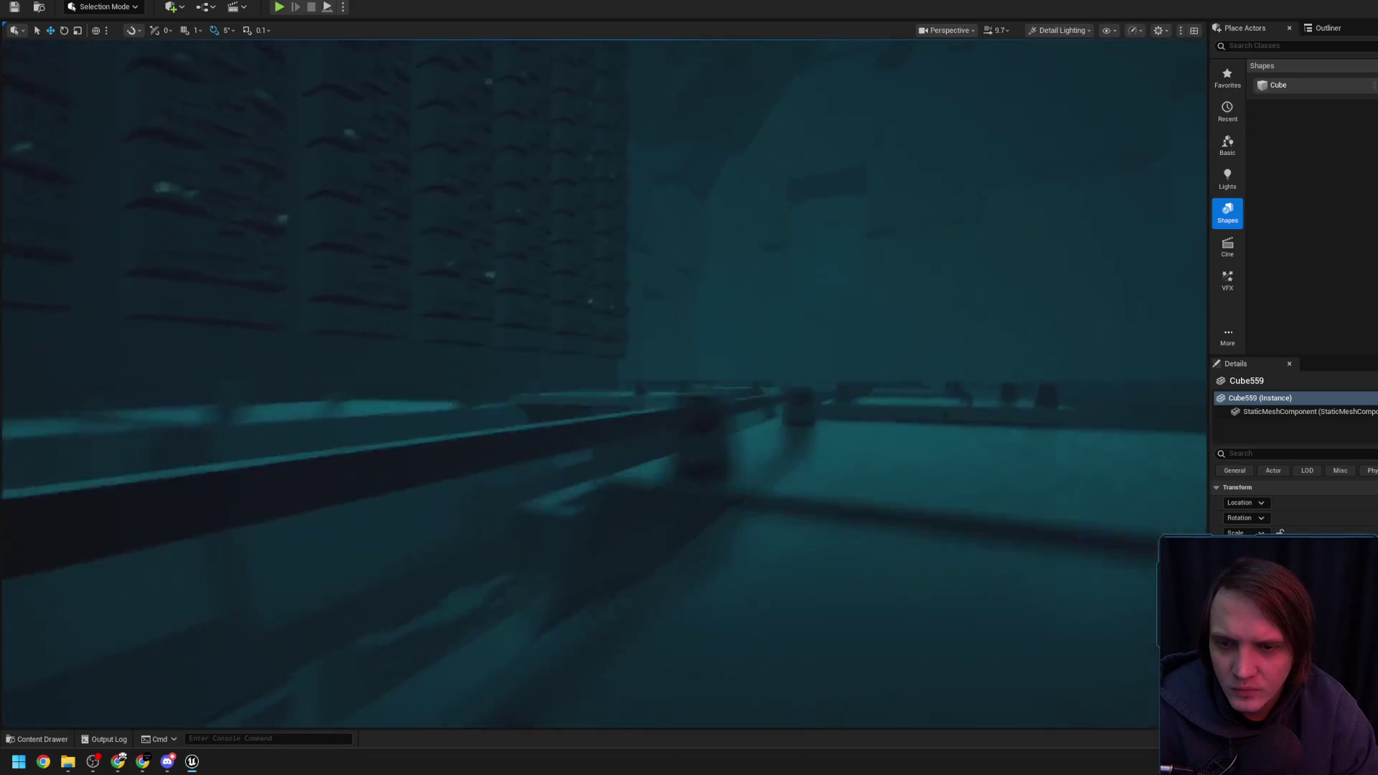
{"action": "key", "text": "s"}
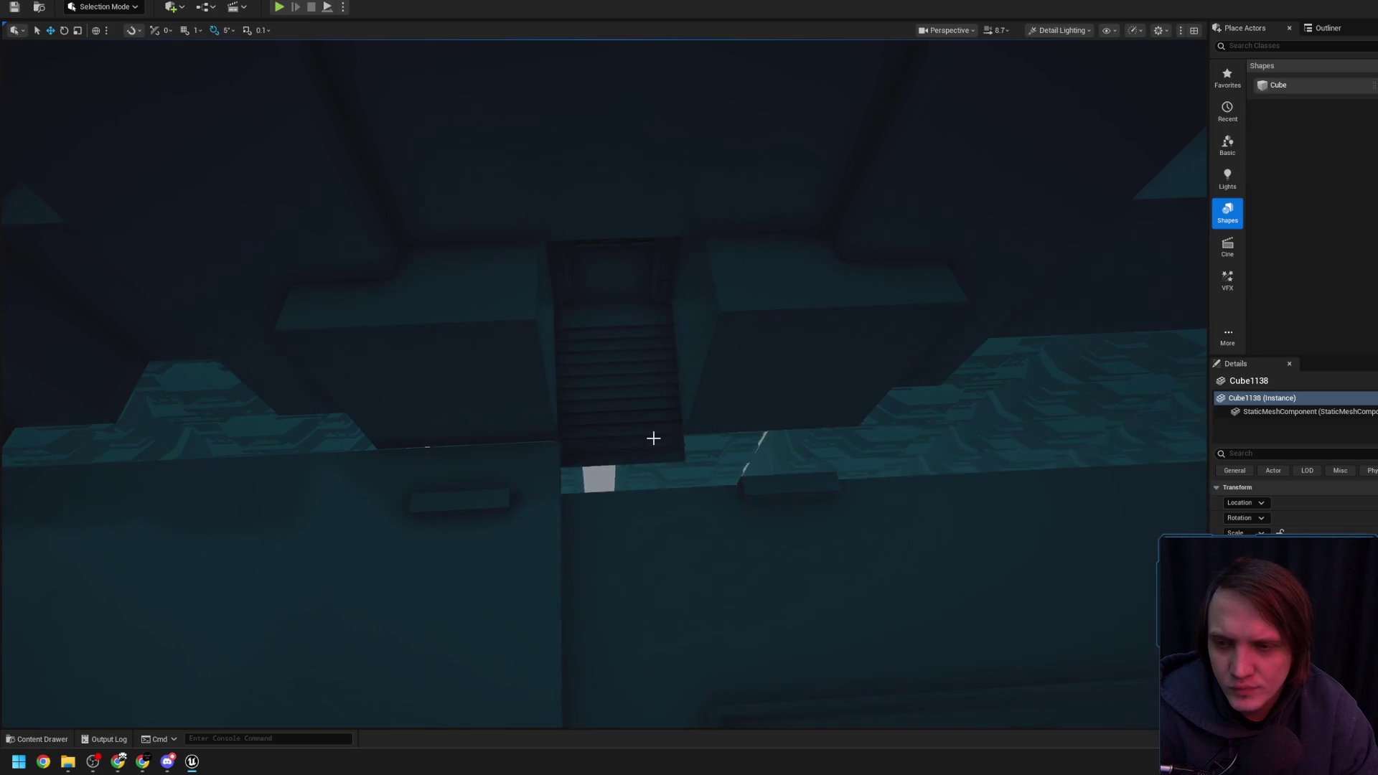
{"action": "scroll", "coordinate": [654, 438], "scroll_direction": "up", "scroll_amount": 3}
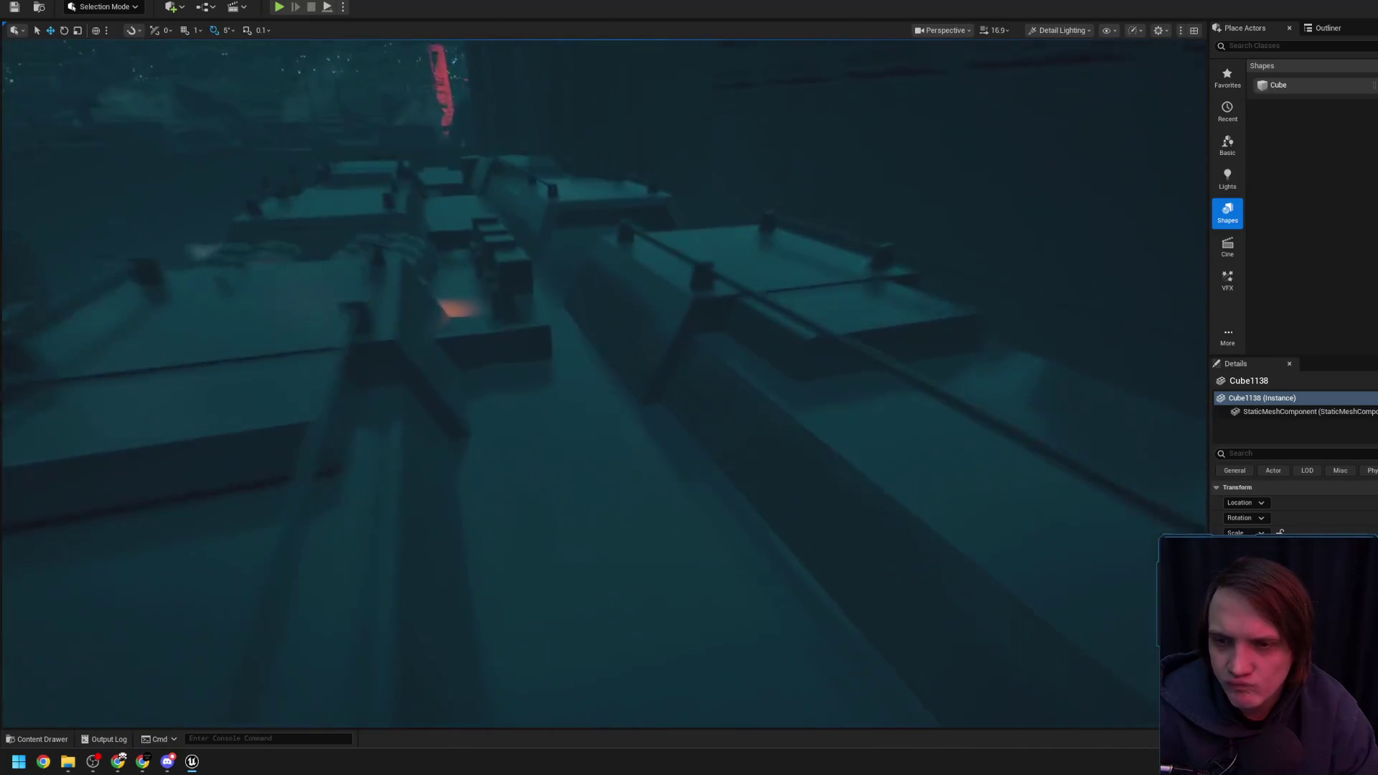
Select the long cube blocker Cube559 and fly down past it into the corridor
{"action": "scroll", "coordinate": [603, 381], "scroll_direction": "down", "scroll_amount": 4}
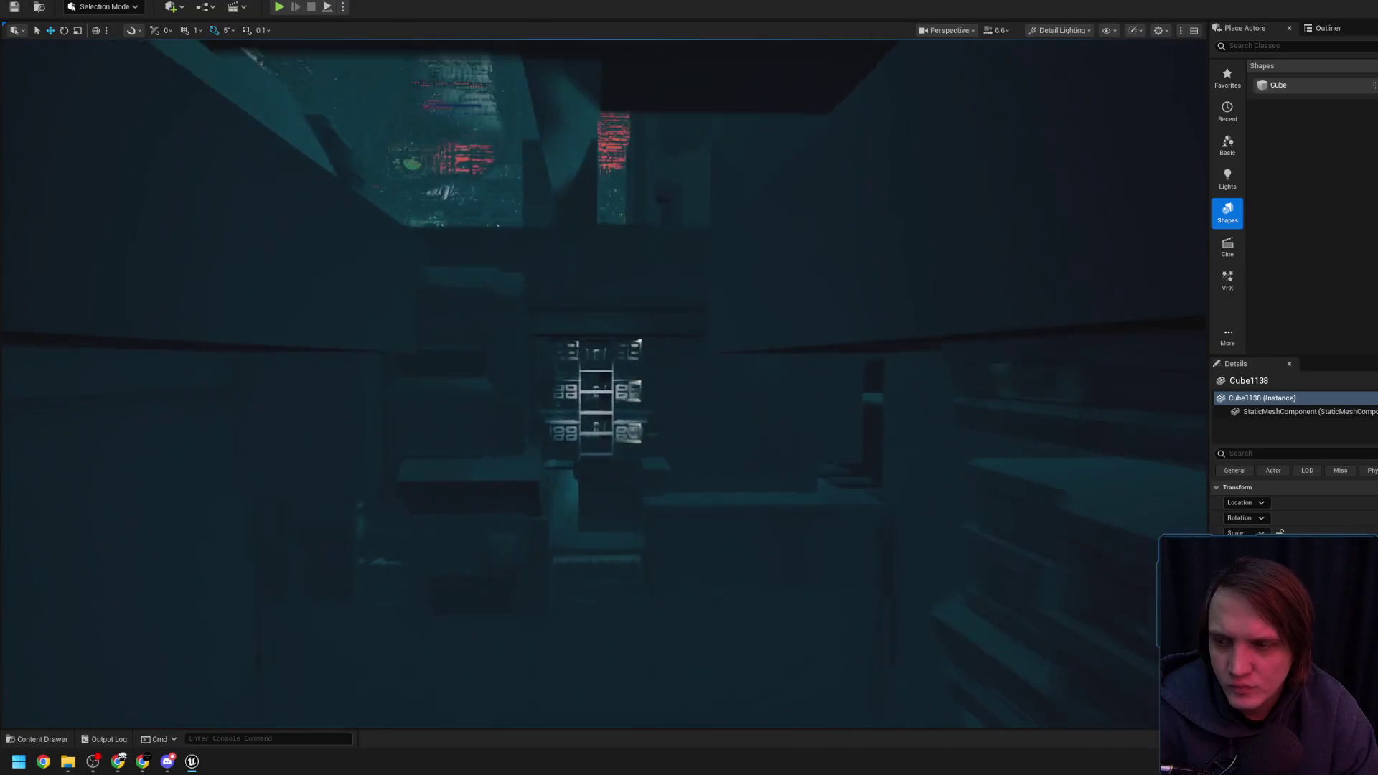
{"action": "scroll", "coordinate": [603, 381], "scroll_direction": "down", "scroll_amount": 2}
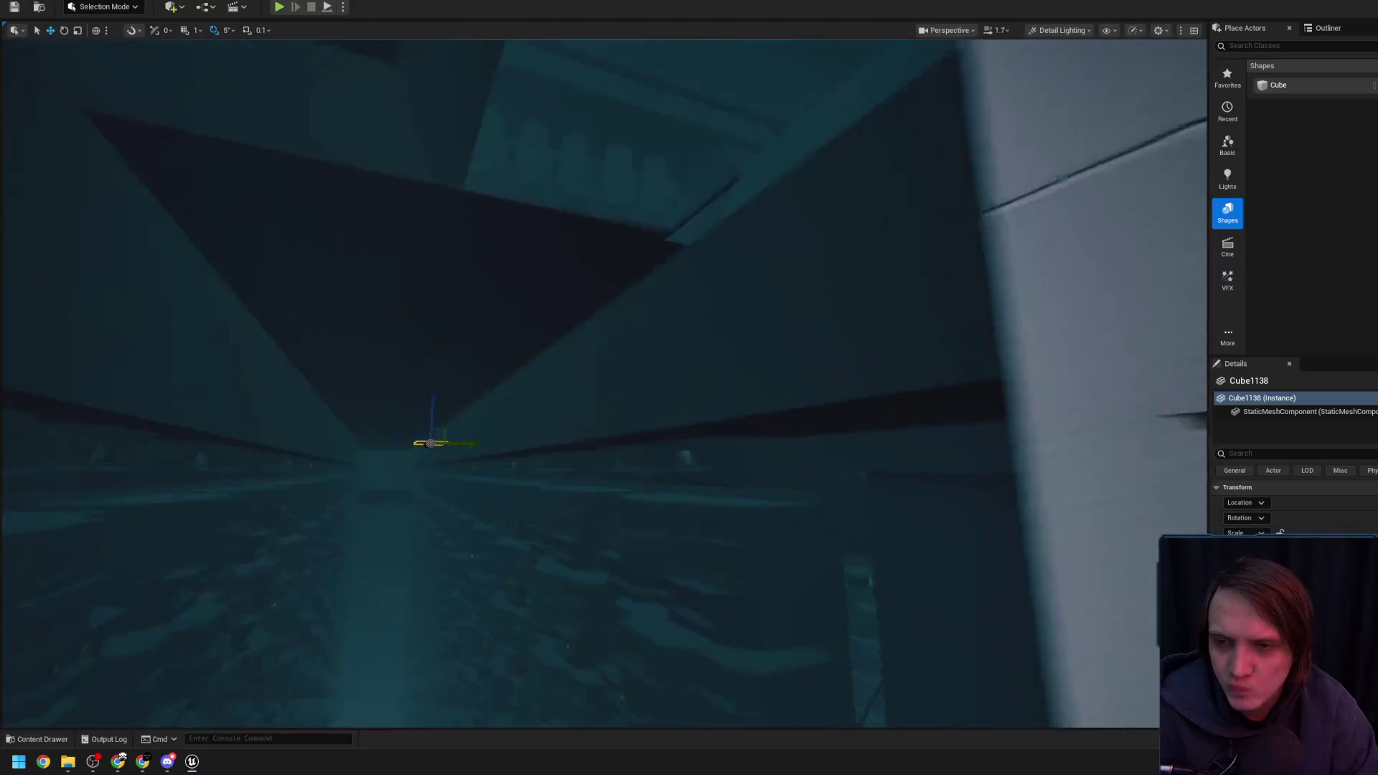
{"action": "left_click", "coordinate": [575, 273]}
{"action": "scroll", "coordinate": [603, 381], "scroll_direction": "up", "scroll_amount": 2}
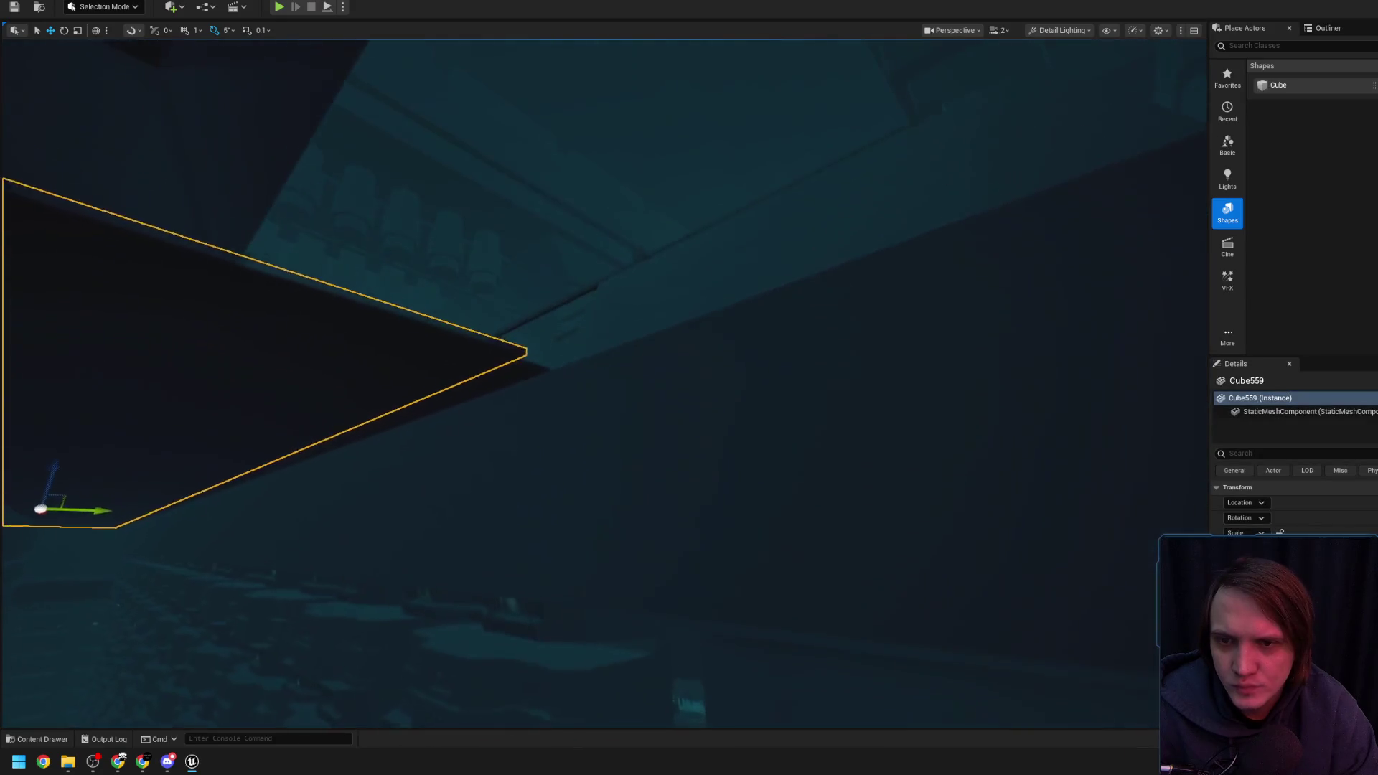
{"action": "scroll", "coordinate": [603, 380], "scroll_direction": "up", "scroll_amount": 2}
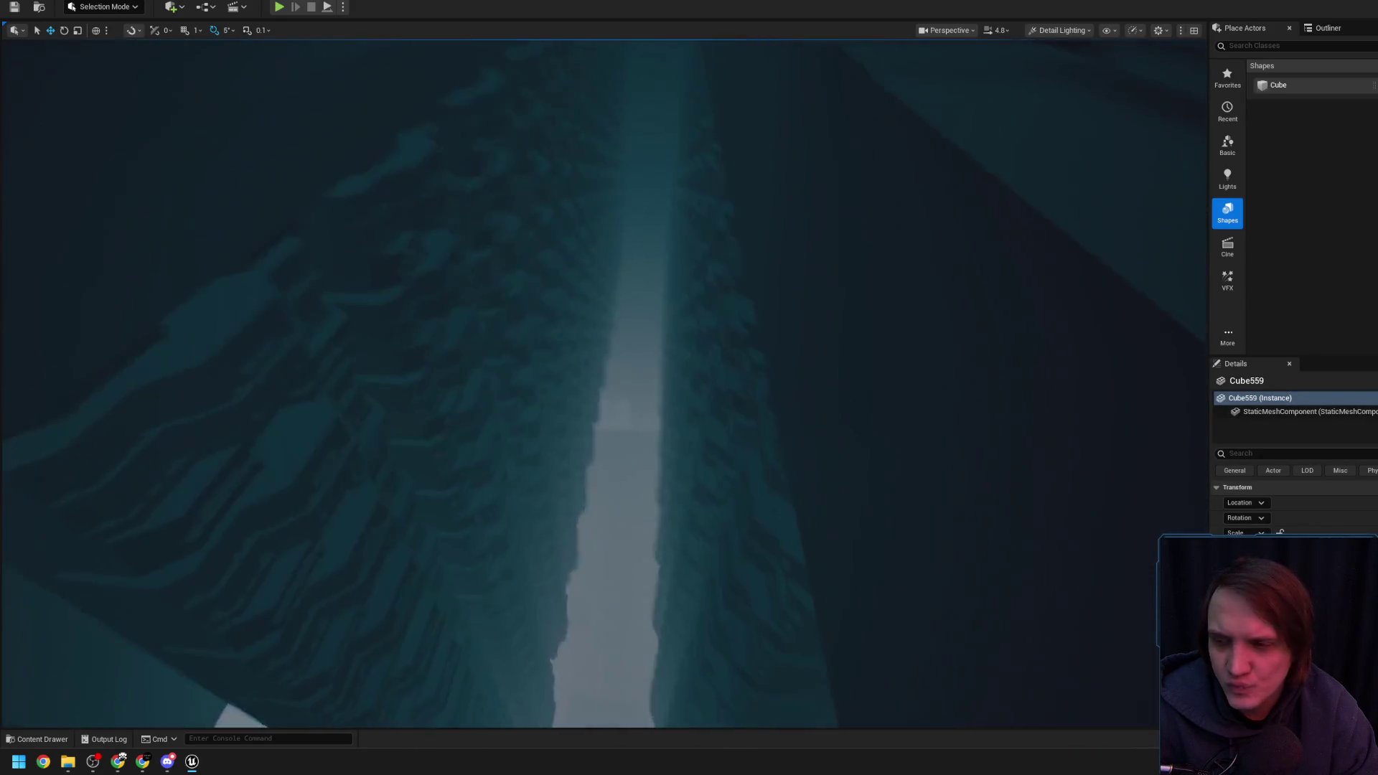
{"action": "scroll", "coordinate": [603, 380], "scroll_direction": "up", "scroll_amount": 2}
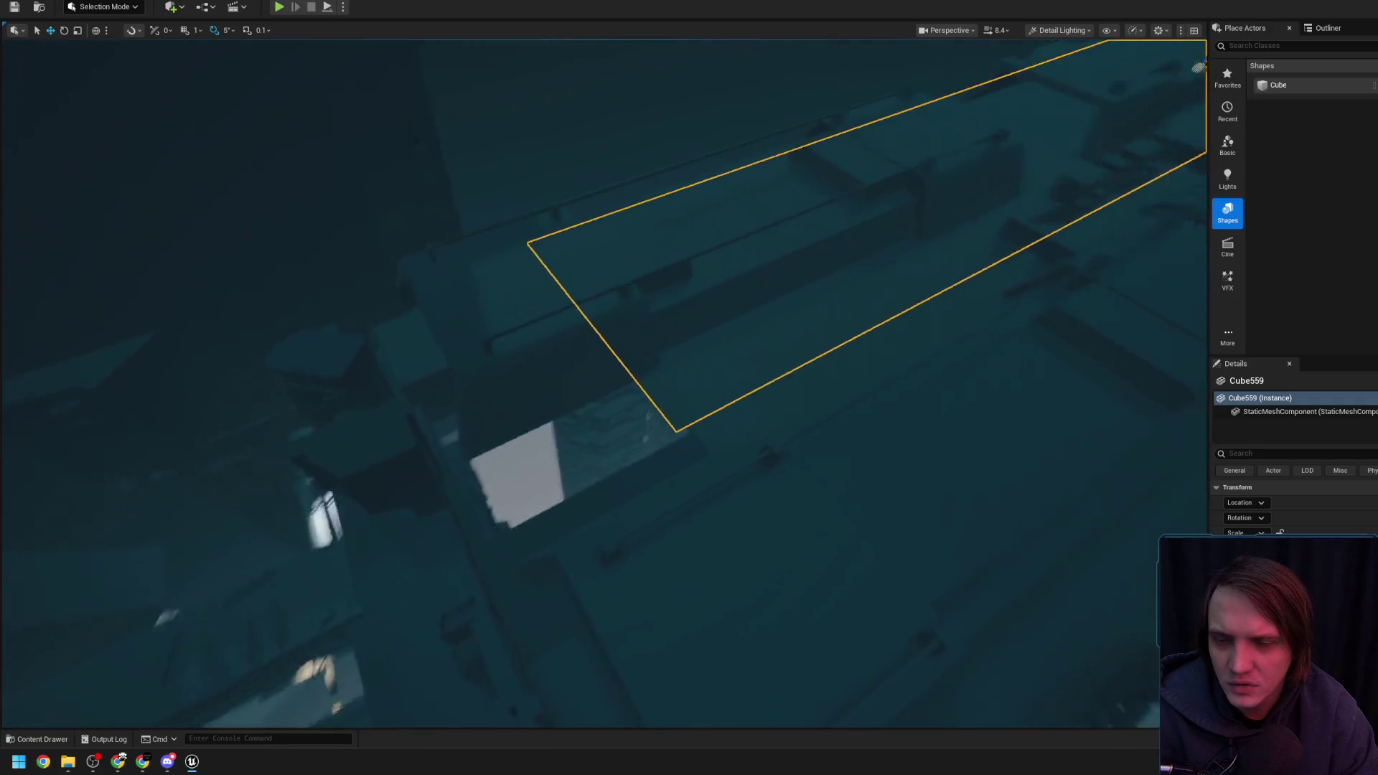
{"action": "key", "text": "w"}
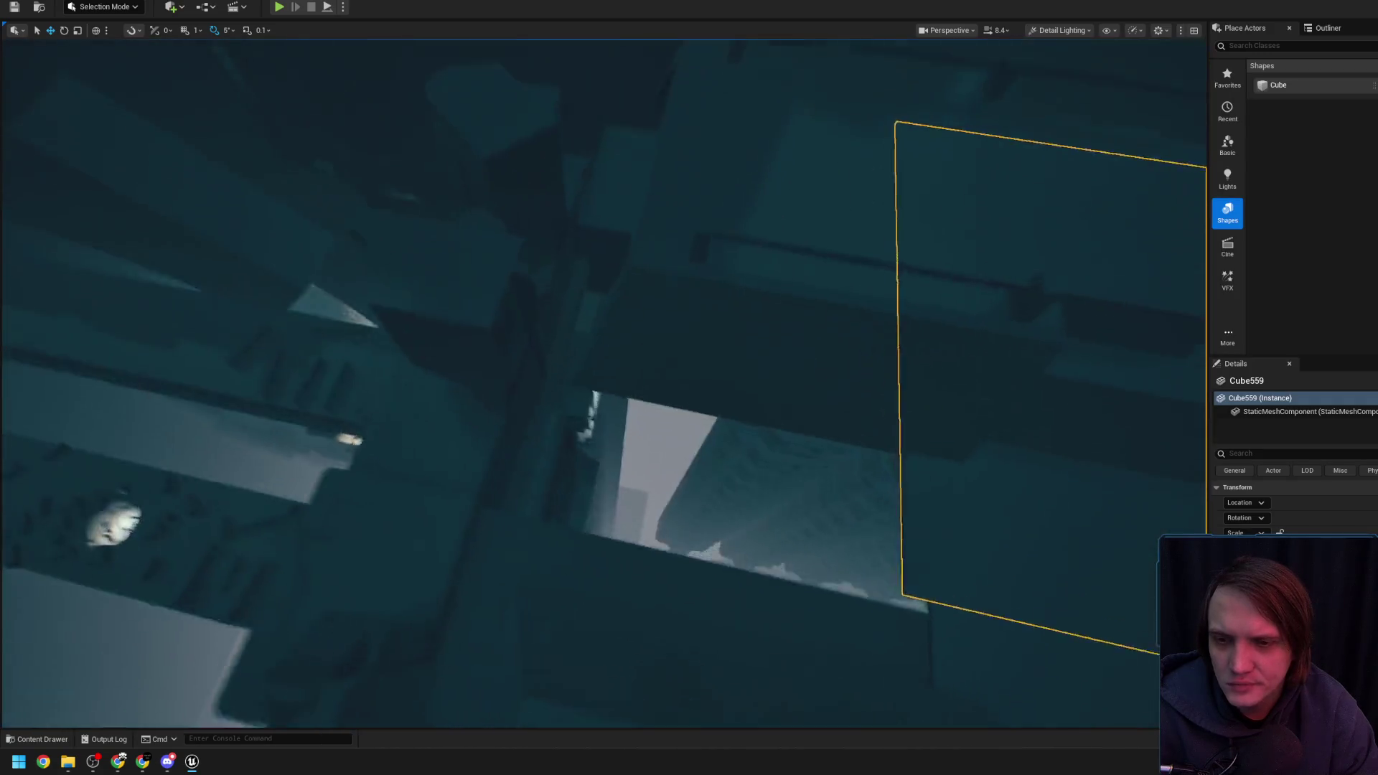
{"action": "scroll", "coordinate": [603, 380], "scroll_direction": "down", "scroll_amount": 2}
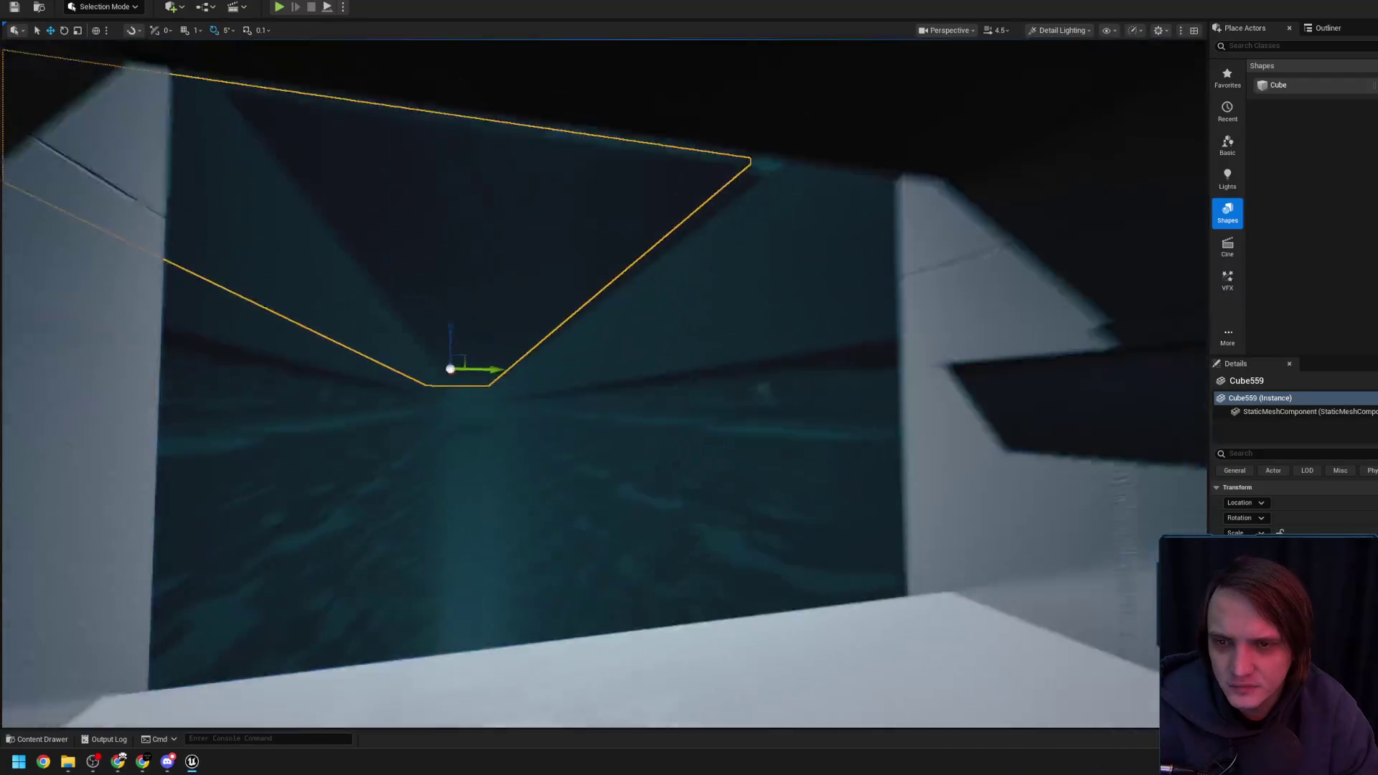
{"action": "key", "text": "w"}
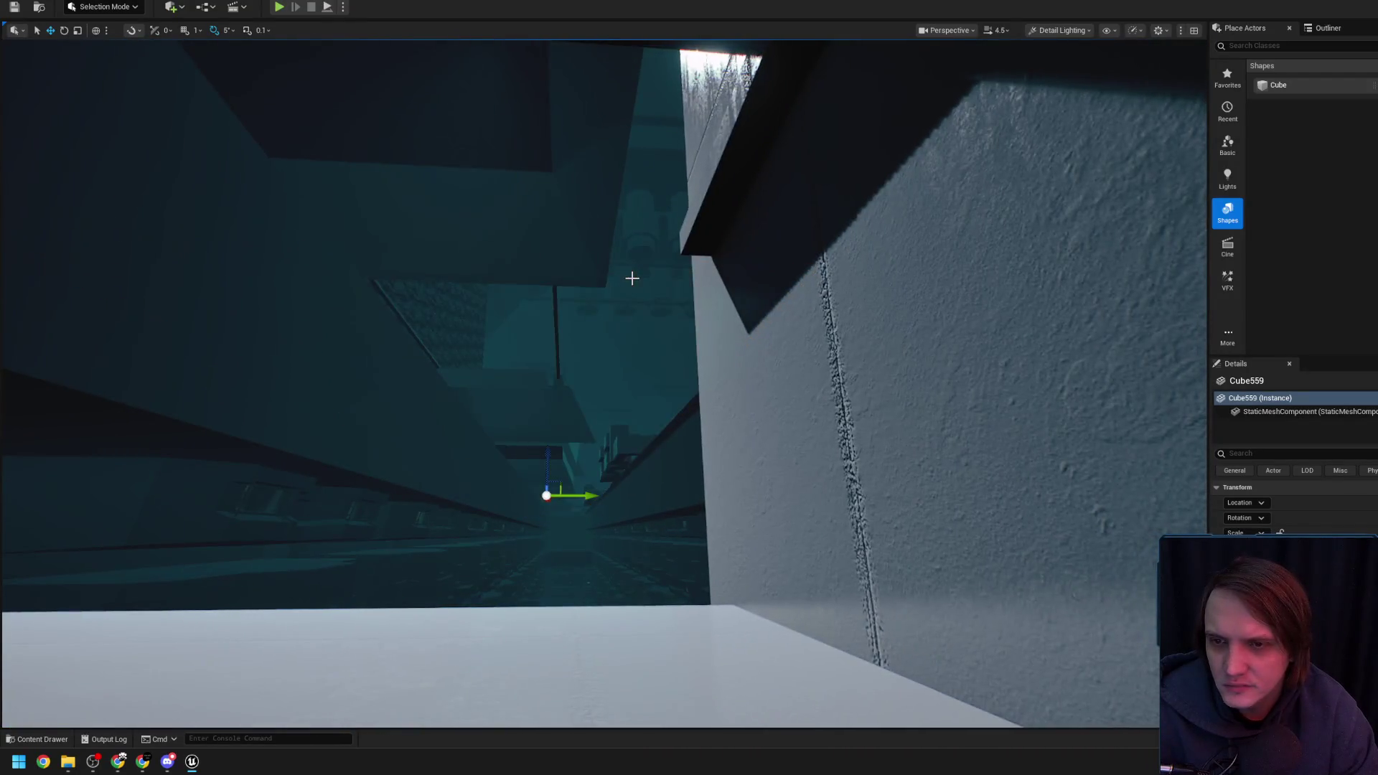
Fly around Cube559 to inspect it from several angles within the corridor
{"action": "key", "text": "a"}
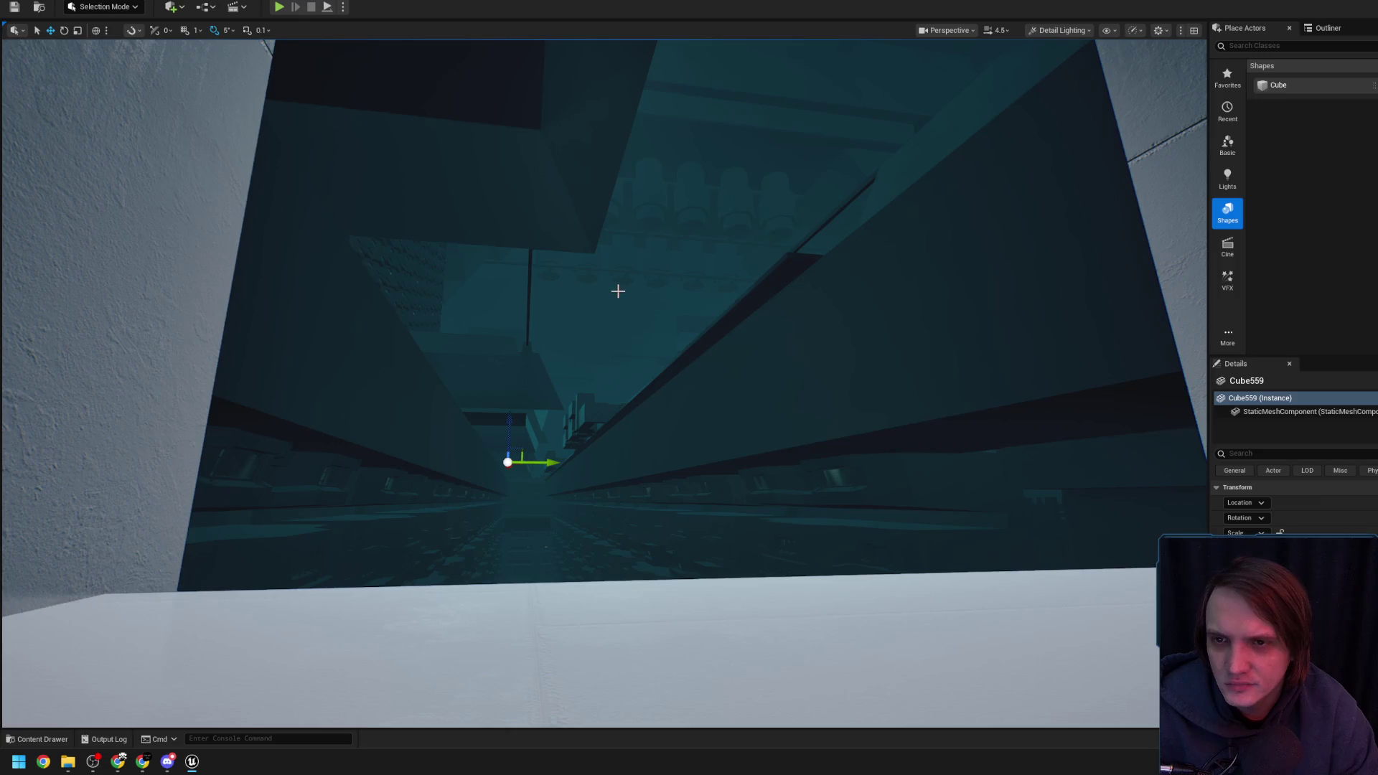
{"action": "scroll", "coordinate": [616, 298], "scroll_direction": "up", "scroll_amount": 1}
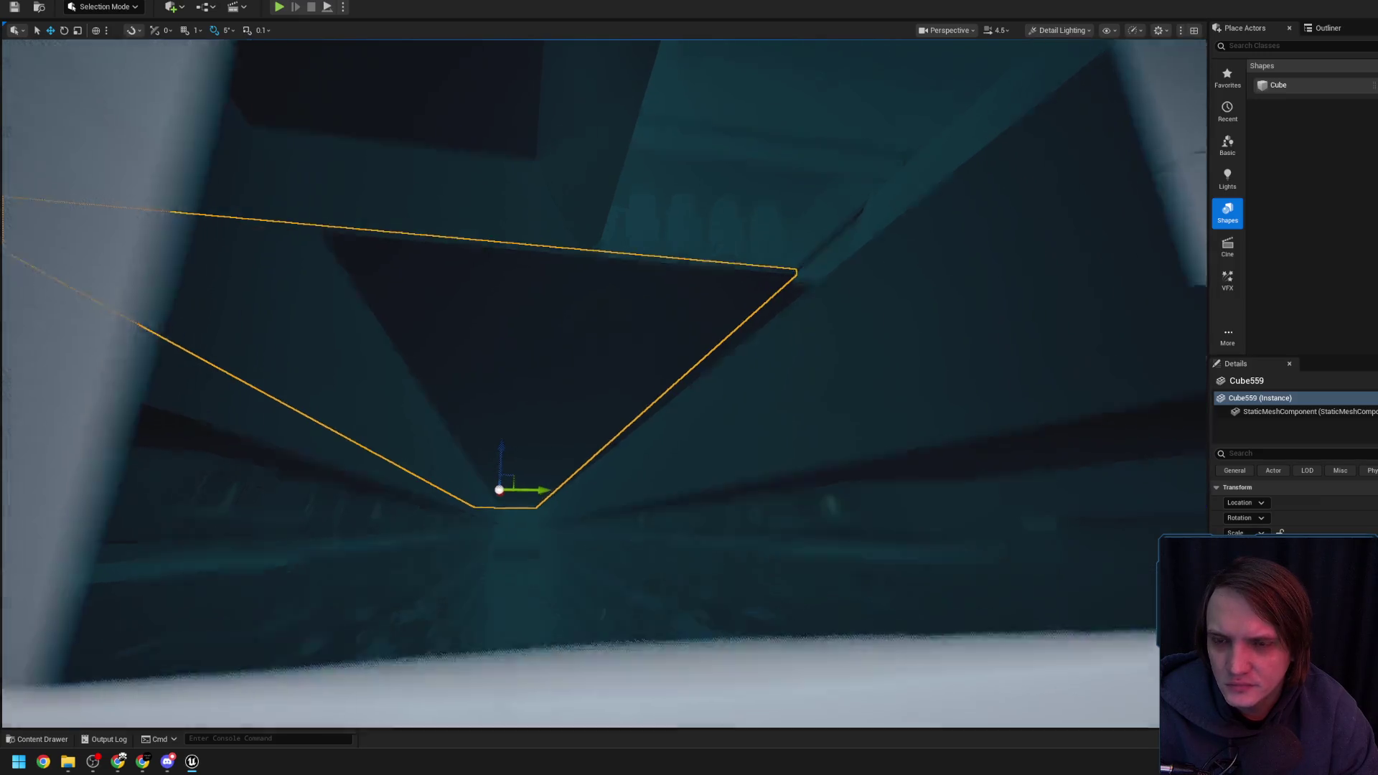
{"action": "key", "text": "w"}
{"action": "scroll", "coordinate": [604, 383], "scroll_direction": "up", "scroll_amount": 5}
{"action": "key", "text": "w"}
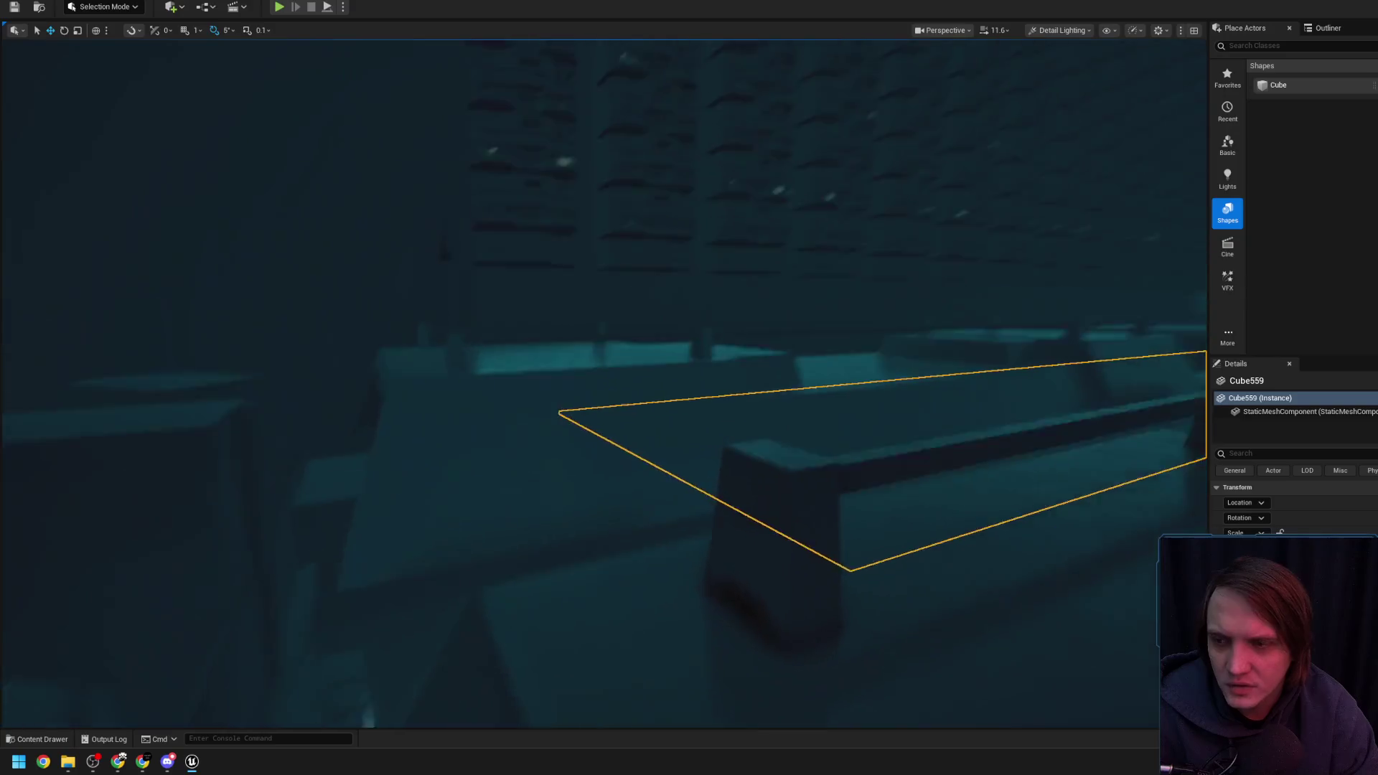
{"action": "scroll", "coordinate": [604, 383], "scroll_direction": "up", "scroll_amount": 4}
{"action": "key", "text": "w"}
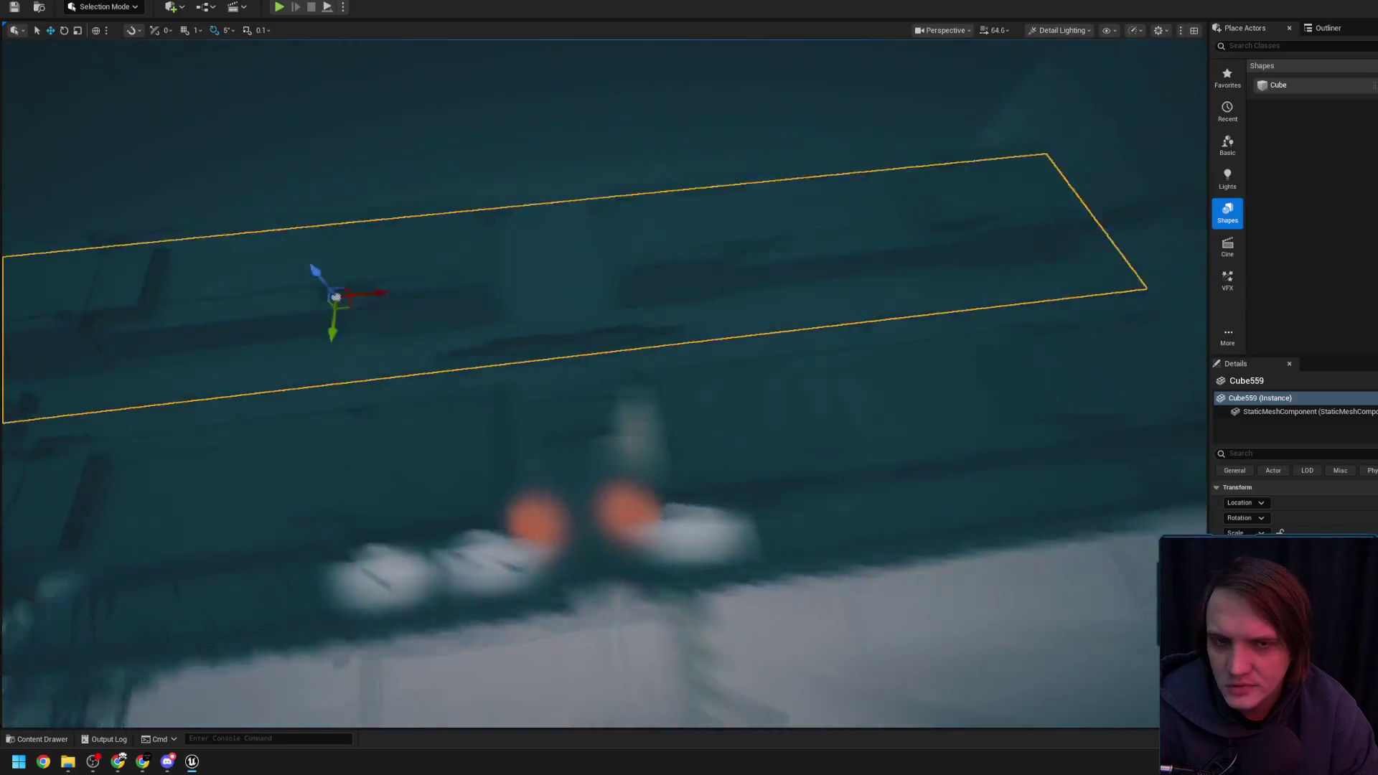
{"action": "key", "text": "w"}
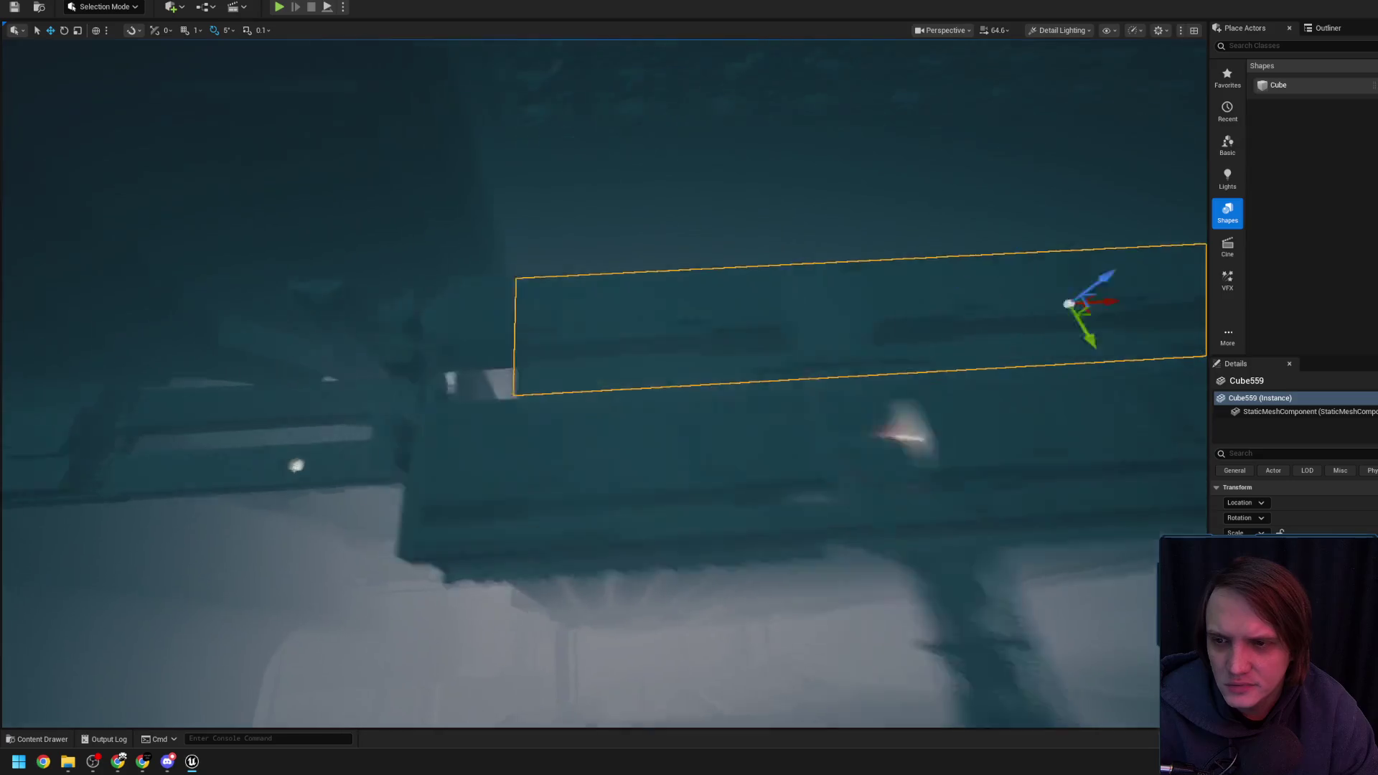
{"action": "scroll", "coordinate": [604, 384], "scroll_direction": "down", "scroll_amount": 2}
{"action": "key", "text": "s"}
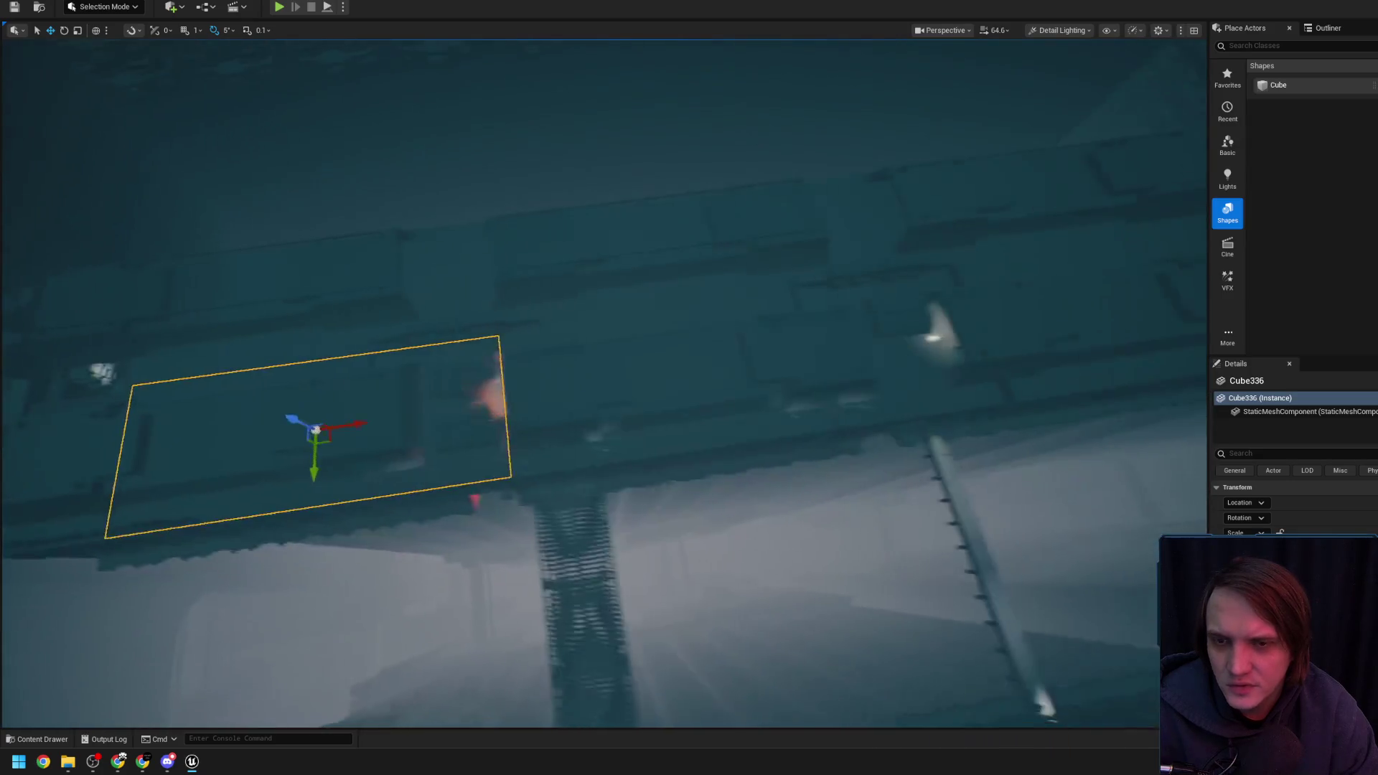
{"action": "scroll", "coordinate": [604, 384], "scroll_direction": "down", "scroll_amount": 1}
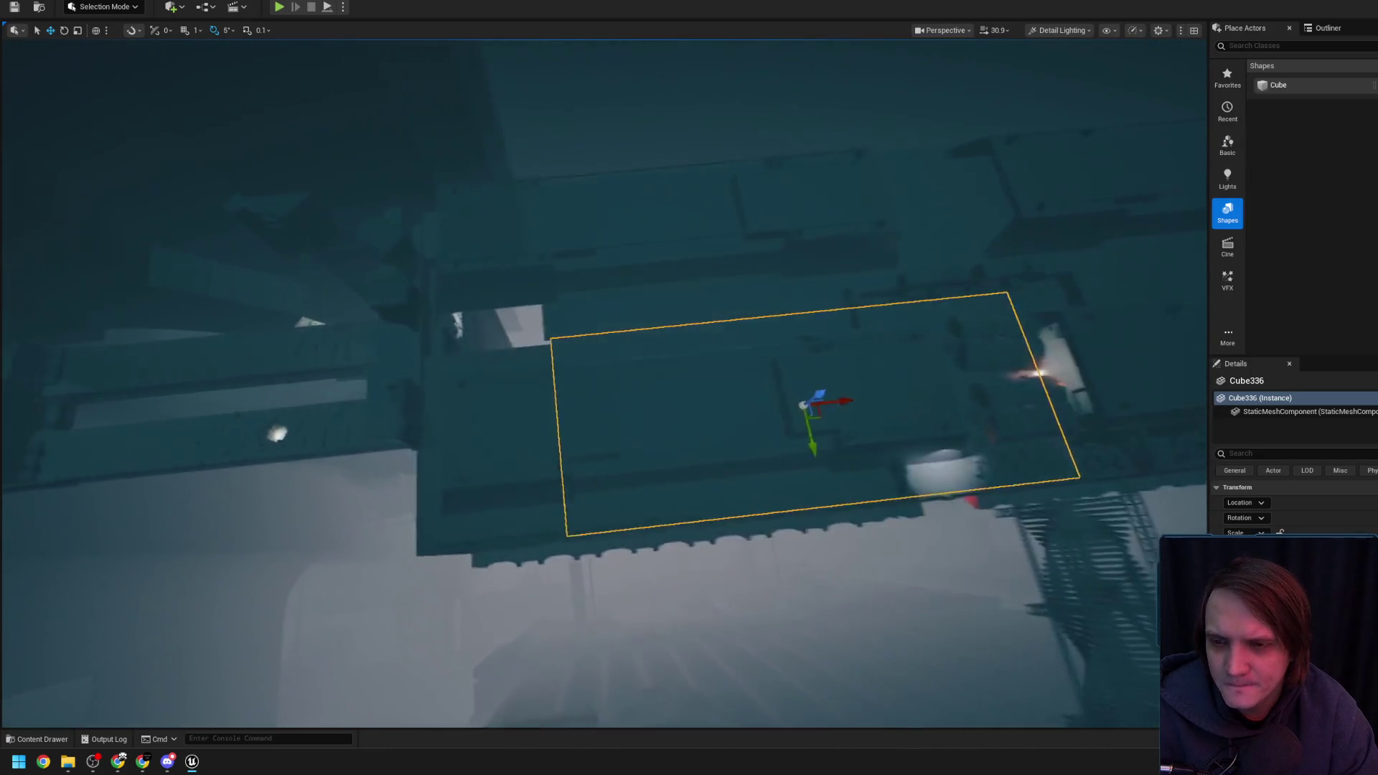
{"action": "key", "text": "w"}
{"action": "key", "text": "w"}
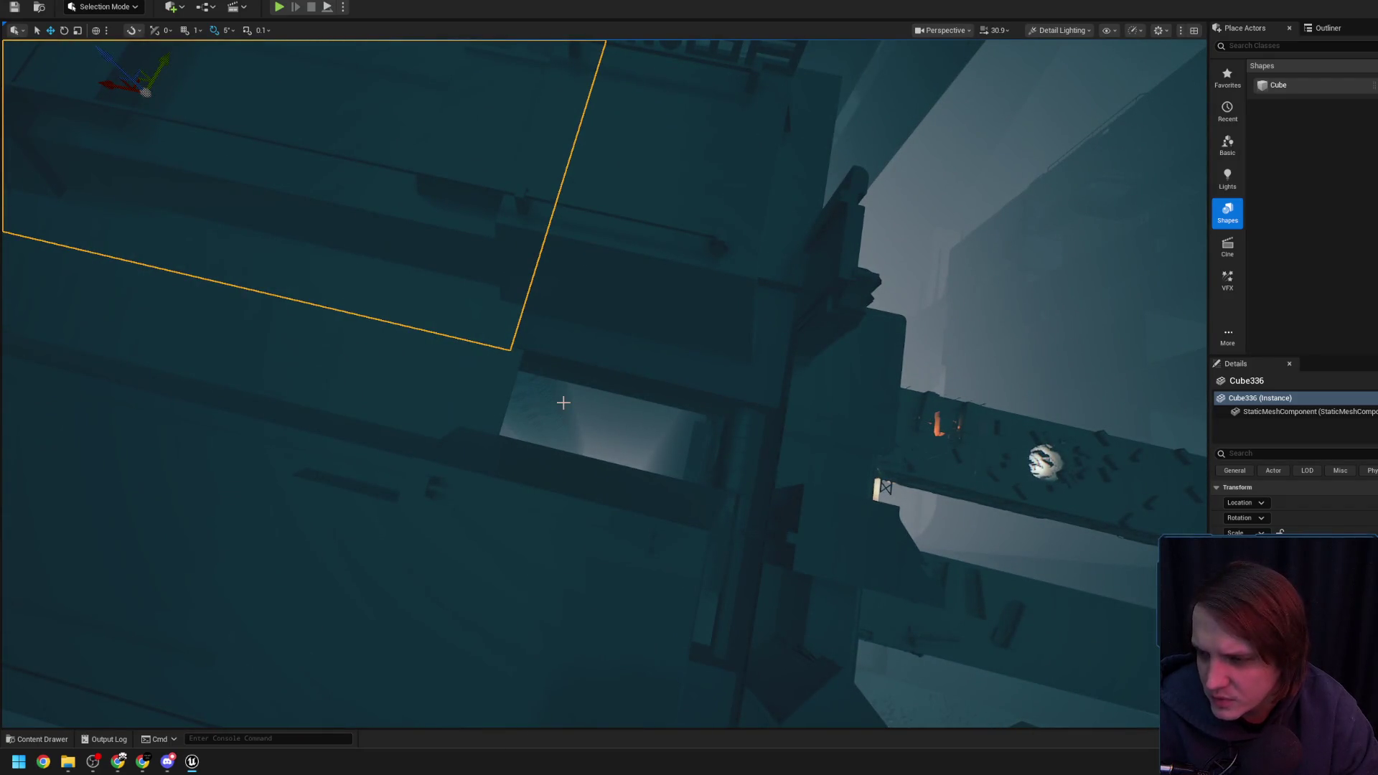
Reselect Cube559 and Alt-drag out a copy offset from the original over the corridor
{"action": "left_click", "coordinate": [493, 362]}
{"action": "scroll", "coordinate": [492, 362], "scroll_direction": "down", "scroll_amount": 2}
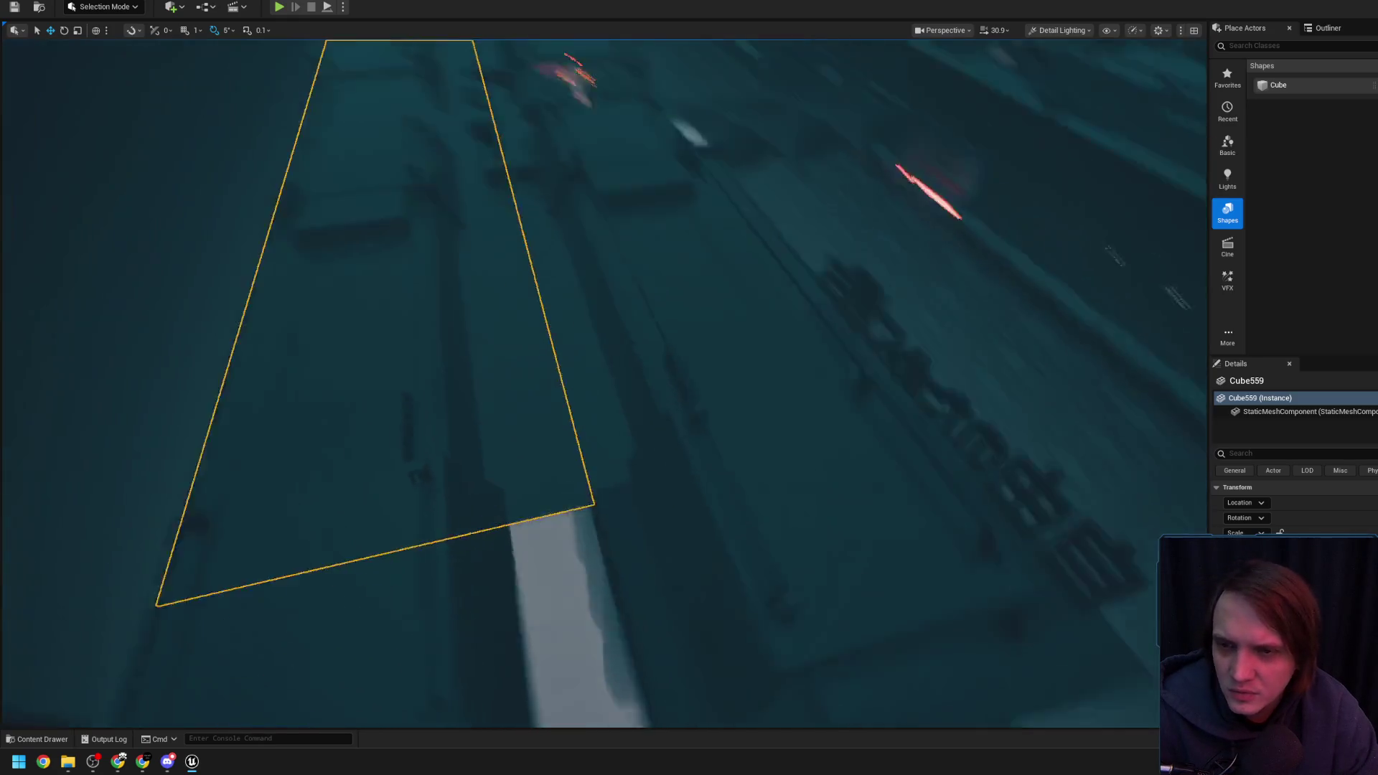
{"action": "key", "text": "w"}
{"action": "key", "text": "w"}
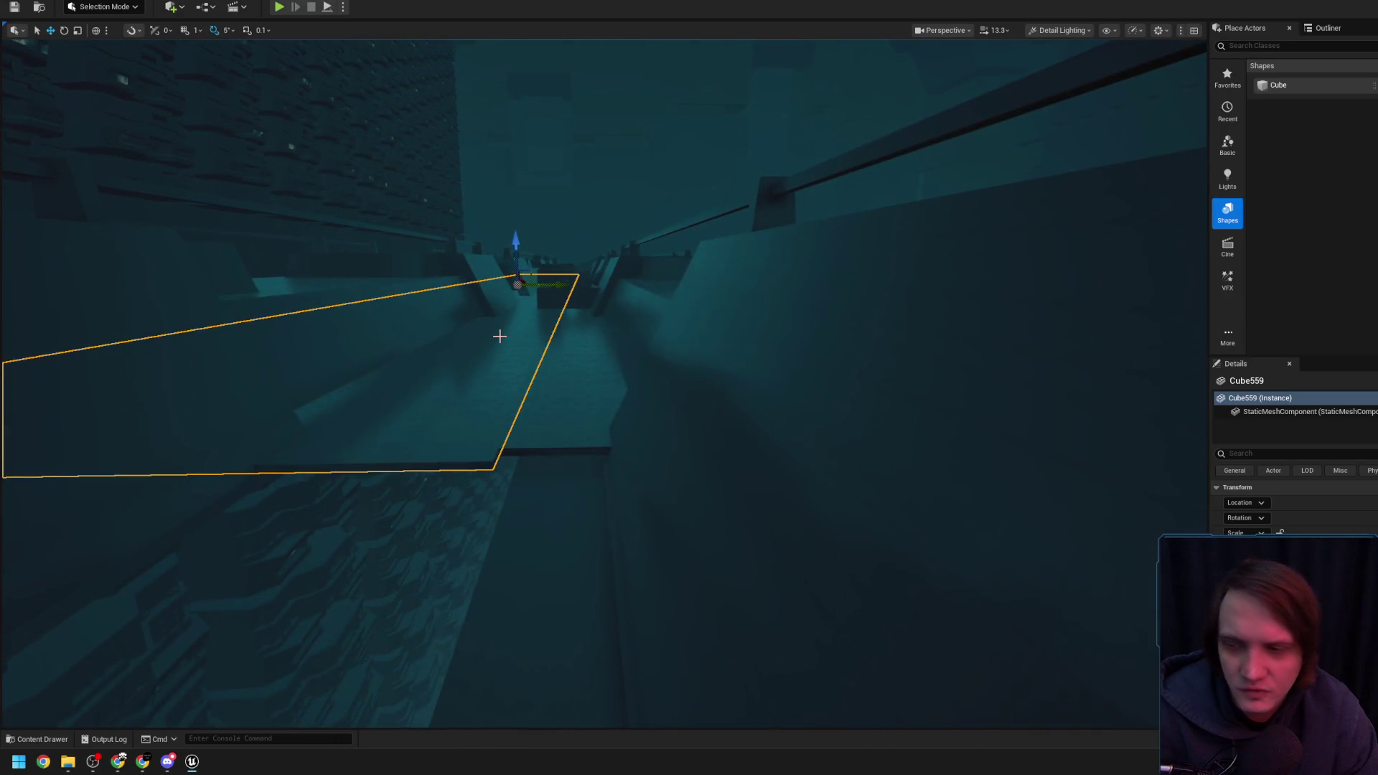
{"action": "scroll", "coordinate": [499, 336], "scroll_direction": "up", "scroll_amount": 2}
{"action": "key", "text": "e"}
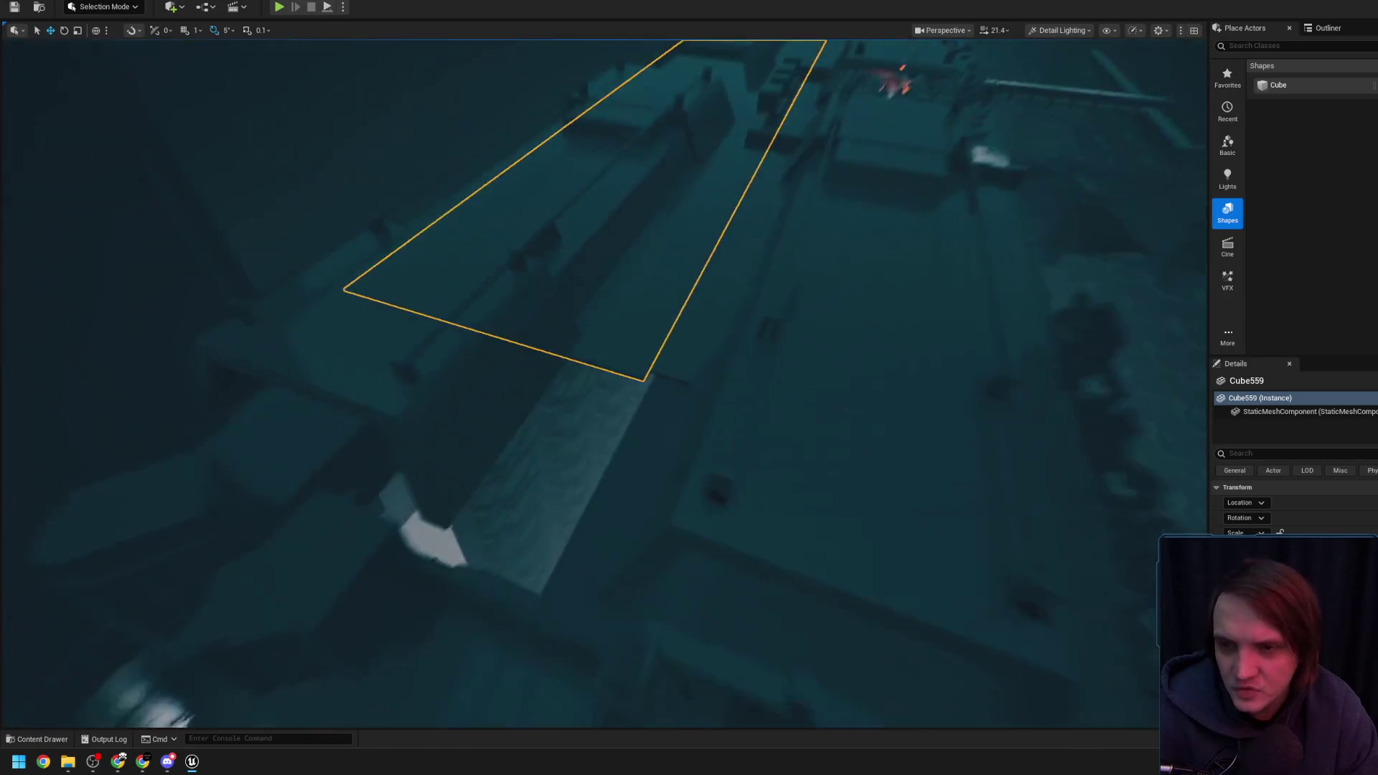
{"action": "left_click_drag", "start_coordinate": [671, 137], "coordinate": [528, 316], "text": "alt"}
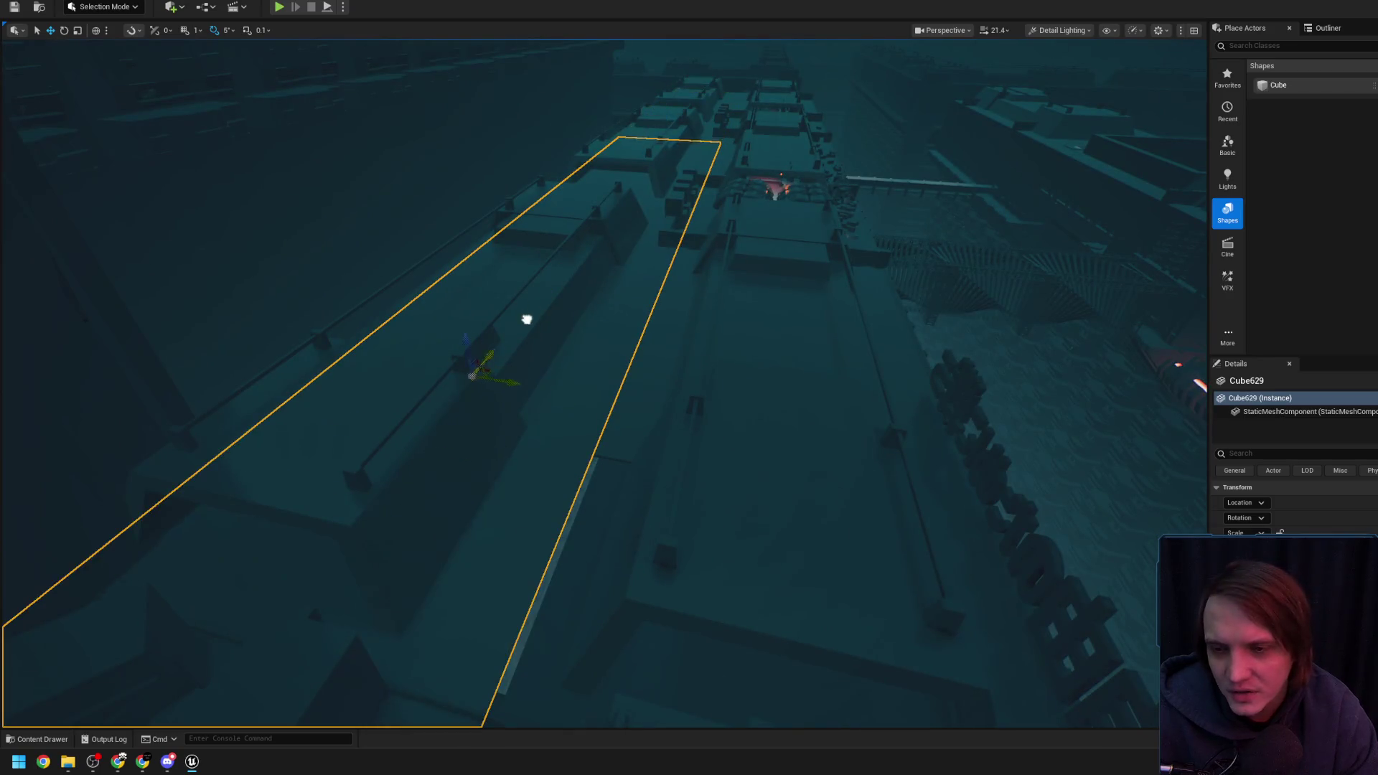
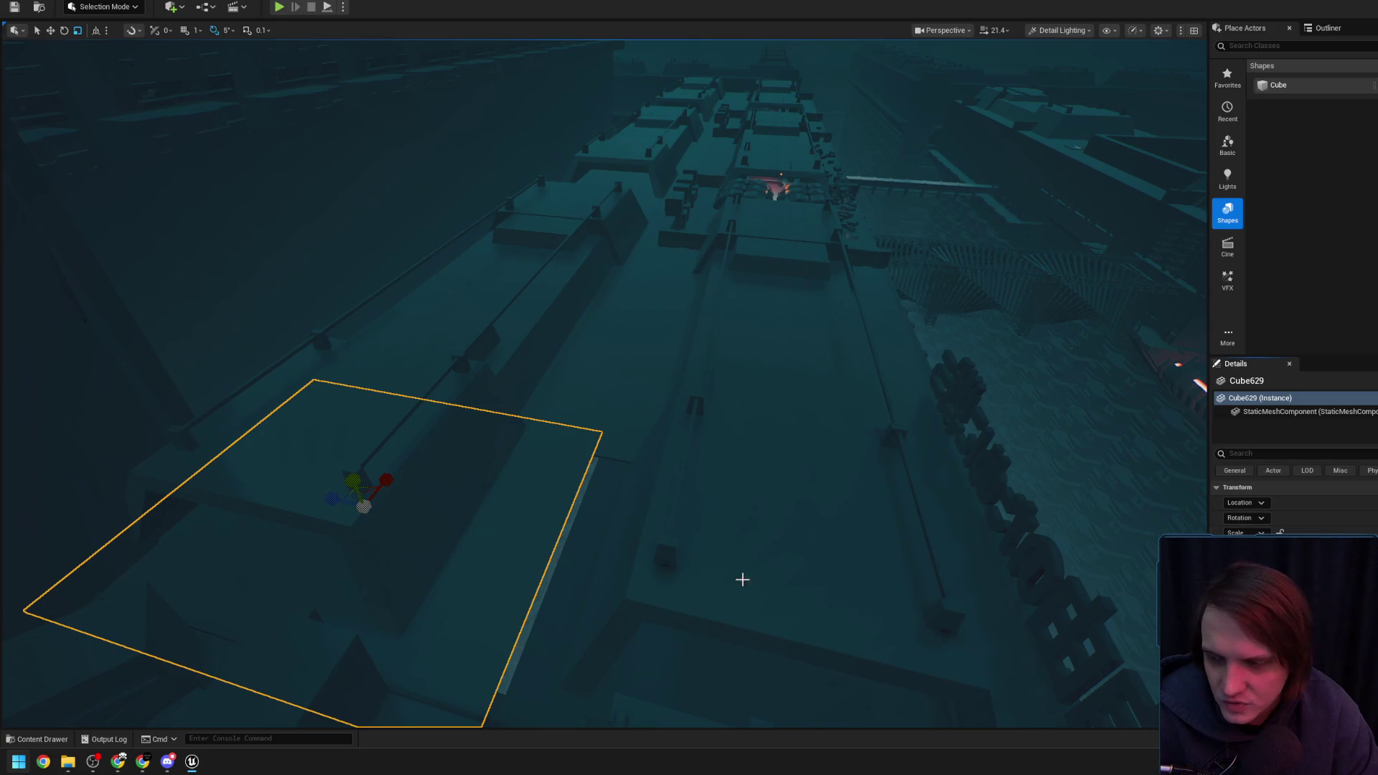
Focus on the Cube629 slab and drag it left along its X axis in two moves
{"action": "key", "text": "f"}
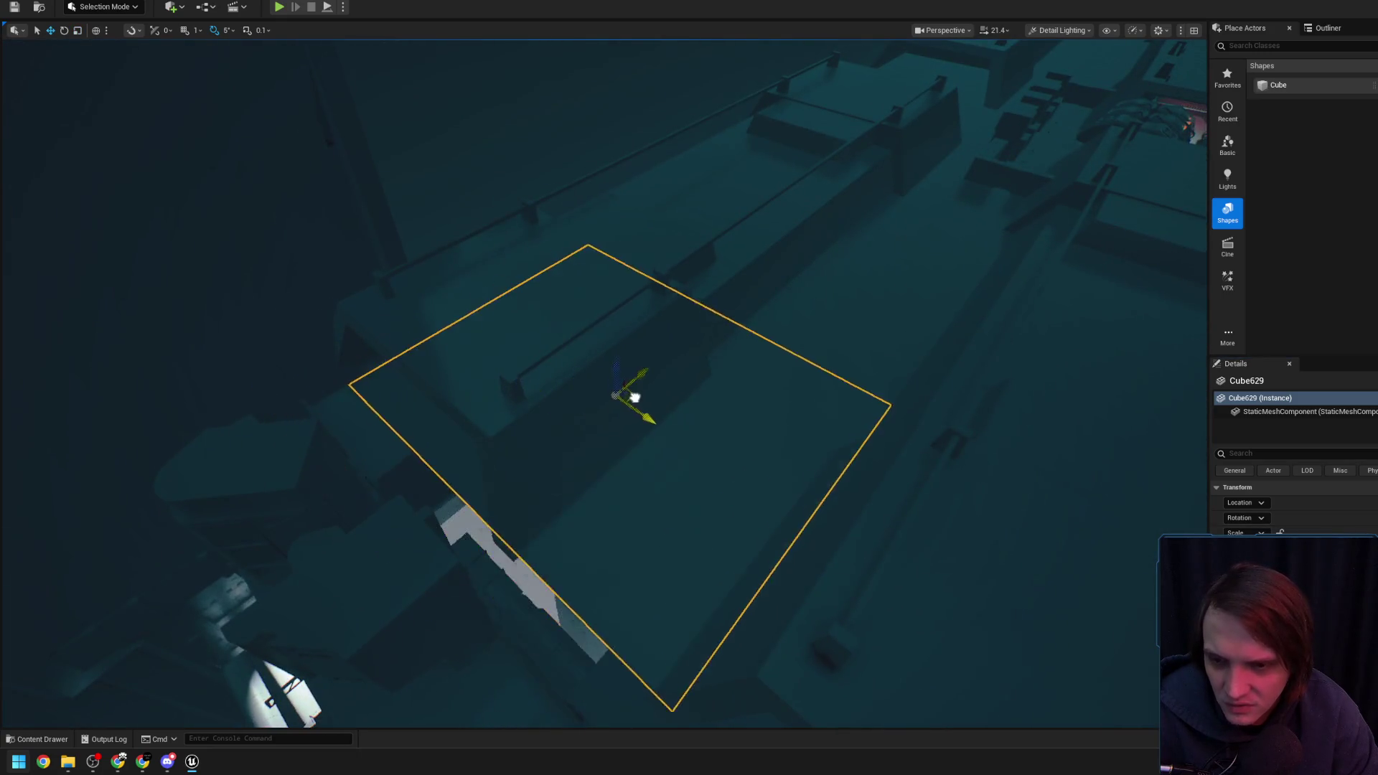
{"action": "left_click_drag", "start_coordinate": [593, 425], "coordinate": [607, 374]}
{"action": "left_click_drag", "start_coordinate": [534, 287], "coordinate": [440, 283]}
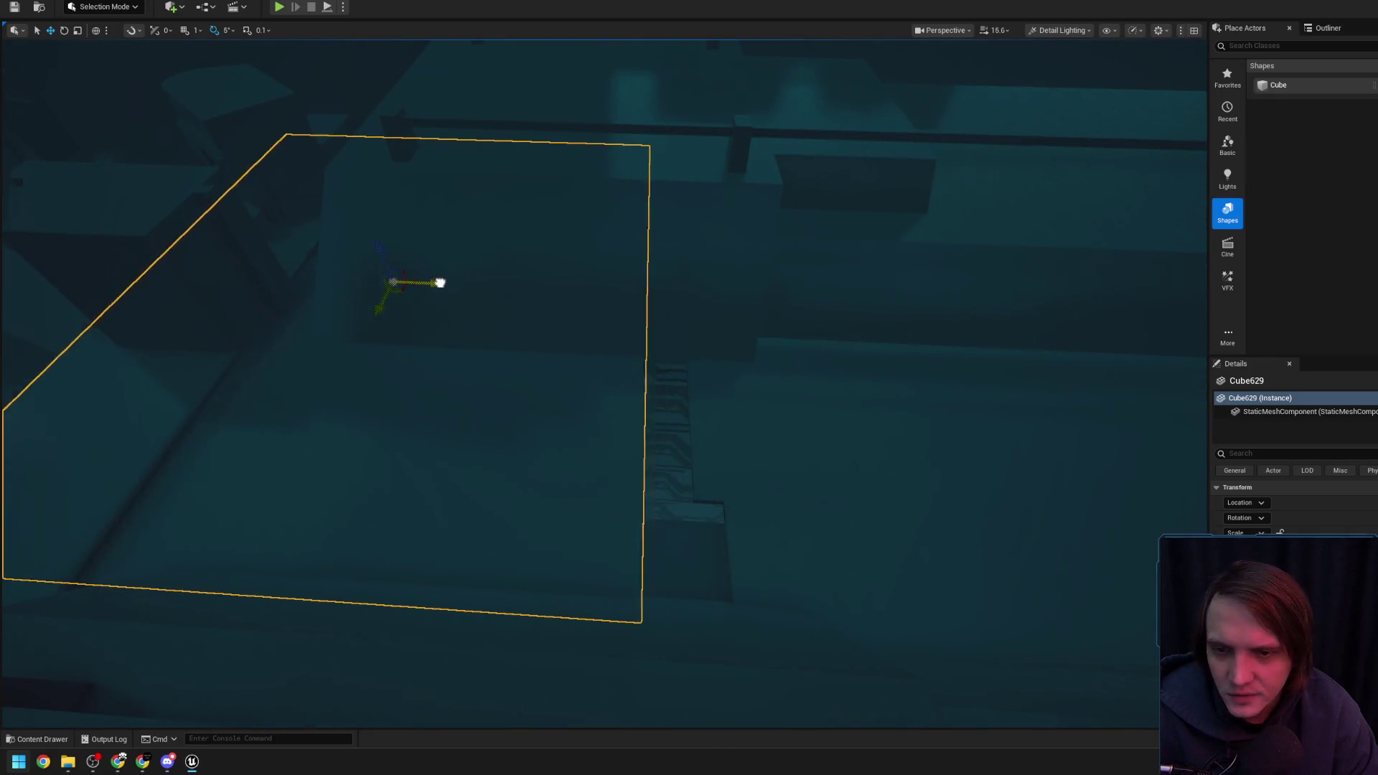
{"action": "mouse_move", "coordinate": [595, 280]}
{"action": "left_mouse_down"}
{"action": "mouse_move", "coordinate": [570, 275]}
{"action": "mouse_move", "coordinate": [628, 321]}
{"action": "mouse_move", "coordinate": [609, 308]}
{"action": "left_mouse_up"}
Select the canyon wall 1FLivingInstance9 and fly the view through the canyon
{"action": "scroll", "coordinate": [608, 307], "scroll_direction": "down", "scroll_amount": 2}
{"action": "left_click", "coordinate": [329, 346]}
{"action": "left_click_drag", "start_coordinate": [329, 346], "coordinate": [333, 348]}
{"action": "left_click_drag", "start_coordinate": [513, 323], "coordinate": [514, 323]}
Duplicate the dark beam cube, rotate the copy upright and move it toward the viewer
{"action": "left_click", "coordinate": [513, 323]}
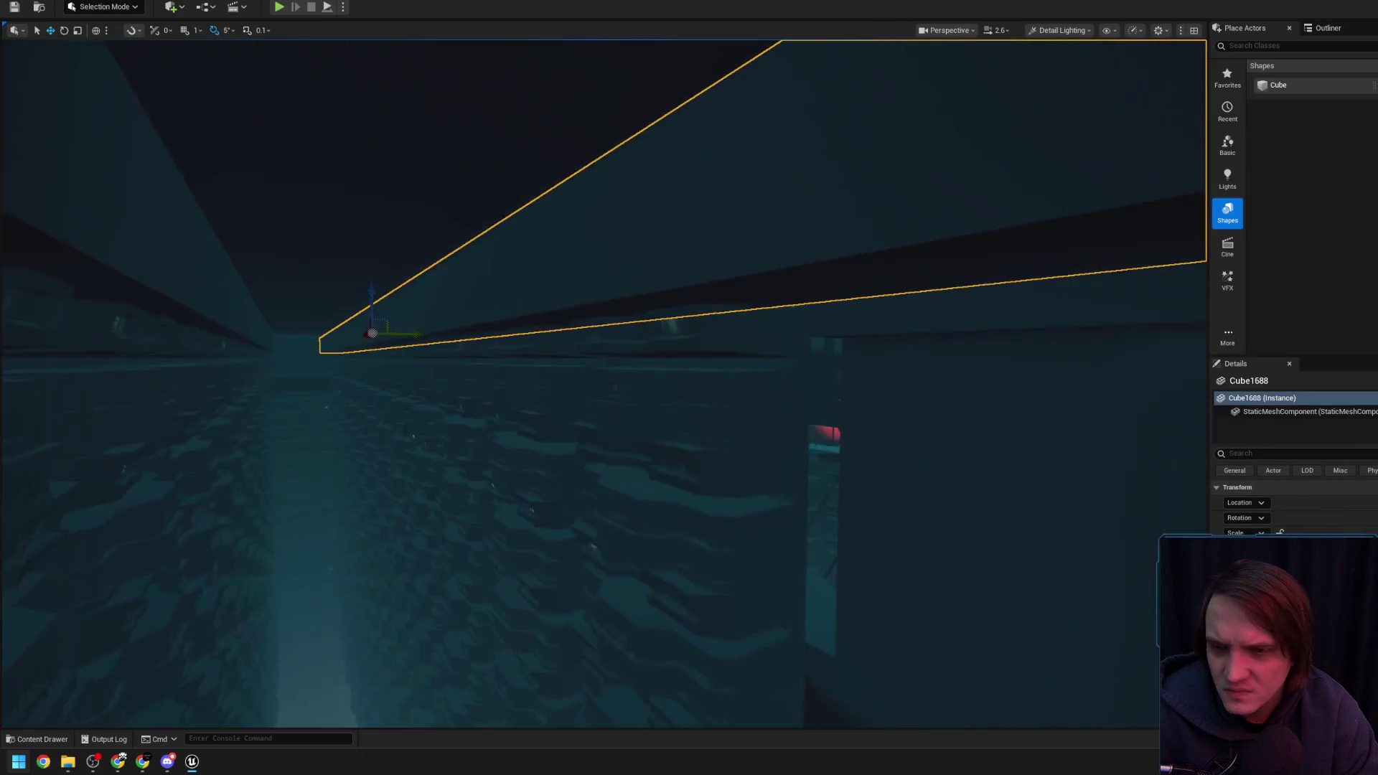
{"action": "left_click_drag", "start_coordinate": [381, 360], "coordinate": [376, 338]}
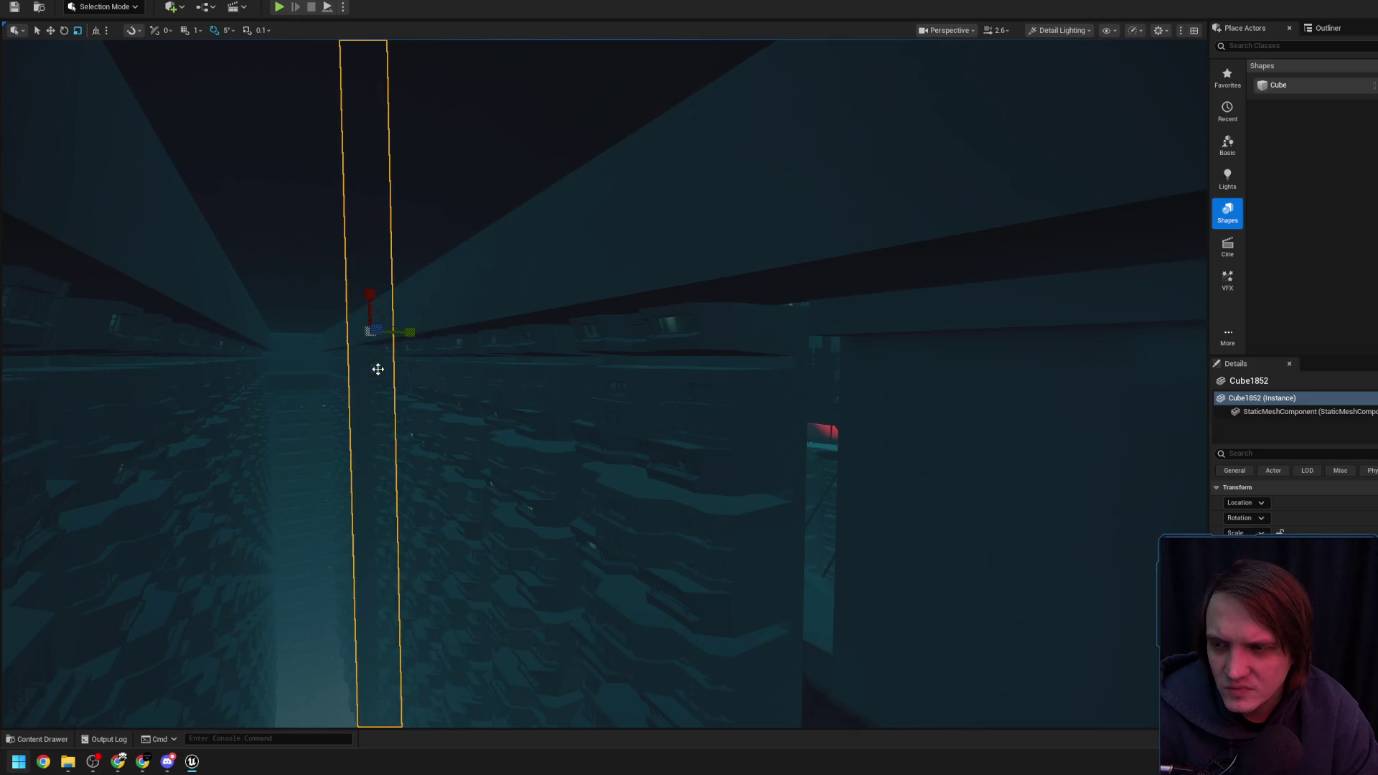
{"action": "mouse_move", "coordinate": [366, 339]}
{"action": "left_mouse_down"}
{"action": "mouse_move", "coordinate": [744, 391]}
{"action": "mouse_move", "coordinate": [621, 373]}
{"action": "left_mouse_up"}
Frame the new pillar and fly past it along the canyon
{"action": "key", "text": "f"}
{"action": "scroll", "coordinate": [603, 384], "scroll_direction": "up", "scroll_amount": 5}
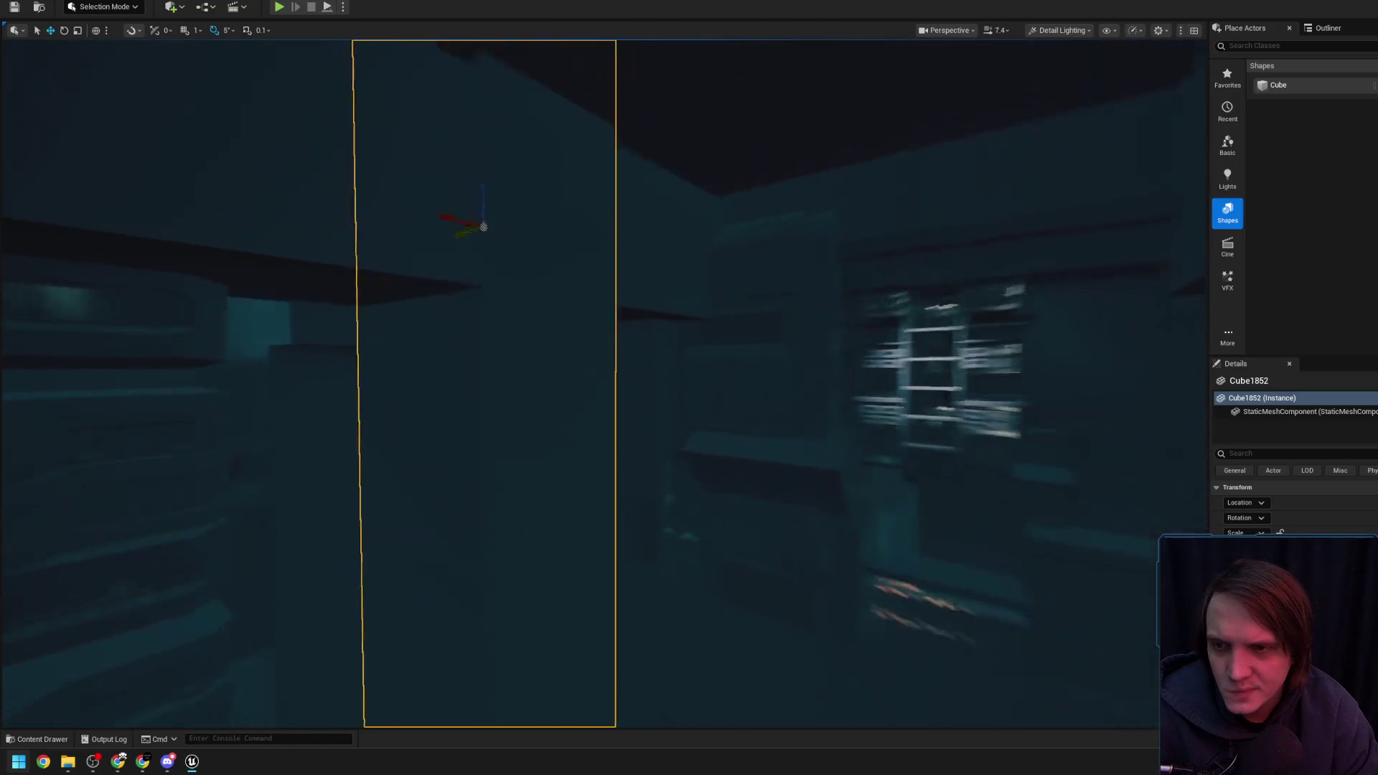
{"action": "left_click_drag", "start_coordinate": [755, 245], "coordinate": [755, 245]}
{"action": "left_click_drag", "start_coordinate": [590, 204], "coordinate": [440, 206]}
{"action": "scroll", "coordinate": [440, 206], "scroll_direction": "down", "scroll_amount": 1}
{"action": "key", "text": "w"}
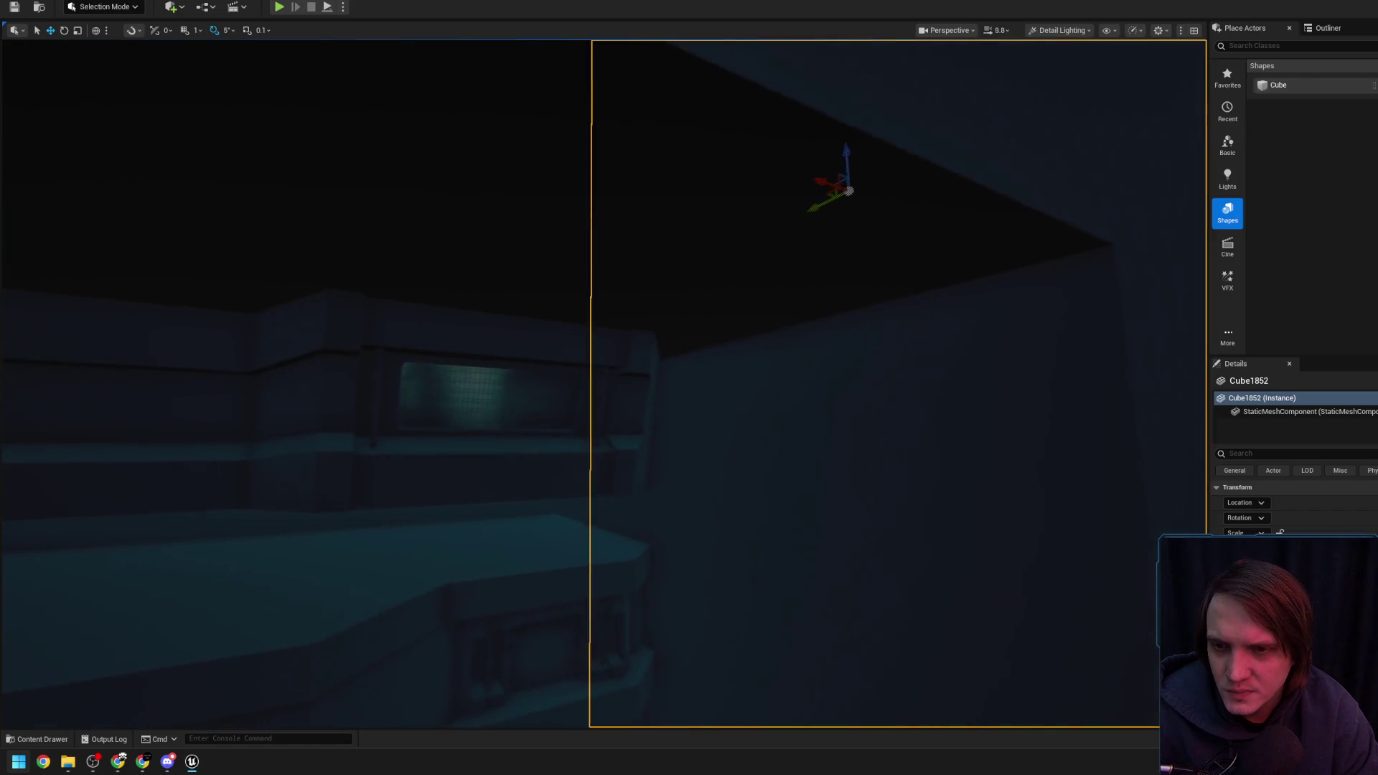
{"action": "scroll", "coordinate": [605, 383], "scroll_direction": "down", "scroll_amount": 1}
{"action": "left_click_drag", "start_coordinate": [595, 183], "coordinate": [595, 184]}
{"action": "scroll", "coordinate": [595, 184], "scroll_direction": "up", "scroll_amount": 3}
{"action": "scroll", "coordinate": [595, 183], "scroll_direction": "up", "scroll_amount": 2}
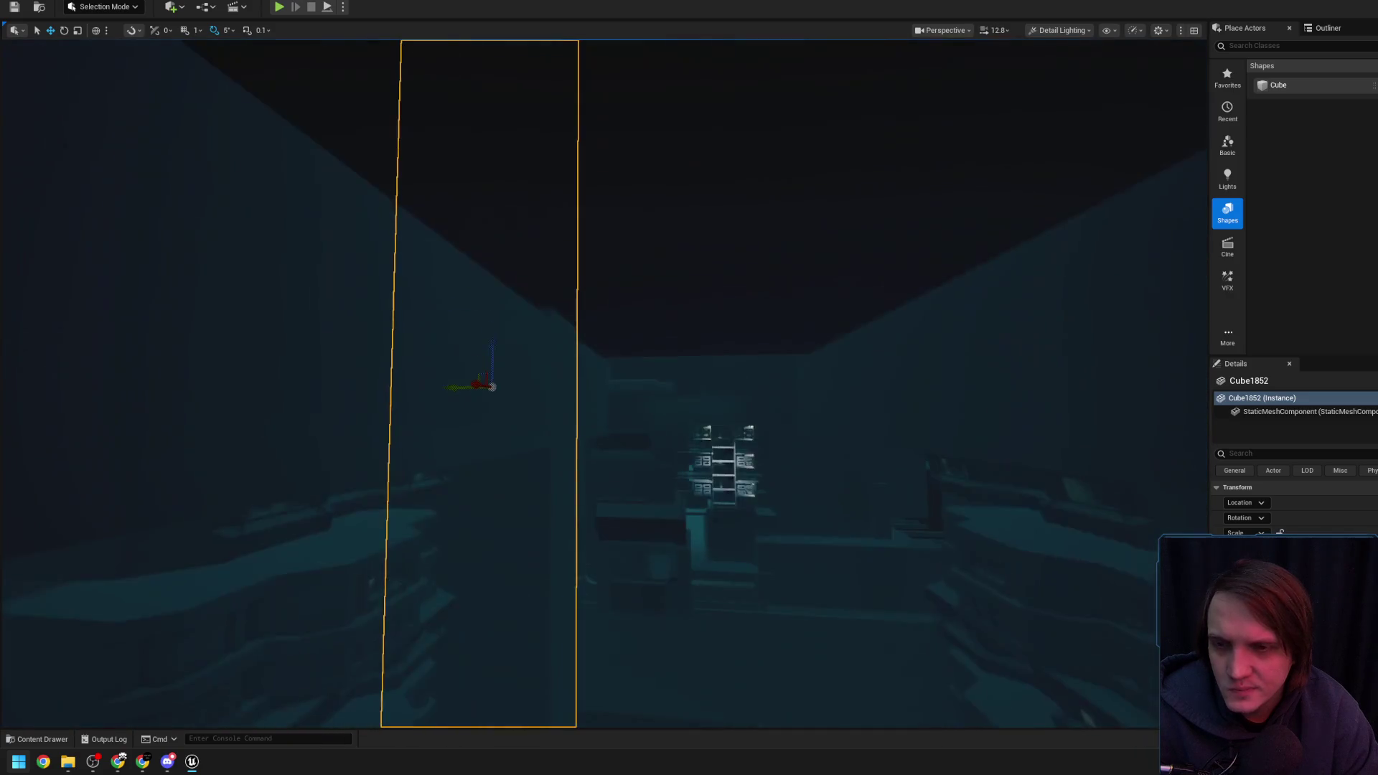
Tilt down and orbit the pillar for a close look at its face
{"action": "left_click_drag", "start_coordinate": [461, 447], "coordinate": [462, 447]}
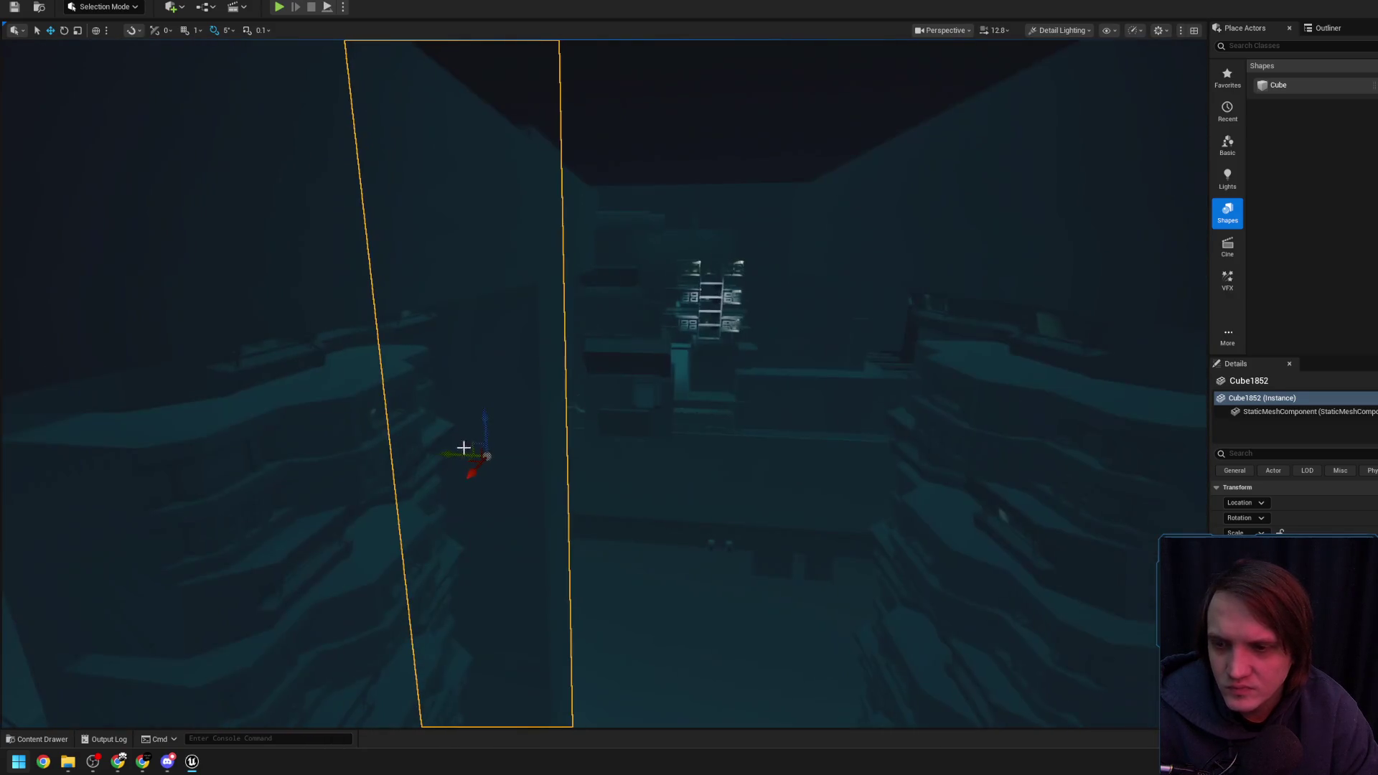
{"action": "mouse_move", "coordinate": [465, 605]}
{"action": "left_mouse_down"}
{"action": "mouse_move", "coordinate": [449, 366]}
{"action": "mouse_move", "coordinate": [499, 379]}
{"action": "left_mouse_up"}
{"action": "right_click", "coordinate": [465, 604]}
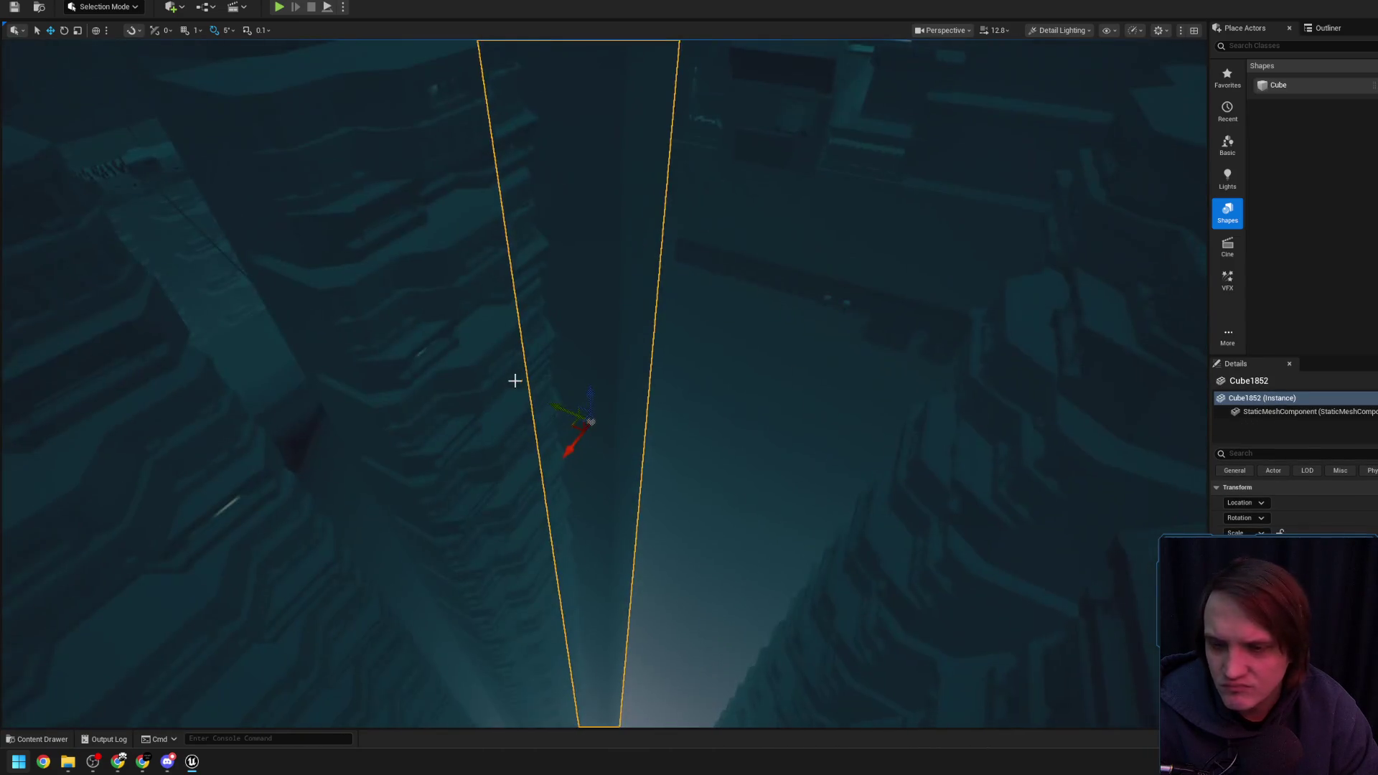
{"action": "left_click_drag", "start_coordinate": [587, 516], "coordinate": [625, 495]}
{"action": "scroll", "coordinate": [625, 495], "scroll_direction": "down", "scroll_amount": 2}
{"action": "scroll", "coordinate": [625, 495], "scroll_direction": "down", "scroll_amount": 3}
{"action": "left_click_drag", "start_coordinate": [774, 515], "coordinate": [774, 515]}
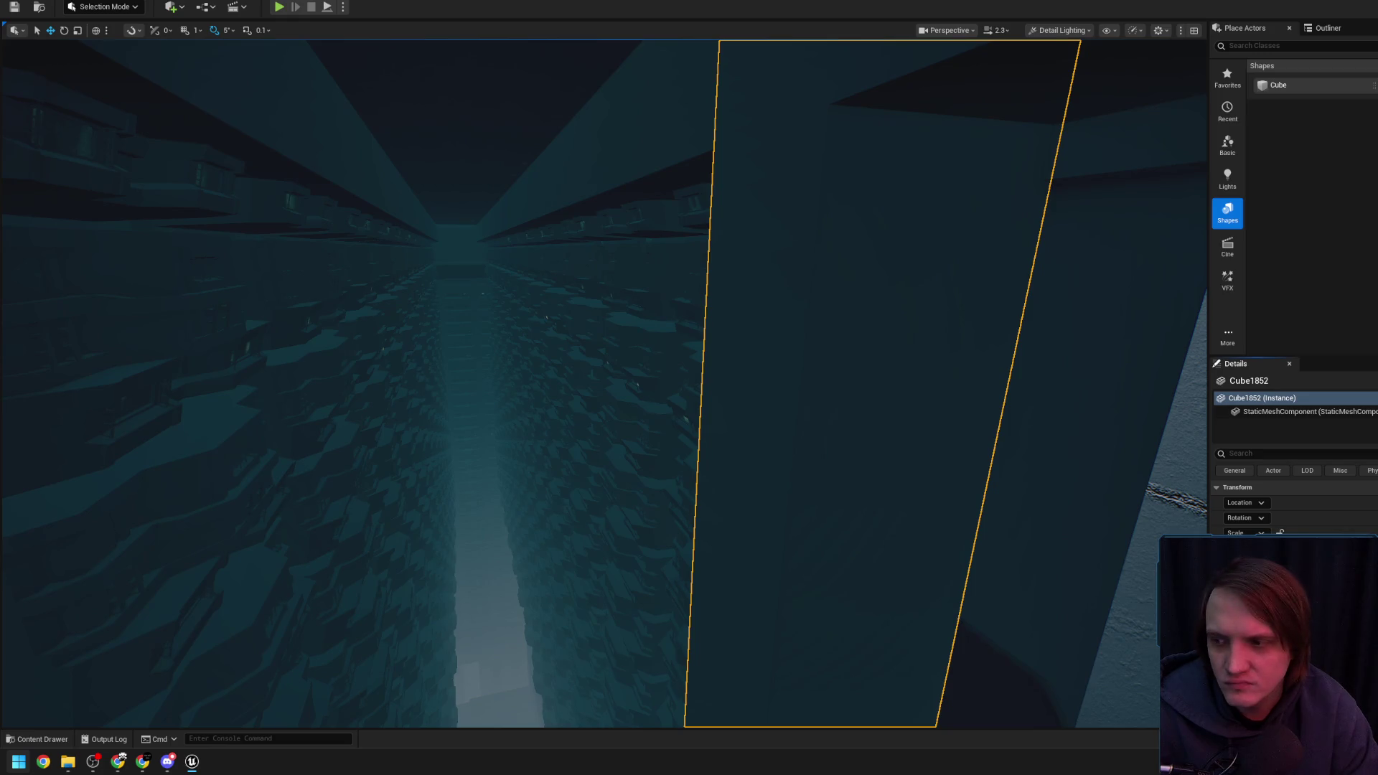
{"action": "left_click_drag", "start_coordinate": [1040, 333], "coordinate": [1040, 333]}
{"action": "scroll", "coordinate": [1040, 333], "scroll_direction": "up", "scroll_amount": 1}
{"action": "left_click_drag", "start_coordinate": [621, 331], "coordinate": [614, 368]}
{"action": "scroll", "coordinate": [615, 368], "scroll_direction": "up", "scroll_amount": 1}
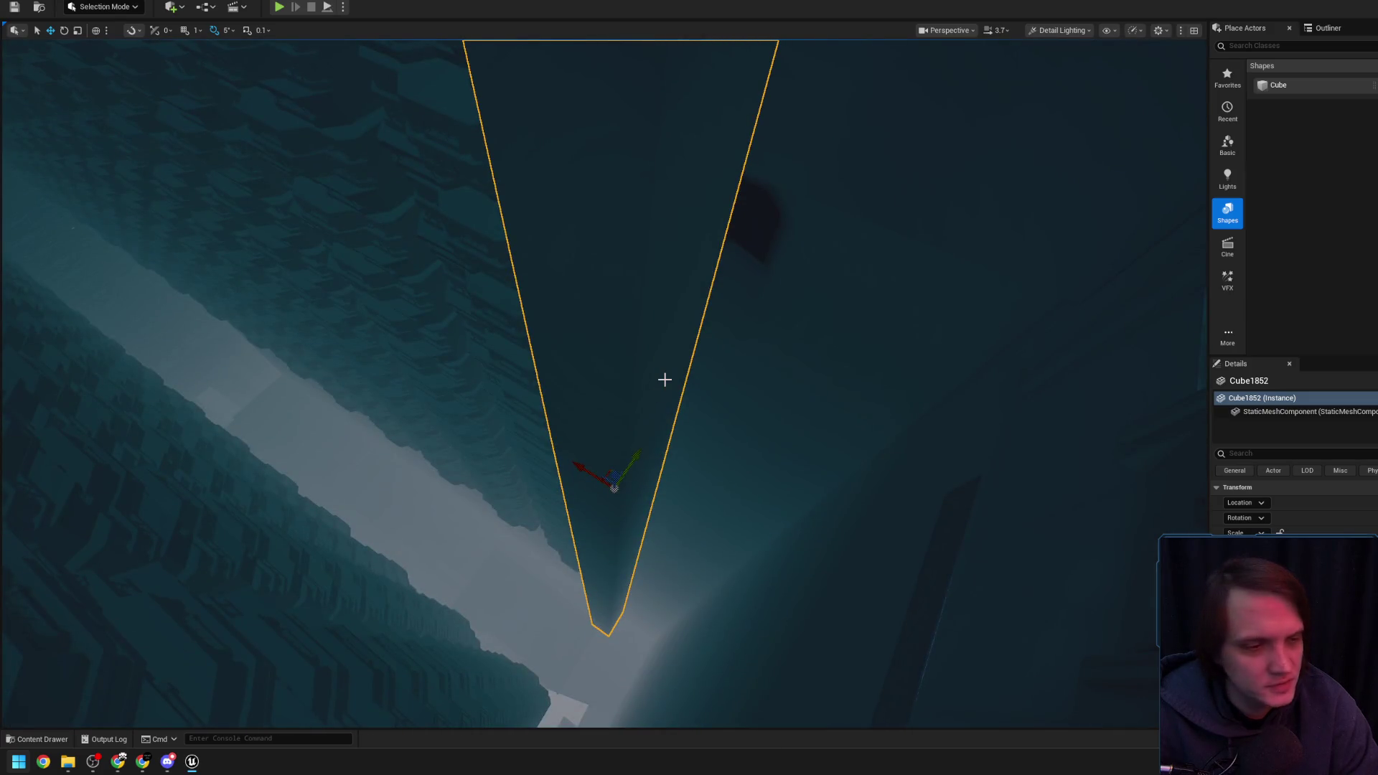
{"action": "left_click_drag", "start_coordinate": [686, 374], "coordinate": [686, 374]}
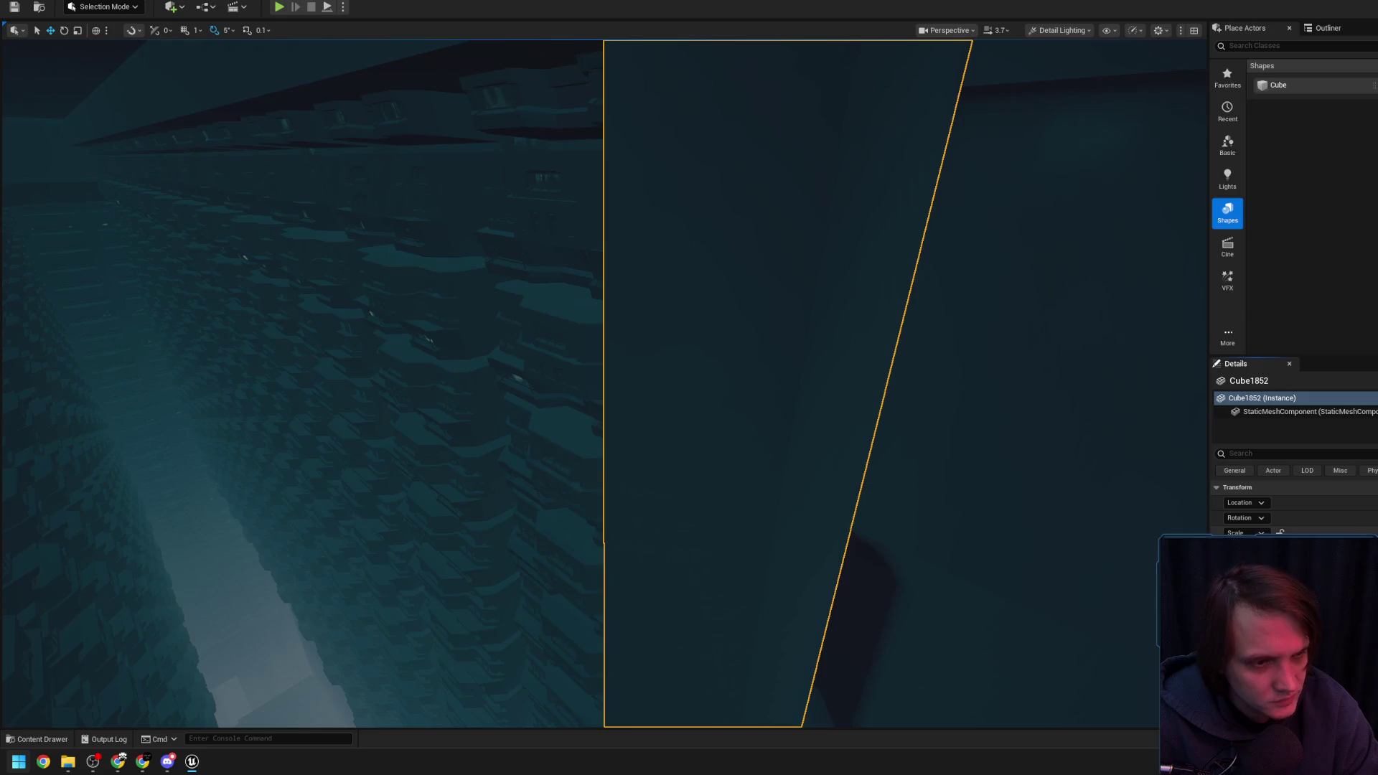
{"action": "left_click_drag", "start_coordinate": [1113, 434], "coordinate": [1113, 433]}
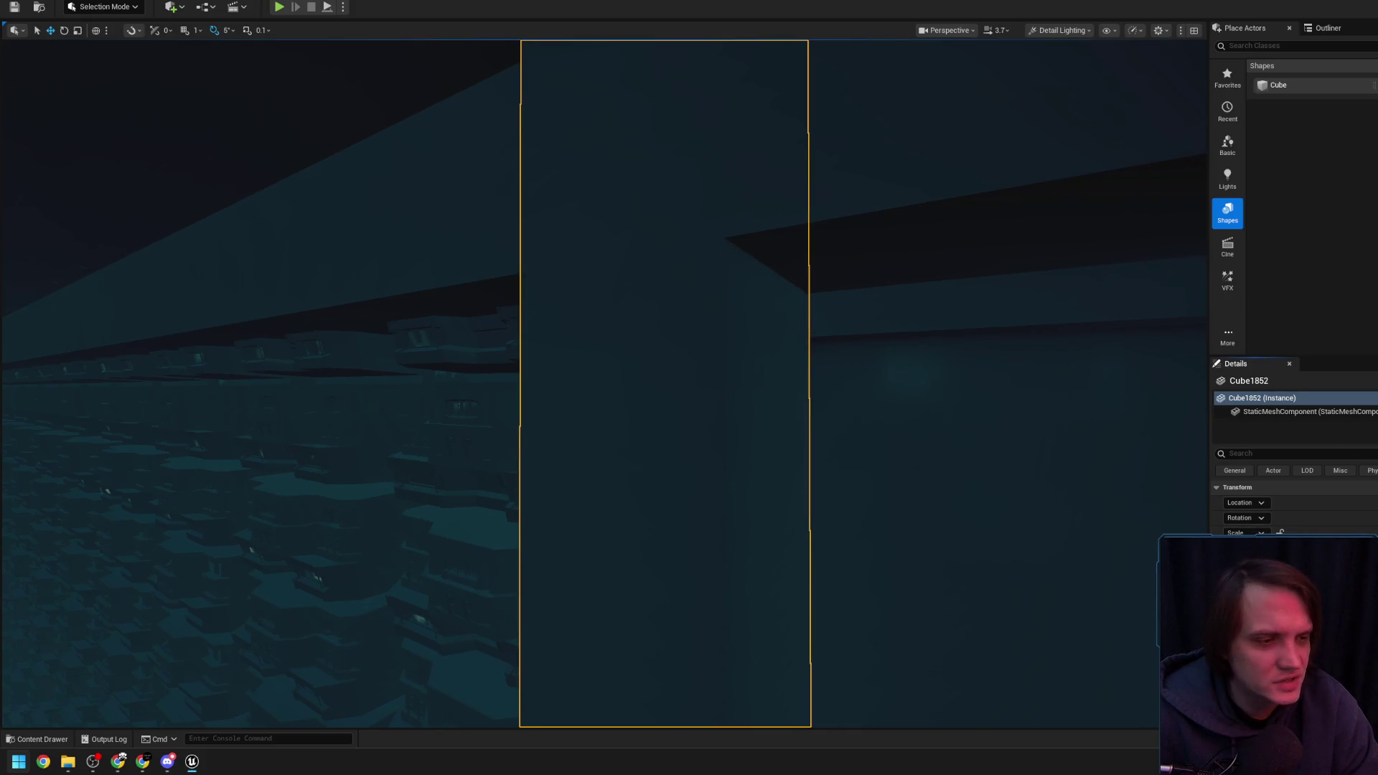
{"action": "left_click_drag", "start_coordinate": [1114, 433], "coordinate": [1113, 434]}
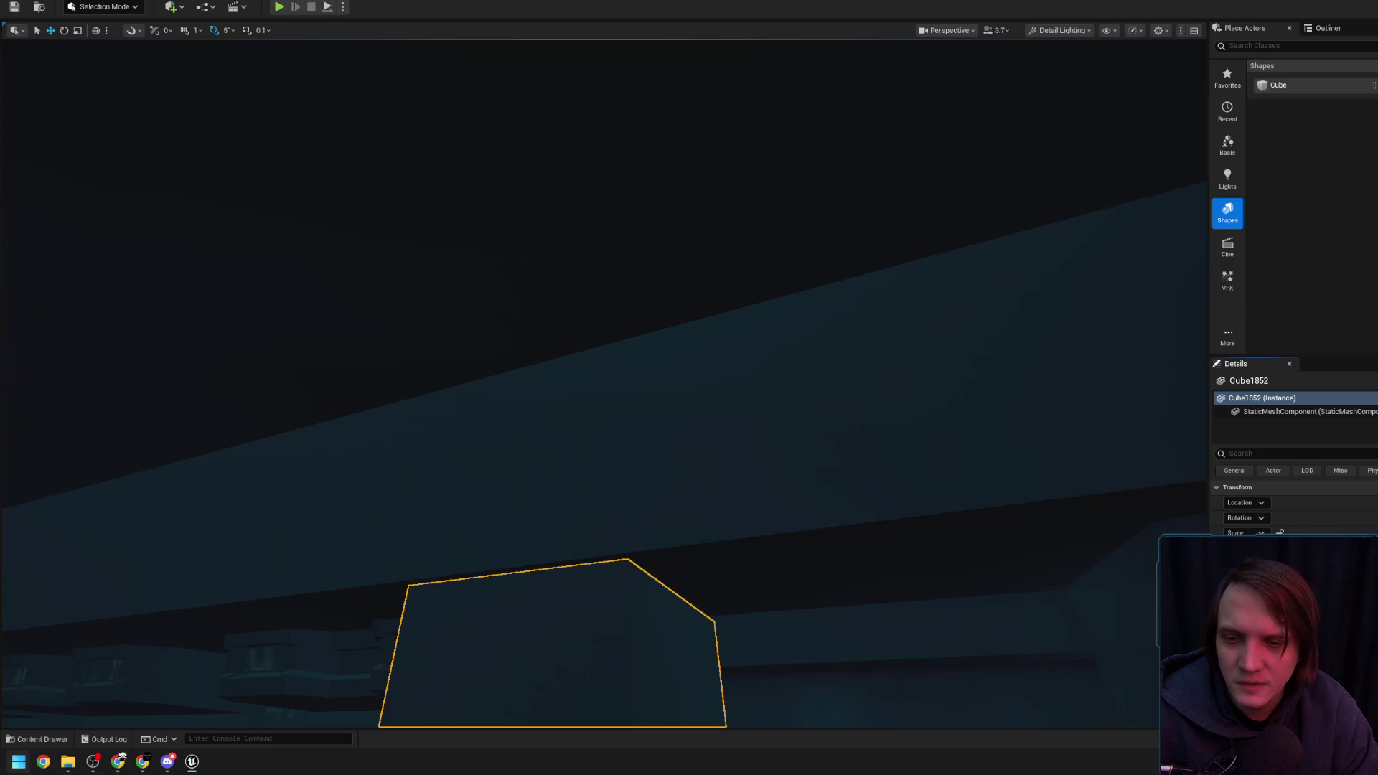
{"action": "left_click_drag", "start_coordinate": [744, 374], "coordinate": [745, 374]}
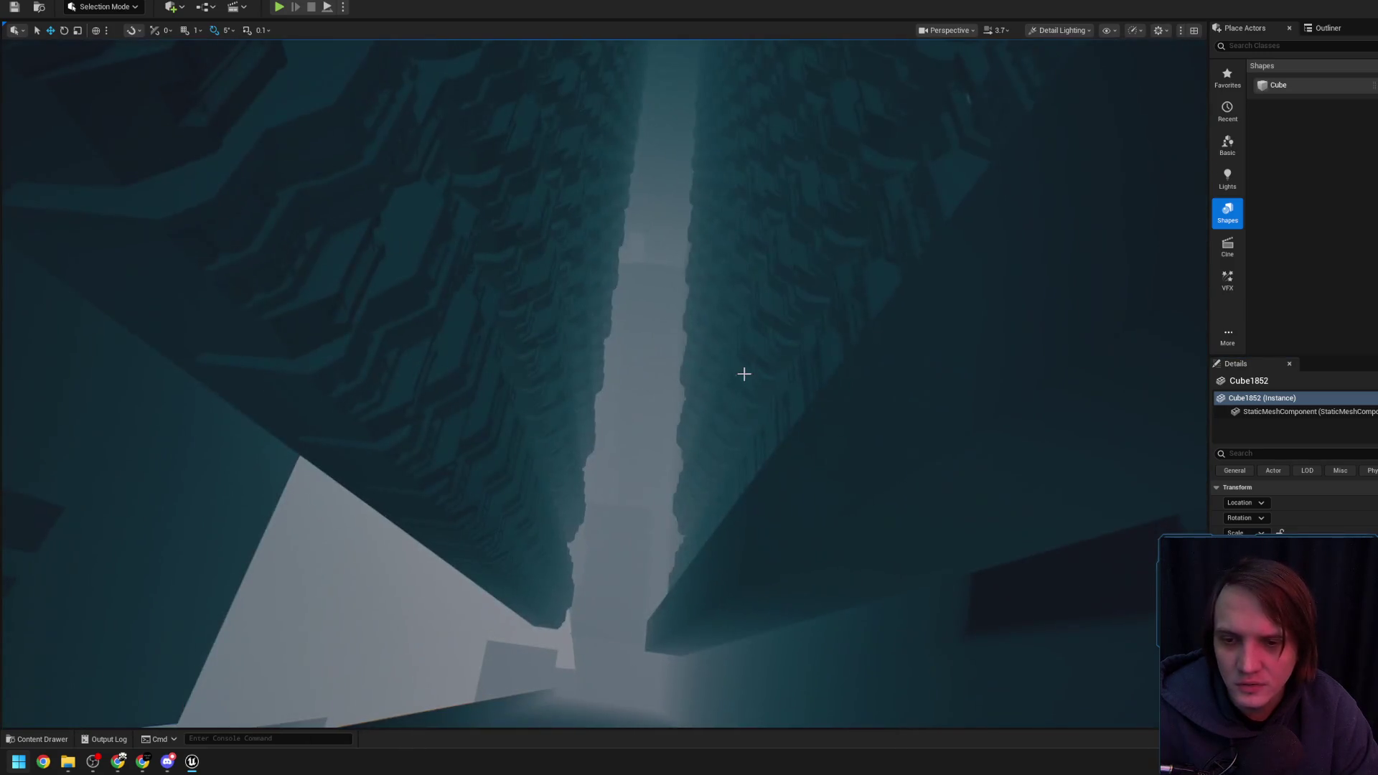
{"action": "left_click", "coordinate": [122, 764]}
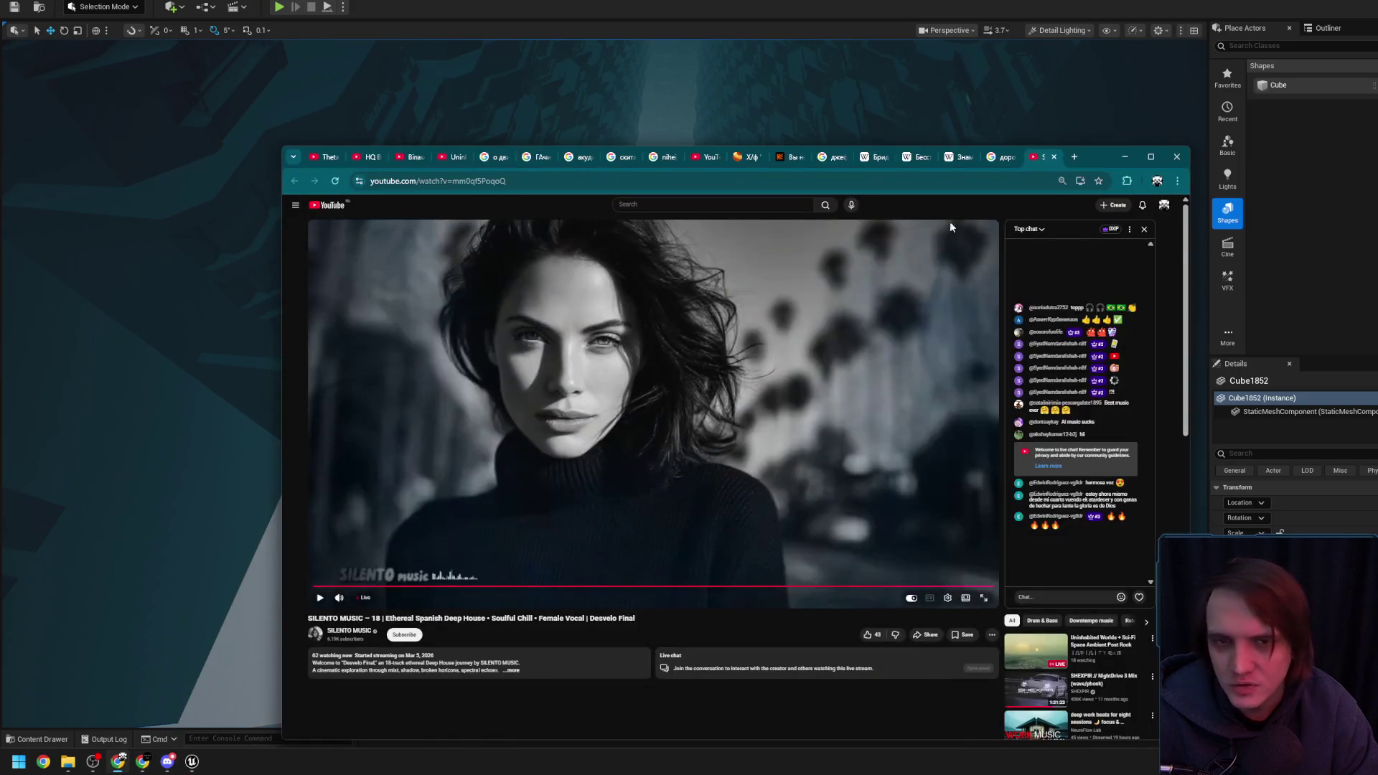
Google 'плохой хороший злой' in a new Chrome tab, then minimize the browser
{"action": "left_click", "coordinate": [1079, 158]}
{"action": "type", "text": "пл"}
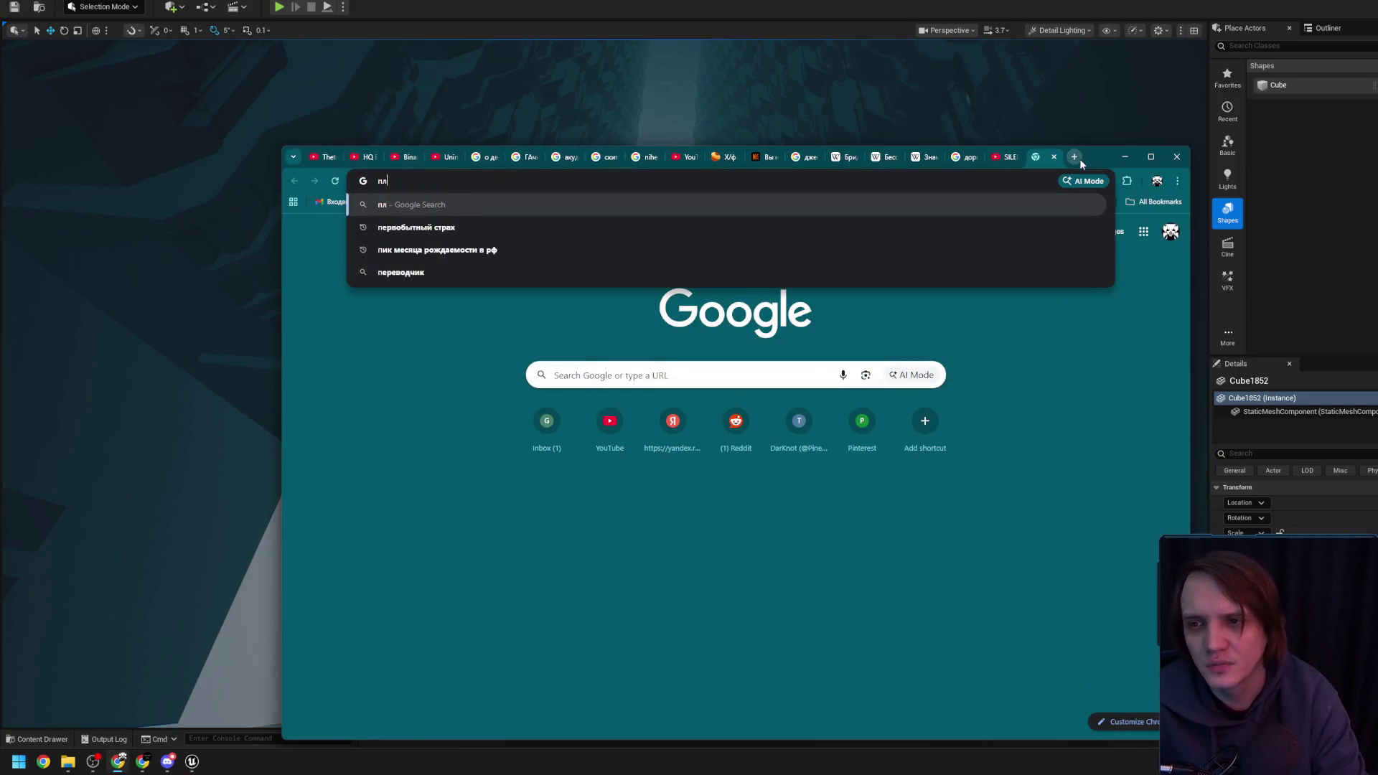
{"action": "type", "text": "охой хороший злой"}
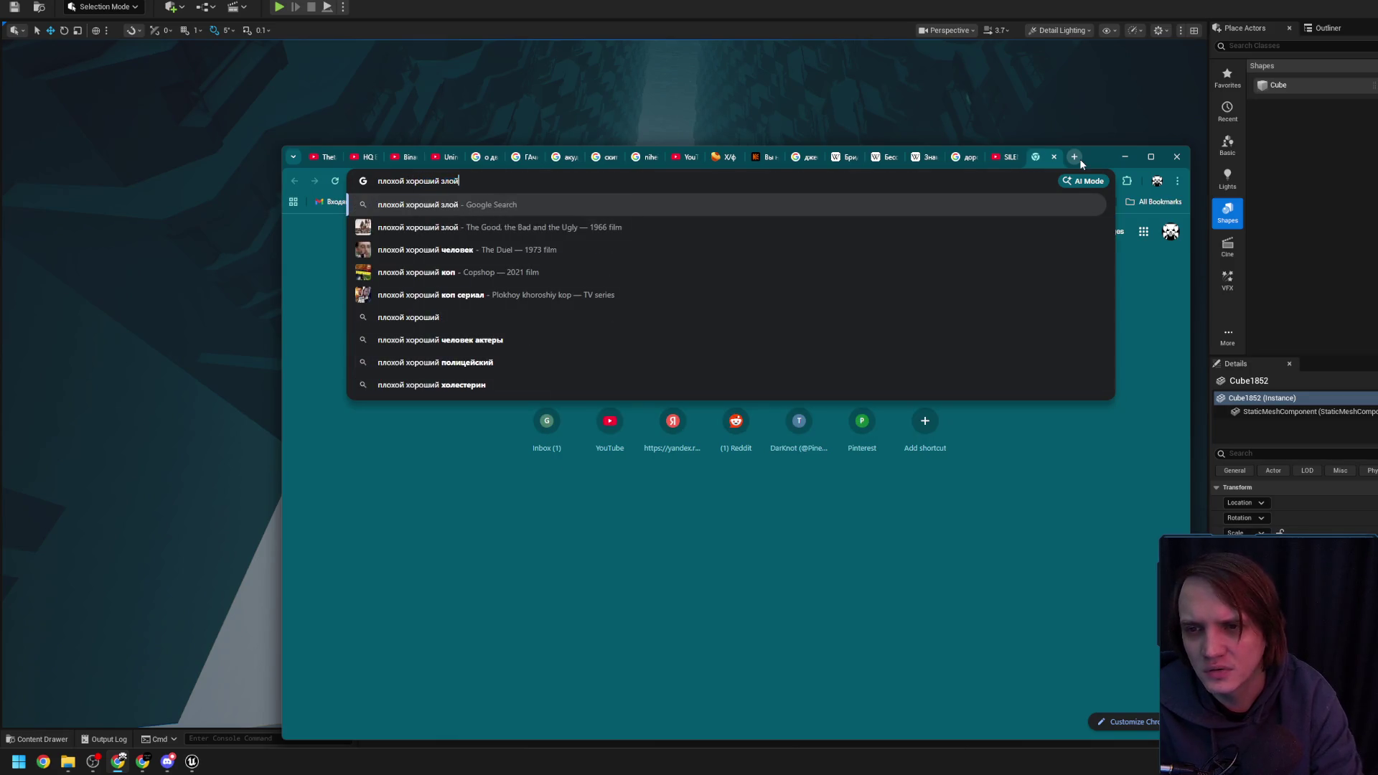
{"action": "key", "text": "Return"}
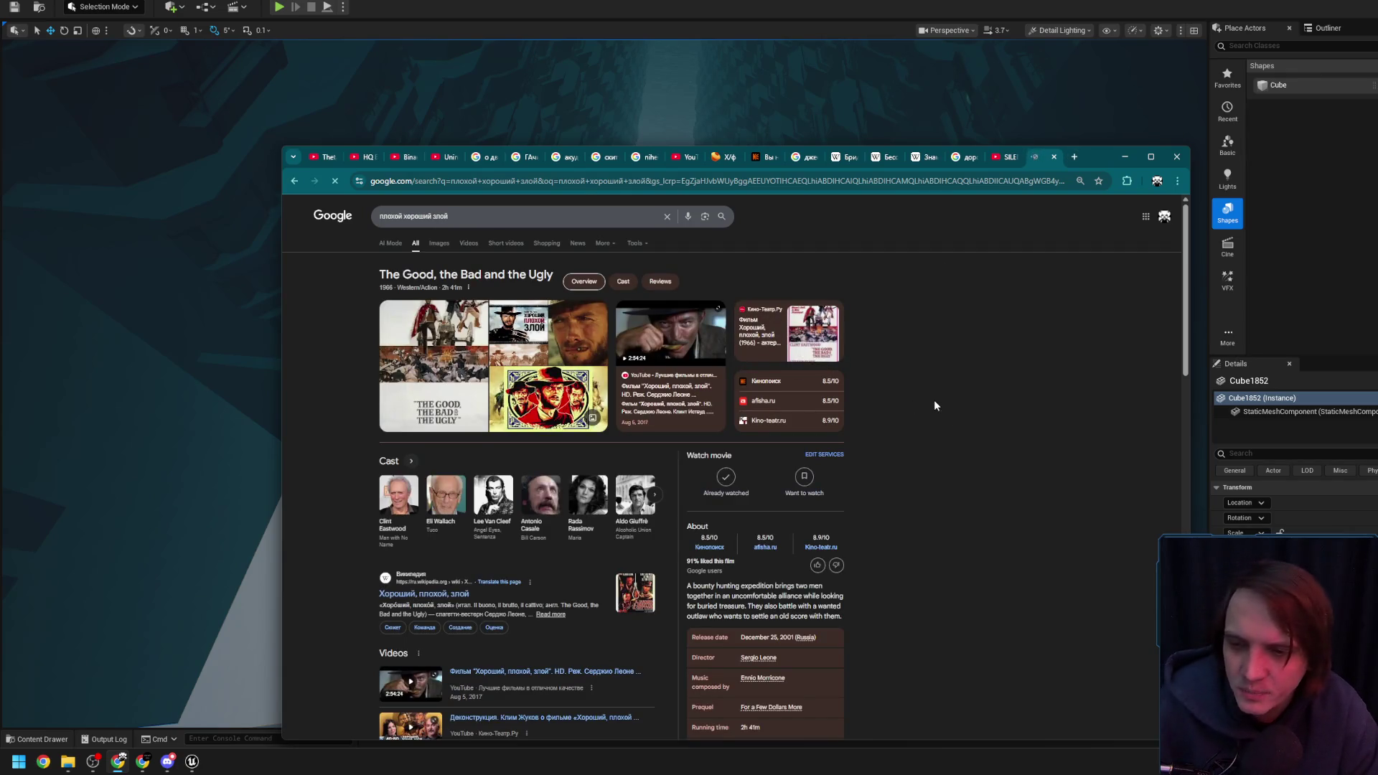
{"action": "left_click", "coordinate": [1125, 157]}
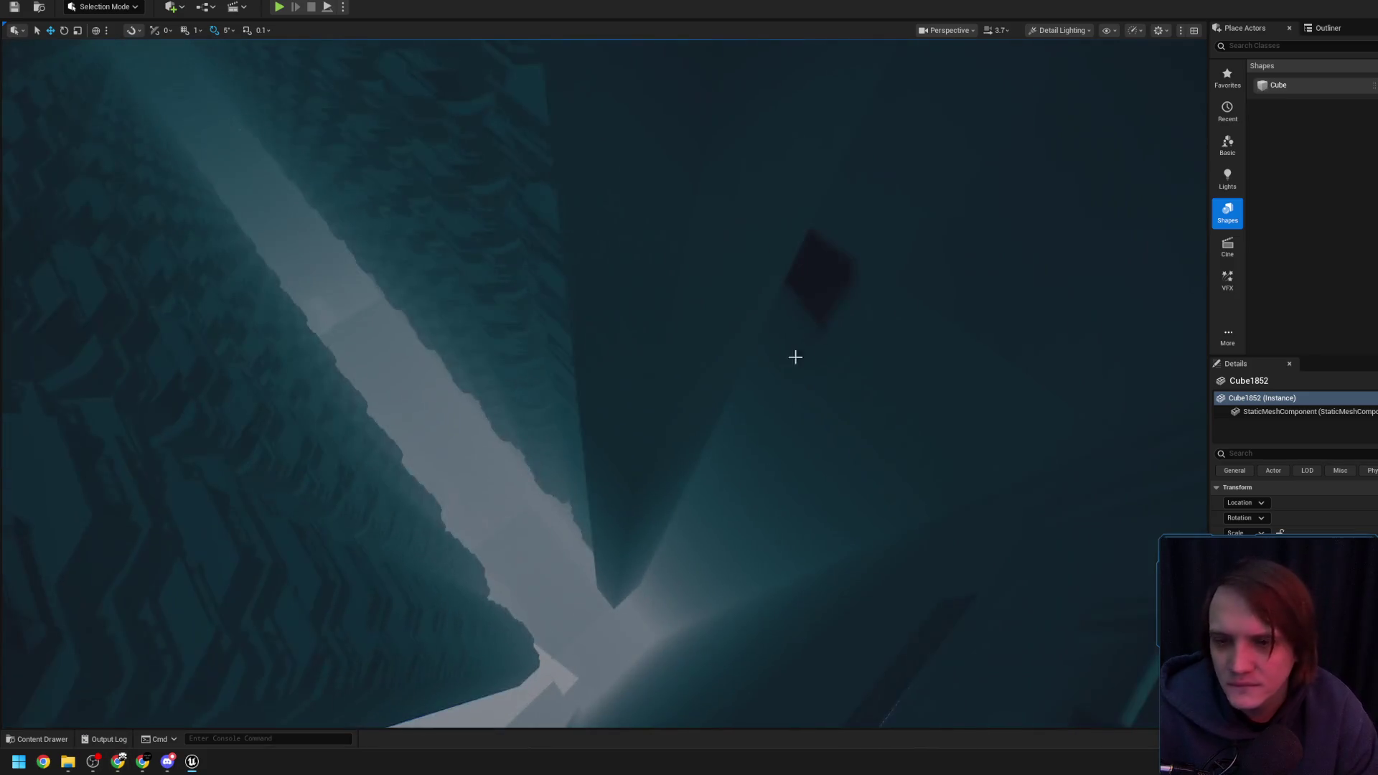
{"action": "mouse_move", "coordinate": [742, 508]}
{"action": "left_mouse_down"}
{"action": "mouse_move", "coordinate": [711, 502]}
{"action": "mouse_move", "coordinate": [742, 508]}
{"action": "left_mouse_up"}
{"action": "mouse_move", "coordinate": [750, 619]}
{"action": "left_mouse_down"}
{"action": "mouse_move", "coordinate": [596, 596]}
{"action": "mouse_move", "coordinate": [413, 540]}
{"action": "mouse_move", "coordinate": [529, 545]}
{"action": "left_mouse_up"}
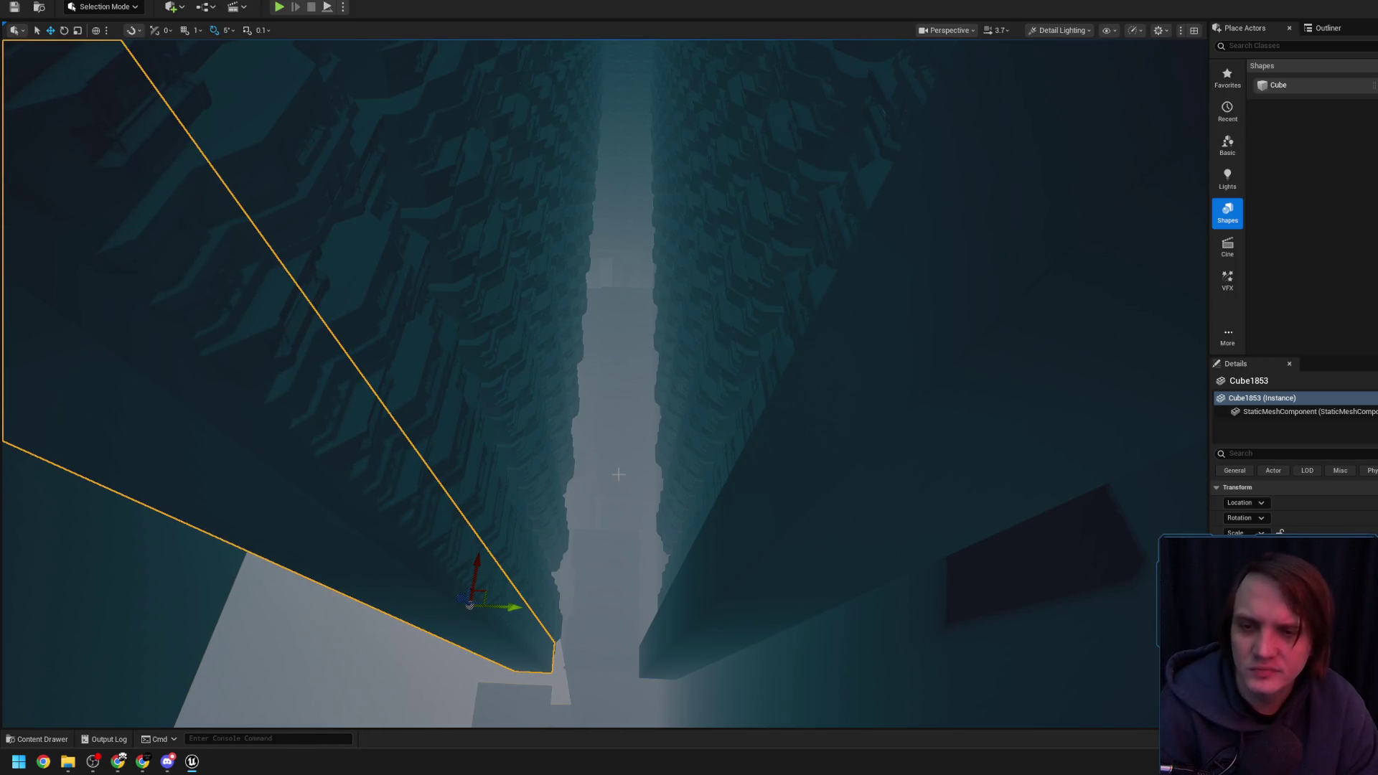
{"action": "left_click", "coordinate": [546, 421]}
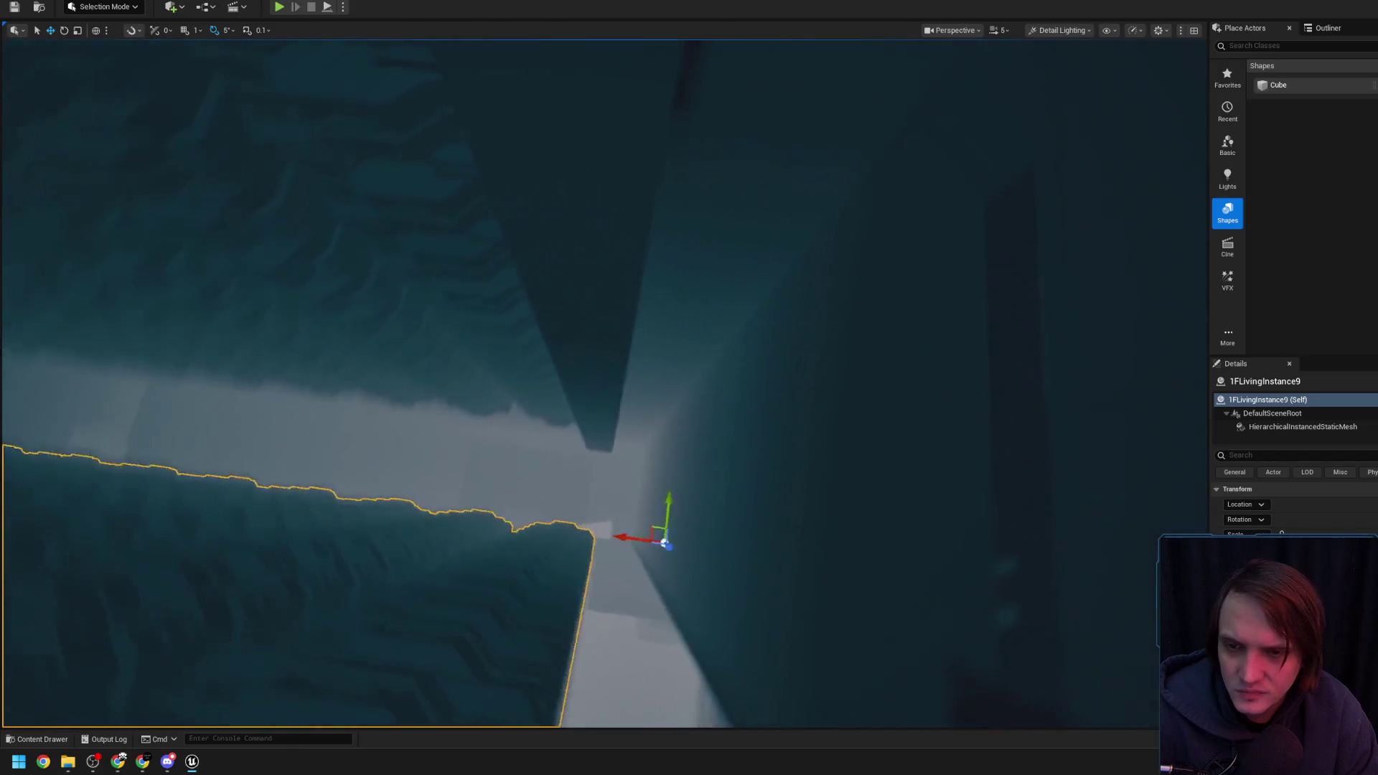
{"action": "left_click", "coordinate": [223, 107]}
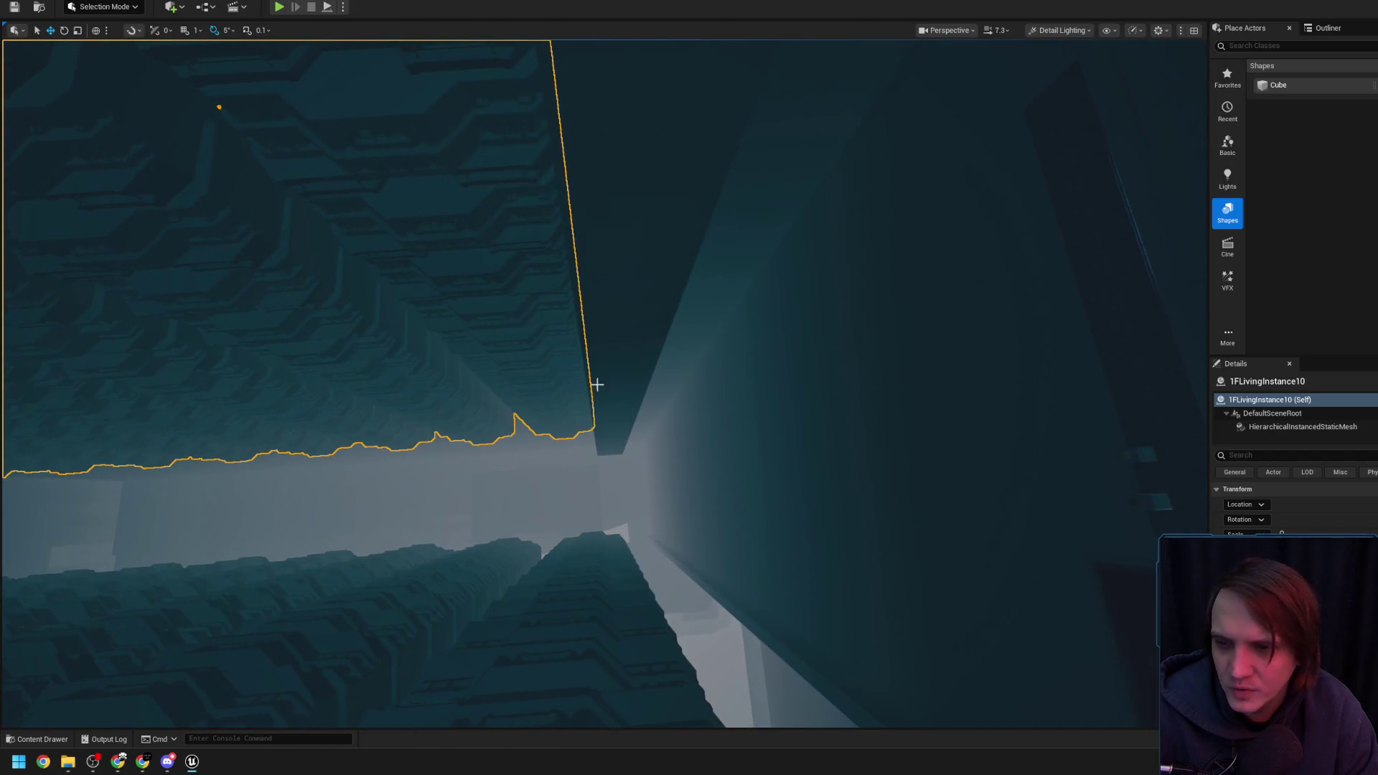
{"action": "left_click", "coordinate": [598, 389]}
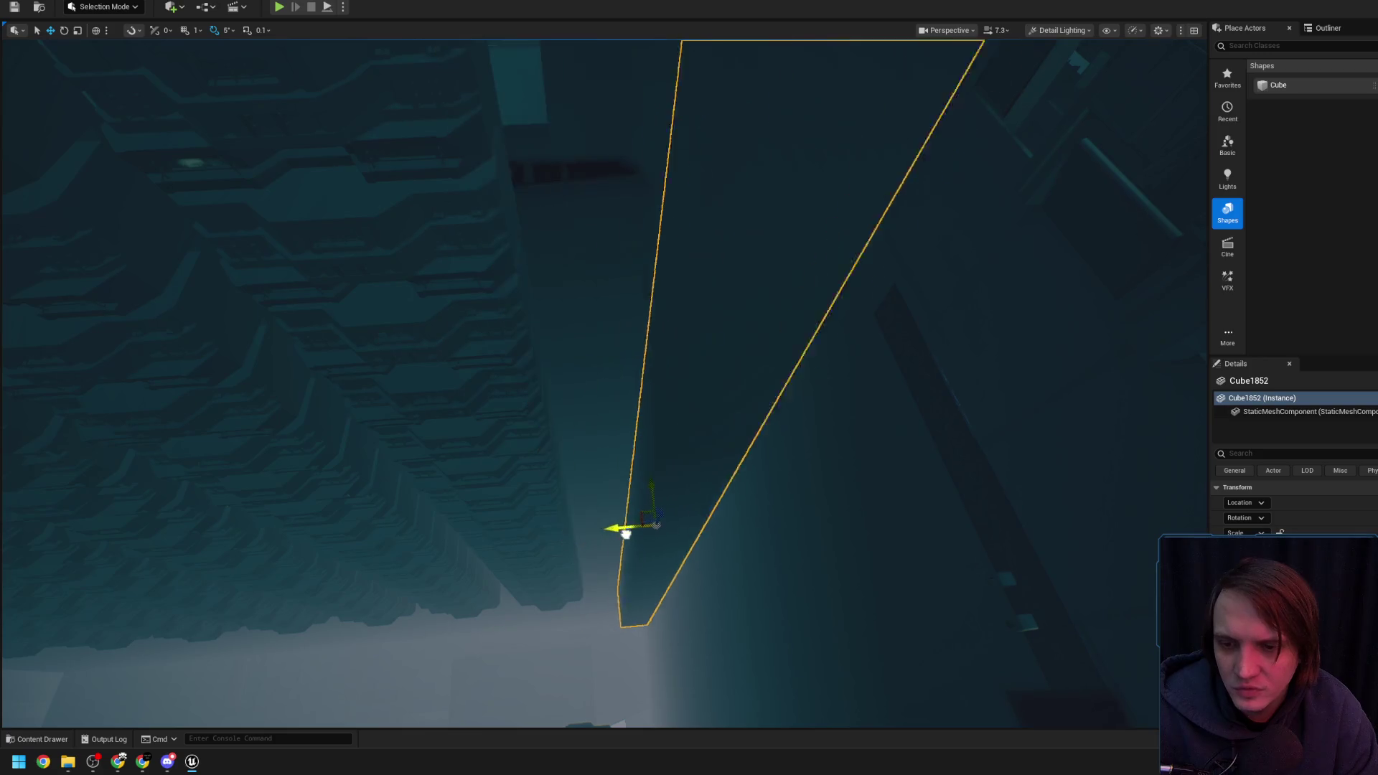
{"action": "left_click", "coordinate": [606, 533]}
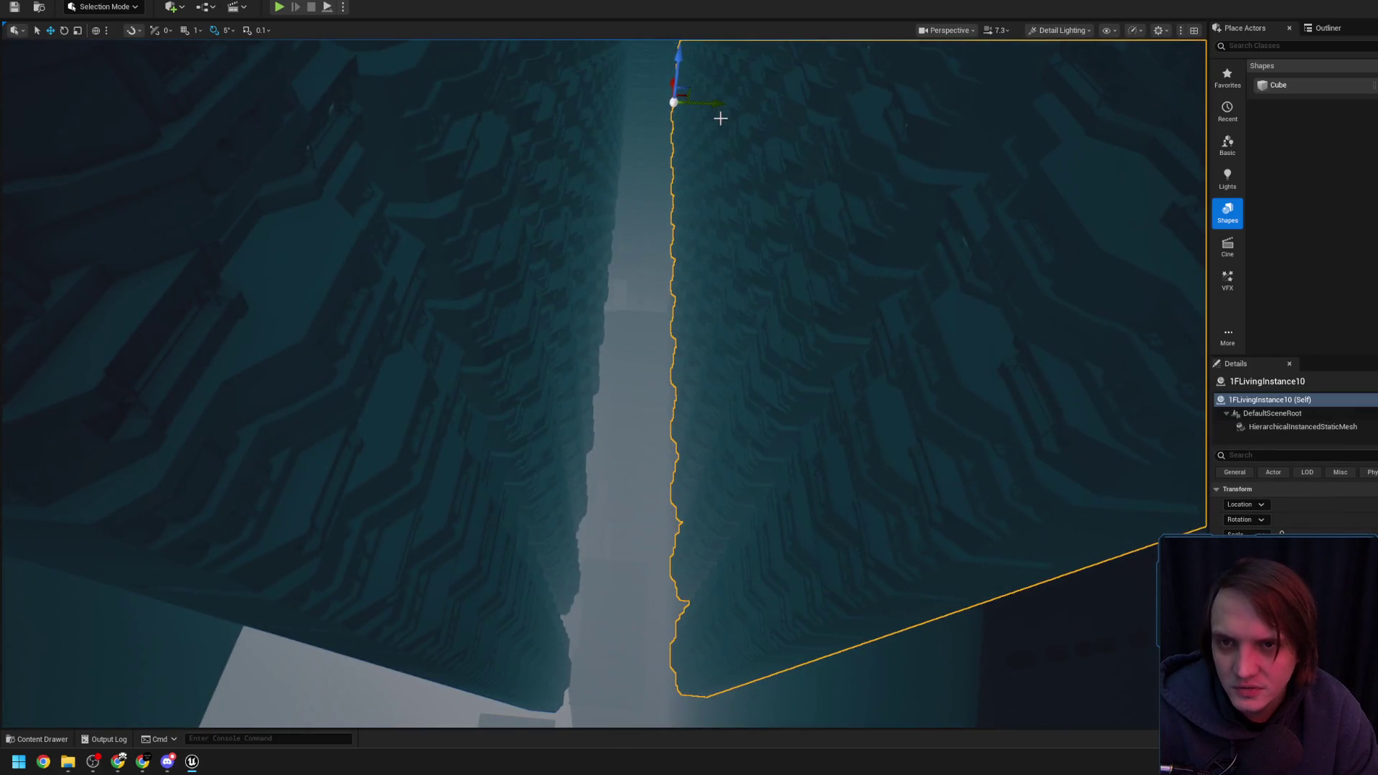
{"action": "scroll", "coordinate": [683, 98], "scroll_direction": "down", "scroll_amount": 5}
{"action": "left_click_drag", "start_coordinate": [666, 94], "coordinate": [666, 94]}
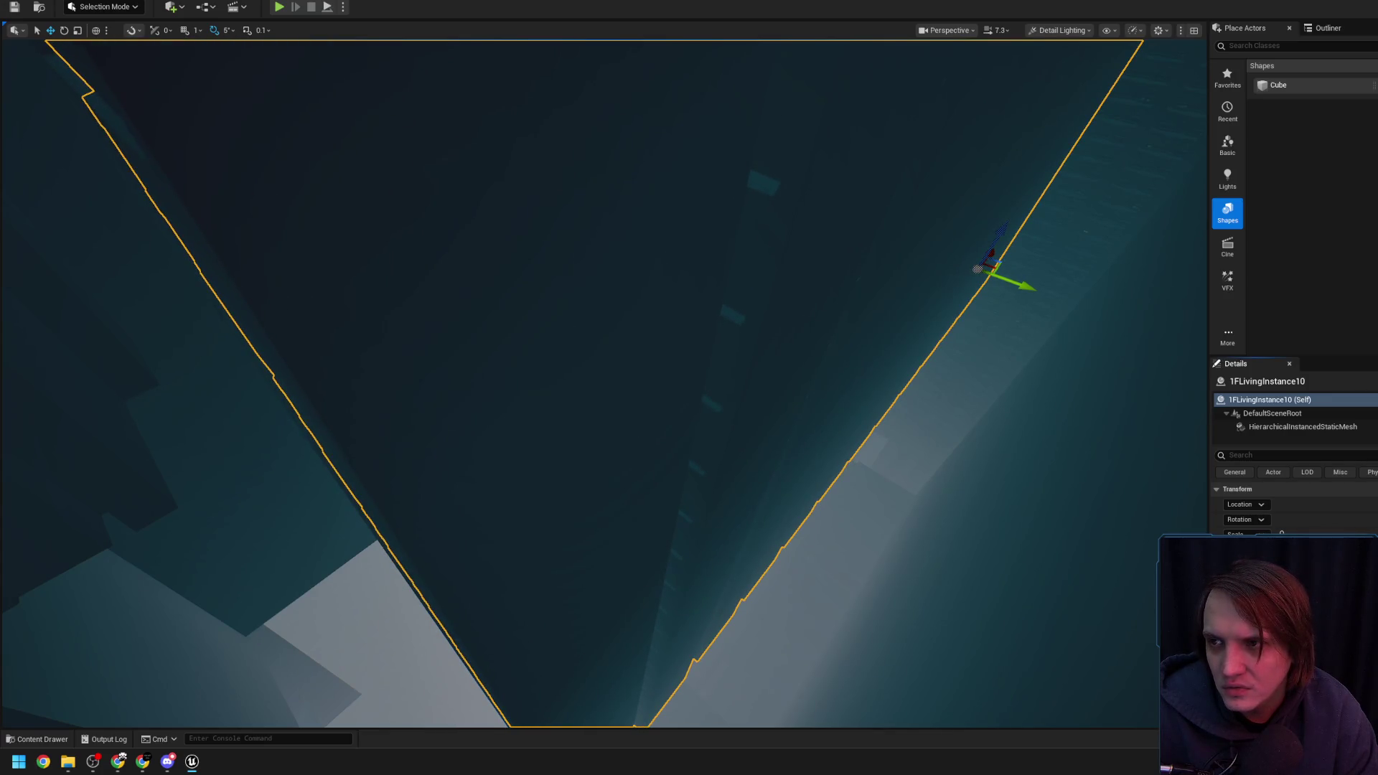
{"action": "scroll", "coordinate": [1012, 282], "scroll_direction": "down", "scroll_amount": 3}
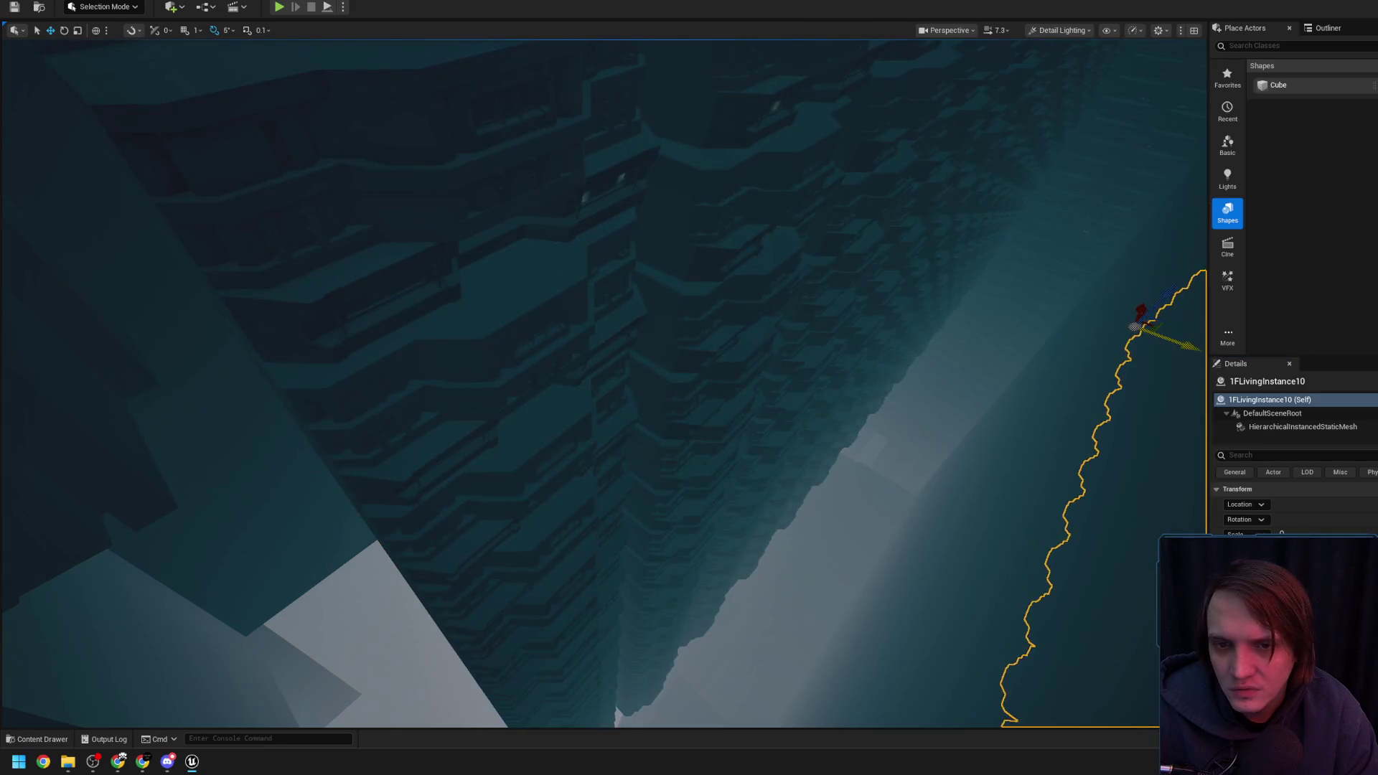
{"action": "scroll", "coordinate": [860, 301], "scroll_direction": "up", "scroll_amount": 5}
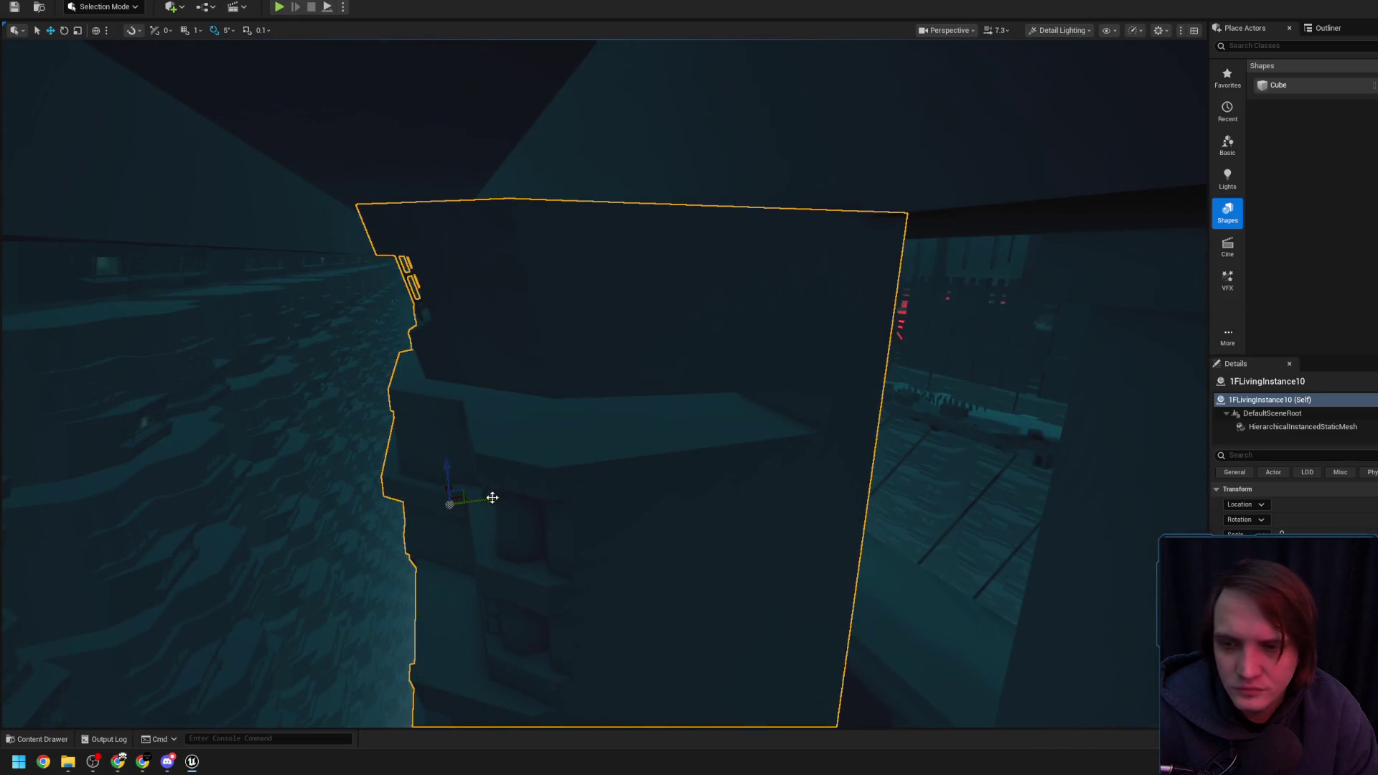
{"action": "scroll", "coordinate": [502, 497], "scroll_direction": "up", "scroll_amount": 2}
{"action": "scroll", "coordinate": [510, 498], "scroll_direction": "down", "scroll_amount": 2}
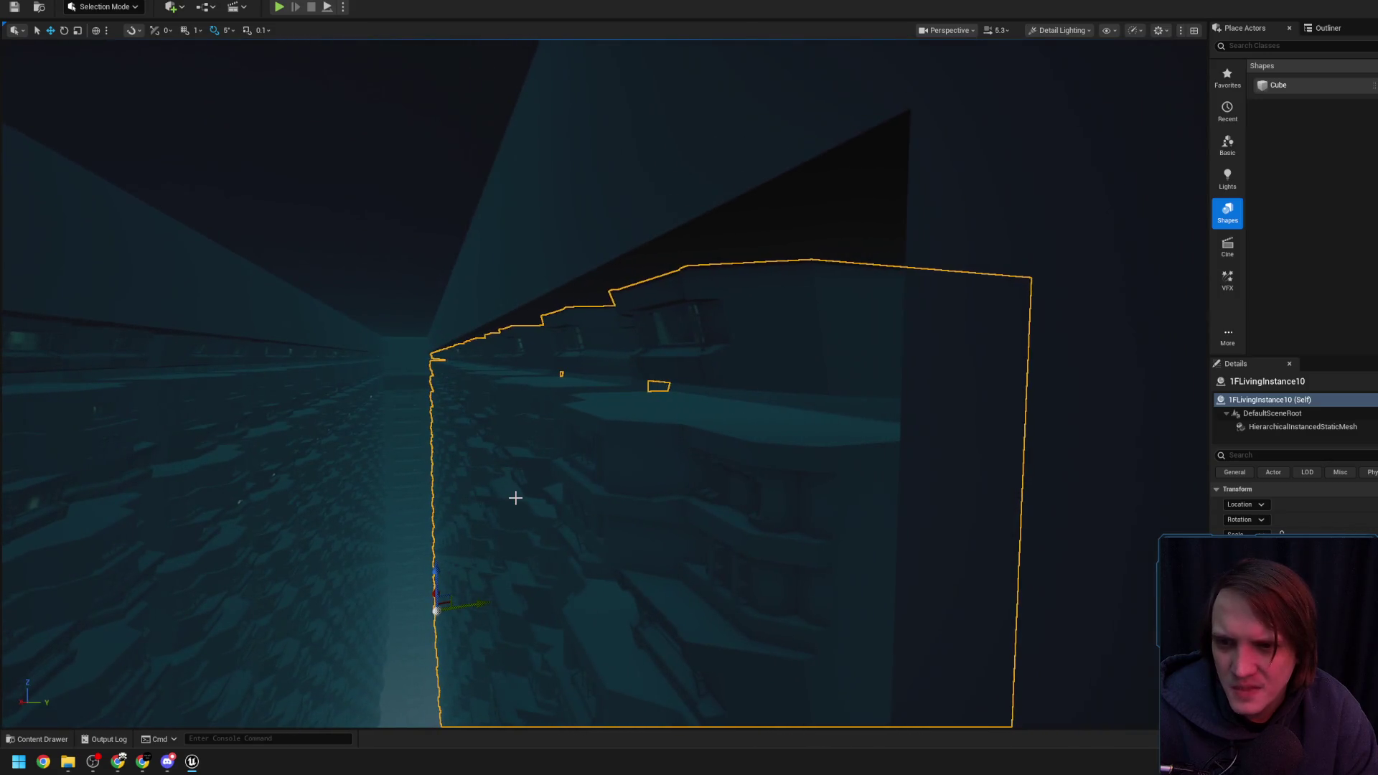
{"action": "scroll", "coordinate": [514, 492], "scroll_direction": "up", "scroll_amount": 3}
{"action": "scroll", "coordinate": [603, 384], "scroll_direction": "down", "scroll_amount": 3}
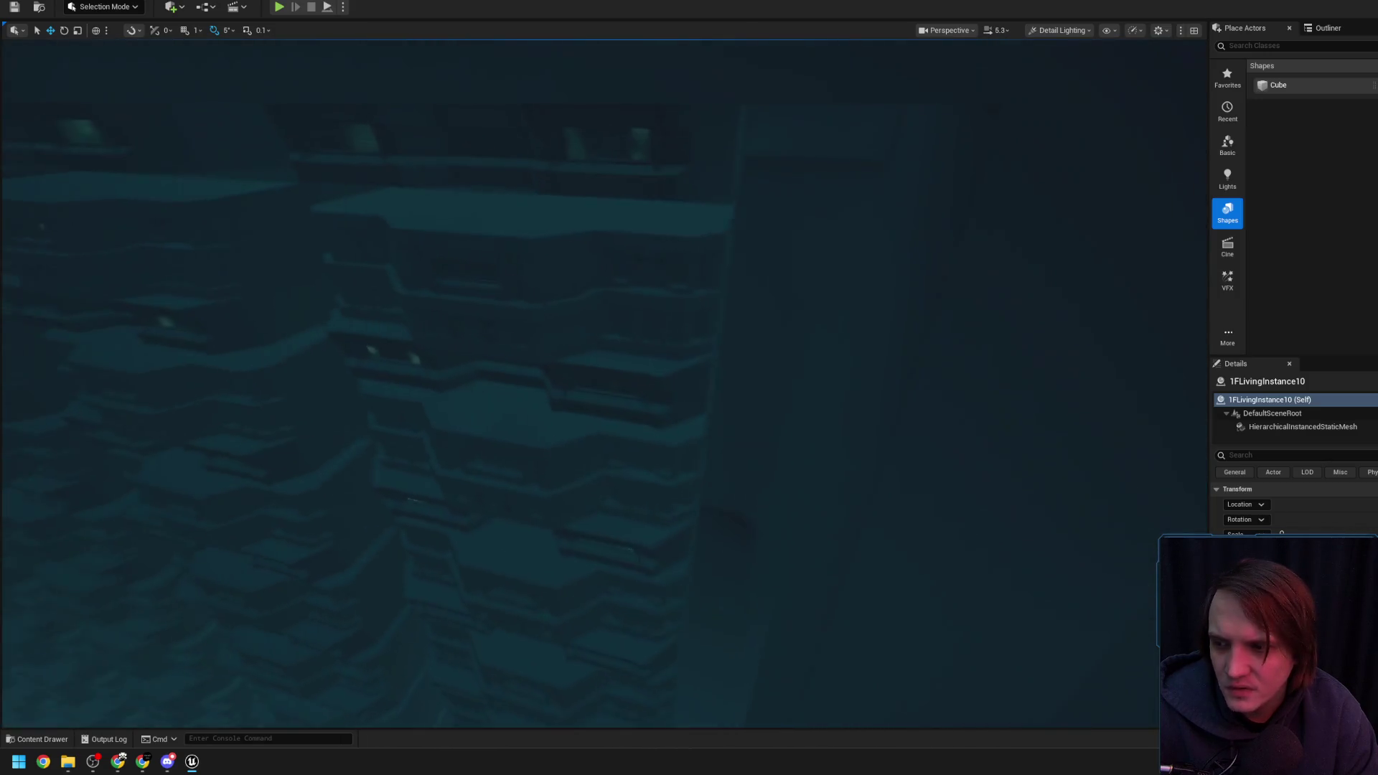
{"action": "scroll", "coordinate": [603, 384], "scroll_direction": "down", "scroll_amount": 5}
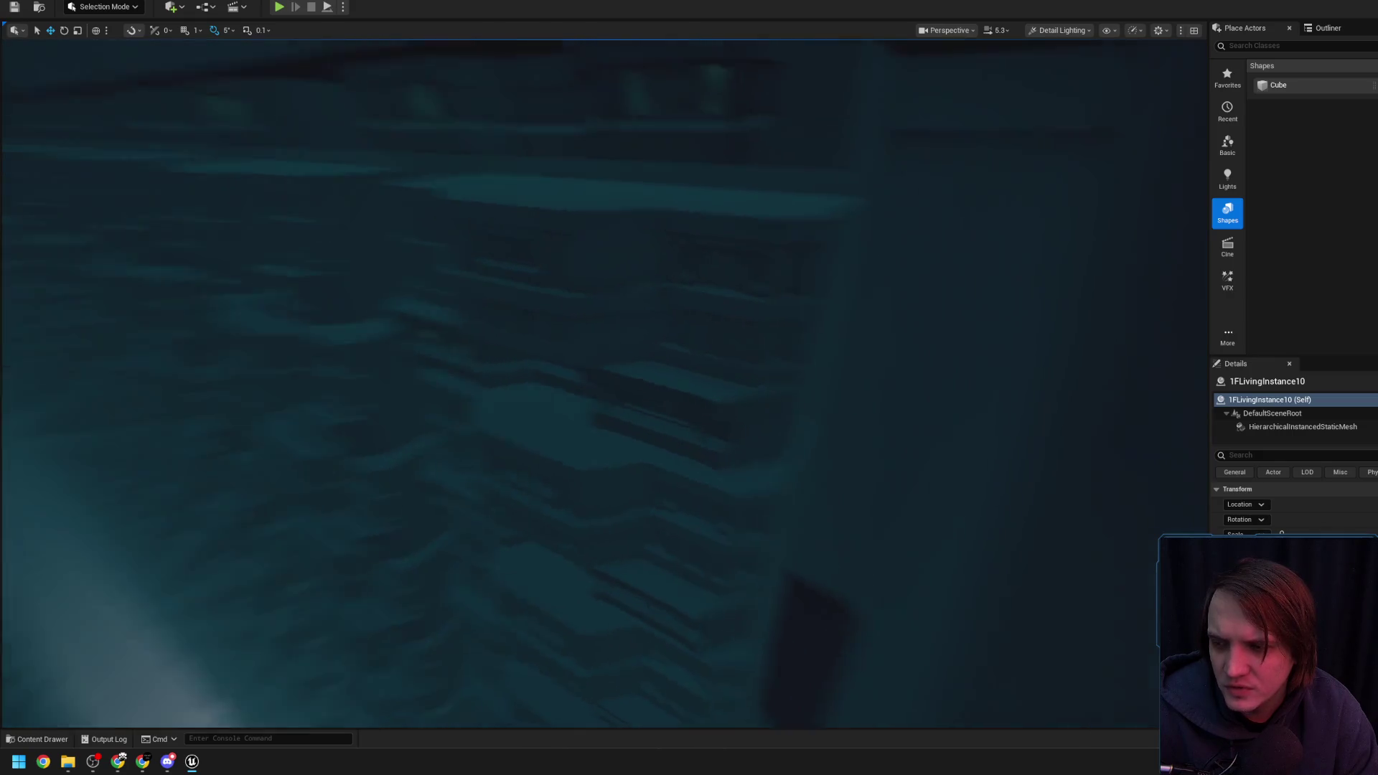
{"action": "scroll", "coordinate": [460, 424], "scroll_direction": "up", "scroll_amount": 5}
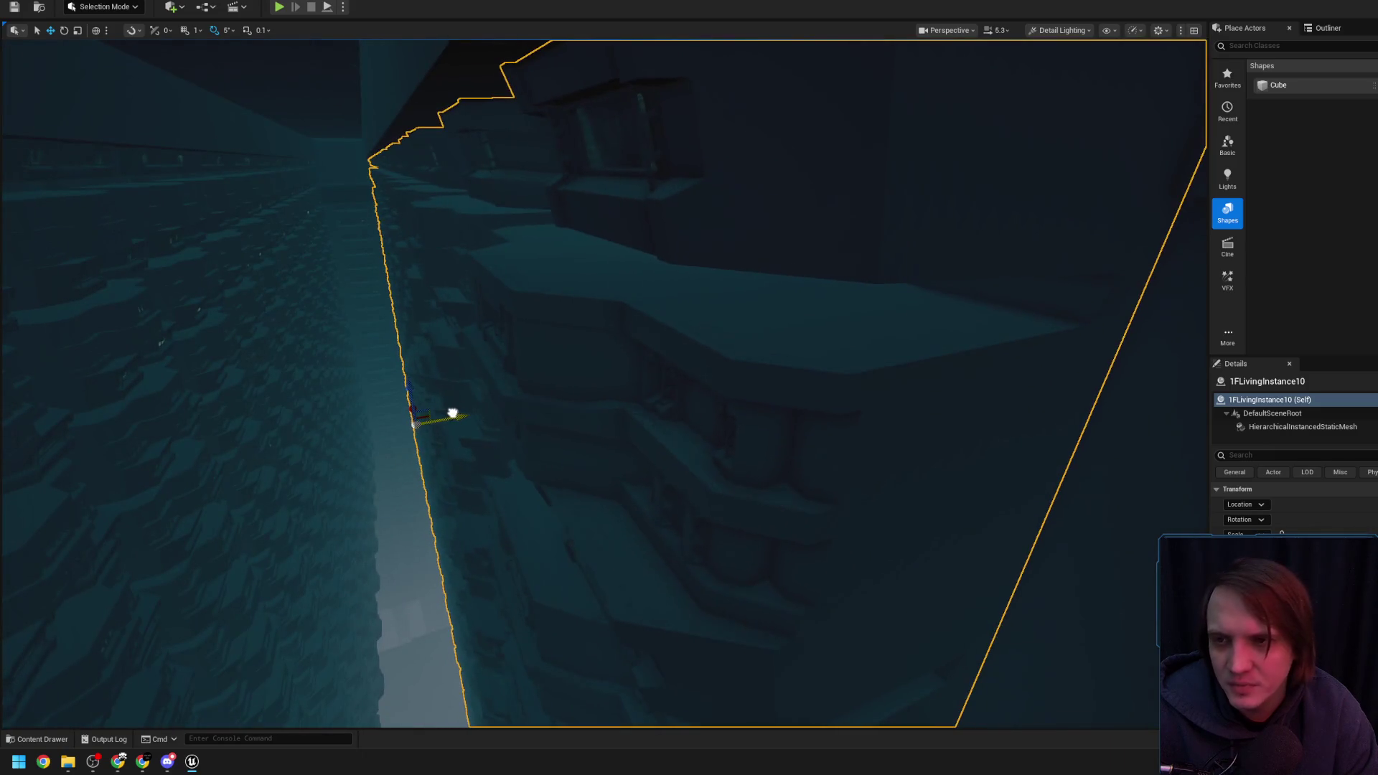
{"action": "left_click", "coordinate": [119, 762]}
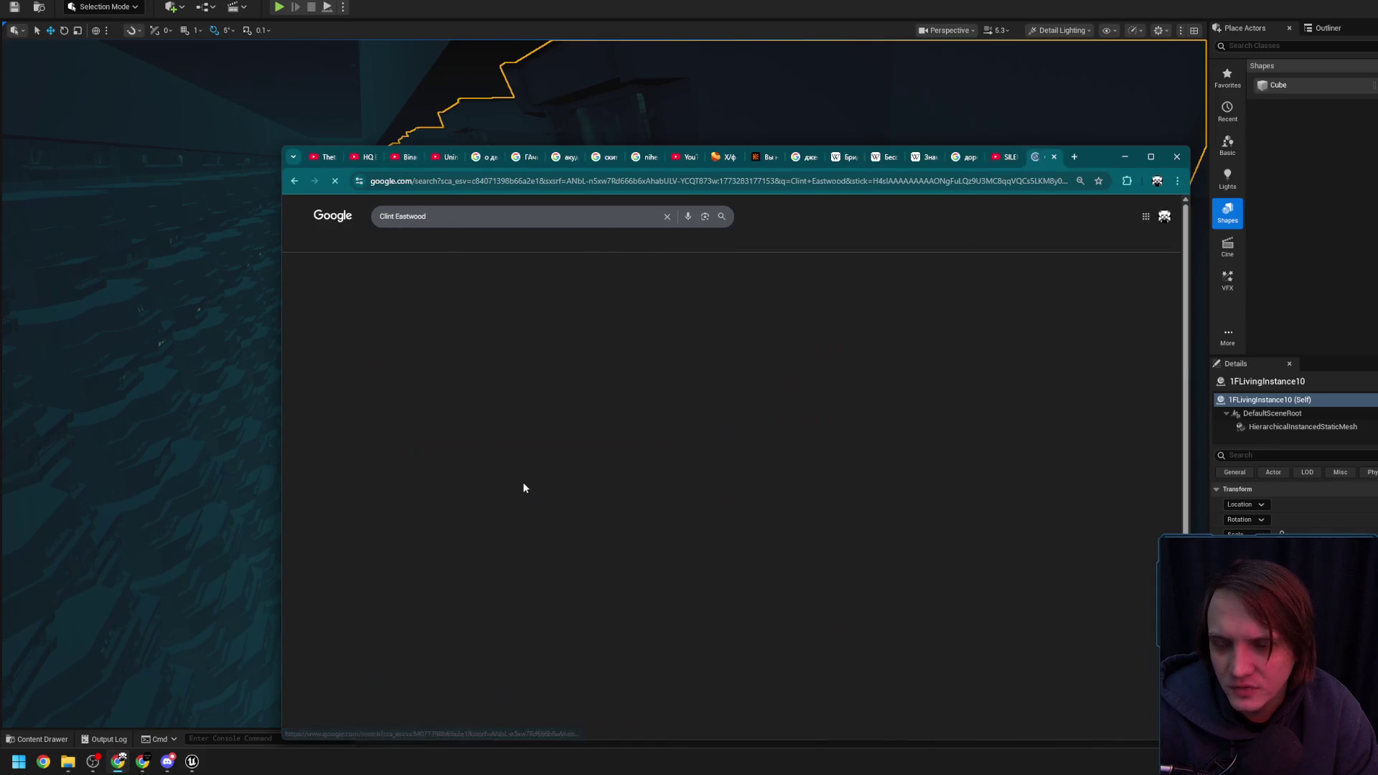
{"action": "left_click", "coordinate": [1125, 156]}
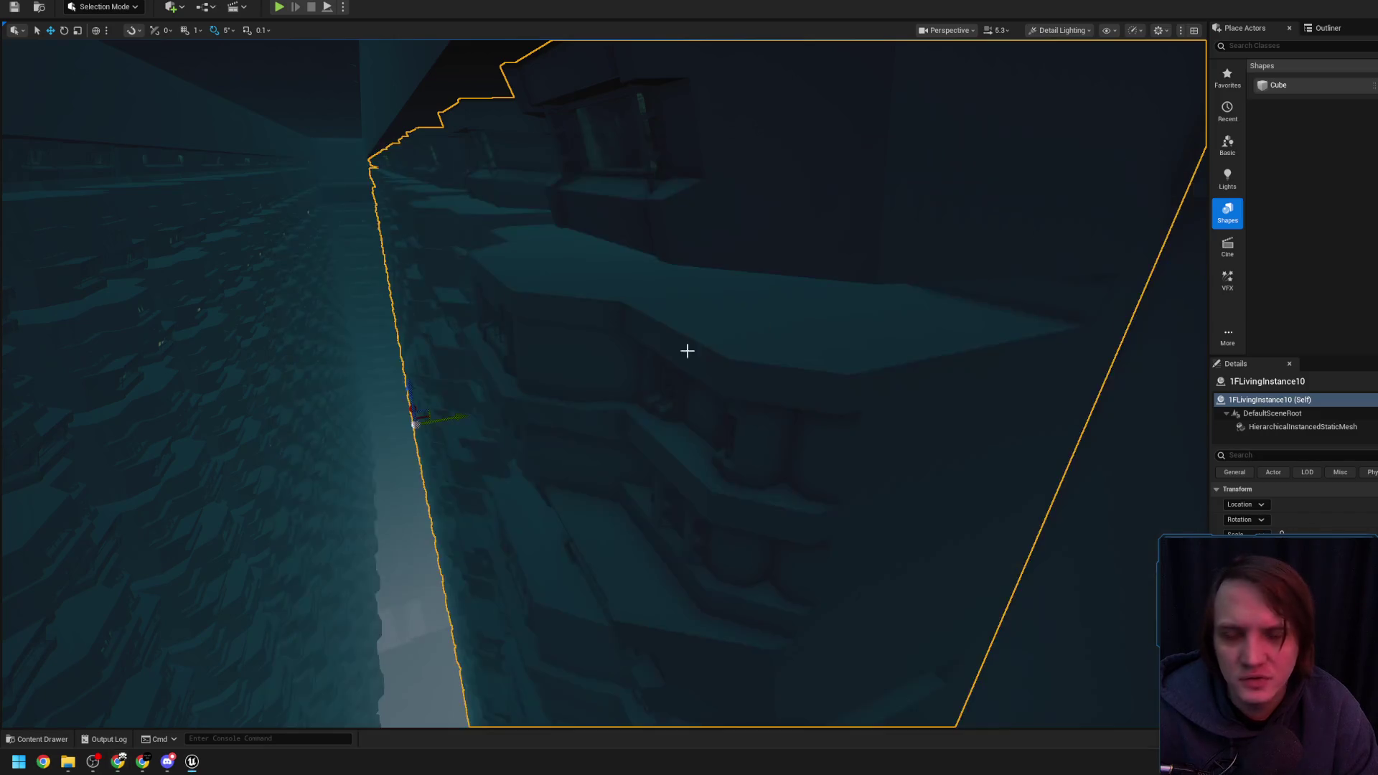
{"action": "key", "text": "w"}
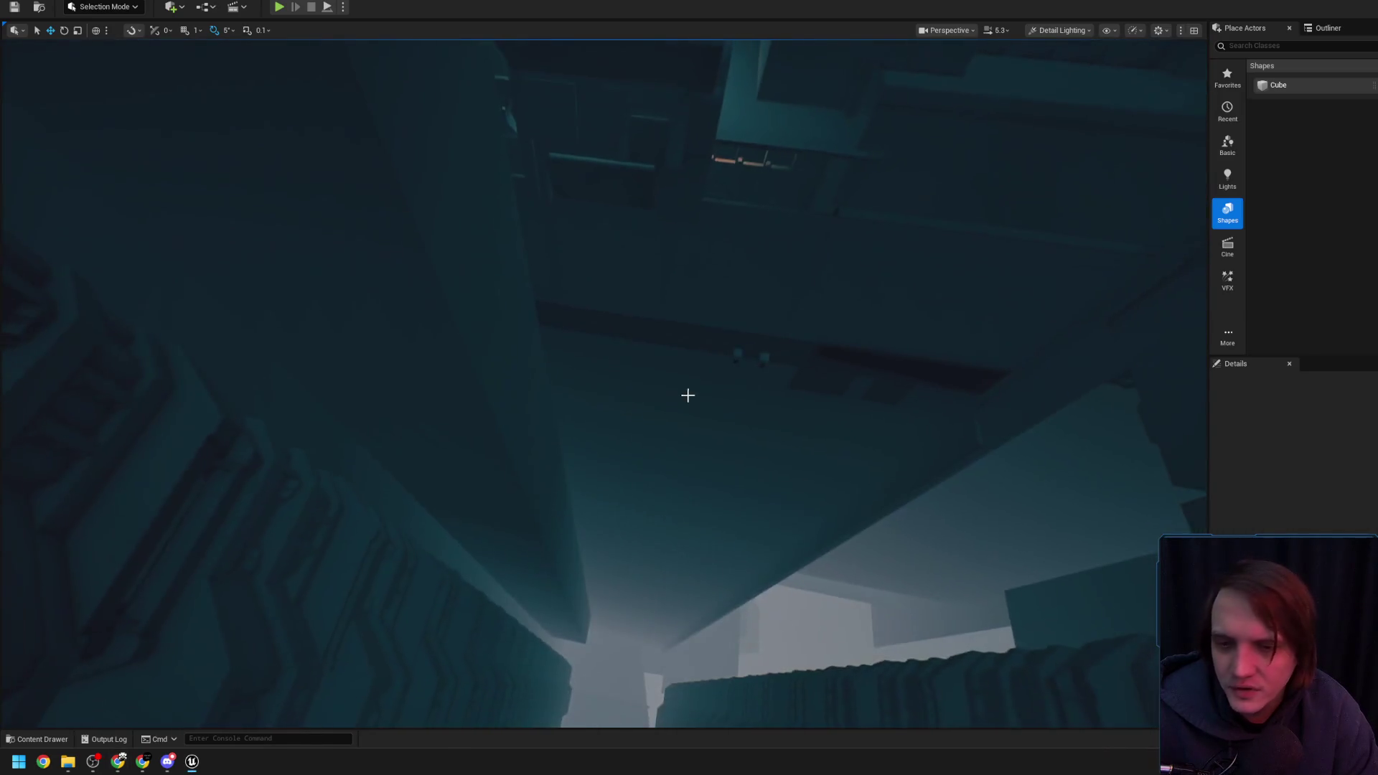
{"action": "scroll", "coordinate": [603, 380], "scroll_direction": "down", "scroll_amount": 2}
{"action": "key", "text": "w"}
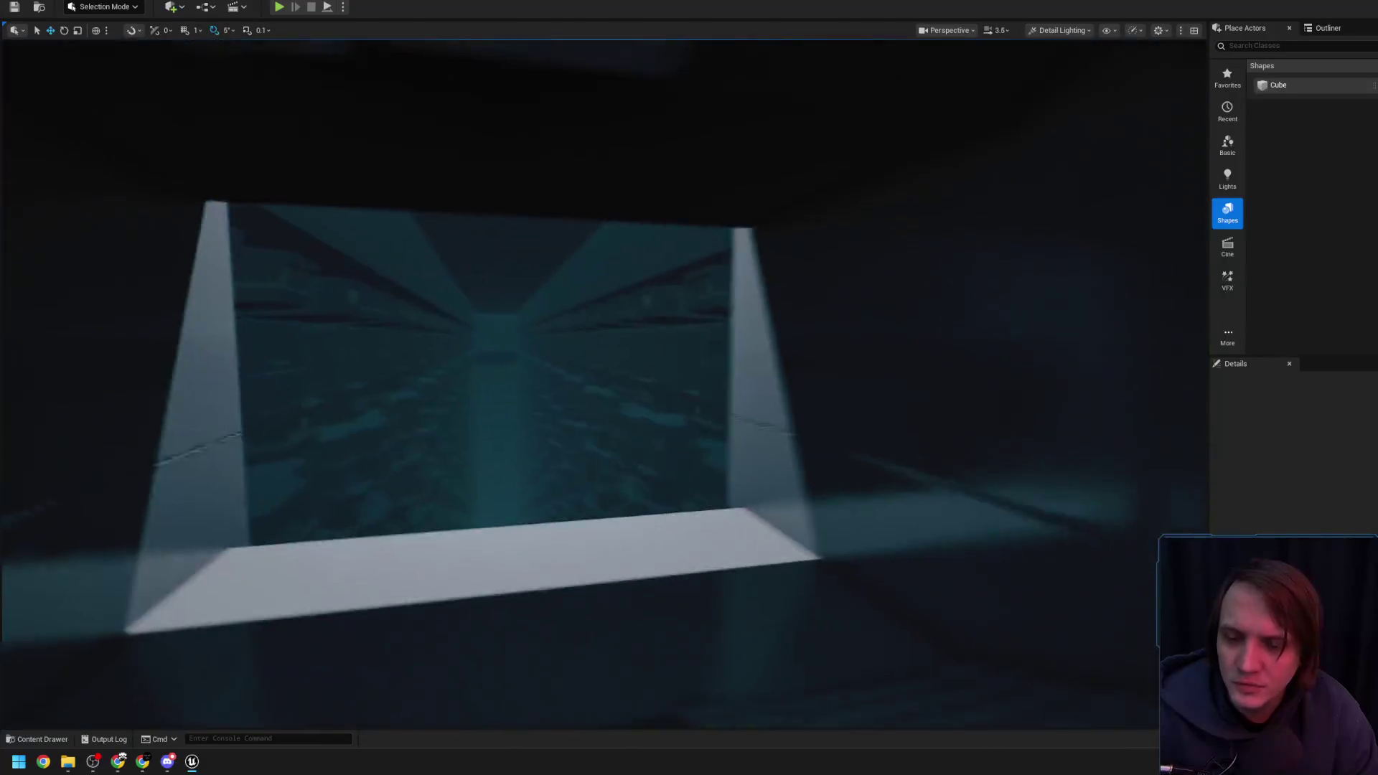
{"action": "key", "text": "w"}
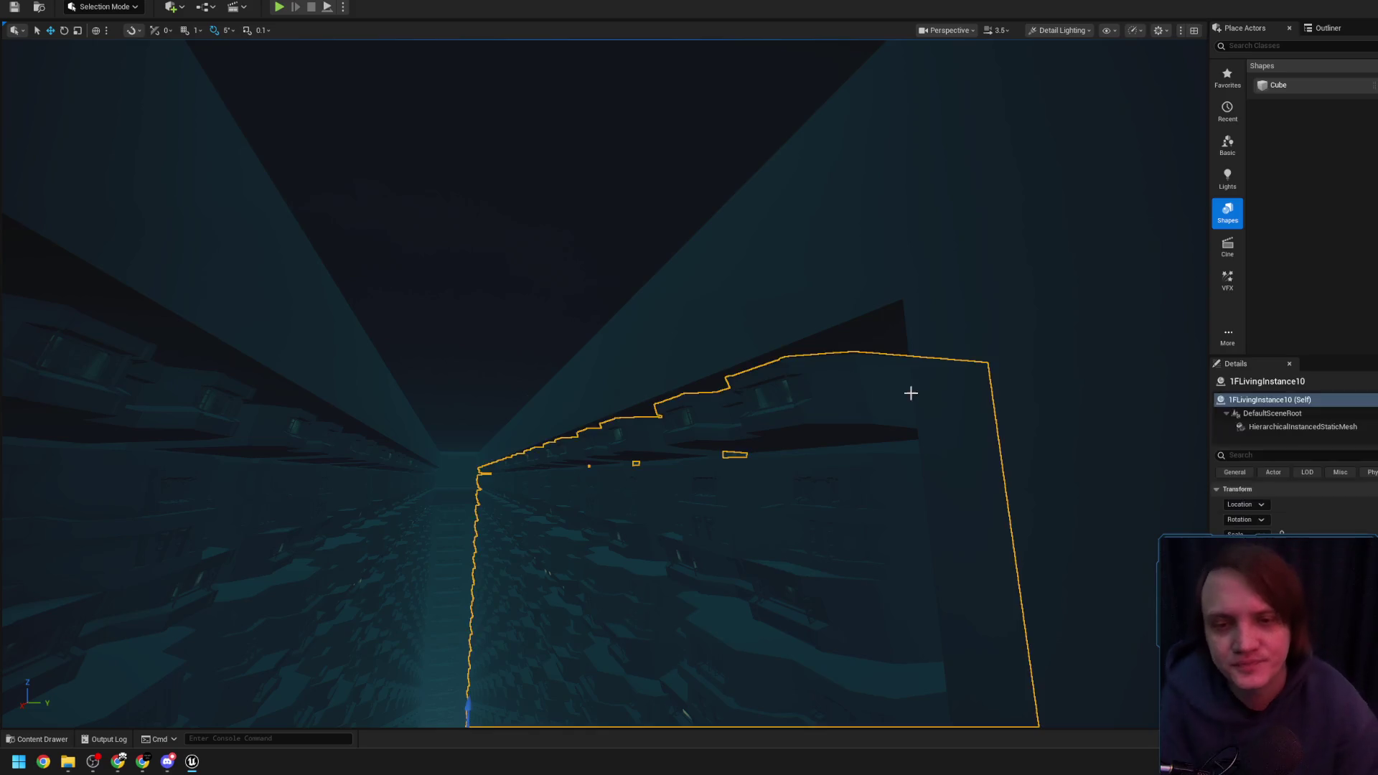
{"action": "left_click", "coordinate": [994, 330]}
{"action": "key", "text": "w"}
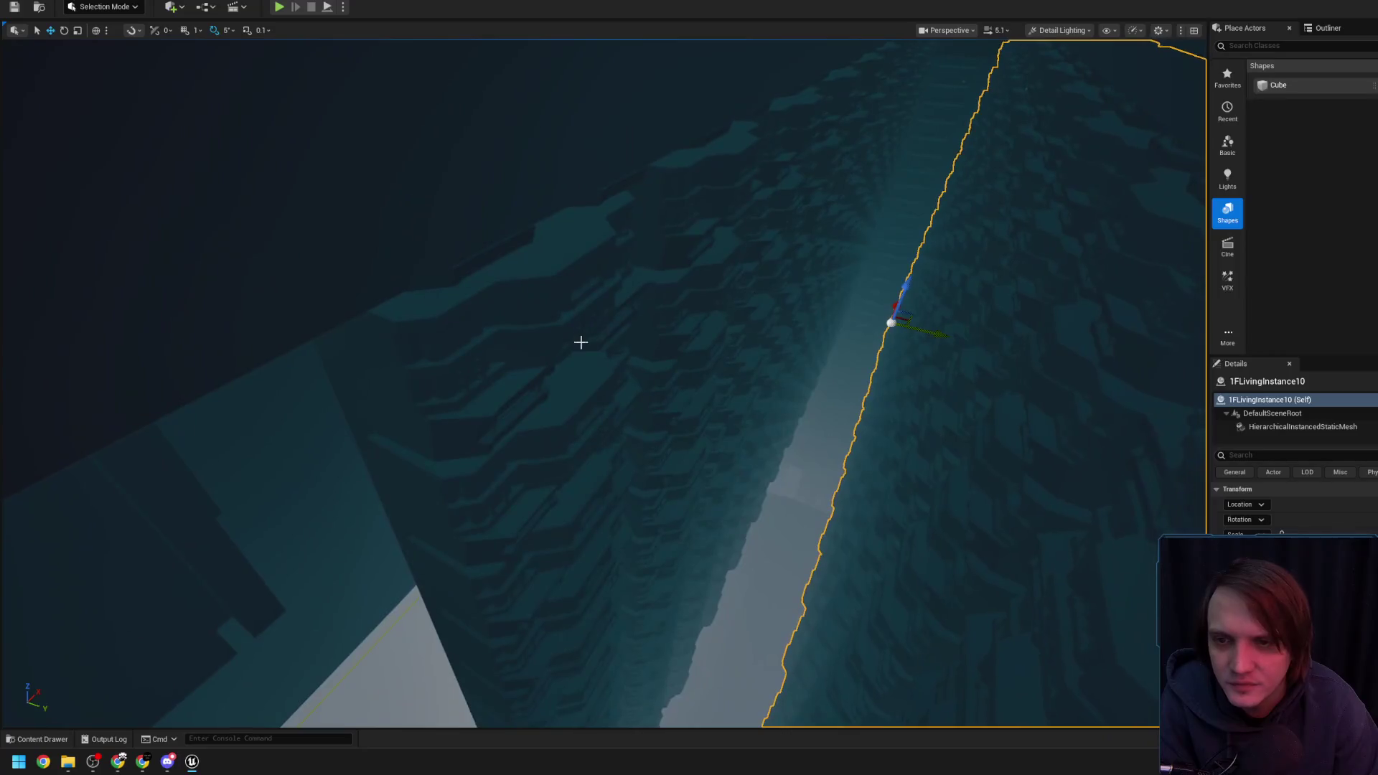
{"action": "left_click", "coordinate": [584, 338]}
{"action": "key", "text": "w"}
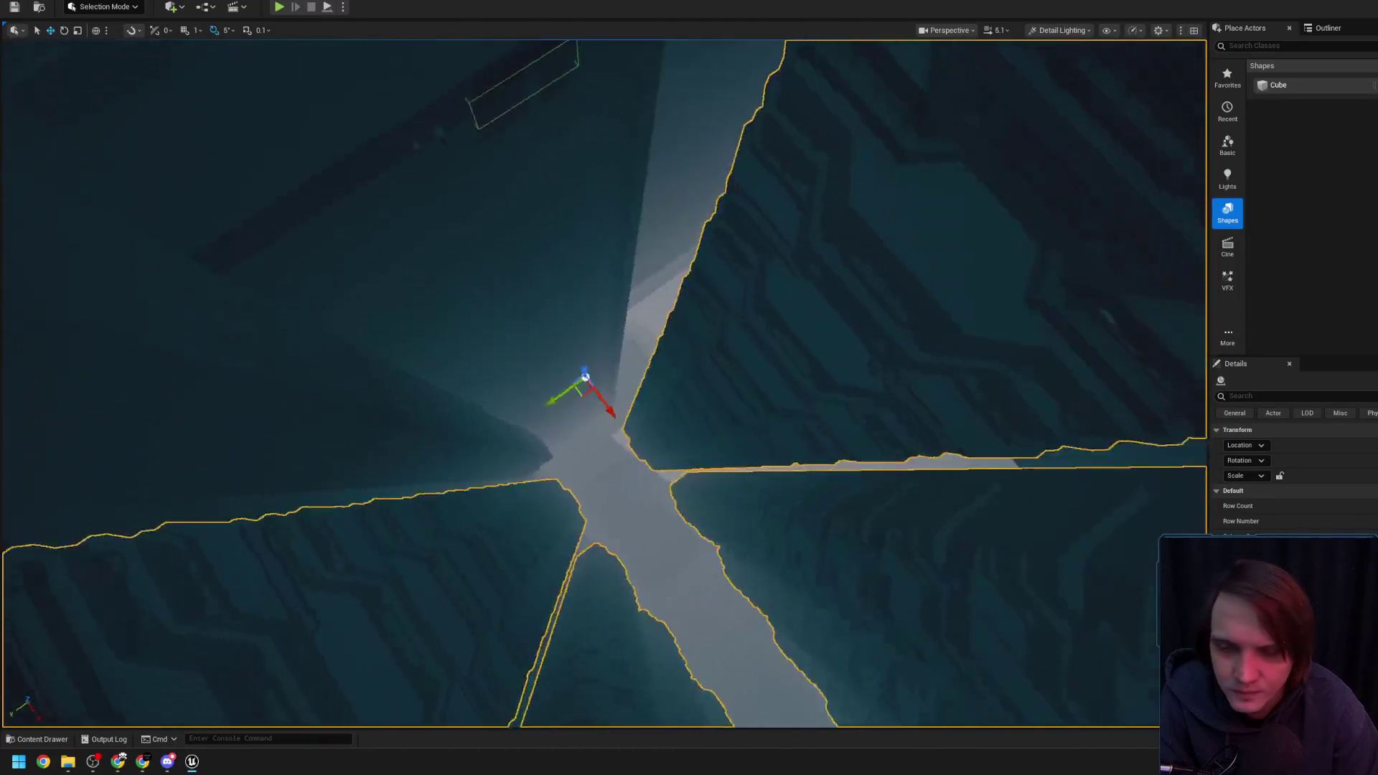
{"action": "key", "text": "w"}
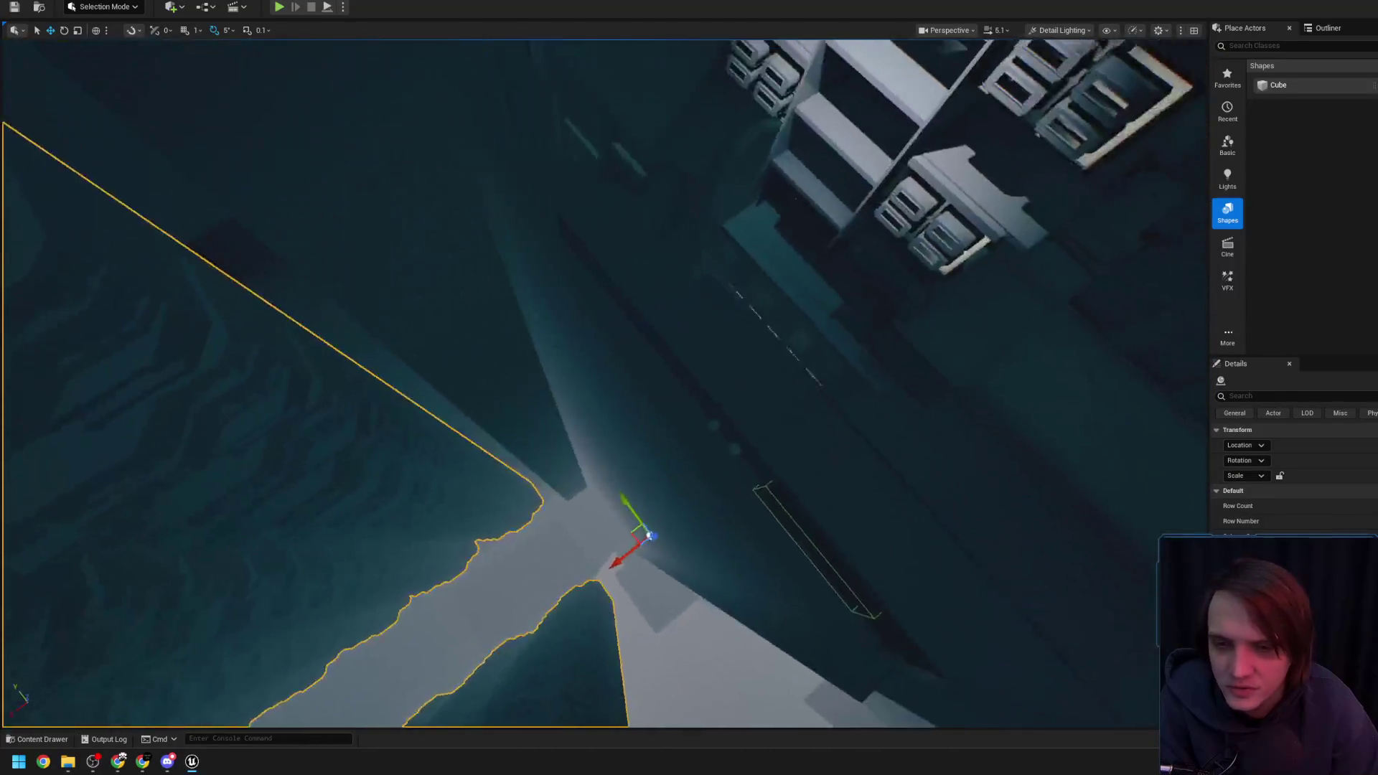
{"action": "key", "text": "w"}
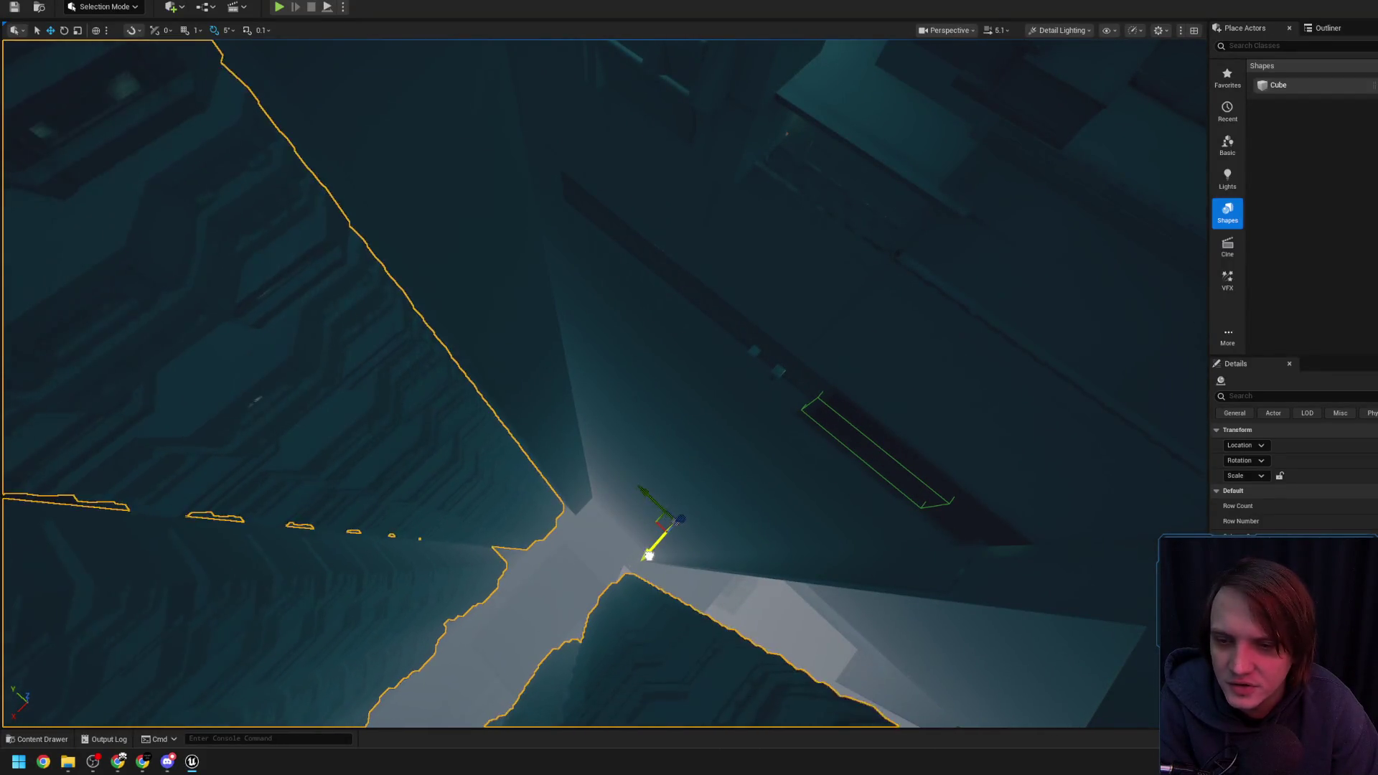
{"action": "key", "text": "w"}
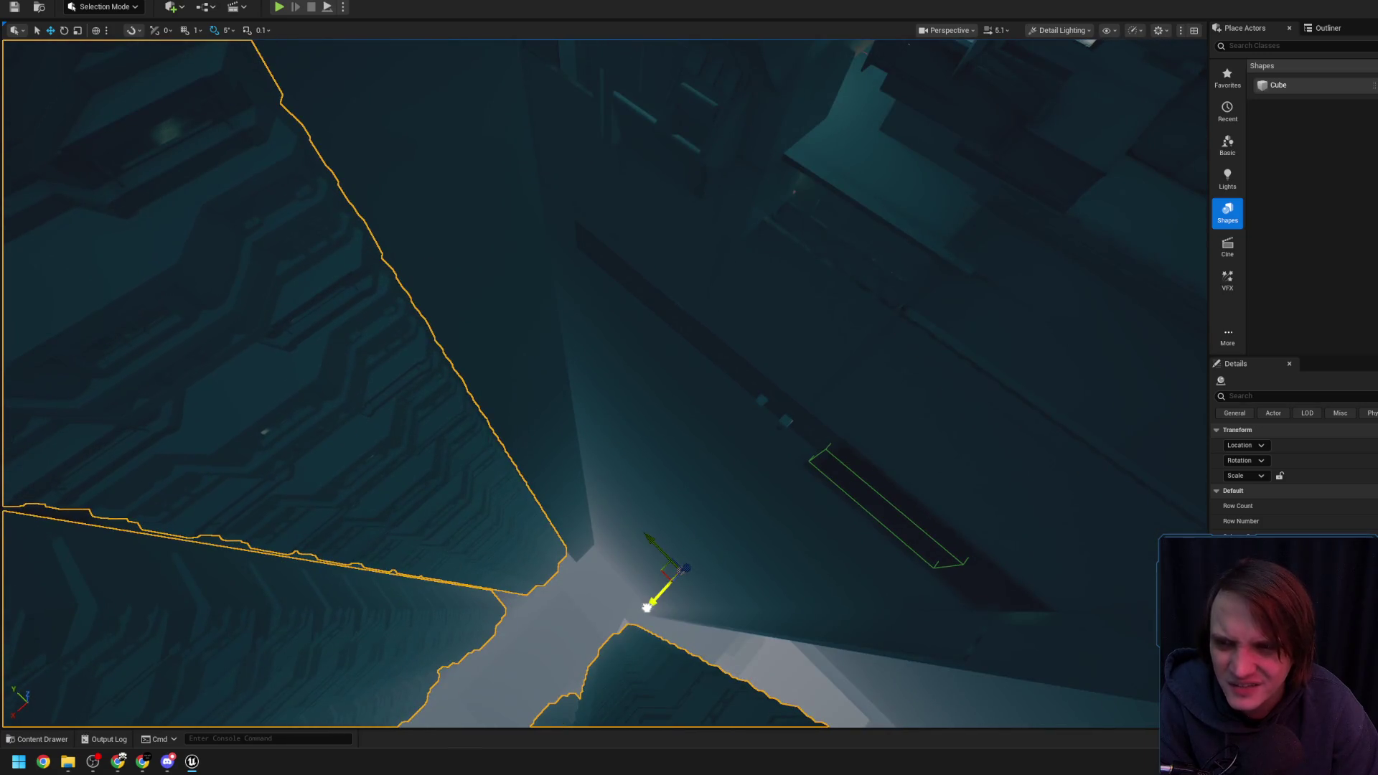
{"action": "key", "text": "w"}
{"action": "key", "text": "Escape"}
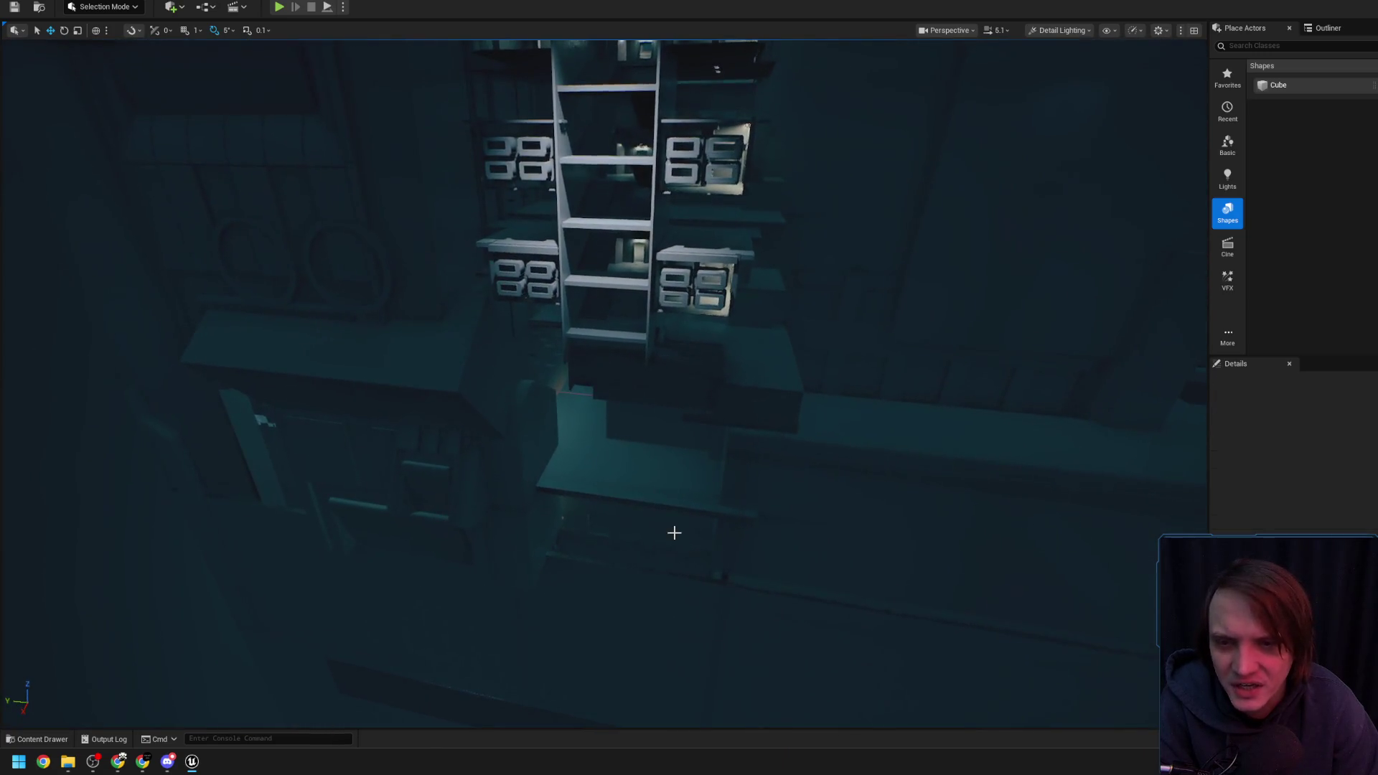
{"action": "key", "text": "w"}
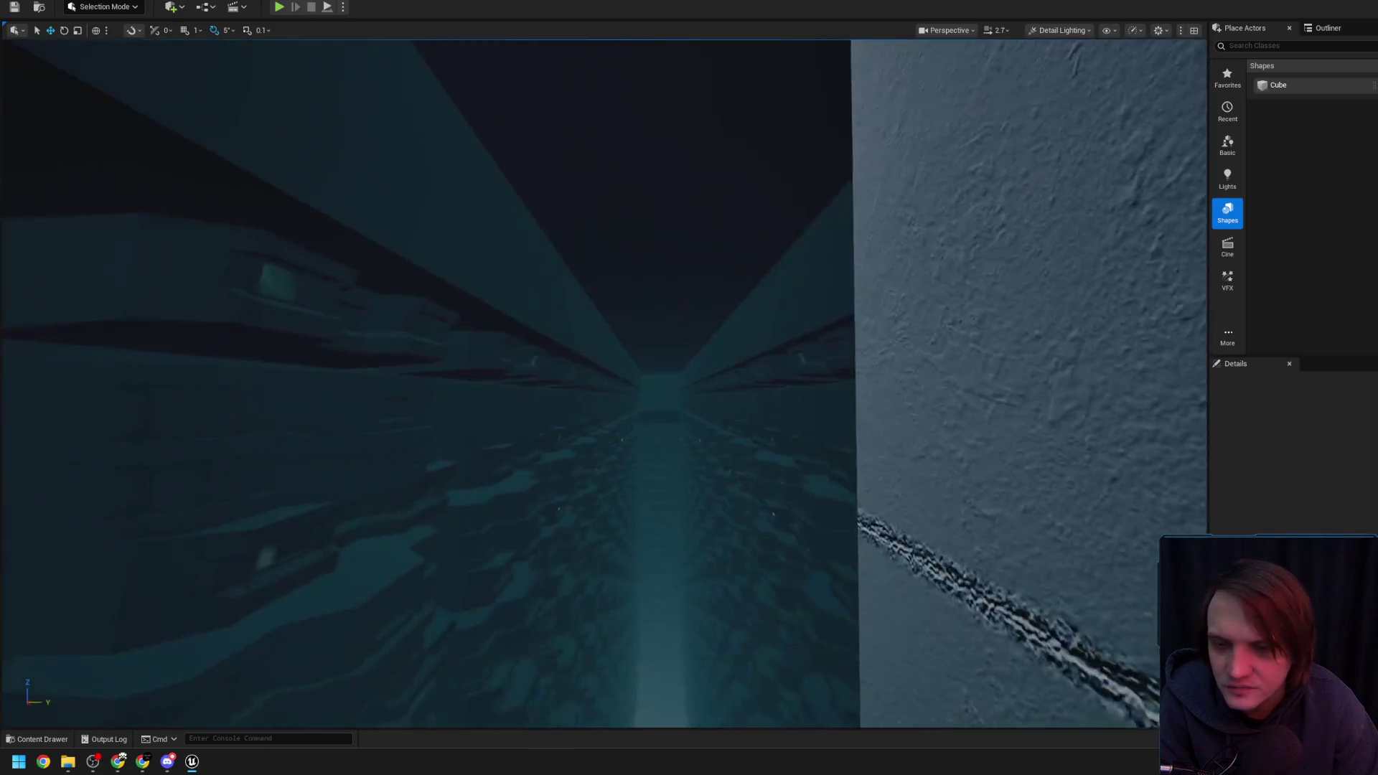
{"action": "scroll", "coordinate": [603, 384], "scroll_direction": "down", "scroll_amount": 3}
{"action": "key", "text": "w"}
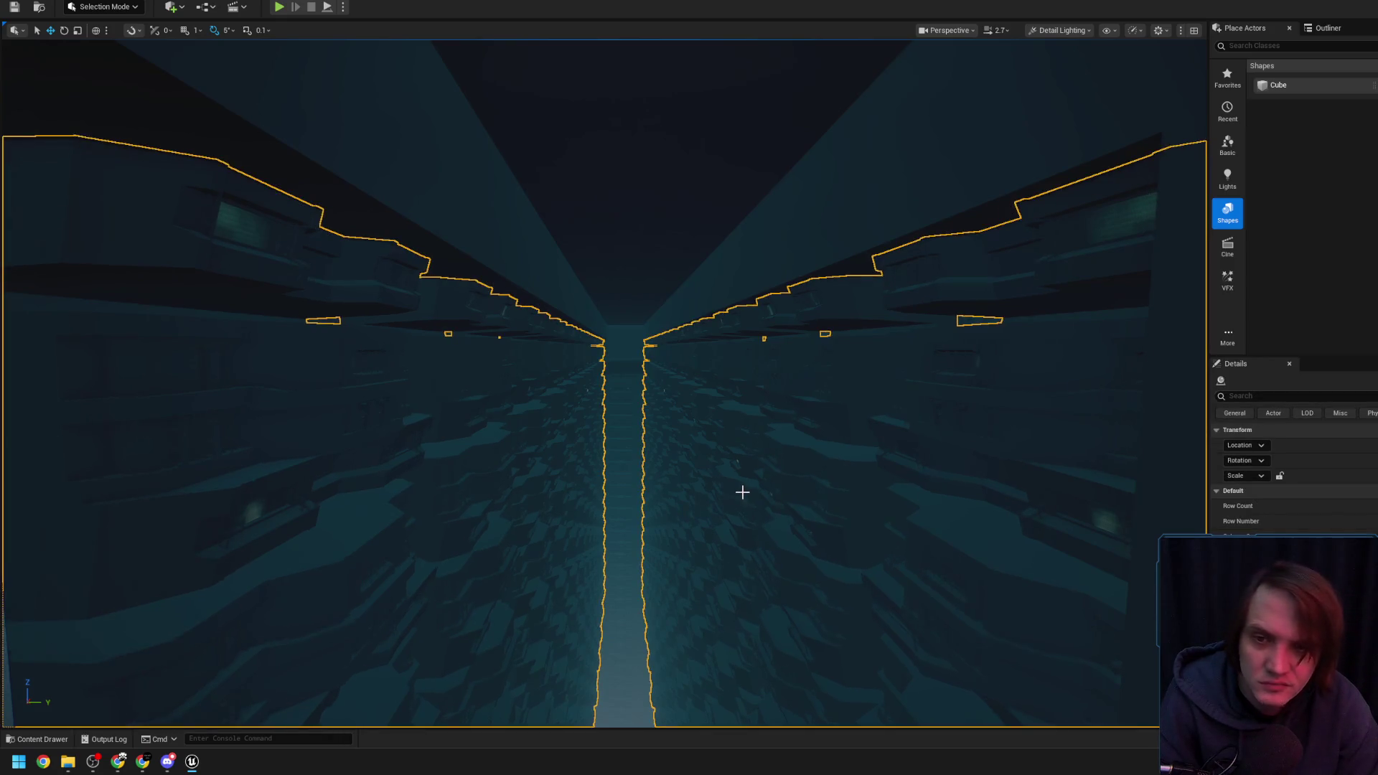
{"action": "key", "text": "s"}
{"action": "scroll", "coordinate": [742, 491], "scroll_direction": "up", "scroll_amount": 3}
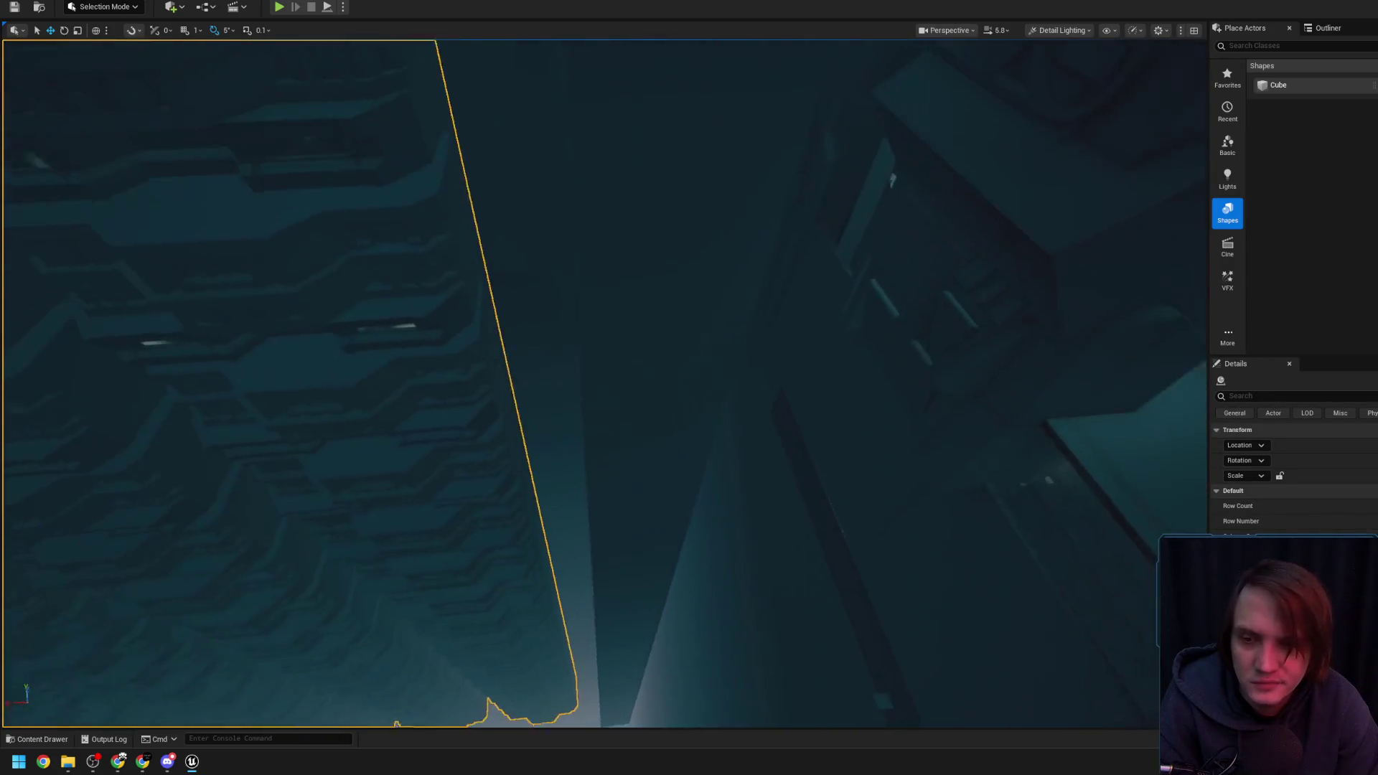
{"action": "left_click", "coordinate": [652, 487]}
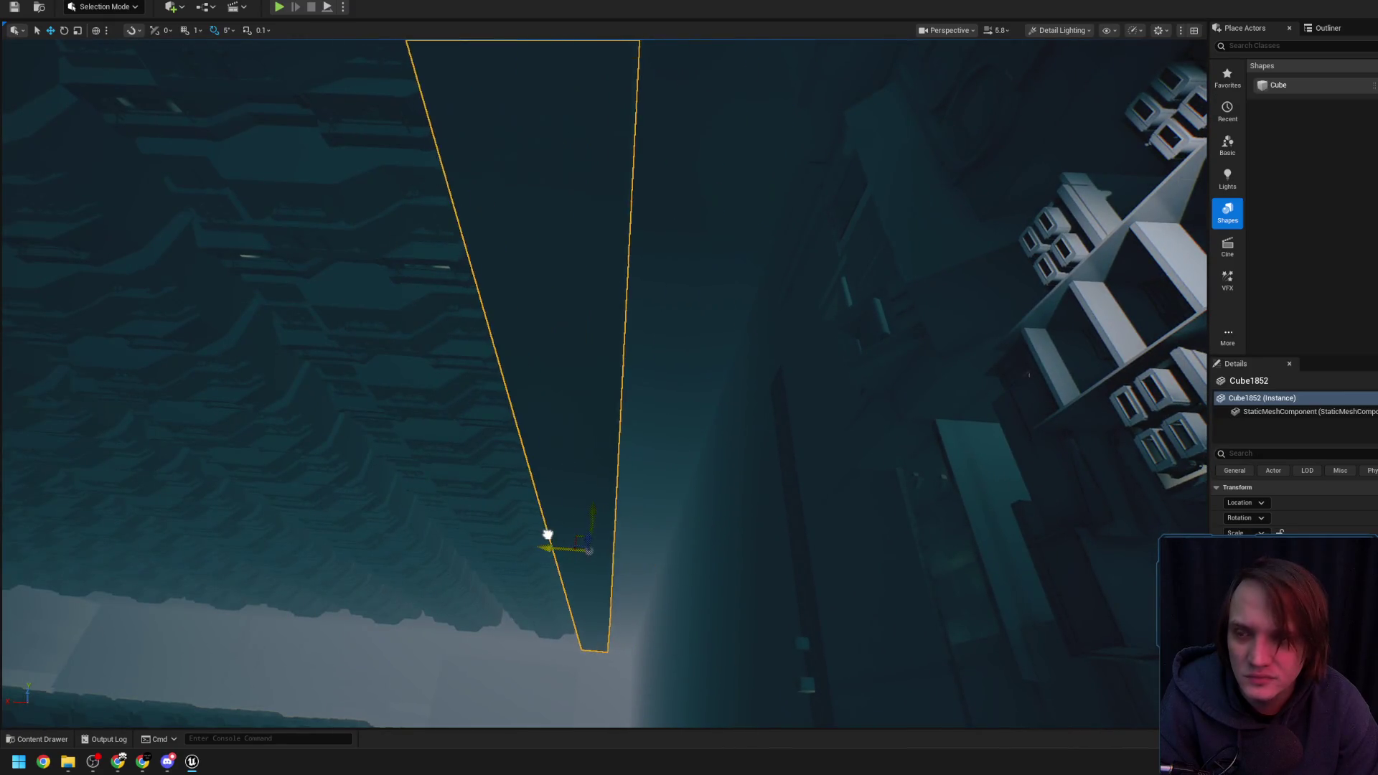
{"action": "key", "text": "w"}
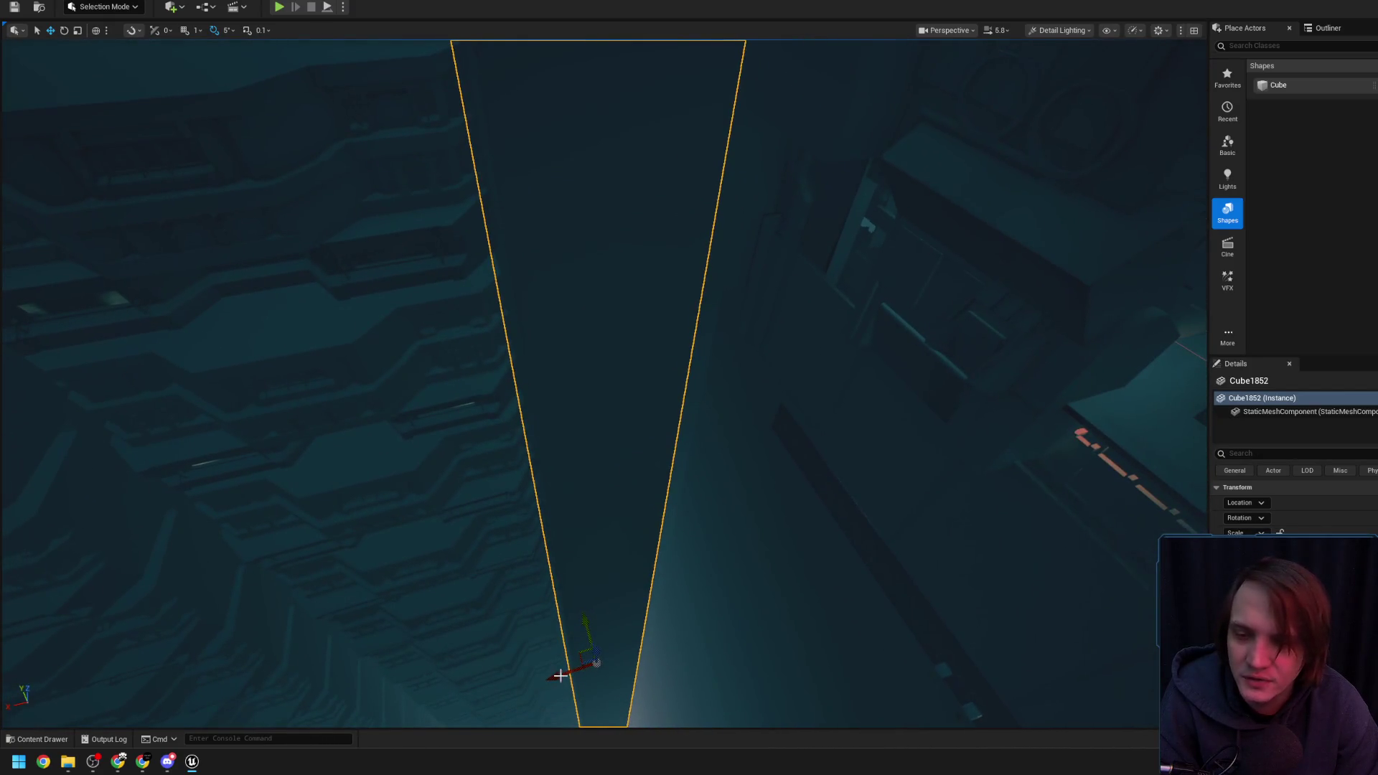
{"action": "mouse_move", "coordinate": [600, 435]}
{"action": "left_mouse_down"}
{"action": "mouse_move", "coordinate": [771, 520]}
{"action": "mouse_move", "coordinate": [542, 442]}
{"action": "mouse_move", "coordinate": [551, 394]}
{"action": "mouse_move", "coordinate": [590, 373]}
{"action": "left_mouse_up"}
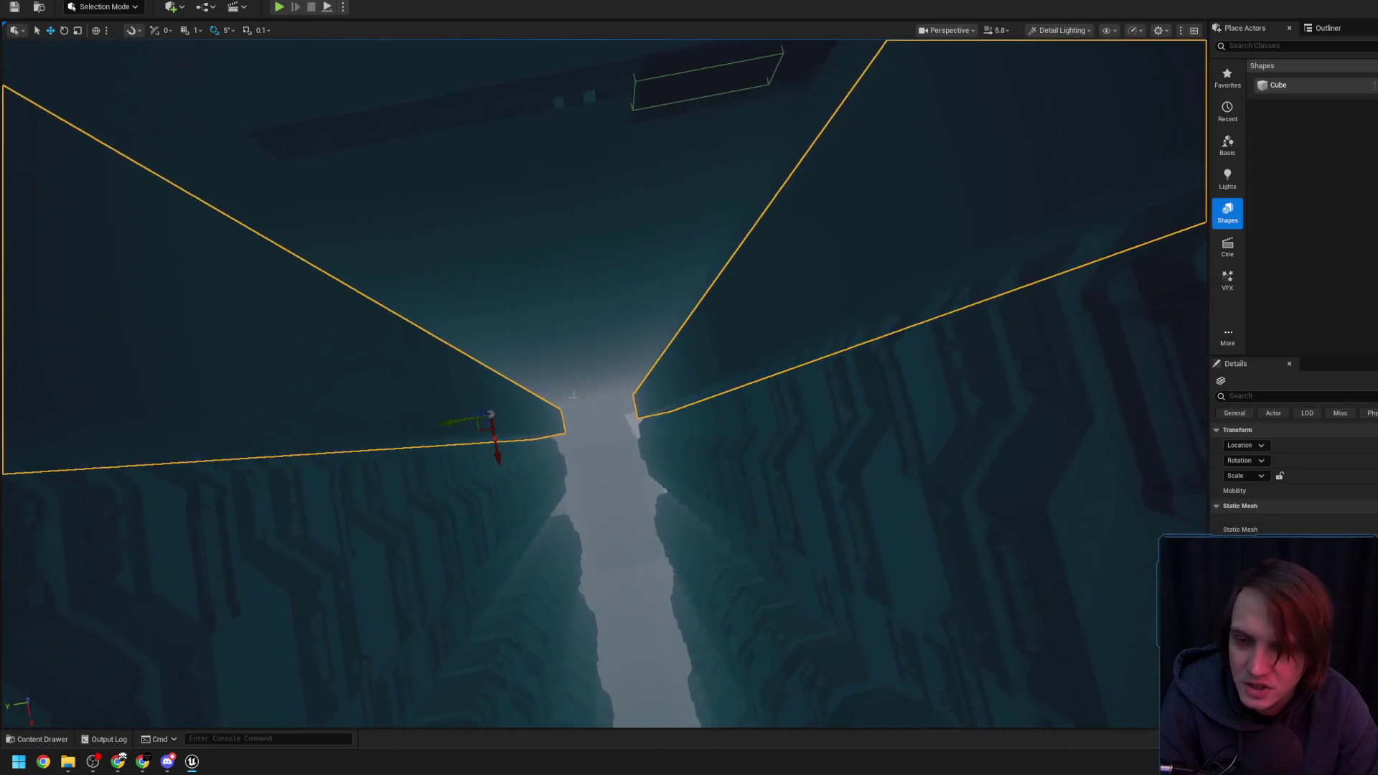
{"action": "left_click_drag", "start_coordinate": [499, 458], "coordinate": [502, 428]}
{"action": "scroll", "coordinate": [603, 380], "scroll_direction": "up", "scroll_amount": 3}
{"action": "left_click", "coordinate": [218, 381]}
{"action": "mouse_move", "coordinate": [219, 381]}
{"action": "left_mouse_down"}
{"action": "mouse_move", "coordinate": [252, 168]}
{"action": "mouse_move", "coordinate": [575, 615]}
{"action": "mouse_move", "coordinate": [608, 575]}
{"action": "mouse_move", "coordinate": [600, 503]}
{"action": "mouse_move", "coordinate": [707, 492]}
{"action": "mouse_move", "coordinate": [588, 590]}
{"action": "left_mouse_up"}
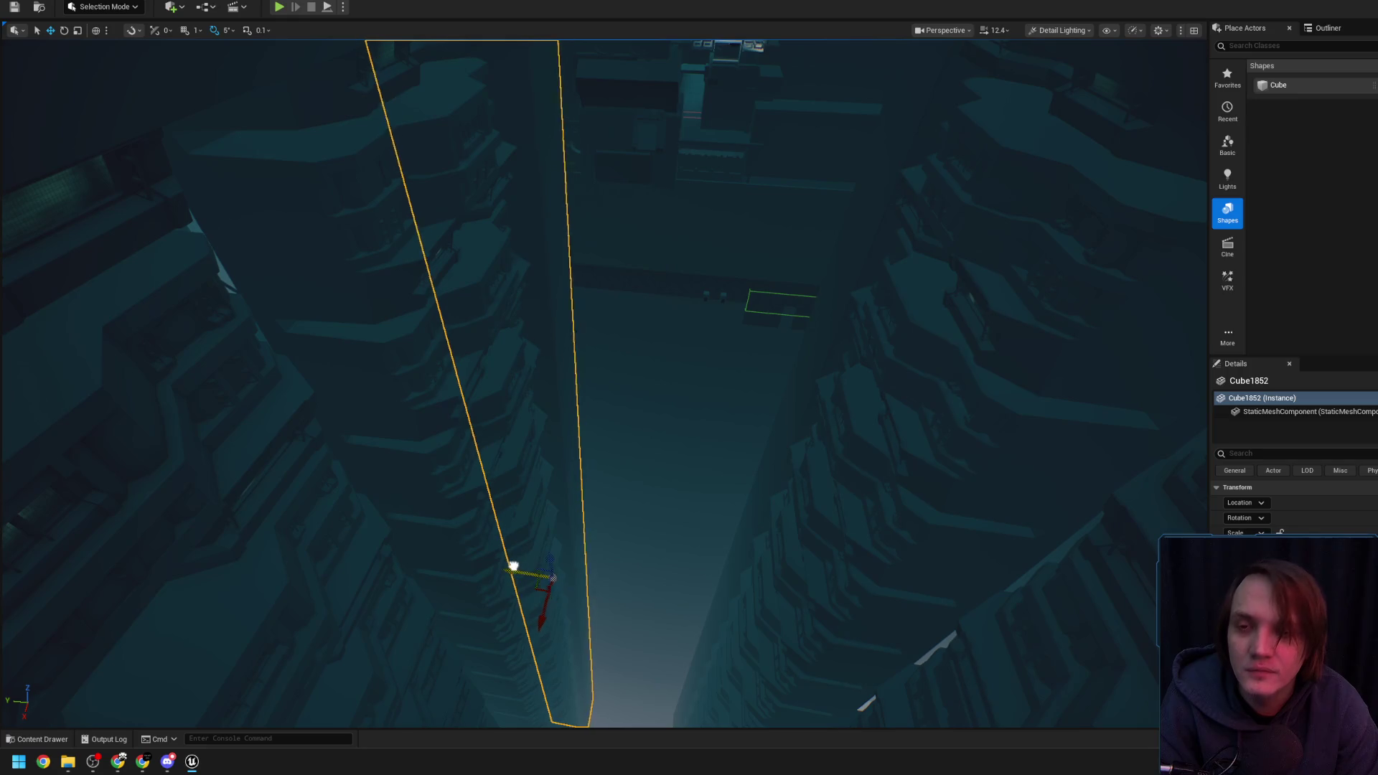
{"action": "mouse_move", "coordinate": [507, 565]}
{"action": "left_mouse_down"}
{"action": "mouse_move", "coordinate": [617, 510]}
{"action": "mouse_move", "coordinate": [632, 531]}
{"action": "mouse_move", "coordinate": [646, 503]}
{"action": "left_mouse_up"}
{"action": "mouse_move", "coordinate": [488, 506]}
{"action": "left_mouse_down"}
{"action": "mouse_move", "coordinate": [565, 584]}
{"action": "mouse_move", "coordinate": [574, 560]}
{"action": "mouse_move", "coordinate": [556, 488]}
{"action": "mouse_move", "coordinate": [618, 625]}
{"action": "mouse_move", "coordinate": [794, 474]}
{"action": "mouse_move", "coordinate": [646, 473]}
{"action": "mouse_move", "coordinate": [674, 474]}
{"action": "mouse_move", "coordinate": [671, 488]}
{"action": "mouse_move", "coordinate": [675, 373]}
{"action": "mouse_move", "coordinate": [589, 460]}
{"action": "left_mouse_up"}
{"action": "scroll", "coordinate": [567, 517], "scroll_direction": "down", "scroll_amount": 4}
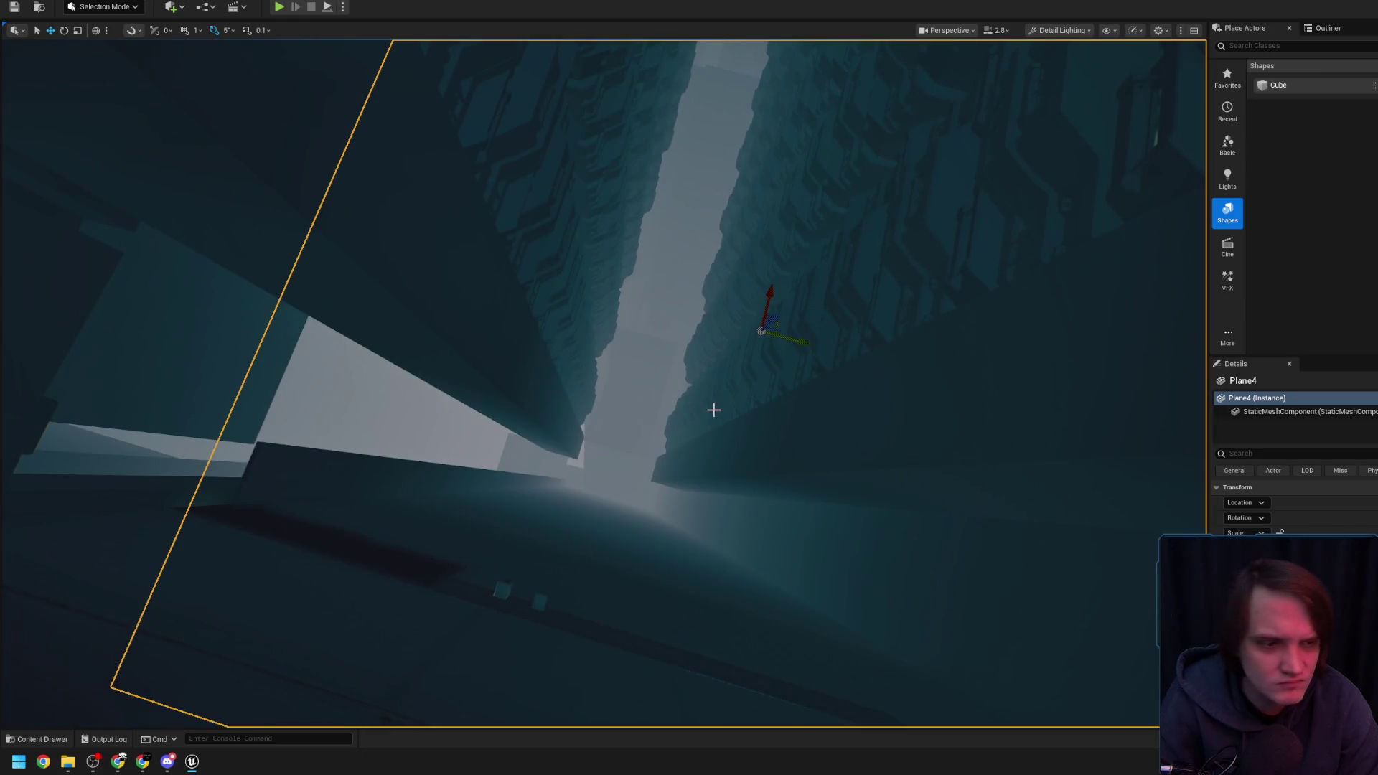
{"action": "mouse_move", "coordinate": [588, 459]}
{"action": "left_mouse_down"}
{"action": "mouse_move", "coordinate": [638, 380]}
{"action": "mouse_move", "coordinate": [610, 402]}
{"action": "left_mouse_up"}
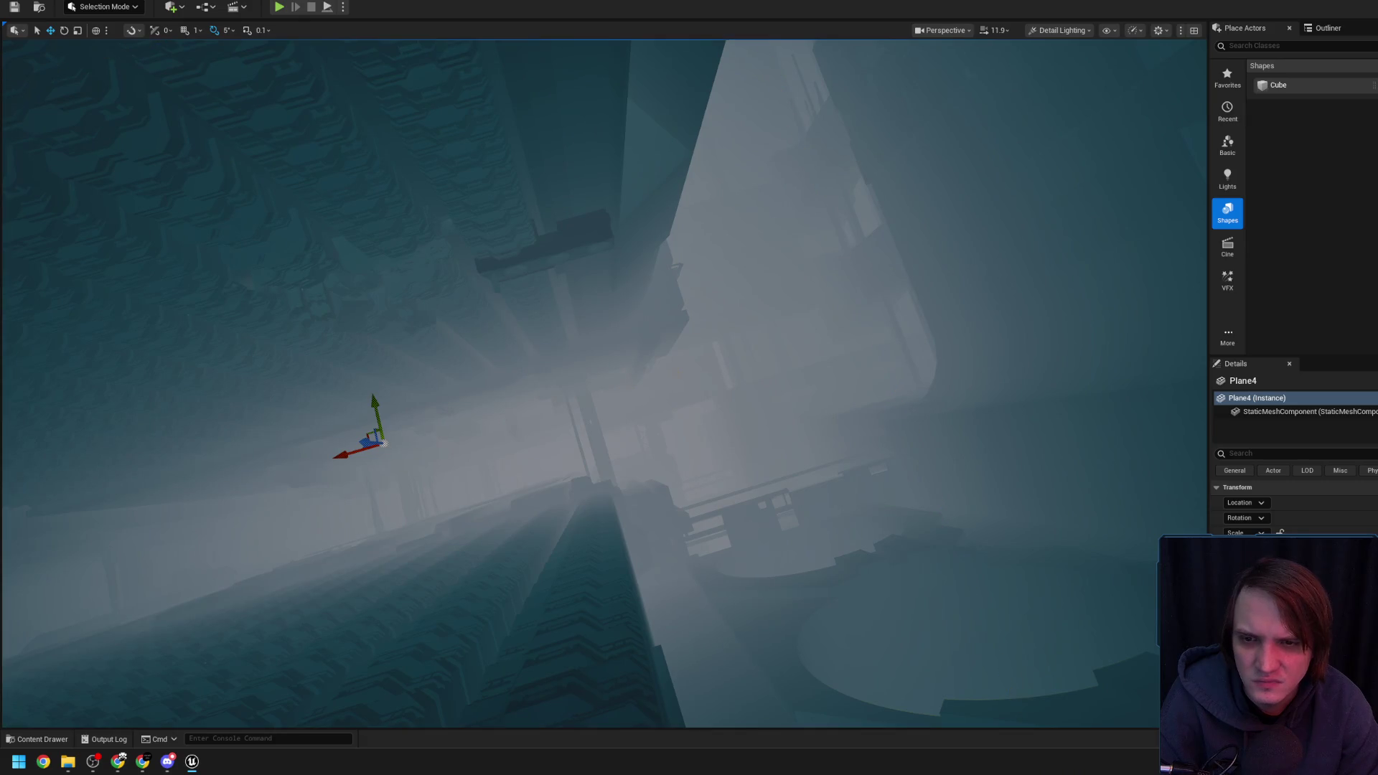
{"action": "mouse_move", "coordinate": [610, 402]}
{"action": "left_mouse_down"}
{"action": "mouse_move", "coordinate": [682, 385]}
{"action": "mouse_move", "coordinate": [610, 402]}
{"action": "mouse_move", "coordinate": [674, 379]}
{"action": "mouse_move", "coordinate": [585, 386]}
{"action": "left_mouse_up"}
{"action": "scroll", "coordinate": [610, 402], "scroll_direction": "down", "scroll_amount": 2}
{"action": "scroll", "coordinate": [610, 402], "scroll_direction": "down", "scroll_amount": 3}
{"action": "scroll", "coordinate": [610, 402], "scroll_direction": "down", "scroll_amount": 2}
{"action": "scroll", "coordinate": [610, 402], "scroll_direction": "down", "scroll_amount": 2}
{"action": "scroll", "coordinate": [674, 378], "scroll_direction": "up", "scroll_amount": 2}
{"action": "scroll", "coordinate": [674, 378], "scroll_direction": "down", "scroll_amount": 1}
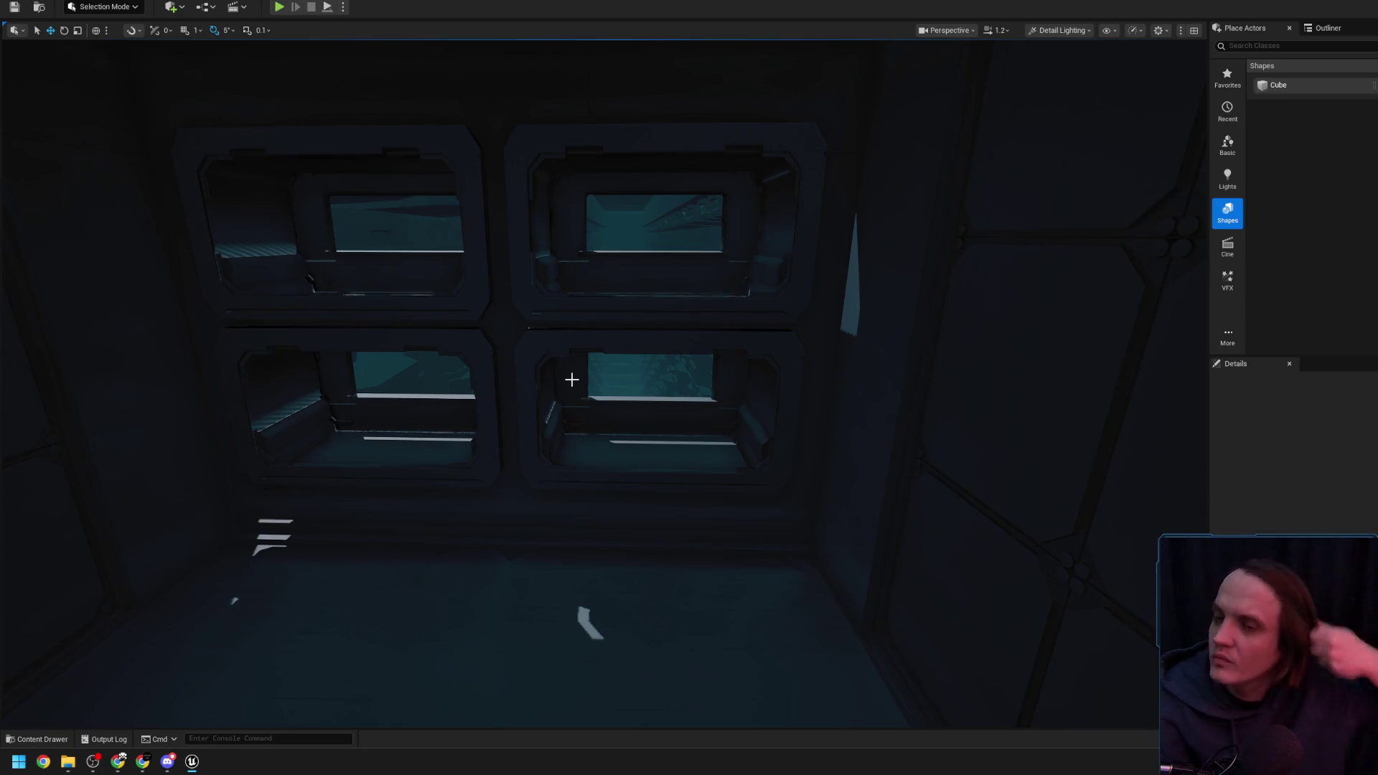
{"action": "scroll", "coordinate": [674, 378], "scroll_direction": "up", "scroll_amount": 2}
{"action": "left_click_drag", "start_coordinate": [674, 379], "coordinate": [674, 379]}
{"action": "scroll", "coordinate": [674, 378], "scroll_direction": "up", "scroll_amount": 1}
{"action": "scroll", "coordinate": [674, 379], "scroll_direction": "down", "scroll_amount": 2}
{"action": "scroll", "coordinate": [674, 378], "scroll_direction": "down", "scroll_amount": 2}
{"action": "scroll", "coordinate": [674, 378], "scroll_direction": "up", "scroll_amount": 1}
{"action": "scroll", "coordinate": [674, 378], "scroll_direction": "up", "scroll_amount": 2}
{"action": "scroll", "coordinate": [674, 379], "scroll_direction": "down", "scroll_amount": 1}
{"action": "scroll", "coordinate": [674, 378], "scroll_direction": "up", "scroll_amount": 1}
{"action": "left_click_drag", "start_coordinate": [941, 403], "coordinate": [941, 422]}
Inspect the block's edges up close and scale Cube1854 so its top widens
{"action": "left_click", "coordinate": [941, 403]}
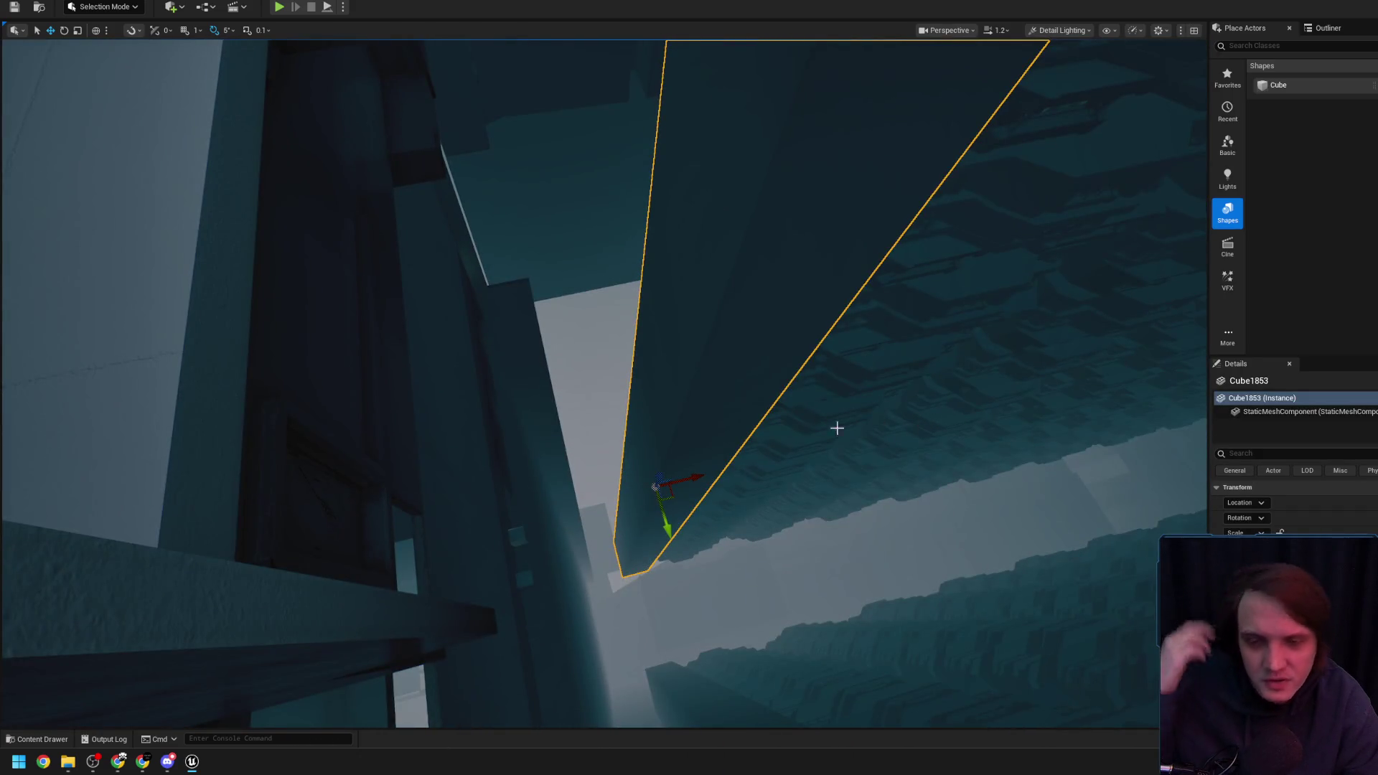
{"action": "left_click_drag", "start_coordinate": [645, 449], "coordinate": [644, 449]}
{"action": "scroll", "coordinate": [644, 449], "scroll_direction": "up", "scroll_amount": 3}
{"action": "mouse_move", "coordinate": [619, 578]}
{"action": "left_mouse_down"}
{"action": "mouse_move", "coordinate": [553, 600]}
{"action": "mouse_move", "coordinate": [554, 633]}
{"action": "left_mouse_up"}
{"action": "scroll", "coordinate": [619, 578], "scroll_direction": "up", "scroll_amount": 2}
{"action": "left_click_drag", "start_coordinate": [574, 574], "coordinate": [576, 574]}
{"action": "scroll", "coordinate": [575, 574], "scroll_direction": "up", "scroll_amount": 2}
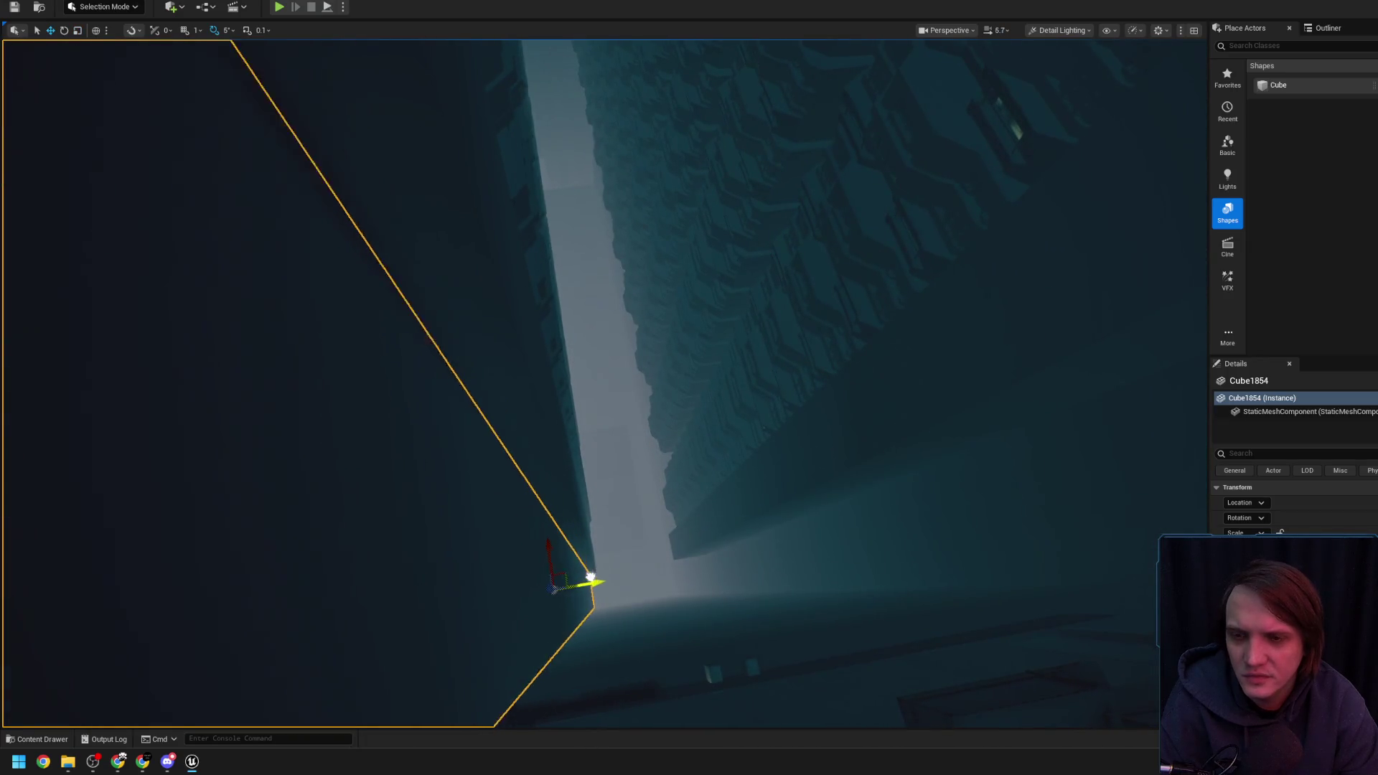
{"action": "left_click_drag", "start_coordinate": [615, 516], "coordinate": [615, 515]}
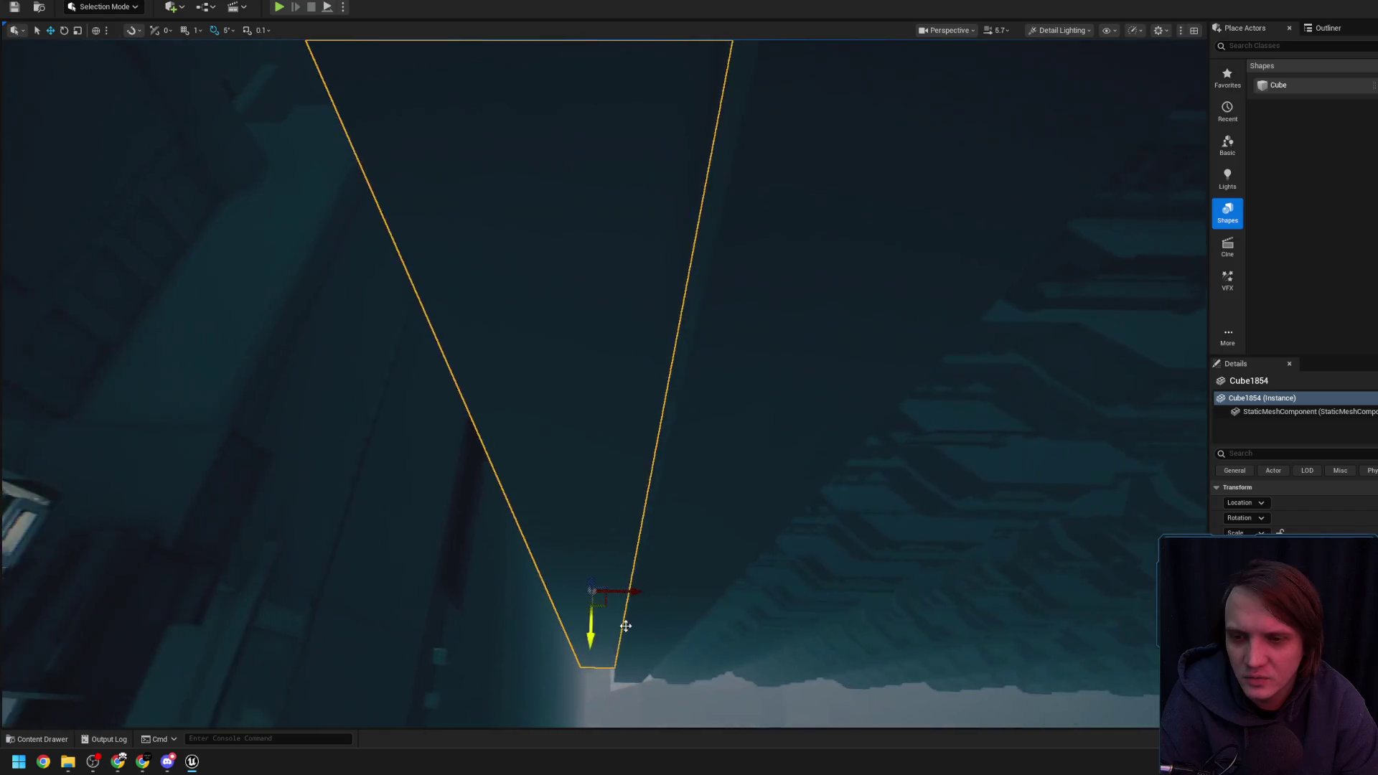
{"action": "key", "text": "r"}
{"action": "left_click_drag", "start_coordinate": [535, 695], "coordinate": [593, 657]}
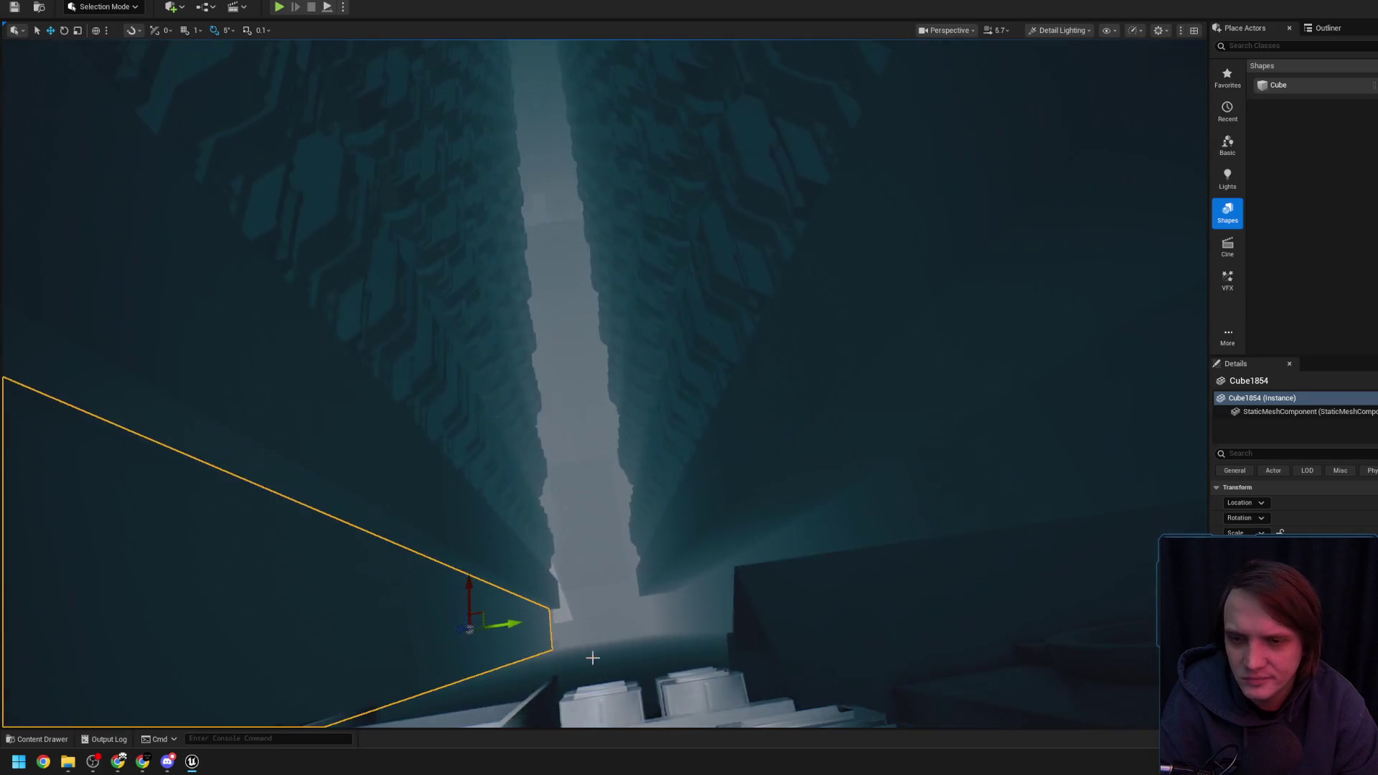
Duplicate the block with Ctrl+D and orbit around the new copy Cube1855
{"action": "key", "text": "ctrl+d"}
{"action": "left_click_drag", "start_coordinate": [671, 597], "coordinate": [670, 596]}
{"action": "left_click_drag", "start_coordinate": [763, 581], "coordinate": [760, 576]}
{"action": "scroll", "coordinate": [763, 591], "scroll_direction": "down", "scroll_amount": 2}
{"action": "left_click_drag", "start_coordinate": [645, 427], "coordinate": [587, 409]}
{"action": "scroll", "coordinate": [646, 427], "scroll_direction": "down", "scroll_amount": 2}
Compare Cube1854 and Cube1855 by selecting each in turn, then clear the selection
{"action": "left_click", "coordinate": [637, 428]}
{"action": "left_click", "coordinate": [587, 409]}
{"action": "left_click_drag", "start_coordinate": [450, 600], "coordinate": [449, 600]}
{"action": "left_click", "coordinate": [450, 600]}
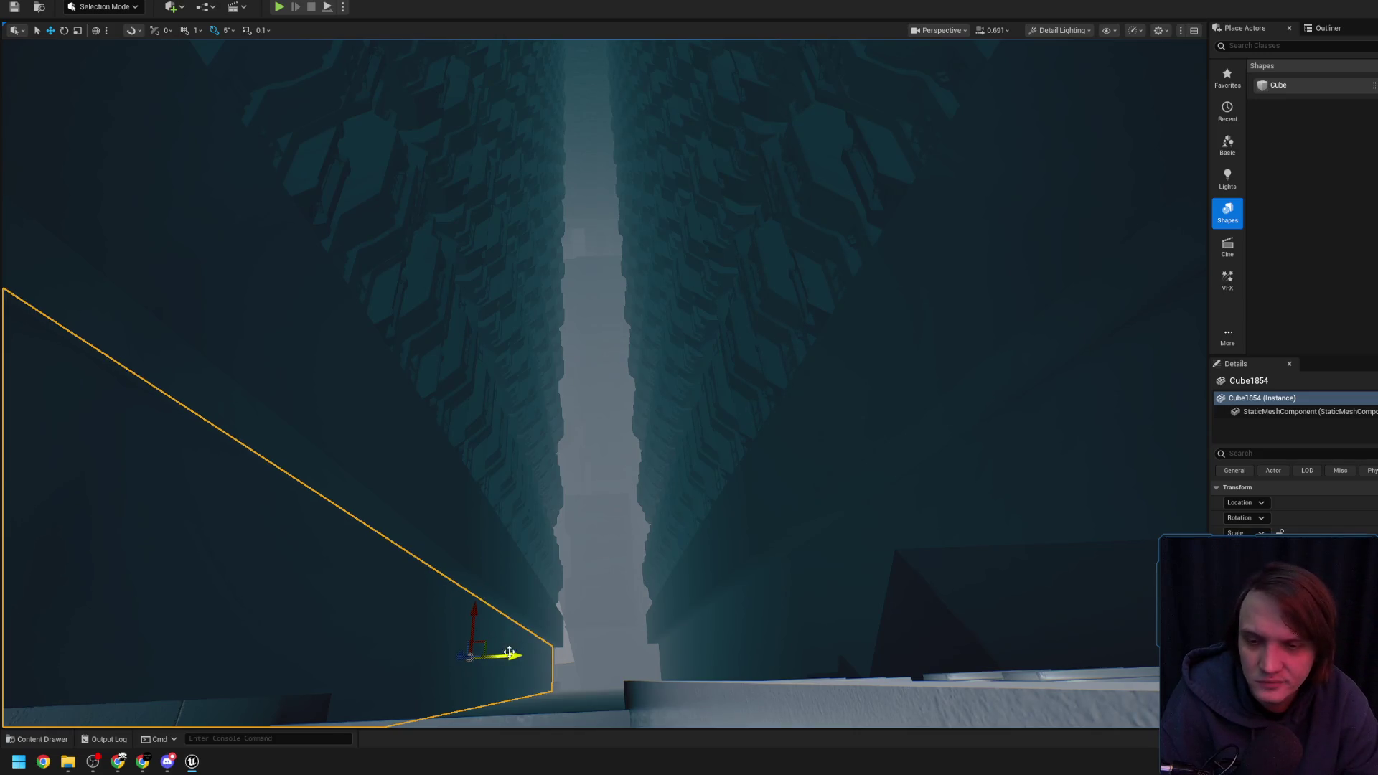
{"action": "left_click", "coordinate": [700, 615]}
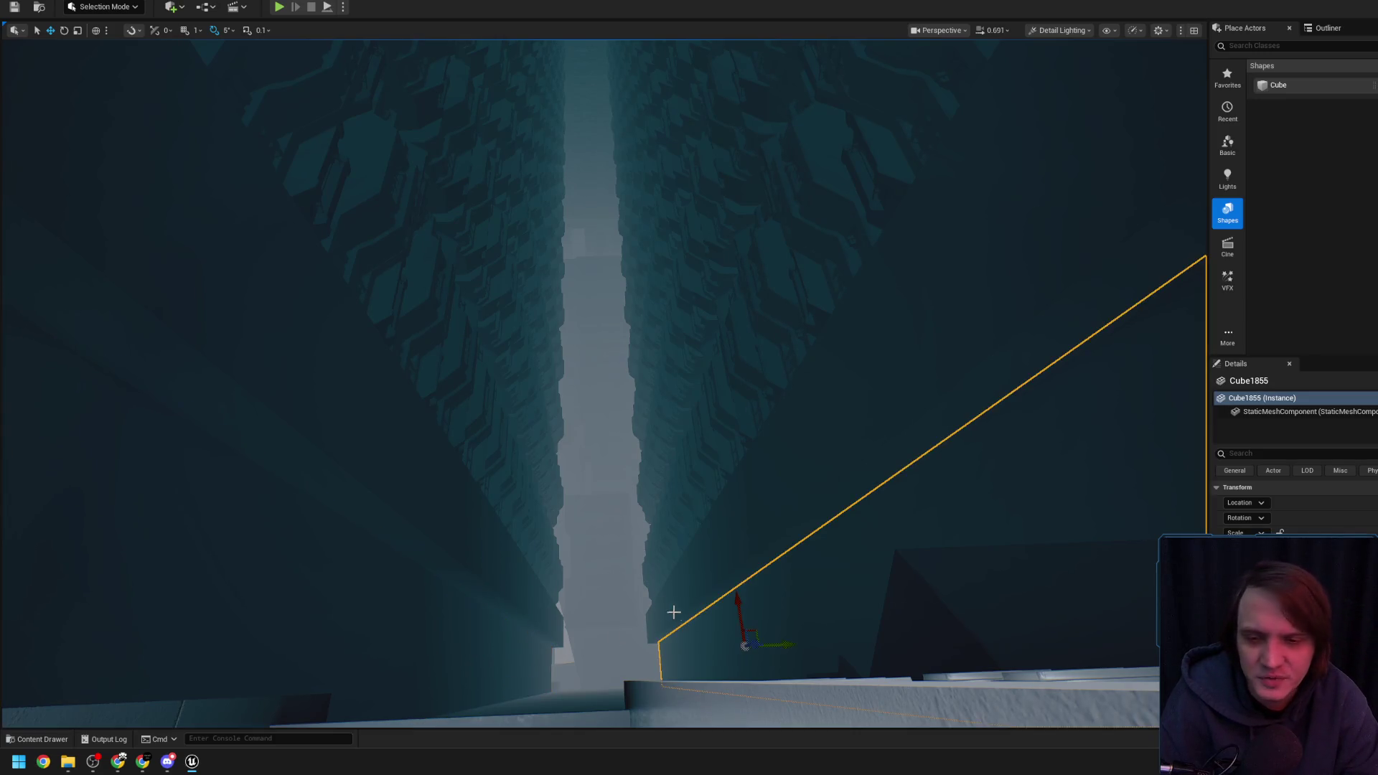
{"action": "left_click", "coordinate": [399, 622]}
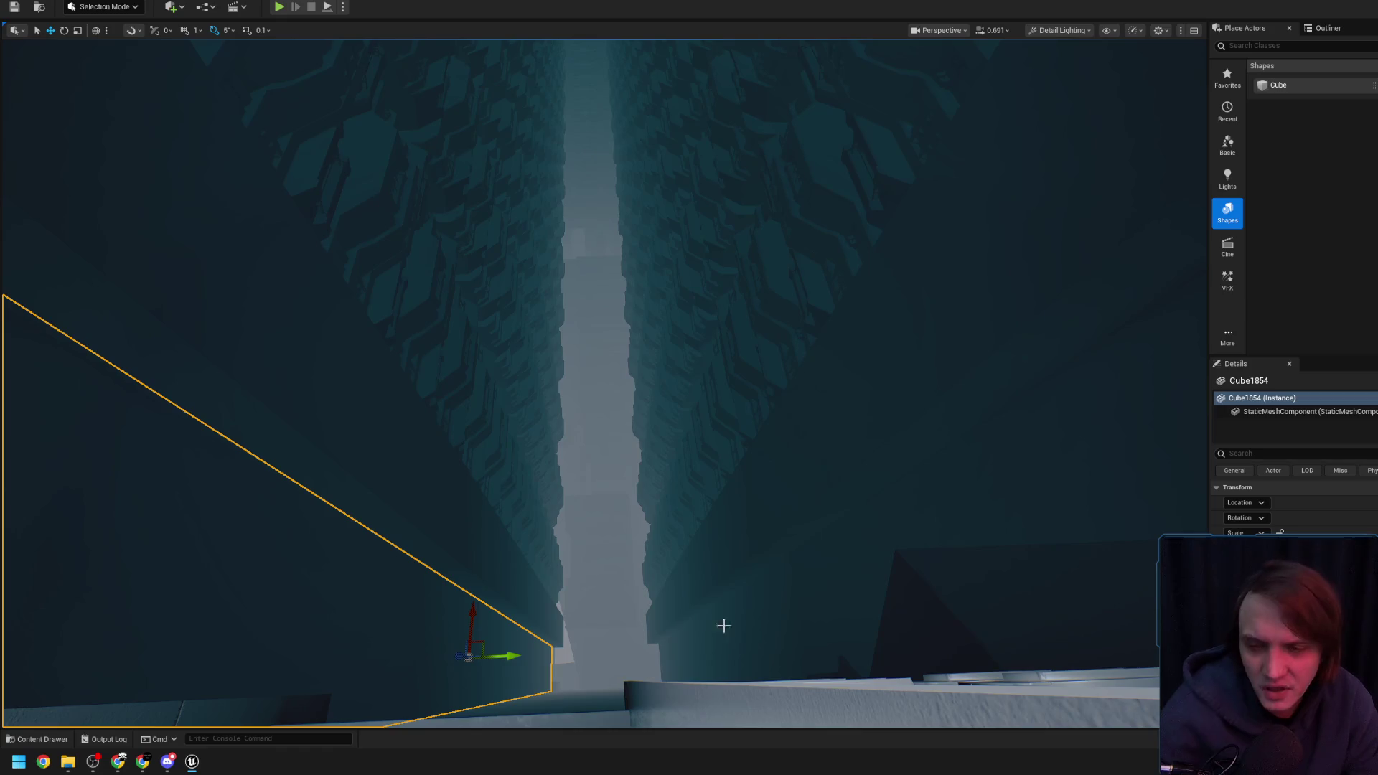
{"action": "left_click", "coordinate": [763, 637]}
{"action": "key", "text": "Escape"}
{"action": "left_click_drag", "start_coordinate": [656, 625], "coordinate": [646, 625]}
{"action": "scroll", "coordinate": [646, 624], "scroll_direction": "up", "scroll_amount": 2}
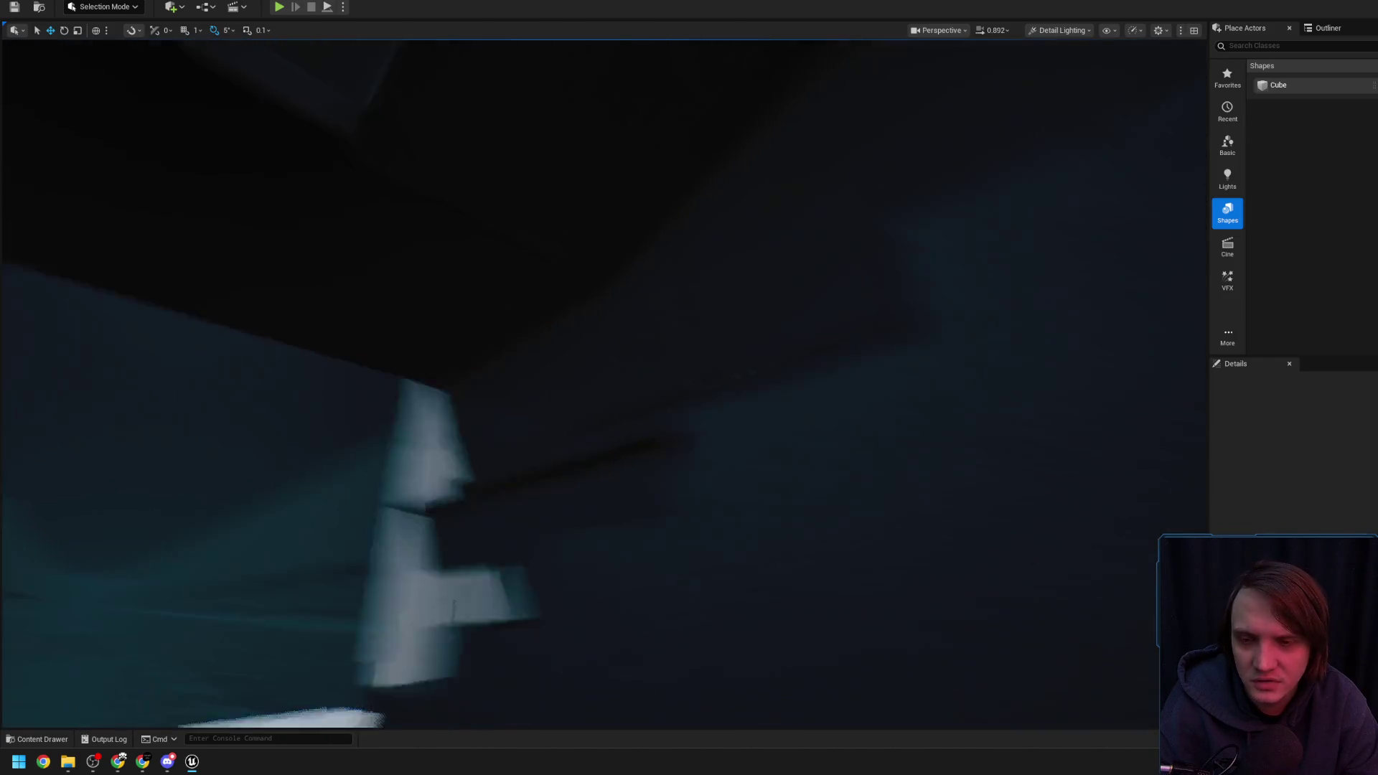
{"action": "left_click", "coordinate": [603, 481]}
{"action": "left_click_drag", "start_coordinate": [603, 481], "coordinate": [603, 481]}
{"action": "scroll", "coordinate": [426, 277], "scroll_direction": "down", "scroll_amount": 1}
{"action": "mouse_move", "coordinate": [427, 278]}
{"action": "left_mouse_down"}
{"action": "mouse_move", "coordinate": [374, 268]}
{"action": "mouse_move", "coordinate": [389, 293]}
{"action": "mouse_move", "coordinate": [444, 302]}
{"action": "left_mouse_up"}
{"action": "key", "text": "w"}
{"action": "left_click", "coordinate": [443, 301]}
{"action": "scroll", "coordinate": [443, 301], "scroll_direction": "up", "scroll_amount": 3}
{"action": "left_click_drag", "start_coordinate": [553, 409], "coordinate": [575, 439]}
{"action": "left_click", "coordinate": [575, 439]}
{"action": "left_click", "coordinate": [603, 373]}
{"action": "scroll", "coordinate": [603, 373], "scroll_direction": "down", "scroll_amount": 3}
{"action": "left_click_drag", "start_coordinate": [603, 374], "coordinate": [603, 374]}
{"action": "mouse_move", "coordinate": [667, 299]}
{"action": "left_mouse_down"}
{"action": "mouse_move", "coordinate": [626, 293]}
{"action": "mouse_move", "coordinate": [666, 274]}
{"action": "left_mouse_up"}
{"action": "left_click", "coordinate": [610, 336]}
{"action": "mouse_move", "coordinate": [808, 529]}
{"action": "left_mouse_down"}
{"action": "mouse_move", "coordinate": [593, 298]}
{"action": "mouse_move", "coordinate": [612, 304]}
{"action": "left_mouse_up"}
{"action": "key", "text": "Escape"}
{"action": "scroll", "coordinate": [610, 303], "scroll_direction": "down", "scroll_amount": 2}
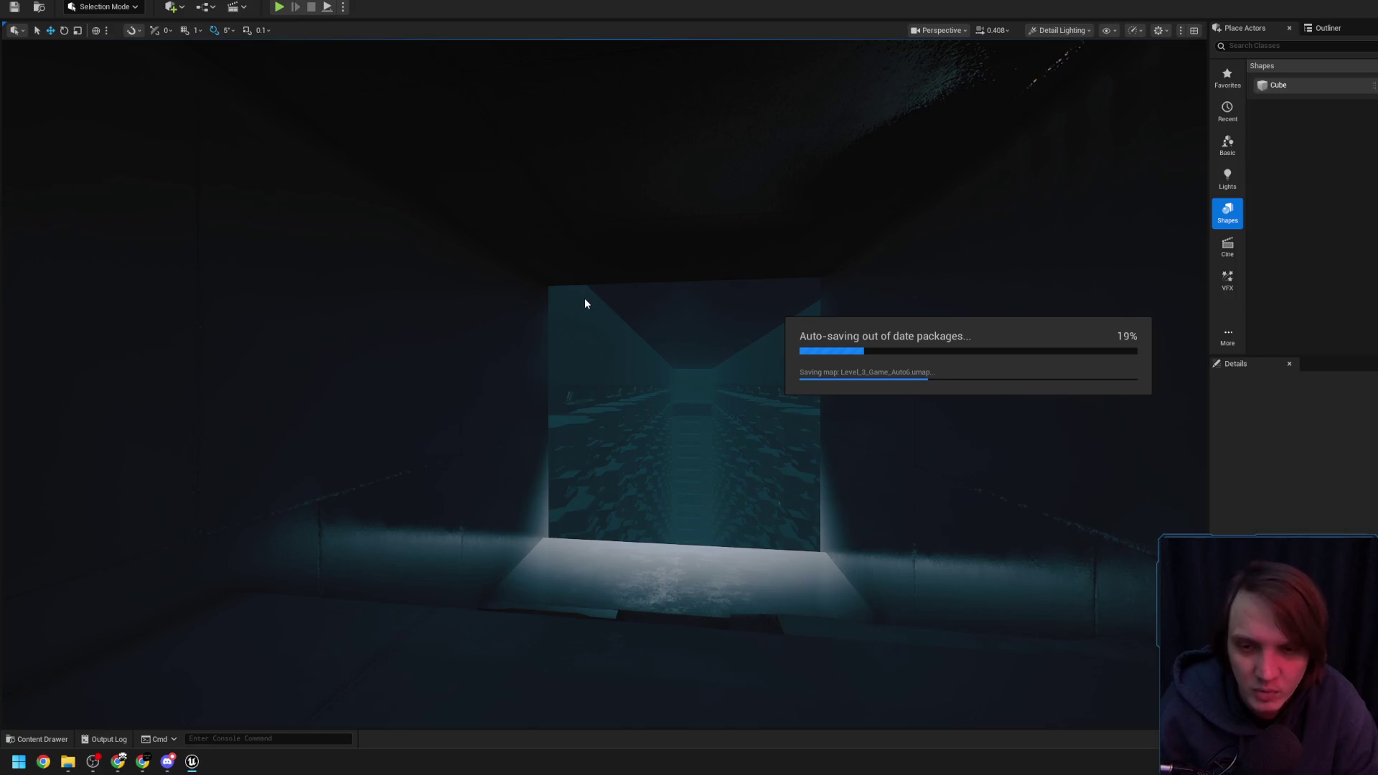
Fly through the stairwell toward the white shelving and open the Detail Lighting view-mode list
{"action": "mouse_move", "coordinate": [584, 298]}
{"action": "left_mouse_down"}
{"action": "mouse_move", "coordinate": [584, 216]}
{"action": "mouse_move", "coordinate": [431, 234]}
{"action": "mouse_move", "coordinate": [467, 230]}
{"action": "mouse_move", "coordinate": [438, 234]}
{"action": "mouse_move", "coordinate": [467, 230]}
{"action": "mouse_move", "coordinate": [445, 244]}
{"action": "mouse_move", "coordinate": [695, 388]}
{"action": "left_mouse_up"}
{"action": "scroll", "coordinate": [503, 230], "scroll_direction": "up", "scroll_amount": 3}
{"action": "scroll", "coordinate": [445, 237], "scroll_direction": "up", "scroll_amount": 2}
{"action": "scroll", "coordinate": [452, 230], "scroll_direction": "down", "scroll_amount": 2}
{"action": "scroll", "coordinate": [460, 229], "scroll_direction": "down", "scroll_amount": 2}
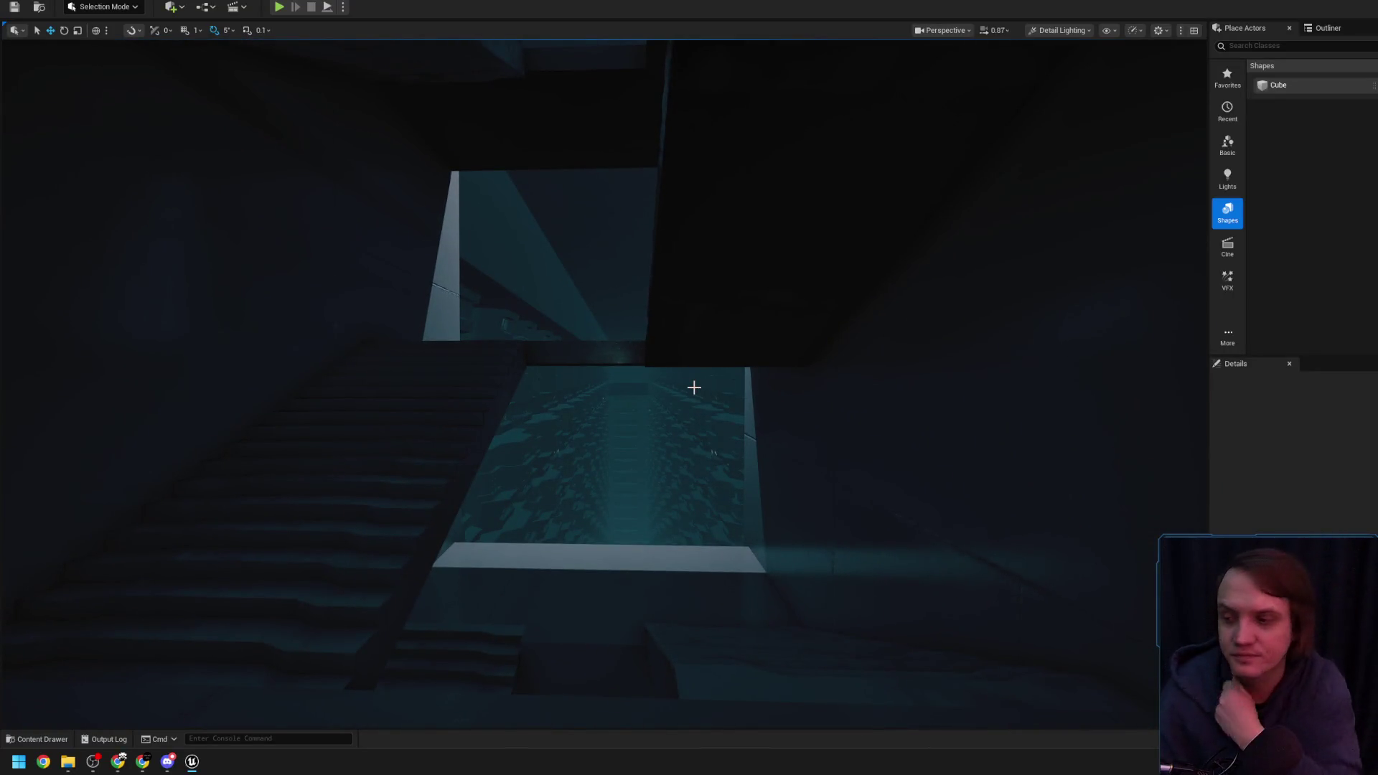
{"action": "mouse_move", "coordinate": [694, 388]}
{"action": "left_mouse_down"}
{"action": "mouse_move", "coordinate": [646, 388]}
{"action": "mouse_move", "coordinate": [643, 348]}
{"action": "left_mouse_up"}
{"action": "scroll", "coordinate": [682, 384], "scroll_direction": "up", "scroll_amount": 1}
{"action": "scroll", "coordinate": [646, 373], "scroll_direction": "down", "scroll_amount": 1}
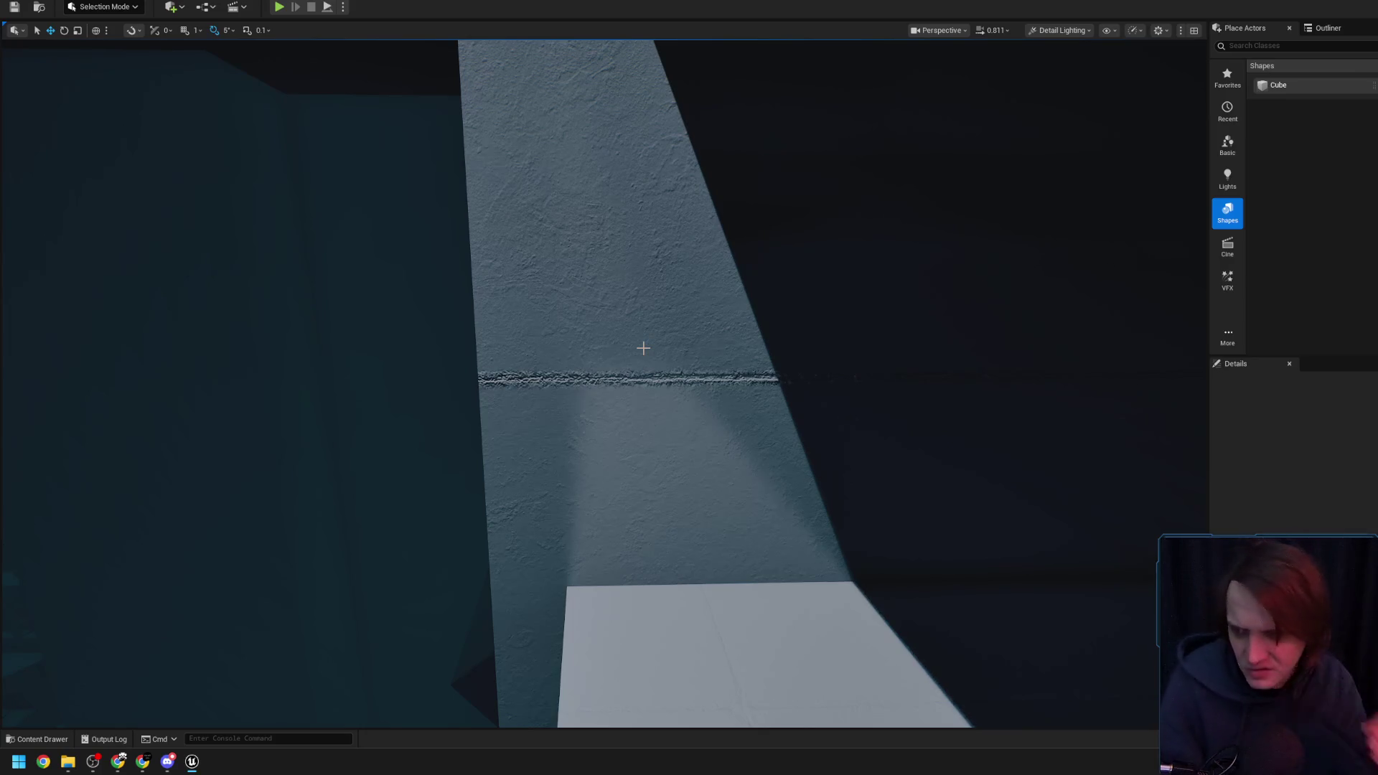
{"action": "left_click_drag", "start_coordinate": [764, 400], "coordinate": [761, 402]}
{"action": "scroll", "coordinate": [760, 402], "scroll_direction": "up", "scroll_amount": 1}
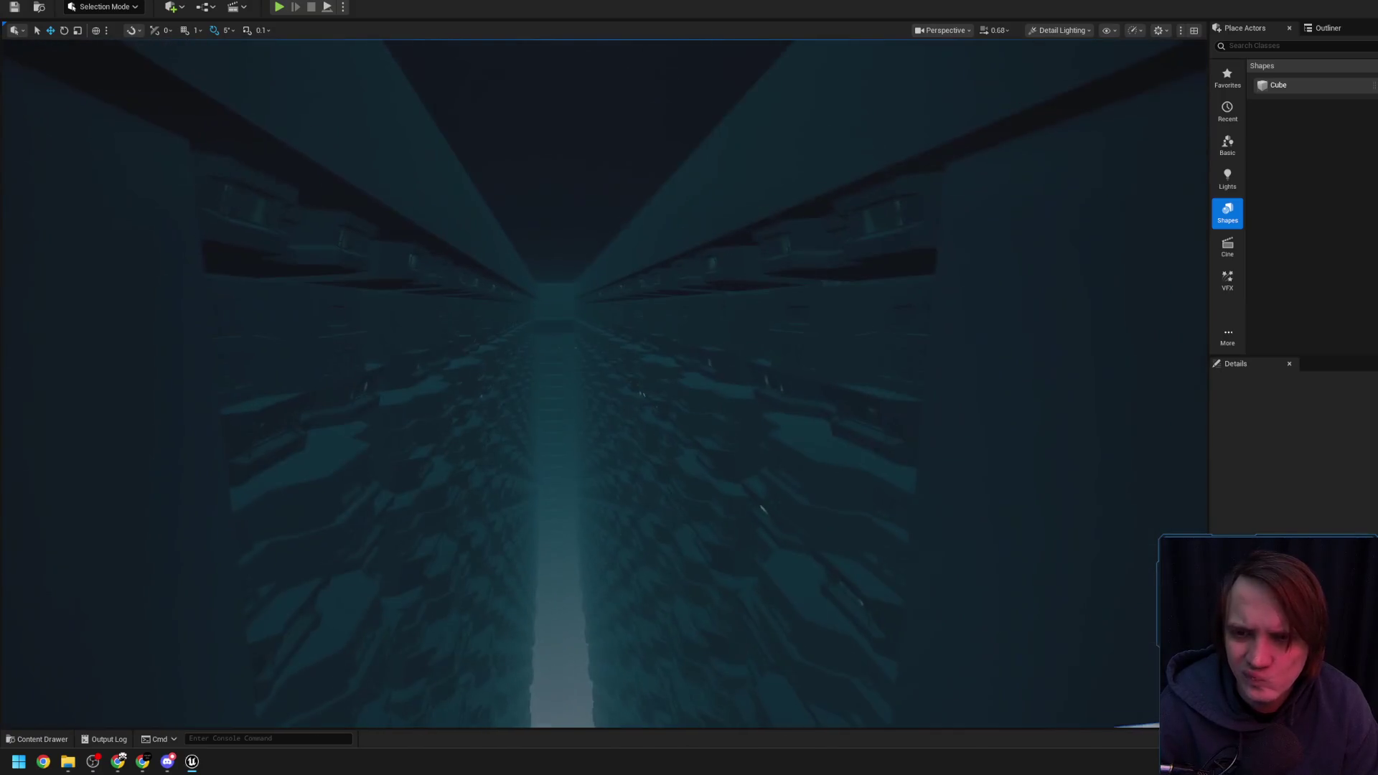
{"action": "left_click", "coordinate": [1047, 32]}
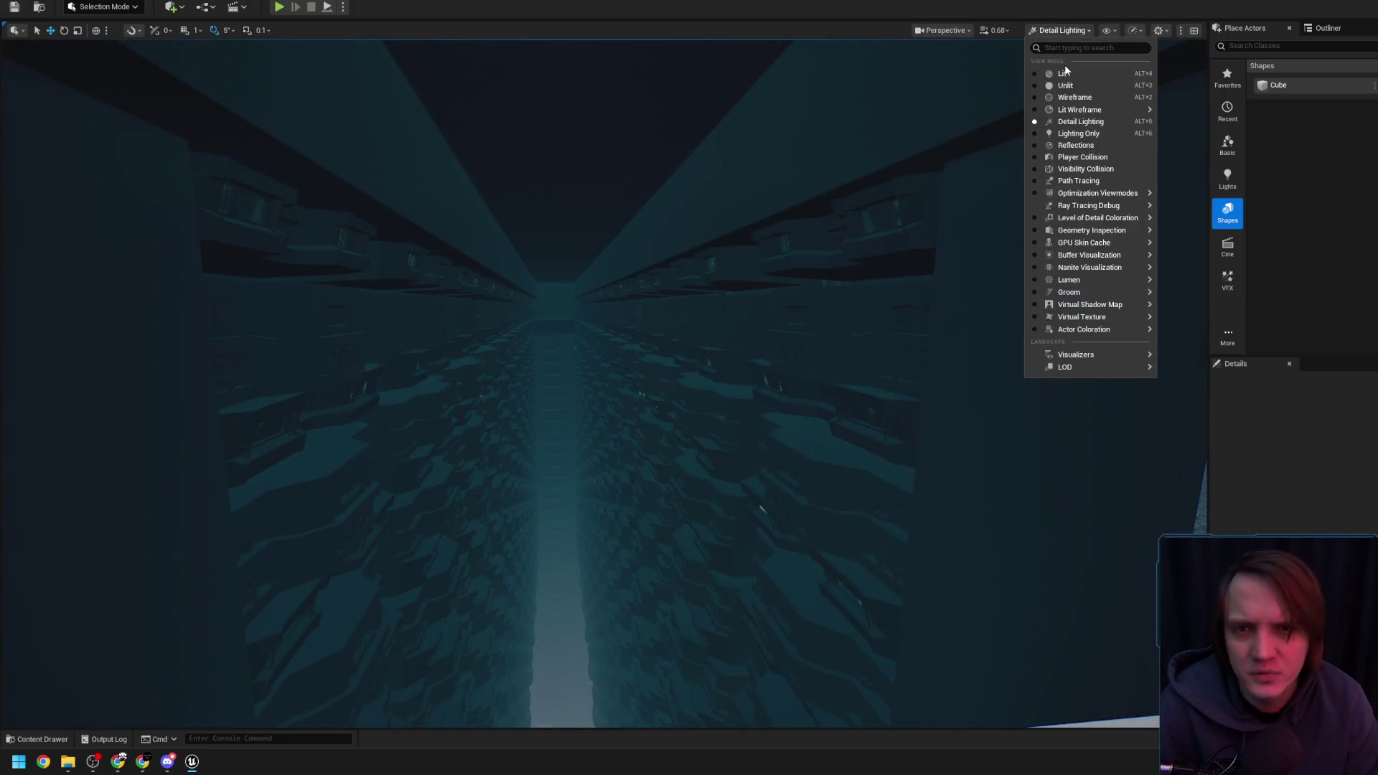
Switch the viewport to Lit and frame the hall actor 1FLivingInstance9
{"action": "left_click", "coordinate": [1065, 66]}
{"action": "left_click_drag", "start_coordinate": [782, 275], "coordinate": [782, 275]}
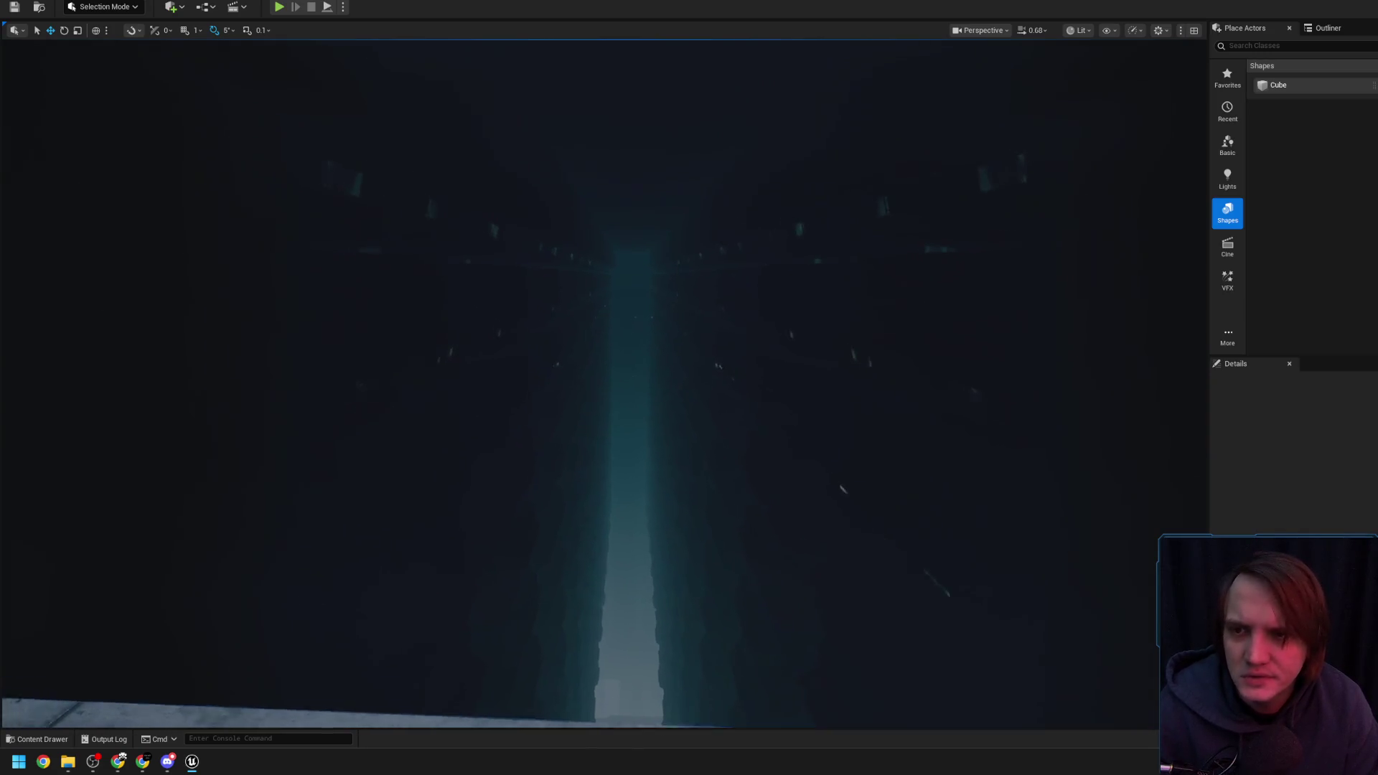
{"action": "left_click", "coordinate": [507, 263]}
{"action": "key", "text": "f"}
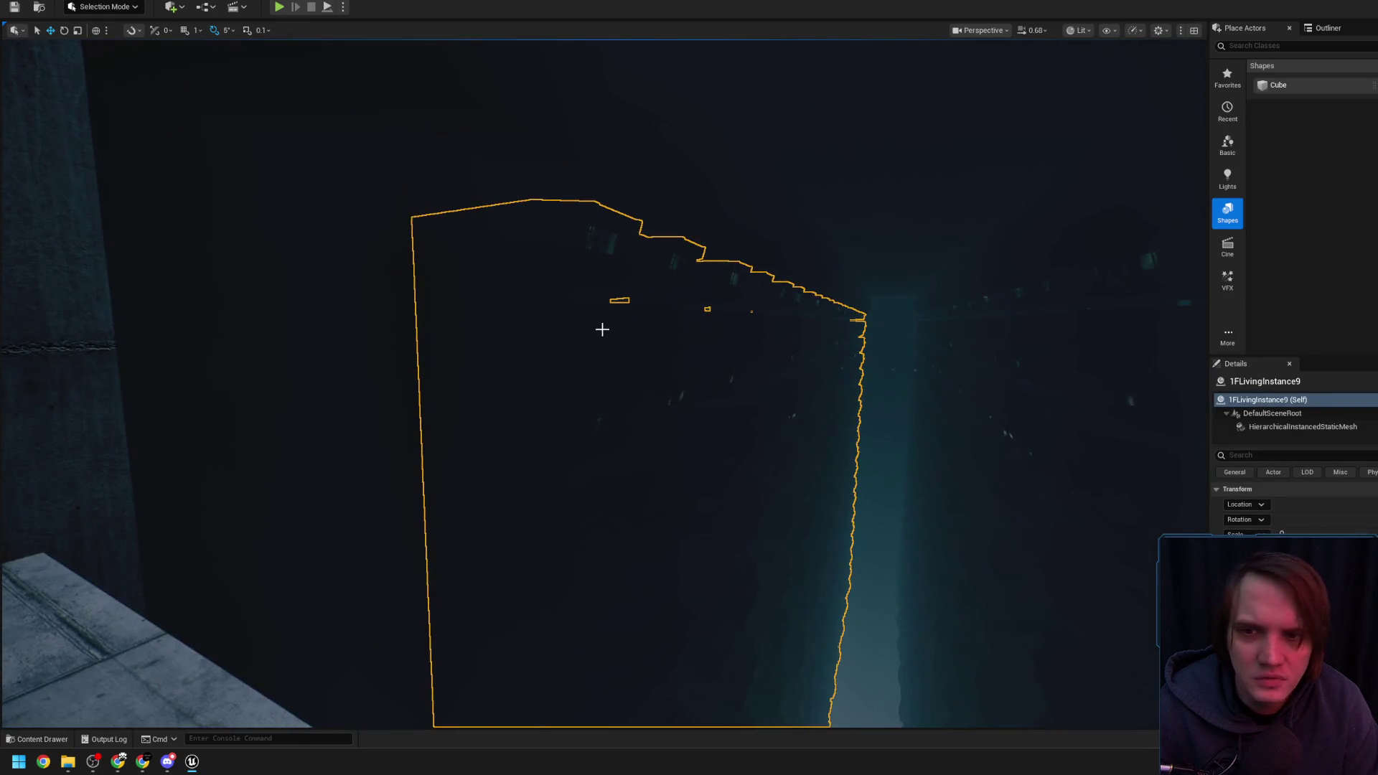
Select 1FLivingInstance10 and pan the camera along the mesh
{"action": "left_click_drag", "start_coordinate": [601, 329], "coordinate": [602, 329]}
{"action": "left_click", "coordinate": [606, 289]}
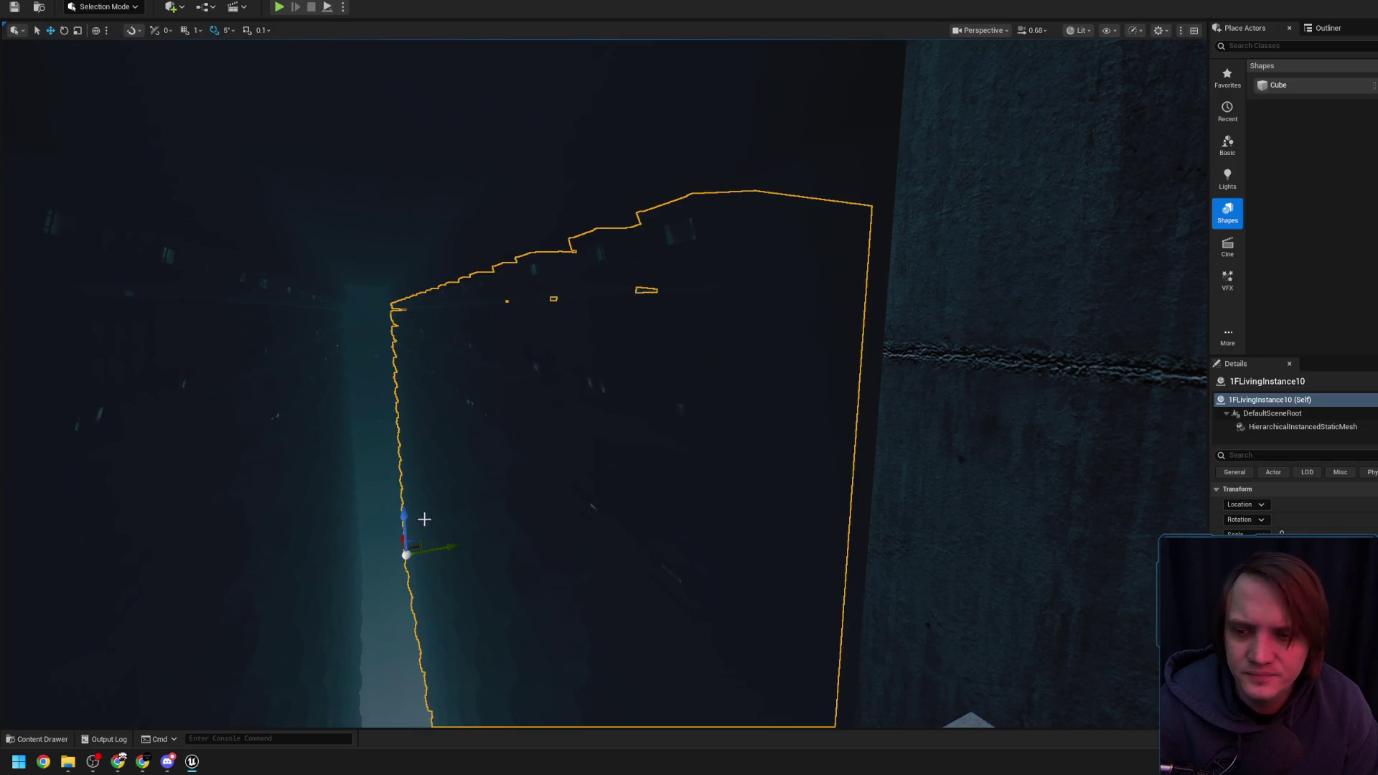
{"action": "left_click_drag", "start_coordinate": [401, 543], "coordinate": [400, 543]}
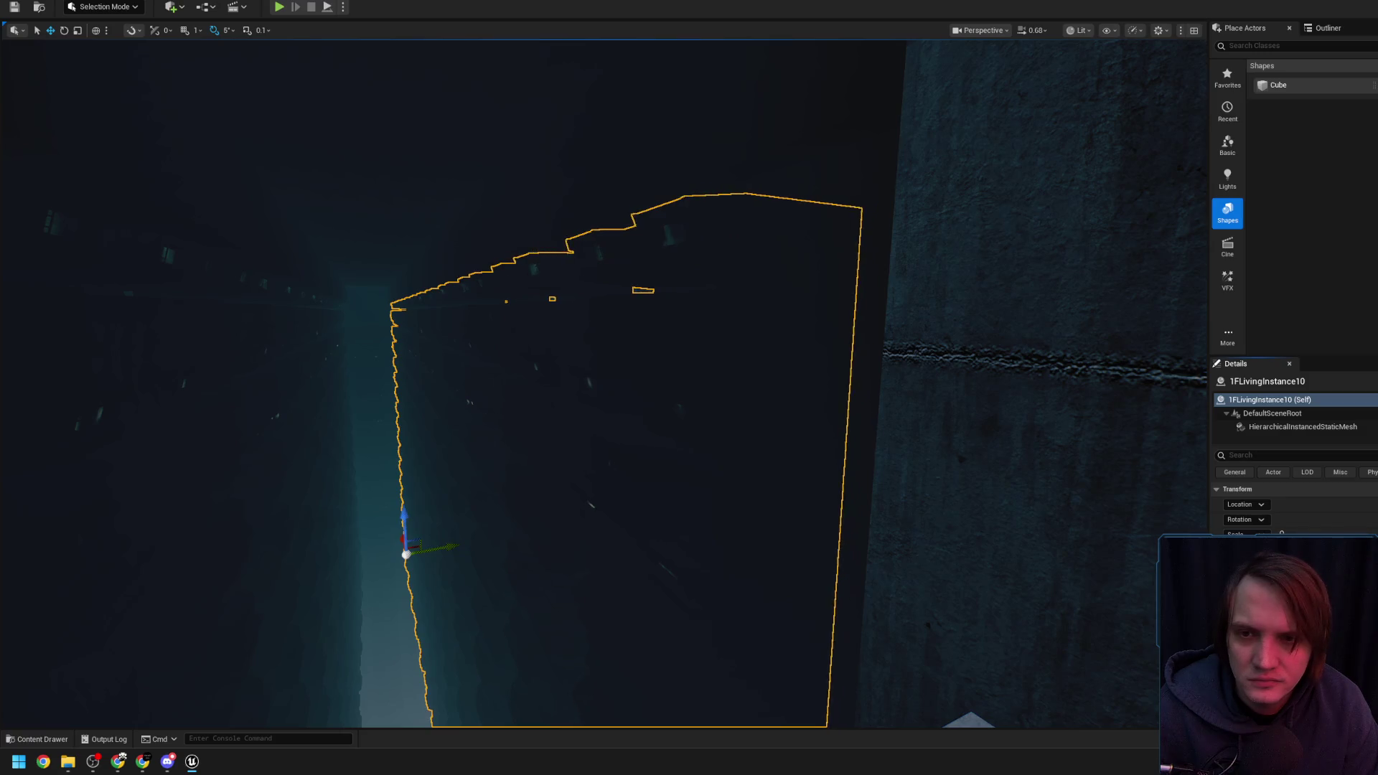
{"action": "left_click_drag", "start_coordinate": [714, 337], "coordinate": [702, 331]}
{"action": "scroll", "coordinate": [699, 335], "scroll_direction": "down", "scroll_amount": 1}
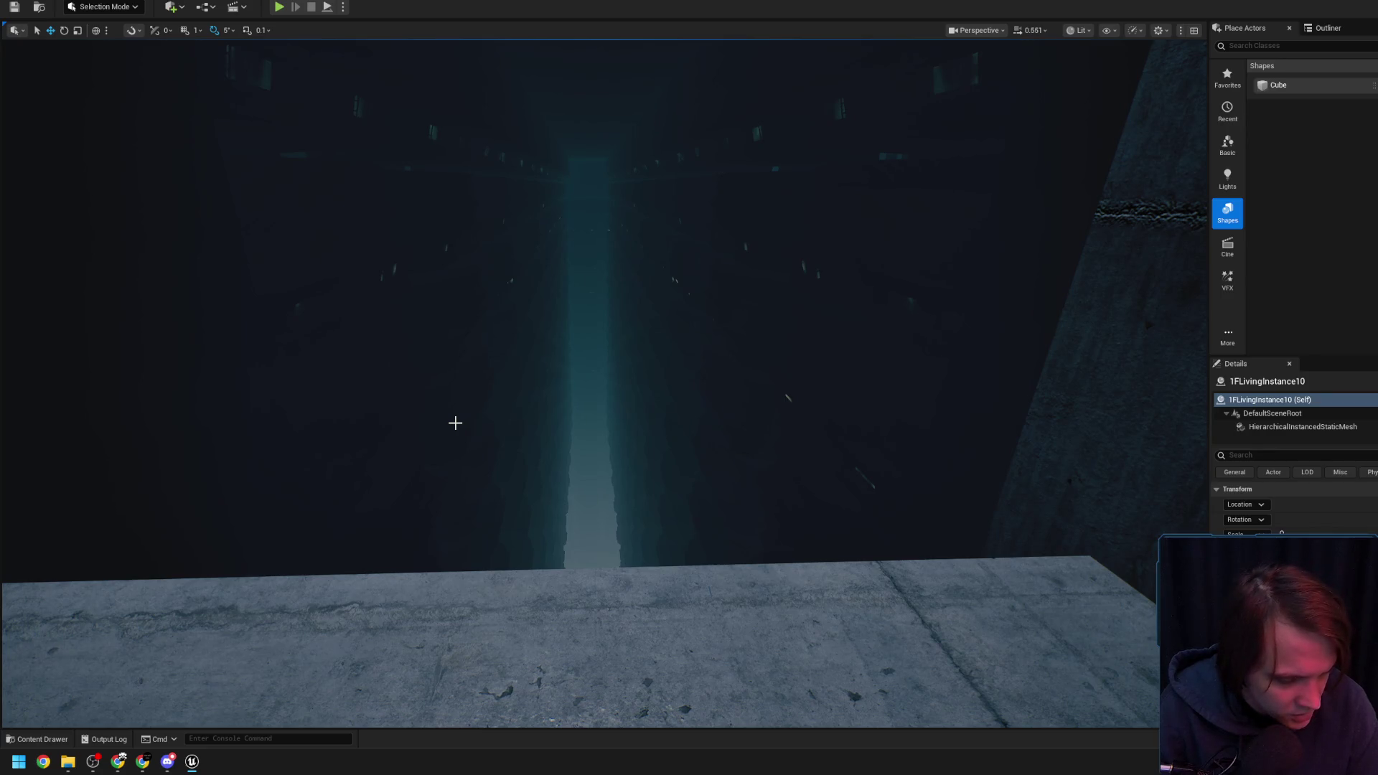
{"action": "scroll", "coordinate": [455, 423], "scroll_direction": "up", "scroll_amount": 2}
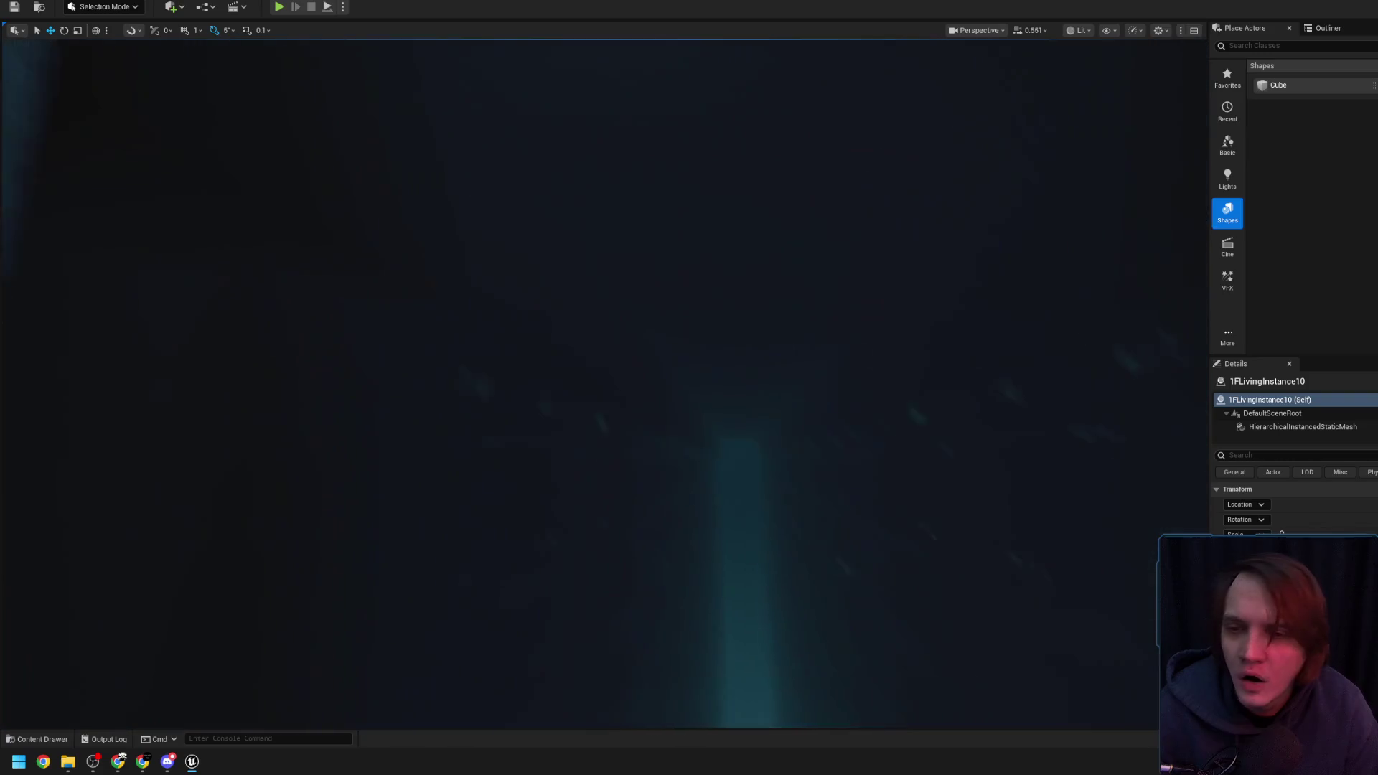
{"action": "key", "text": "d"}
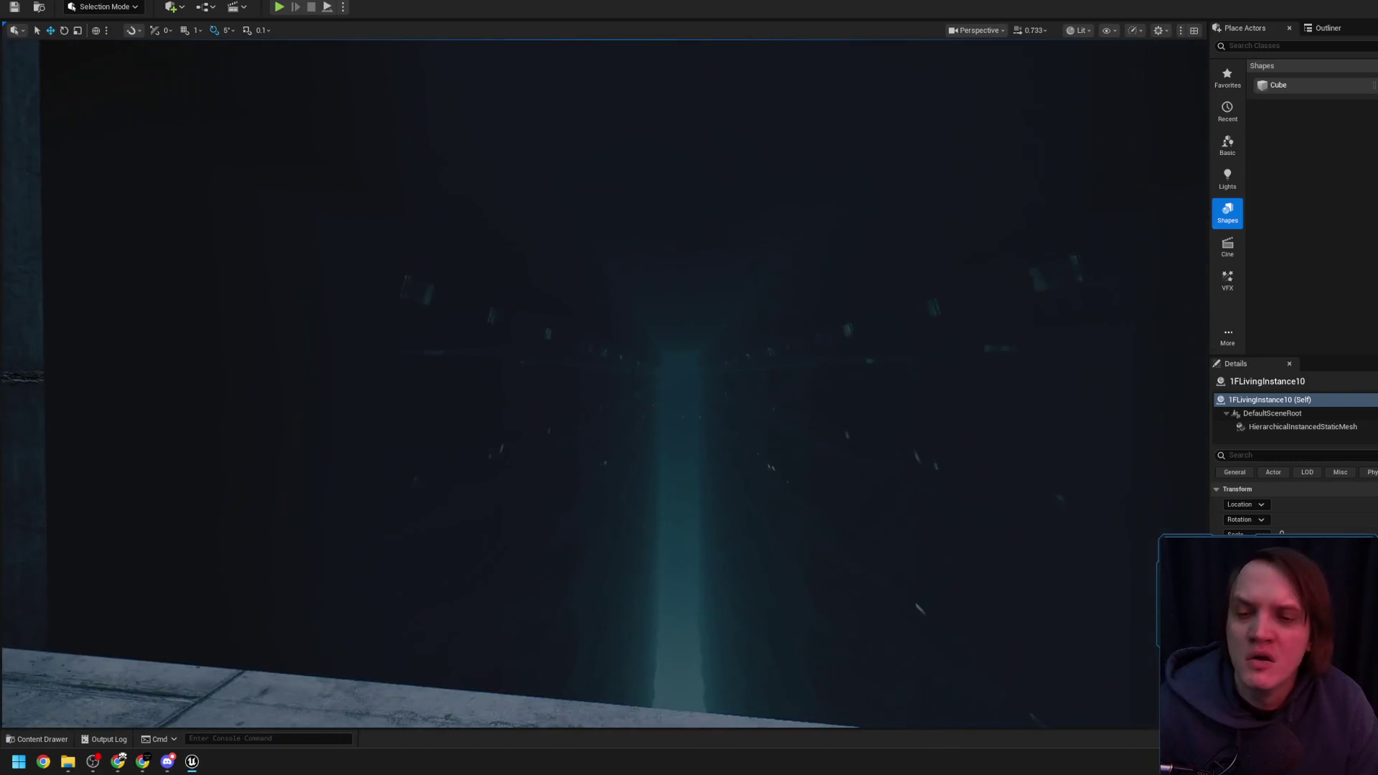
{"action": "scroll", "coordinate": [603, 384], "scroll_direction": "down", "scroll_amount": 2}
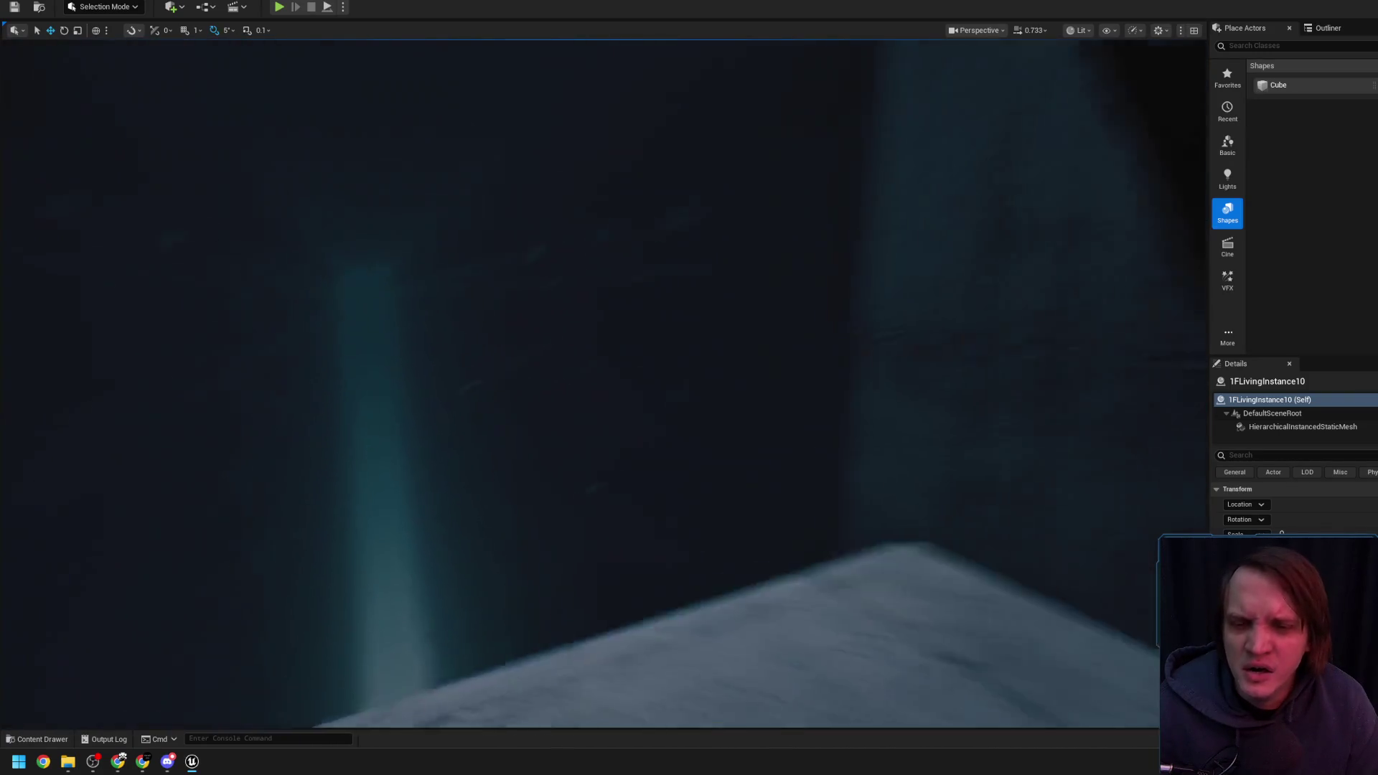
{"action": "scroll", "coordinate": [603, 384], "scroll_direction": "up", "scroll_amount": 2}
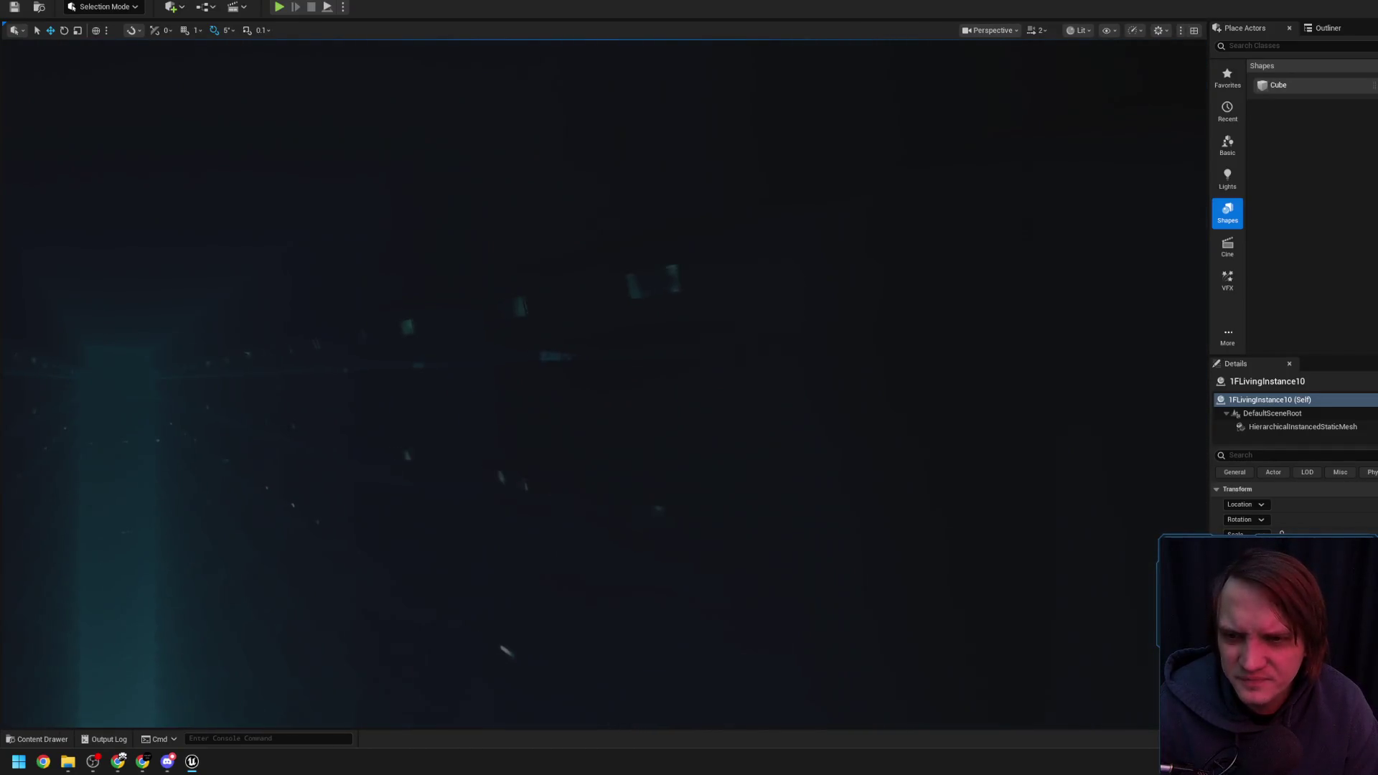
{"action": "scroll", "coordinate": [603, 384], "scroll_direction": "up", "scroll_amount": 10}
{"action": "scroll", "coordinate": [603, 384], "scroll_direction": "up", "scroll_amount": 1}
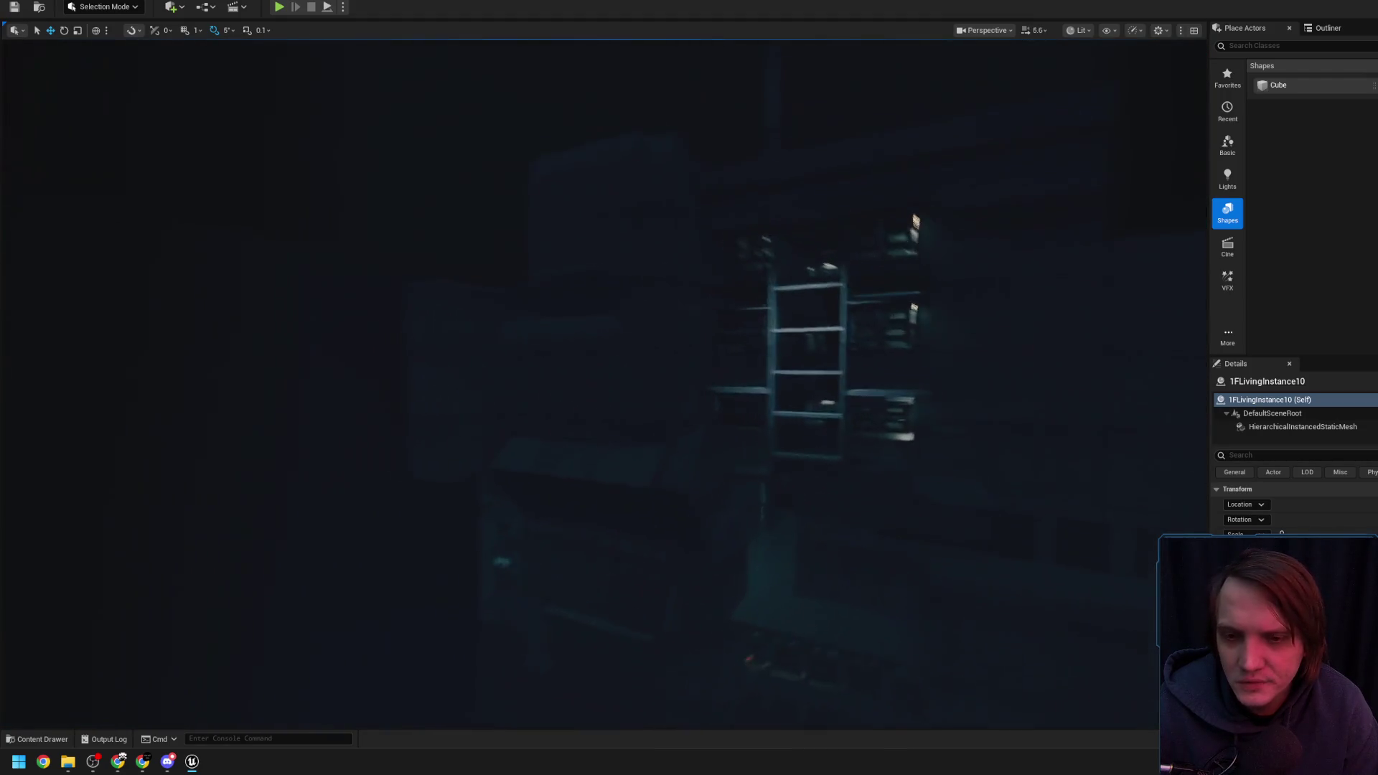
{"action": "scroll", "coordinate": [603, 384], "scroll_direction": "down", "scroll_amount": 5}
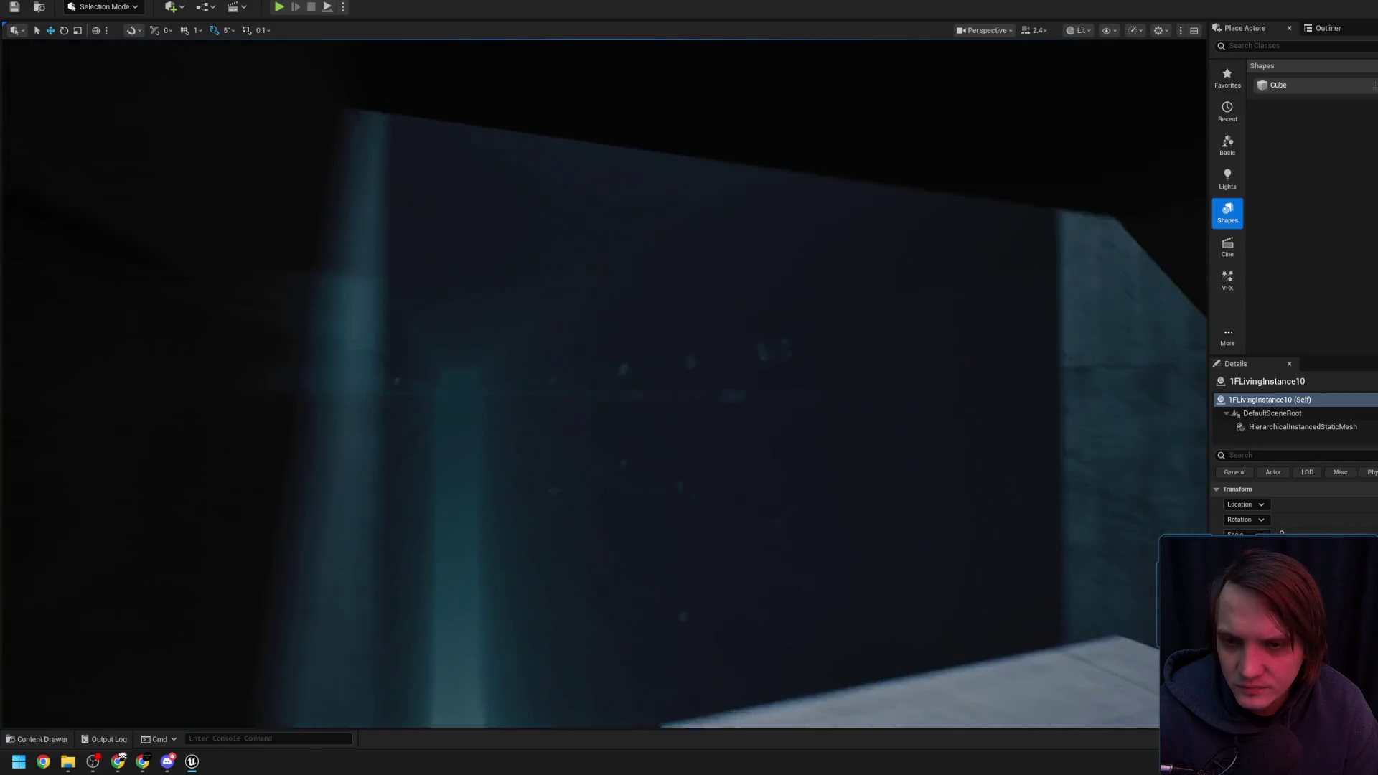
{"action": "scroll", "coordinate": [603, 384], "scroll_direction": "down", "scroll_amount": 2}
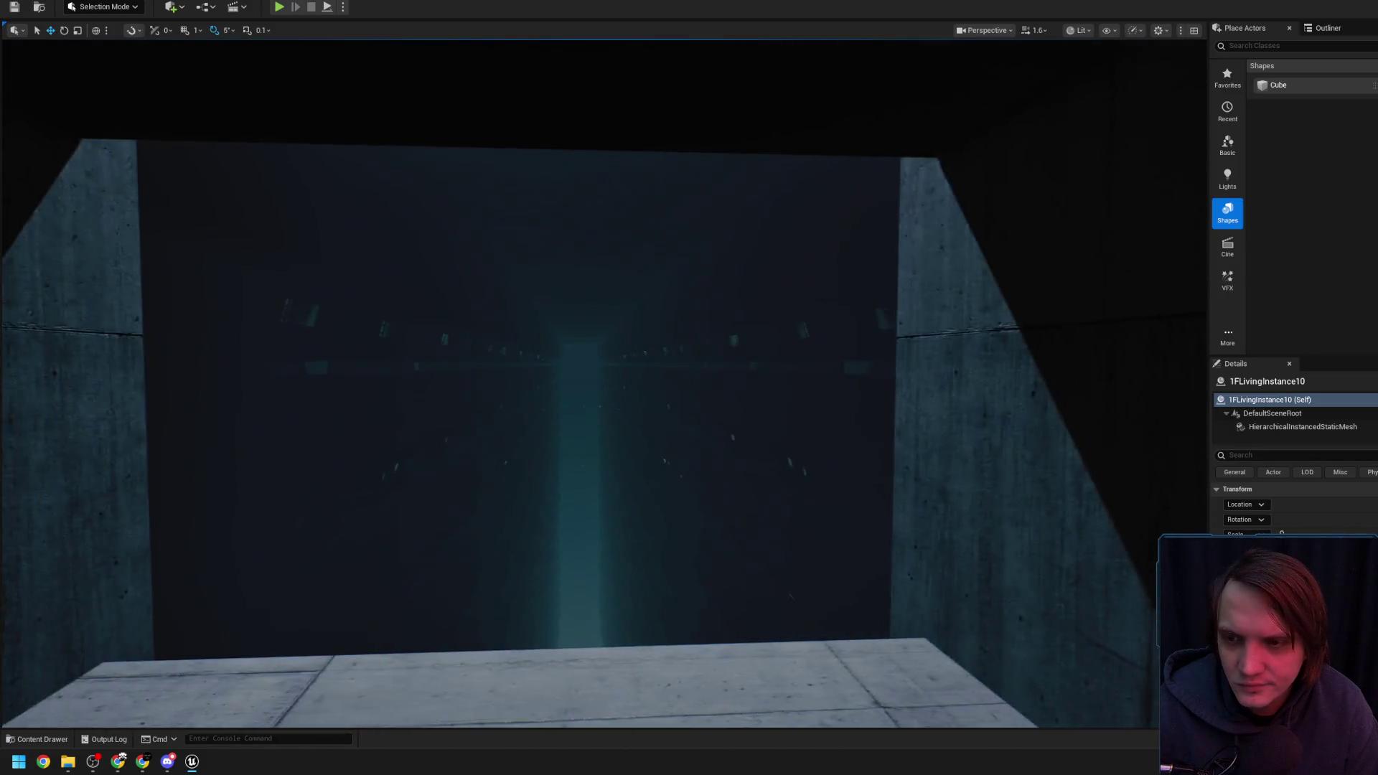
{"action": "scroll", "coordinate": [603, 384], "scroll_direction": "down", "scroll_amount": 2}
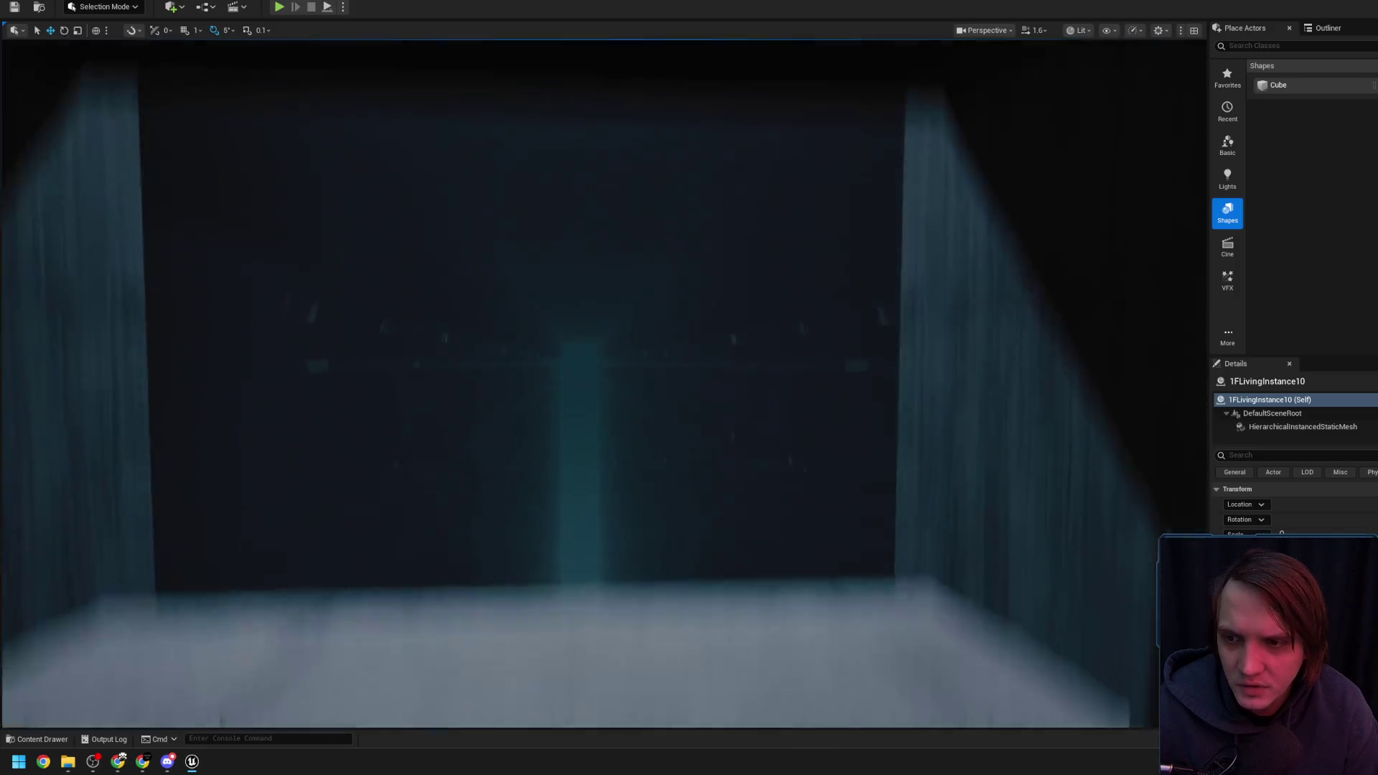
{"action": "left_click_drag", "start_coordinate": [790, 539], "coordinate": [791, 540]}
{"action": "scroll", "coordinate": [790, 540], "scroll_direction": "up", "scroll_amount": 2}
{"action": "scroll", "coordinate": [790, 540], "scroll_direction": "down", "scroll_amount": 2}
{"action": "scroll", "coordinate": [790, 540], "scroll_direction": "down", "scroll_amount": 2}
{"action": "scroll", "coordinate": [790, 539], "scroll_direction": "down", "scroll_amount": 1}
{"action": "scroll", "coordinate": [791, 540], "scroll_direction": "up", "scroll_amount": 1}
{"action": "scroll", "coordinate": [791, 540], "scroll_direction": "down", "scroll_amount": 2}
{"action": "scroll", "coordinate": [791, 540], "scroll_direction": "down", "scroll_amount": 1}
{"action": "left_click_drag", "start_coordinate": [667, 416], "coordinate": [668, 417]}
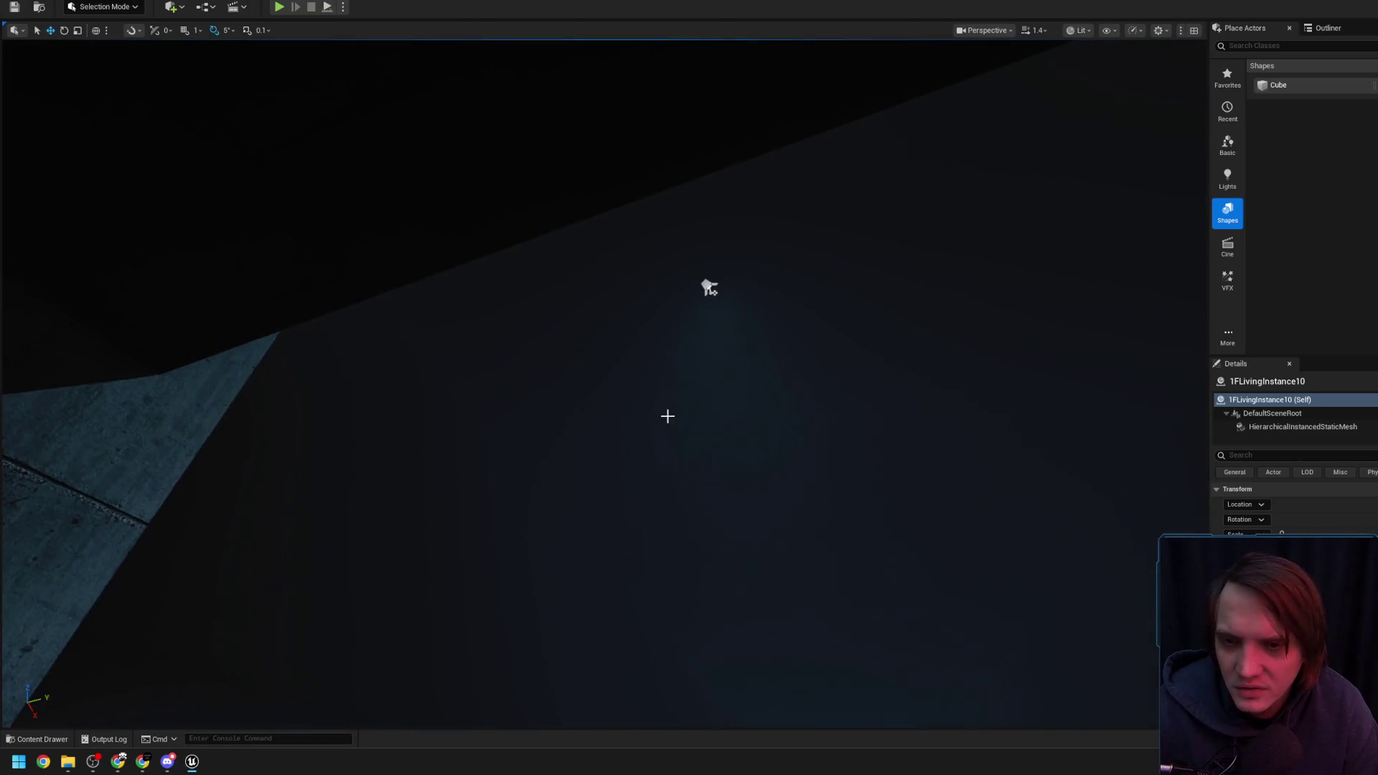
{"action": "left_click", "coordinate": [707, 289]}
Rotate SpotLight30 about 25 degrees and widen its cone over the shelves
{"action": "scroll", "coordinate": [707, 289], "scroll_direction": "up", "scroll_amount": 2}
{"action": "left_click_drag", "start_coordinate": [707, 289], "coordinate": [707, 290]}
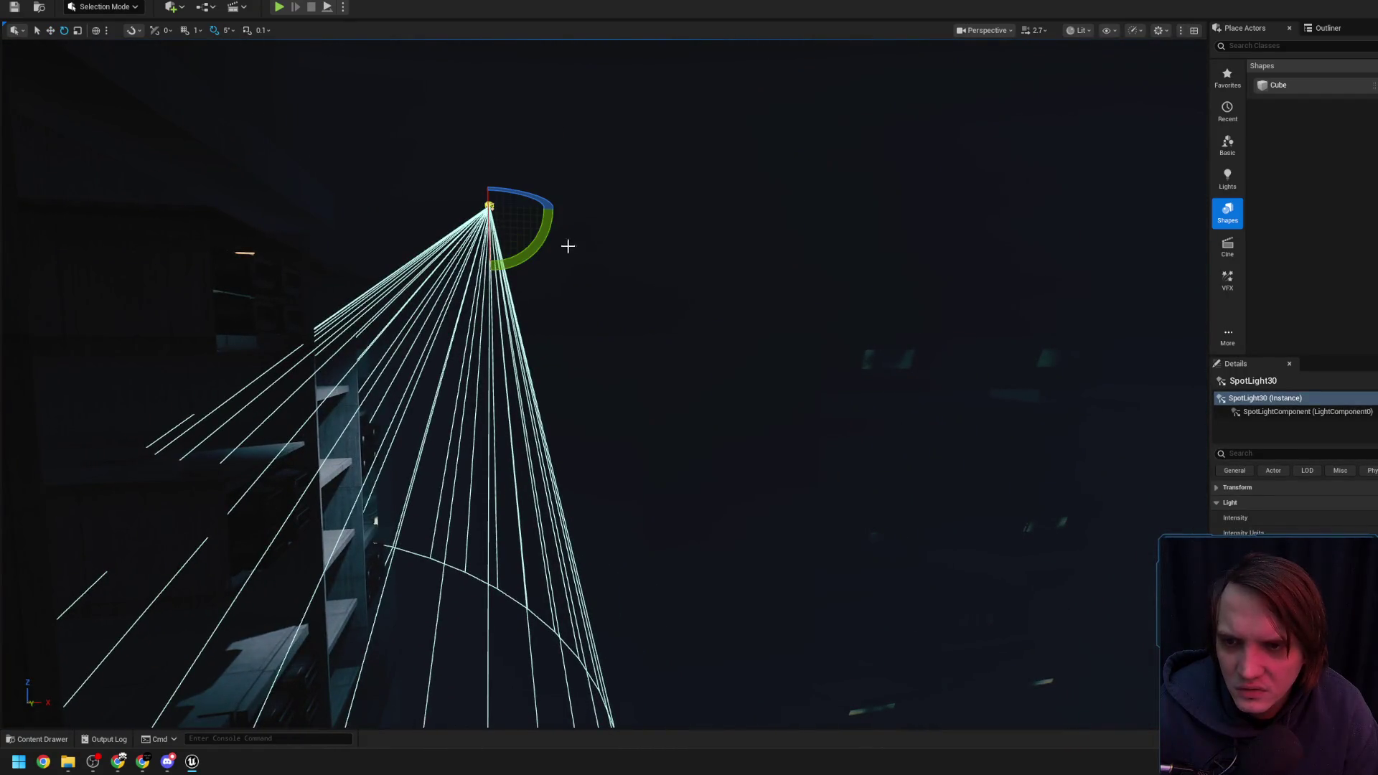
{"action": "left_click_drag", "start_coordinate": [545, 237], "coordinate": [545, 287]}
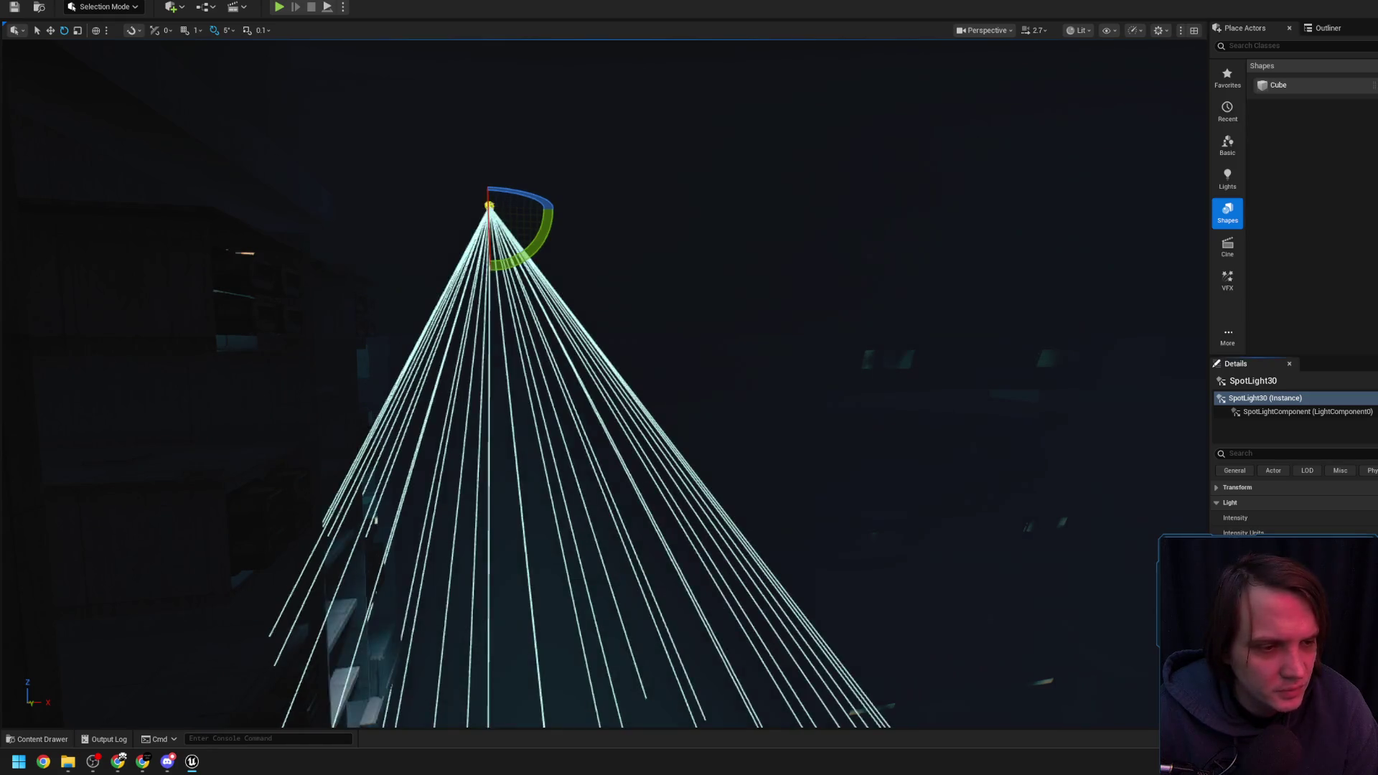
{"action": "left_click_drag", "start_coordinate": [1292, 595], "coordinate": [1350, 595]}
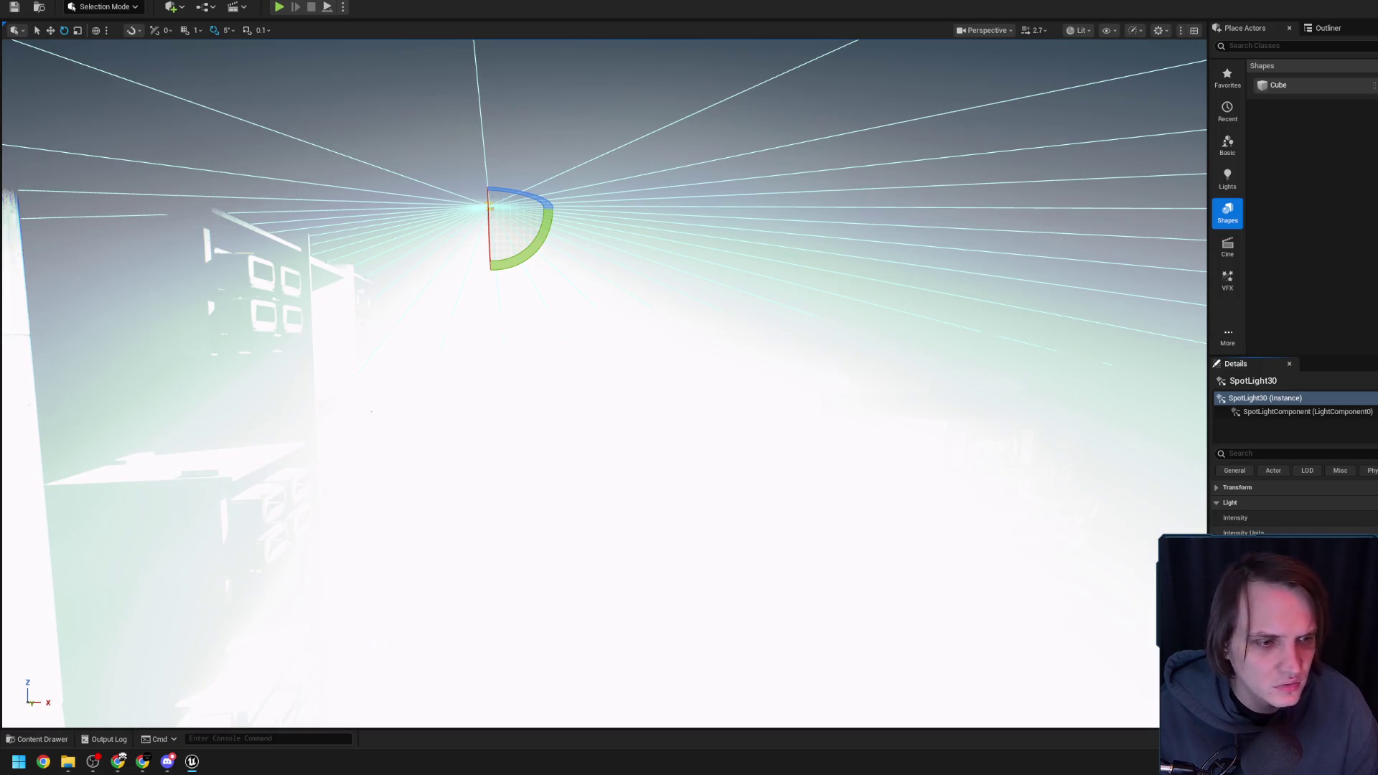
Fly forward down the shelf corridor and frame the spotlight in view
{"action": "mouse_move", "coordinate": [883, 467]}
{"action": "left_mouse_down"}
{"action": "mouse_move", "coordinate": [862, 431]}
{"action": "mouse_move", "coordinate": [746, 351]}
{"action": "left_mouse_up"}
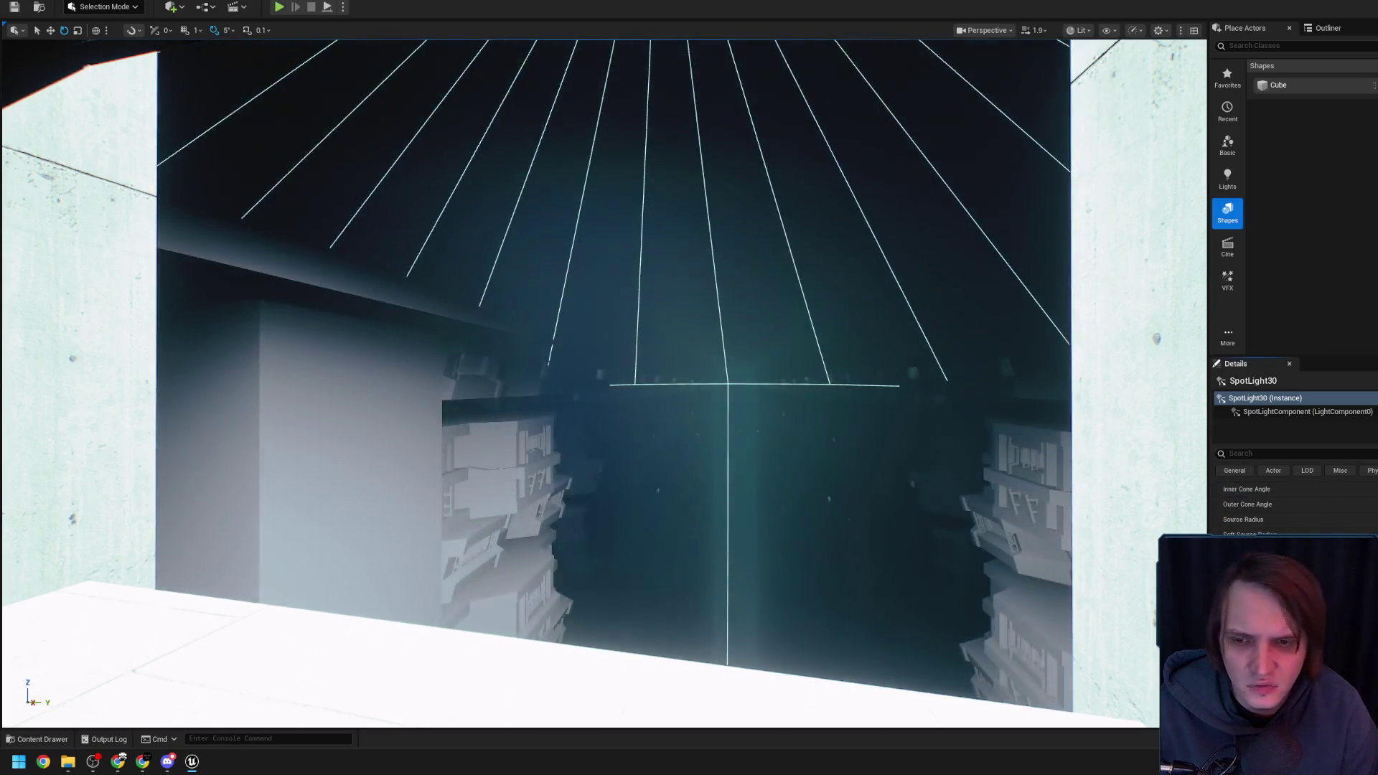
{"action": "mouse_move", "coordinate": [746, 352]}
{"action": "left_mouse_down"}
{"action": "mouse_move", "coordinate": [746, 316]}
{"action": "mouse_move", "coordinate": [718, 330]}
{"action": "mouse_move", "coordinate": [829, 449]}
{"action": "left_mouse_up"}
{"action": "left_click_drag", "start_coordinate": [621, 242], "coordinate": [621, 345]}
{"action": "scroll", "coordinate": [905, 315], "scroll_direction": "down", "scroll_amount": 3}
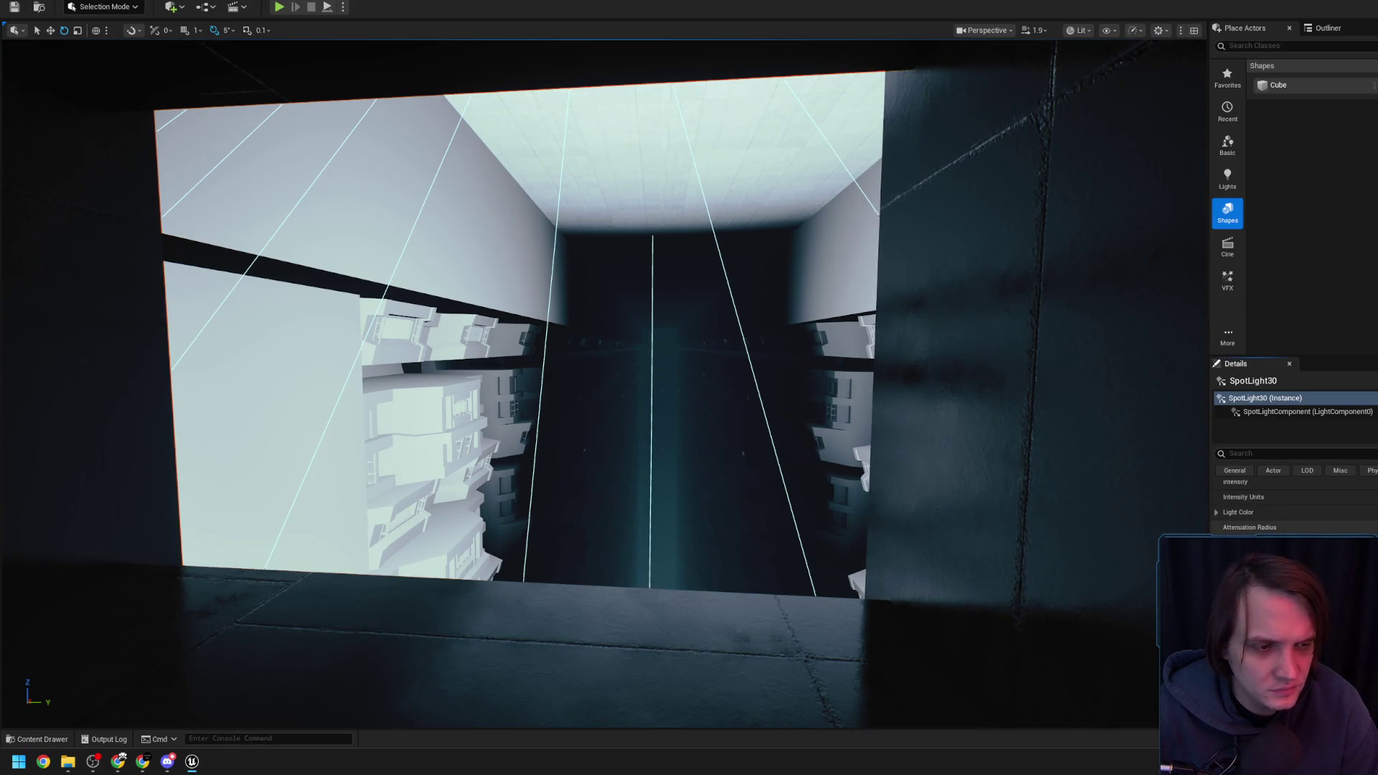
{"action": "scroll", "coordinate": [930, 378], "scroll_direction": "up", "scroll_amount": 10}
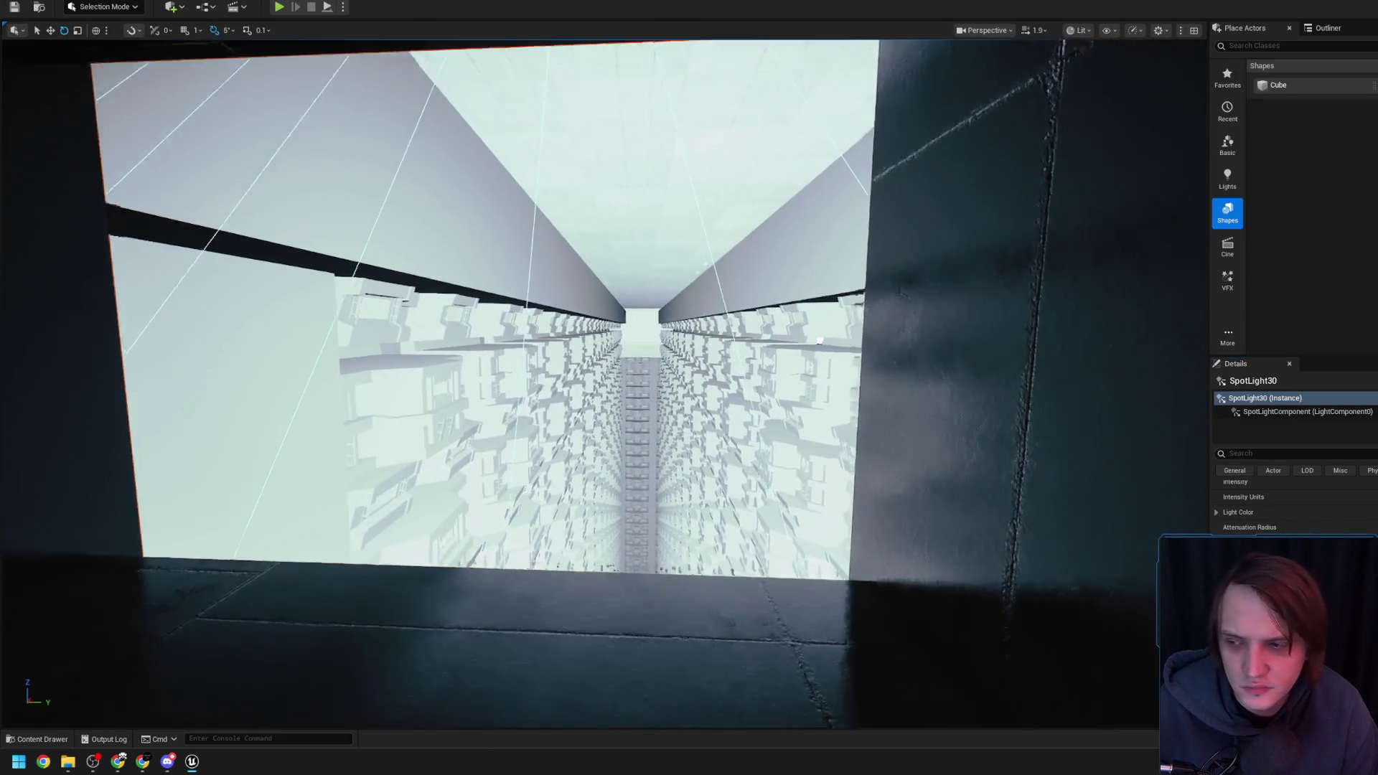
{"action": "scroll", "coordinate": [917, 377], "scroll_direction": "up", "scroll_amount": 10}
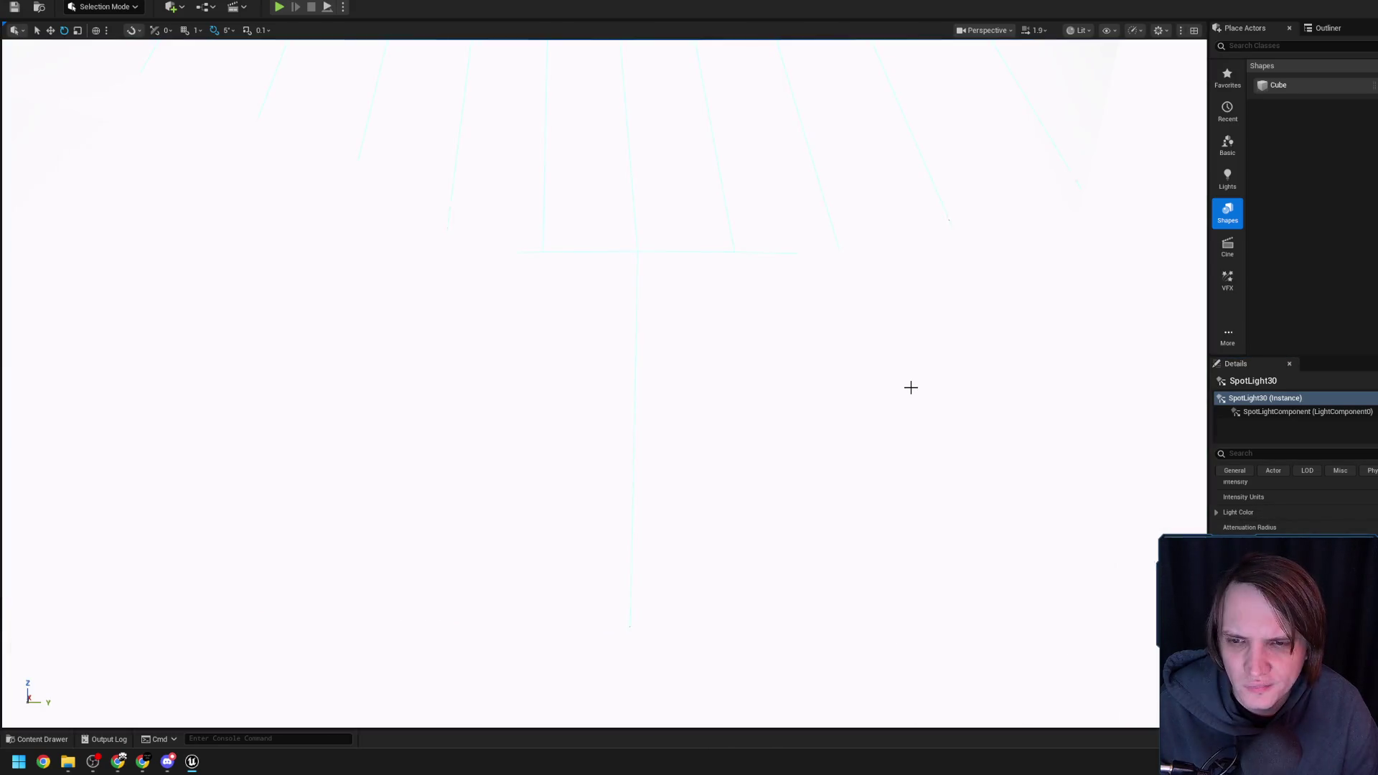
{"action": "scroll", "coordinate": [886, 379], "scroll_direction": "up", "scroll_amount": 10}
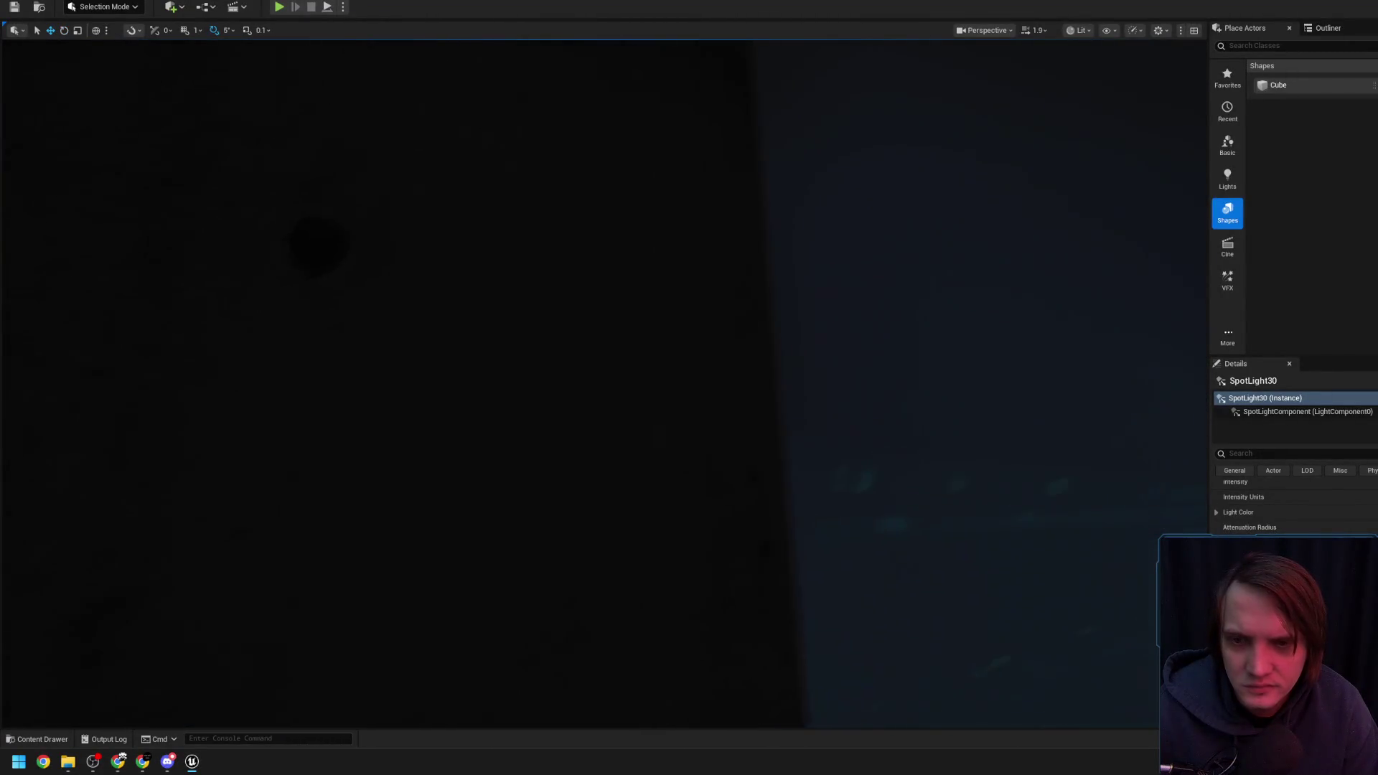
{"action": "scroll", "coordinate": [862, 381], "scroll_direction": "up", "scroll_amount": 10}
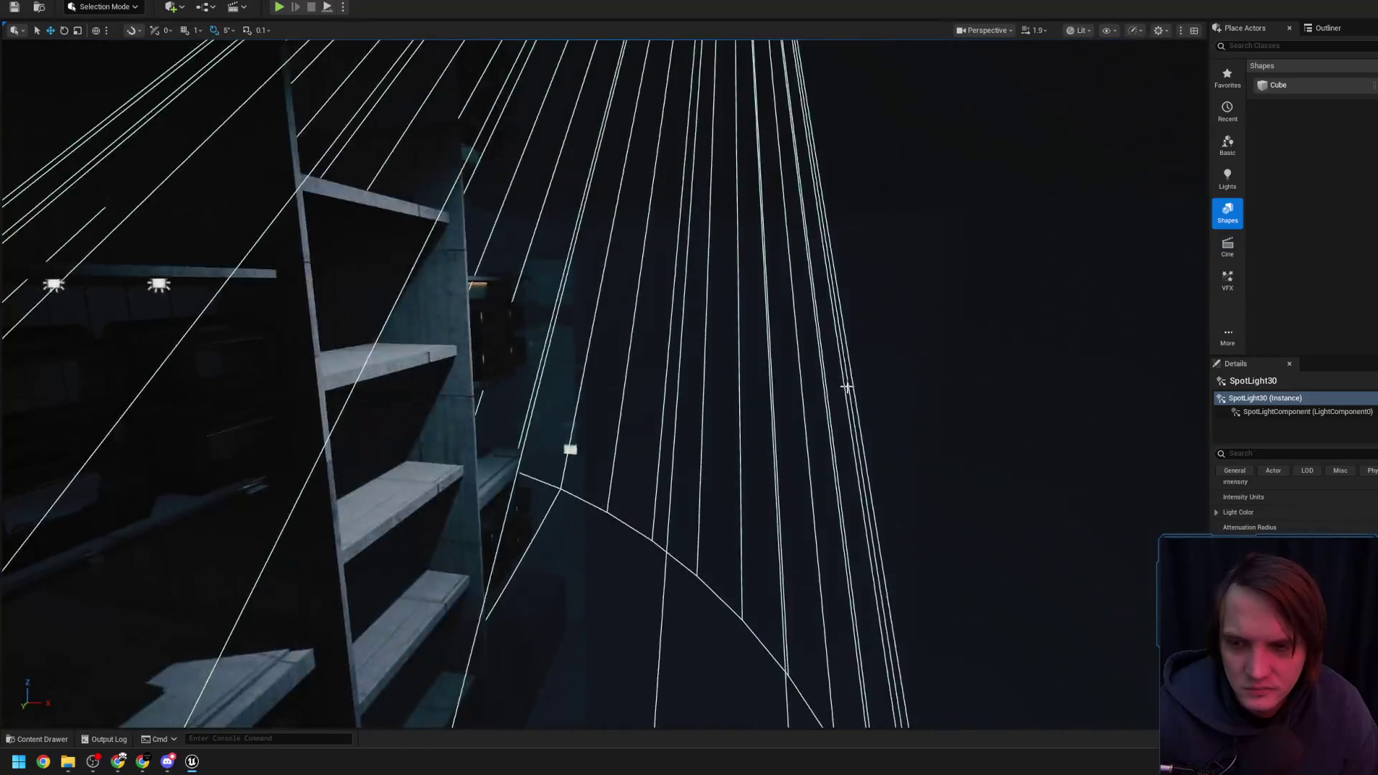
{"action": "scroll", "coordinate": [603, 384], "scroll_direction": "up", "scroll_amount": 10}
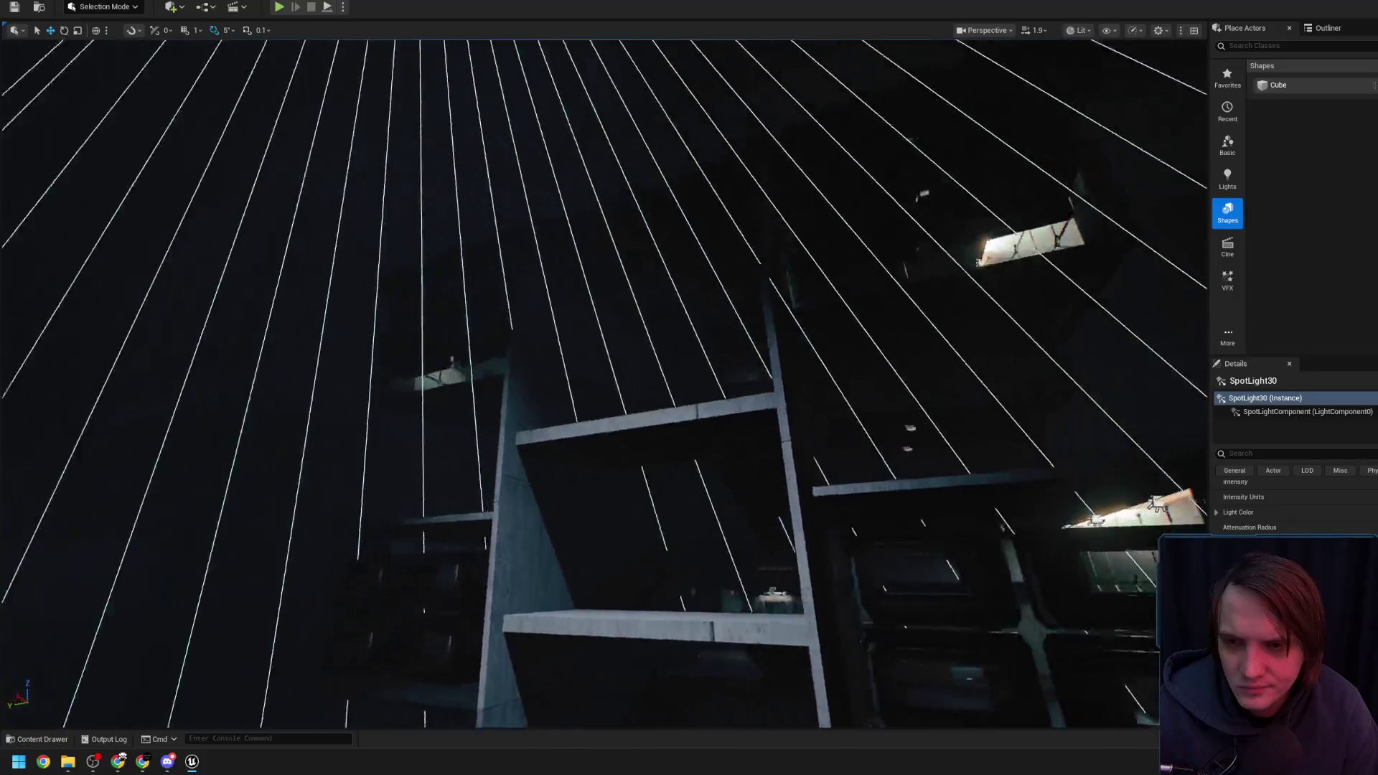
{"action": "key", "text": "f"}
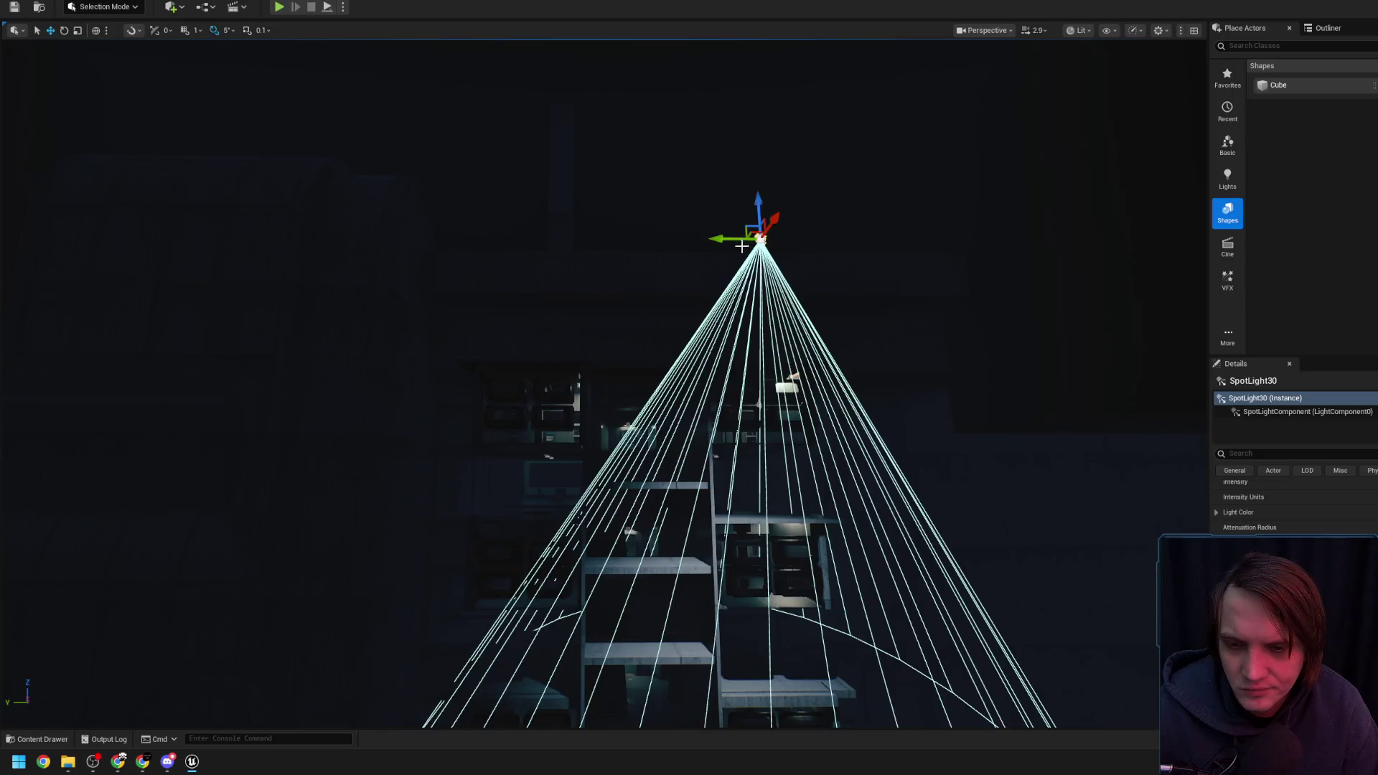
{"action": "scroll", "coordinate": [603, 384], "scroll_direction": "up", "scroll_amount": 10}
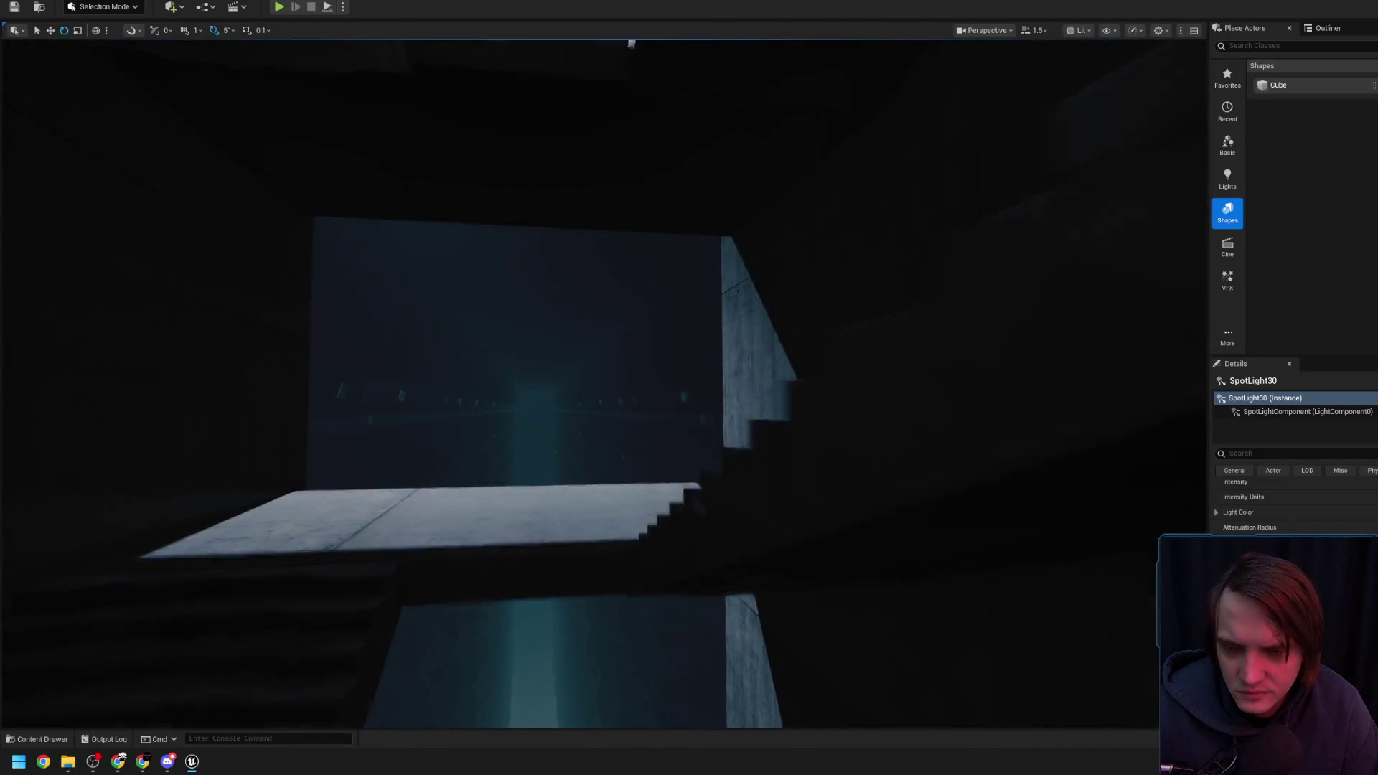
{"action": "scroll", "coordinate": [603, 384], "scroll_direction": "down", "scroll_amount": 2}
{"action": "key", "text": "w"}
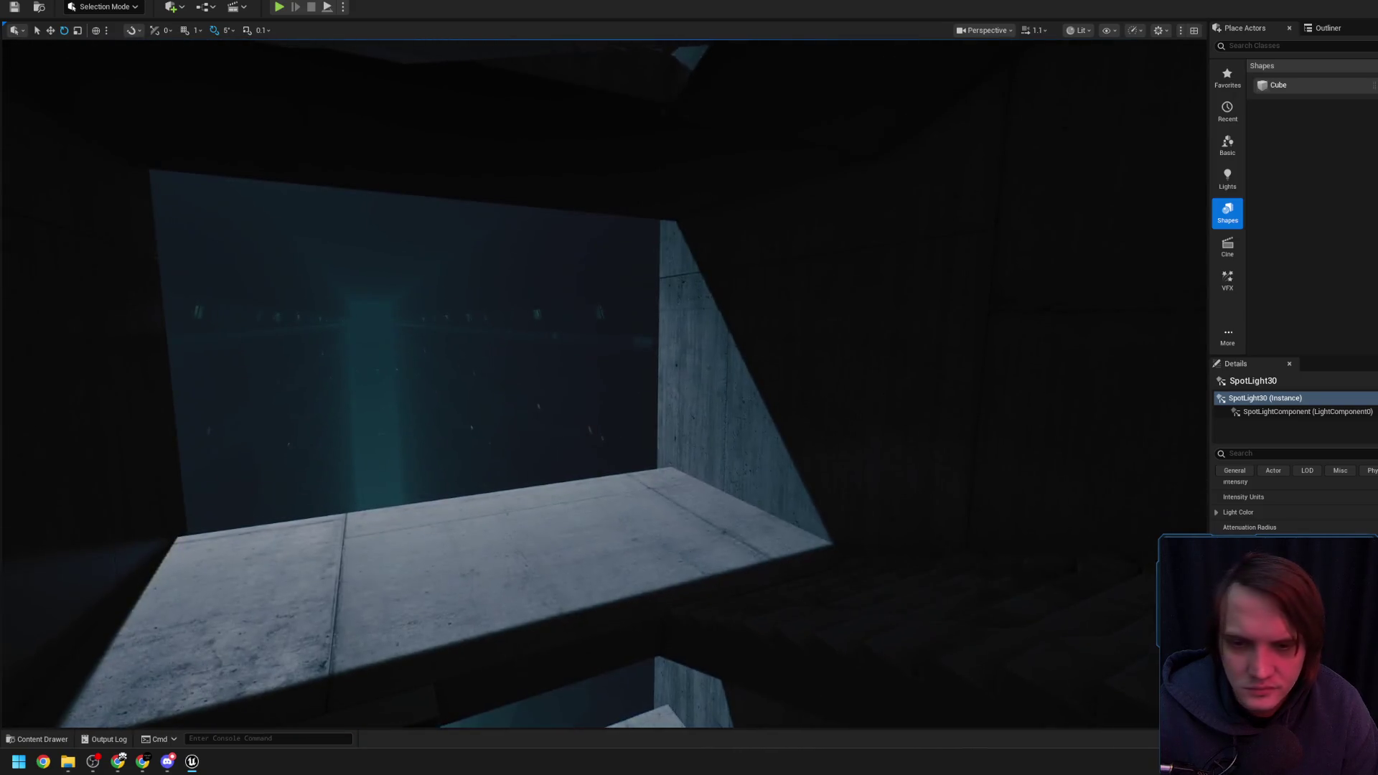
{"action": "key", "text": "w"}
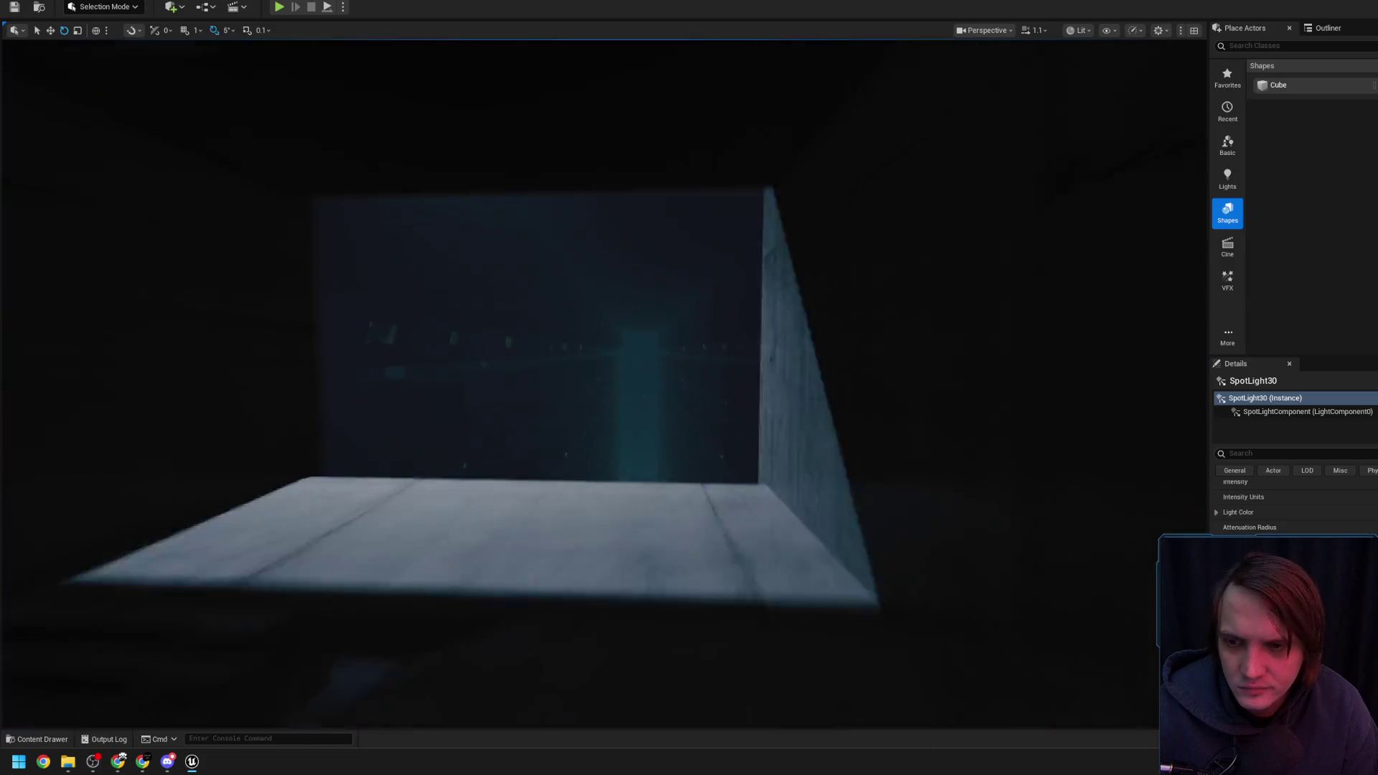
{"action": "key", "text": "w"}
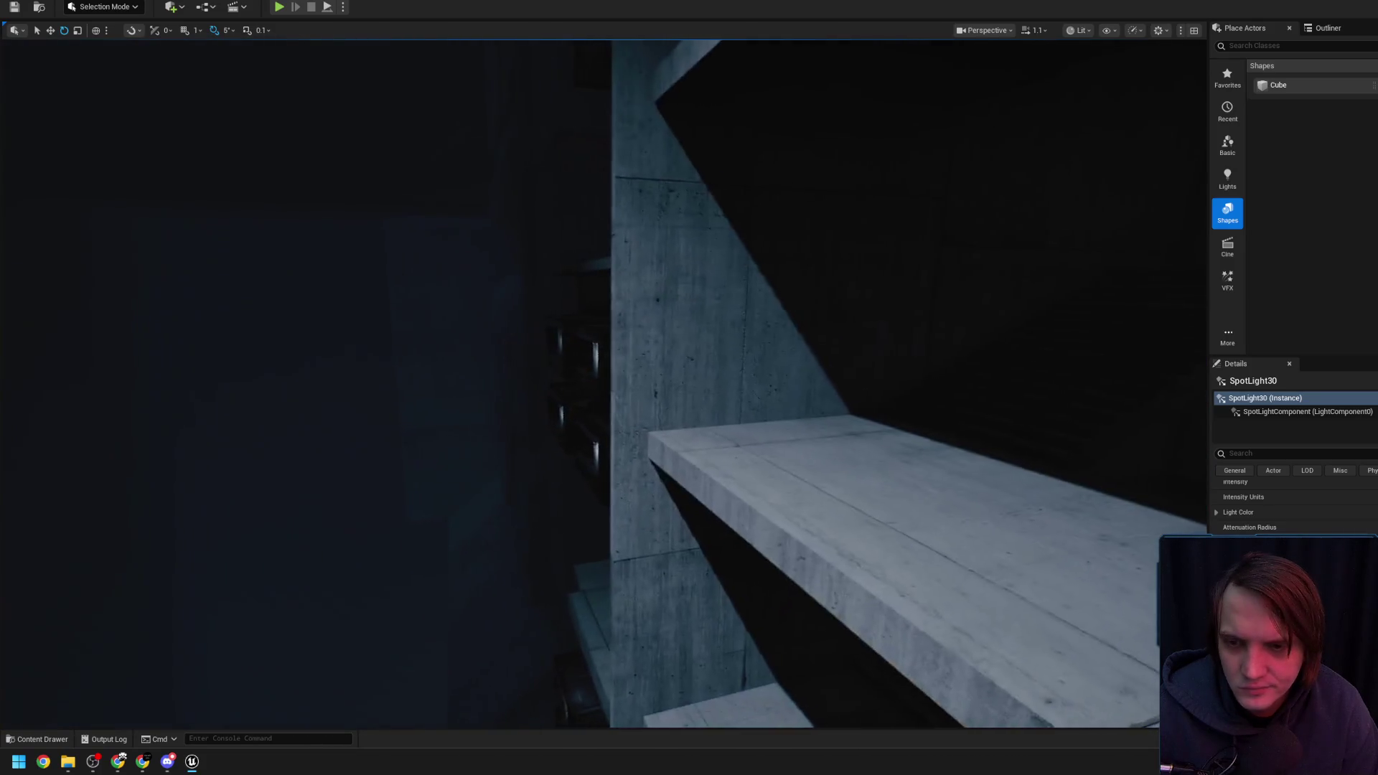
{"action": "key", "text": "w"}
{"action": "key", "text": "w"}
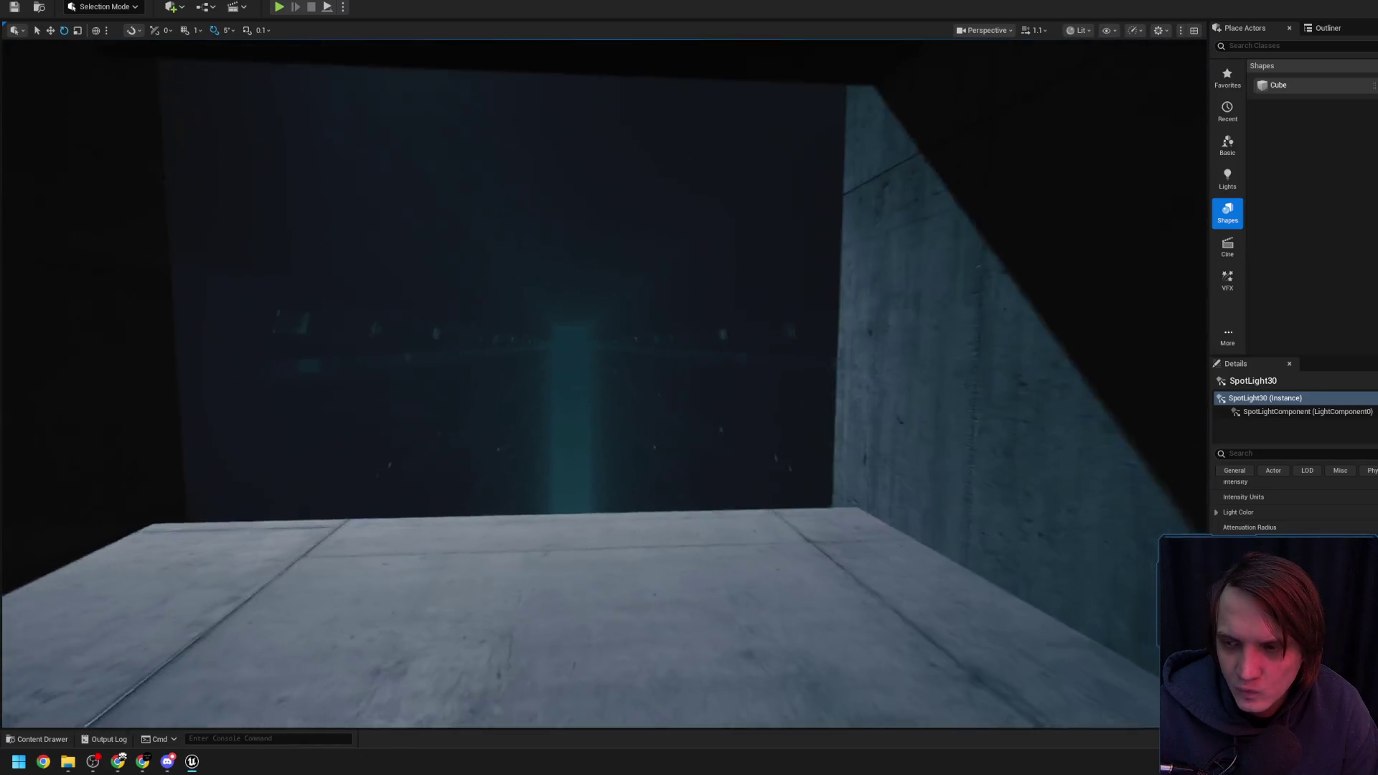
{"action": "key", "text": "w"}
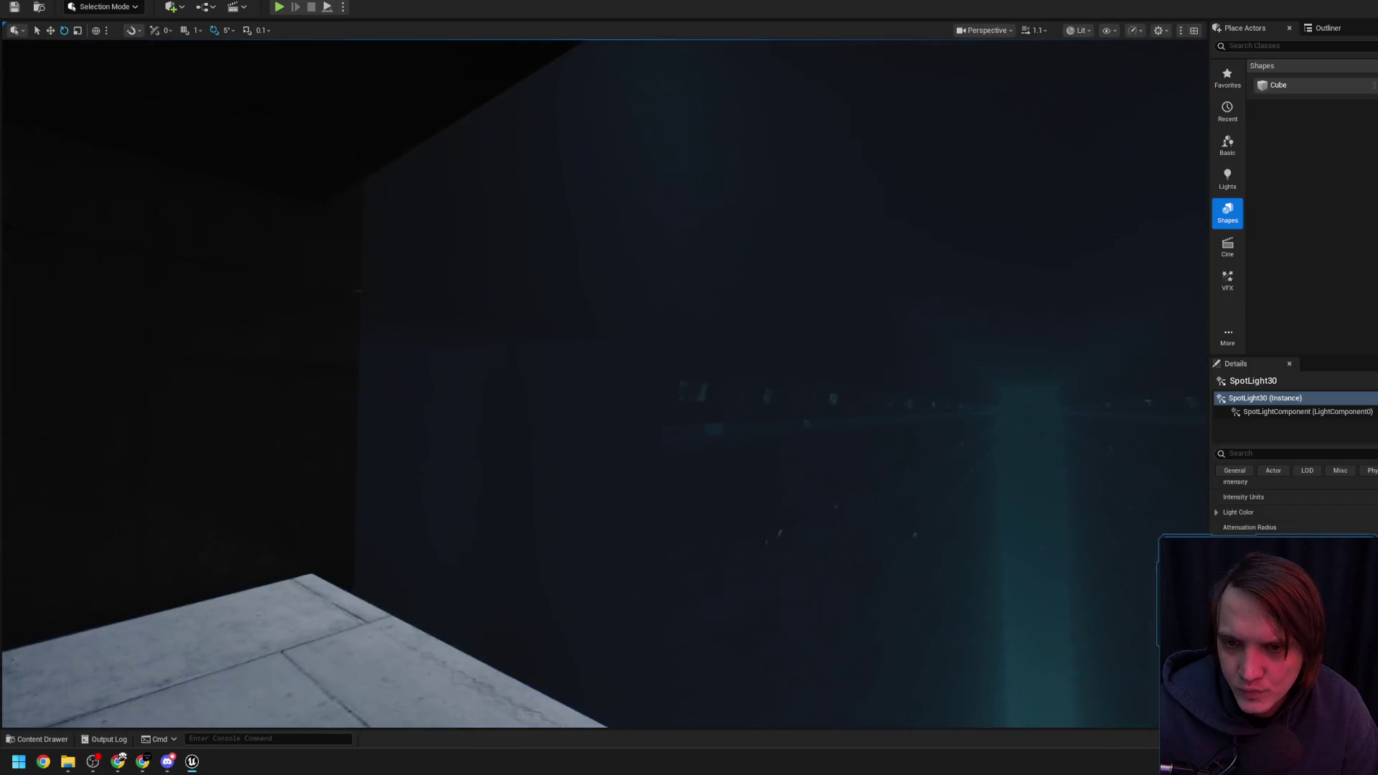
{"action": "key", "text": "w"}
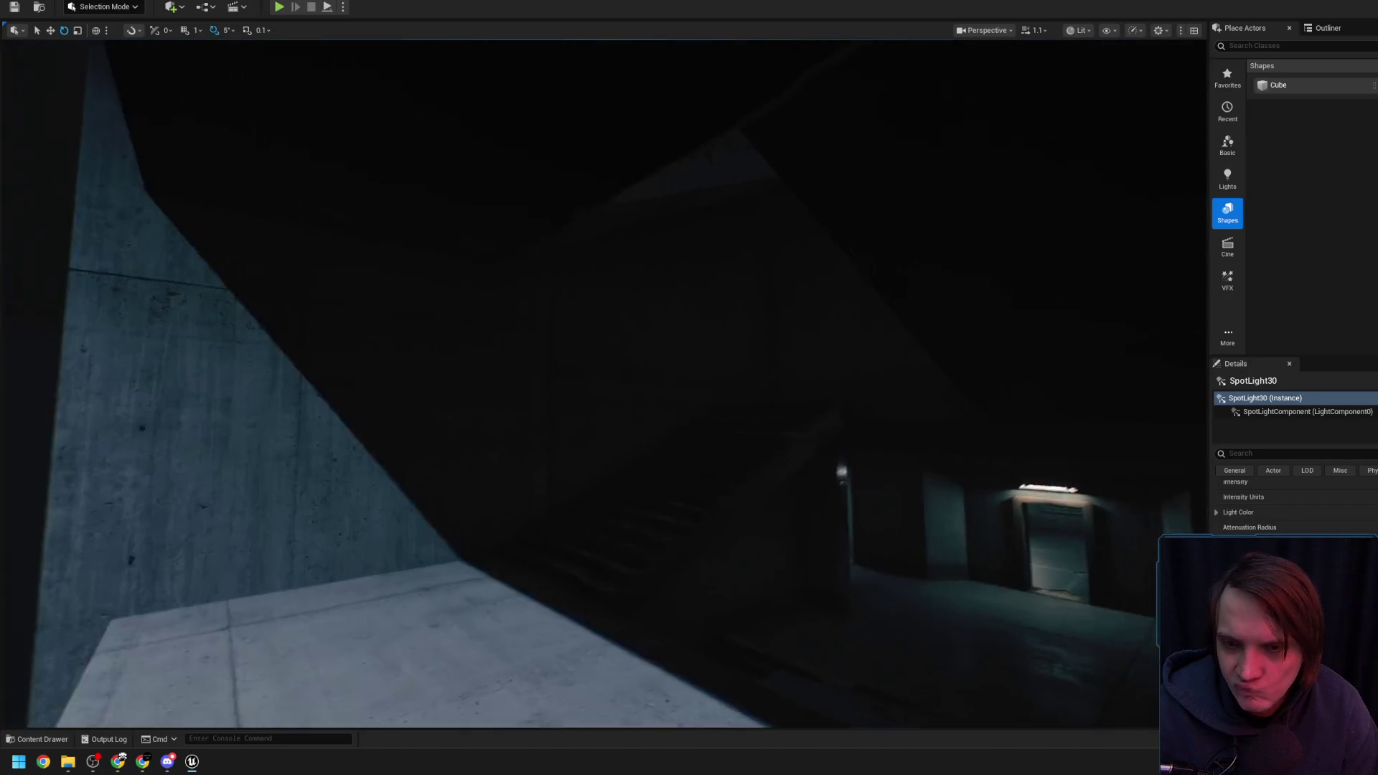
{"action": "key", "text": "w"}
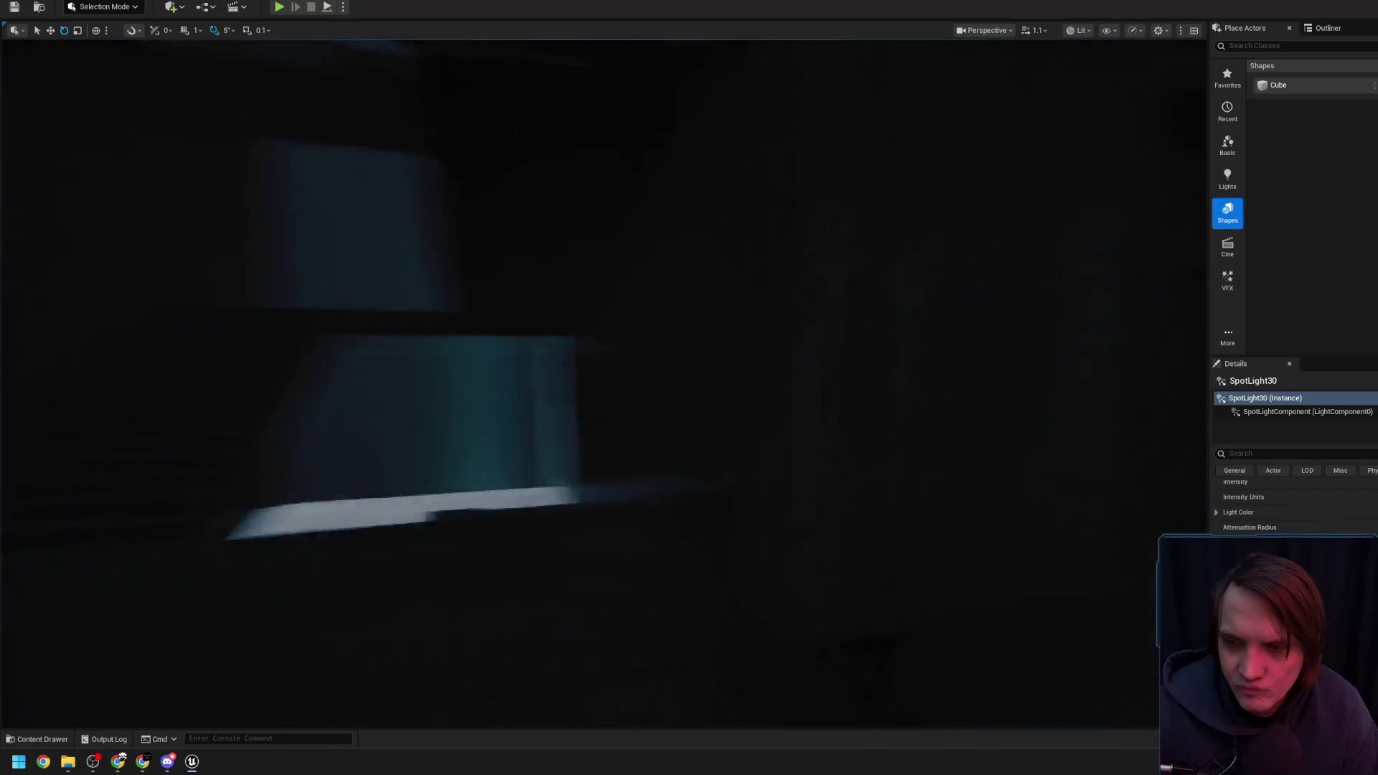
{"action": "key", "text": "w"}
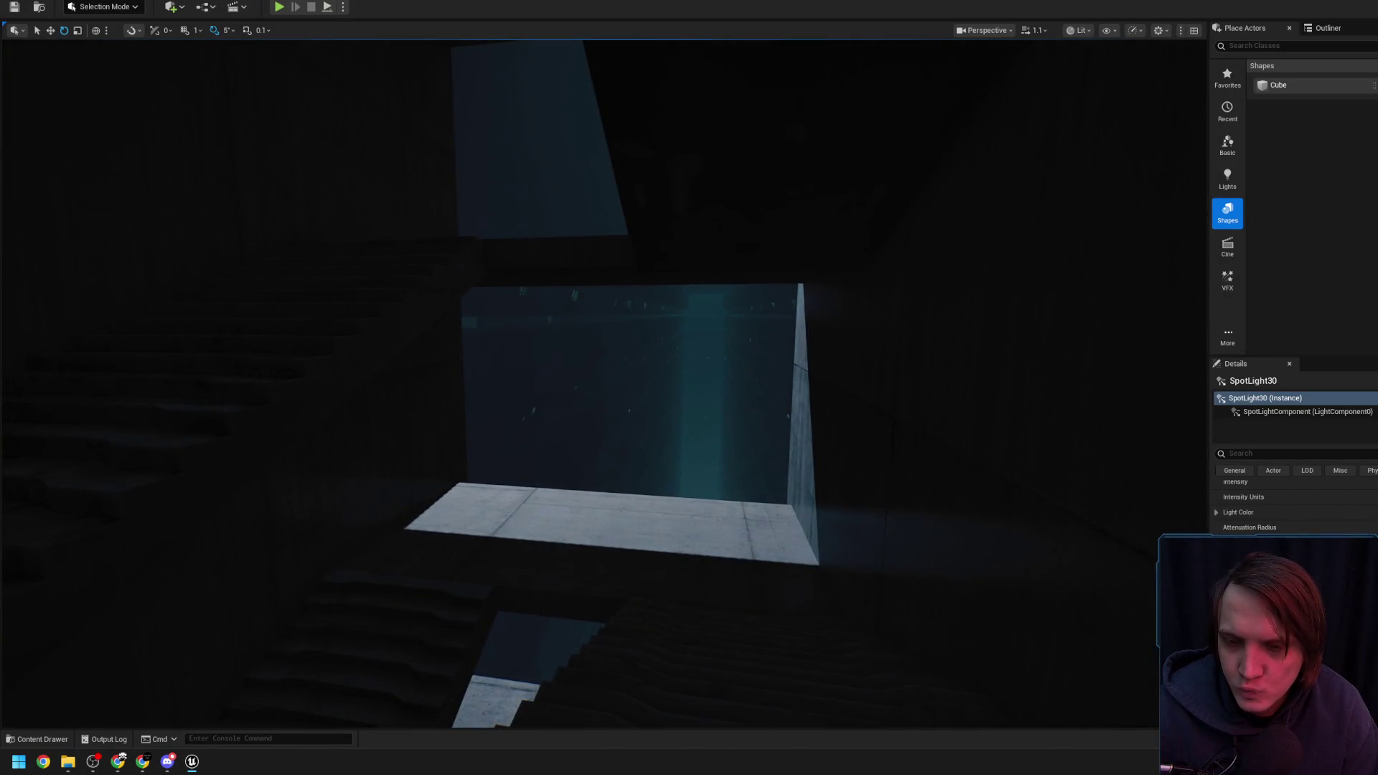
{"action": "key", "text": "w"}
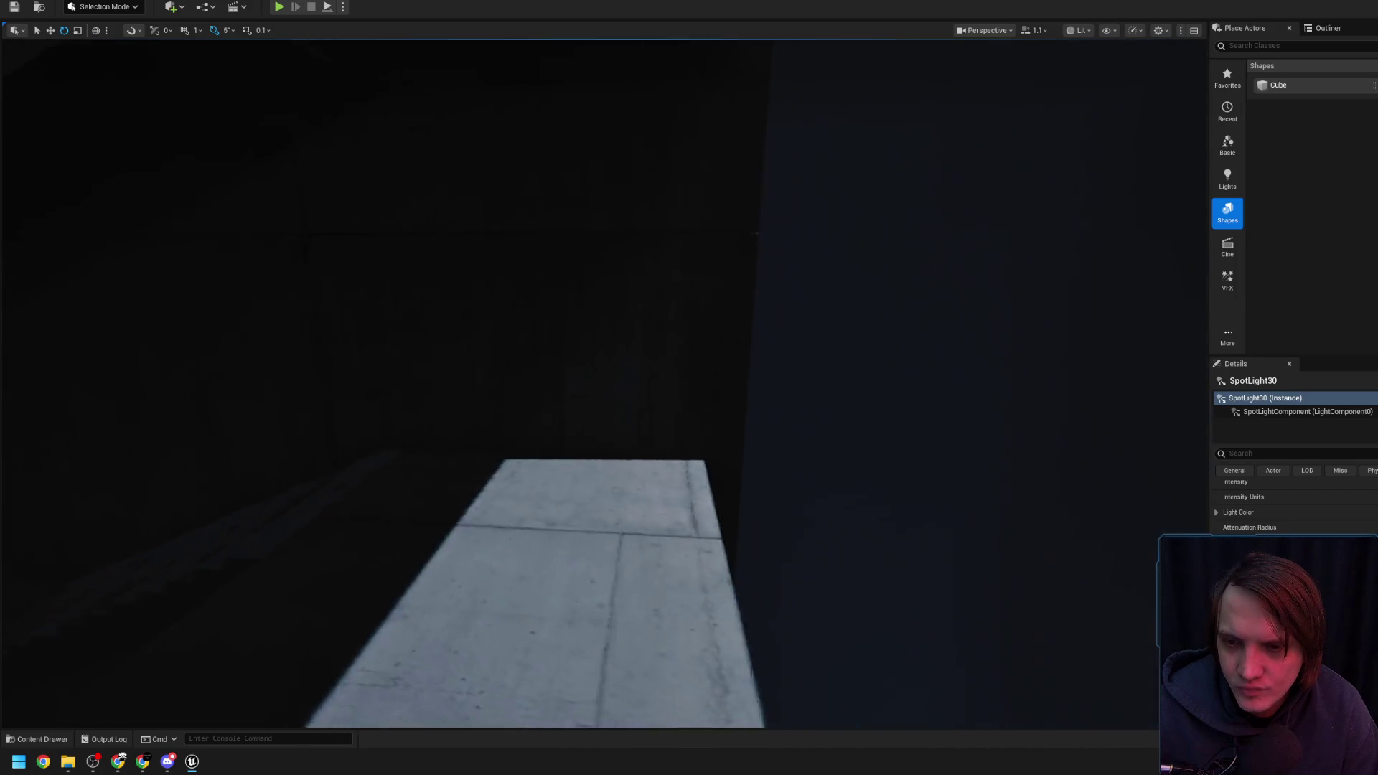
{"action": "key", "text": "w"}
{"action": "scroll", "coordinate": [603, 384], "scroll_direction": "up", "scroll_amount": 2}
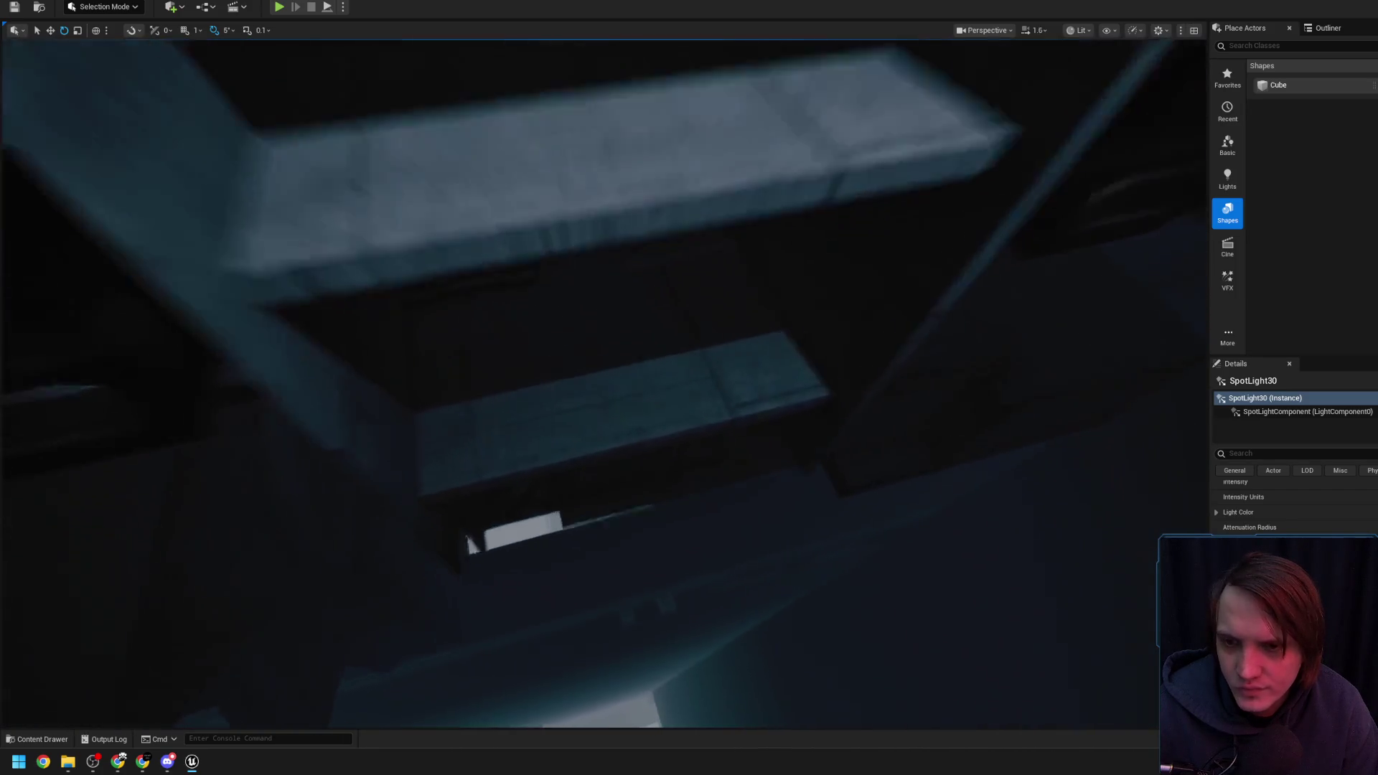
{"action": "key", "text": "s"}
{"action": "left_click", "coordinate": [690, 274]}
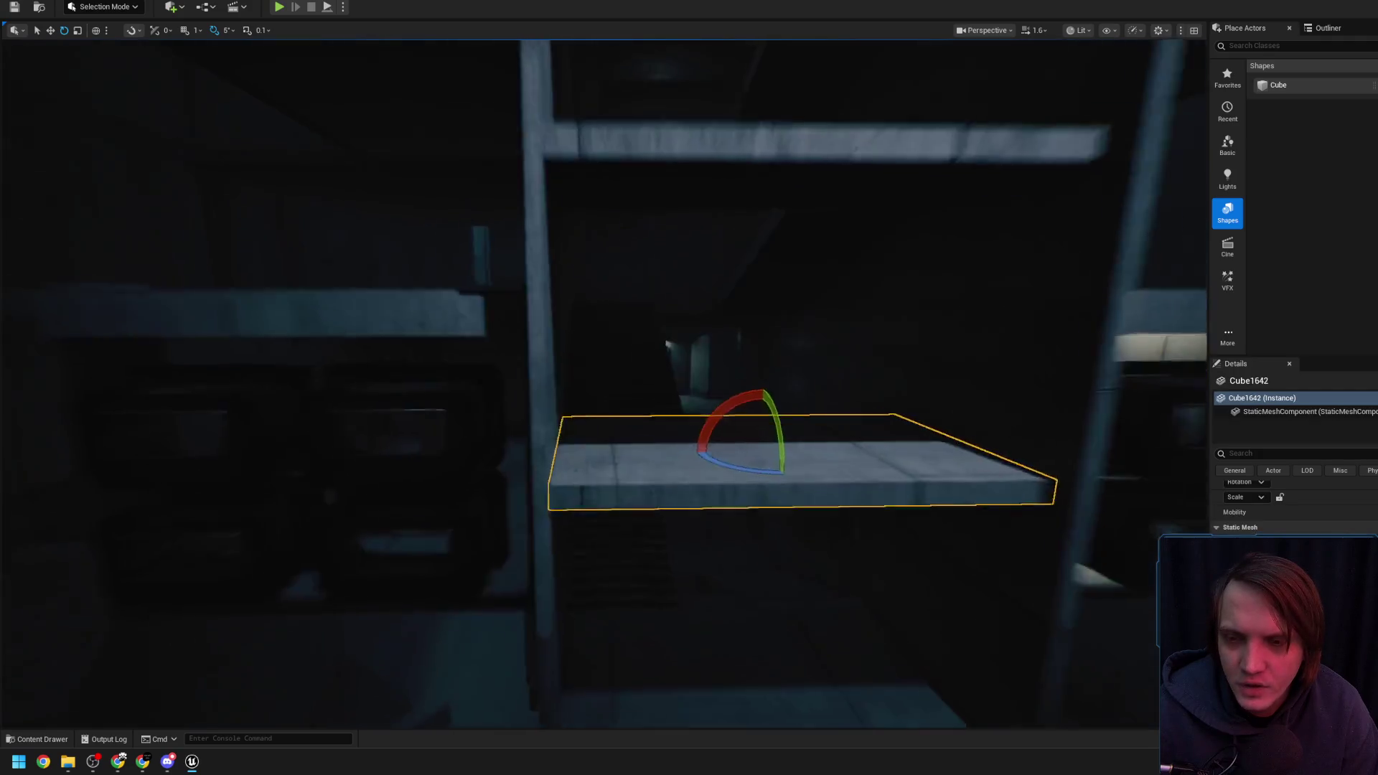
Fly down the dark corridor and back to the selected rail on the shelf unit
{"action": "key", "text": "w"}
{"action": "scroll", "coordinate": [690, 274], "scroll_direction": "down", "scroll_amount": 2}
{"action": "key", "text": "w"}
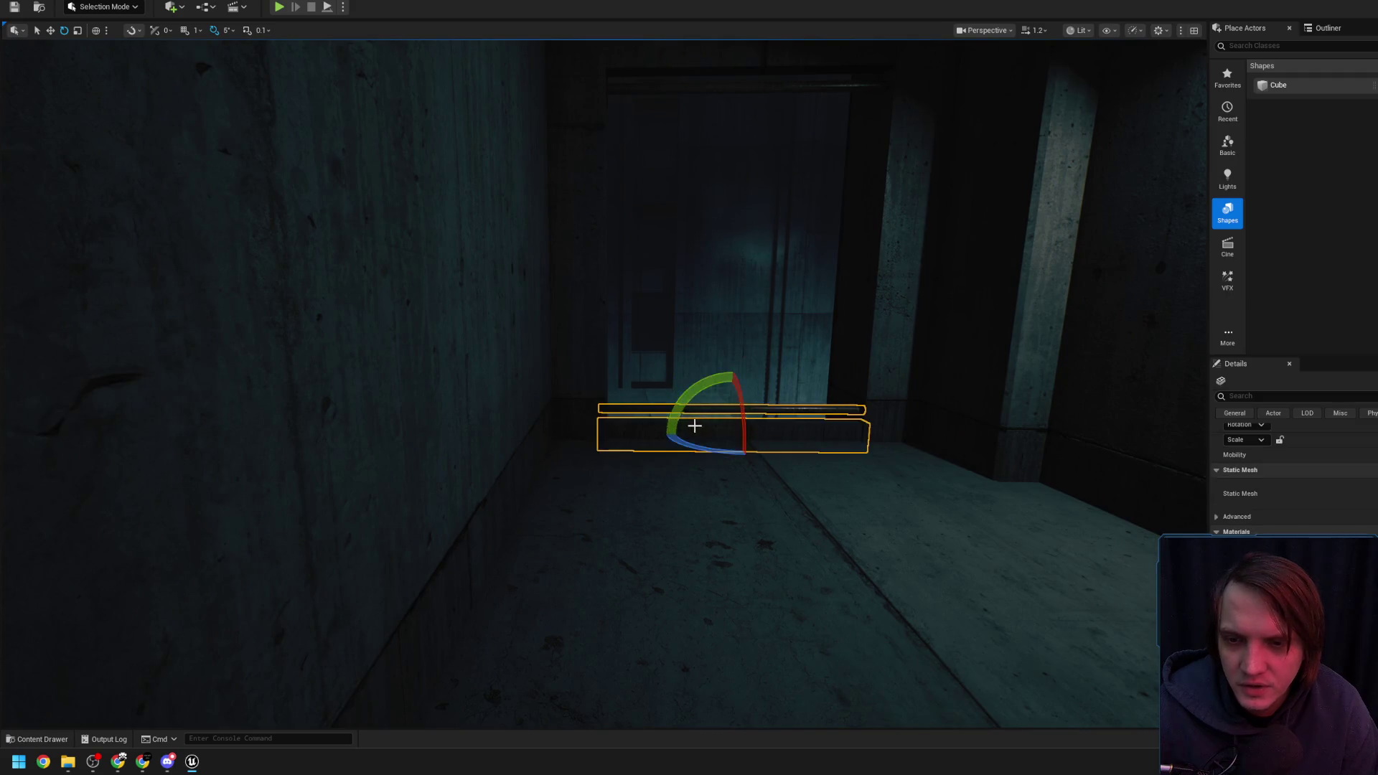
{"action": "scroll", "coordinate": [695, 426], "scroll_direction": "up", "scroll_amount": 2}
{"action": "key", "text": "w"}
{"action": "key", "text": "r"}
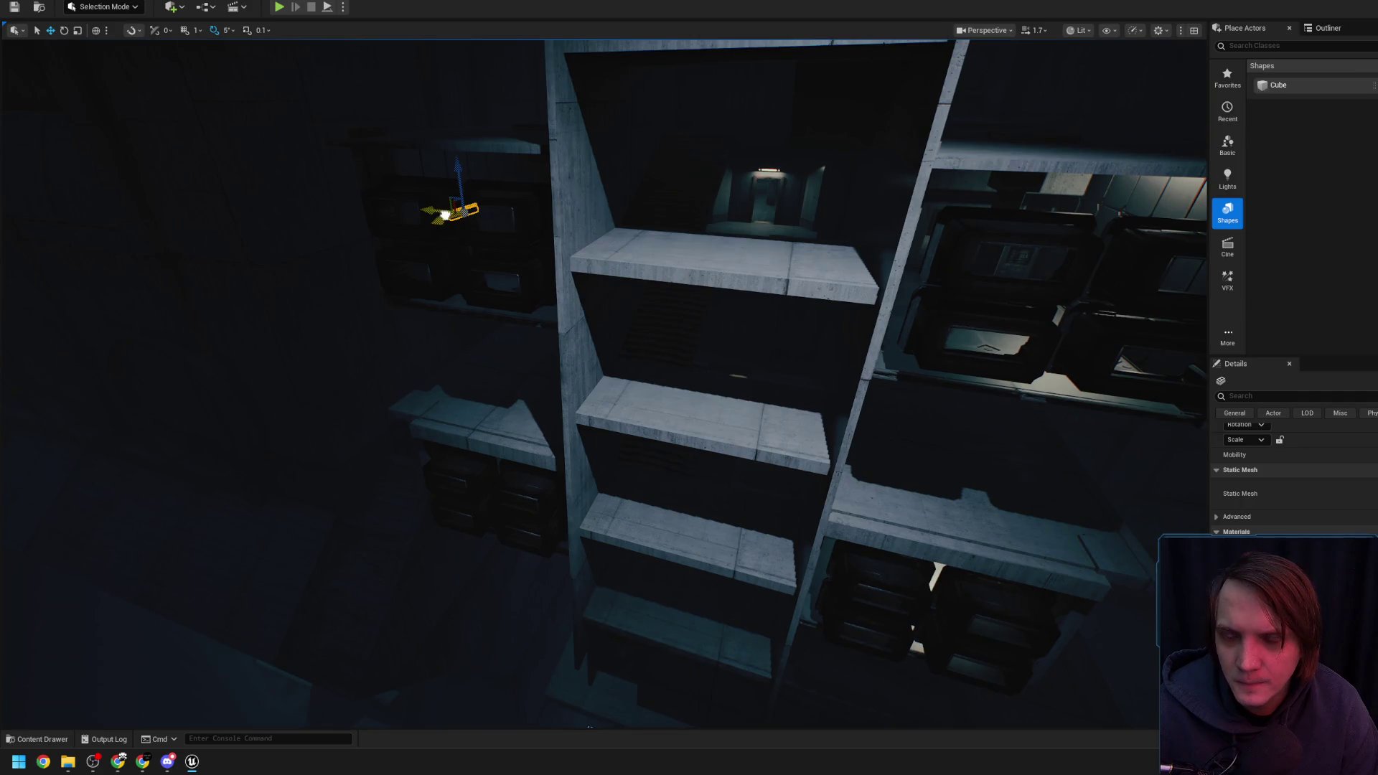
{"action": "scroll", "coordinate": [658, 428], "scroll_direction": "down", "scroll_amount": 2}
{"action": "key", "text": "w"}
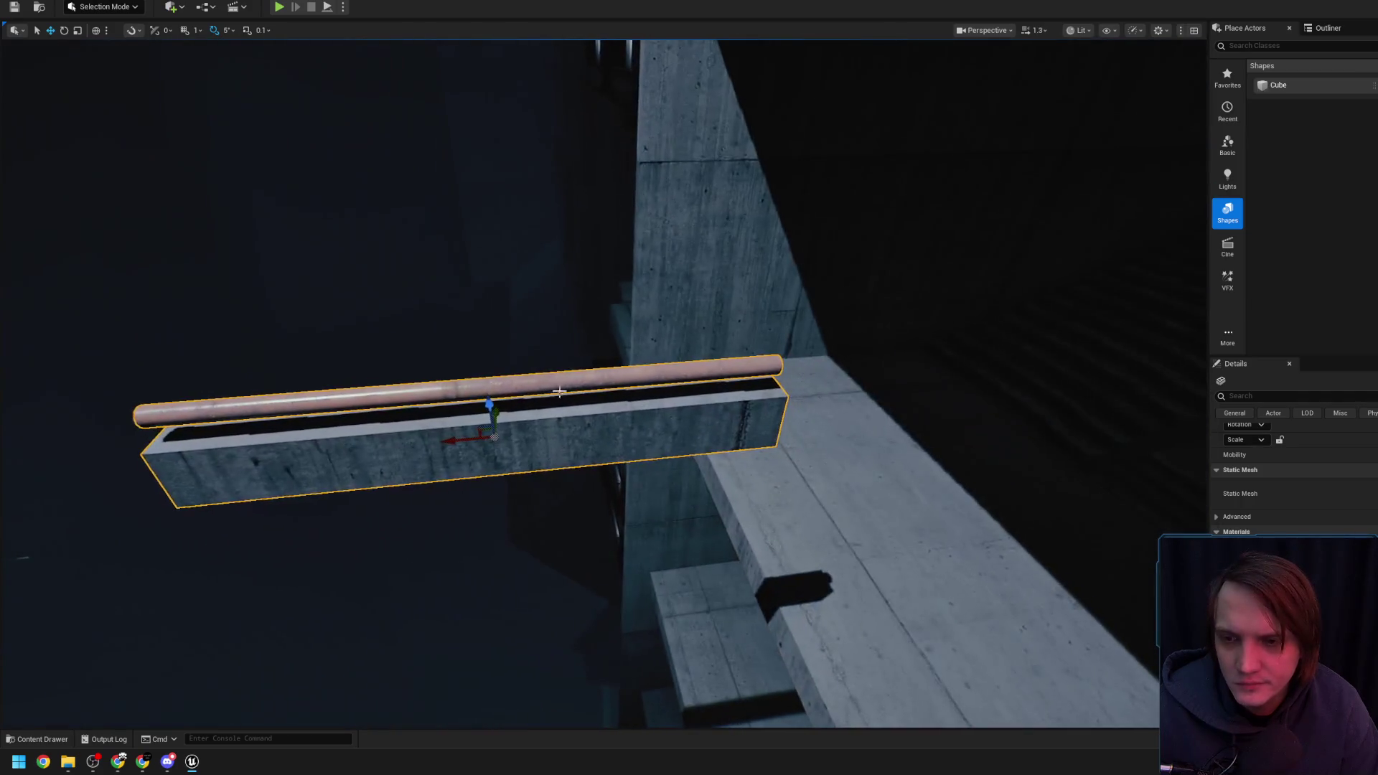
Rotate the rail and its base 90 degrees and lower them onto the ledge
{"action": "left_click_drag", "start_coordinate": [760, 385], "coordinate": [759, 384]}
{"action": "left_click_drag", "start_coordinate": [537, 316], "coordinate": [495, 321]}
{"action": "left_click_drag", "start_coordinate": [530, 251], "coordinate": [530, 252]}
{"action": "scroll", "coordinate": [530, 251], "scroll_direction": "down", "scroll_amount": 3}
{"action": "mouse_move", "coordinate": [611, 224]}
{"action": "left_mouse_down"}
{"action": "mouse_move", "coordinate": [609, 239]}
{"action": "mouse_move", "coordinate": [531, 281]}
{"action": "left_mouse_up"}
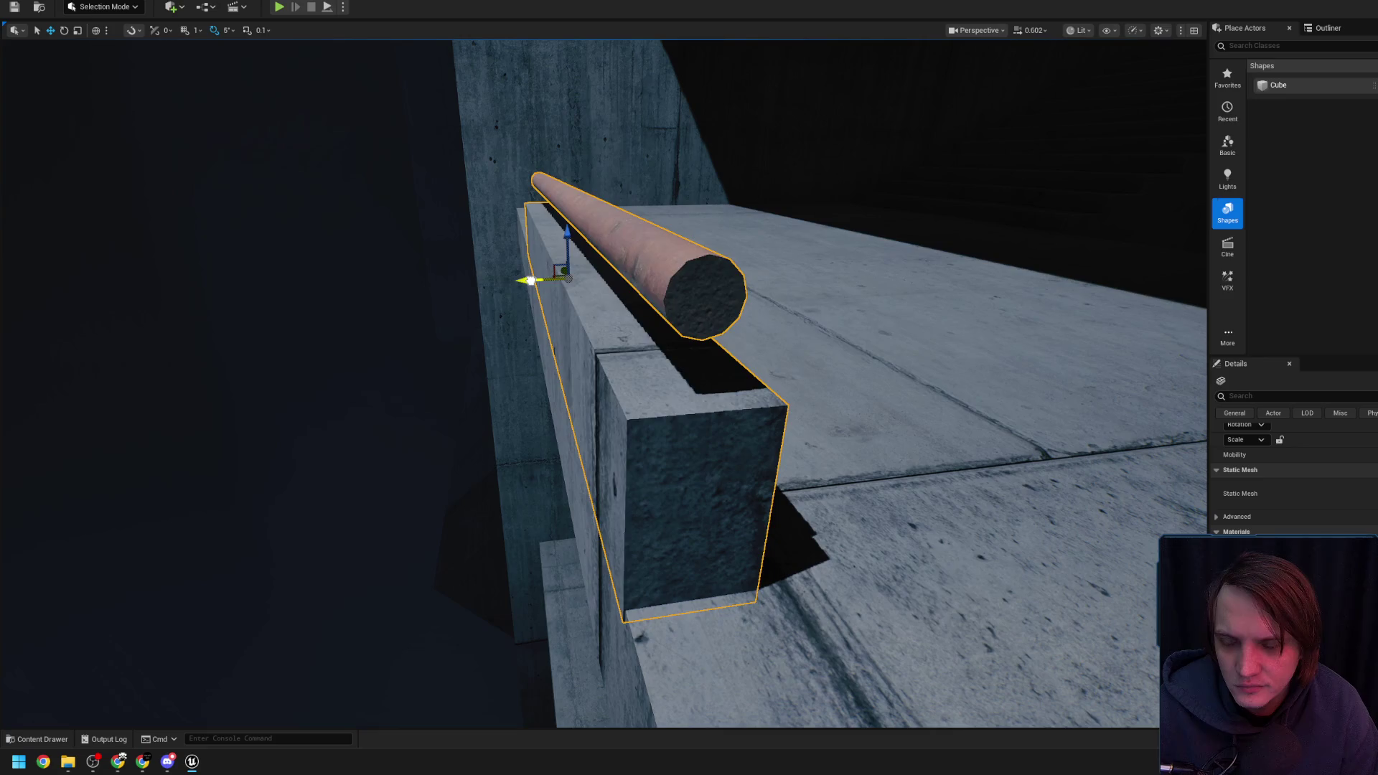
{"action": "left_click_drag", "start_coordinate": [699, 394], "coordinate": [656, 359]}
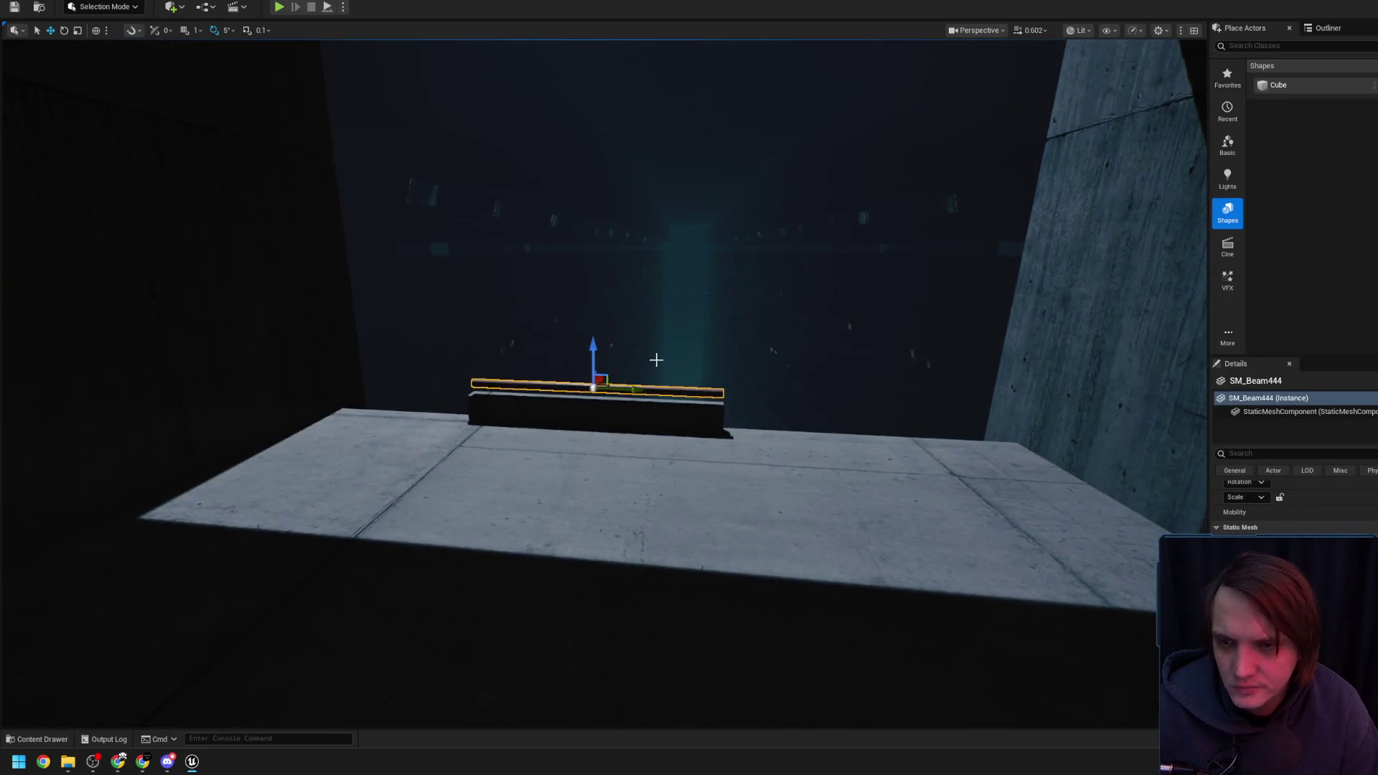
Scale the block beneath the rail upward into a taller wall
{"action": "left_click", "coordinate": [611, 407]}
{"action": "key", "text": "r"}
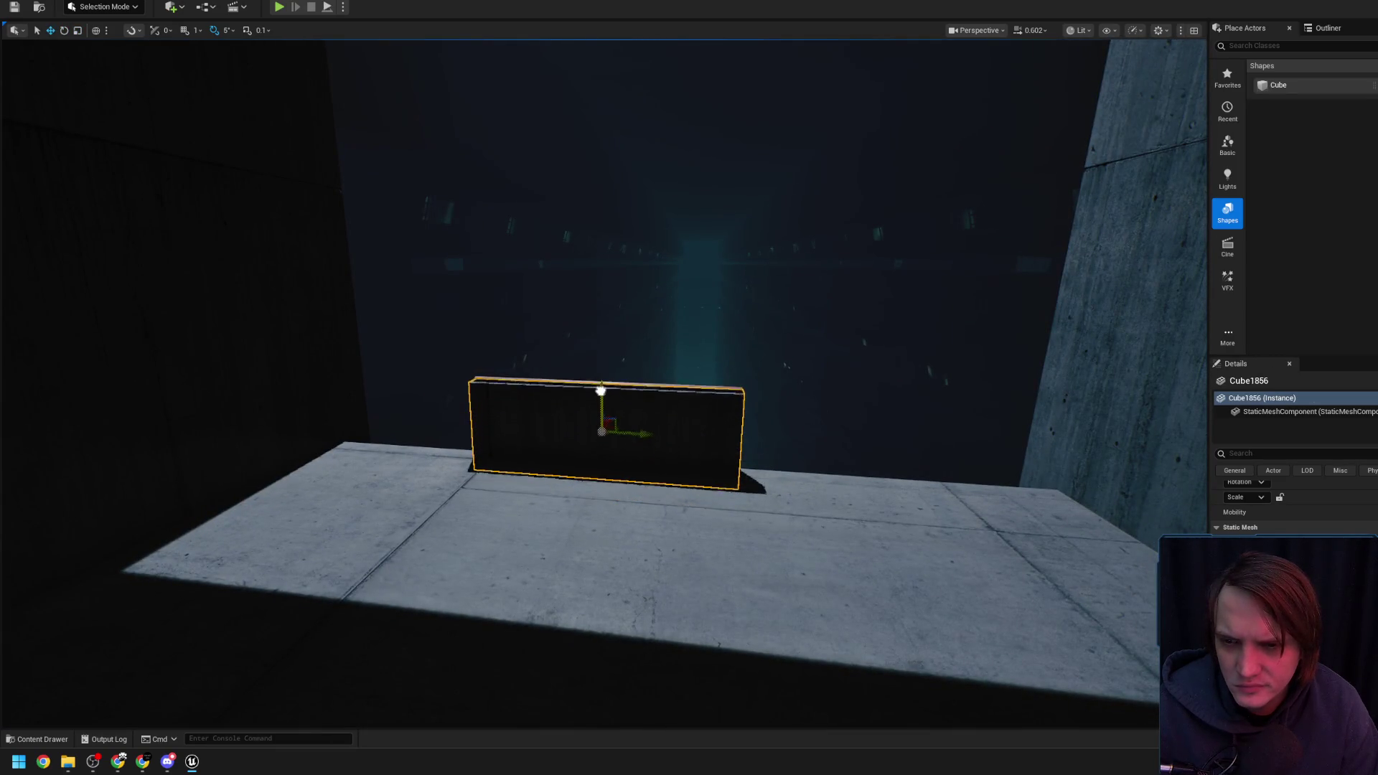
{"action": "left_click_drag", "start_coordinate": [615, 370], "coordinate": [595, 190]}
Run a play test with Alt+P, stop it, and reselect Cube1856
{"action": "left_click", "coordinate": [593, 388]}
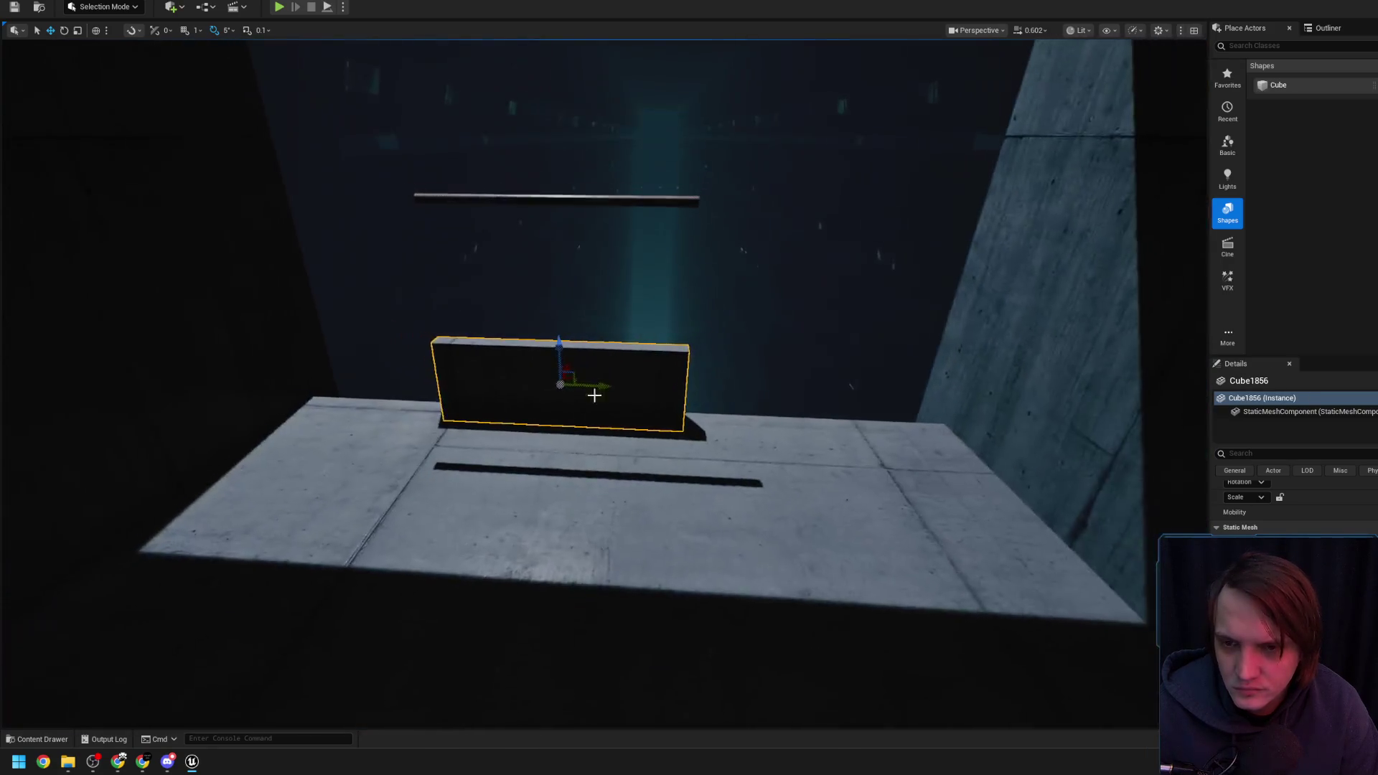
{"action": "right_click", "coordinate": [663, 578]}
{"action": "key", "text": "Escape"}
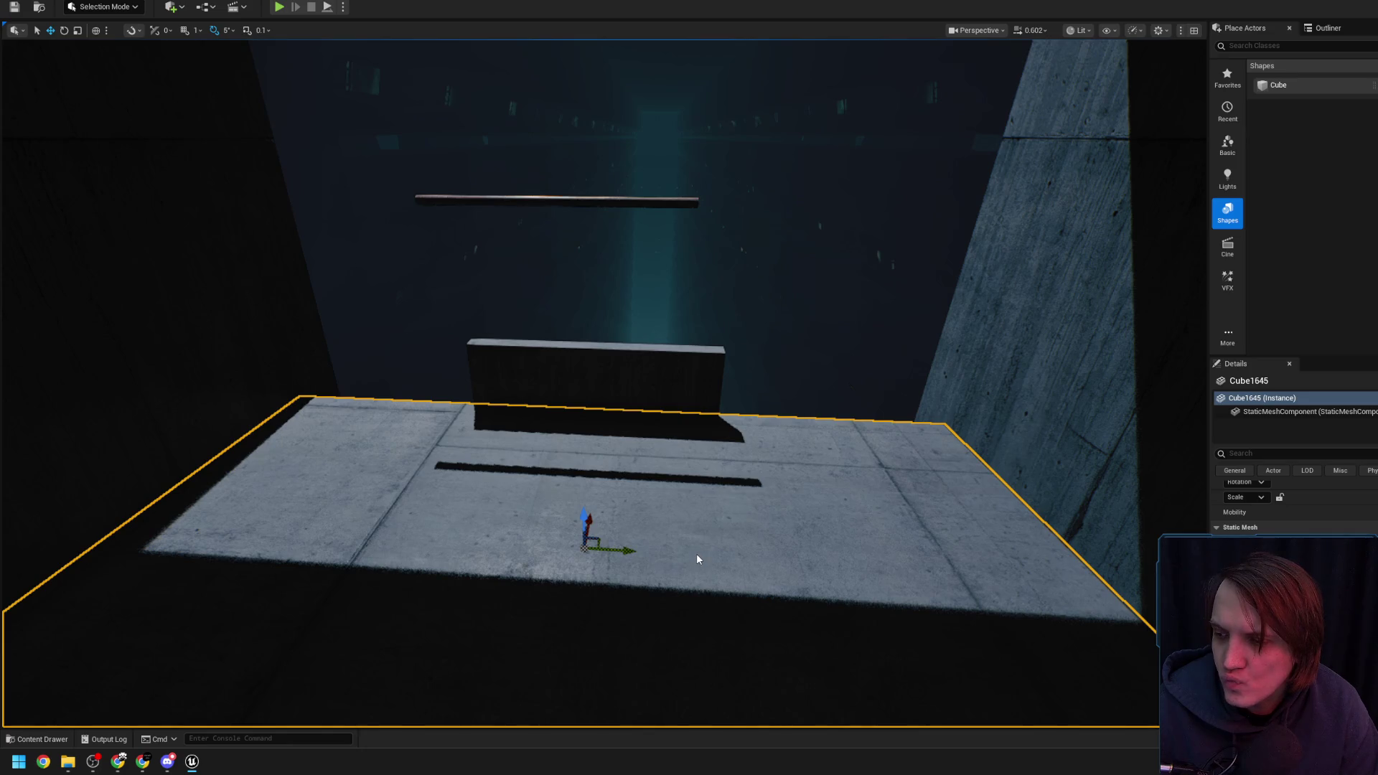
{"action": "key", "text": "alt+p"}
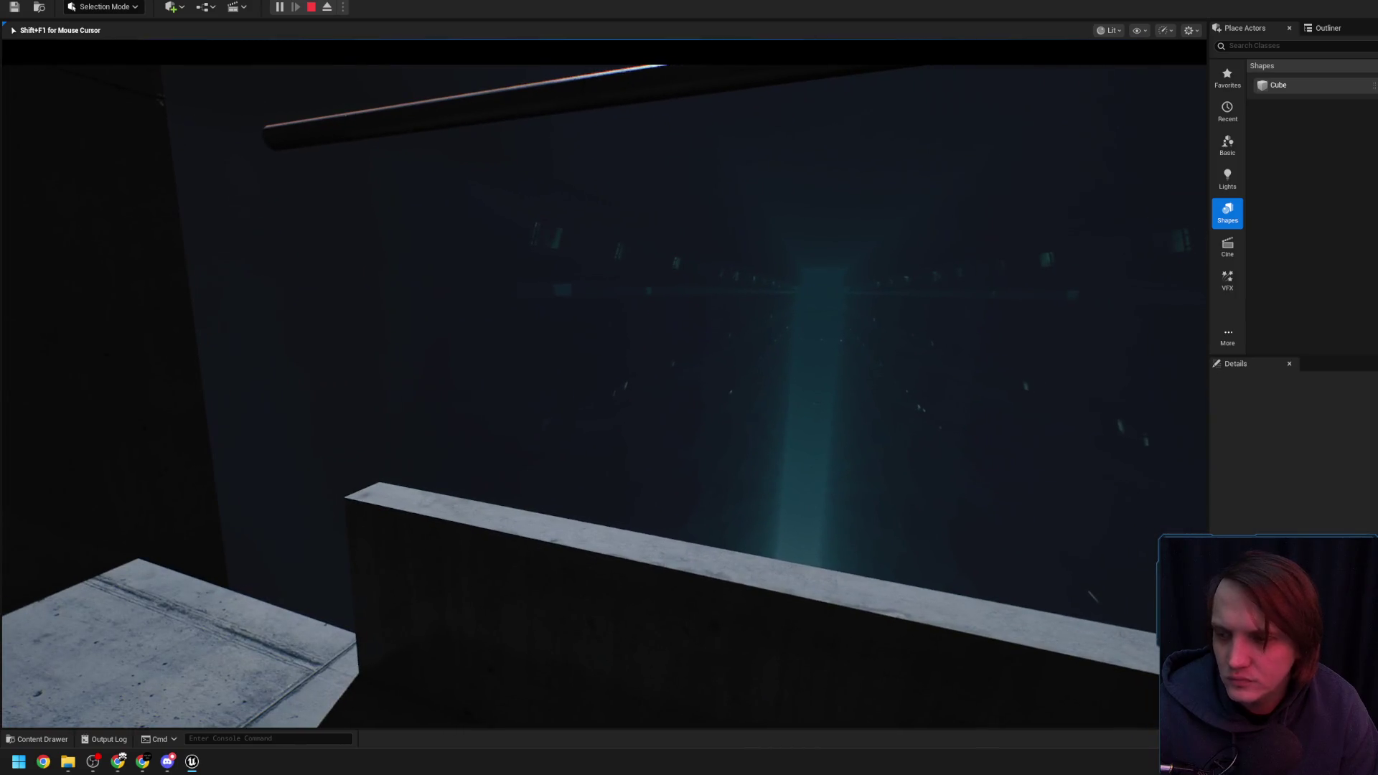
{"action": "key", "text": "Escape"}
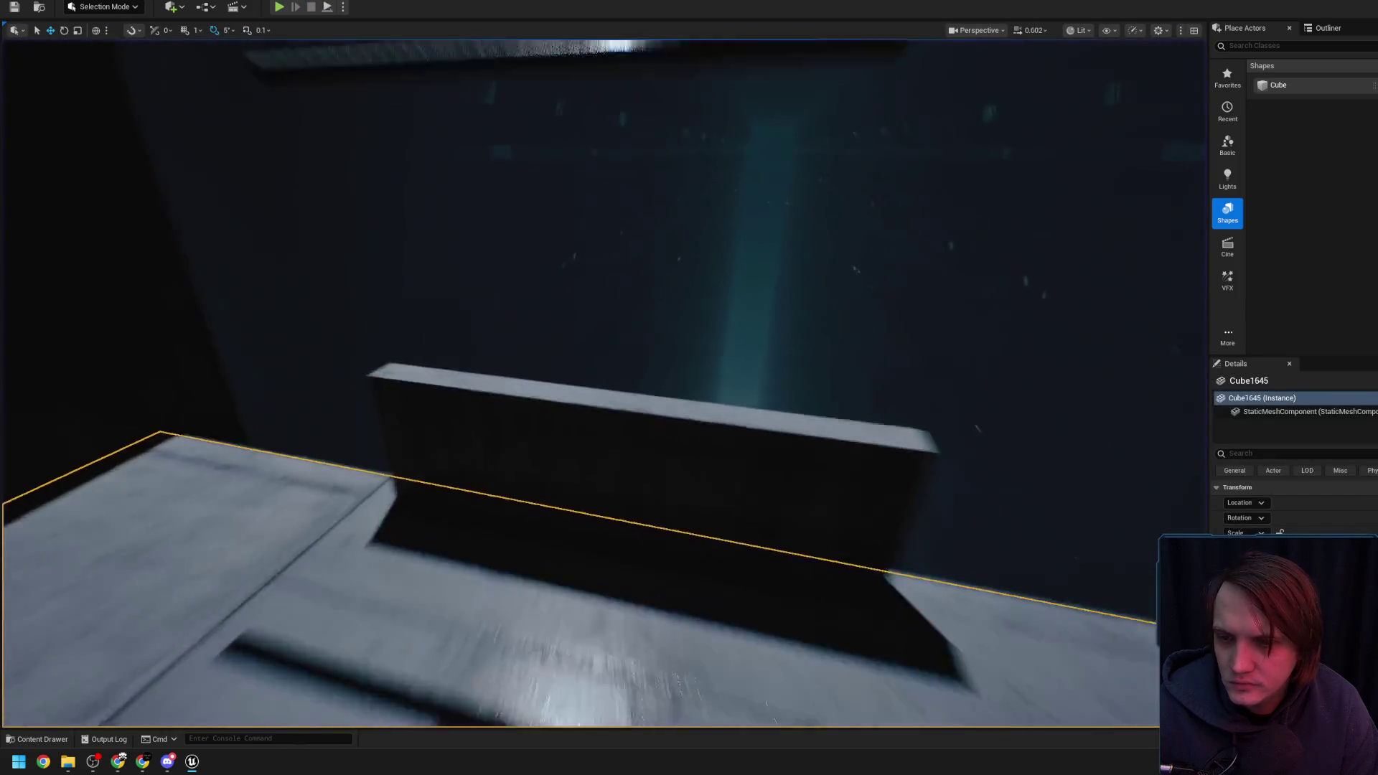
{"action": "left_click", "coordinate": [613, 404]}
Stretch the wall block Cube1856 along its length
{"action": "left_click_drag", "start_coordinate": [614, 403], "coordinate": [609, 411]}
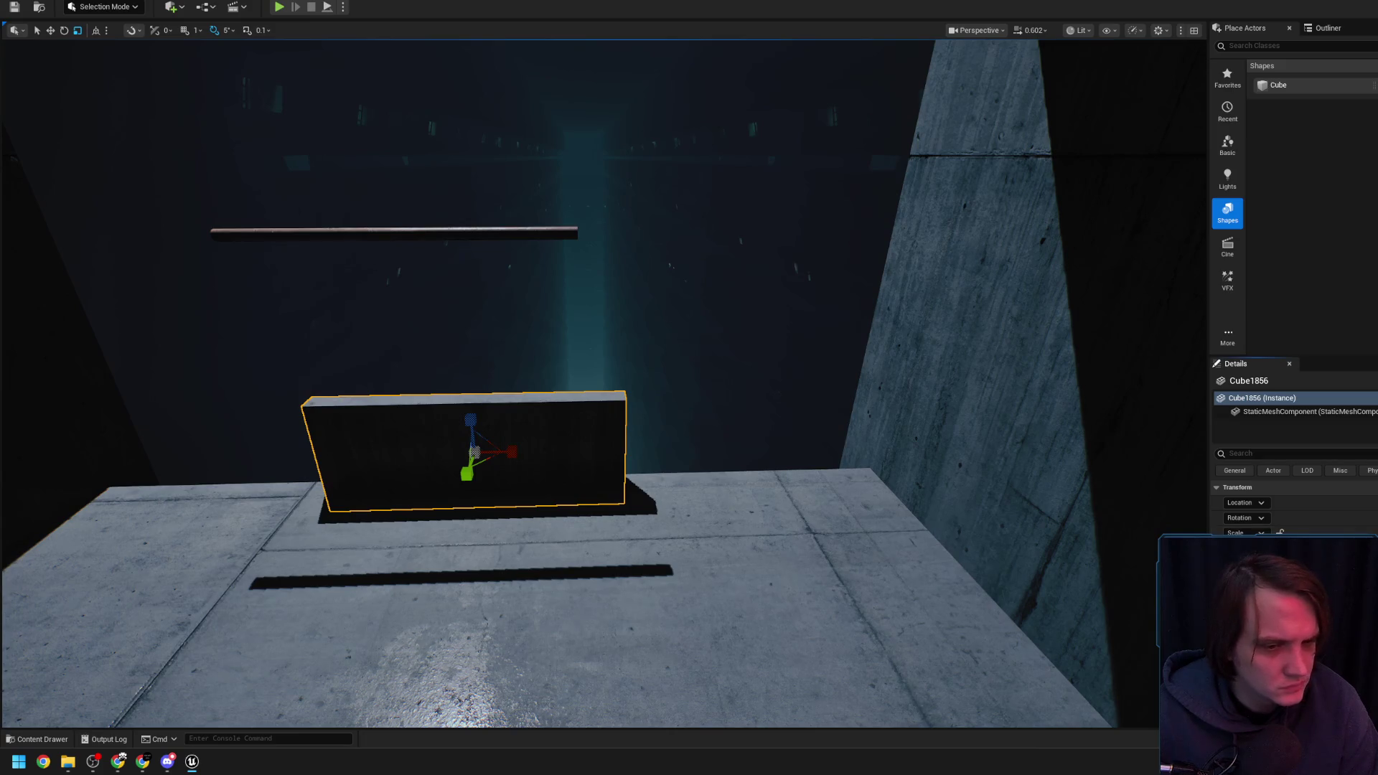
{"action": "left_click_drag", "start_coordinate": [729, 450], "coordinate": [678, 408]}
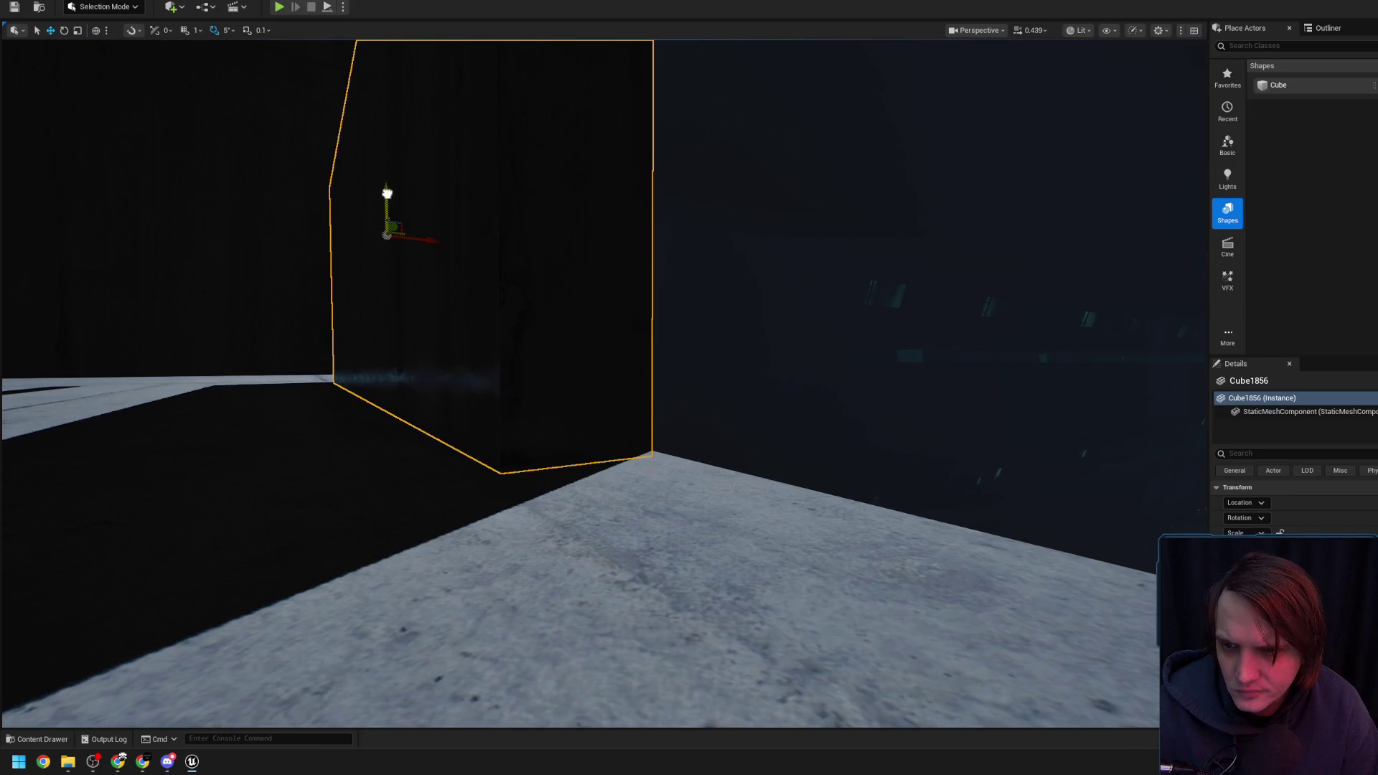
{"action": "left_click_drag", "start_coordinate": [389, 196], "coordinate": [533, 327]}
{"action": "key", "text": "e"}
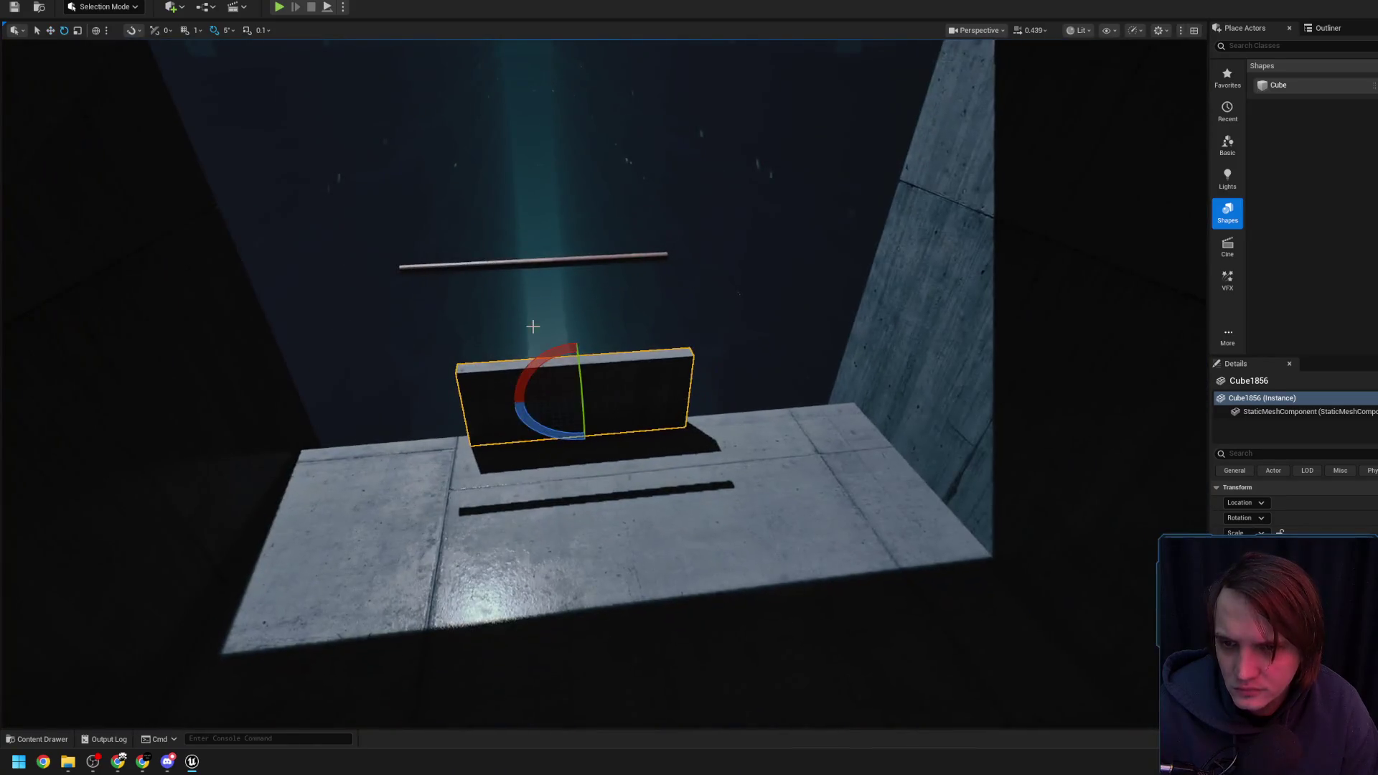
{"action": "mouse_move", "coordinate": [612, 398]}
{"action": "left_mouse_down"}
{"action": "mouse_move", "coordinate": [646, 396]}
{"action": "mouse_move", "coordinate": [593, 399]}
{"action": "mouse_move", "coordinate": [682, 394]}
{"action": "left_mouse_up"}
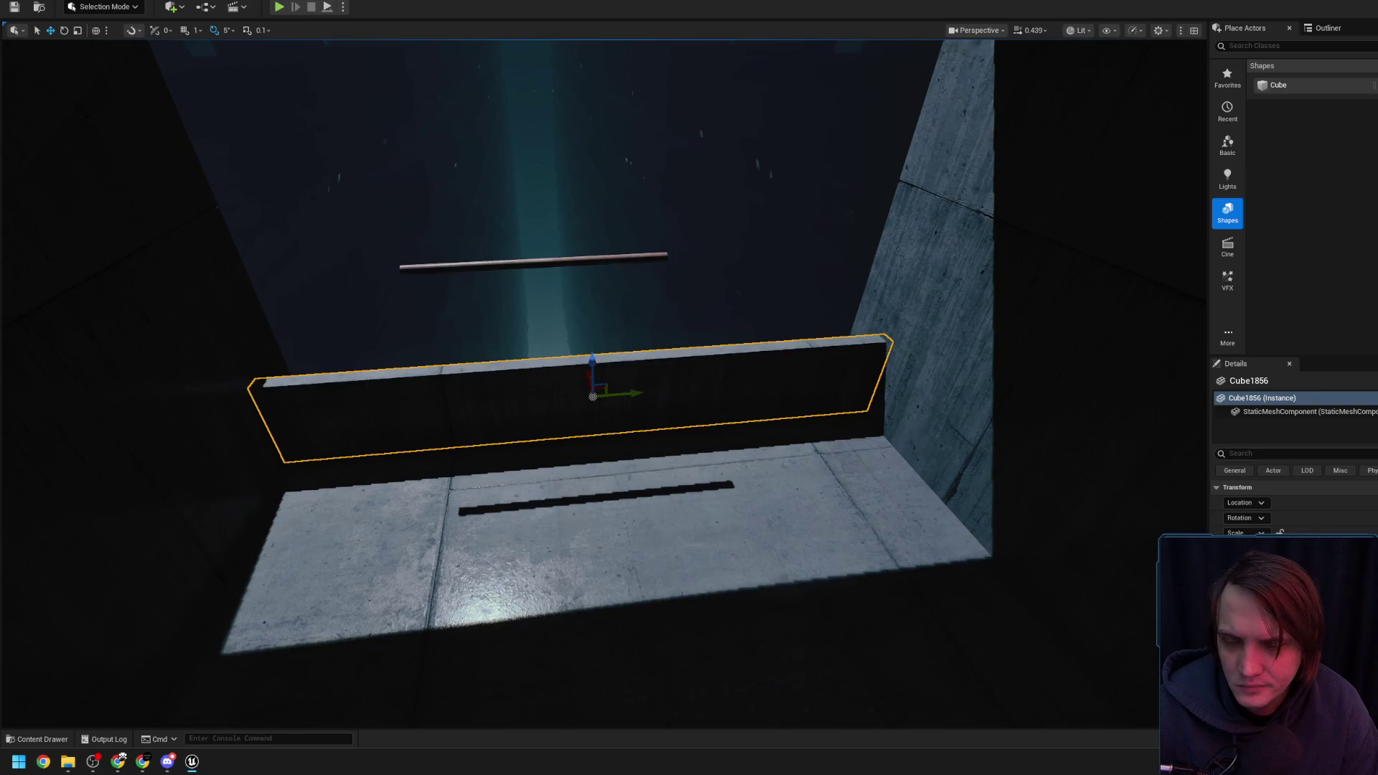
Lower the SM_Beam444 rail onto the wall top and start another play test
{"action": "left_click_drag", "start_coordinate": [542, 235], "coordinate": [530, 321]}
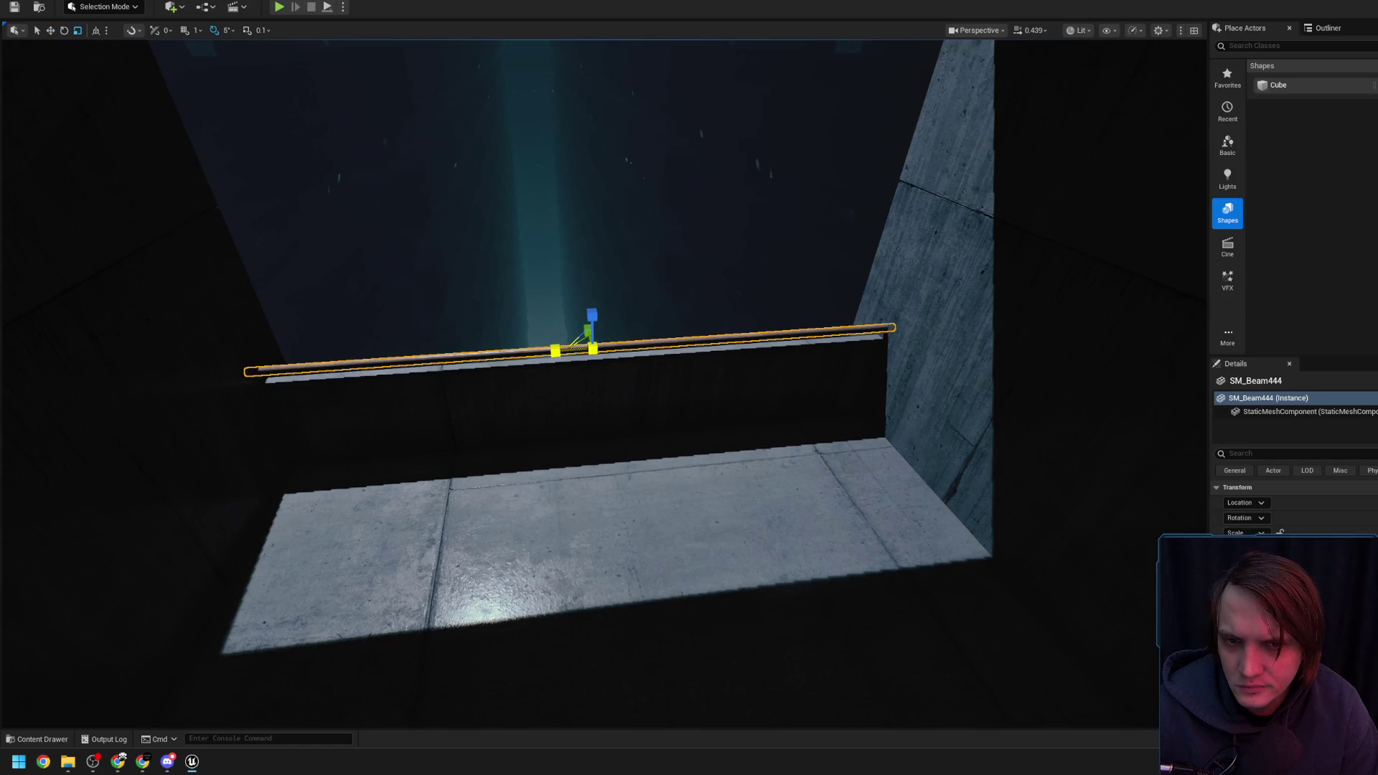
{"action": "scroll", "coordinate": [690, 388], "scroll_direction": "down", "scroll_amount": 2}
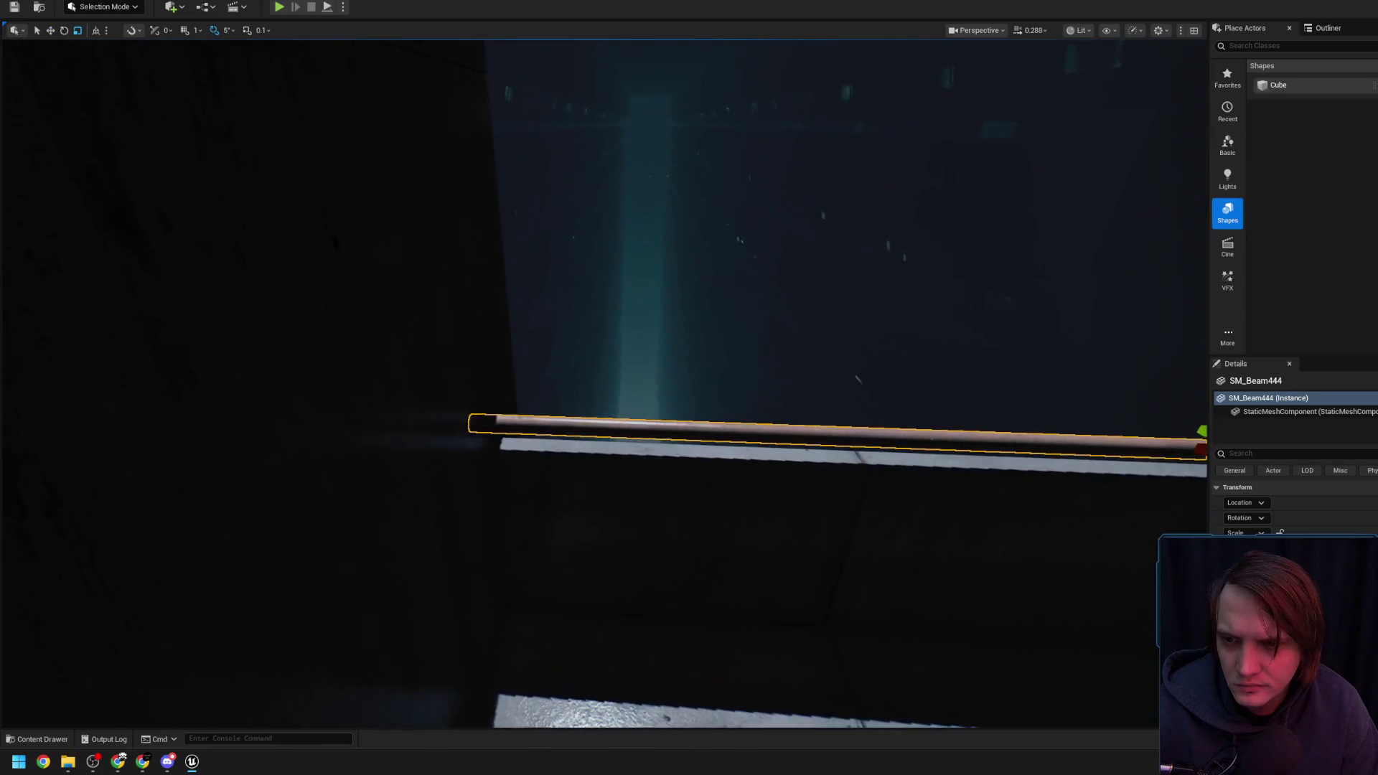
{"action": "scroll", "coordinate": [689, 387], "scroll_direction": "up", "scroll_amount": 1}
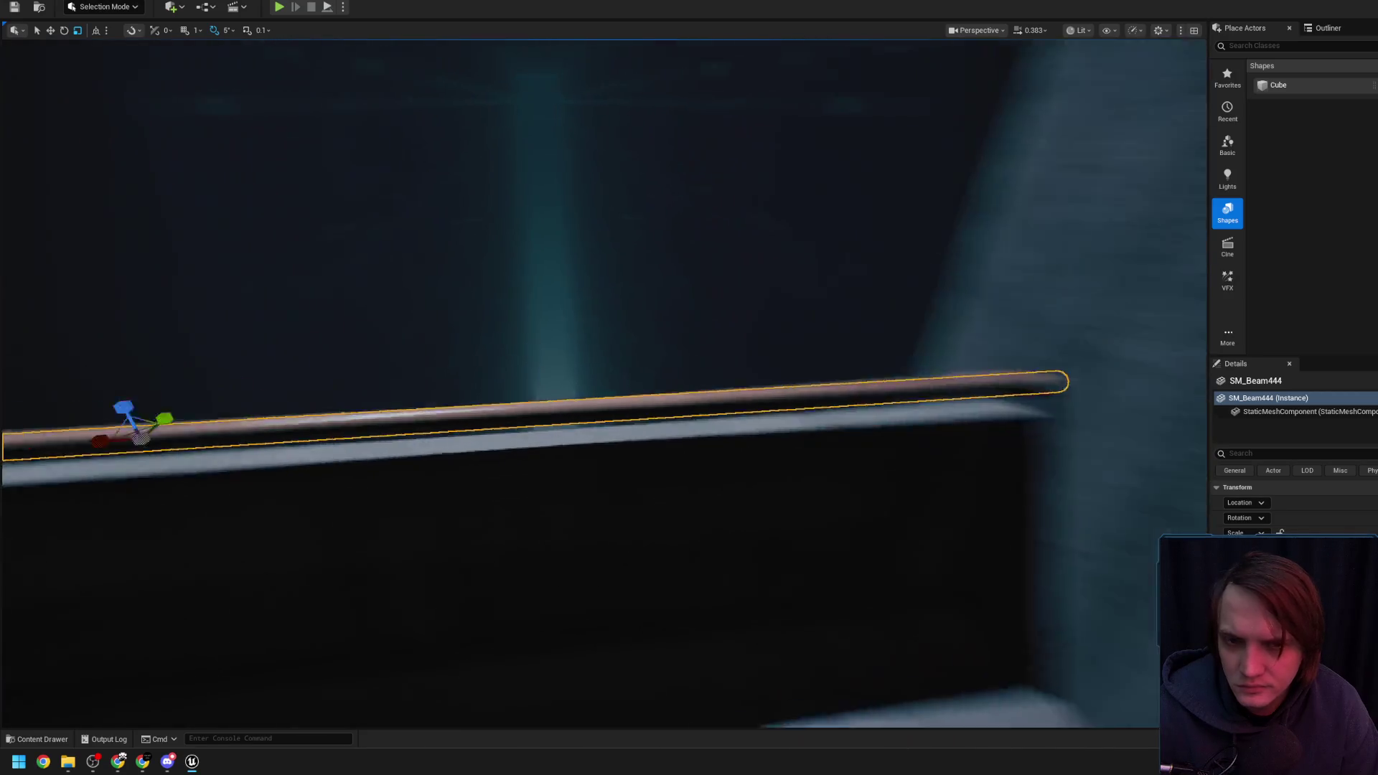
{"action": "scroll", "coordinate": [689, 388], "scroll_direction": "up", "scroll_amount": 1}
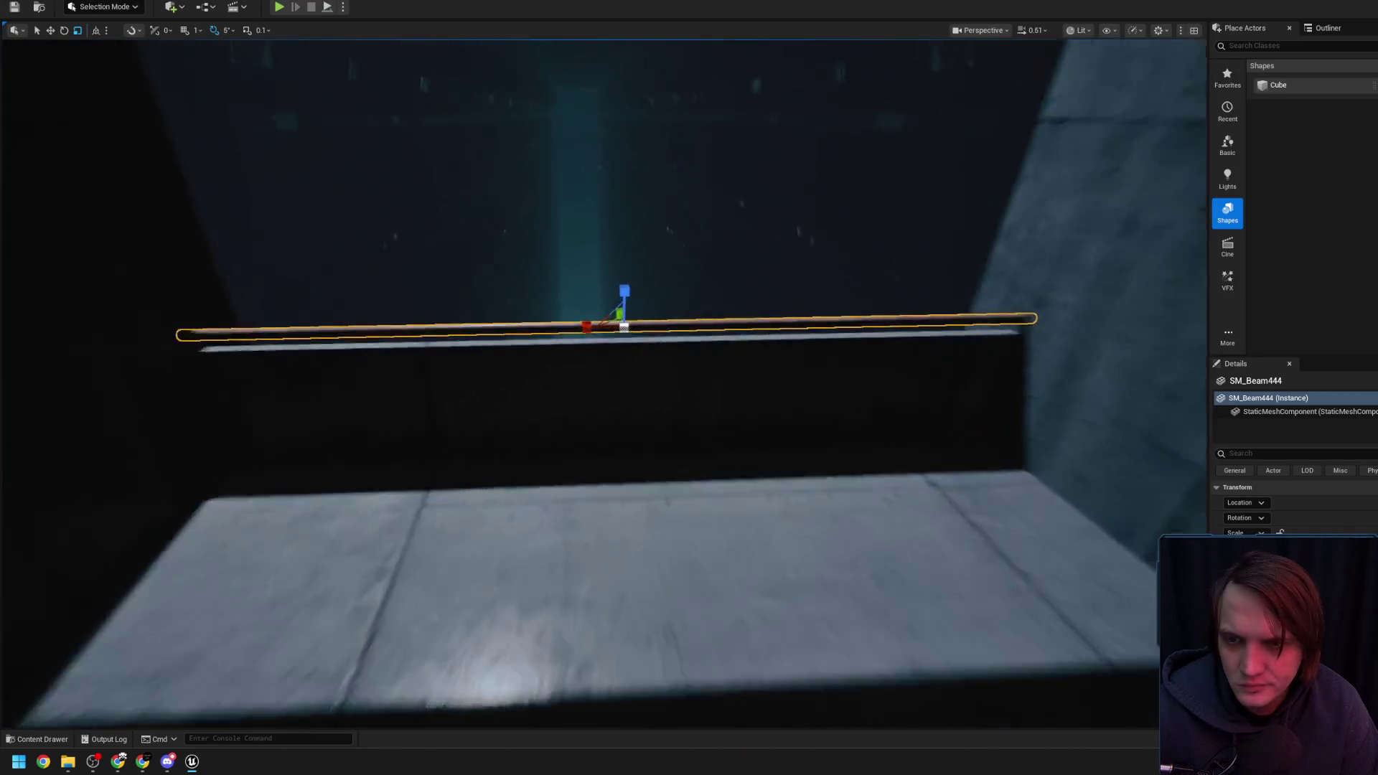
{"action": "key", "text": "w"}
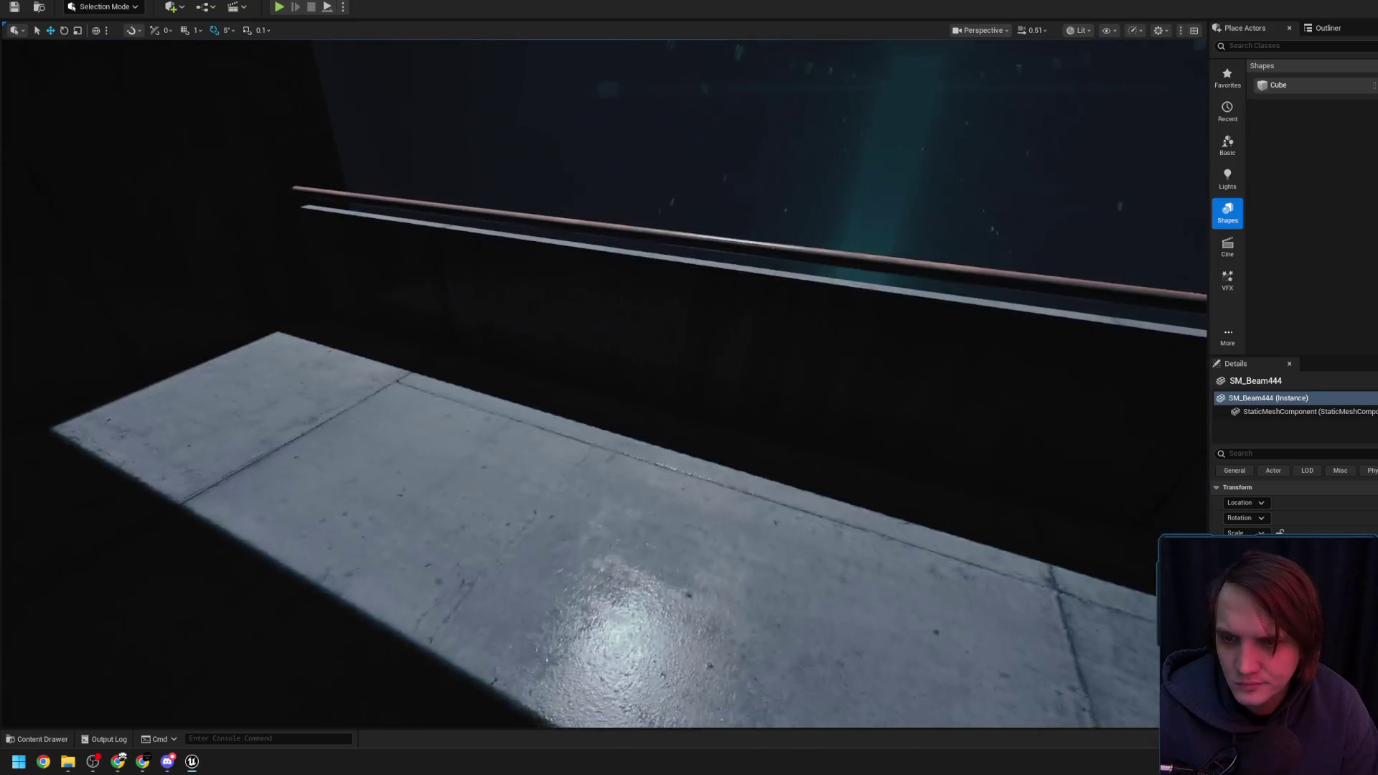
{"action": "right_click", "coordinate": [694, 578]}
{"action": "key", "text": "Escape"}
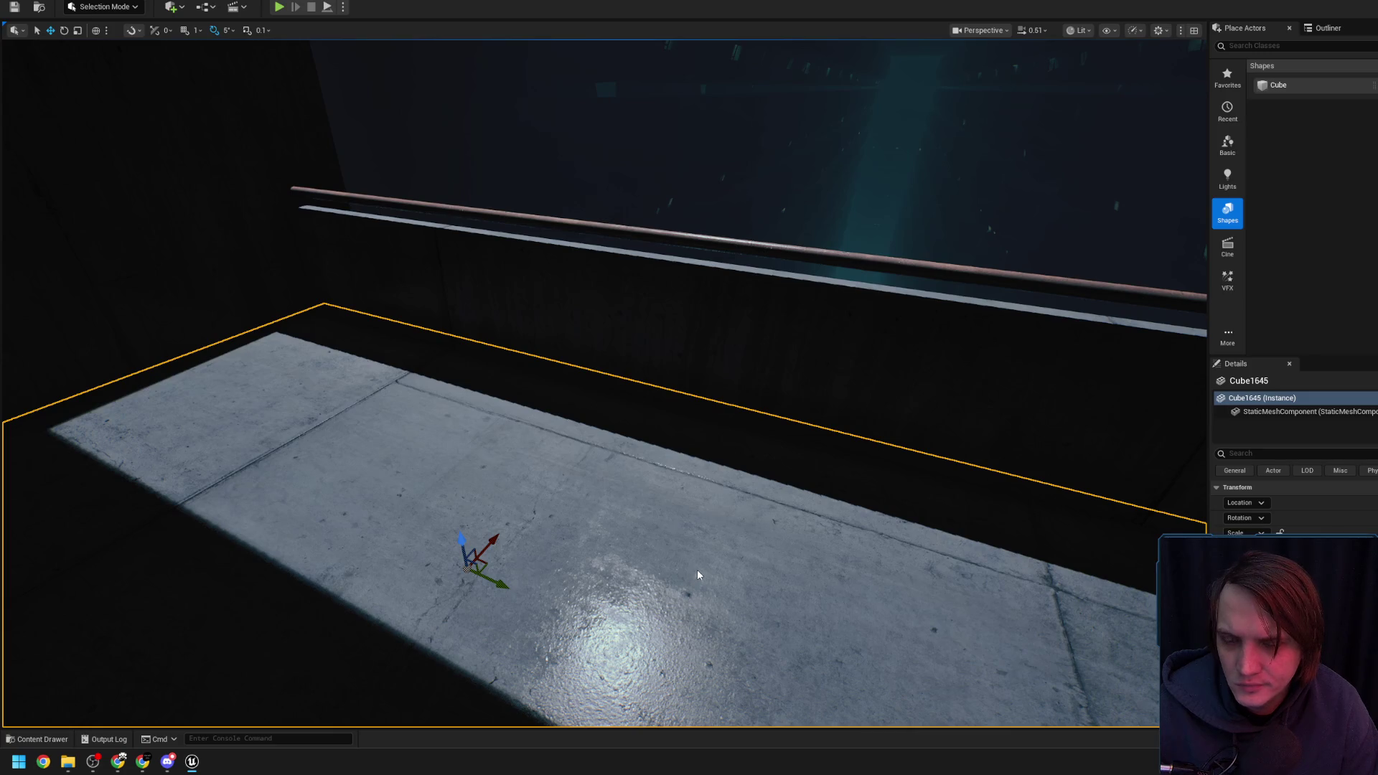
{"action": "key", "text": "alt+p"}
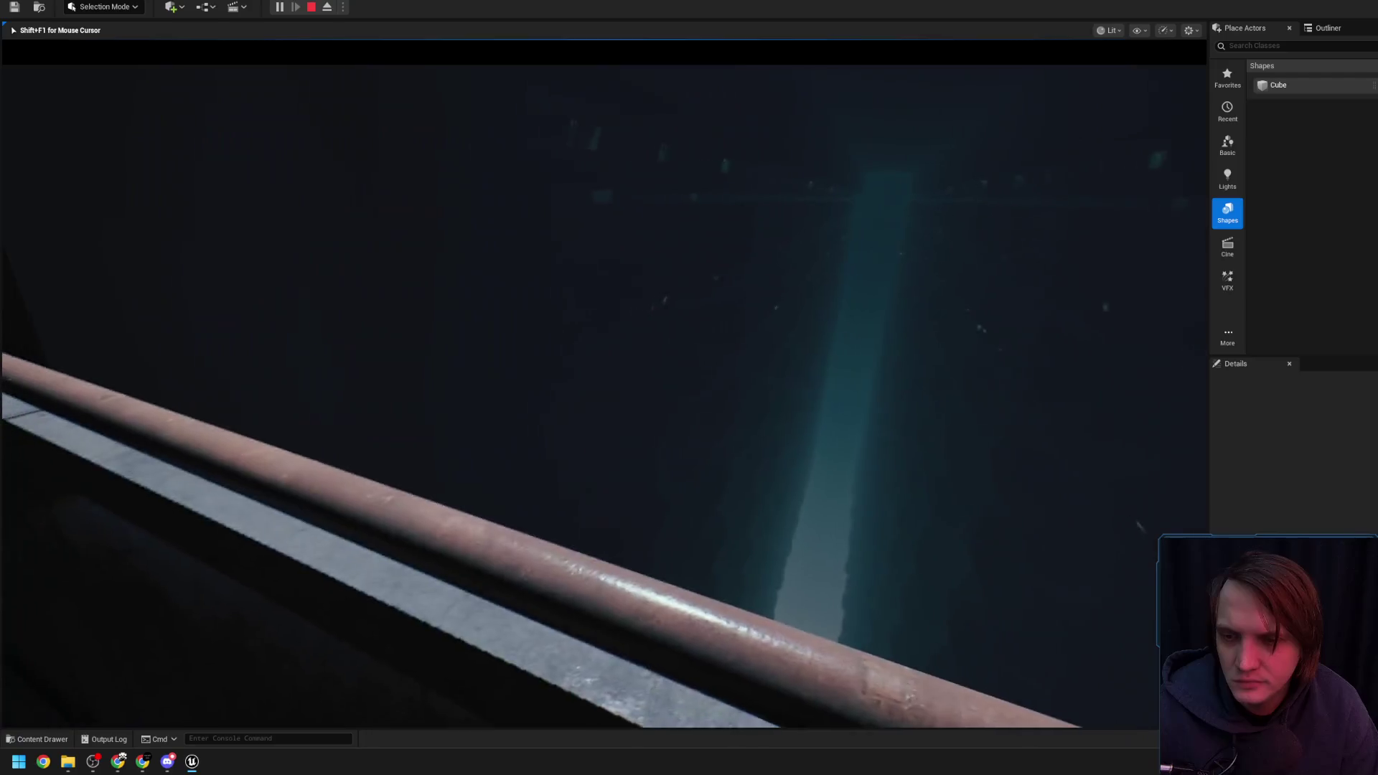
End the play test and scale the dark wall Cube1856 taller above and below
{"action": "key", "text": "Escape"}
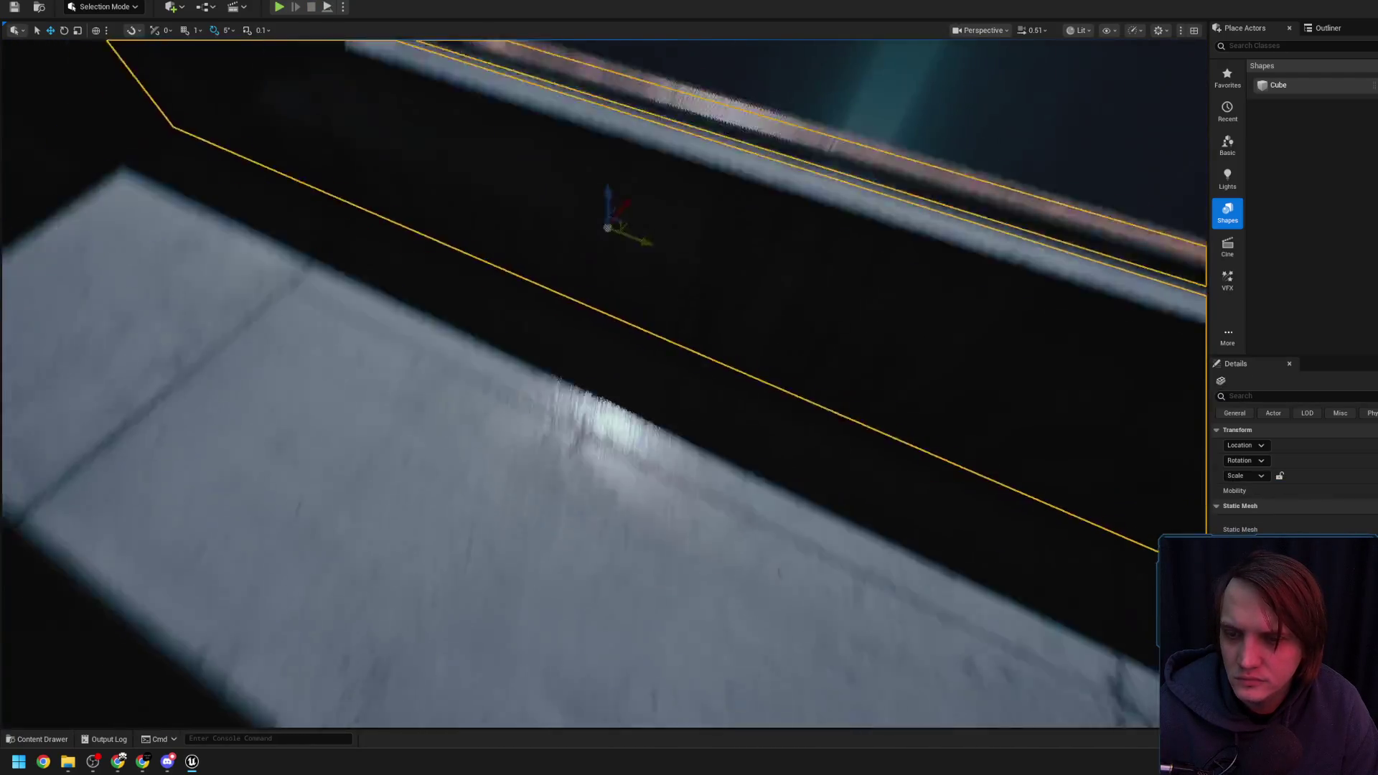
{"action": "scroll", "coordinate": [532, 462], "scroll_direction": "down", "scroll_amount": 2}
{"action": "scroll", "coordinate": [603, 384], "scroll_direction": "down", "scroll_amount": 1}
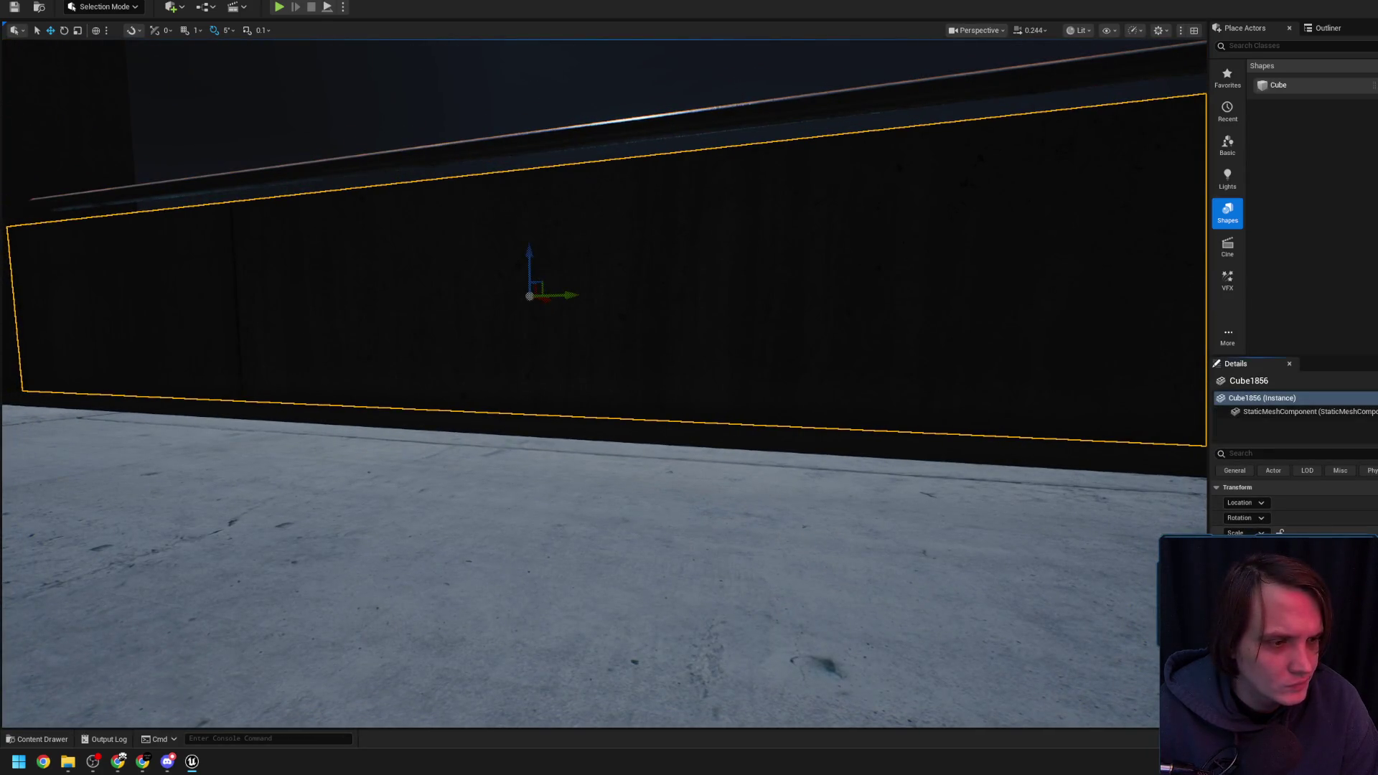
{"action": "left_click_drag", "start_coordinate": [1350, 532], "coordinate": [1364, 532]}
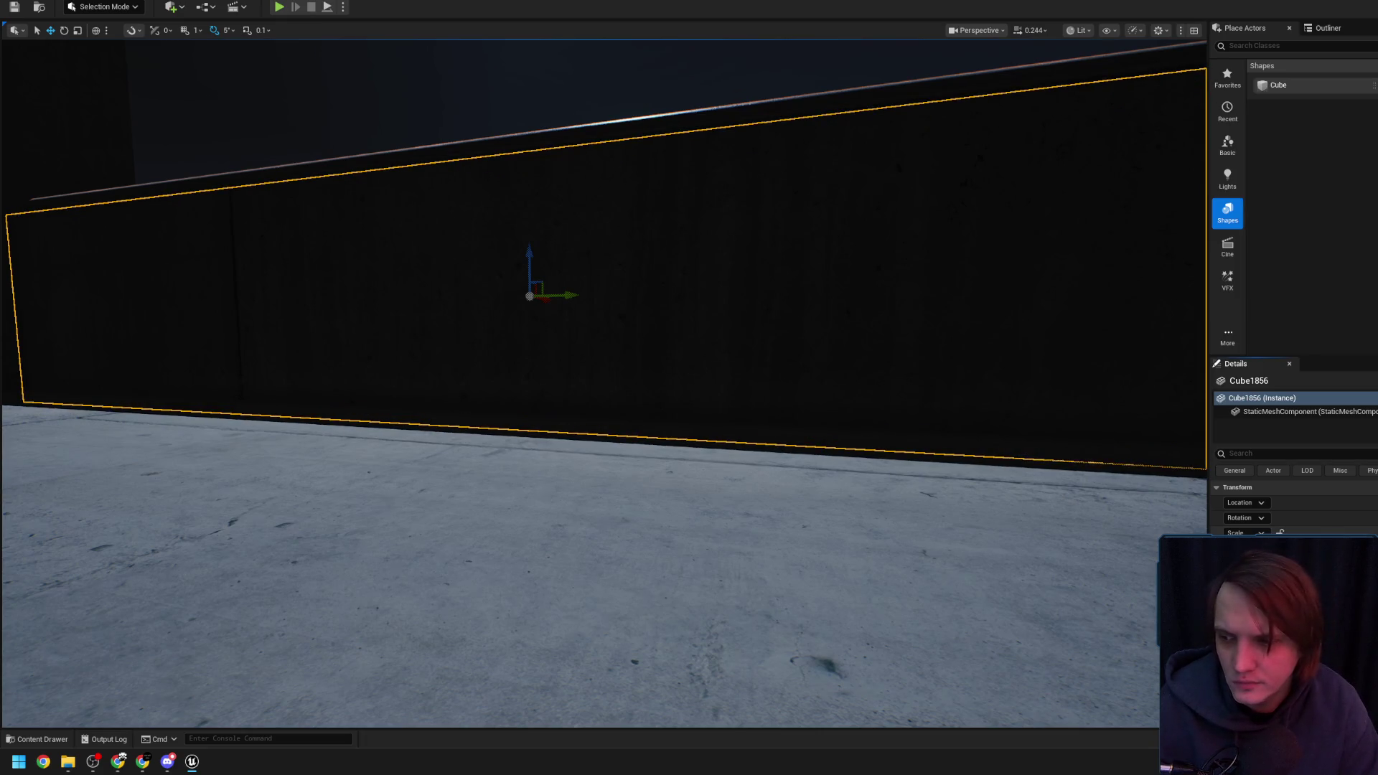
Fly along the wall top and select the SM_Beam444 railing beam
{"action": "mouse_move", "coordinate": [1188, 464]}
{"action": "left_mouse_down"}
{"action": "mouse_move", "coordinate": [1059, 470]}
{"action": "mouse_move", "coordinate": [1073, 531]}
{"action": "mouse_move", "coordinate": [1064, 513]}
{"action": "left_mouse_up"}
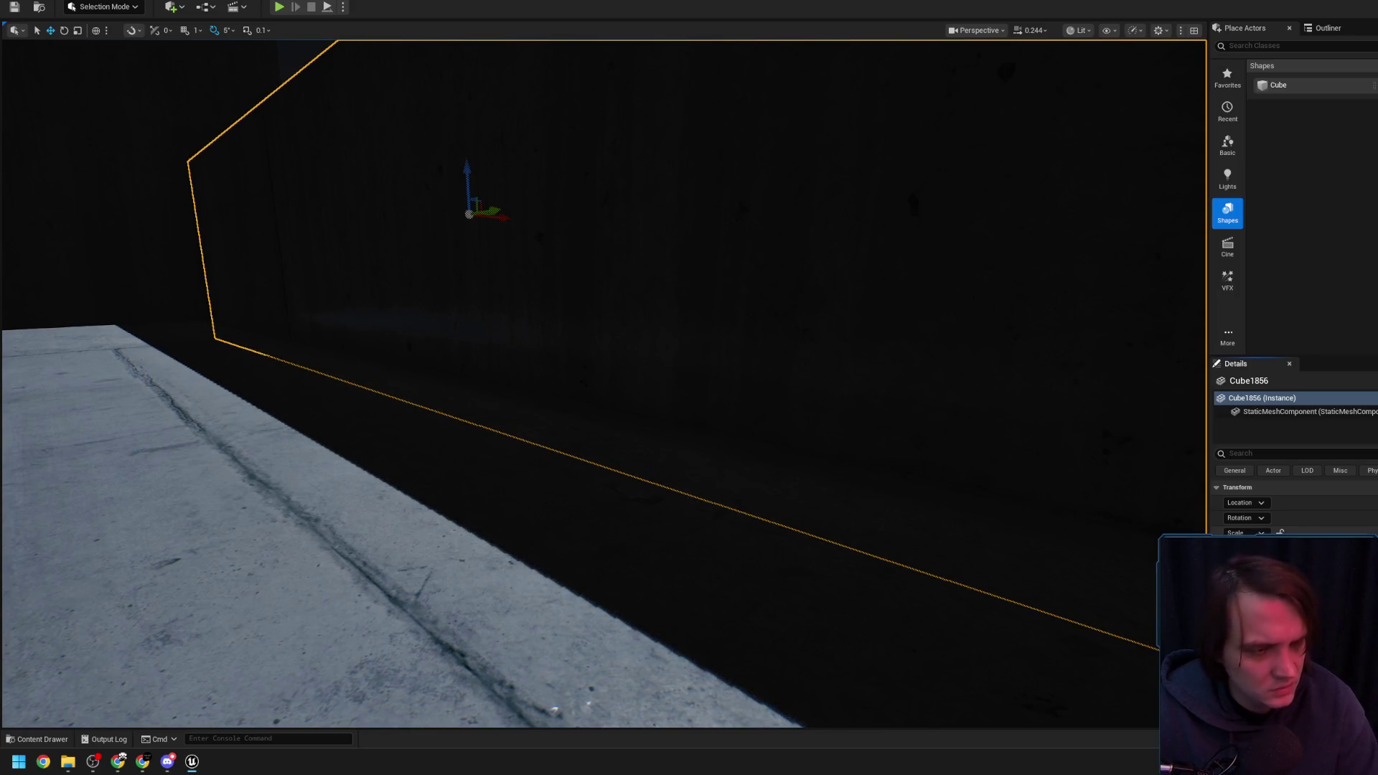
{"action": "left_click_drag", "start_coordinate": [1064, 512], "coordinate": [1061, 507]}
{"action": "left_click_drag", "start_coordinate": [1001, 433], "coordinate": [947, 381]}
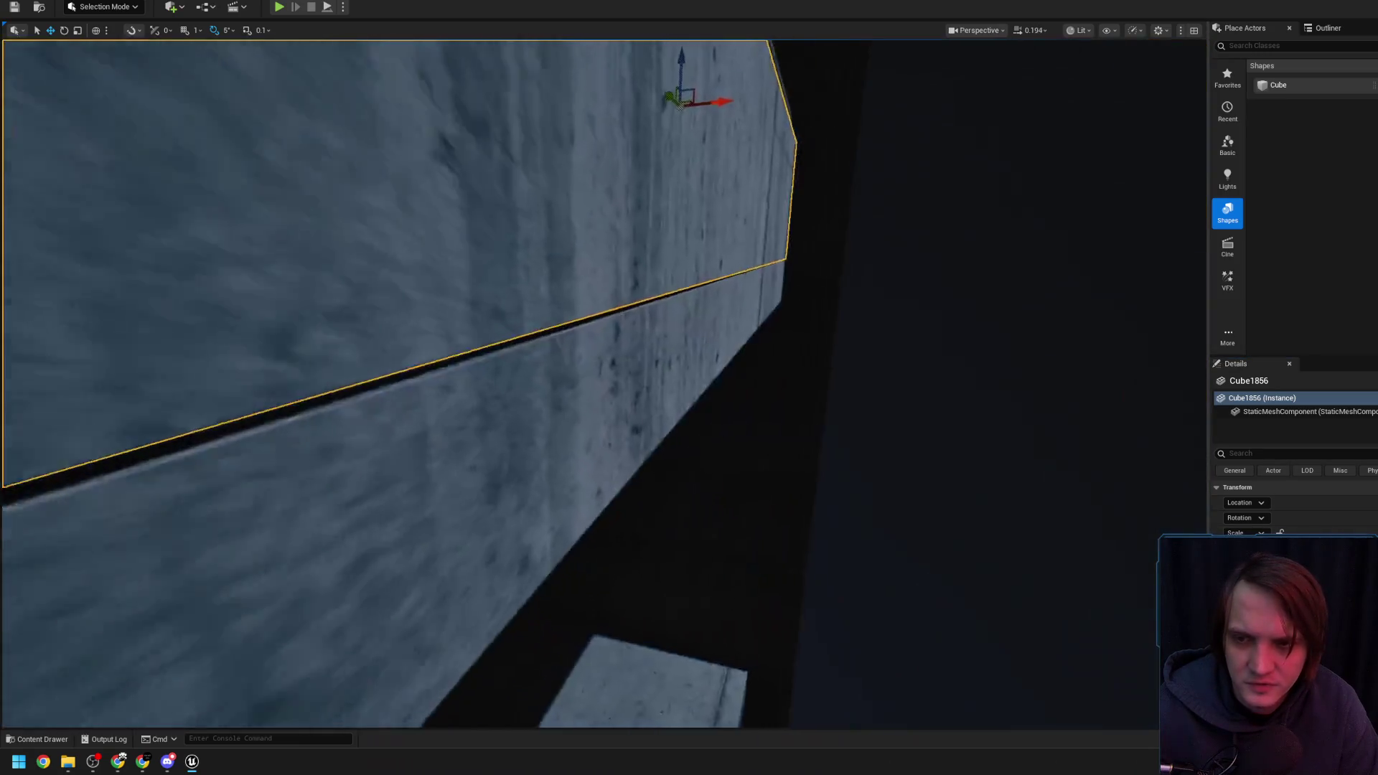
{"action": "left_click_drag", "start_coordinate": [646, 304], "coordinate": [647, 304]}
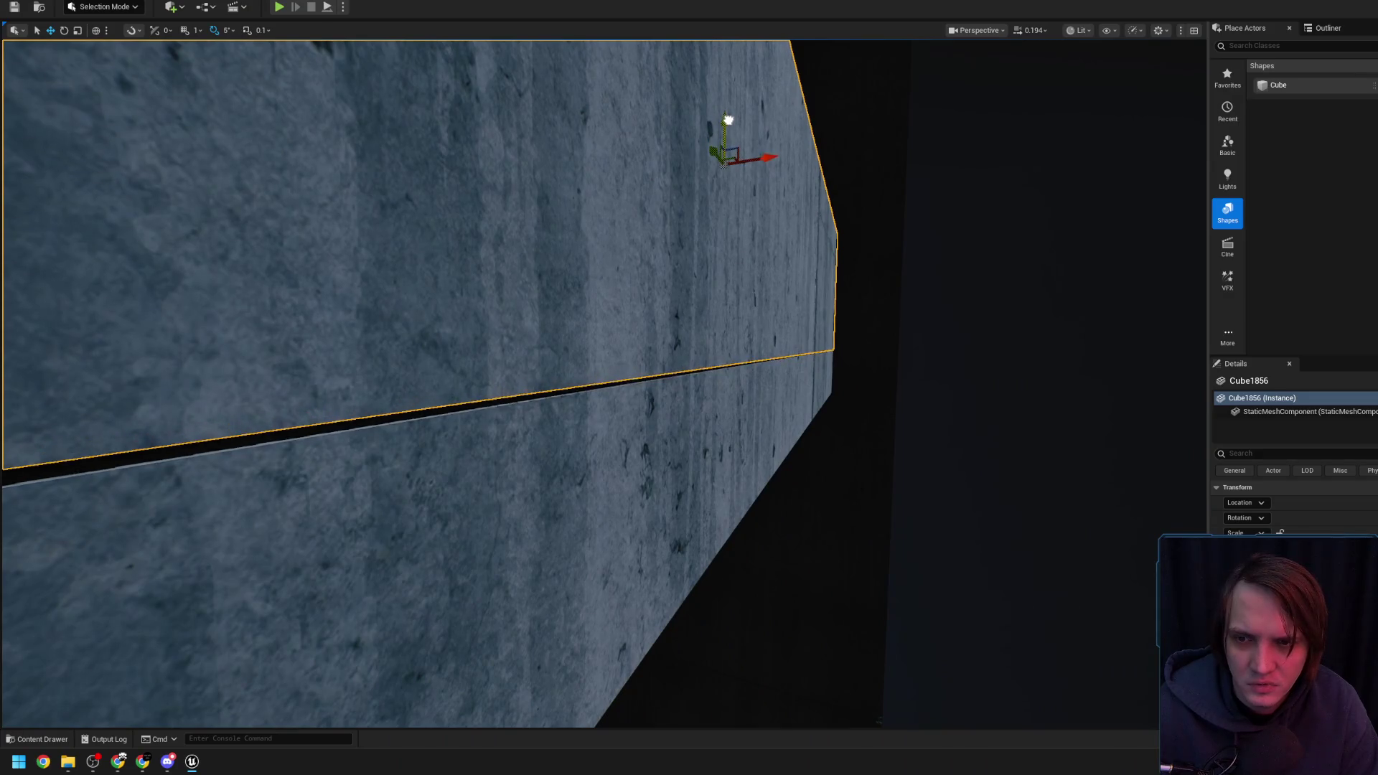
{"action": "mouse_move", "coordinate": [728, 123]}
{"action": "left_mouse_down"}
{"action": "mouse_move", "coordinate": [682, 180]}
{"action": "mouse_move", "coordinate": [524, 294]}
{"action": "mouse_move", "coordinate": [507, 329]}
{"action": "mouse_move", "coordinate": [430, 309]}
{"action": "mouse_move", "coordinate": [270, 326]}
{"action": "mouse_move", "coordinate": [368, 295]}
{"action": "left_mouse_up"}
{"action": "left_click", "coordinate": [544, 281]}
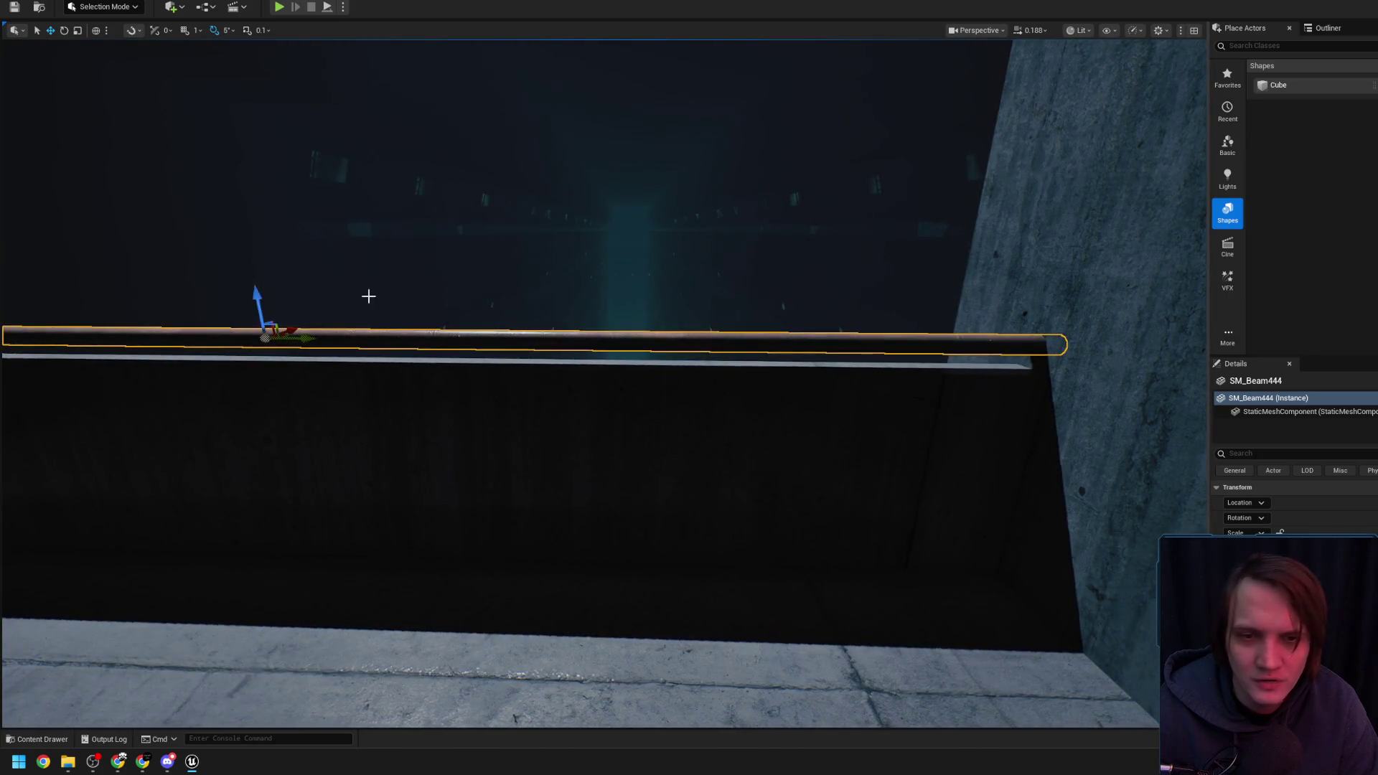
Fly up the beam to the upper ledges and nudge the parapet downward
{"action": "mouse_move", "coordinate": [535, 347]}
{"action": "left_mouse_down"}
{"action": "mouse_move", "coordinate": [502, 388]}
{"action": "mouse_move", "coordinate": [556, 332]}
{"action": "mouse_move", "coordinate": [545, 404]}
{"action": "left_mouse_up"}
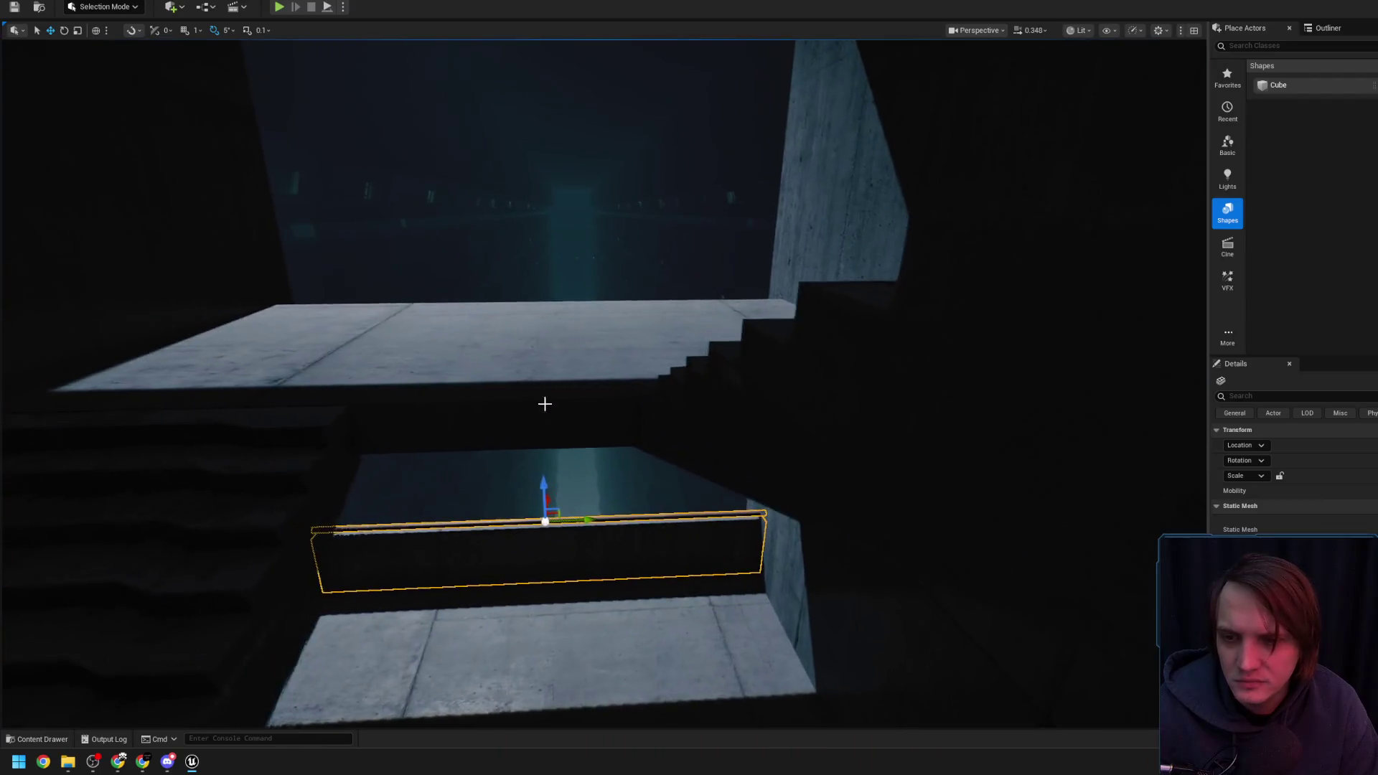
{"action": "left_click_drag", "start_coordinate": [551, 489], "coordinate": [560, 467]}
{"action": "mouse_move", "coordinate": [503, 187]}
{"action": "left_mouse_down"}
{"action": "mouse_move", "coordinate": [511, 197]}
{"action": "mouse_move", "coordinate": [465, 131]}
{"action": "mouse_move", "coordinate": [744, 188]}
{"action": "mouse_move", "coordinate": [691, 226]}
{"action": "mouse_move", "coordinate": [752, 336]}
{"action": "left_mouse_up"}
{"action": "left_click_drag", "start_coordinate": [687, 247], "coordinate": [683, 253]}
Back off to view the stacked-ledge block, then drag the parapet further down
{"action": "key", "text": "s"}
{"action": "scroll", "coordinate": [684, 252], "scroll_direction": "up", "scroll_amount": 1}
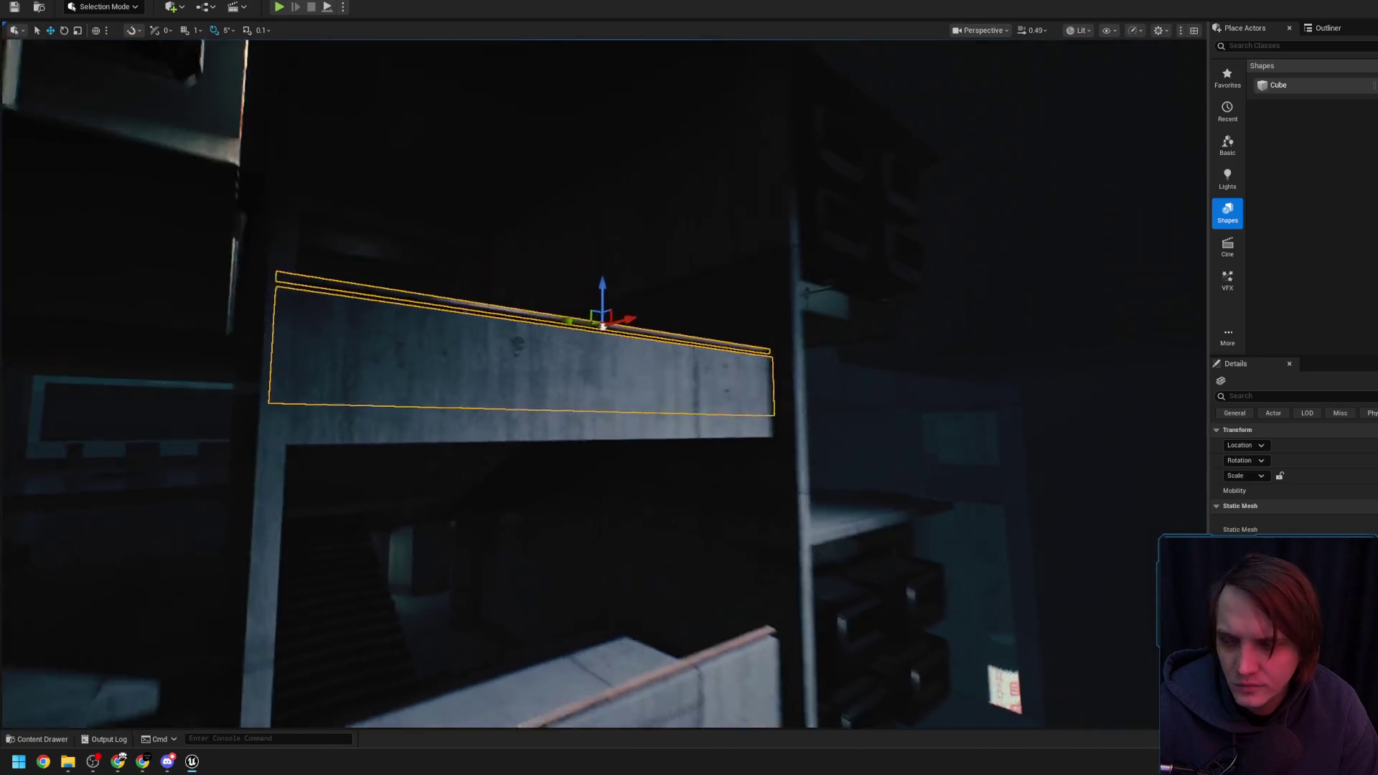
{"action": "key", "text": "s"}
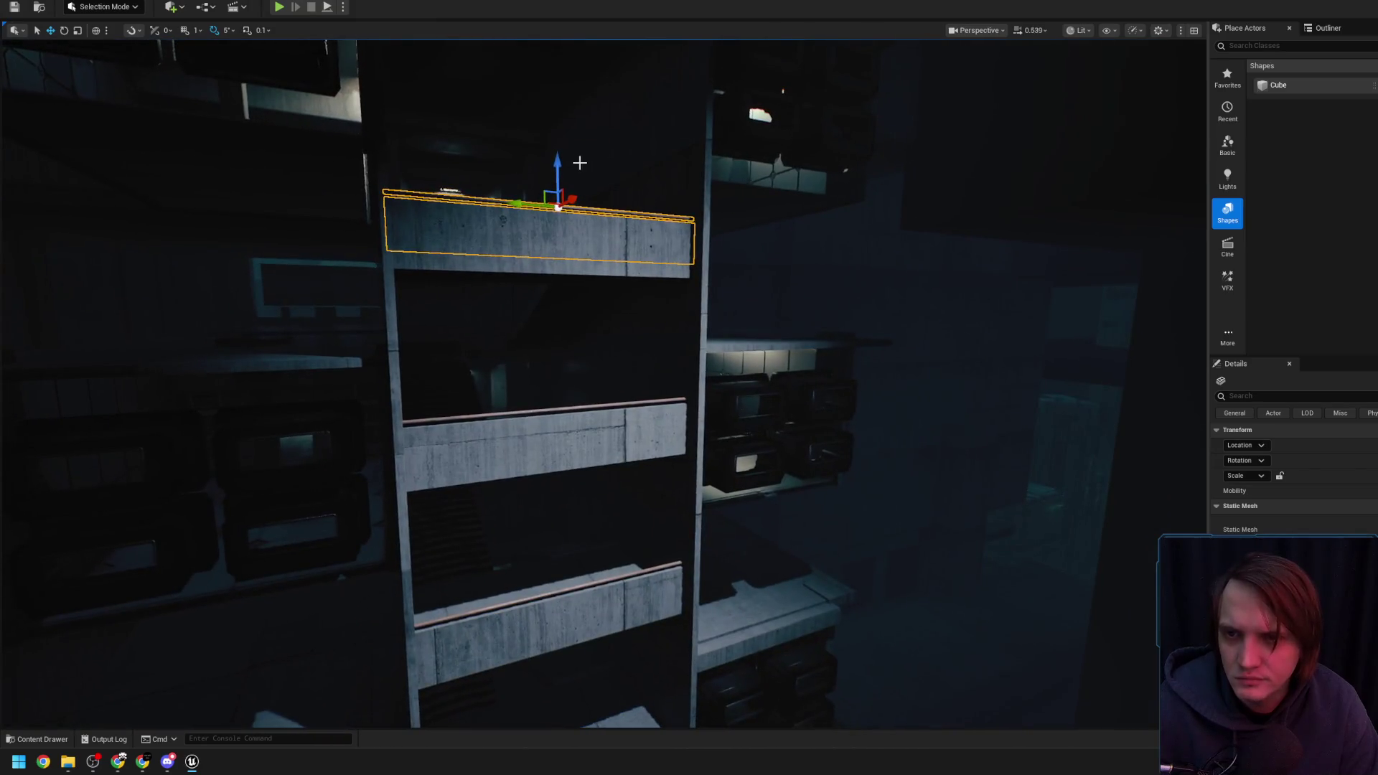
{"action": "left_click_drag", "start_coordinate": [589, 393], "coordinate": [557, 179]}
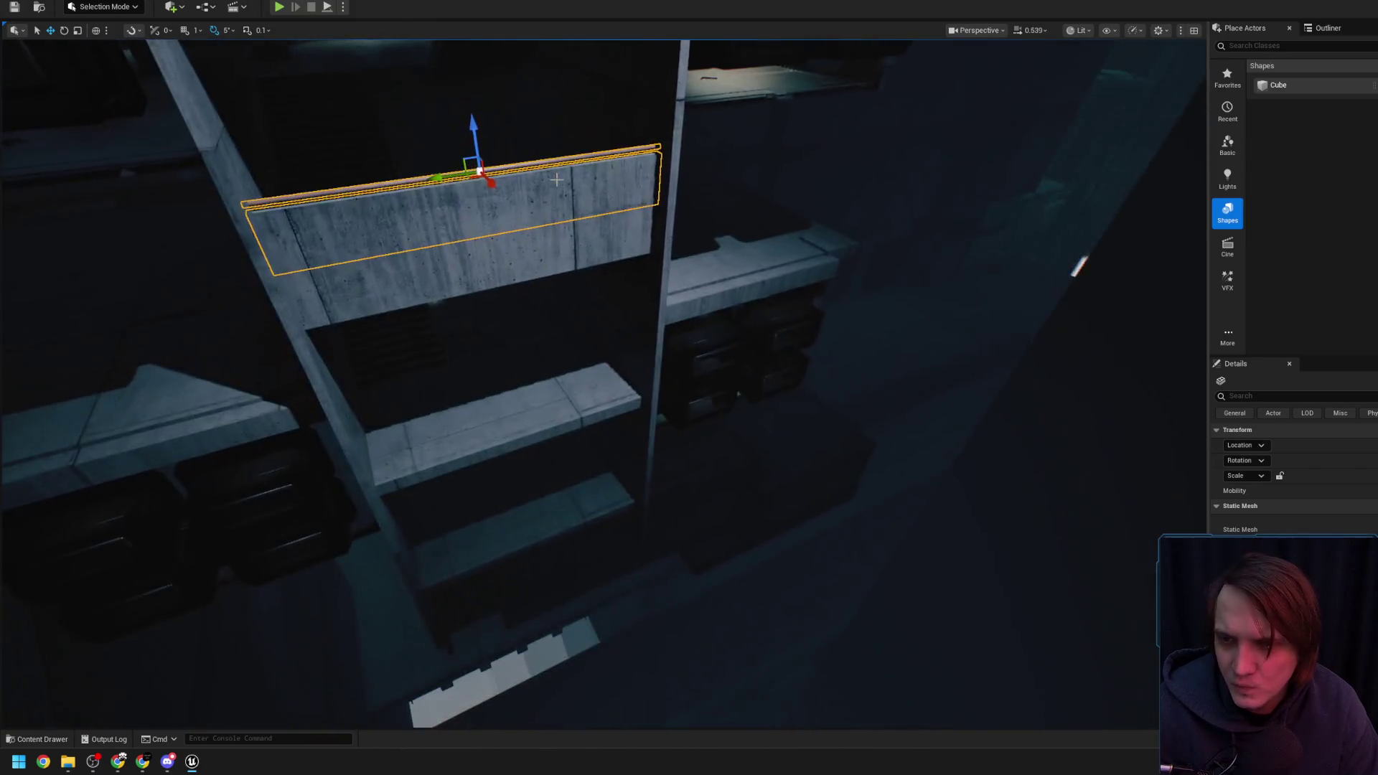
{"action": "key", "text": "w"}
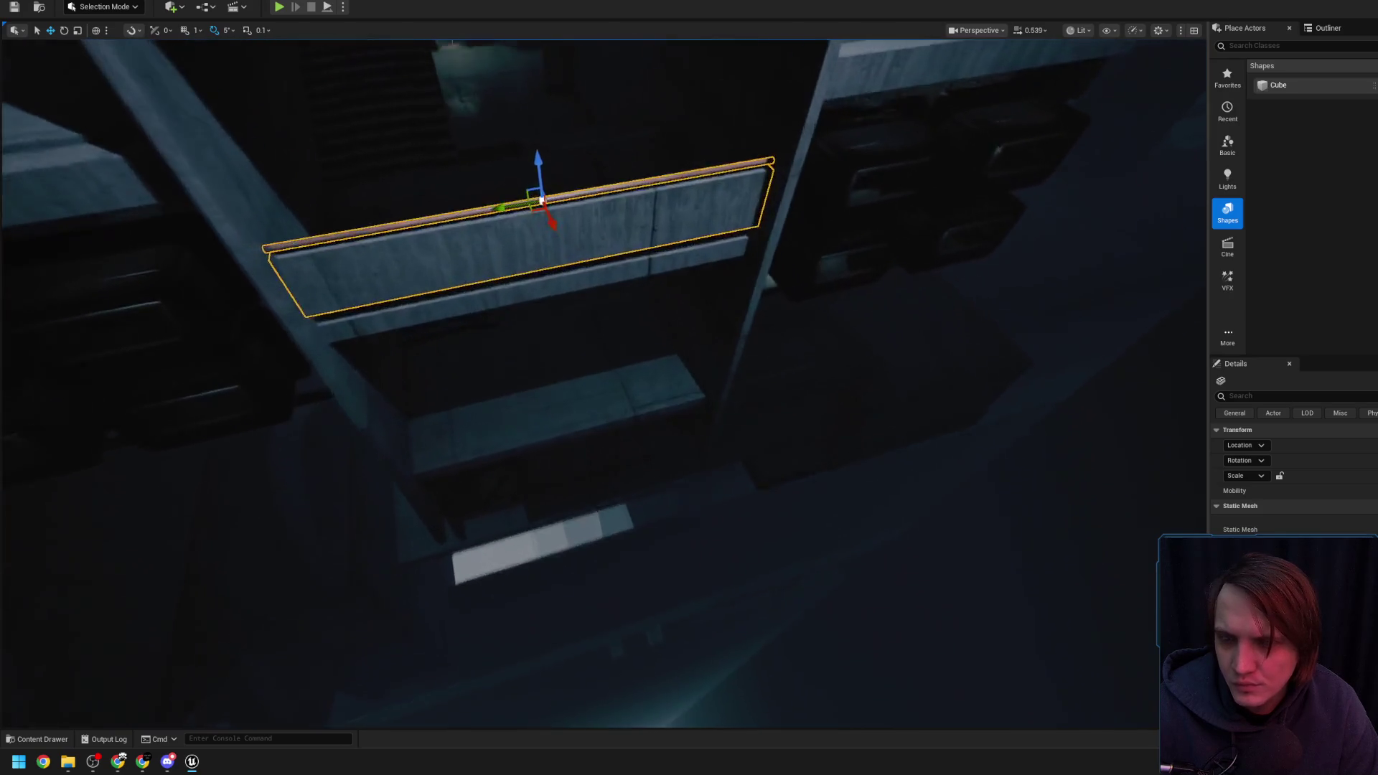
{"action": "key", "text": "w"}
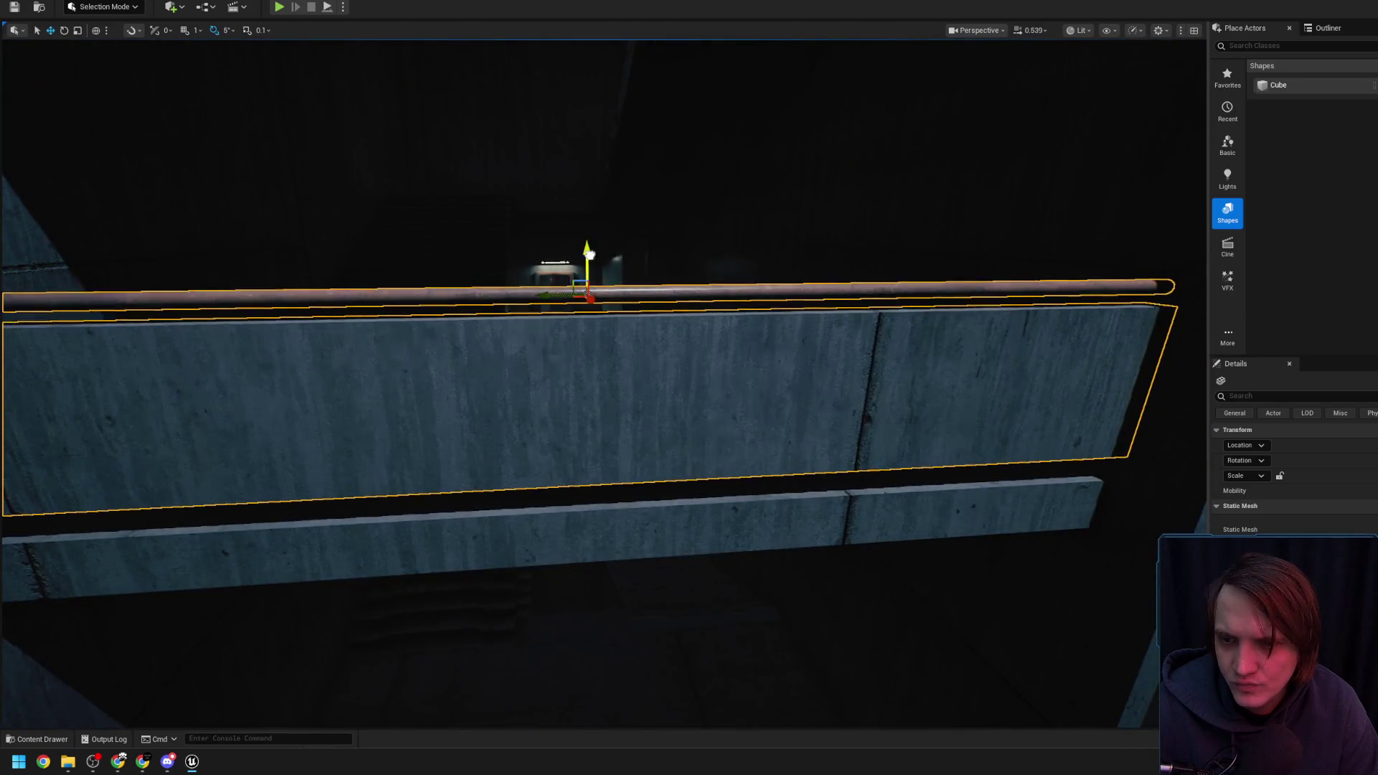
{"action": "mouse_move", "coordinate": [589, 278]}
{"action": "left_mouse_down"}
{"action": "mouse_move", "coordinate": [636, 115]}
{"action": "mouse_move", "coordinate": [651, 187]}
{"action": "left_mouse_up"}
{"action": "left_click_drag", "start_coordinate": [631, 88], "coordinate": [631, 366]}
{"action": "mouse_move", "coordinate": [611, 178]}
{"action": "left_mouse_down"}
{"action": "mouse_move", "coordinate": [606, 273]}
{"action": "mouse_move", "coordinate": [545, 417]}
{"action": "mouse_move", "coordinate": [751, 352]}
{"action": "left_mouse_up"}
Save the Level_3_Game map with Ctrl+S and Save Selected
{"action": "key", "text": "ctrl+s"}
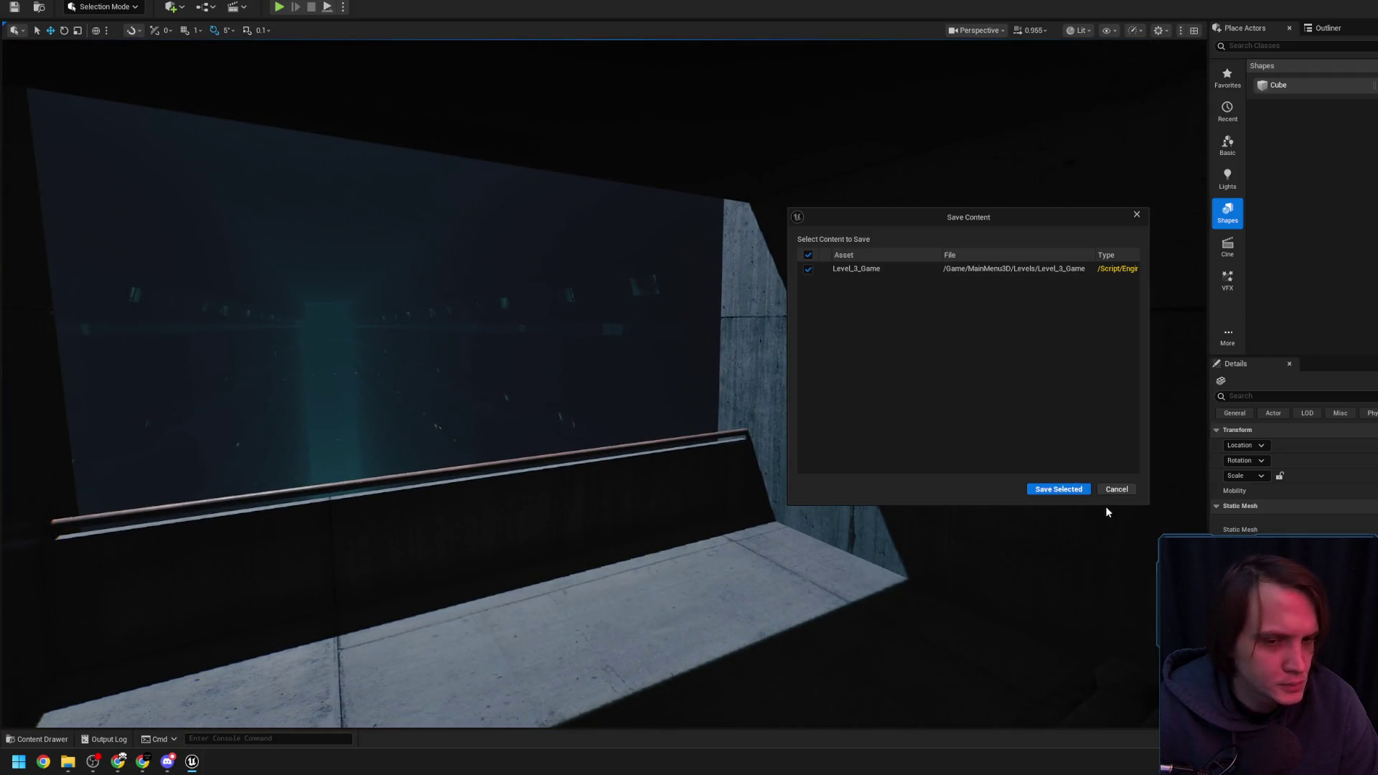
{"action": "left_click", "coordinate": [1068, 488]}
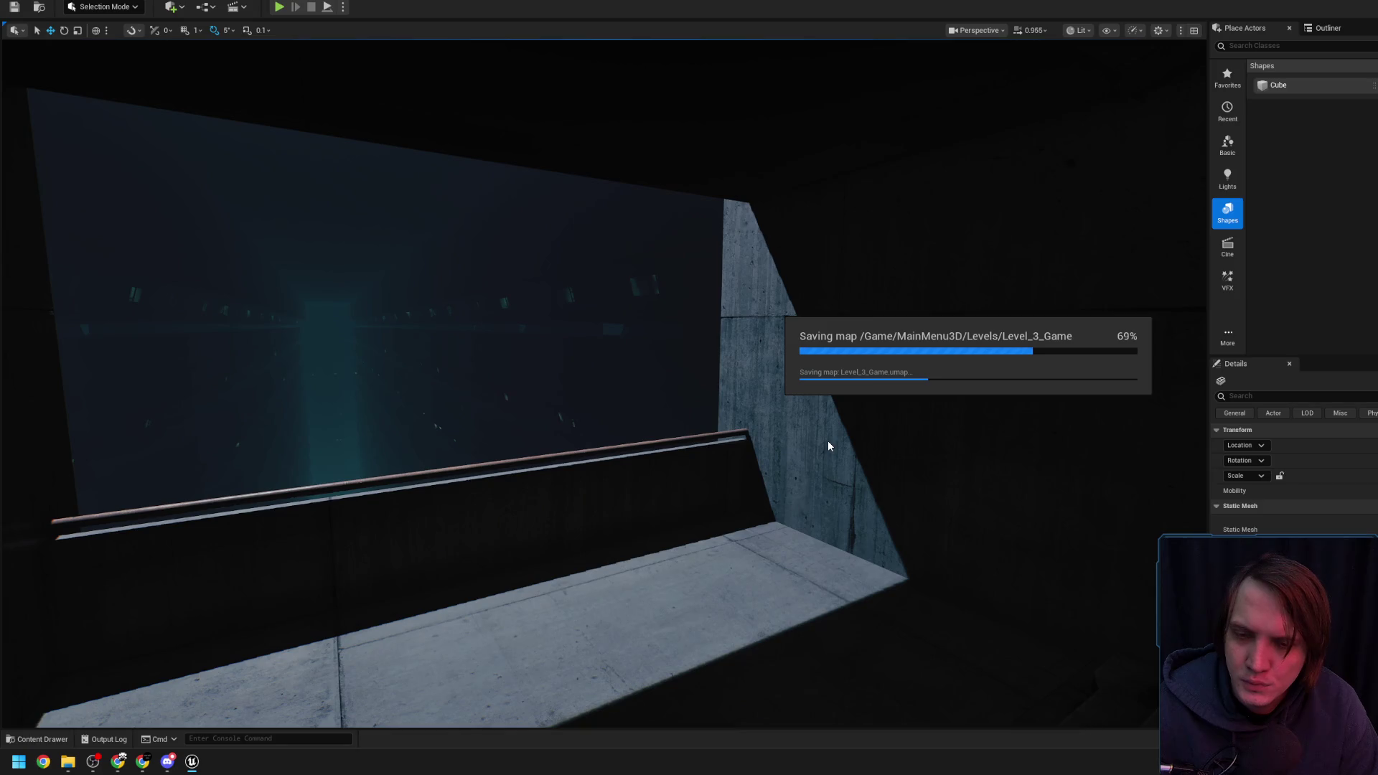
{"action": "mouse_move", "coordinate": [828, 445]}
{"action": "left_mouse_down"}
{"action": "mouse_move", "coordinate": [861, 387]}
{"action": "mouse_move", "coordinate": [844, 387]}
{"action": "mouse_move", "coordinate": [840, 431]}
{"action": "left_mouse_up"}
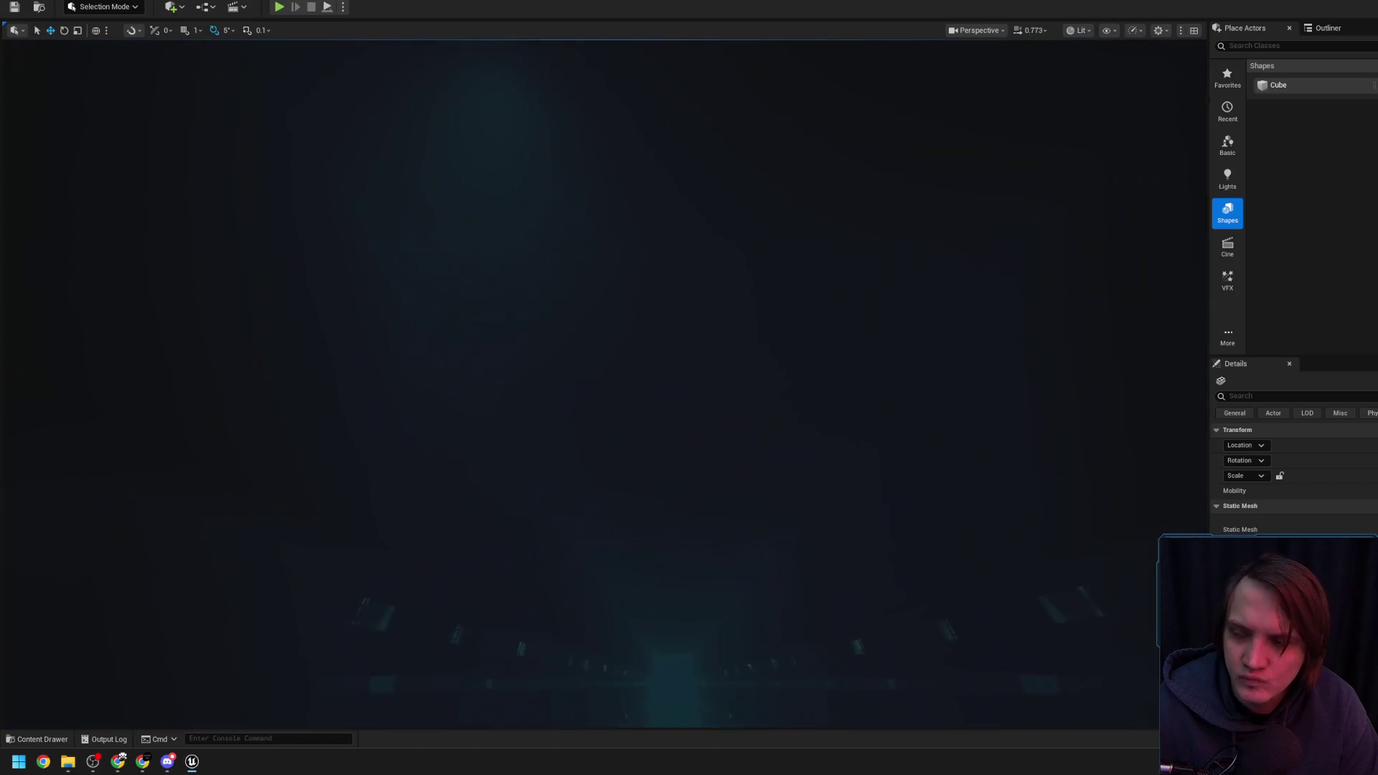
Select SpotLight30 and fly past the dark ledges to face the lit doorway
{"action": "left_click", "coordinate": [499, 91]}
{"action": "left_click_drag", "start_coordinate": [500, 92], "coordinate": [438, 117]}
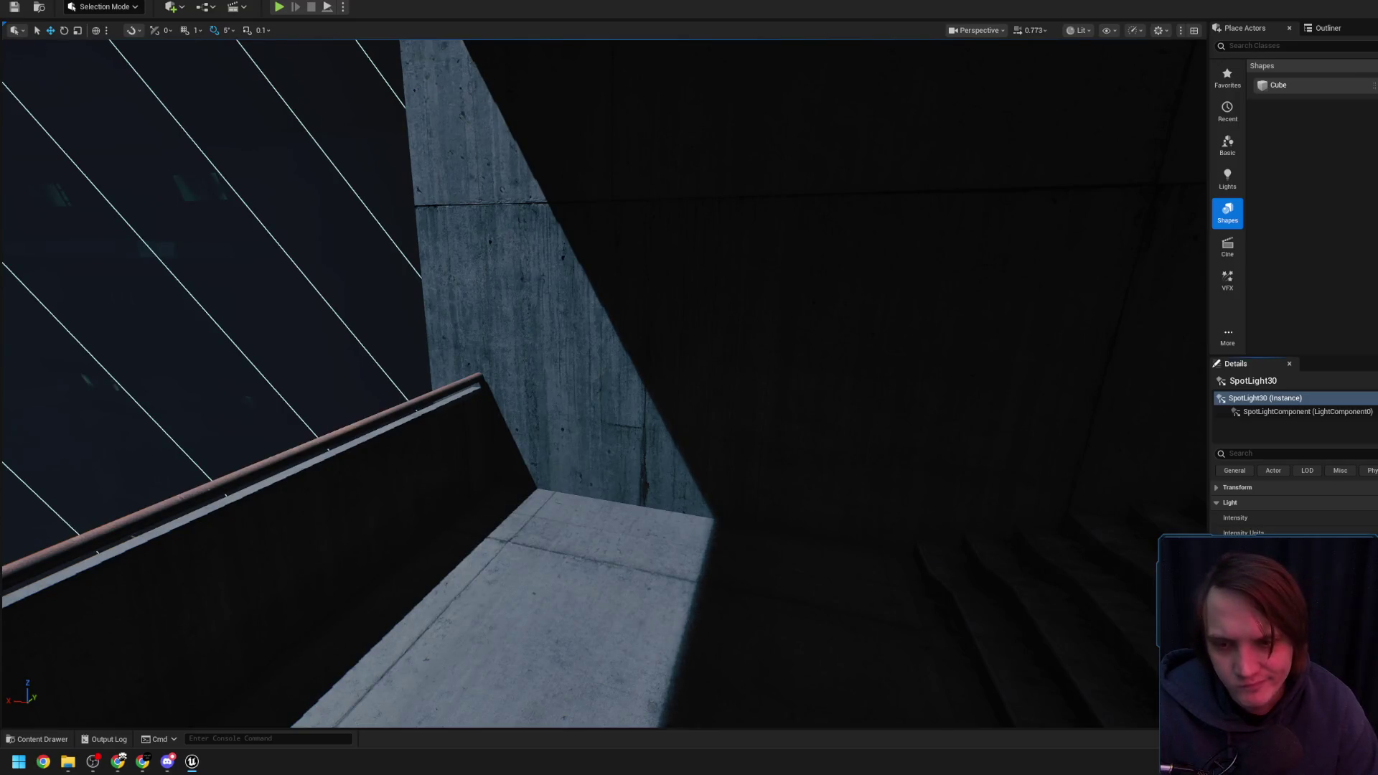
{"action": "mouse_move", "coordinate": [415, 335]}
{"action": "left_mouse_down"}
{"action": "mouse_move", "coordinate": [384, 352]}
{"action": "mouse_move", "coordinate": [474, 370]}
{"action": "mouse_move", "coordinate": [424, 366]}
{"action": "left_mouse_up"}
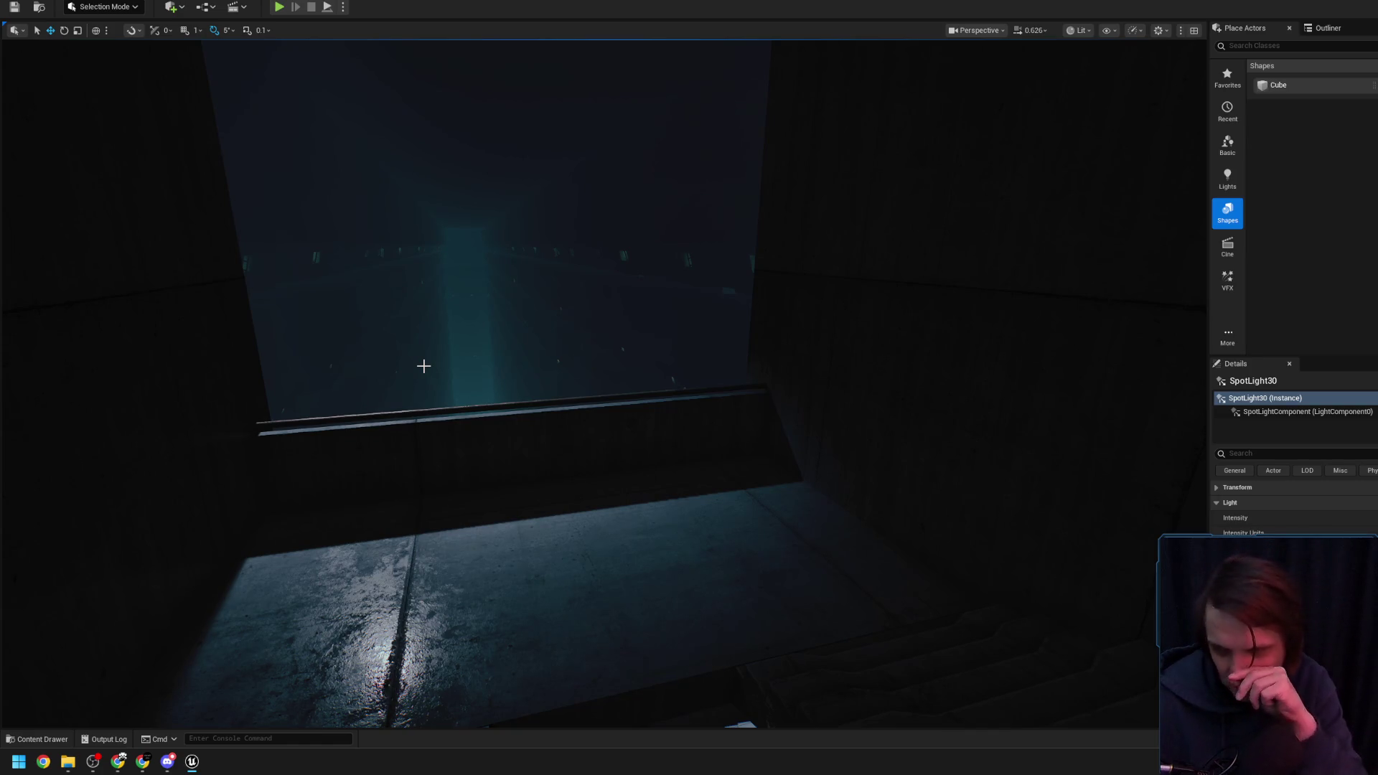
{"action": "scroll", "coordinate": [382, 308], "scroll_direction": "up", "scroll_amount": 2}
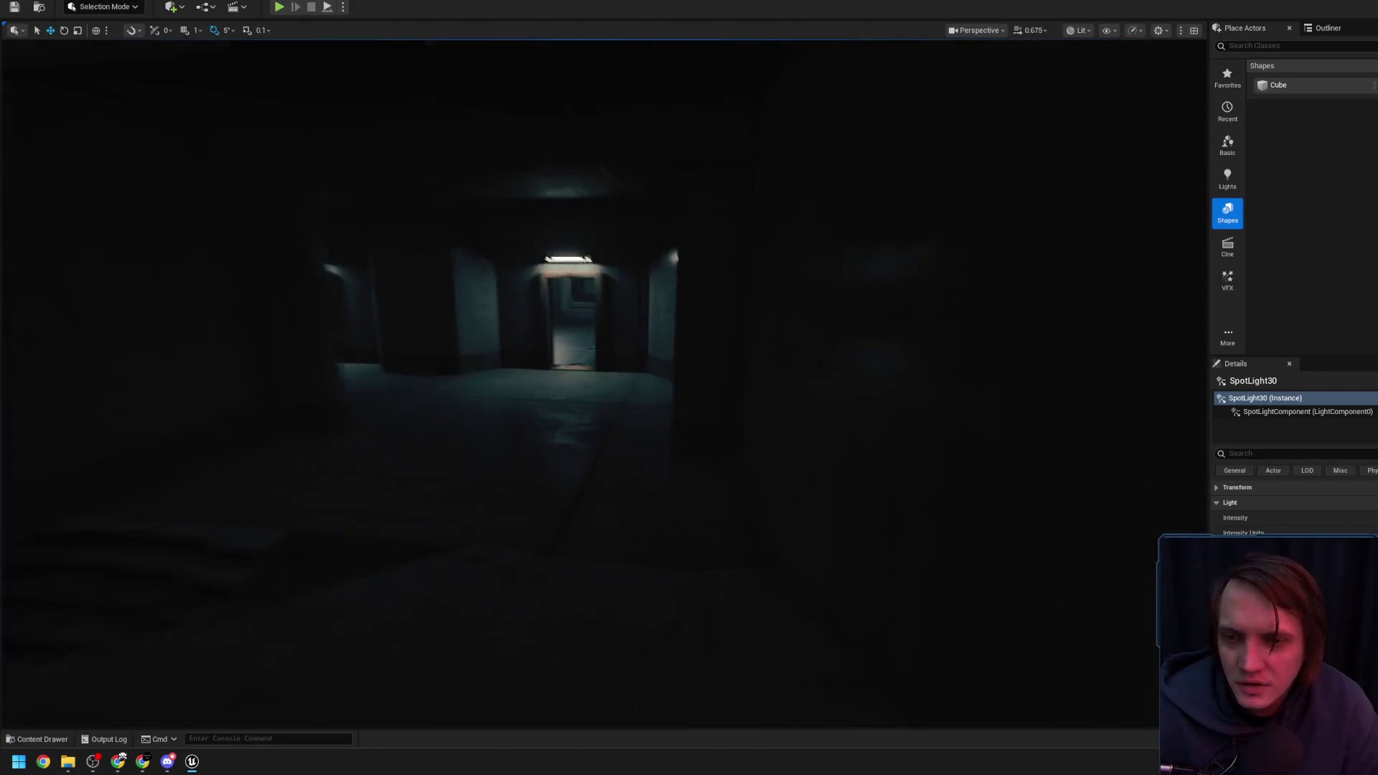
{"action": "scroll", "coordinate": [580, 384], "scroll_direction": "down", "scroll_amount": 1}
{"action": "scroll", "coordinate": [605, 384], "scroll_direction": "down", "scroll_amount": 2}
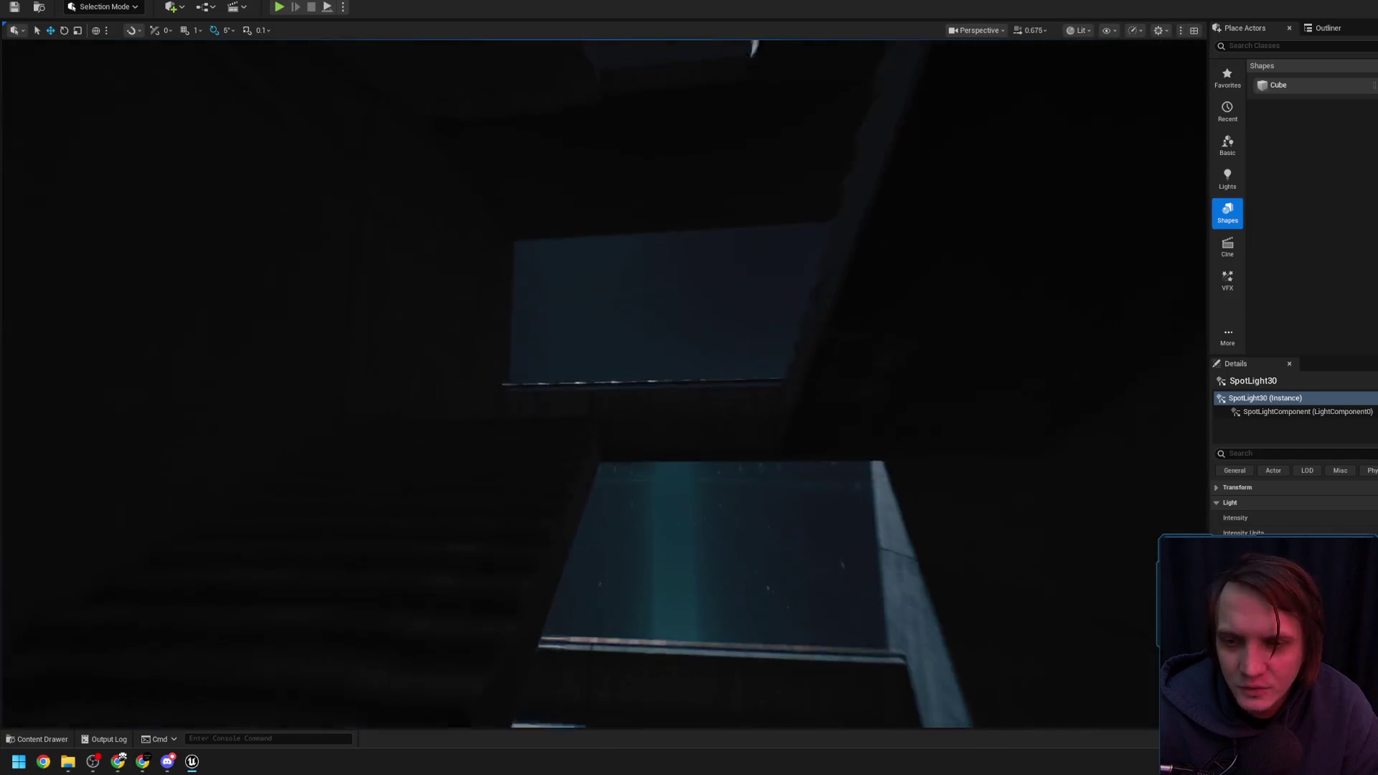
{"action": "scroll", "coordinate": [604, 384], "scroll_direction": "down", "scroll_amount": 1}
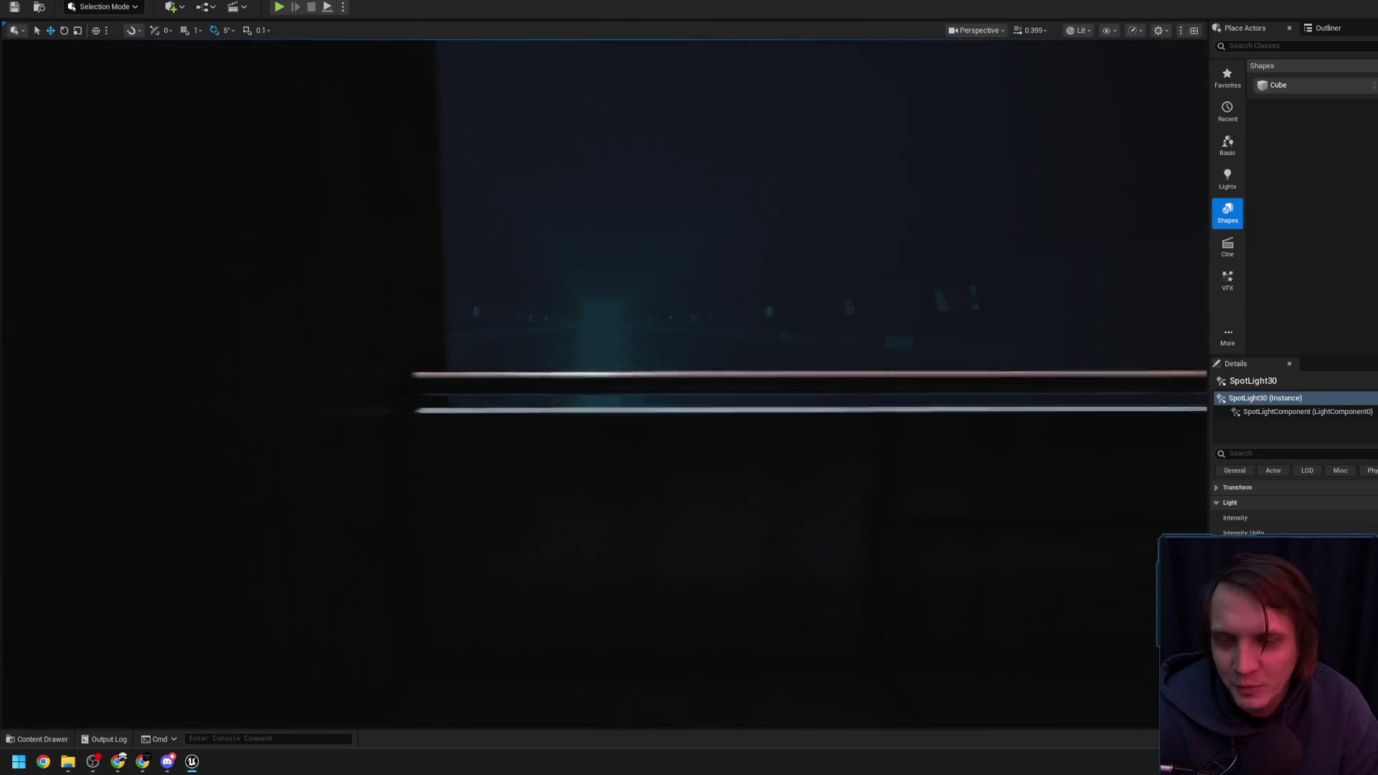
{"action": "left_click_drag", "start_coordinate": [390, 308], "coordinate": [390, 308]}
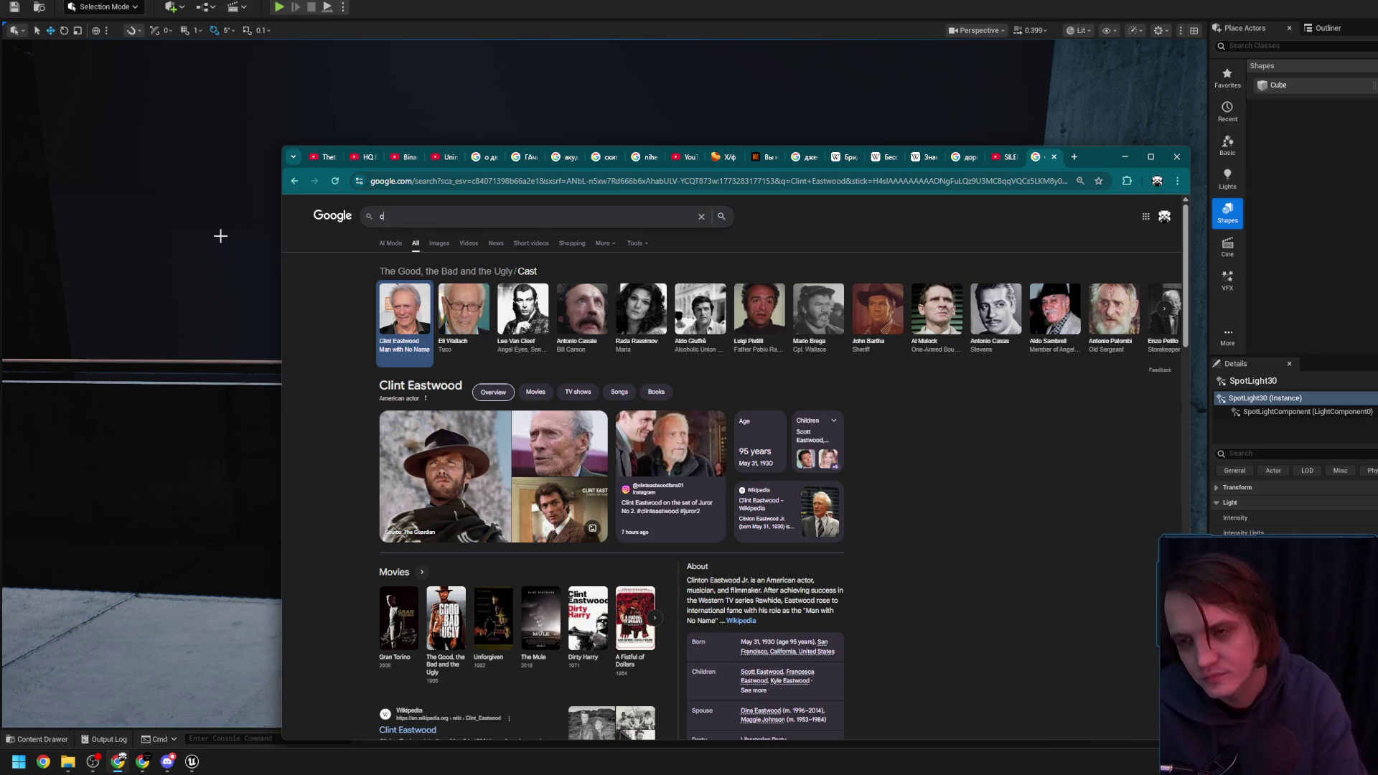
Clear the Google search text and minimize Chrome to bring back the Unreal level
{"action": "type", "text": "nfhb"}
{"action": "key", "text": "BackSpace"}
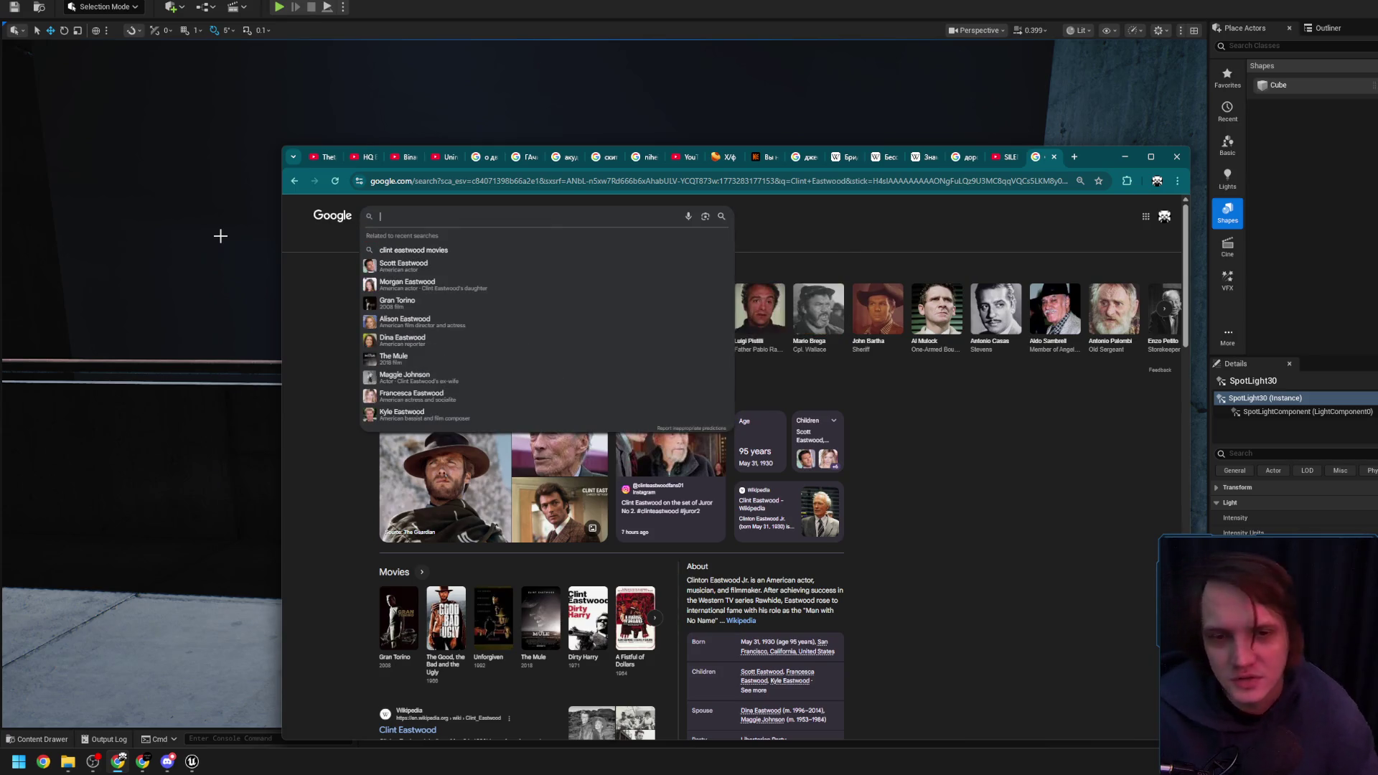
{"action": "left_click", "coordinate": [1124, 157]}
{"action": "left_click_drag", "start_coordinate": [1126, 148], "coordinate": [1125, 94]}
{"action": "mouse_move", "coordinate": [618, 467]}
{"action": "left_mouse_down"}
{"action": "mouse_move", "coordinate": [618, 502]}
{"action": "mouse_move", "coordinate": [560, 553]}
{"action": "mouse_move", "coordinate": [603, 503]}
{"action": "mouse_move", "coordinate": [582, 311]}
{"action": "mouse_move", "coordinate": [557, 294]}
{"action": "mouse_move", "coordinate": [631, 384]}
{"action": "mouse_move", "coordinate": [572, 471]}
{"action": "mouse_move", "coordinate": [515, 609]}
{"action": "left_mouse_up"}
Alt-drag the wall slab upward to create a duplicate concrete band
{"action": "scroll", "coordinate": [603, 352], "scroll_direction": "up", "scroll_amount": 2}
{"action": "scroll", "coordinate": [624, 376], "scroll_direction": "up", "scroll_amount": 2}
{"action": "mouse_move", "coordinate": [502, 559]}
{"action": "left_mouse_down"}
{"action": "mouse_move", "coordinate": [516, 268]}
{"action": "mouse_move", "coordinate": [535, 240]}
{"action": "mouse_move", "coordinate": [595, 347]}
{"action": "left_mouse_up"}
Switch to the rotate tool and inspect the duplicated slab along the ledges and railing wall
{"action": "scroll", "coordinate": [528, 248], "scroll_direction": "up", "scroll_amount": 2}
{"action": "key", "text": "e"}
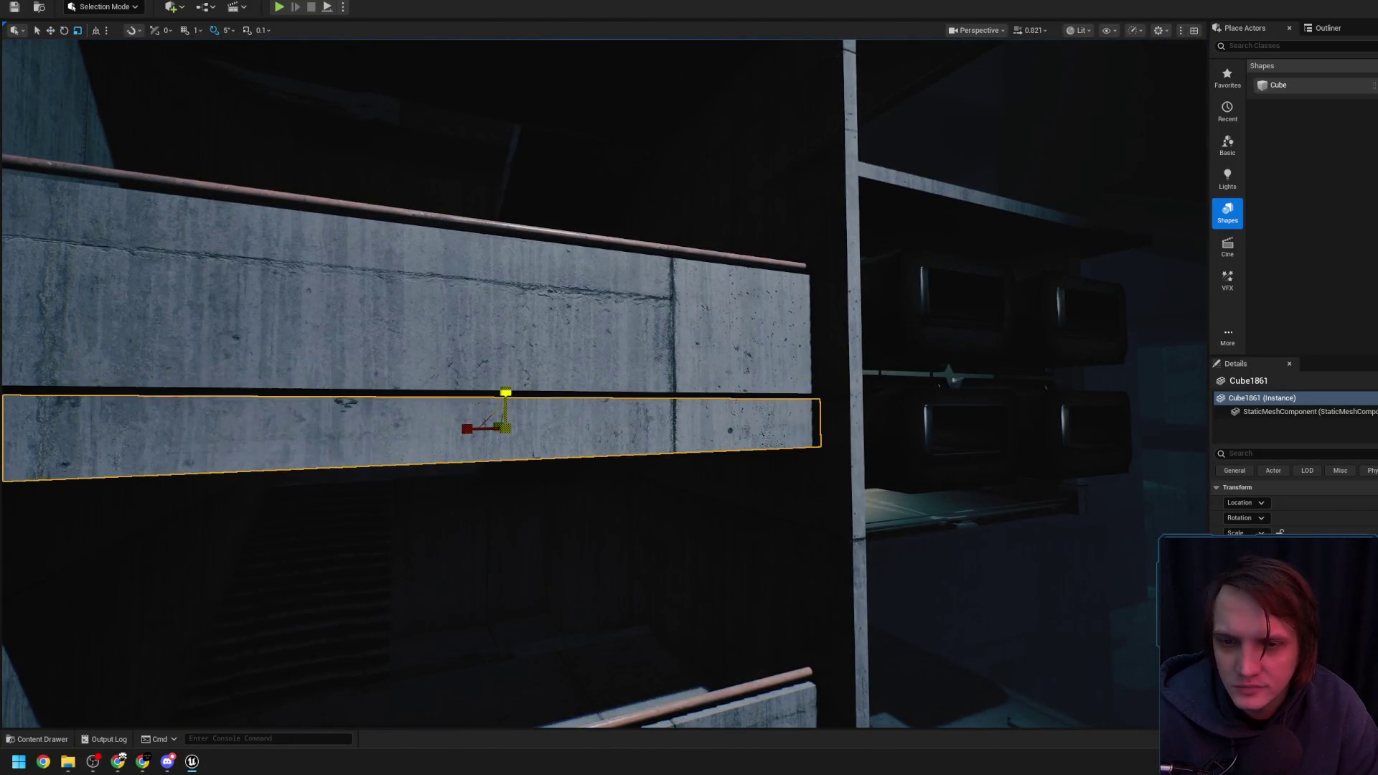
{"action": "left_click_drag", "start_coordinate": [506, 369], "coordinate": [495, 364]}
{"action": "scroll", "coordinate": [499, 366], "scroll_direction": "down", "scroll_amount": 2}
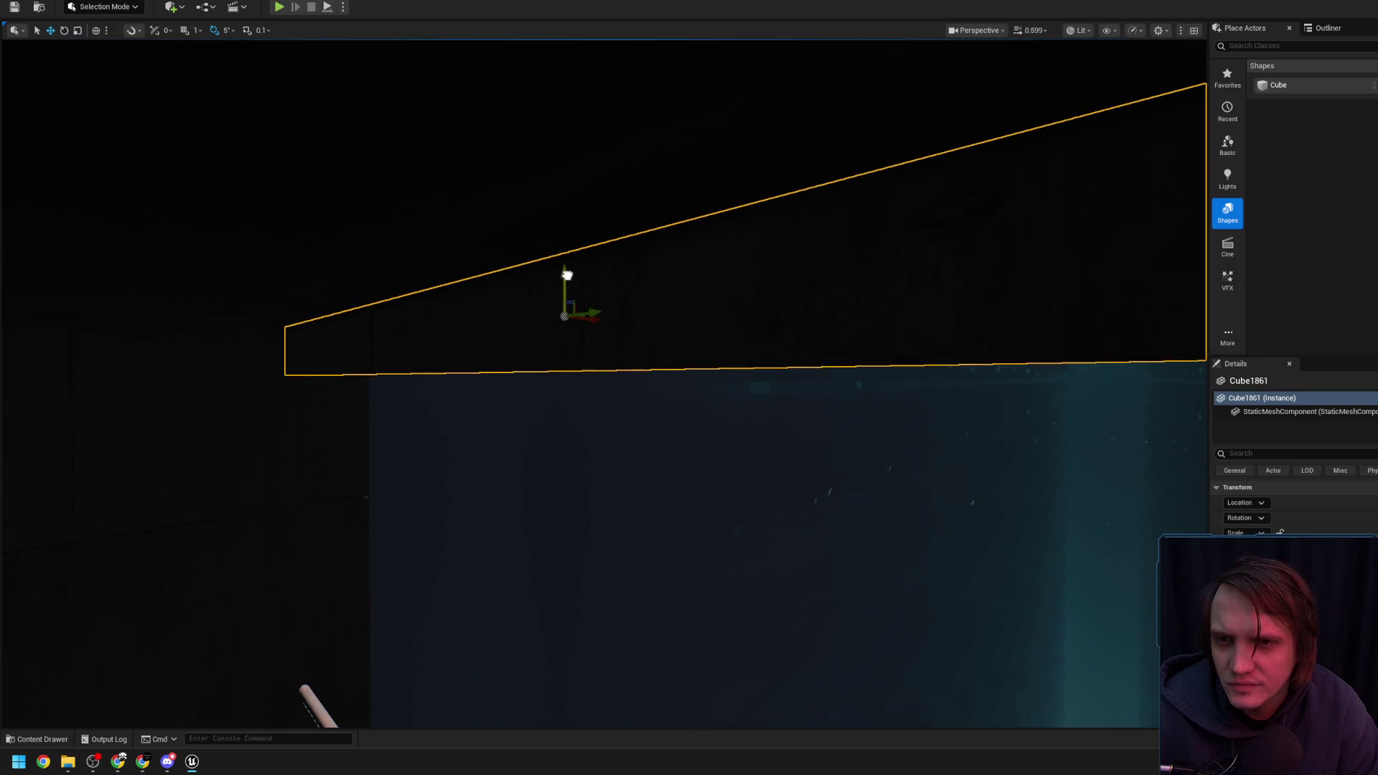
{"action": "left_click_drag", "start_coordinate": [568, 276], "coordinate": [737, 395]}
{"action": "scroll", "coordinate": [599, 302], "scroll_direction": "up", "scroll_amount": 2}
{"action": "left_click_drag", "start_coordinate": [599, 302], "coordinate": [600, 302]}
{"action": "left_click_drag", "start_coordinate": [648, 352], "coordinate": [648, 352]}
{"action": "scroll", "coordinate": [648, 351], "scroll_direction": "up", "scroll_amount": 2}
{"action": "left_click_drag", "start_coordinate": [539, 343], "coordinate": [538, 327]}
{"action": "scroll", "coordinate": [538, 326], "scroll_direction": "down", "scroll_amount": 2}
{"action": "left_click_drag", "start_coordinate": [606, 282], "coordinate": [572, 556]}
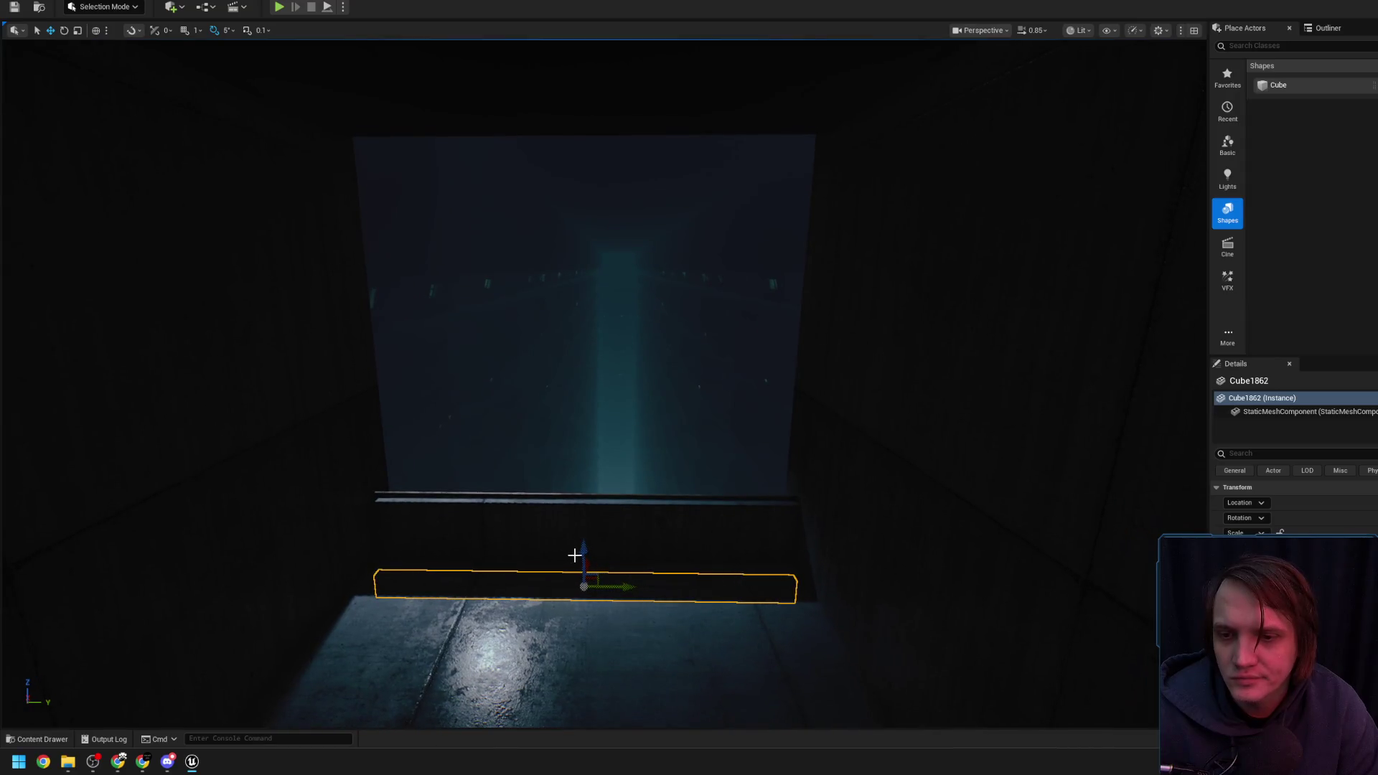
Fly past the stairwell to the slab above the window and lower it vertically
{"action": "left_click_drag", "start_coordinate": [549, 322], "coordinate": [640, 197]}
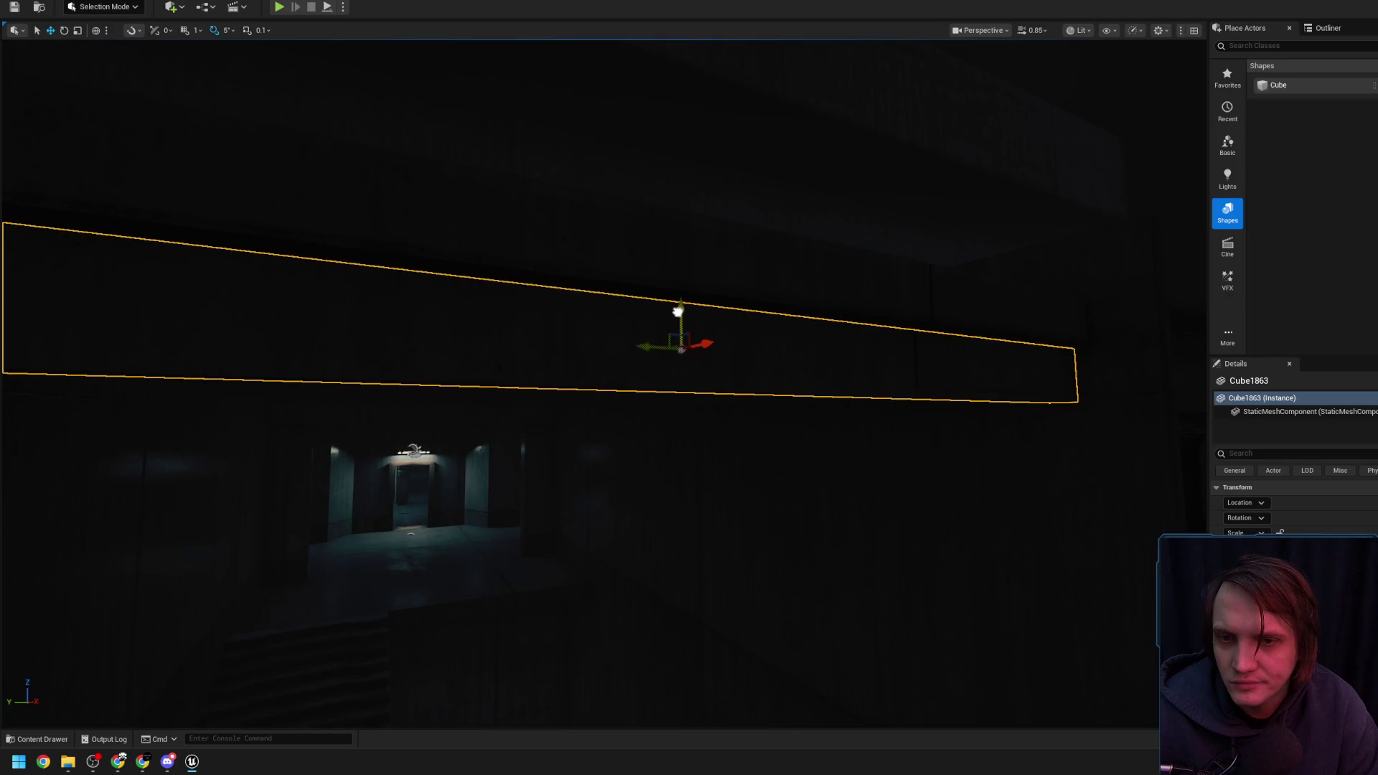
{"action": "left_click_drag", "start_coordinate": [676, 301], "coordinate": [686, 319]}
{"action": "left_click_drag", "start_coordinate": [487, 69], "coordinate": [452, 101]}
{"action": "left_click_drag", "start_coordinate": [681, 319], "coordinate": [681, 319]}
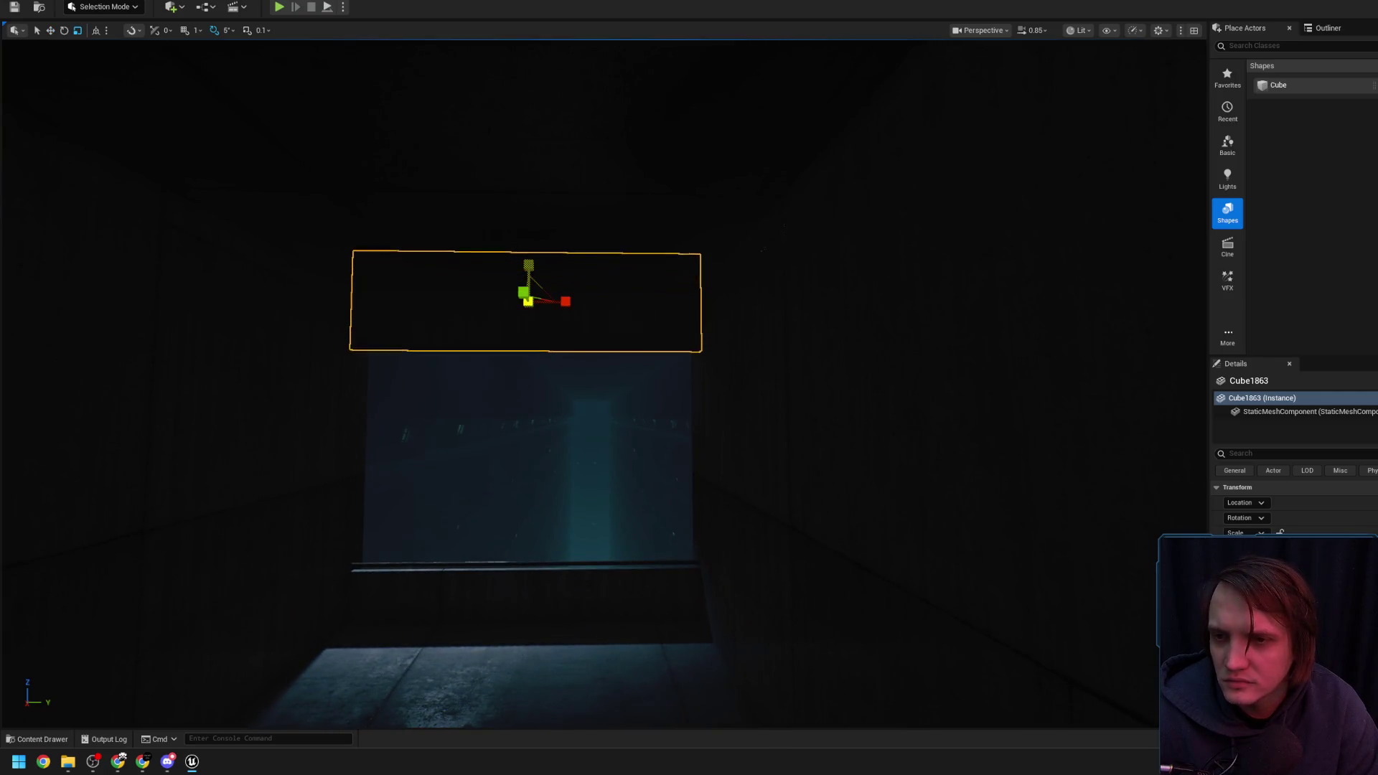
{"action": "left_click_drag", "start_coordinate": [536, 302], "coordinate": [452, 194]}
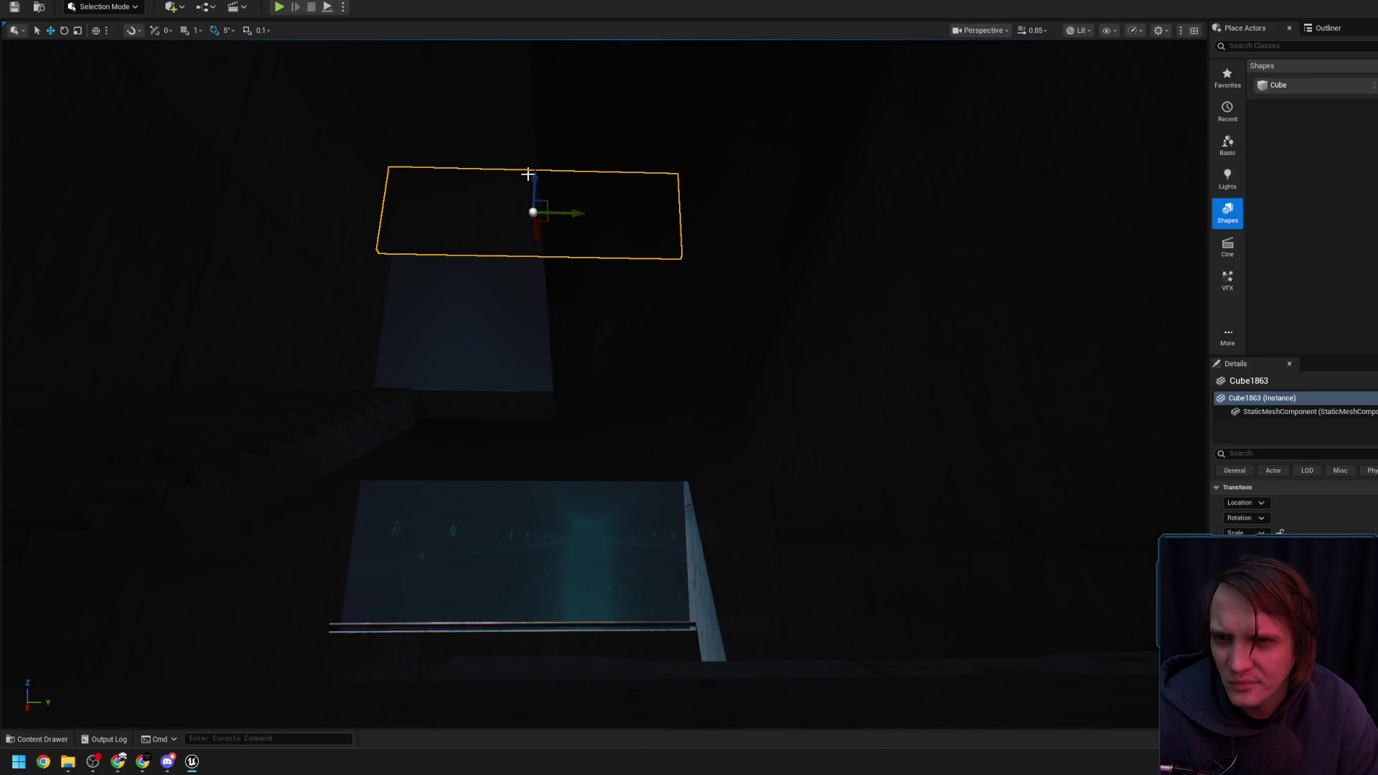
{"action": "left_click_drag", "start_coordinate": [462, 244], "coordinate": [462, 244]}
{"action": "left_click_drag", "start_coordinate": [545, 437], "coordinate": [545, 437]}
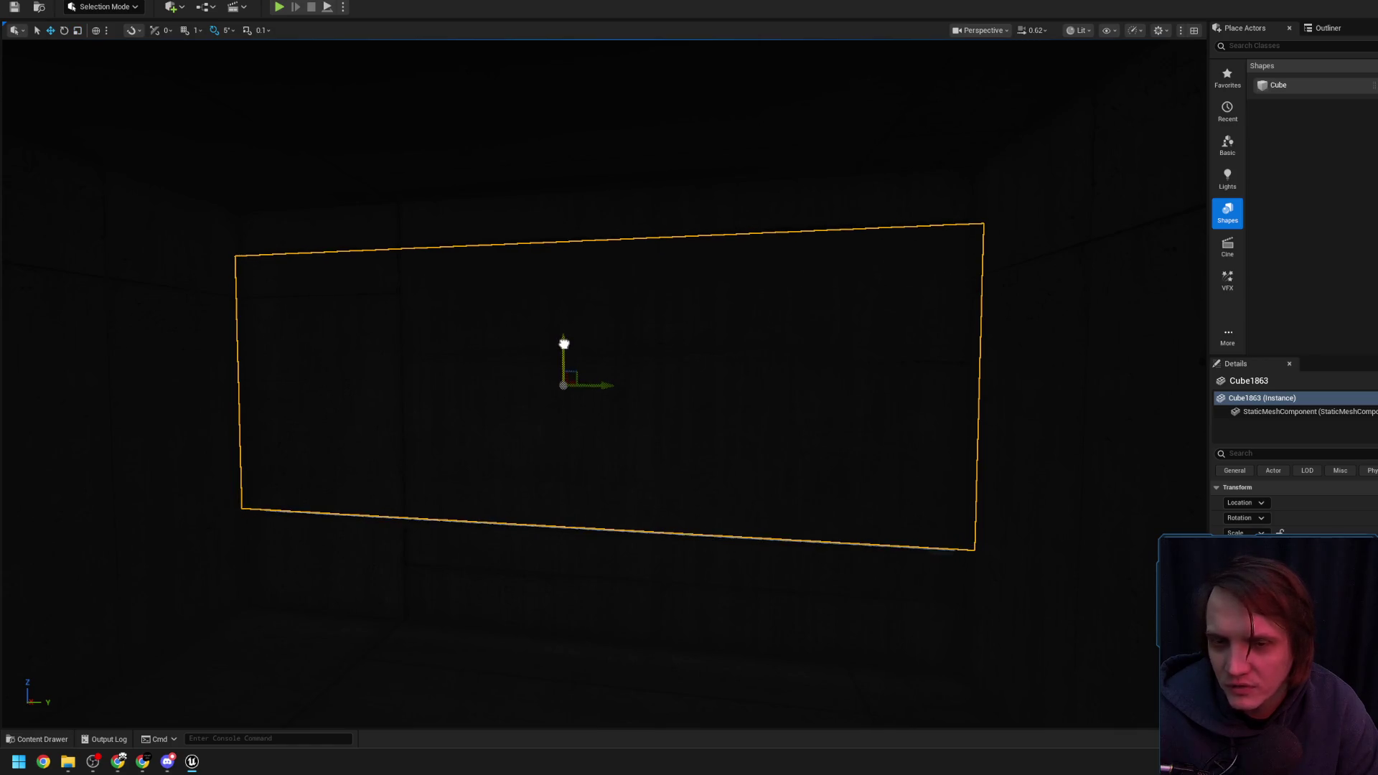
{"action": "scroll", "coordinate": [563, 346], "scroll_direction": "down", "scroll_amount": 3}
{"action": "mouse_move", "coordinate": [563, 347]}
{"action": "left_mouse_down"}
{"action": "mouse_move", "coordinate": [454, 208]}
{"action": "mouse_move", "coordinate": [452, 225]}
{"action": "left_mouse_up"}
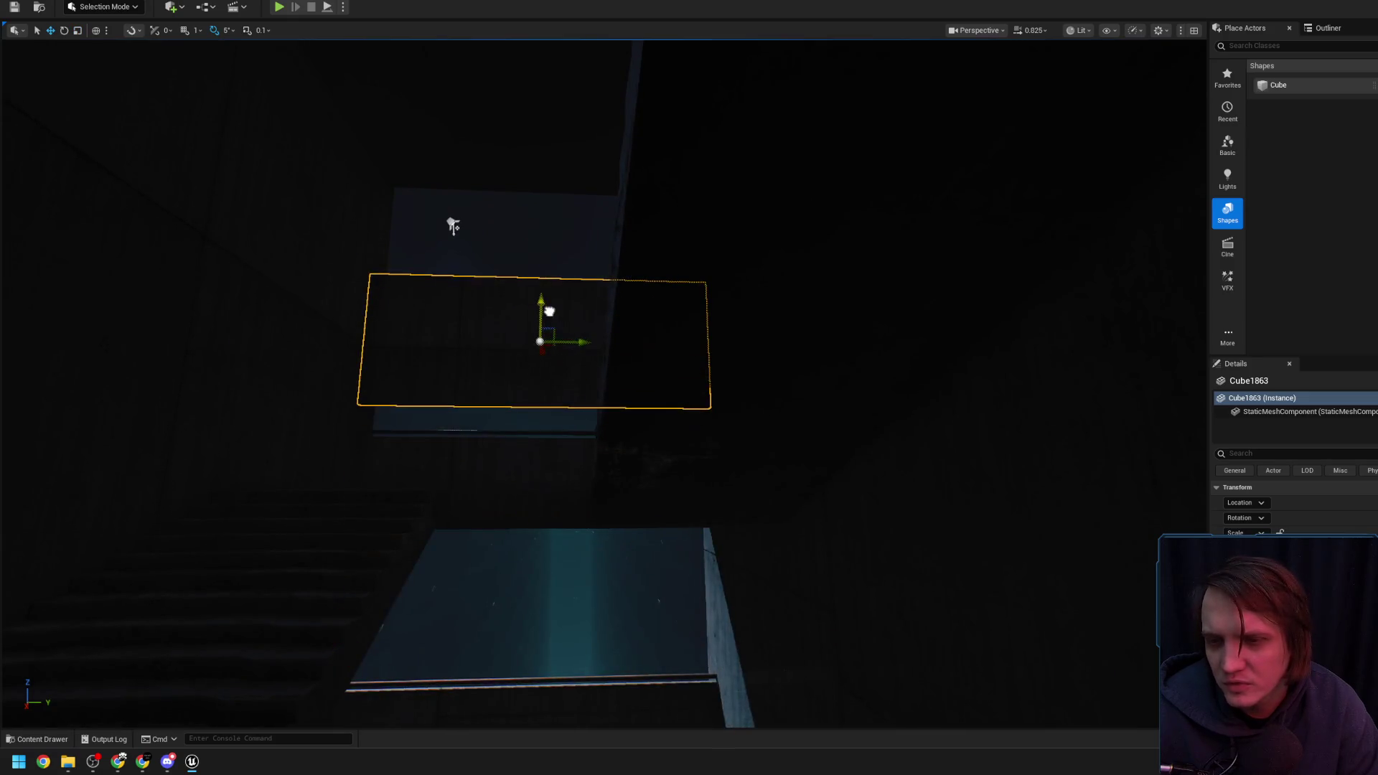
{"action": "scroll", "coordinate": [427, 187], "scroll_direction": "up", "scroll_amount": 5}
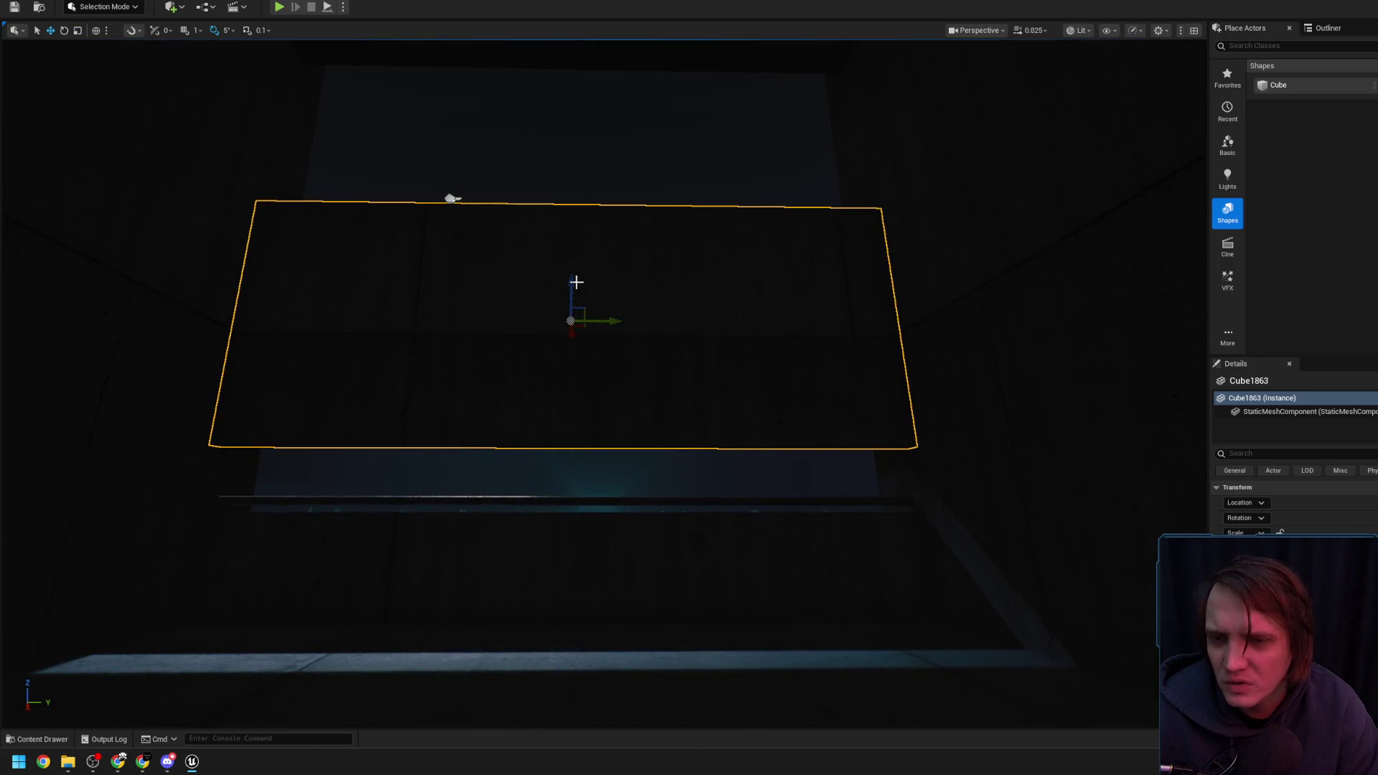
{"action": "left_click_drag", "start_coordinate": [572, 283], "coordinate": [573, 322]}
Select the thin block Cube1862, stretch it taller along Z, then undo that change
{"action": "mouse_move", "coordinate": [470, 245]}
{"action": "left_mouse_down"}
{"action": "mouse_move", "coordinate": [447, 210]}
{"action": "mouse_move", "coordinate": [453, 130]}
{"action": "left_mouse_up"}
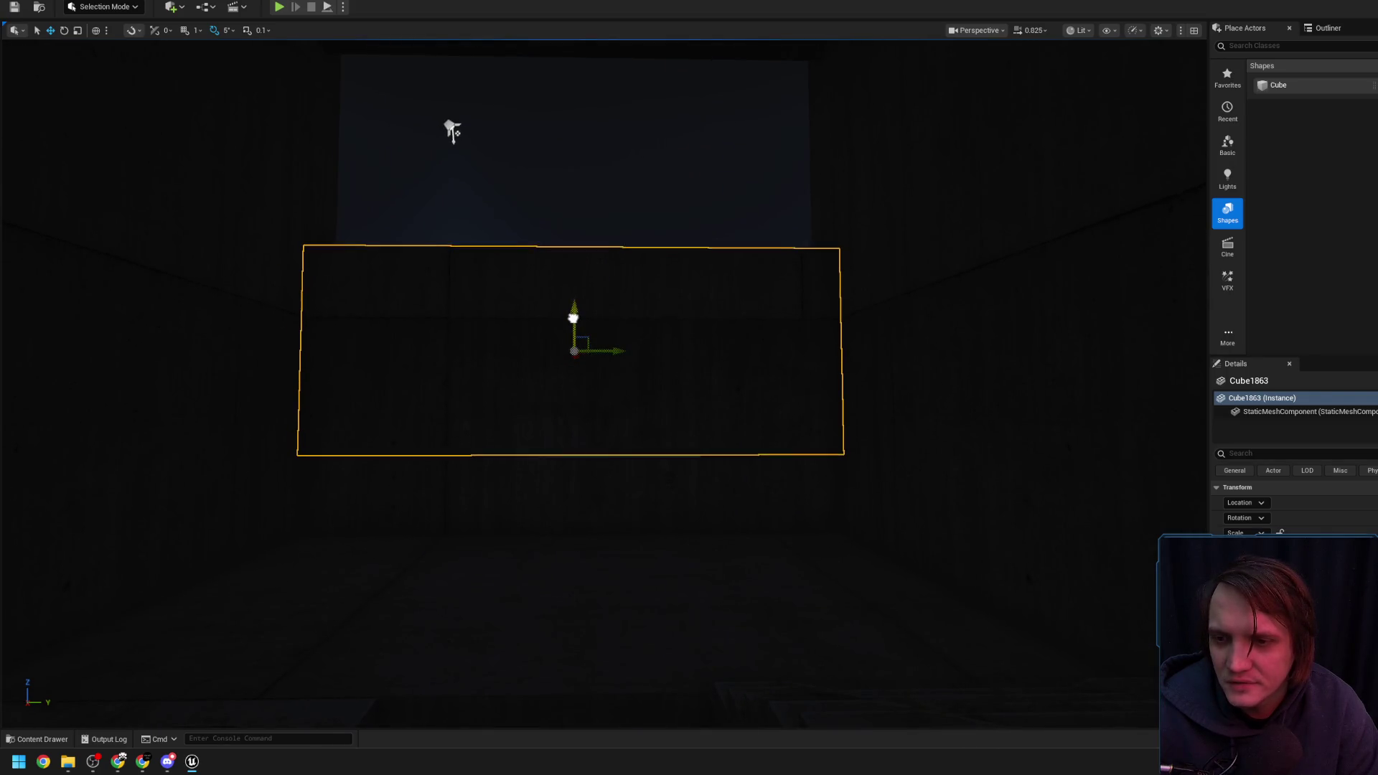
{"action": "mouse_move", "coordinate": [569, 316]}
{"action": "left_mouse_down"}
{"action": "mouse_move", "coordinate": [569, 430]}
{"action": "mouse_move", "coordinate": [545, 531]}
{"action": "left_mouse_up"}
{"action": "left_click", "coordinate": [541, 519]}
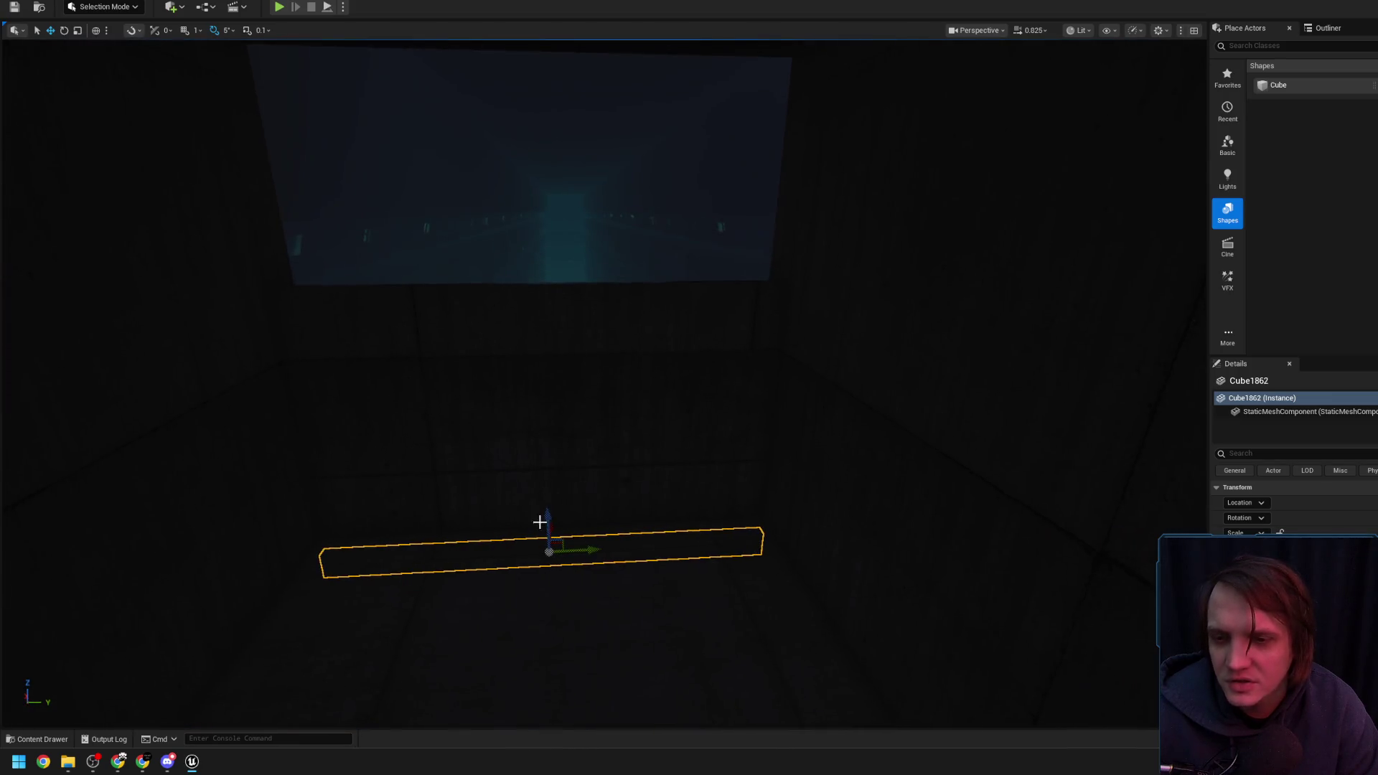
{"action": "left_click_drag", "start_coordinate": [608, 169], "coordinate": [565, 305]}
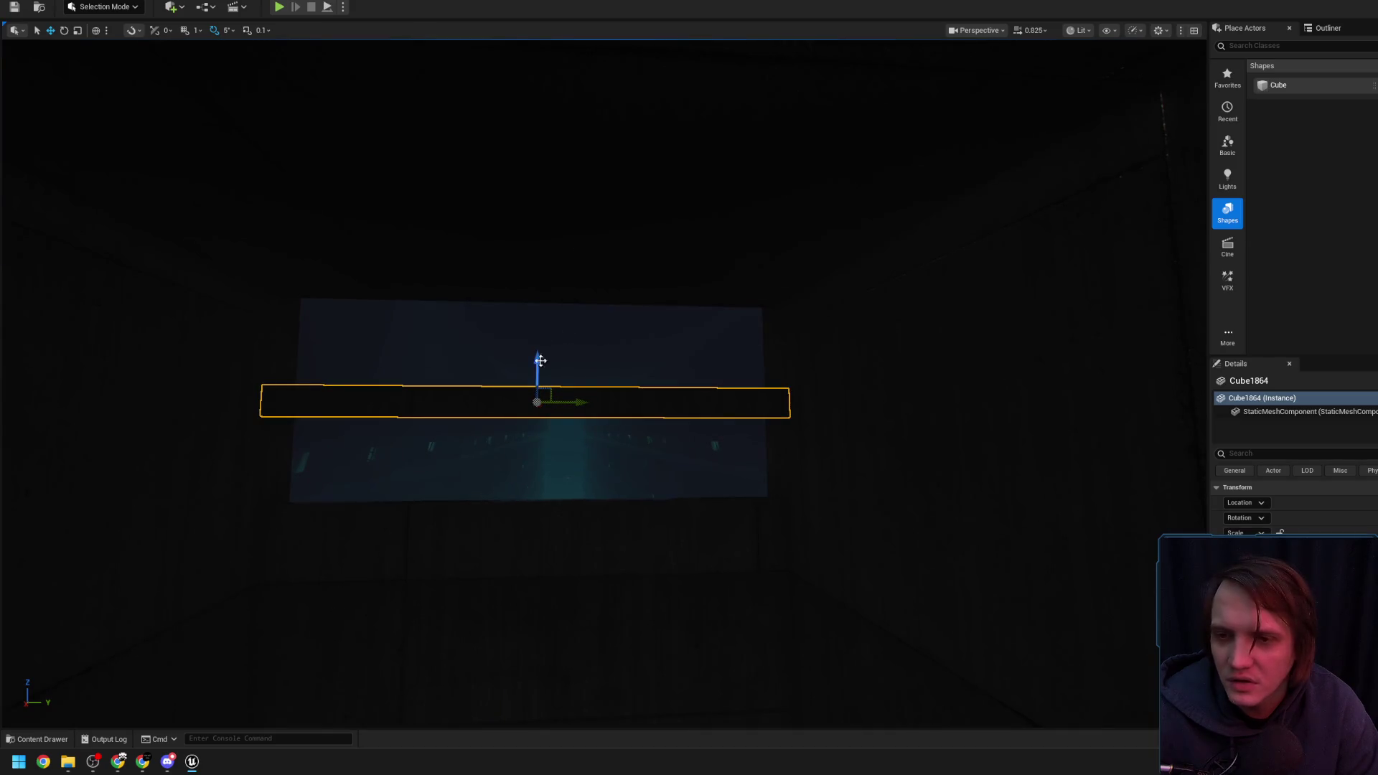
{"action": "left_click_drag", "start_coordinate": [542, 364], "coordinate": [542, 323]}
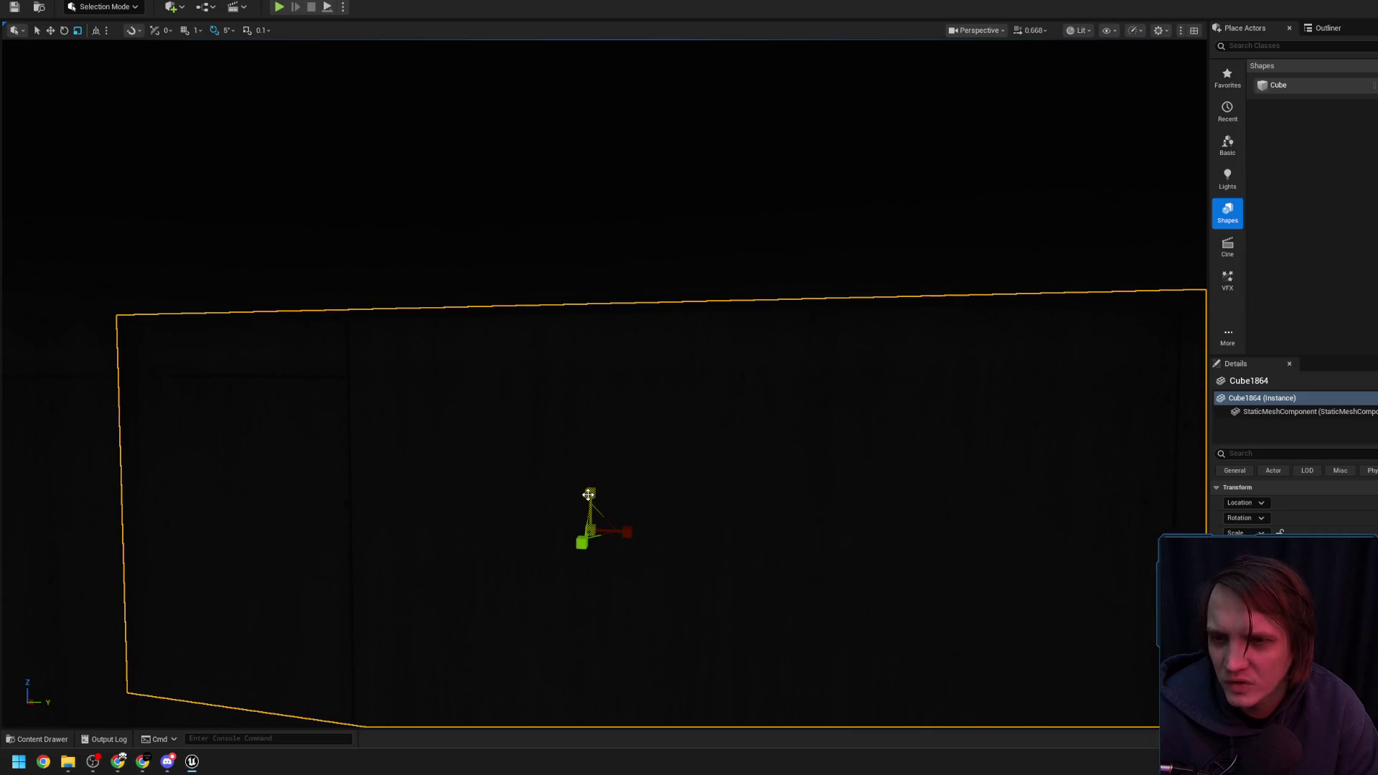
{"action": "key", "text": "ctrl+z"}
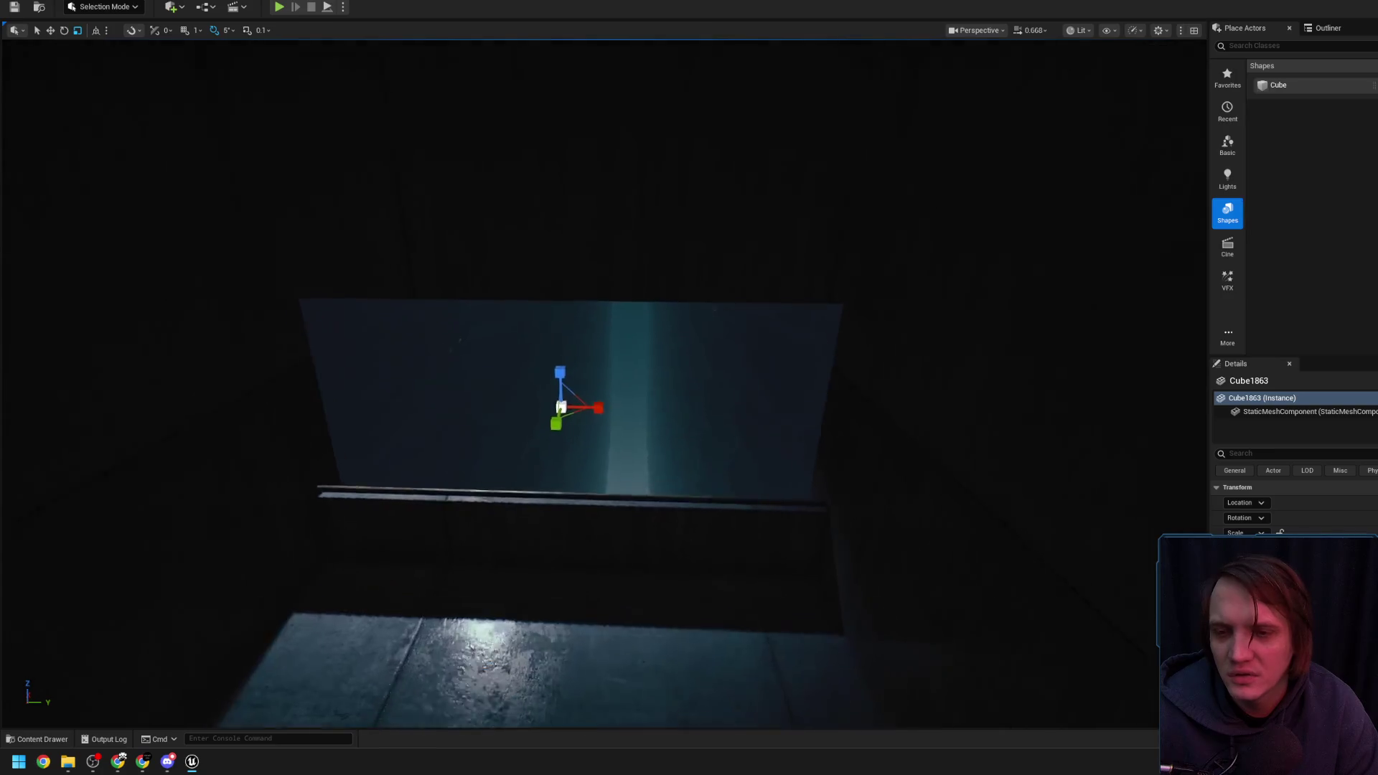
{"action": "scroll", "coordinate": [591, 468], "scroll_direction": "up", "scroll_amount": 2}
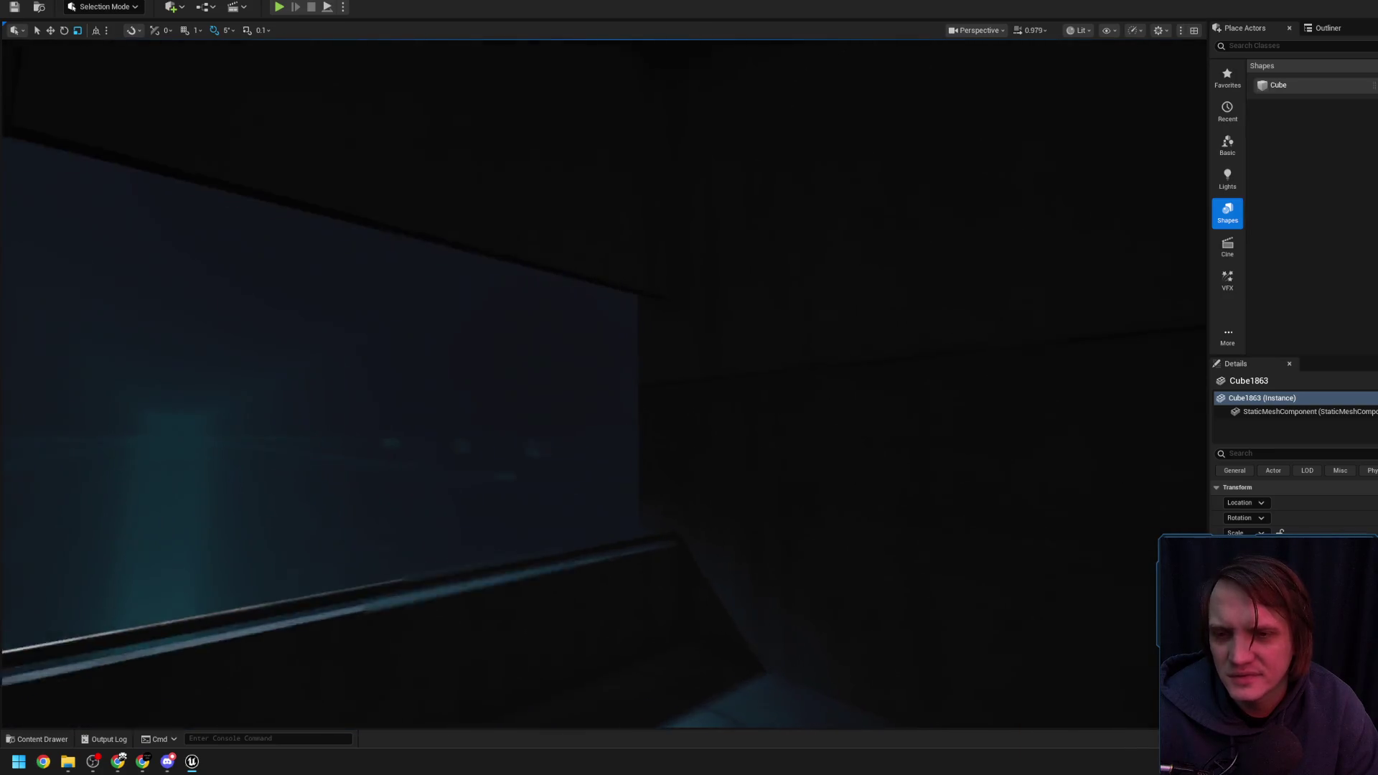
{"action": "key", "text": "s"}
{"action": "key", "text": "w"}
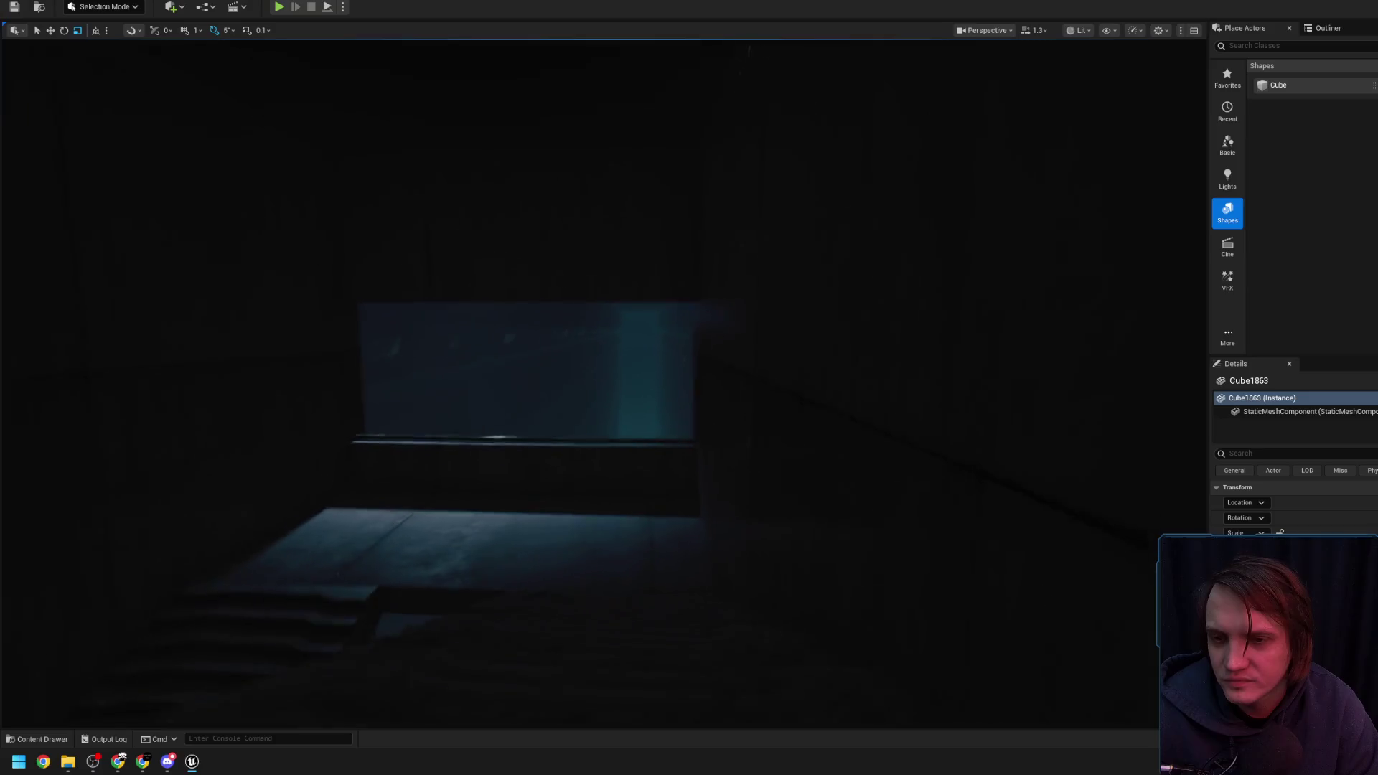
{"action": "key", "text": "w"}
{"action": "key", "text": "a"}
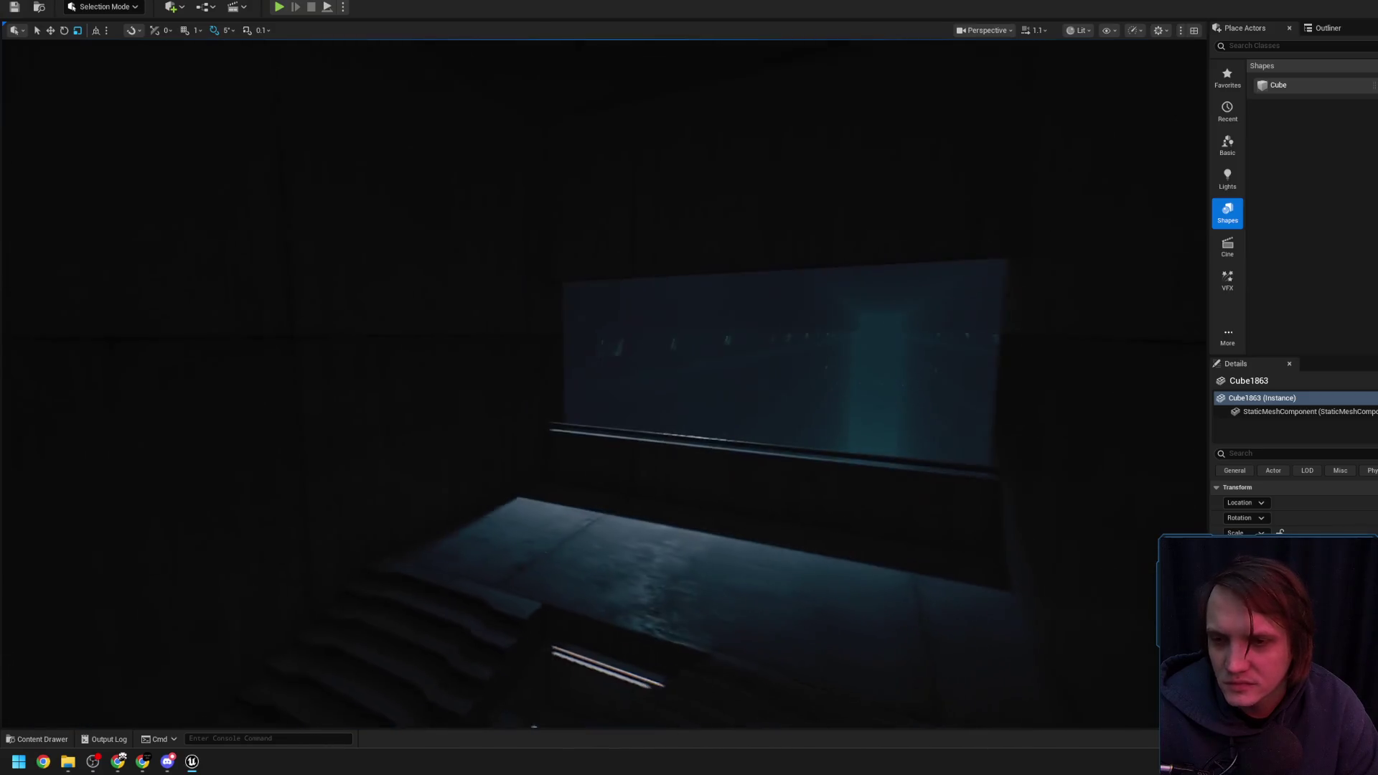
{"action": "key", "text": "f"}
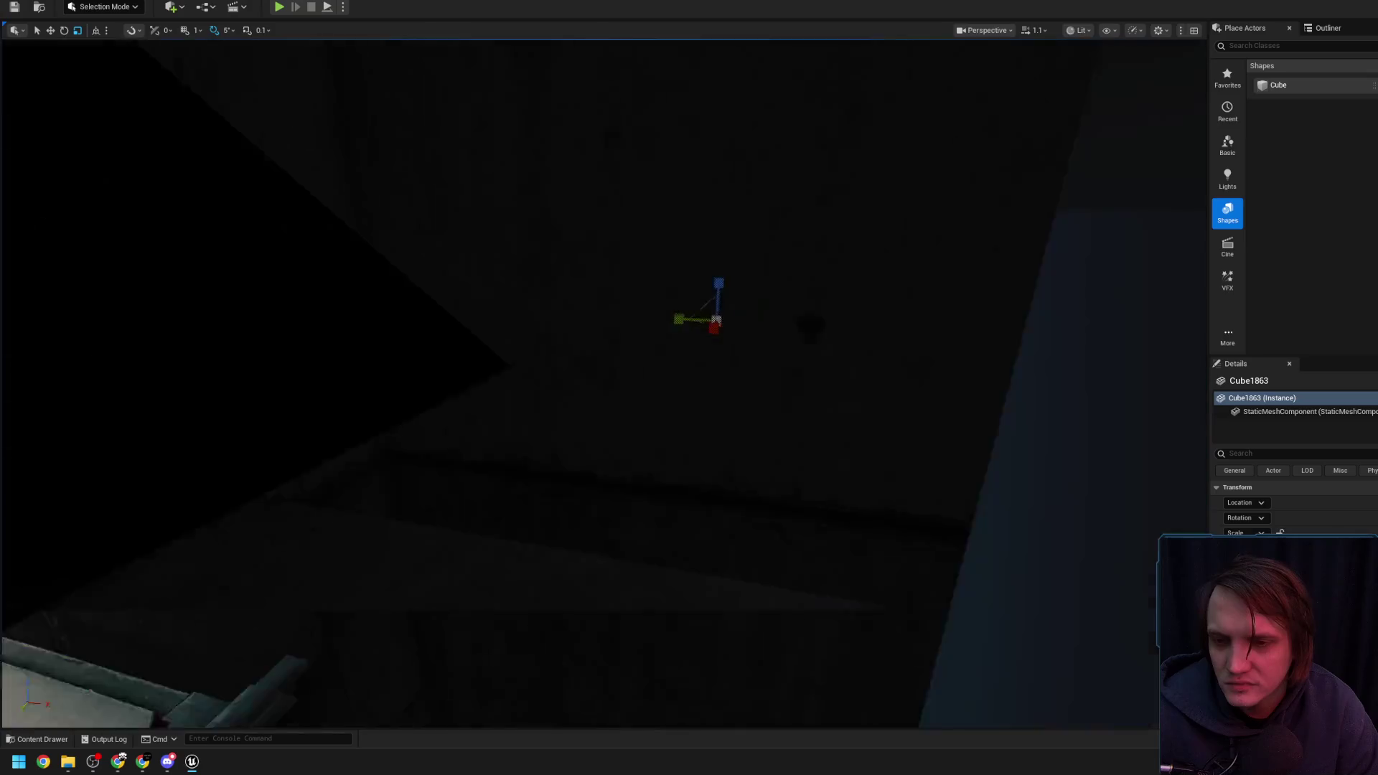
{"action": "key", "text": "q"}
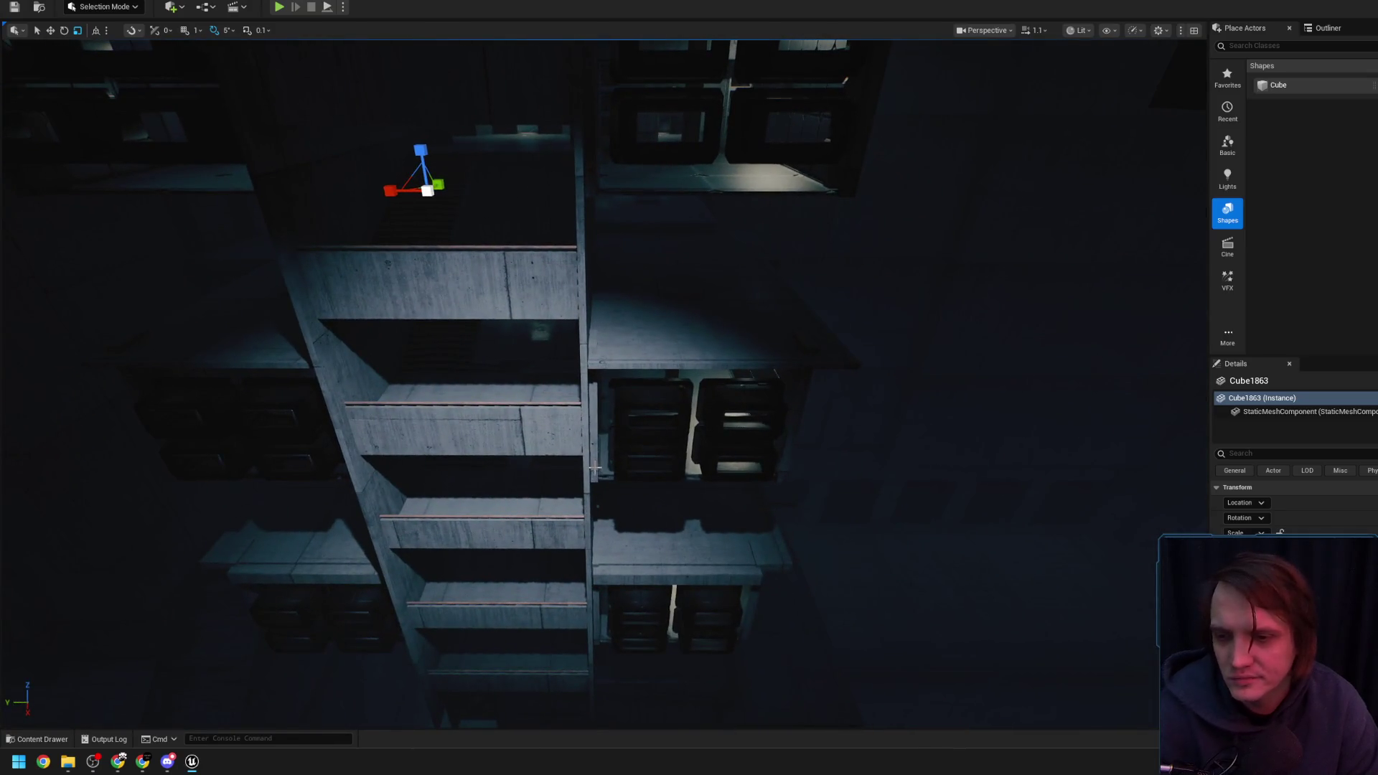
{"action": "scroll", "coordinate": [560, 456], "scroll_direction": "up", "scroll_amount": 3}
{"action": "key", "text": "w"}
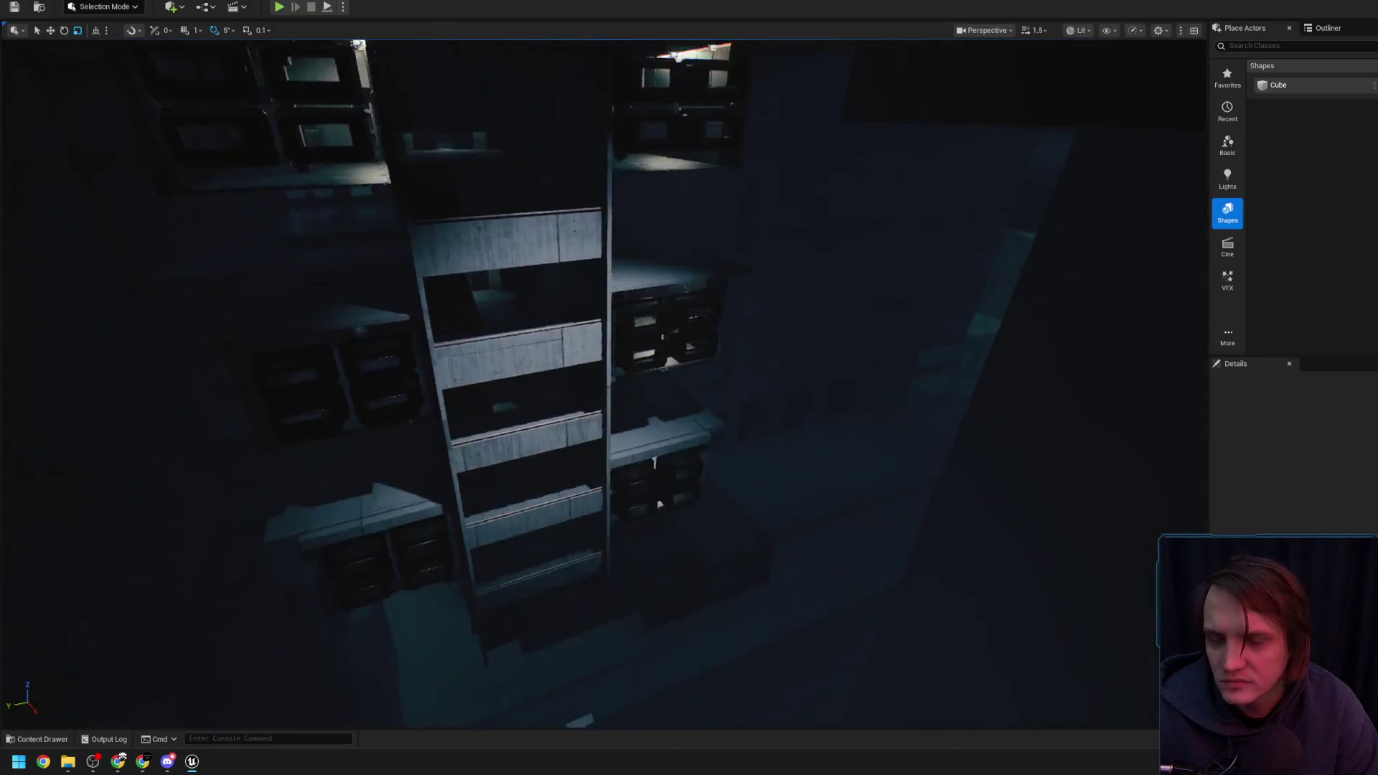
{"action": "key", "text": "s"}
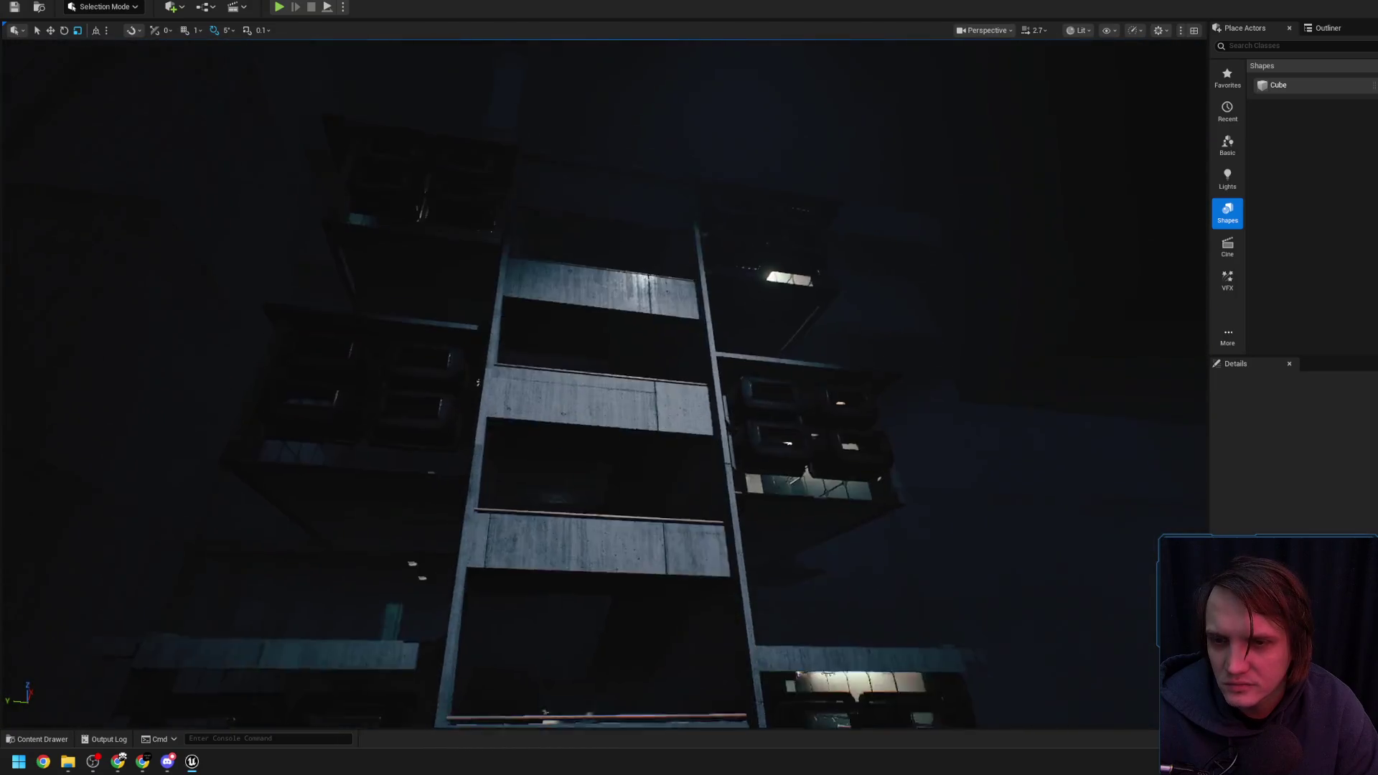
{"action": "key", "text": "w"}
{"action": "key", "text": "s"}
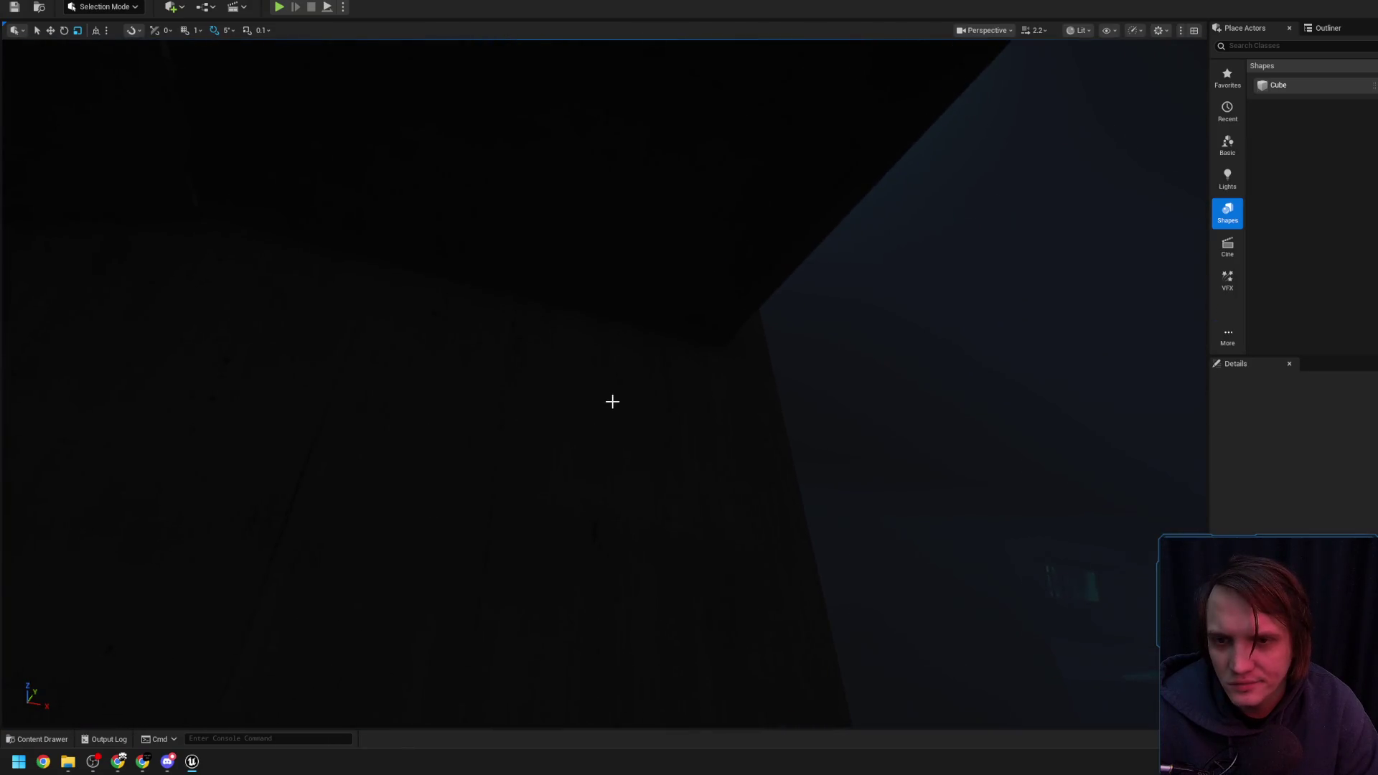
{"action": "scroll", "coordinate": [628, 349], "scroll_direction": "down", "scroll_amount": 1}
{"action": "left_click", "coordinate": [628, 349]}
{"action": "key", "text": "s"}
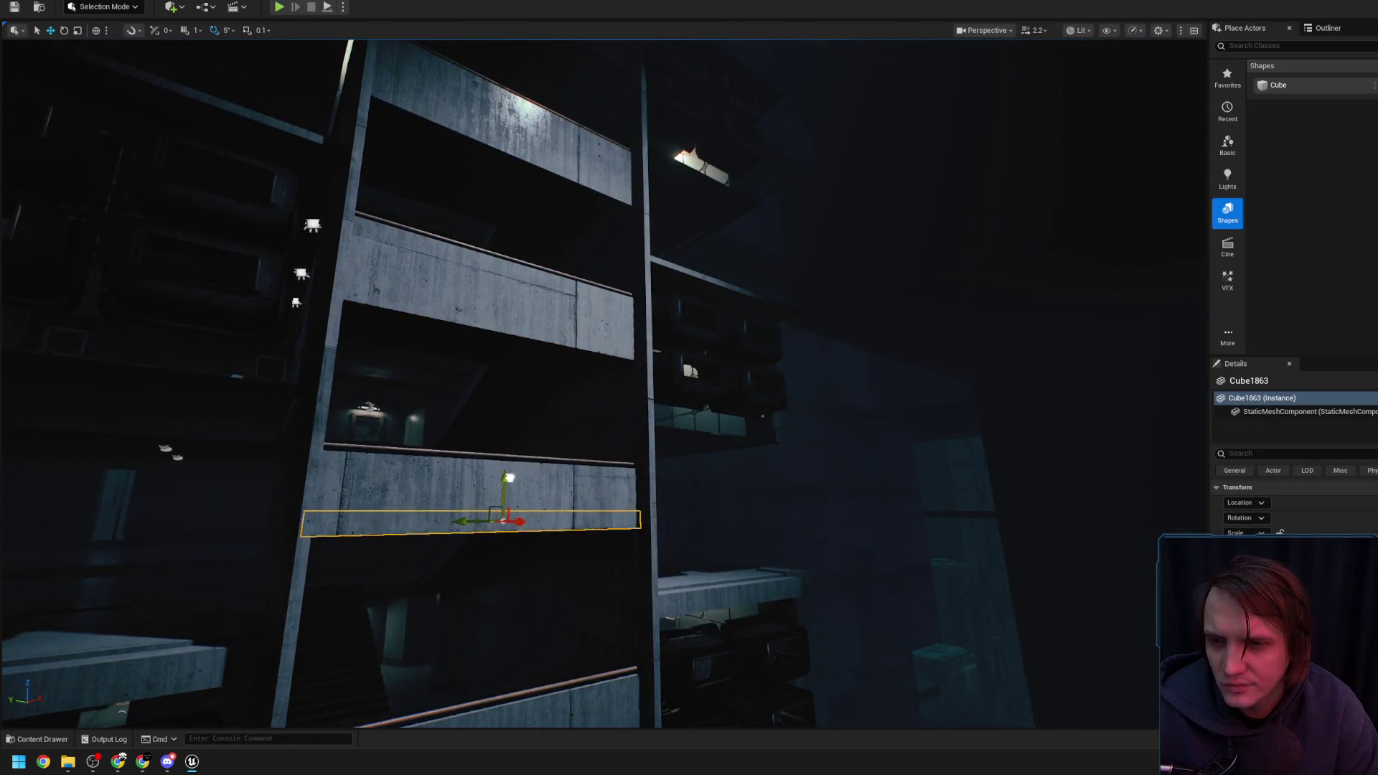
{"action": "key", "text": "f"}
{"action": "scroll", "coordinate": [603, 384], "scroll_direction": "down", "scroll_amount": 1}
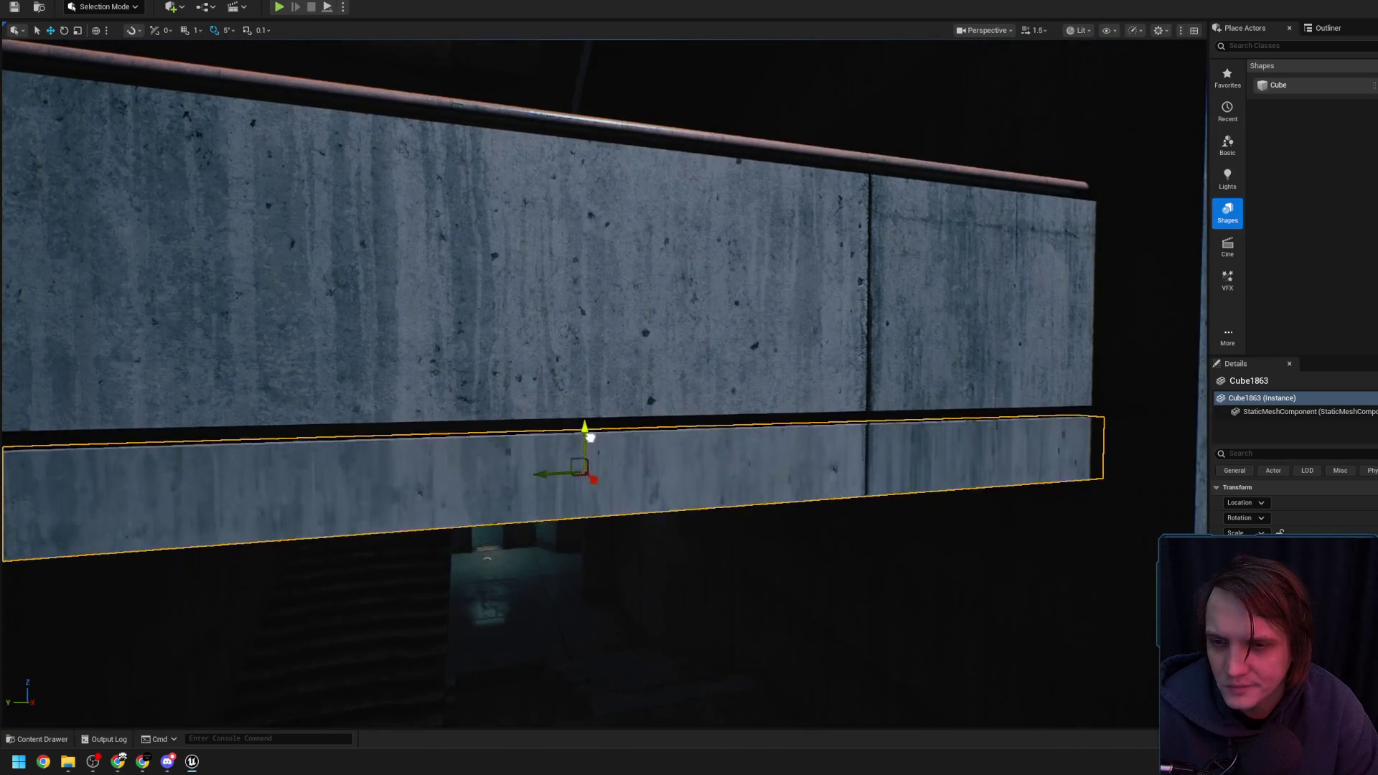
{"action": "left_click_drag", "start_coordinate": [589, 418], "coordinate": [502, 502]}
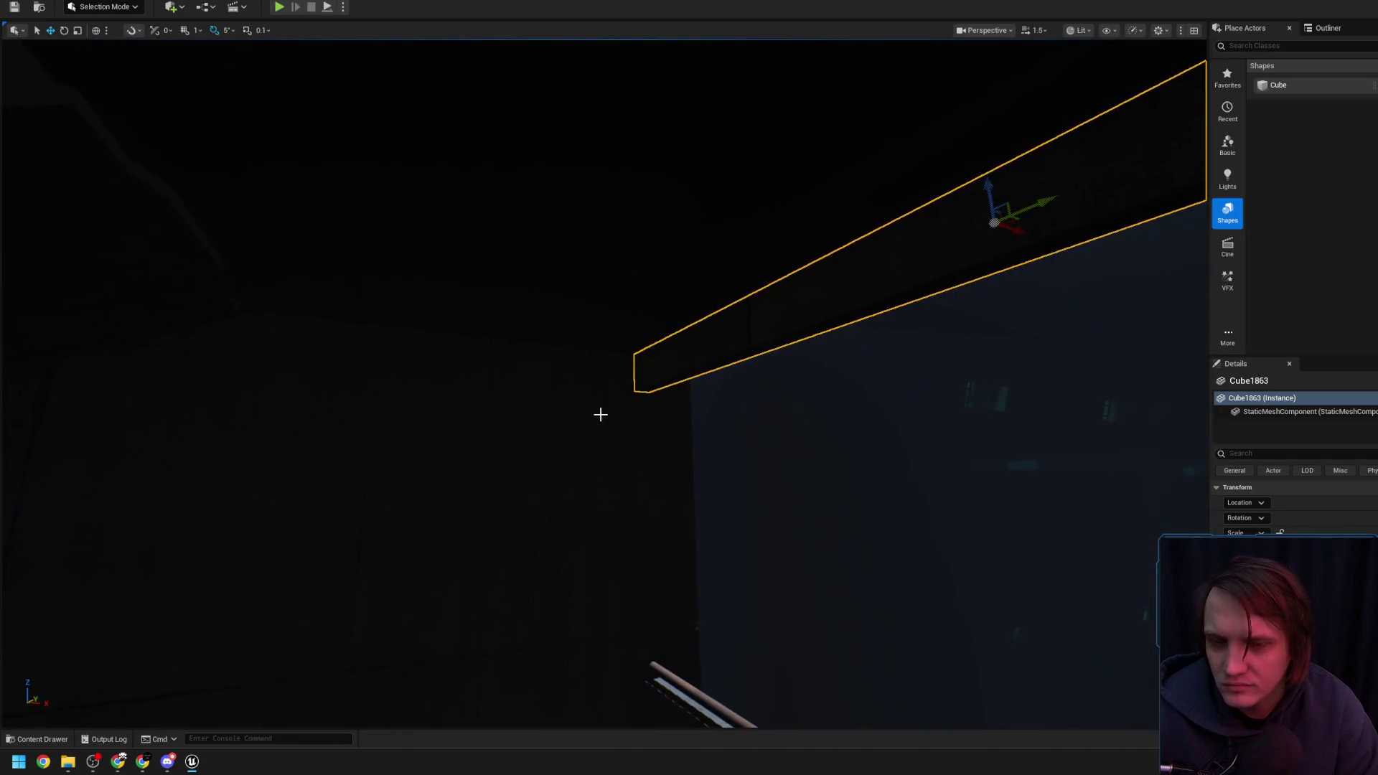
{"action": "left_click_drag", "start_coordinate": [604, 410], "coordinate": [605, 377]}
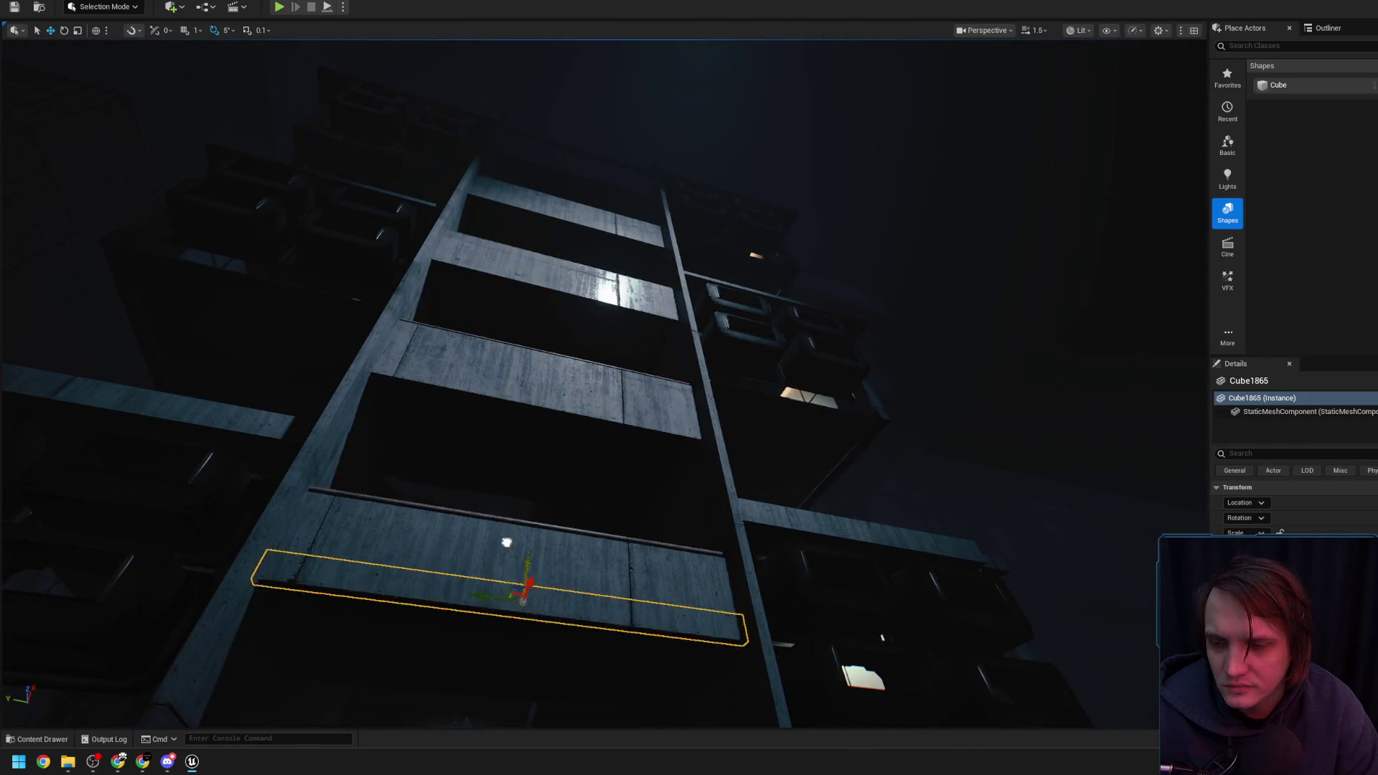
{"action": "key", "text": "f"}
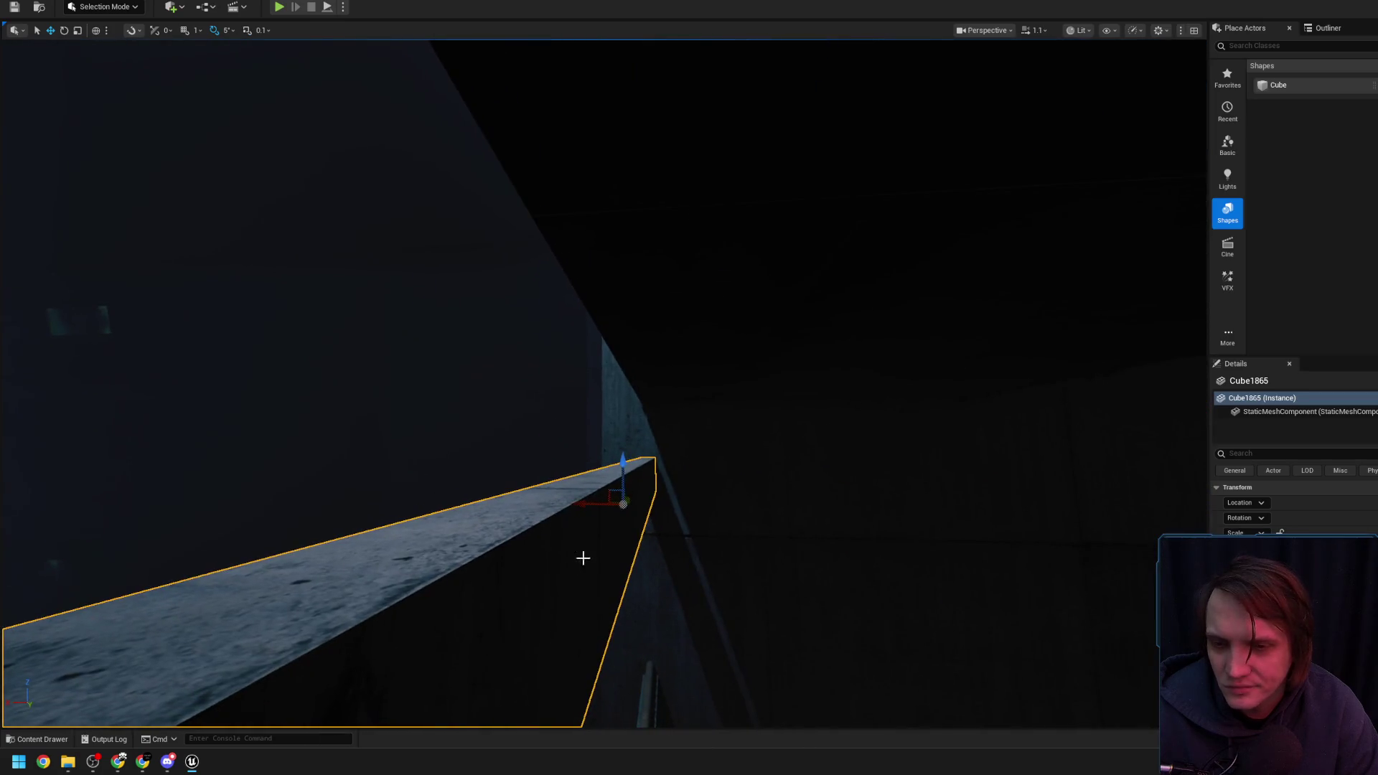
{"action": "left_click_drag", "start_coordinate": [898, 468], "coordinate": [898, 468]}
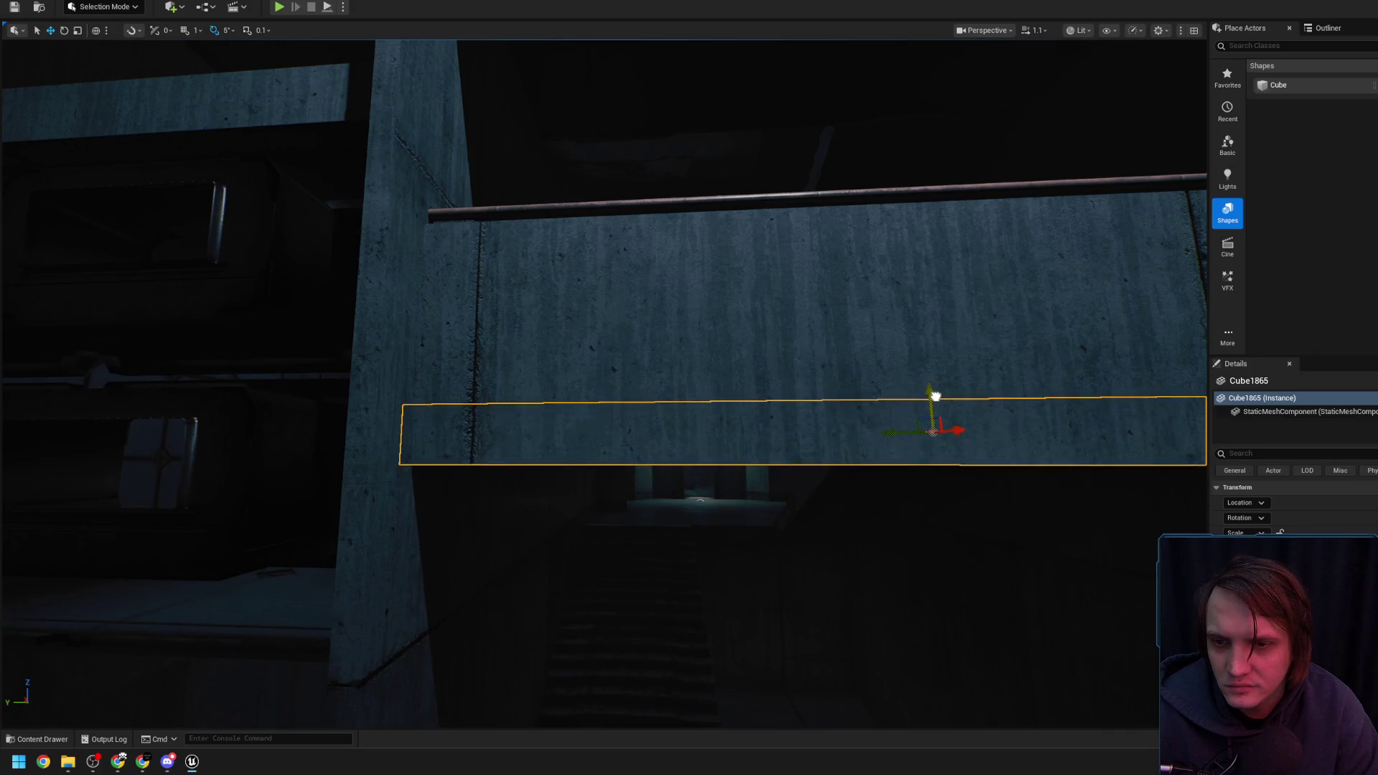
{"action": "mouse_move", "coordinate": [903, 401]}
{"action": "left_mouse_down"}
{"action": "mouse_move", "coordinate": [906, 418]}
{"action": "mouse_move", "coordinate": [824, 407]}
{"action": "left_mouse_up"}
Alt-drag SpotLight30 to duplicate it and move the copy, SpotLight107, along X
{"action": "scroll", "coordinate": [903, 402], "scroll_direction": "up", "scroll_amount": 1}
{"action": "scroll", "coordinate": [903, 402], "scroll_direction": "down", "scroll_amount": 1}
{"action": "scroll", "coordinate": [906, 418], "scroll_direction": "down", "scroll_amount": 2}
{"action": "scroll", "coordinate": [906, 419], "scroll_direction": "up", "scroll_amount": 3}
{"action": "scroll", "coordinate": [906, 419], "scroll_direction": "up", "scroll_amount": 3}
{"action": "left_click", "coordinate": [919, 161]}
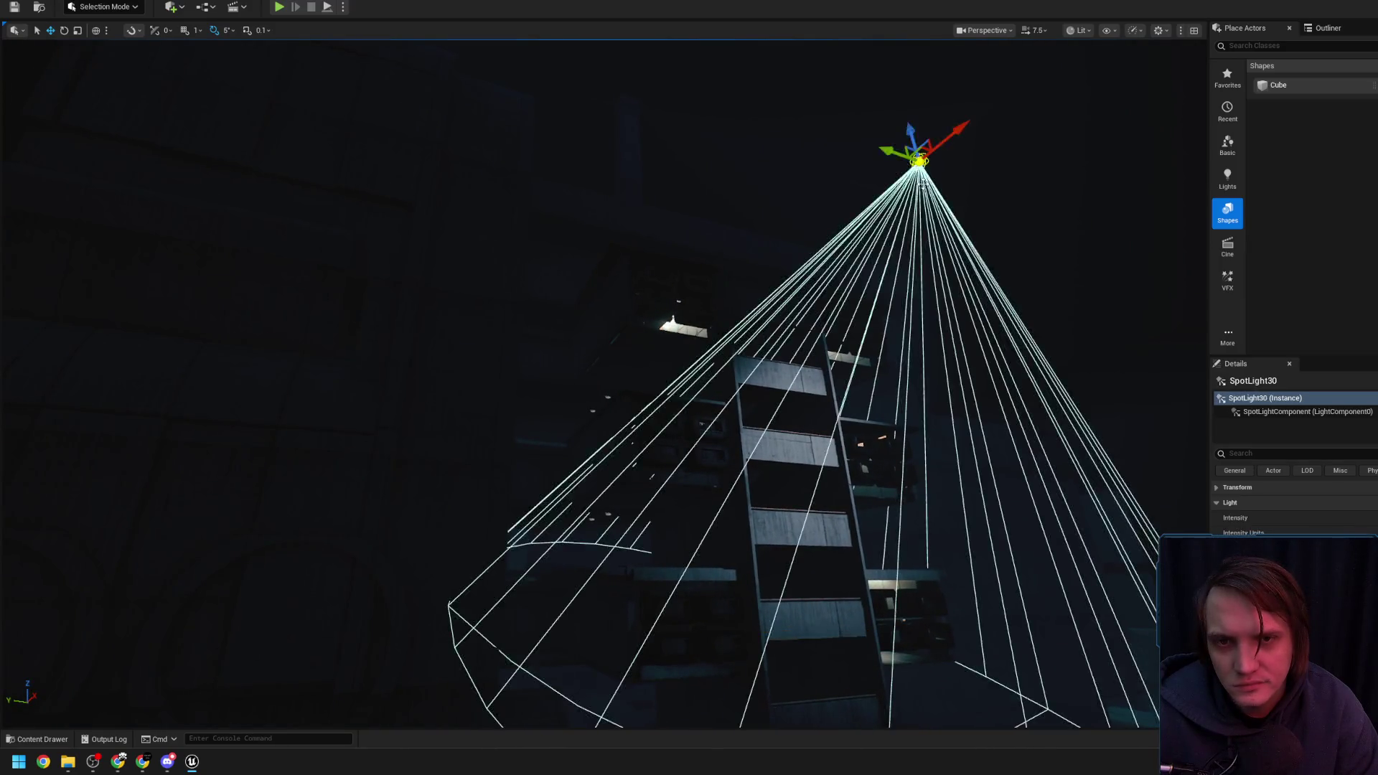
{"action": "mouse_move", "coordinate": [911, 129]}
{"action": "left_mouse_down"}
{"action": "mouse_move", "coordinate": [1061, 732]}
{"action": "mouse_move", "coordinate": [692, 373]}
{"action": "mouse_move", "coordinate": [701, 485]}
{"action": "mouse_move", "coordinate": [646, 564]}
{"action": "mouse_move", "coordinate": [630, 529]}
{"action": "left_mouse_up"}
{"action": "key", "text": "w"}
{"action": "mouse_move", "coordinate": [745, 432]}
{"action": "left_mouse_down"}
{"action": "mouse_move", "coordinate": [722, 400]}
{"action": "mouse_move", "coordinate": [542, 353]}
{"action": "mouse_move", "coordinate": [443, 363]}
{"action": "mouse_move", "coordinate": [468, 380]}
{"action": "mouse_move", "coordinate": [471, 298]}
{"action": "mouse_move", "coordinate": [537, 285]}
{"action": "left_mouse_up"}
{"action": "left_click_drag", "start_coordinate": [631, 295], "coordinate": [7, 56]}
Rotate SpotLight107 about 10 degrees to tilt it across the shaft
{"action": "scroll", "coordinate": [8, 56], "scroll_direction": "down", "scroll_amount": 3}
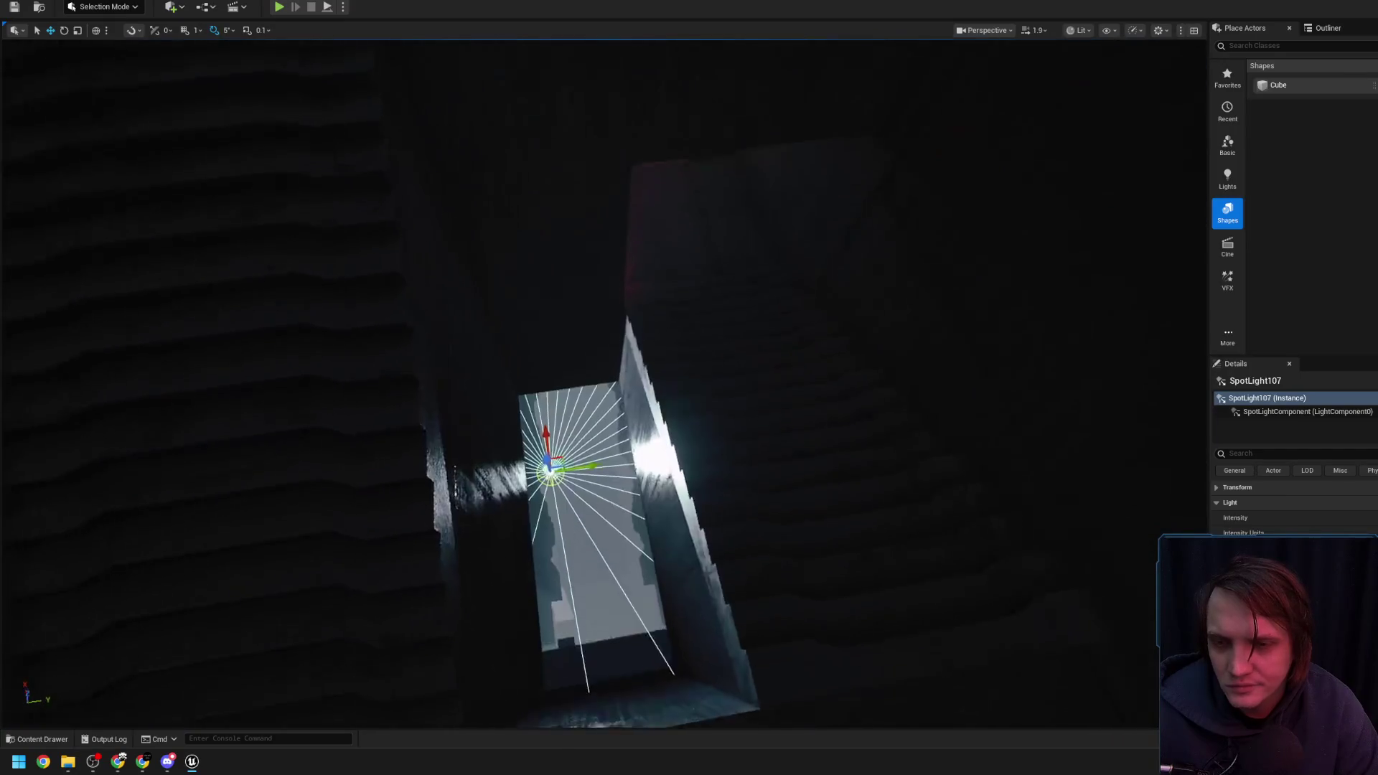
{"action": "scroll", "coordinate": [566, 384], "scroll_direction": "down", "scroll_amount": 3}
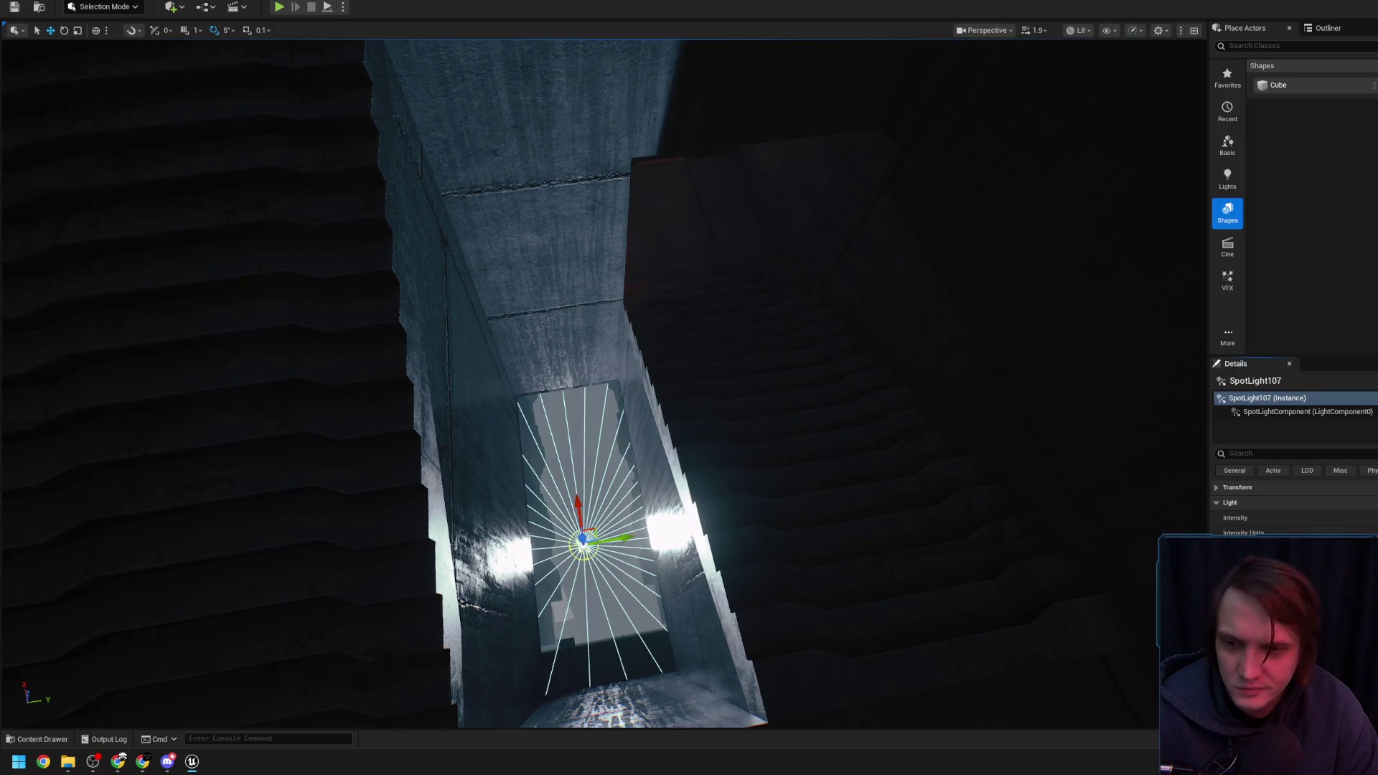
{"action": "key", "text": "e"}
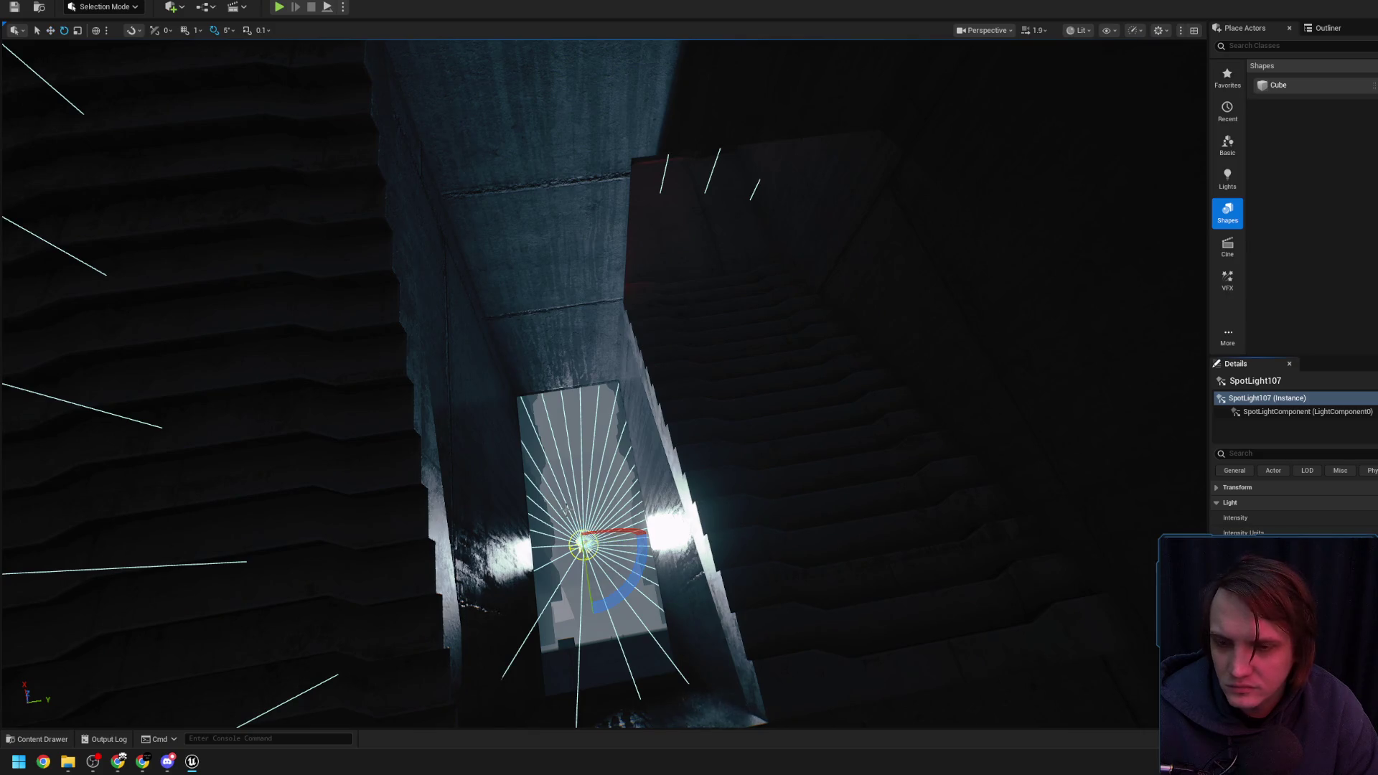
{"action": "mouse_move", "coordinate": [642, 535]}
{"action": "left_mouse_down"}
{"action": "mouse_move", "coordinate": [617, 546]}
{"action": "mouse_move", "coordinate": [617, 503]}
{"action": "mouse_move", "coordinate": [704, 402]}
{"action": "left_mouse_up"}
Look up the shaft and focus the view on SpotLight107 with the move gizmo
{"action": "scroll", "coordinate": [1292, 503], "scroll_direction": "down", "scroll_amount": 5}
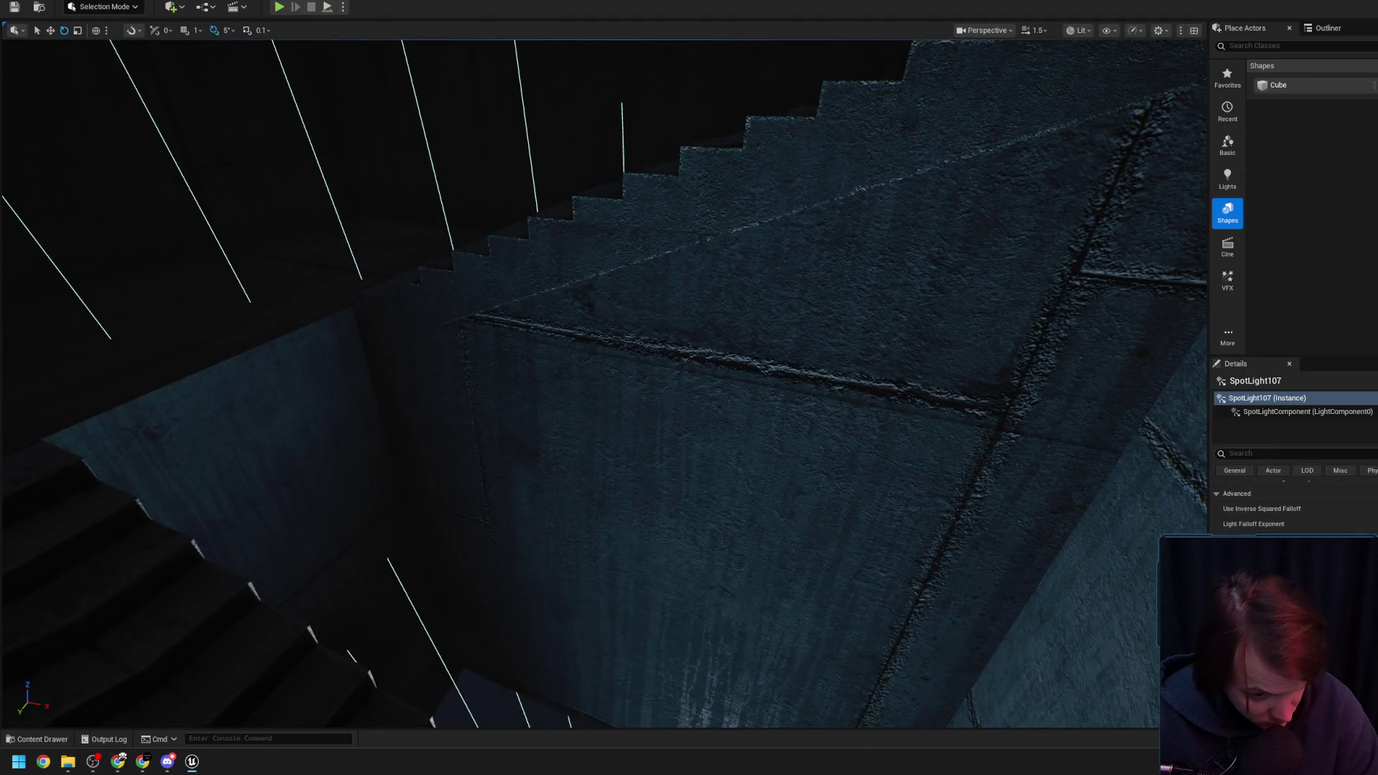
{"action": "mouse_move", "coordinate": [866, 402]}
{"action": "left_mouse_down"}
{"action": "mouse_move", "coordinate": [789, 359]}
{"action": "mouse_move", "coordinate": [866, 402]}
{"action": "mouse_move", "coordinate": [832, 352]}
{"action": "mouse_move", "coordinate": [818, 366]}
{"action": "left_mouse_up"}
{"action": "scroll", "coordinate": [866, 402], "scroll_direction": "down", "scroll_amount": 1}
{"action": "scroll", "coordinate": [1292, 506], "scroll_direction": "up", "scroll_amount": 3}
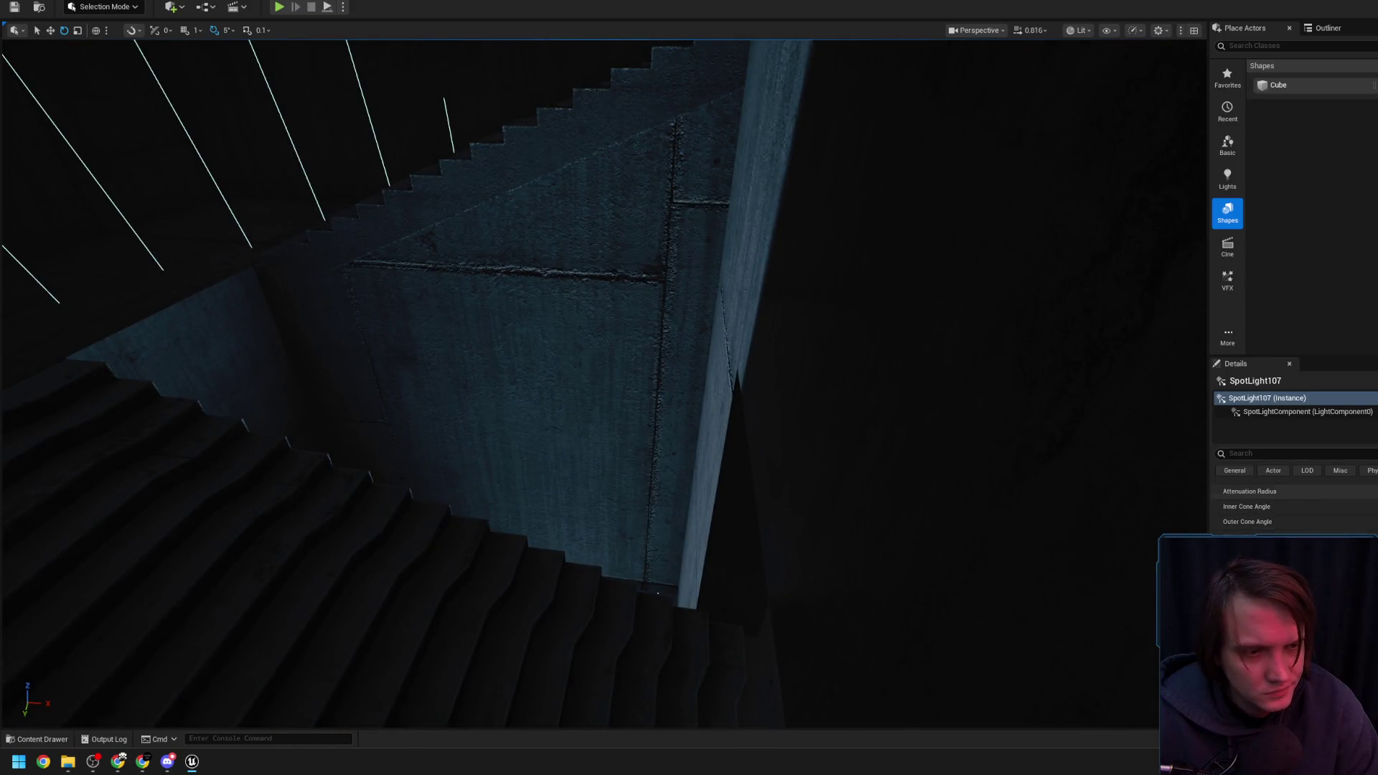
{"action": "scroll", "coordinate": [1292, 506], "scroll_direction": "down", "scroll_amount": 1}
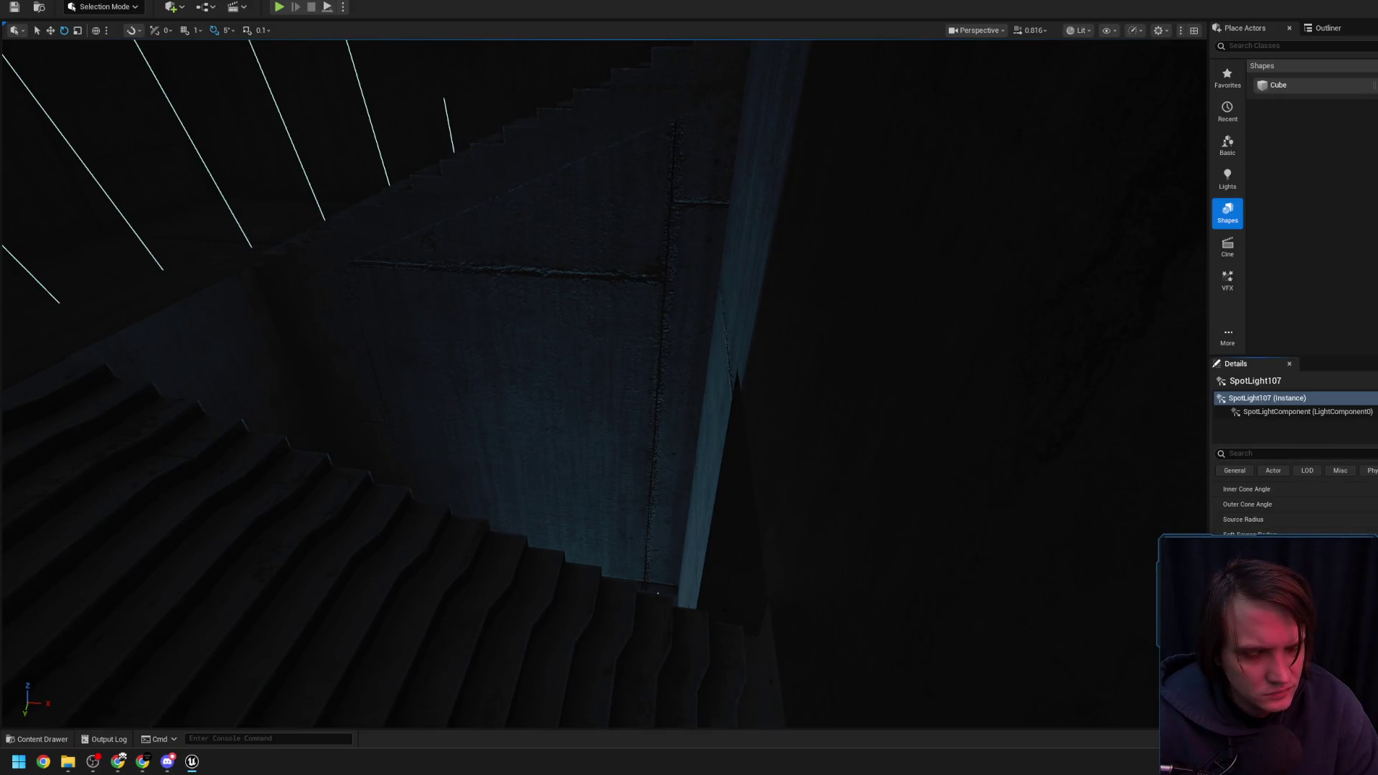
{"action": "mouse_move", "coordinate": [657, 593]}
{"action": "left_mouse_down"}
{"action": "mouse_move", "coordinate": [657, 517]}
{"action": "mouse_move", "coordinate": [603, 495]}
{"action": "mouse_move", "coordinate": [575, 531]}
{"action": "mouse_move", "coordinate": [646, 409]}
{"action": "mouse_move", "coordinate": [575, 417]}
{"action": "mouse_move", "coordinate": [560, 373]}
{"action": "mouse_move", "coordinate": [581, 464]}
{"action": "mouse_move", "coordinate": [556, 468]}
{"action": "mouse_move", "coordinate": [559, 494]}
{"action": "left_mouse_up"}
{"action": "key", "text": "f"}
{"action": "key", "text": "w"}
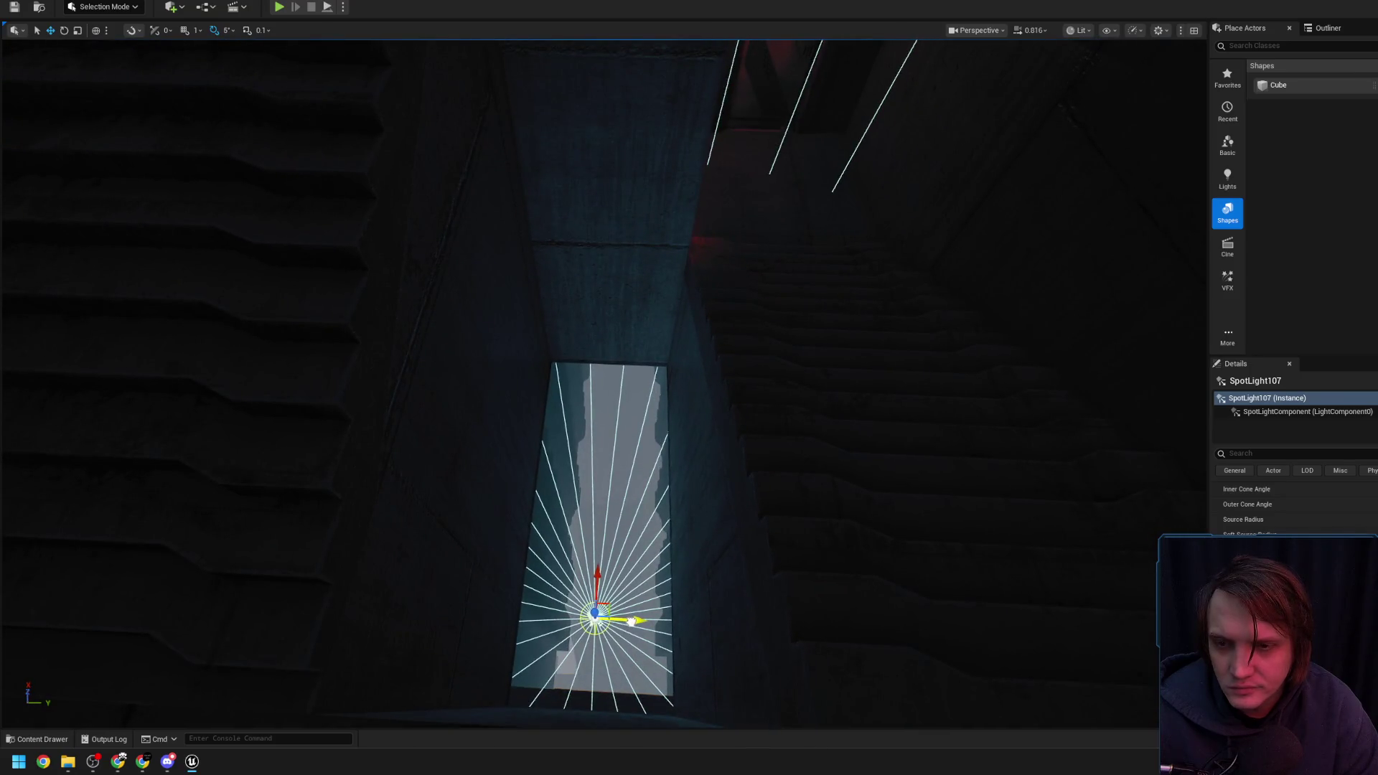
{"action": "mouse_move", "coordinate": [632, 621]}
{"action": "left_mouse_down"}
{"action": "mouse_move", "coordinate": [545, 618]}
{"action": "mouse_move", "coordinate": [640, 579]}
{"action": "mouse_move", "coordinate": [646, 446]}
{"action": "mouse_move", "coordinate": [632, 431]}
{"action": "left_mouse_up"}
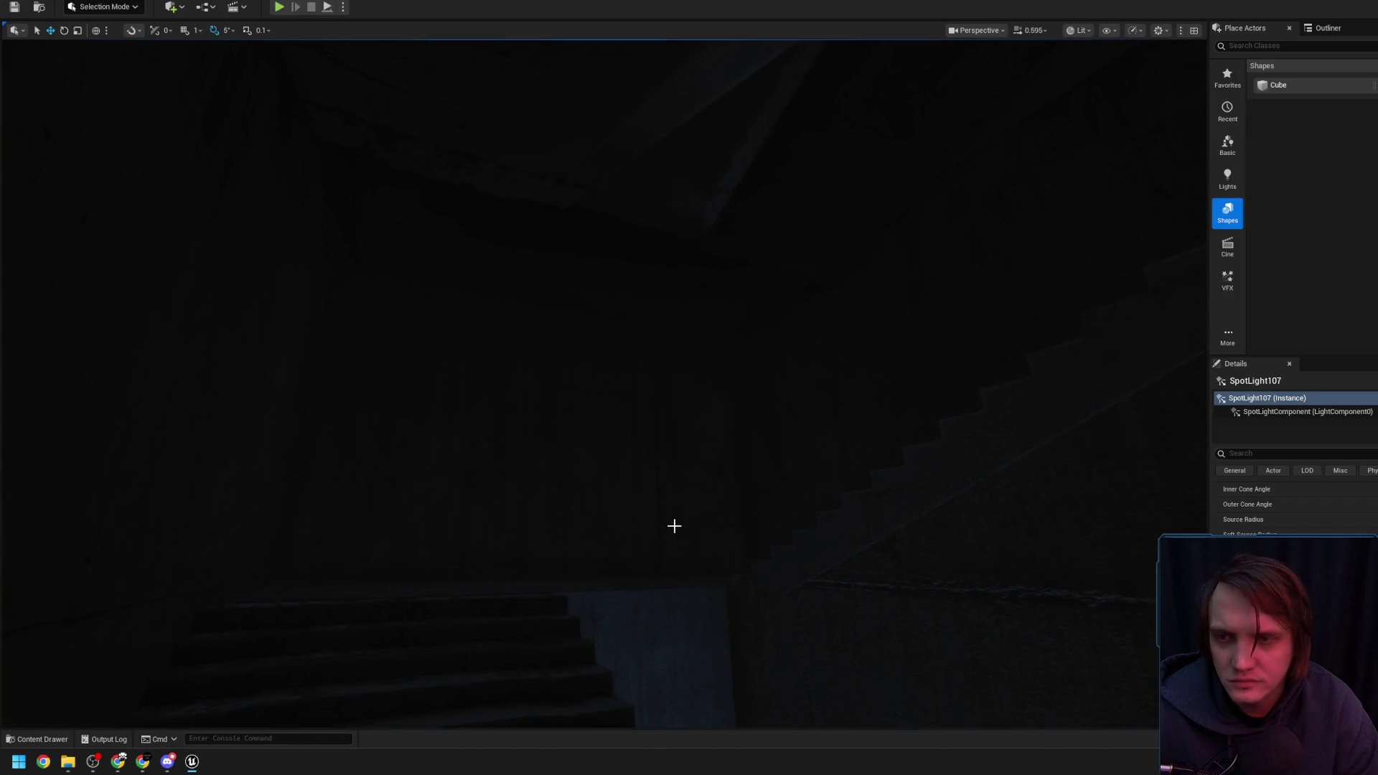
{"action": "left_click_drag", "start_coordinate": [673, 525], "coordinate": [674, 525]}
{"action": "scroll", "coordinate": [1292, 509], "scroll_direction": "up", "scroll_amount": 2}
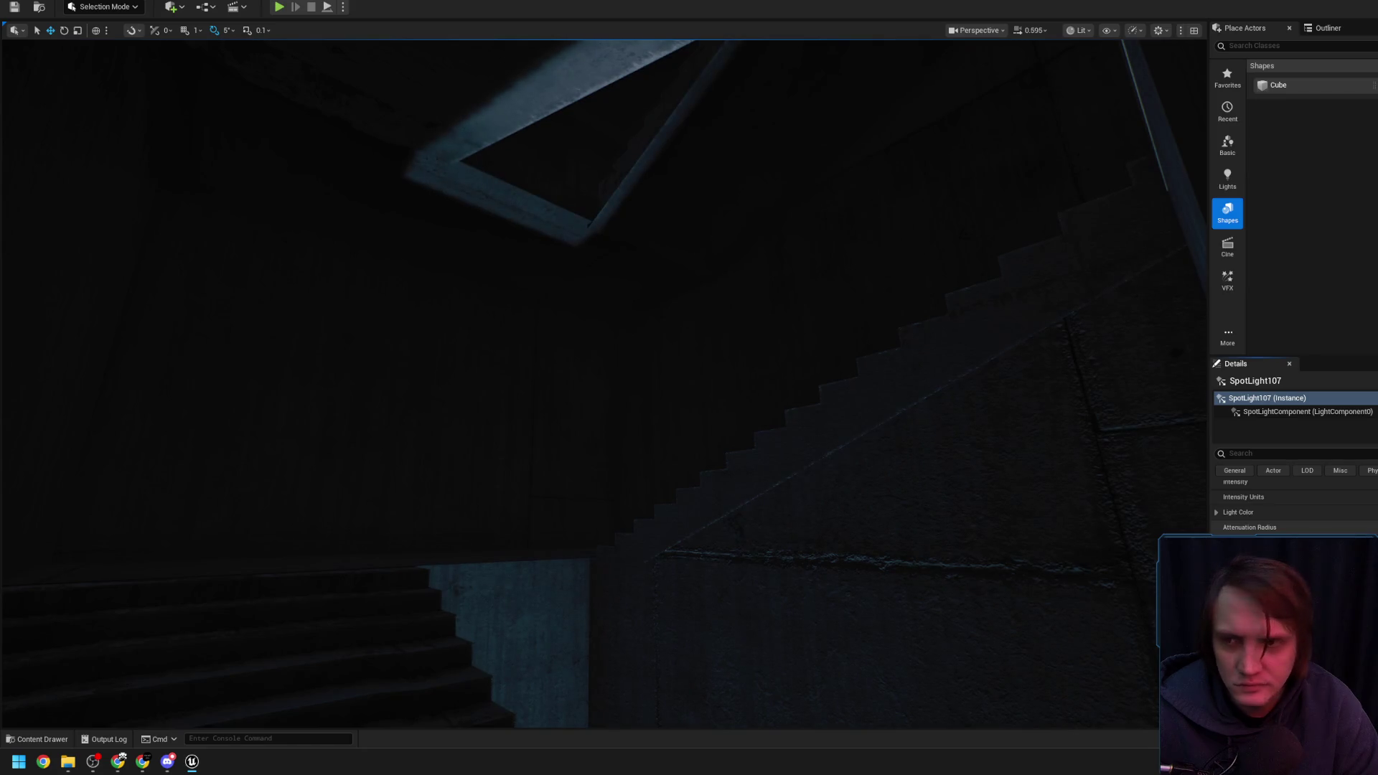
{"action": "left_click_drag", "start_coordinate": [667, 458], "coordinate": [666, 458]}
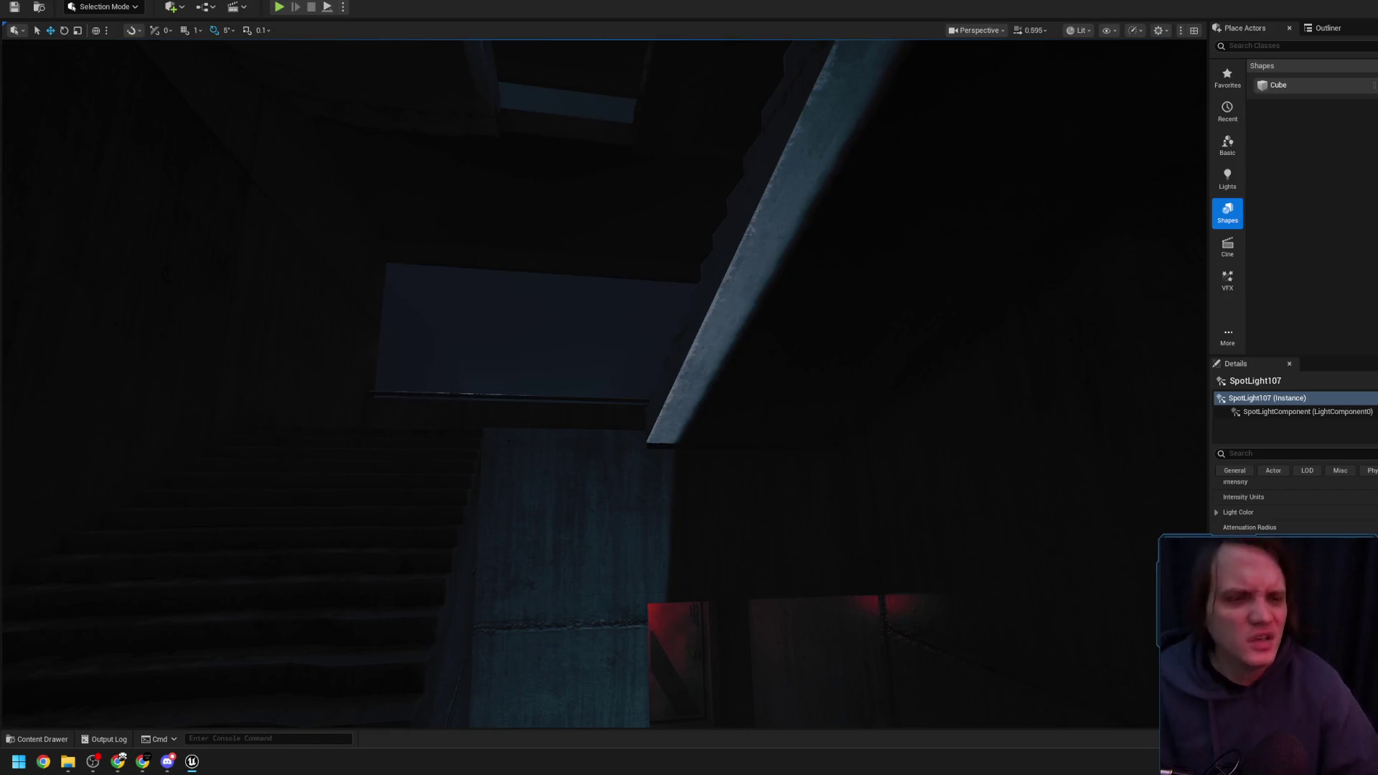
Search Google in Chrome for 'bladerunner 2099'
{"action": "left_click", "coordinate": [117, 761]}
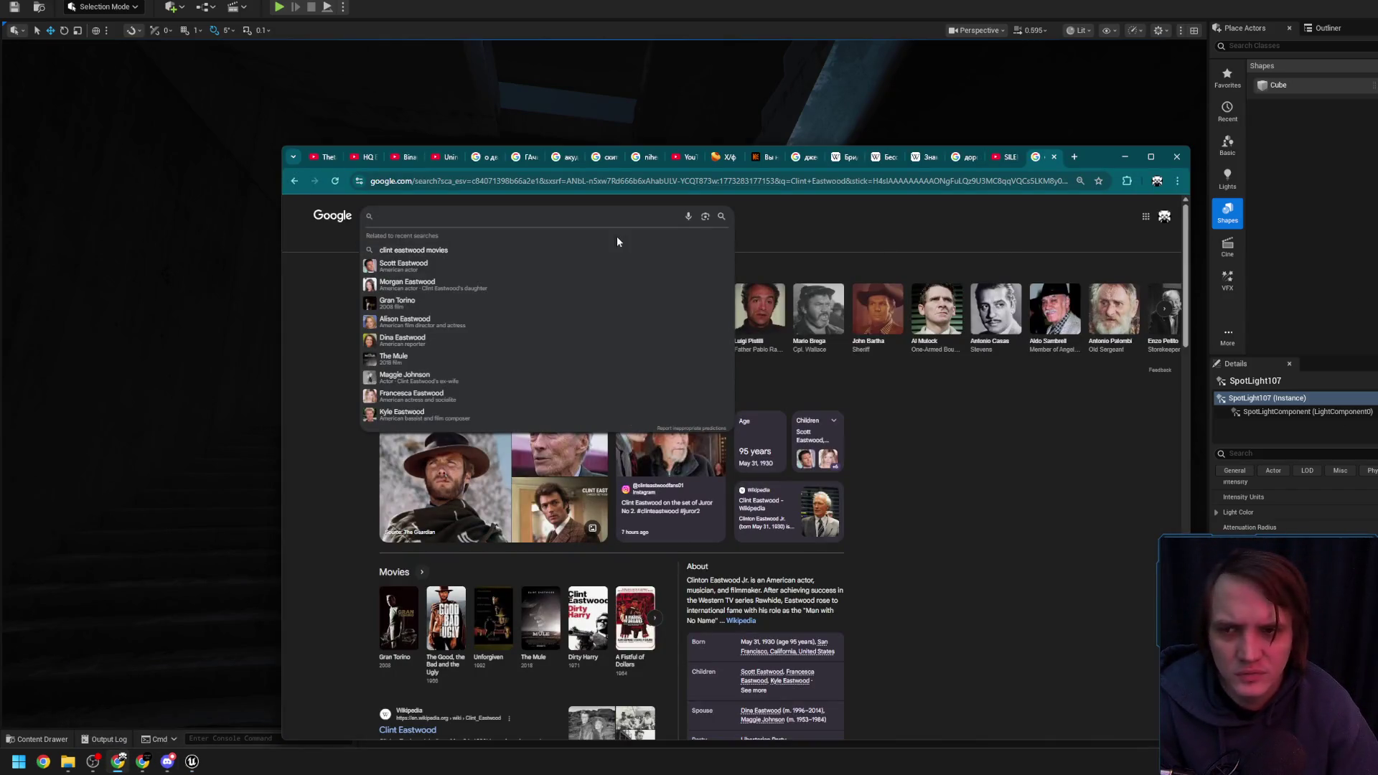
{"action": "type", "text": "ab"}
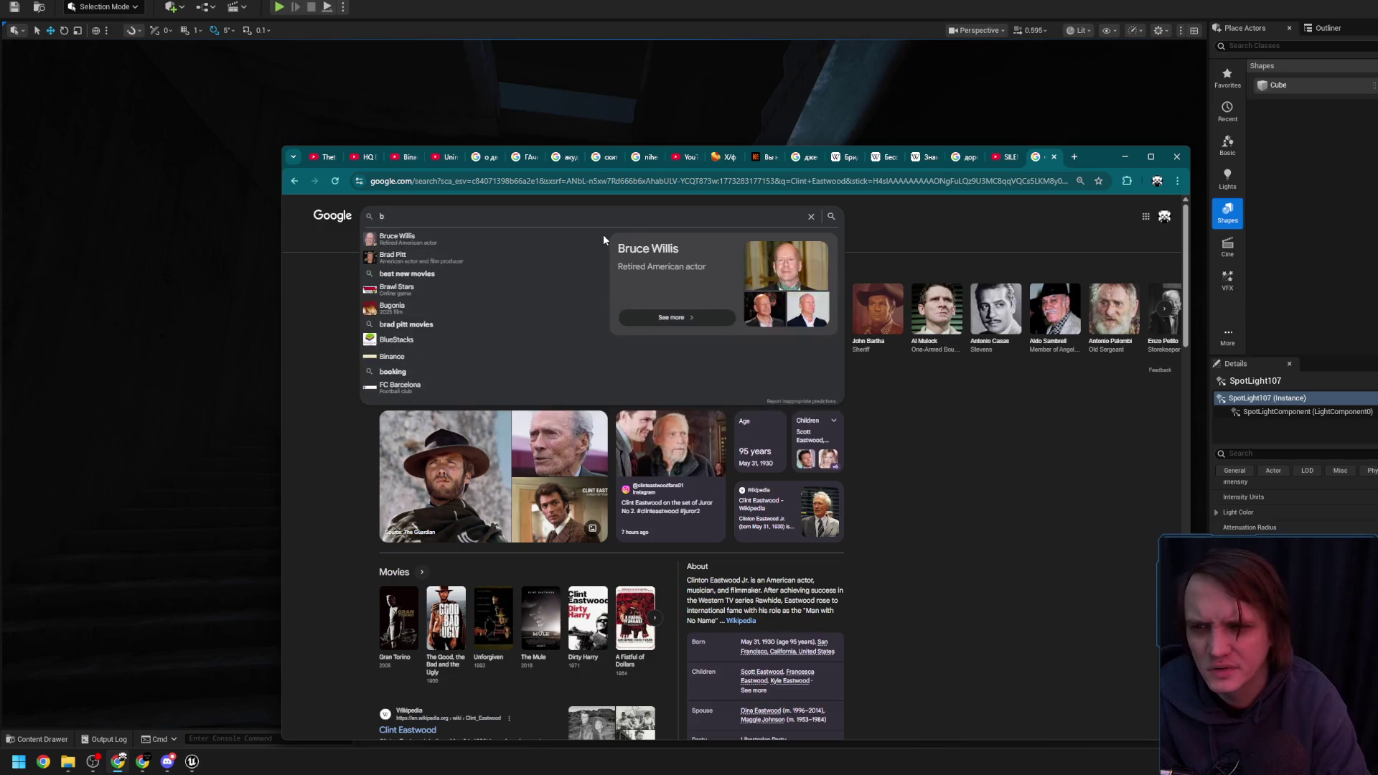
{"action": "type", "text": "lader"}
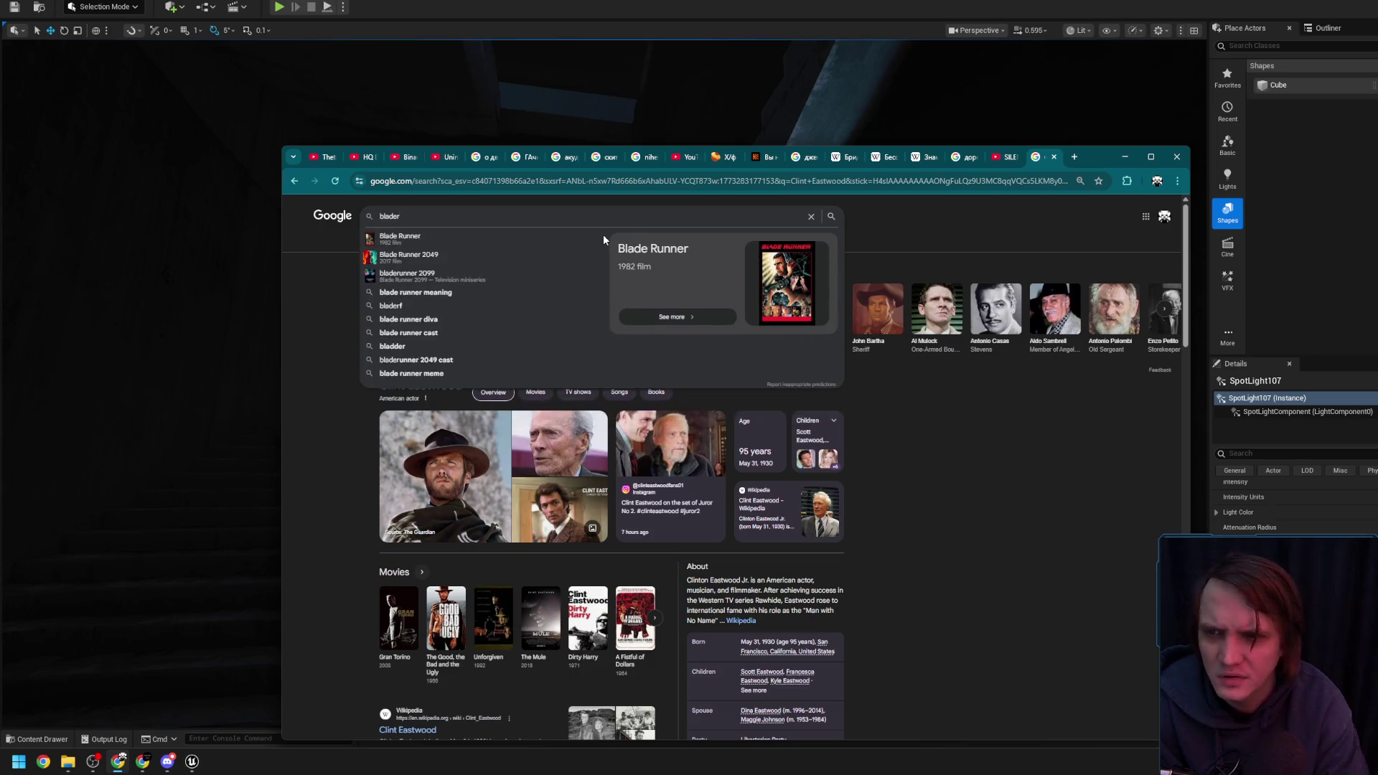
{"action": "key", "text": "Down"}
{"action": "key", "text": "Down"}
{"action": "key", "text": "Down"}
{"action": "key", "text": "Return"}
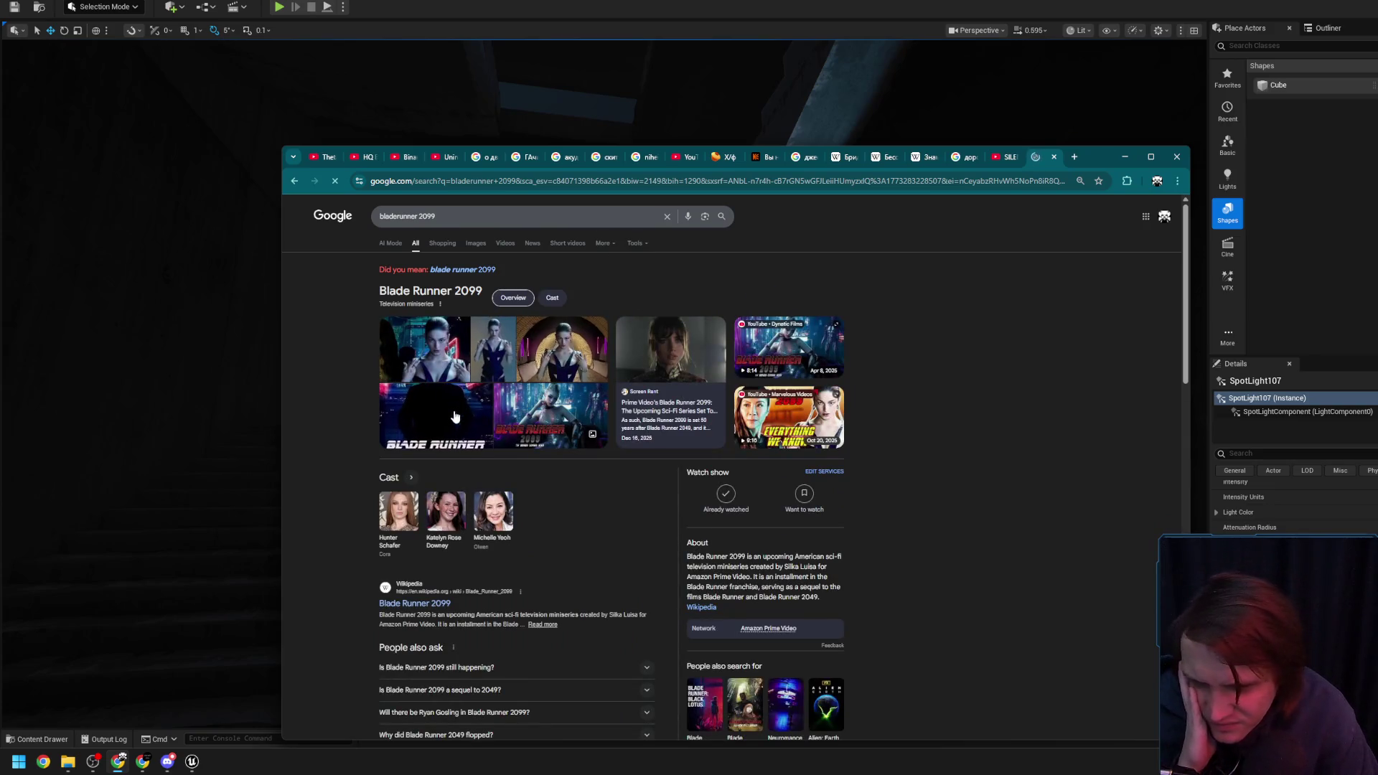
Browse Blade Runner 2099 image results, previewing the IMDb, JoBlo, Facebook and Reddit images
{"action": "left_click", "coordinate": [470, 246]}
{"action": "left_click", "coordinate": [416, 341]}
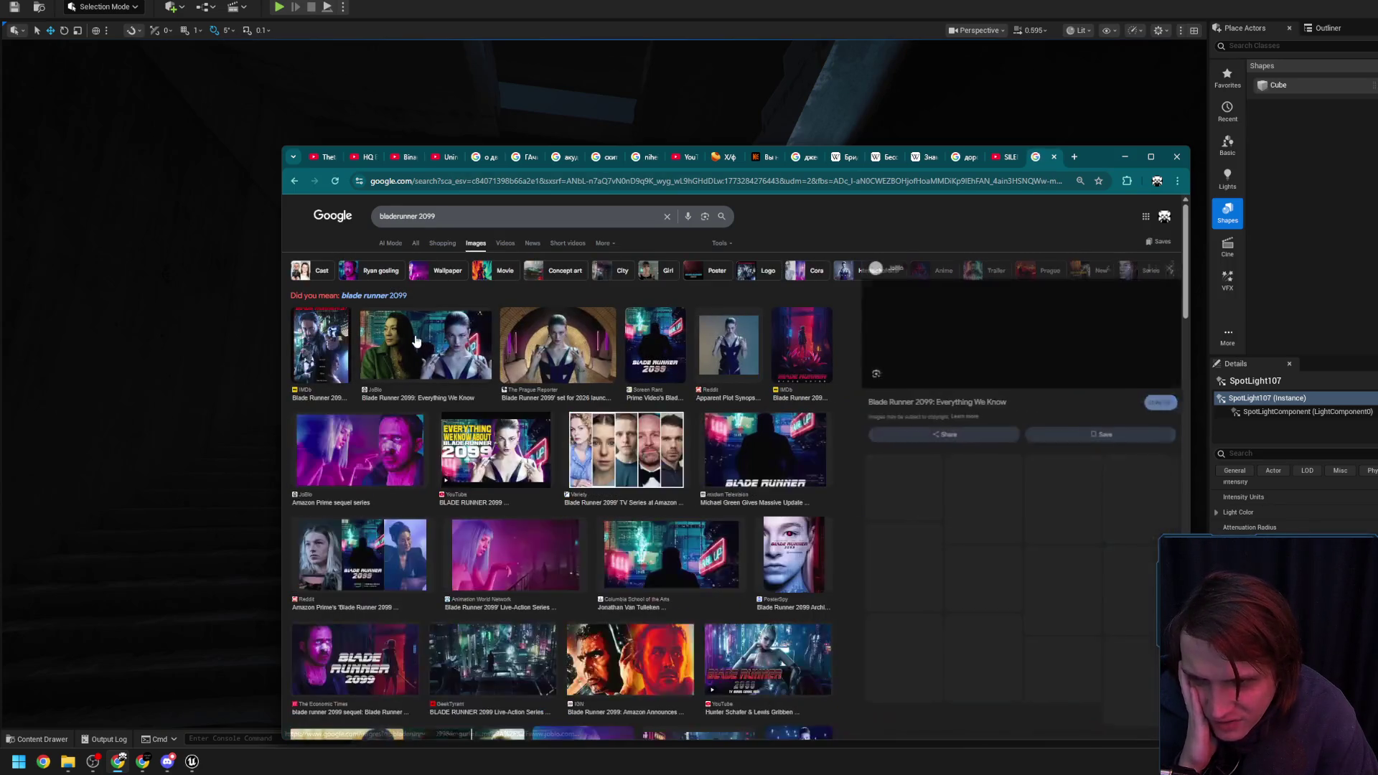
{"action": "left_click", "coordinate": [317, 337]}
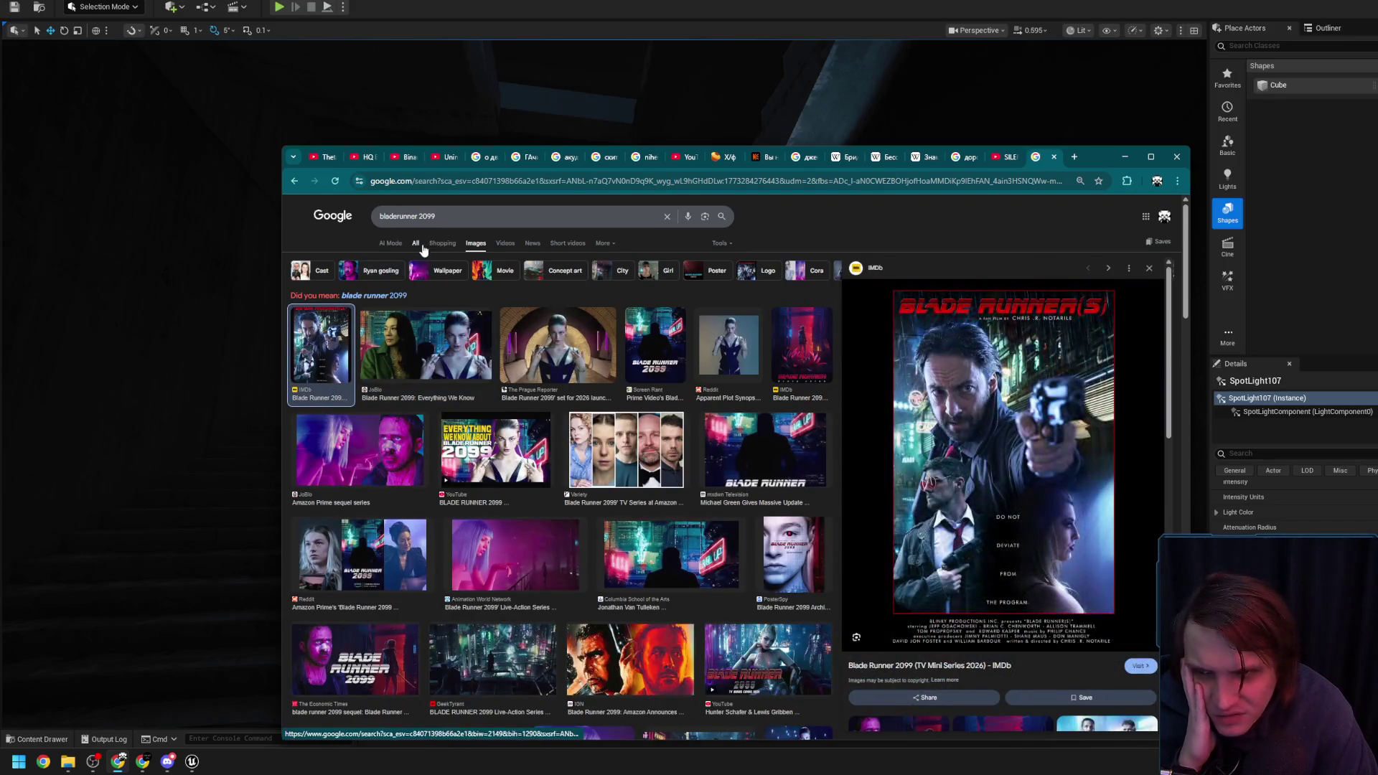
{"action": "left_click", "coordinate": [445, 334]}
{"action": "left_click", "coordinate": [563, 351]}
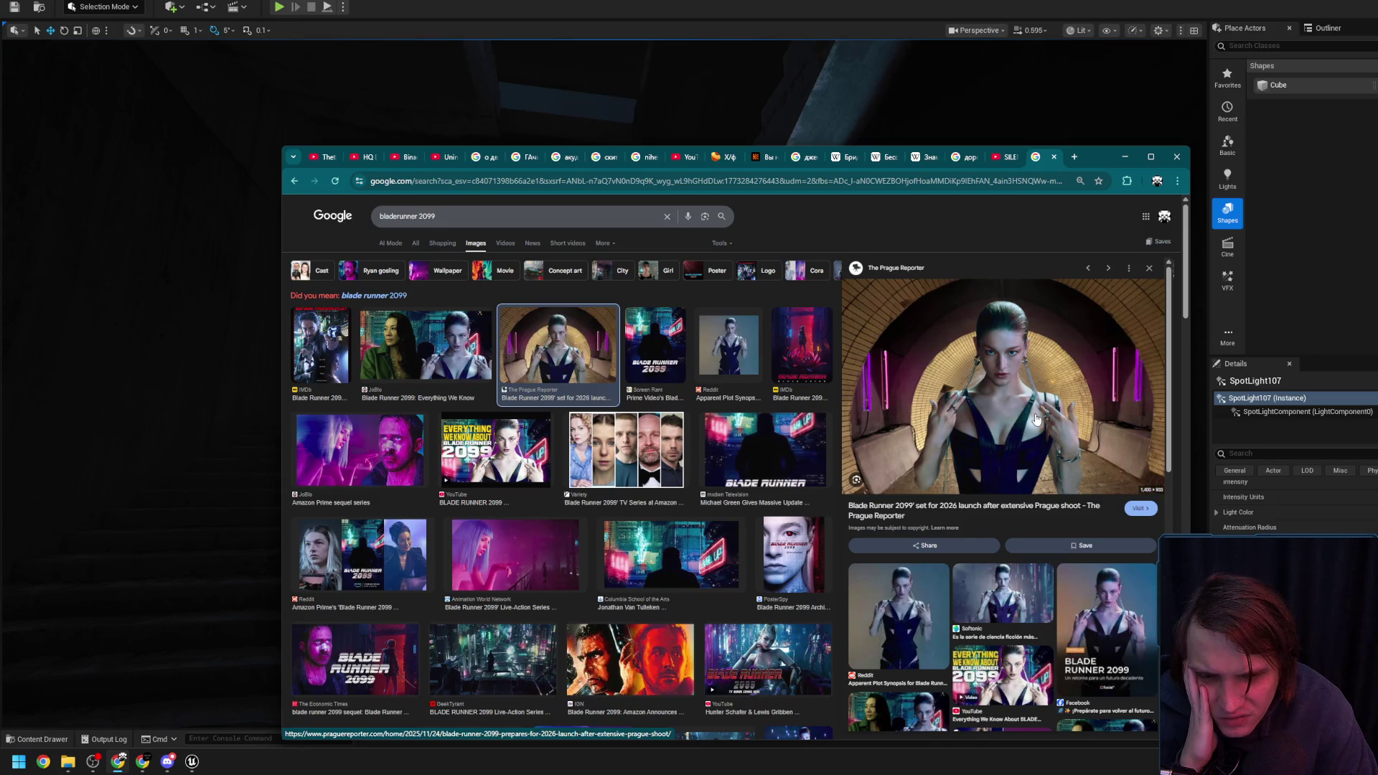
{"action": "left_click", "coordinate": [1106, 630]}
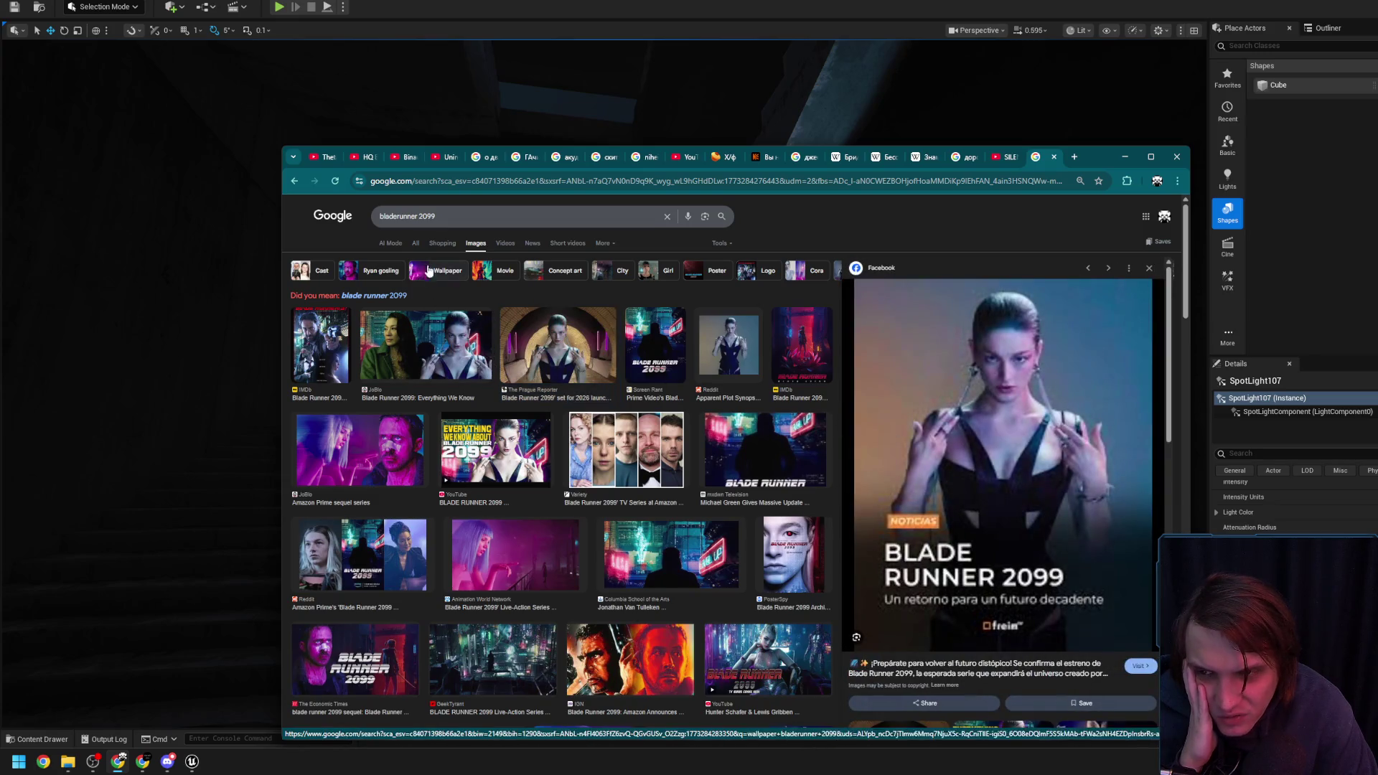
{"action": "left_click", "coordinate": [353, 562]}
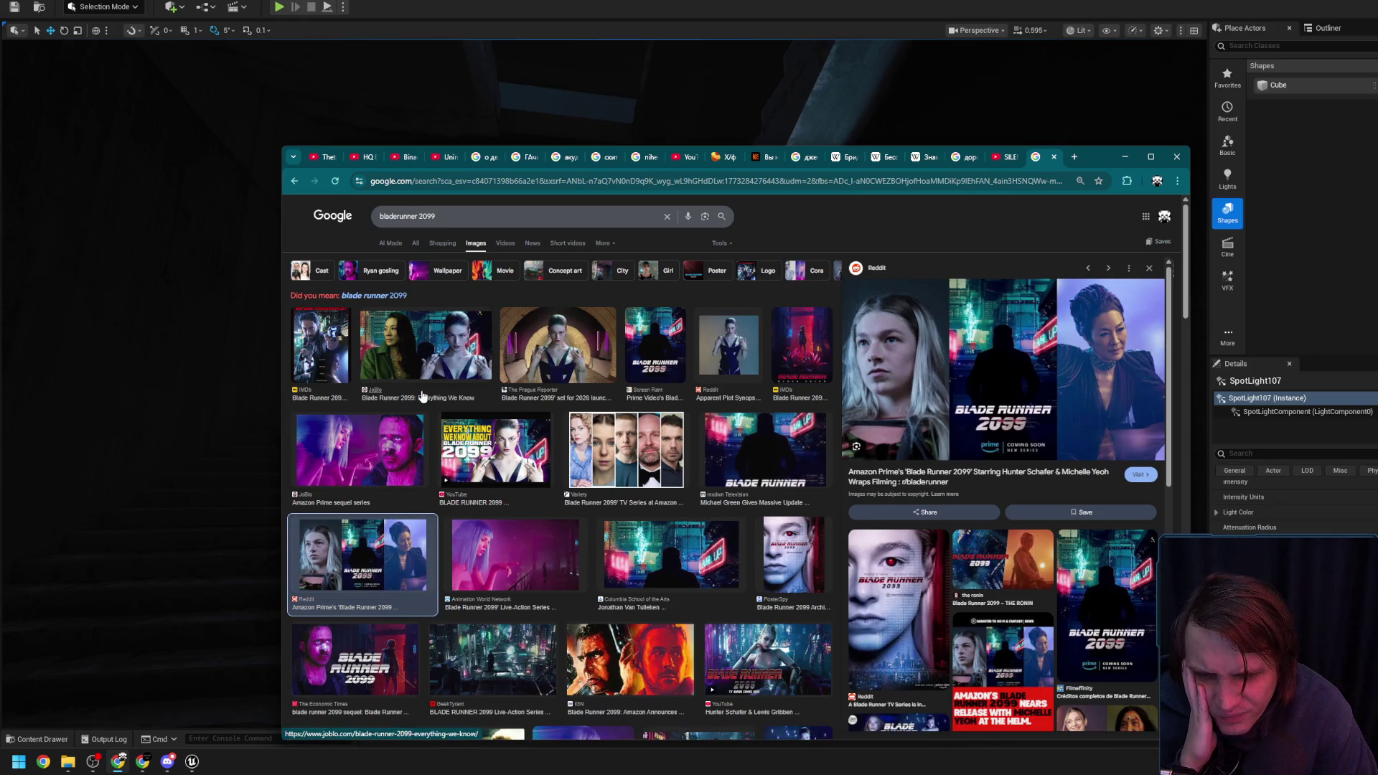
Return to All results and open the Blade Runner 2099 Wikipedia article in a new tab
{"action": "left_click", "coordinate": [415, 244]}
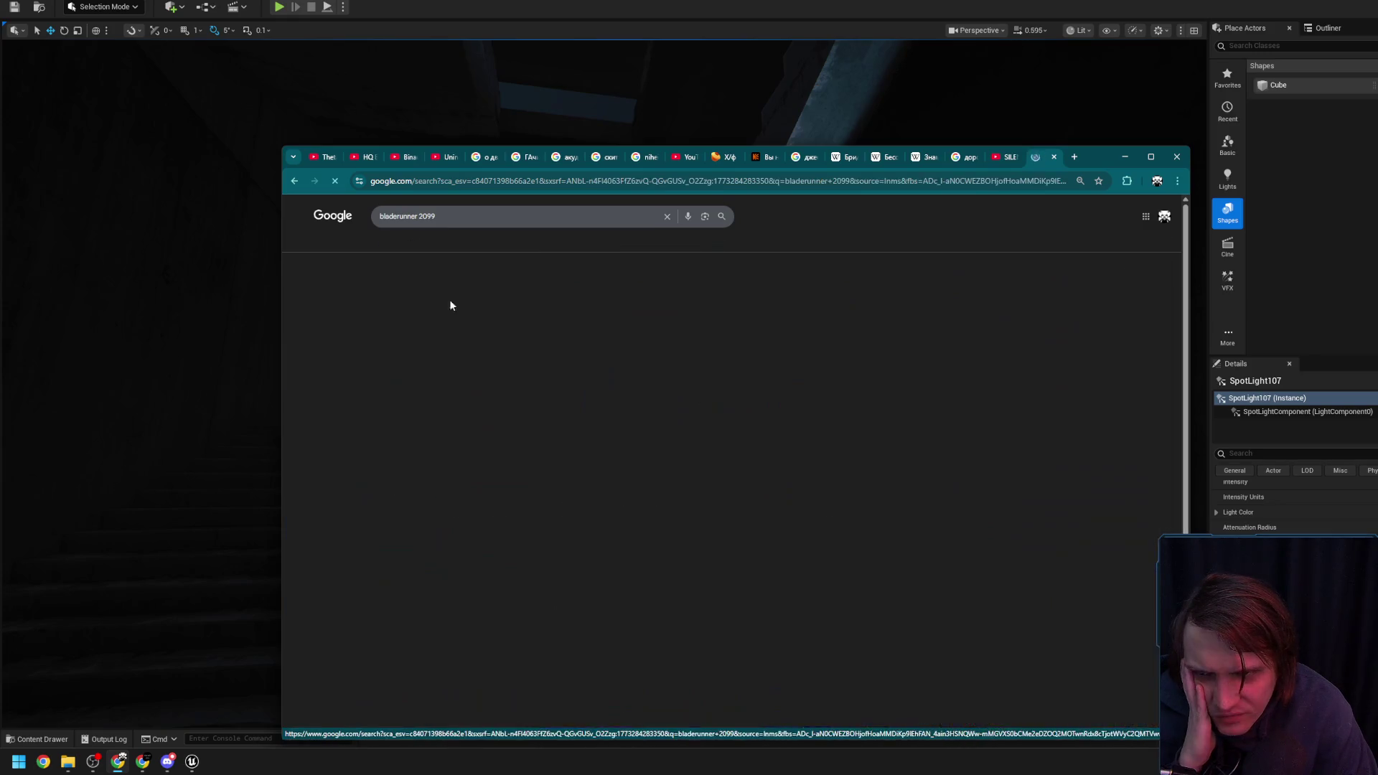
{"action": "middle_click", "coordinate": [409, 604]}
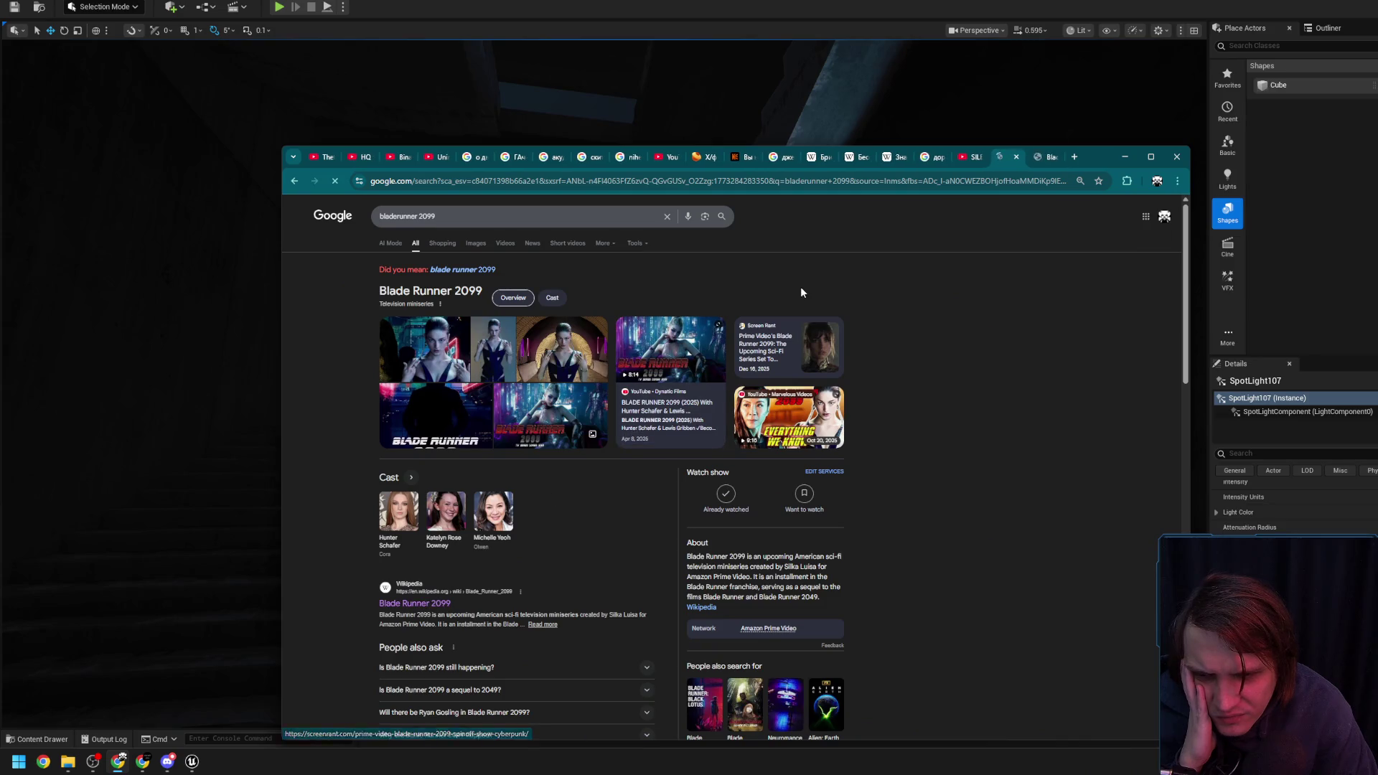
{"action": "left_click", "coordinate": [1037, 160]}
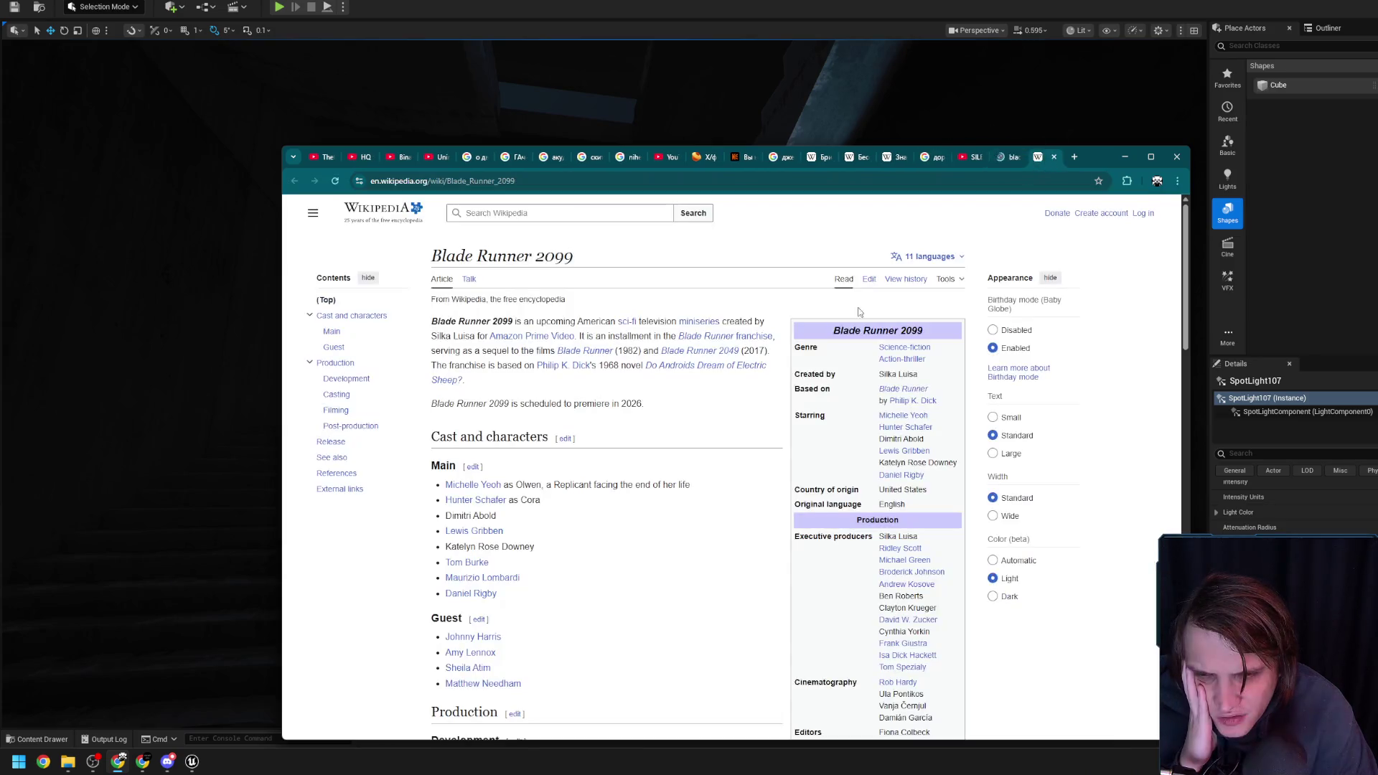
Google the creator's name from the first paragraph, then close that results tab
{"action": "left_click_drag", "start_coordinate": [474, 337], "coordinate": [444, 336]}
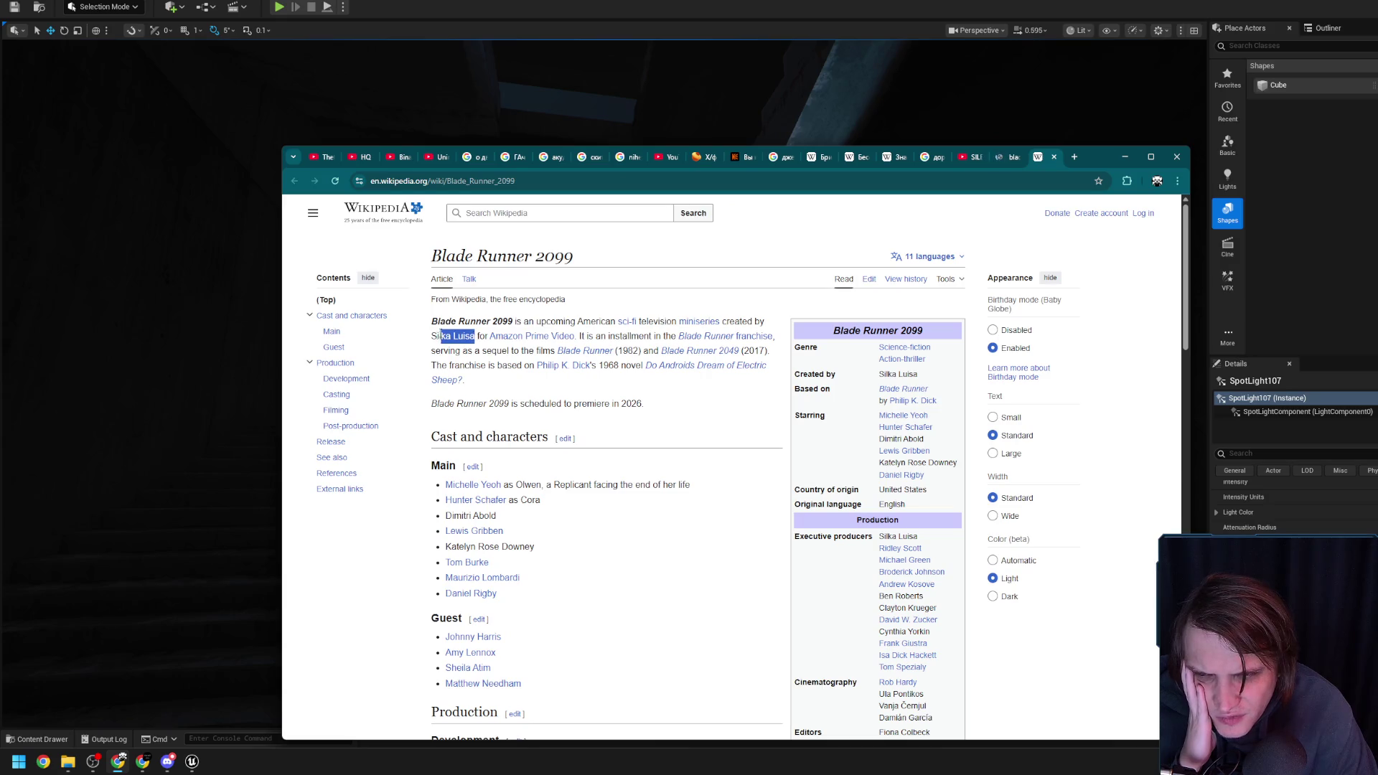
{"action": "right_click", "coordinate": [438, 336]}
{"action": "left_click", "coordinate": [483, 377]}
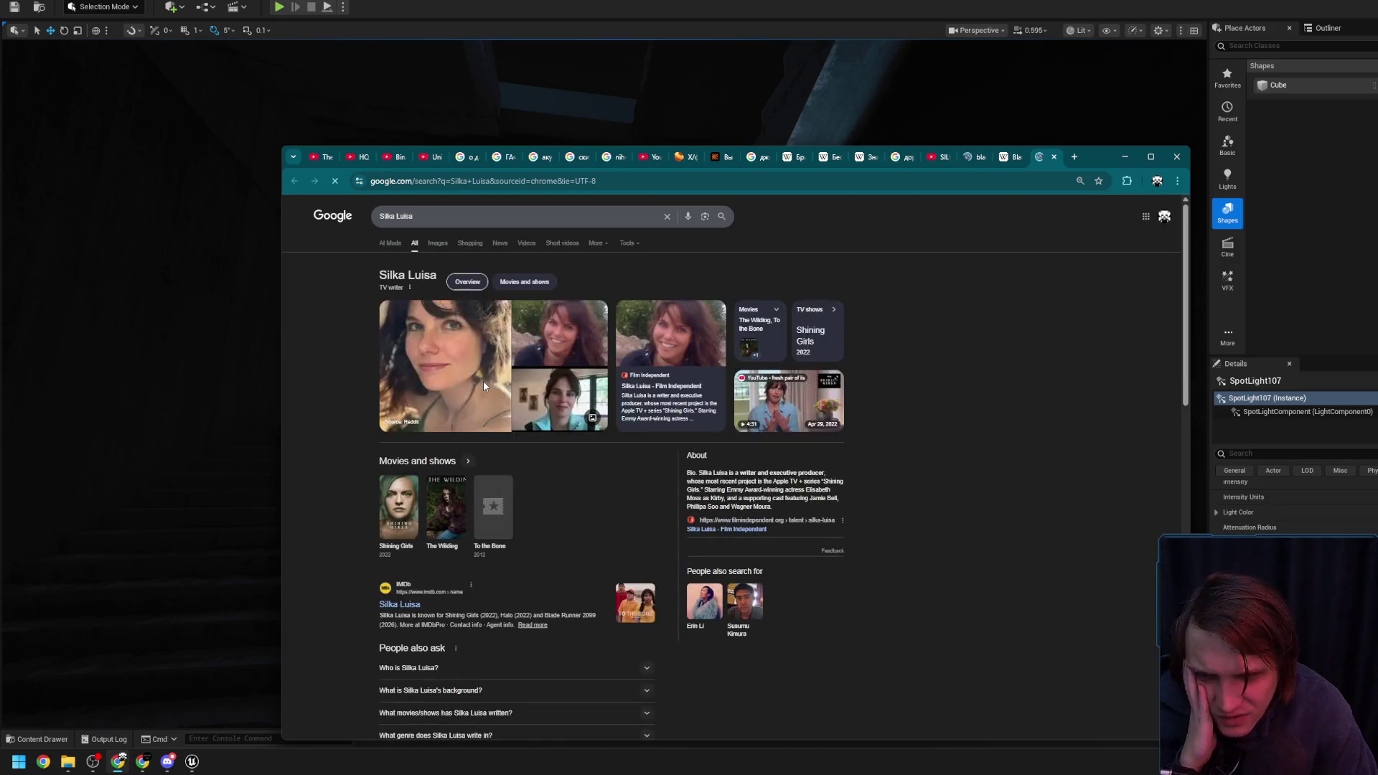
{"action": "left_click", "coordinate": [1053, 158]}
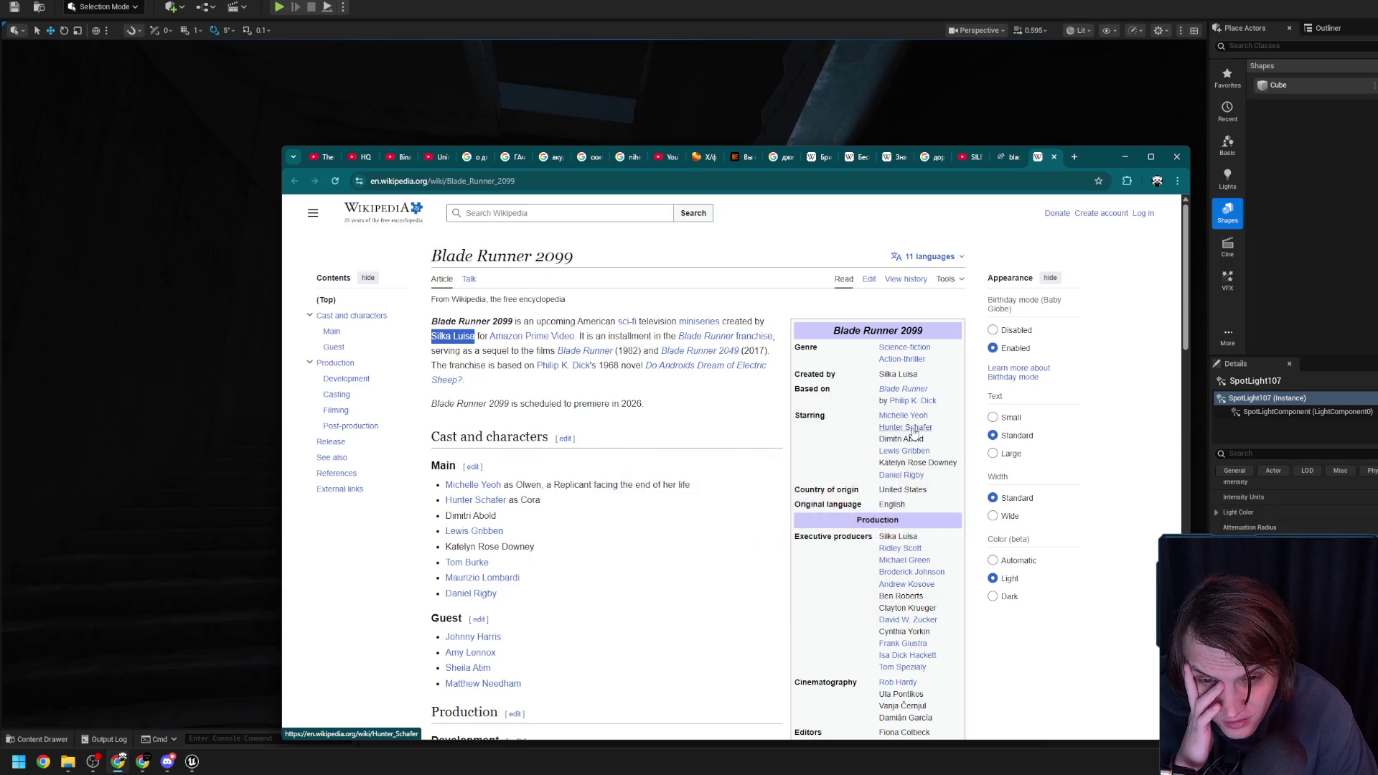
Select and then deselect a cast member's name in the infobox
{"action": "mouse_move", "coordinate": [908, 428]}
{"action": "left_click_drag", "start_coordinate": [927, 439], "coordinate": [880, 439]}
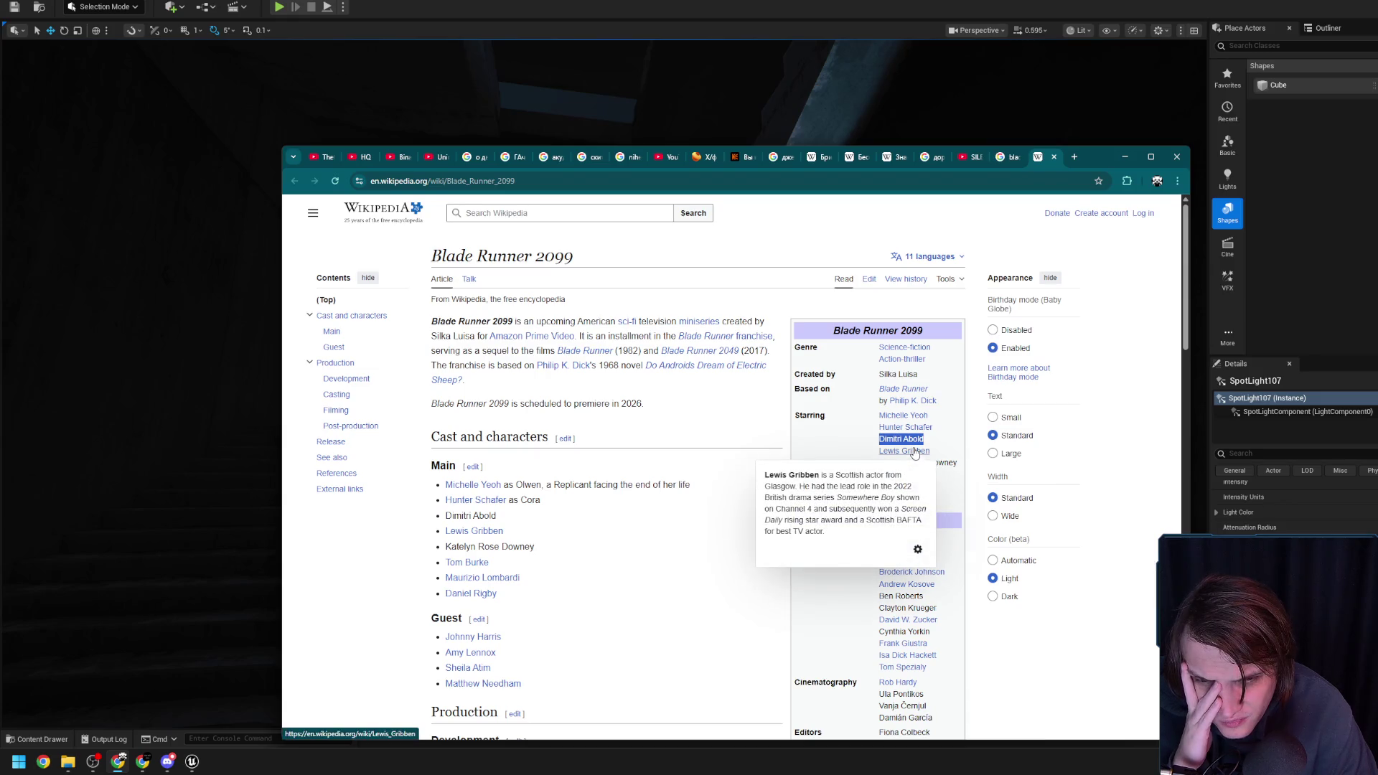
{"action": "left_click", "coordinate": [941, 444]}
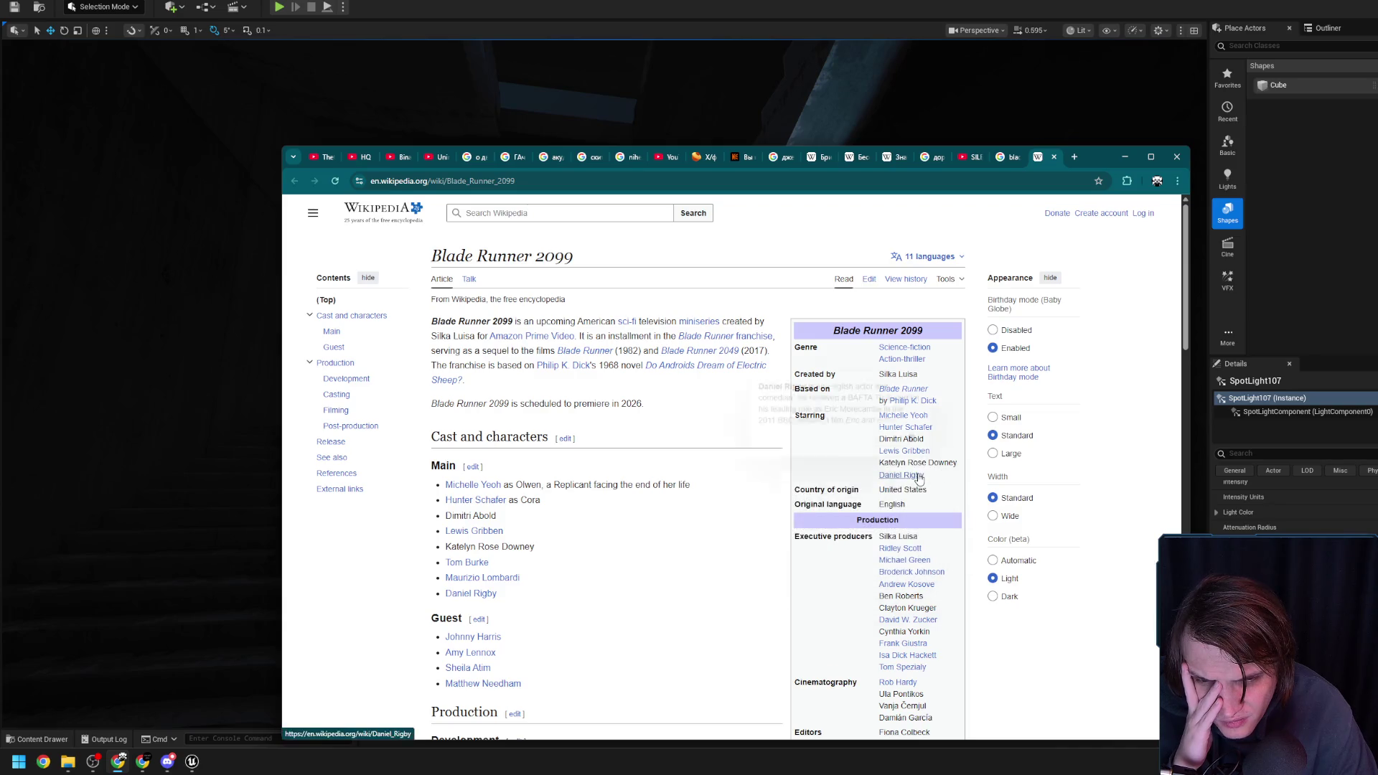
{"action": "mouse_move", "coordinate": [919, 480]}
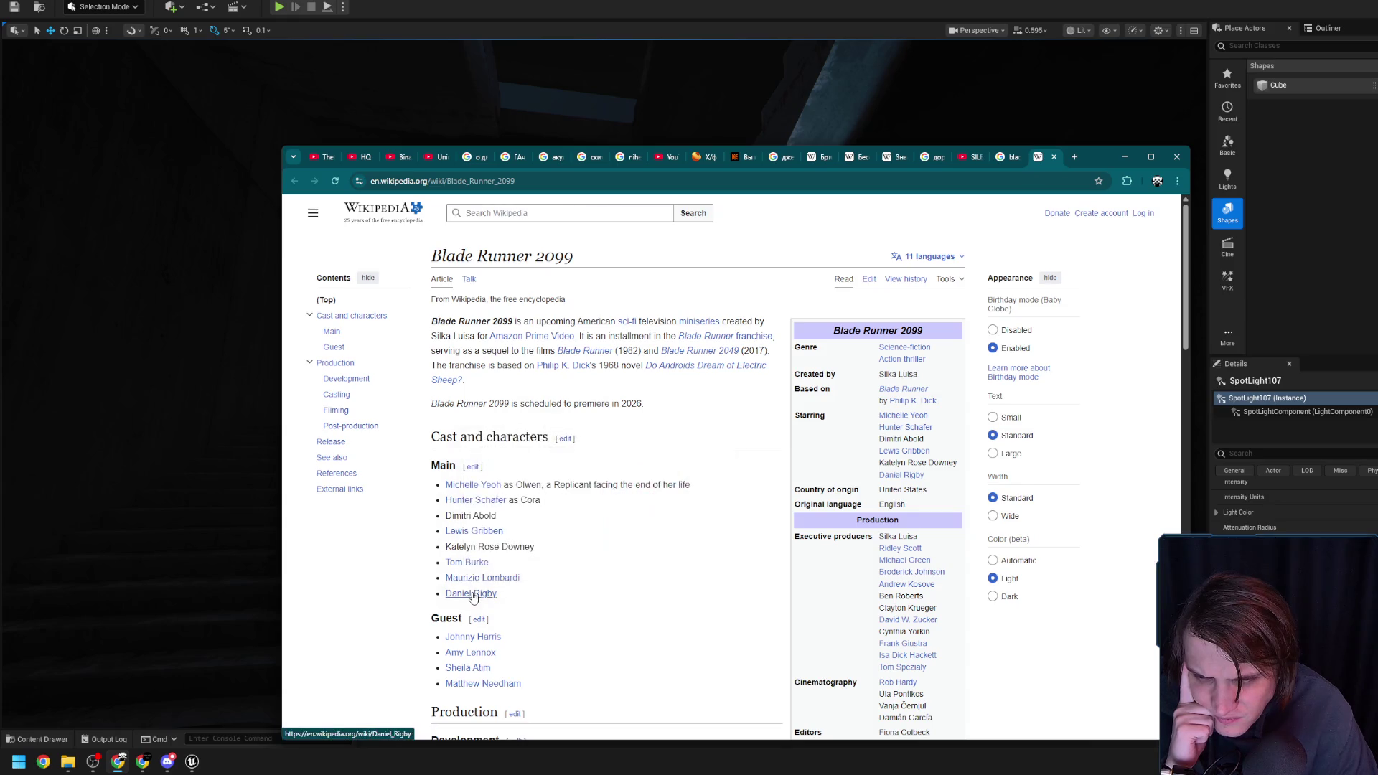
Scroll through the article, then switch to the bladerunner 2099 Google results tab
{"action": "mouse_move", "coordinate": [473, 598]}
{"action": "scroll", "coordinate": [572, 595], "scroll_direction": "down", "scroll_amount": 2}
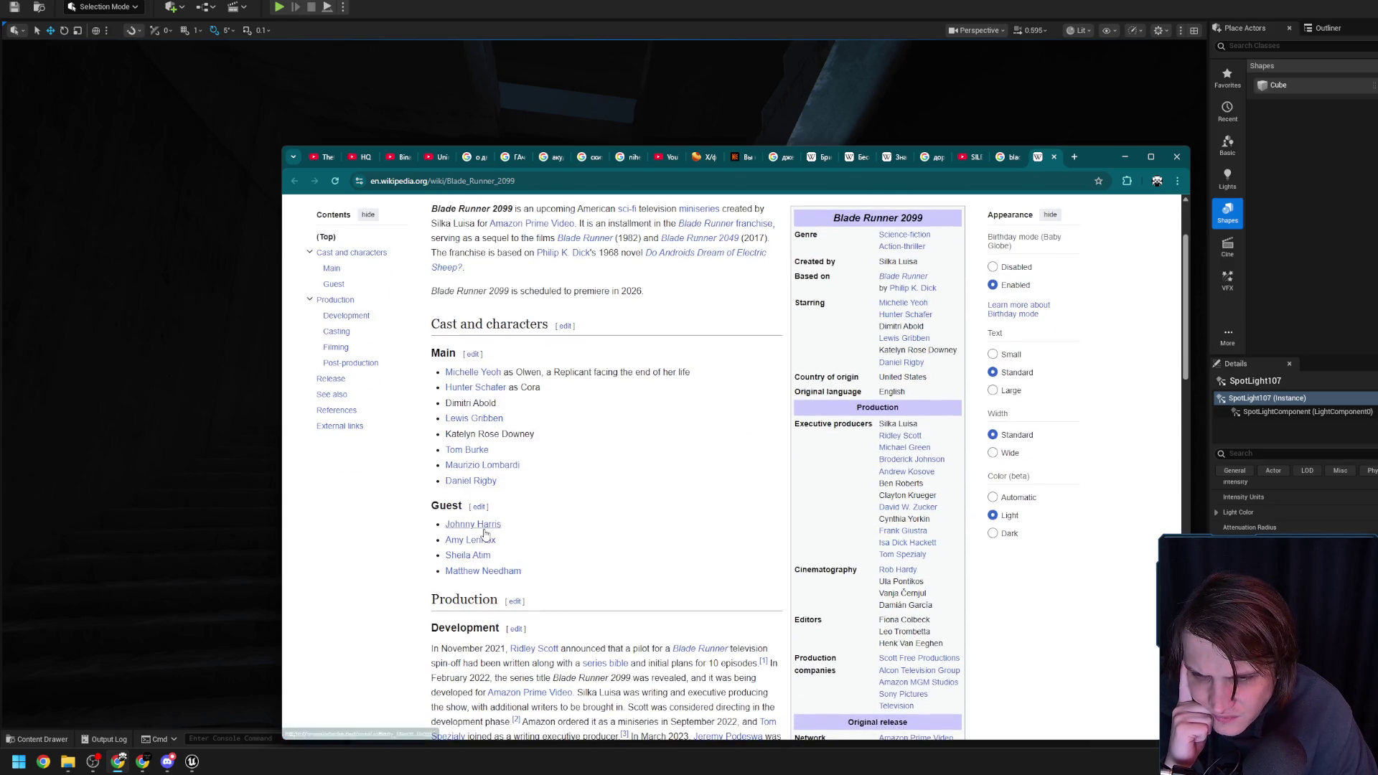
{"action": "mouse_move", "coordinate": [483, 528]}
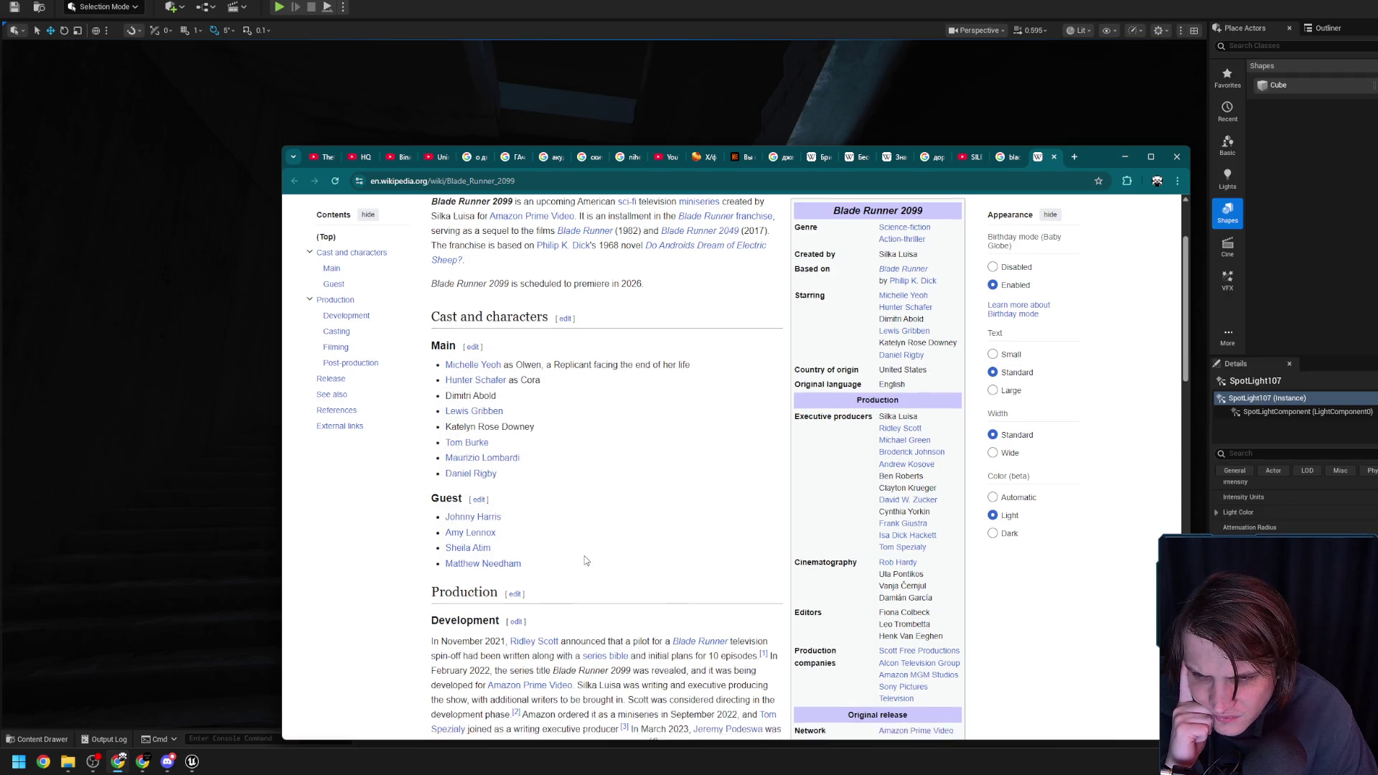
{"action": "scroll", "coordinate": [668, 549], "scroll_direction": "down", "scroll_amount": 2}
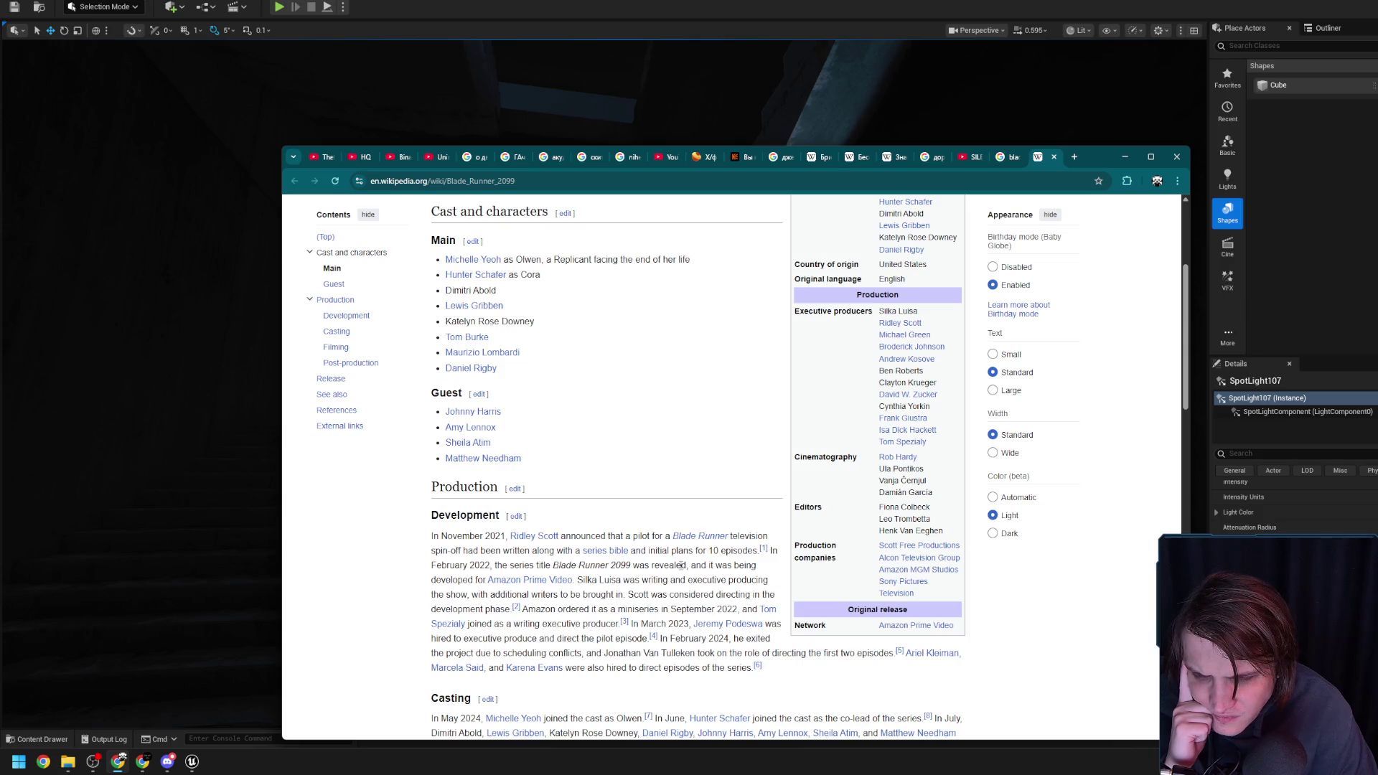
{"action": "scroll", "coordinate": [680, 565], "scroll_direction": "down", "scroll_amount": 3}
{"action": "mouse_move", "coordinate": [682, 569]}
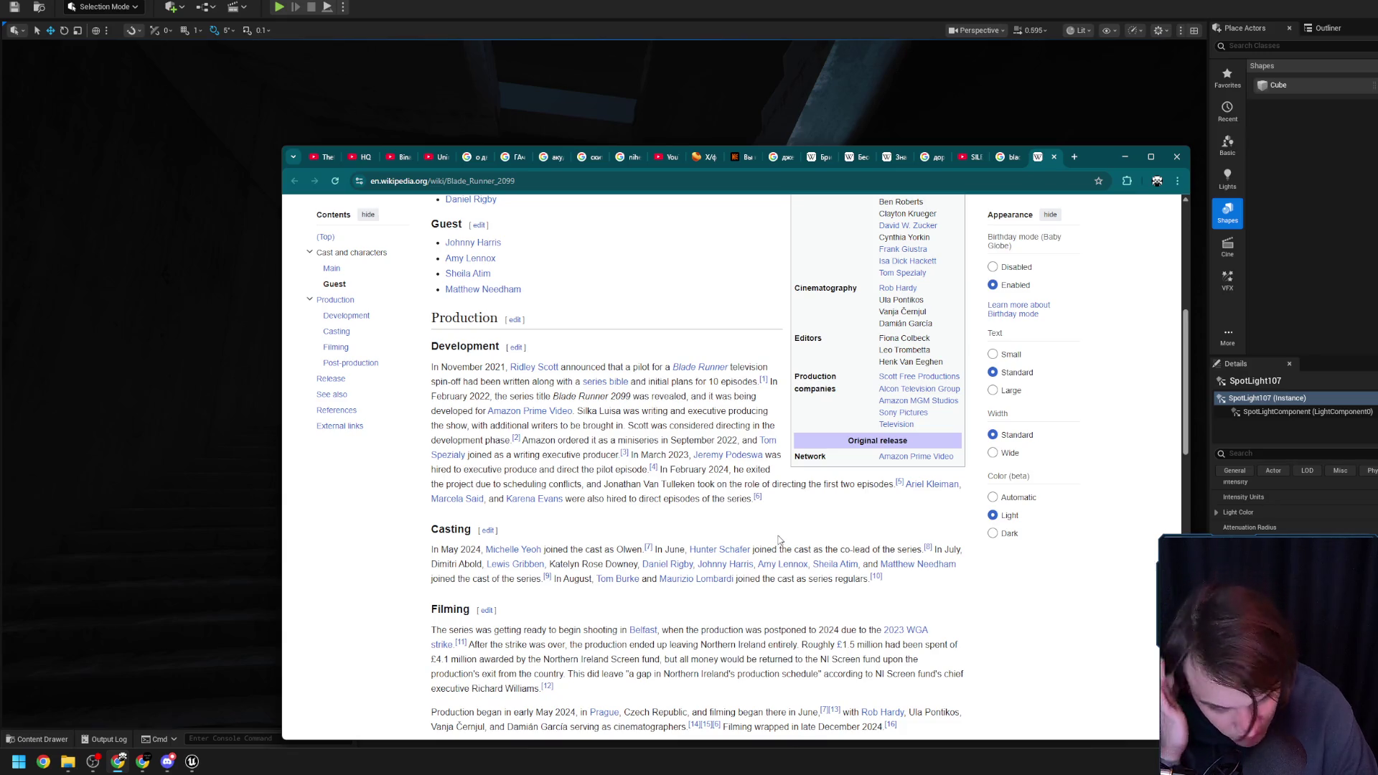
{"action": "scroll", "coordinate": [780, 540], "scroll_direction": "down", "scroll_amount": 1}
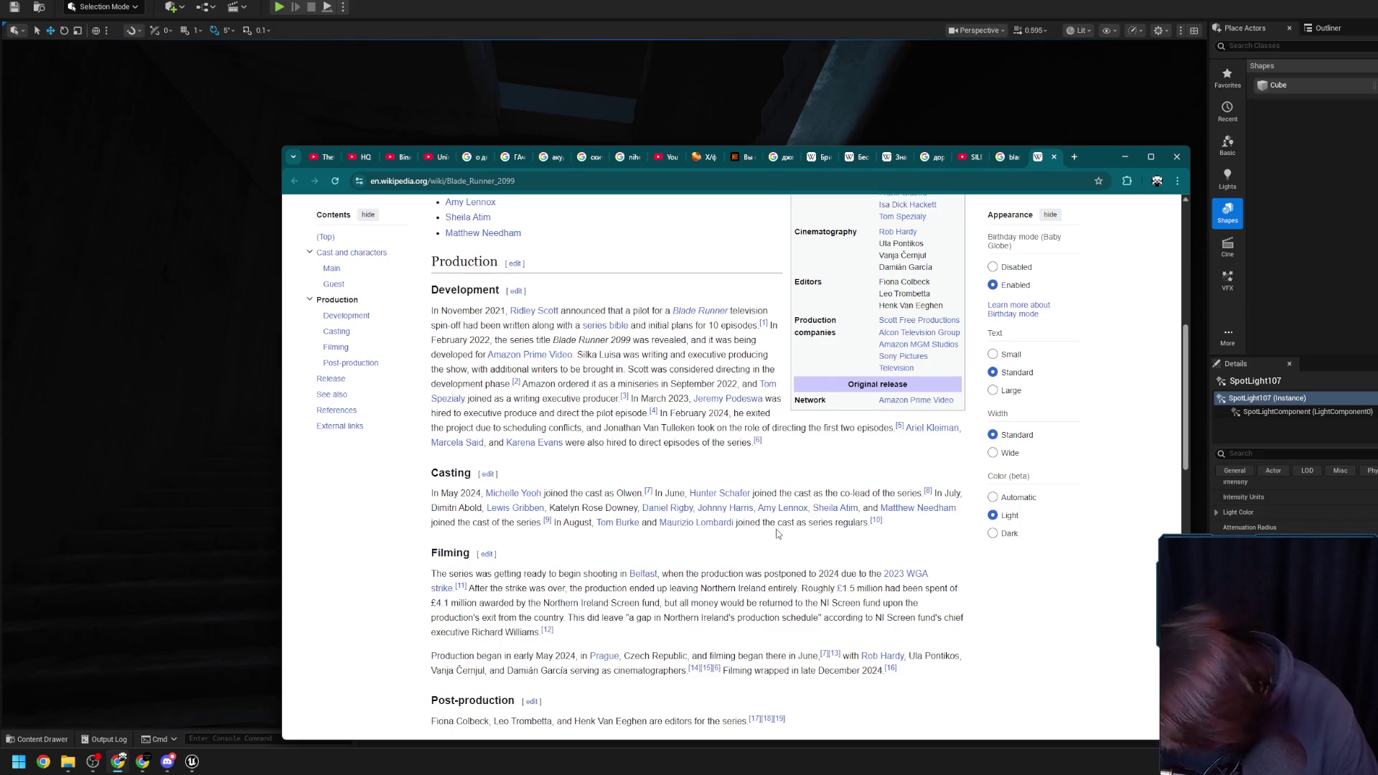
{"action": "scroll", "coordinate": [742, 512], "scroll_direction": "down", "scroll_amount": 2}
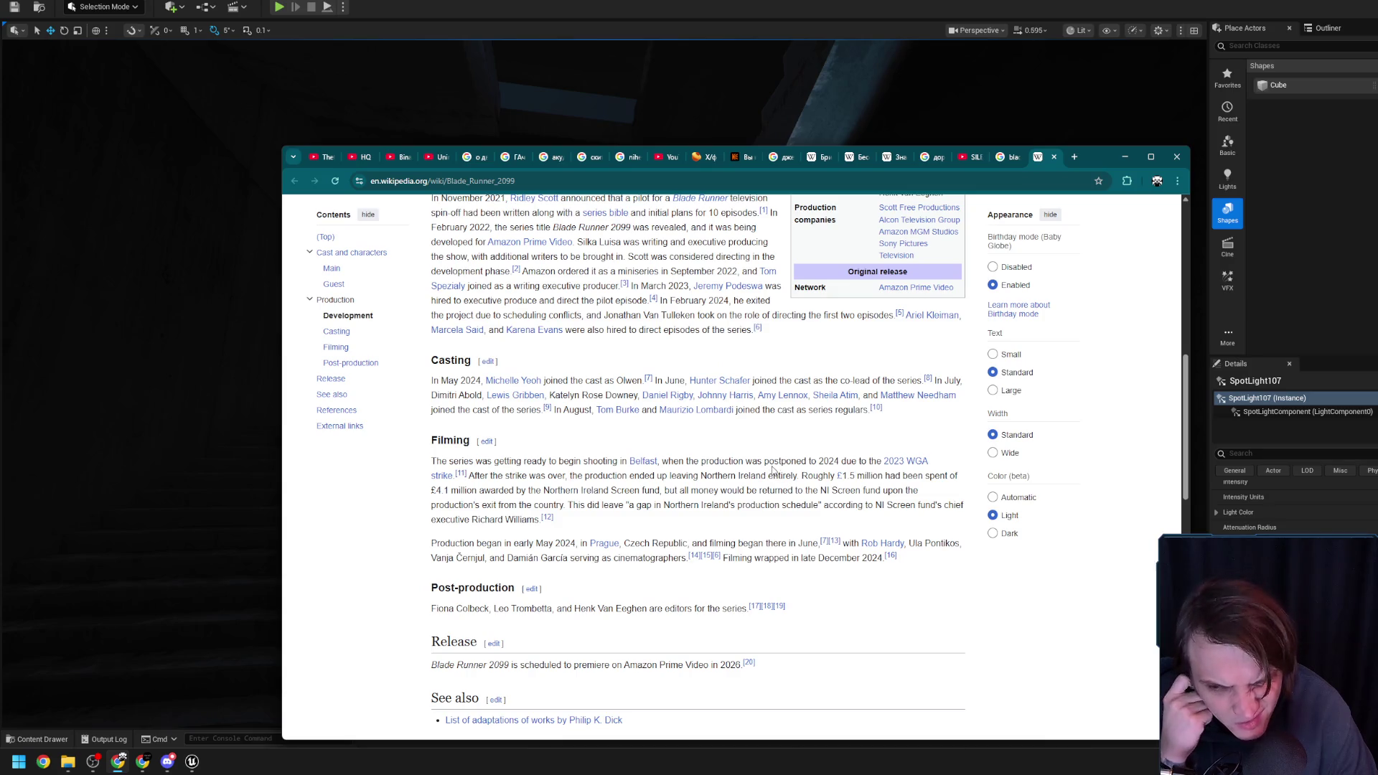
{"action": "scroll", "coordinate": [773, 466], "scroll_direction": "up", "scroll_amount": 2}
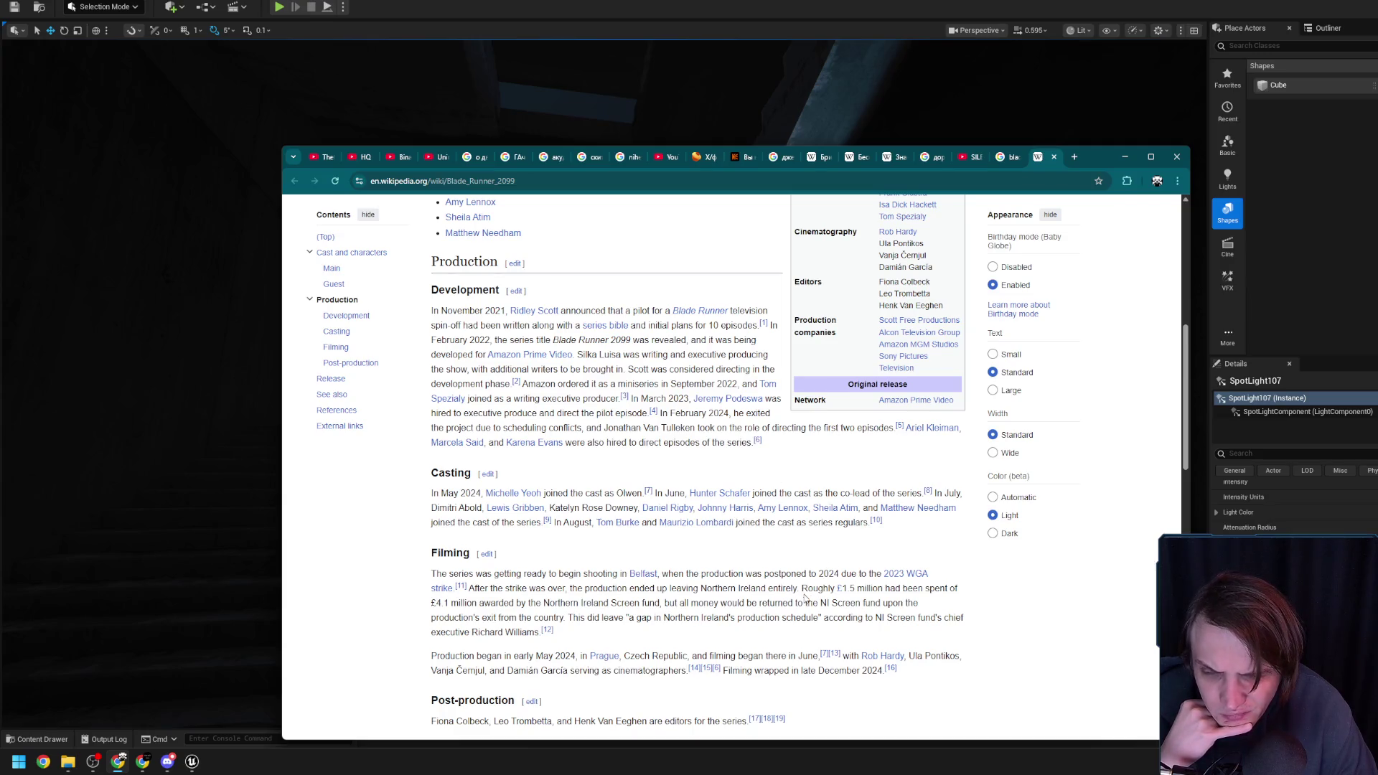
{"action": "scroll", "coordinate": [732, 622], "scroll_direction": "up", "scroll_amount": 3}
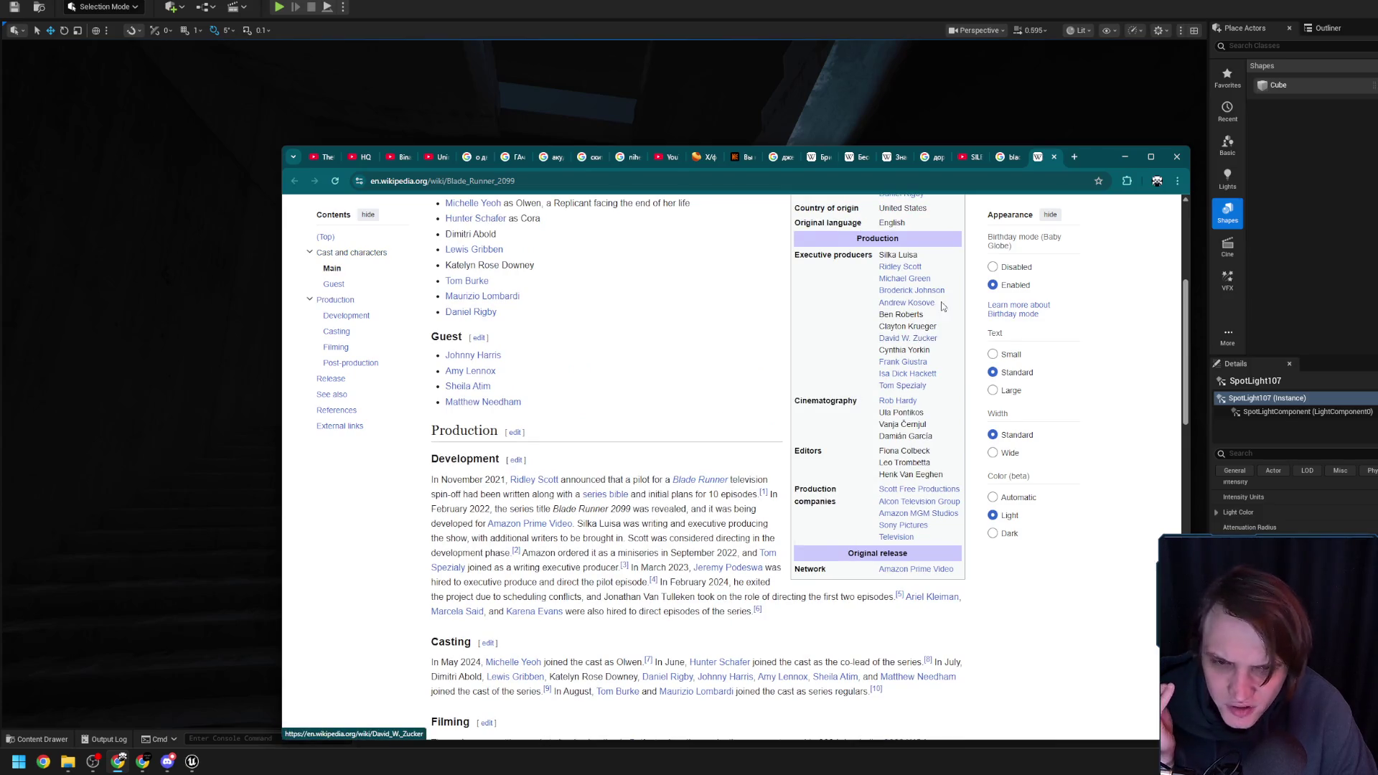
{"action": "left_click", "coordinate": [1001, 159]}
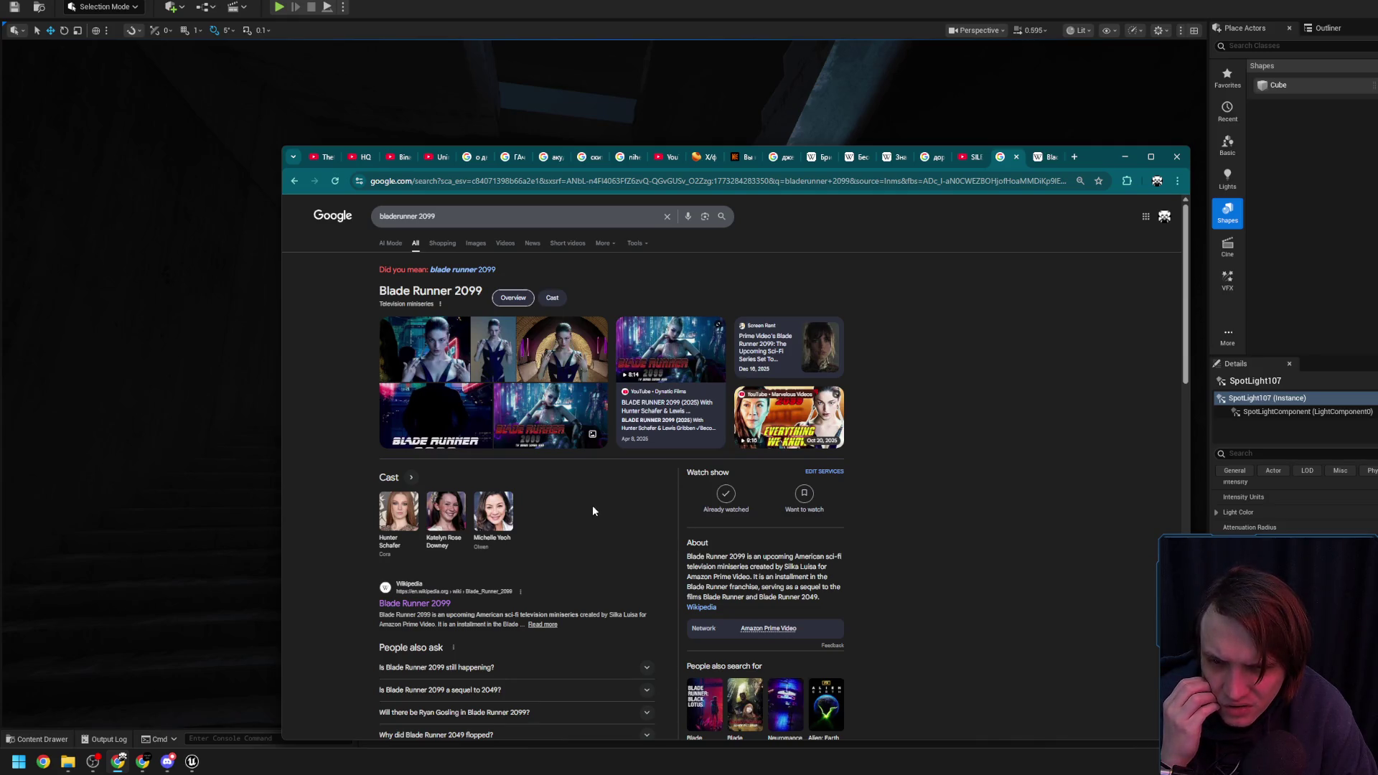
Glance at the Images results, return to All, and open the Blade Runner 2099 Wikipedia result
{"action": "left_click", "coordinate": [475, 243]}
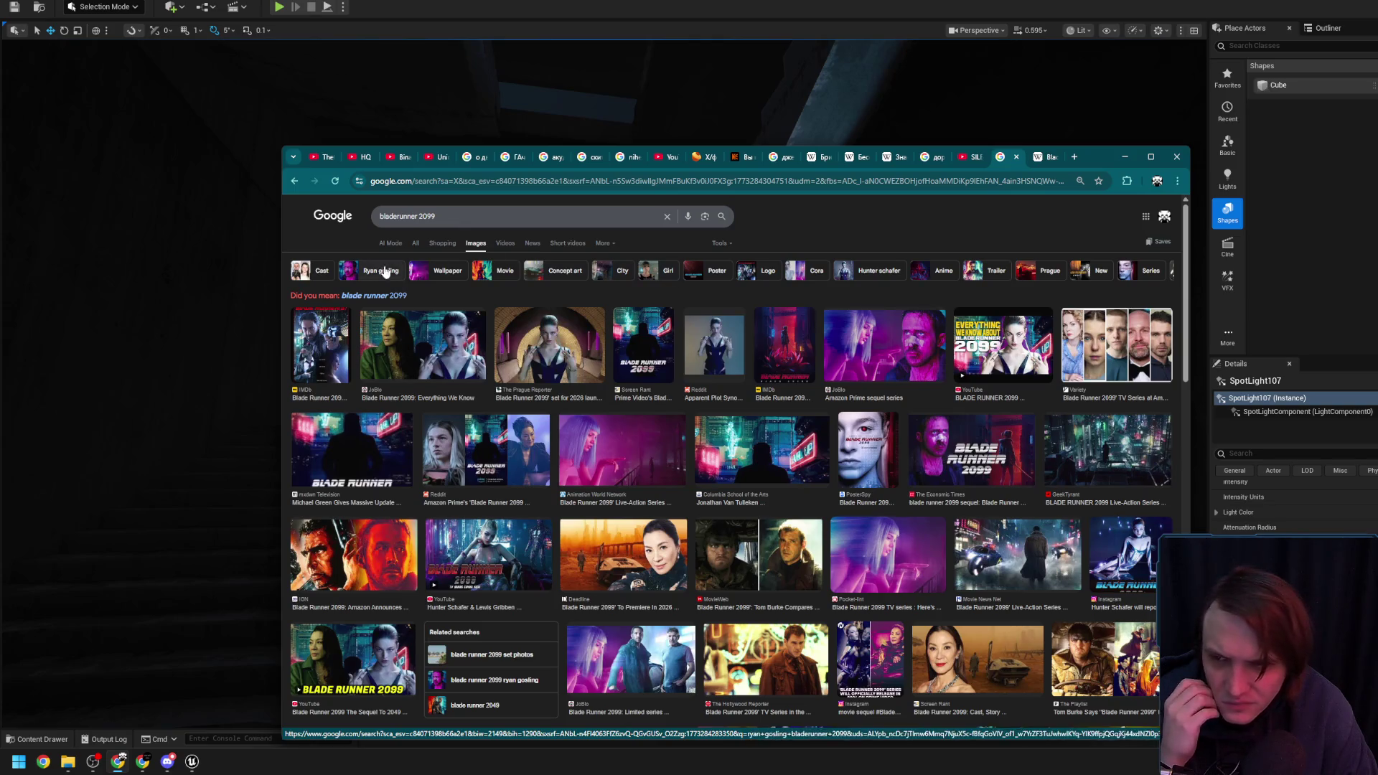
{"action": "left_click", "coordinate": [416, 243]}
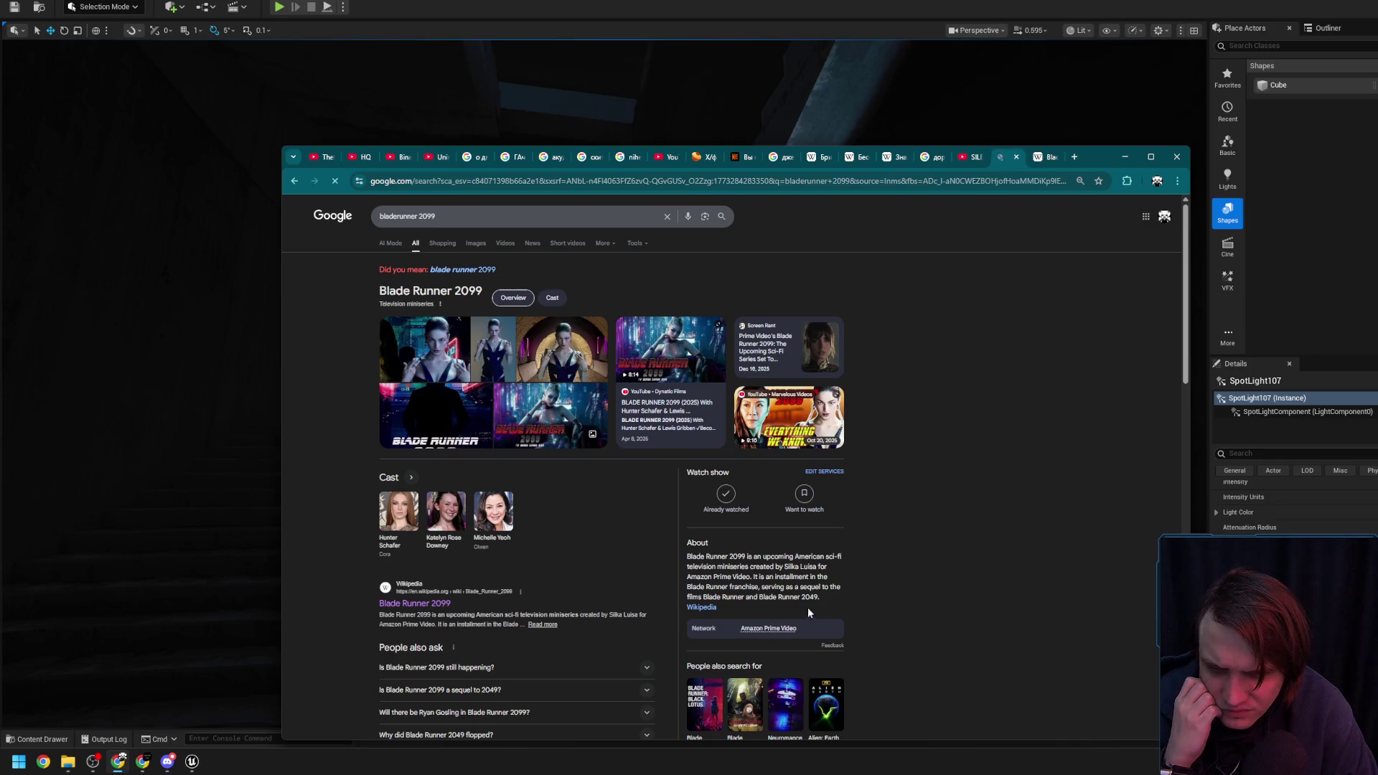
{"action": "left_click", "coordinate": [447, 603]}
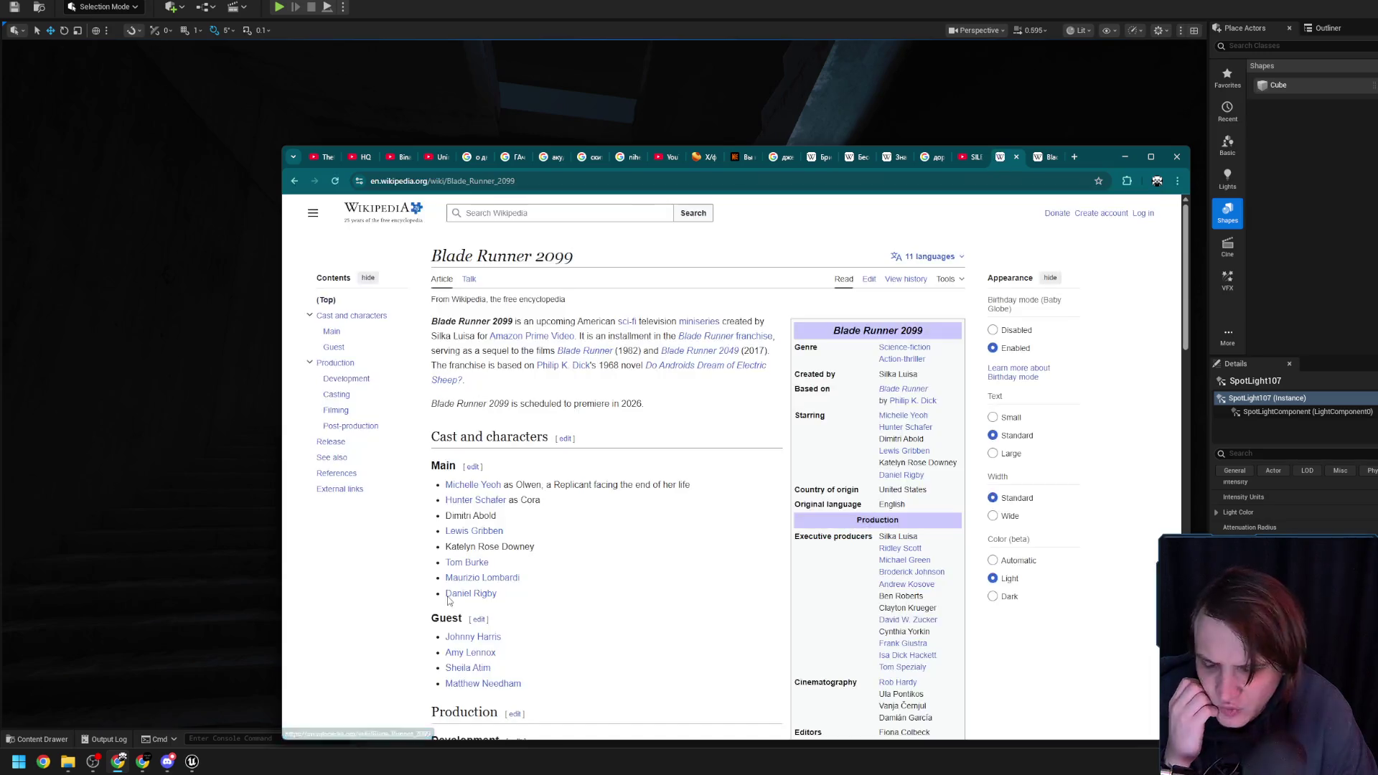
Scroll down to the Development section and highlight a phrase there
{"action": "mouse_move", "coordinate": [454, 594]}
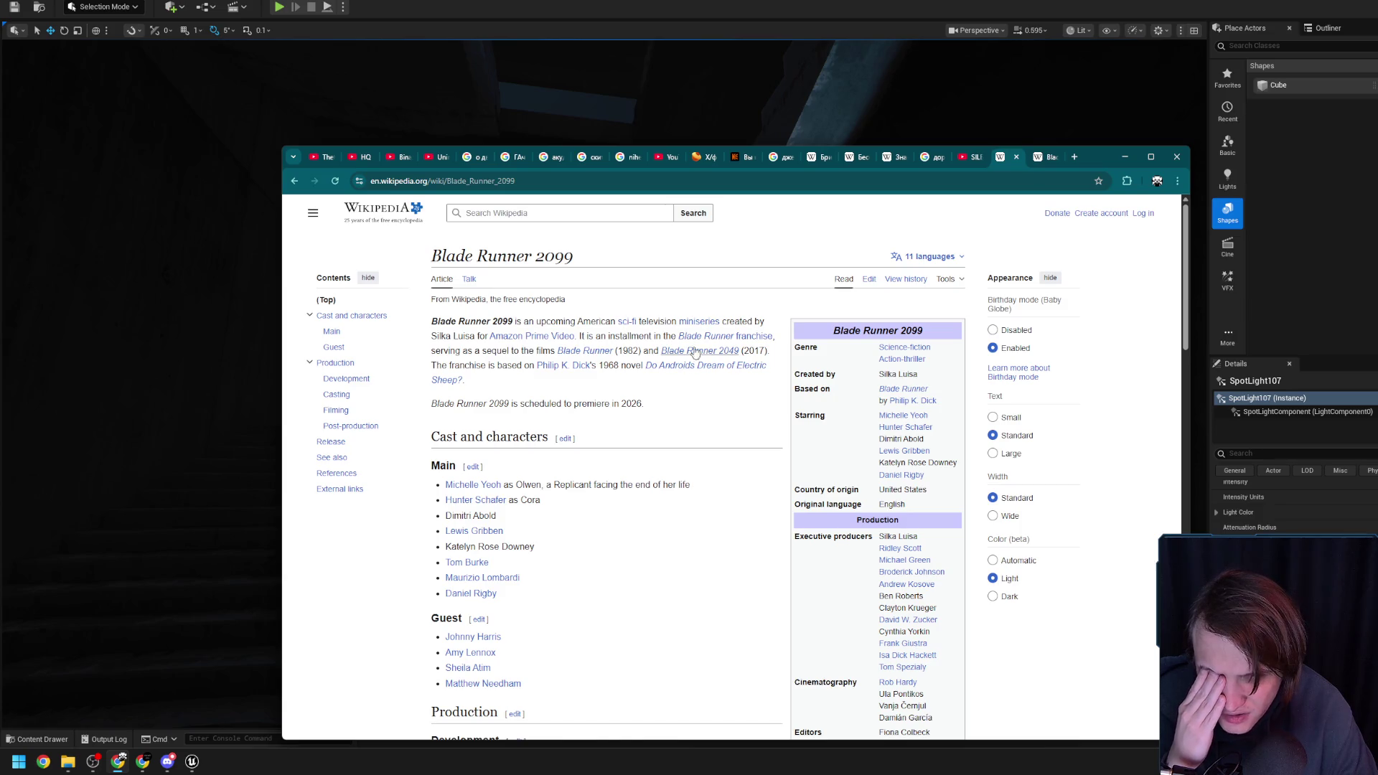
{"action": "scroll", "coordinate": [725, 431], "scroll_direction": "down", "scroll_amount": 5}
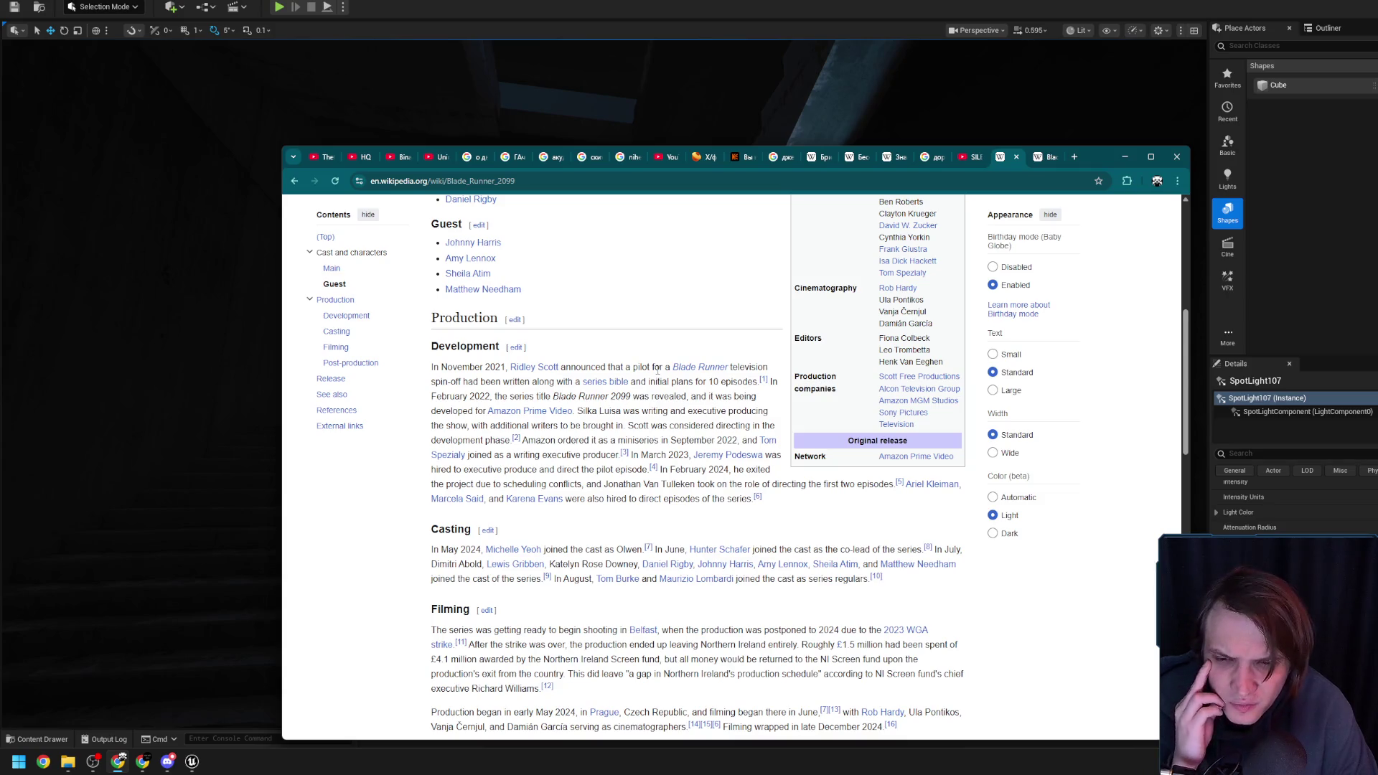
{"action": "left_click_drag", "start_coordinate": [503, 384], "coordinate": [595, 385]}
{"action": "left_click", "coordinate": [650, 392]}
{"action": "mouse_move", "coordinate": [616, 391]}
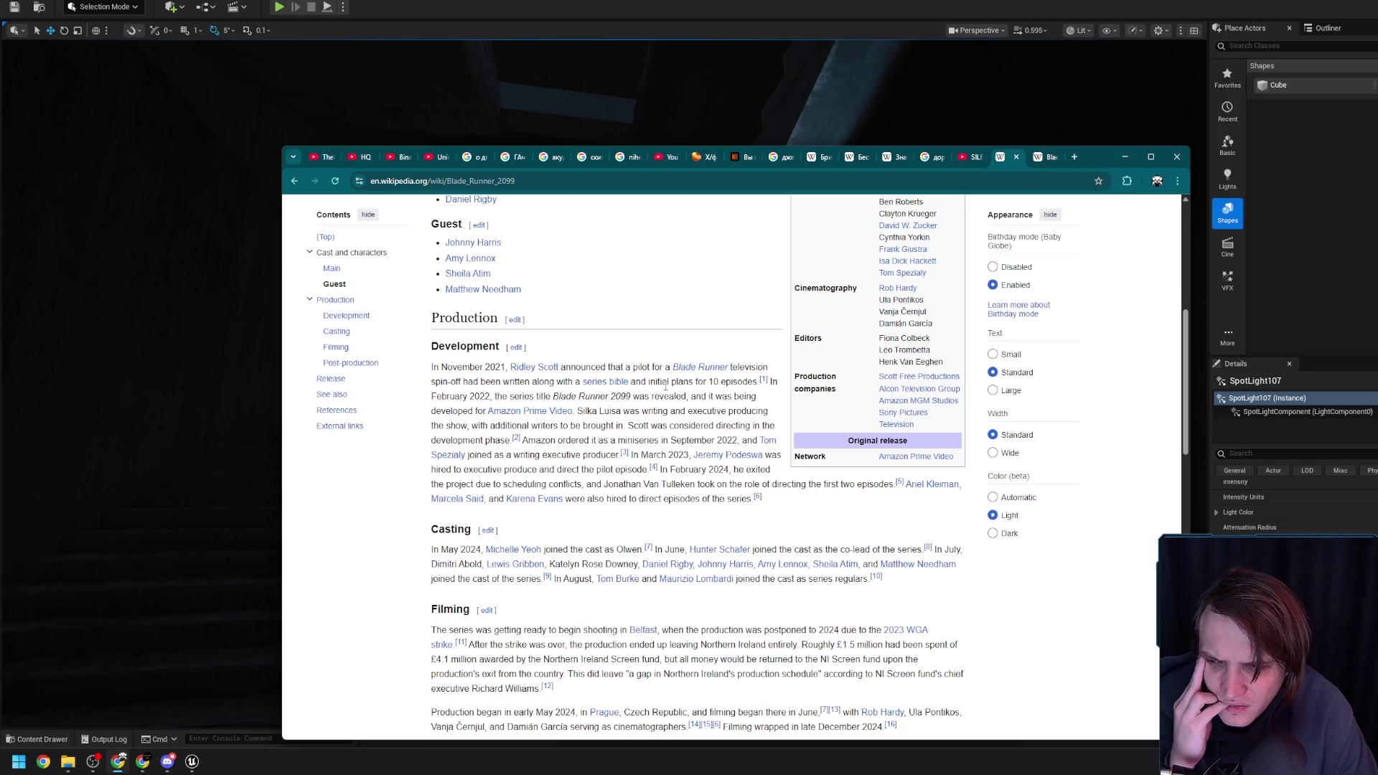
{"action": "scroll", "coordinate": [666, 387], "scroll_direction": "up", "scroll_amount": 5}
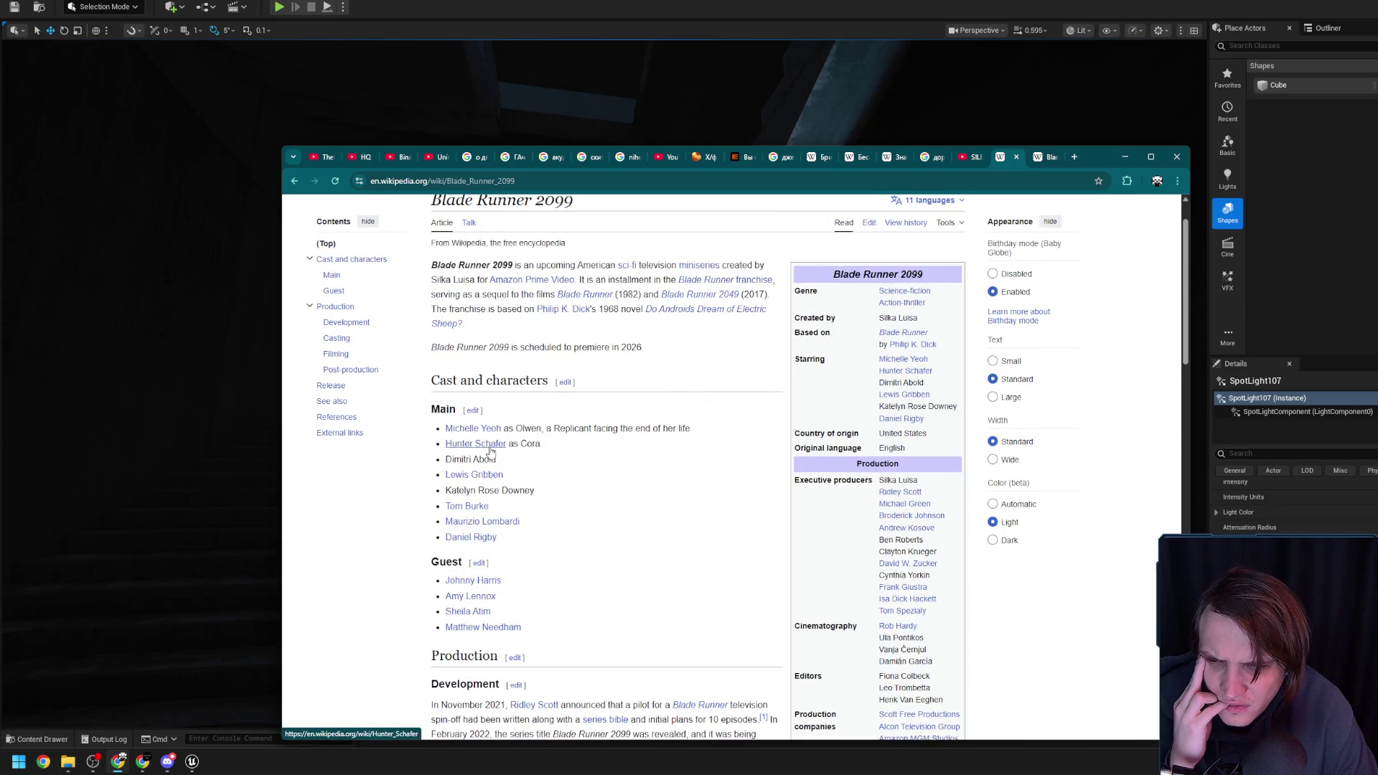
Scroll further into Development and highlight the sentence about scheduling conflicts
{"action": "mouse_move", "coordinate": [491, 451]}
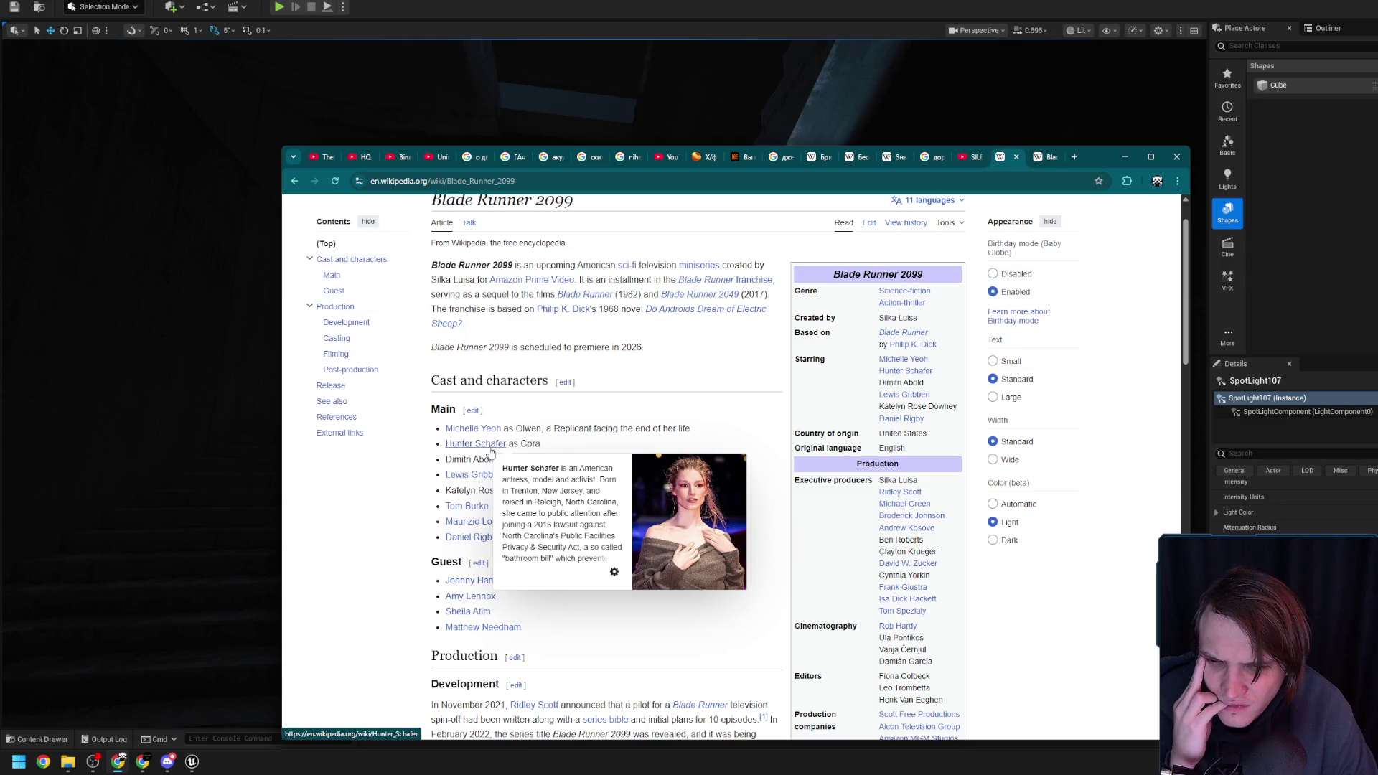
{"action": "scroll", "coordinate": [726, 452], "scroll_direction": "down", "scroll_amount": 3}
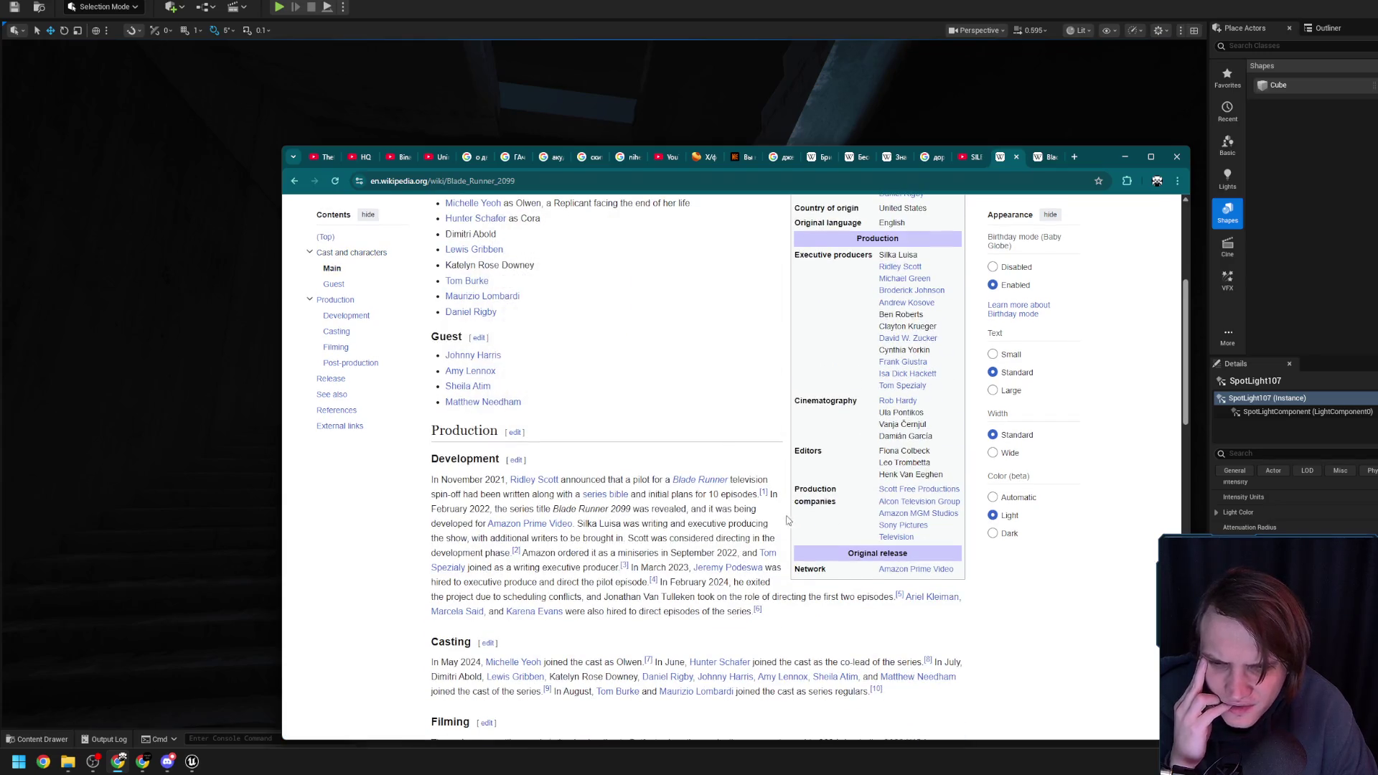
{"action": "scroll", "coordinate": [775, 518], "scroll_direction": "down", "scroll_amount": 2}
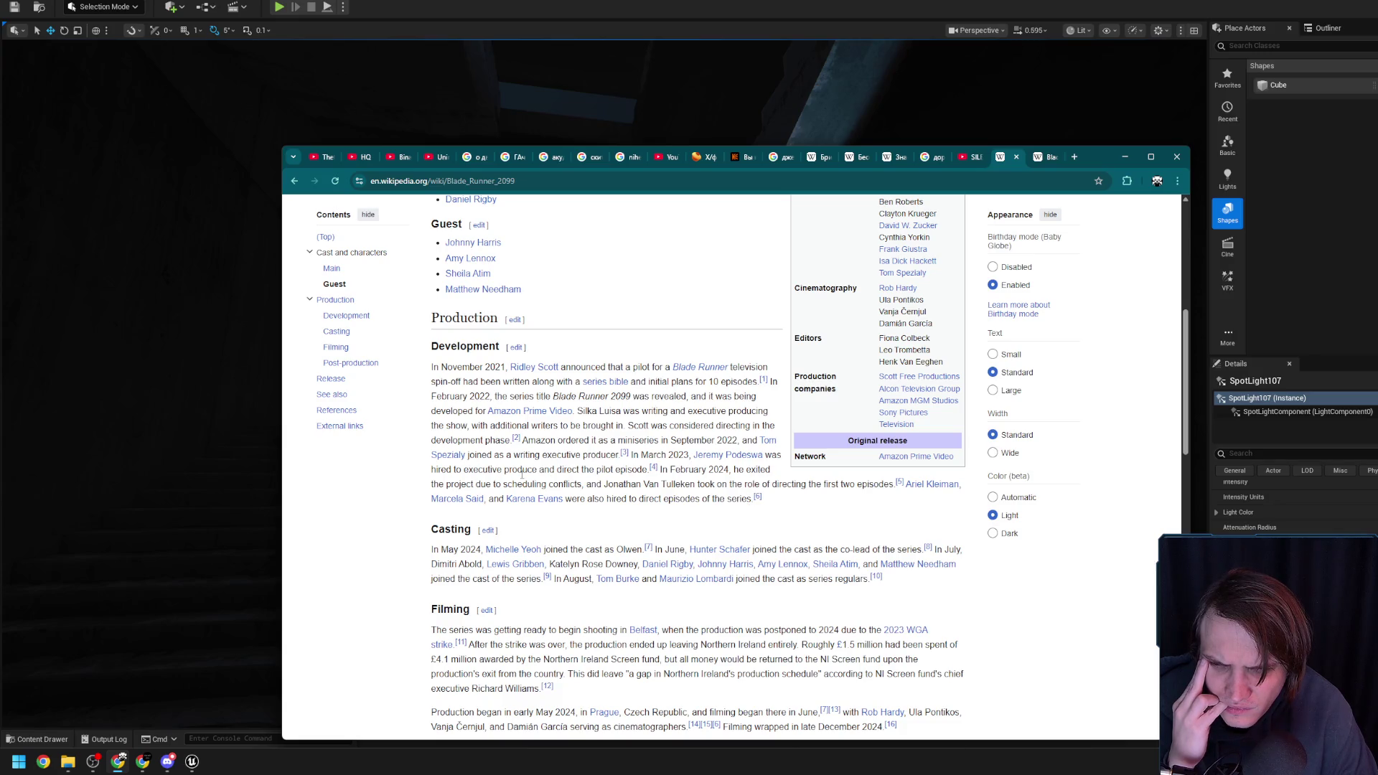
{"action": "left_click_drag", "start_coordinate": [460, 484], "coordinate": [807, 485]}
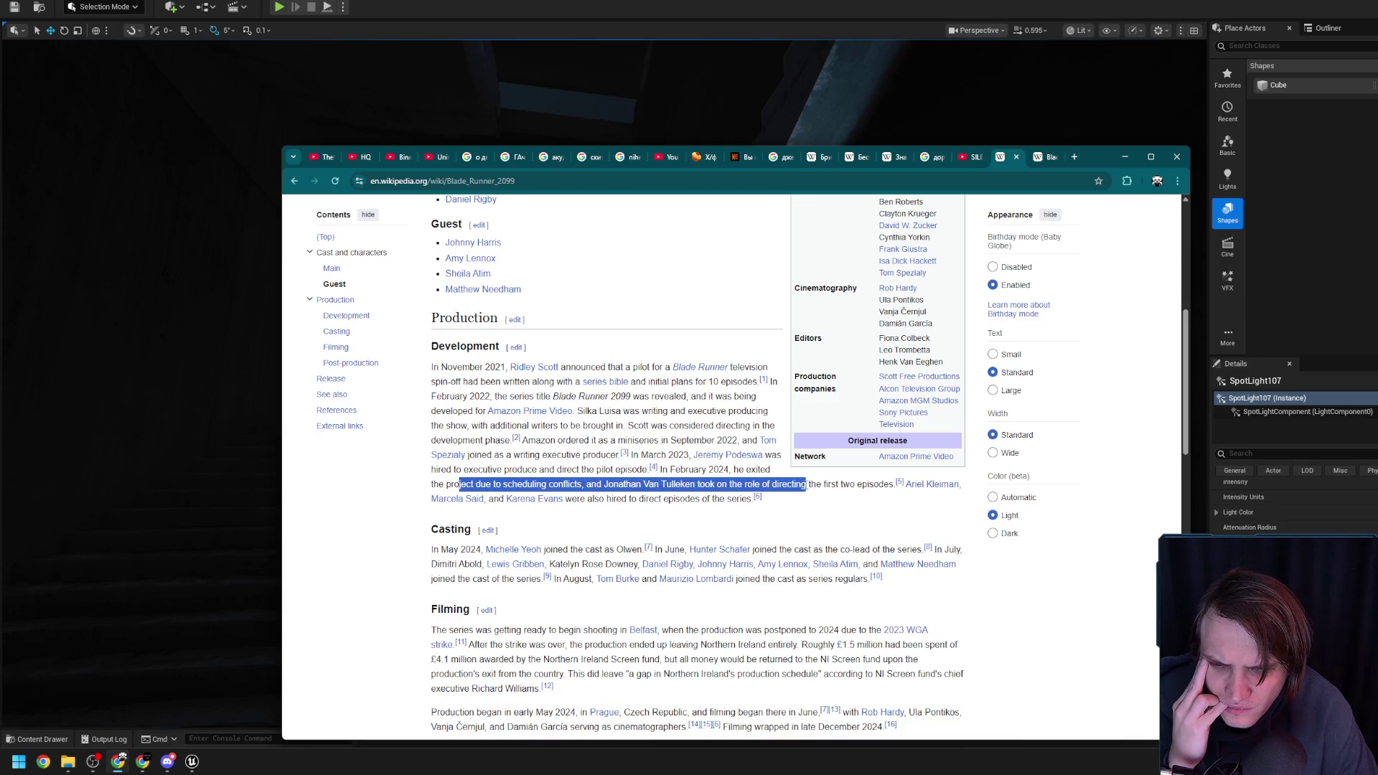
{"action": "left_click", "coordinate": [810, 484]}
Open the third director's article, Karena Evans, in a new tab and switch to it
{"action": "mouse_move", "coordinate": [930, 486]}
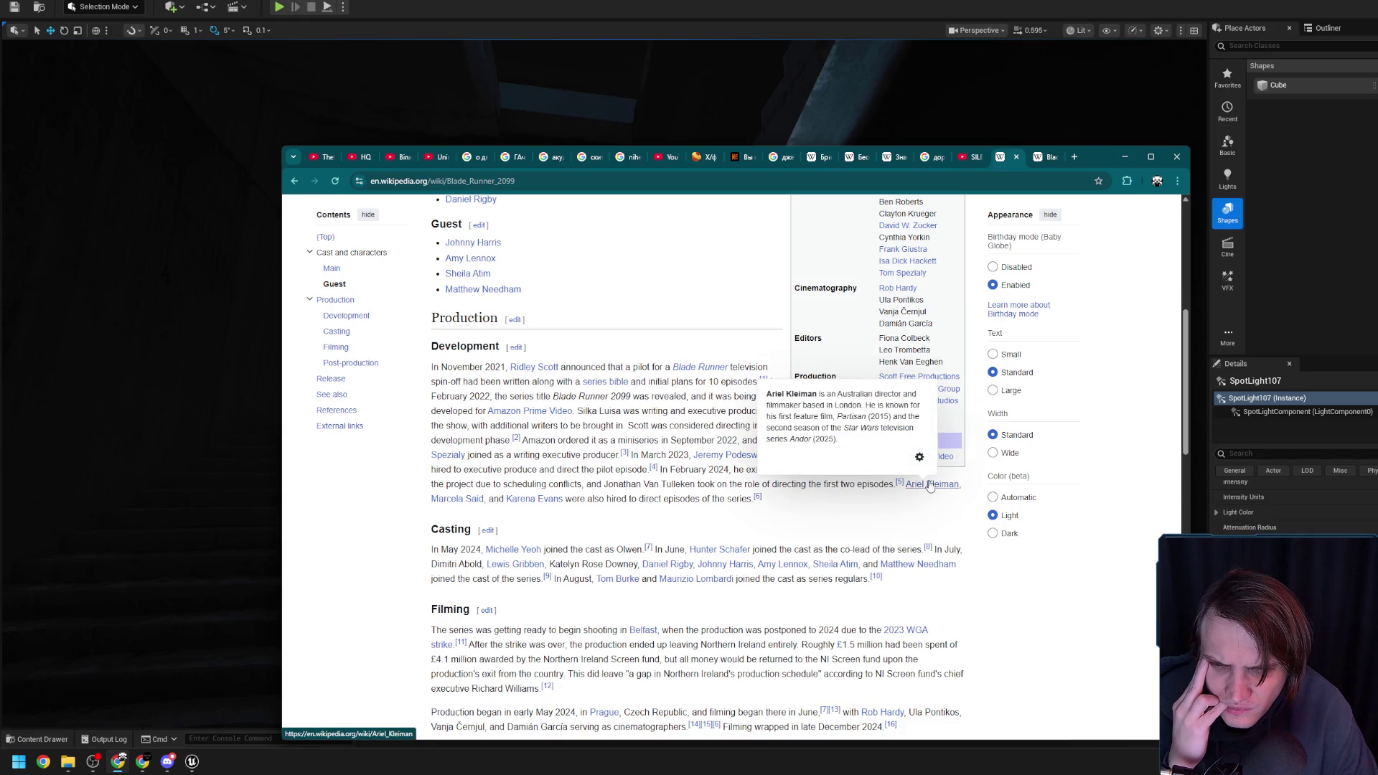
{"action": "mouse_move", "coordinate": [463, 507]}
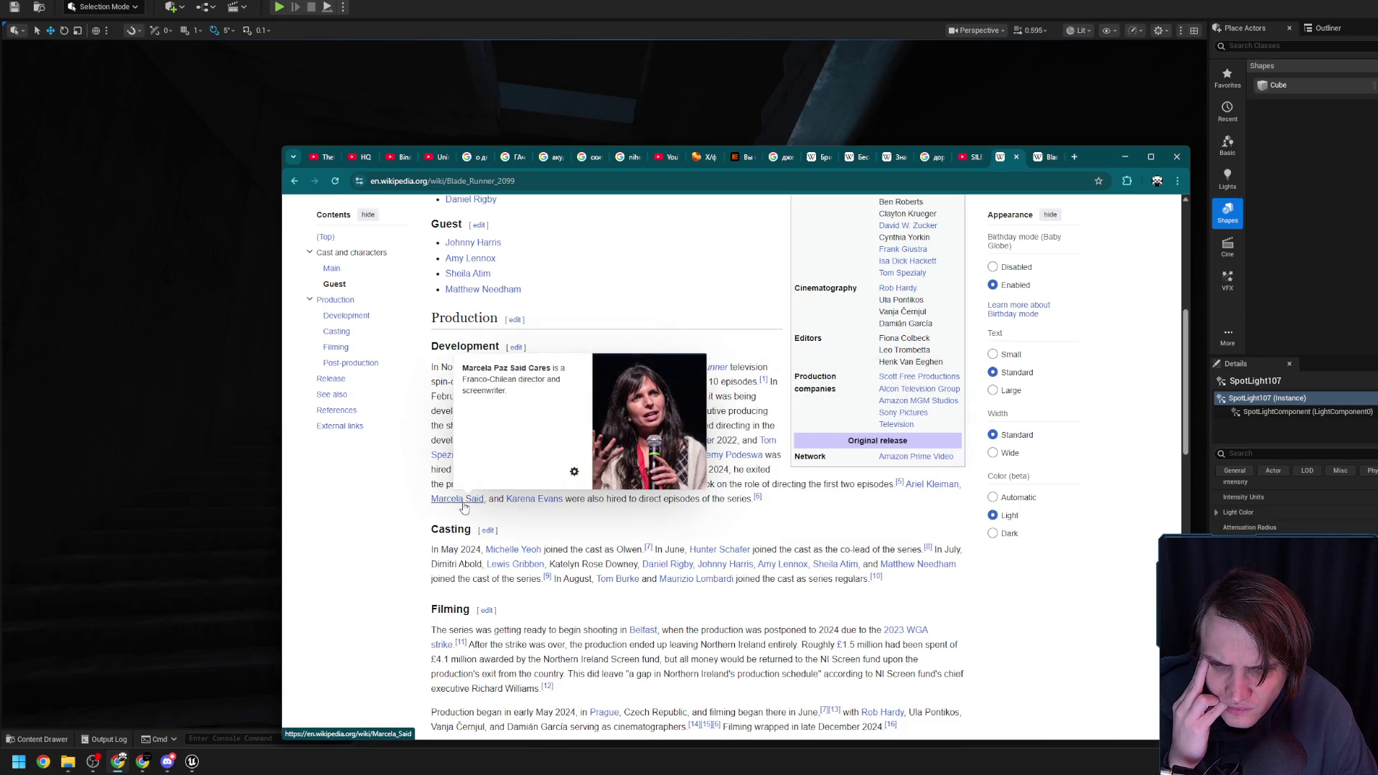
{"action": "mouse_move", "coordinate": [539, 505]}
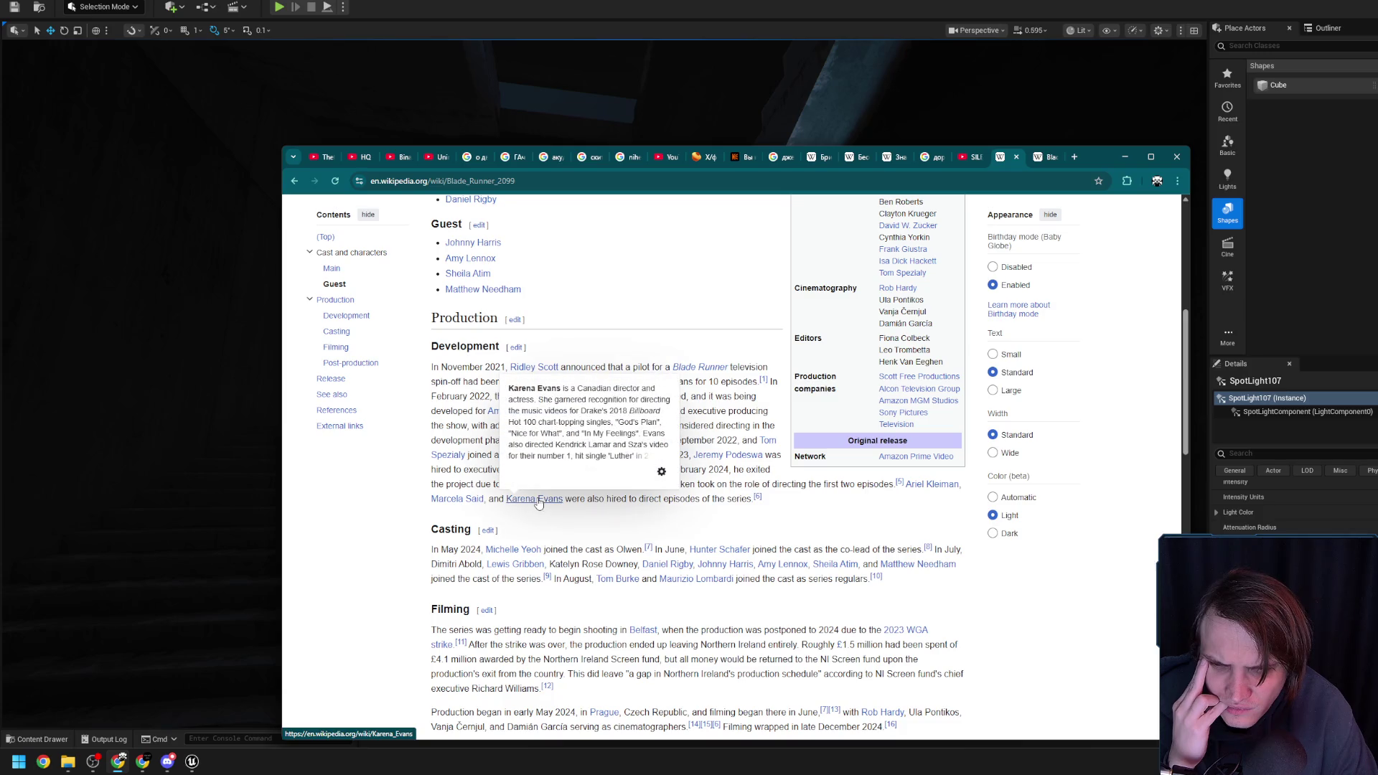
{"action": "middle_click", "coordinate": [552, 502]}
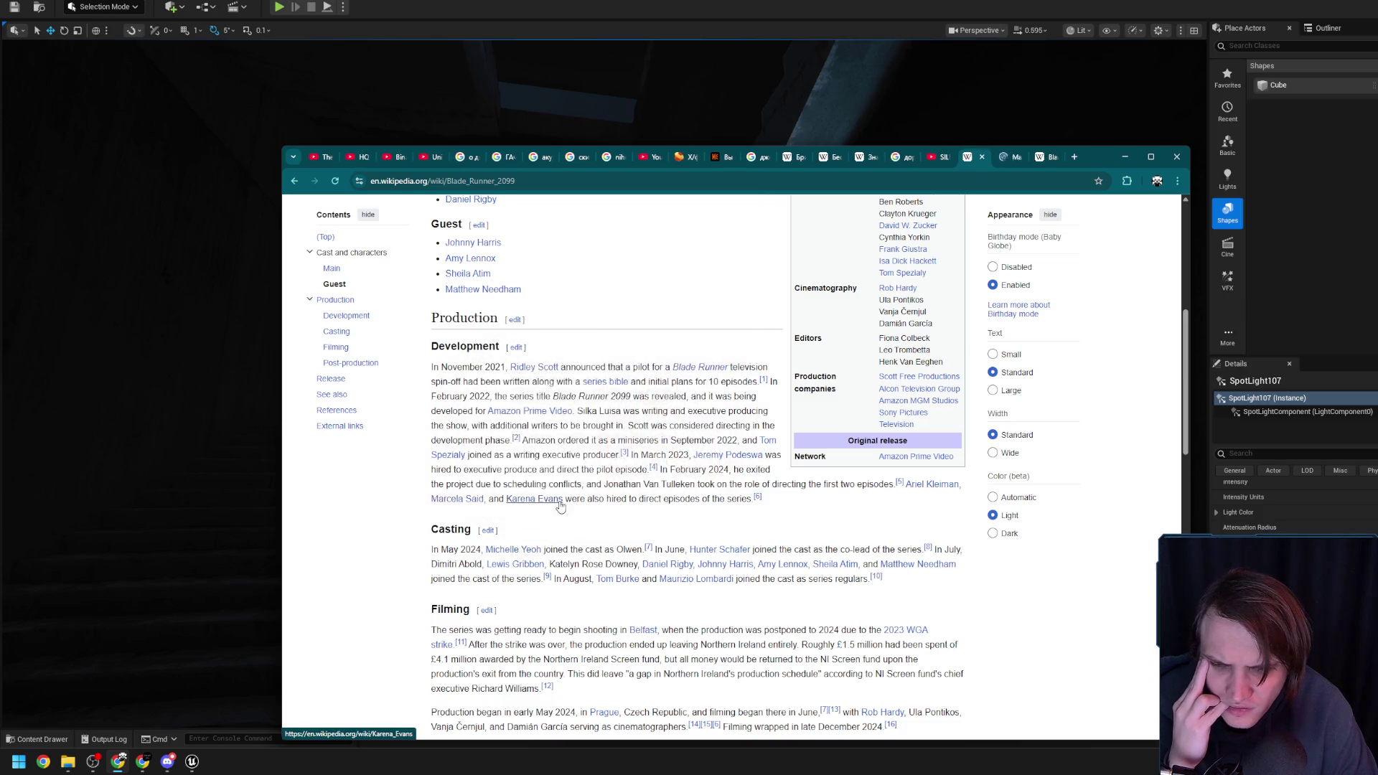
{"action": "left_click", "coordinate": [1005, 157]}
{"action": "left_click", "coordinate": [977, 161]}
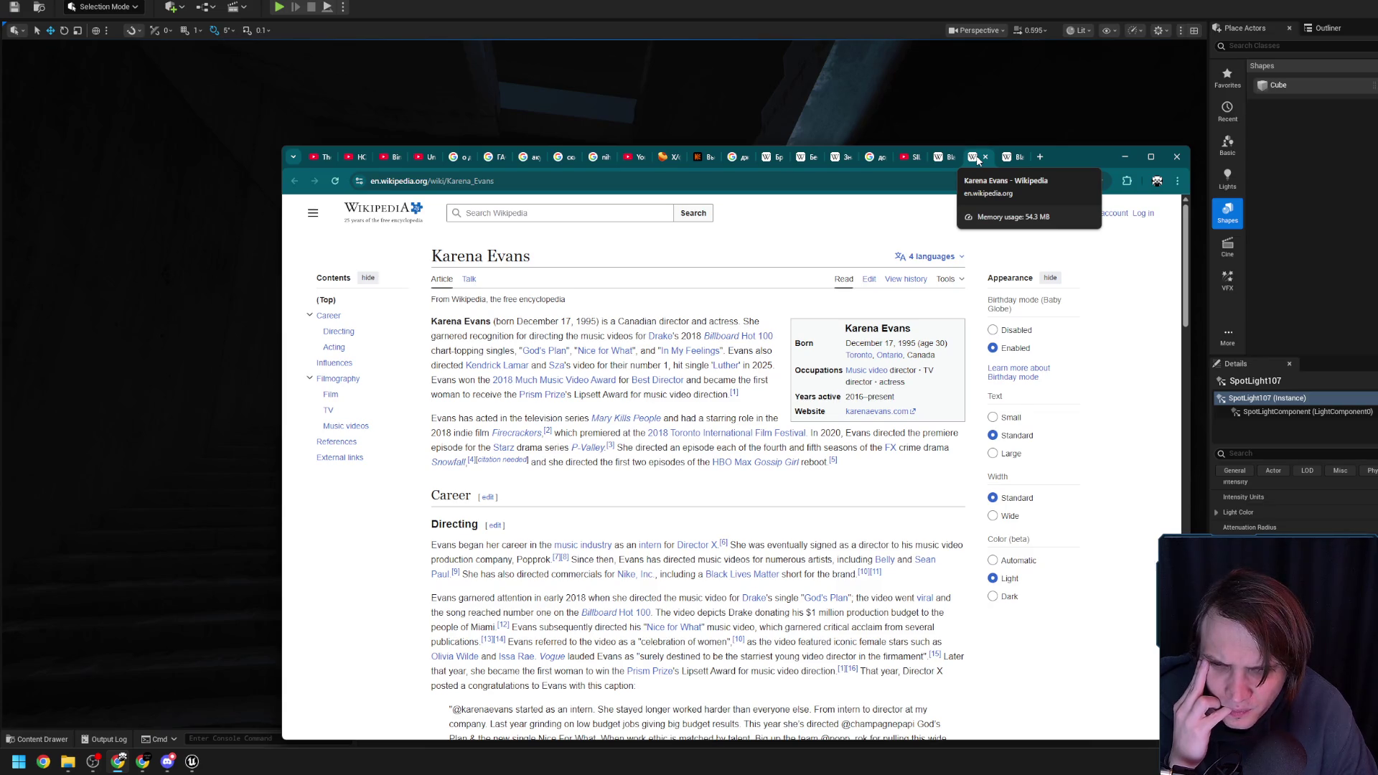
Select the director's name in the article title and search Google for it
{"action": "left_click_drag", "start_coordinate": [533, 257], "coordinate": [423, 269]}
{"action": "left_click", "coordinate": [520, 242]}
{"action": "mouse_move", "coordinate": [533, 257]}
{"action": "left_mouse_down"}
{"action": "mouse_move", "coordinate": [428, 265]}
{"action": "mouse_move", "coordinate": [531, 253]}
{"action": "left_mouse_up"}
{"action": "right_click", "coordinate": [530, 255]}
{"action": "left_click", "coordinate": [563, 303]}
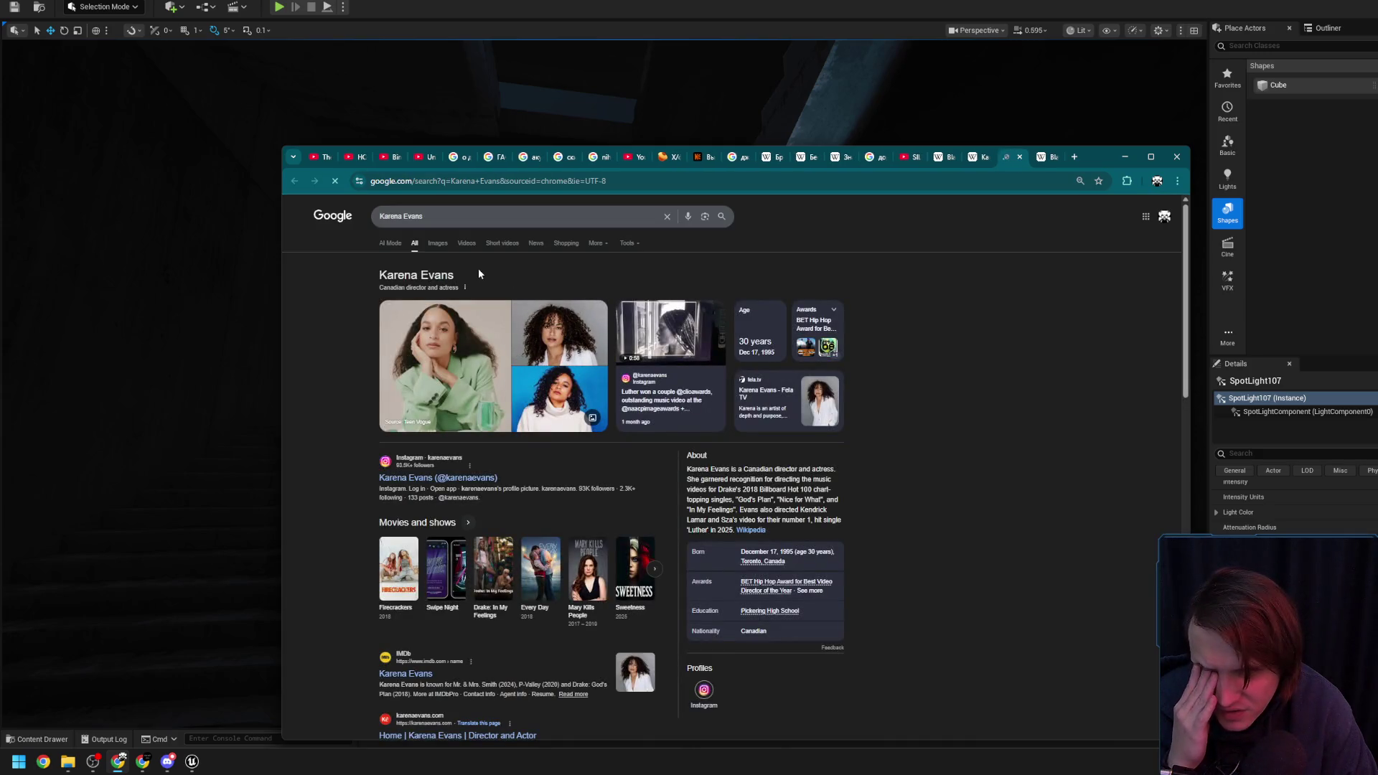
View the director's image results, close the extra tabs, and return to her article
{"action": "left_click", "coordinate": [438, 244]}
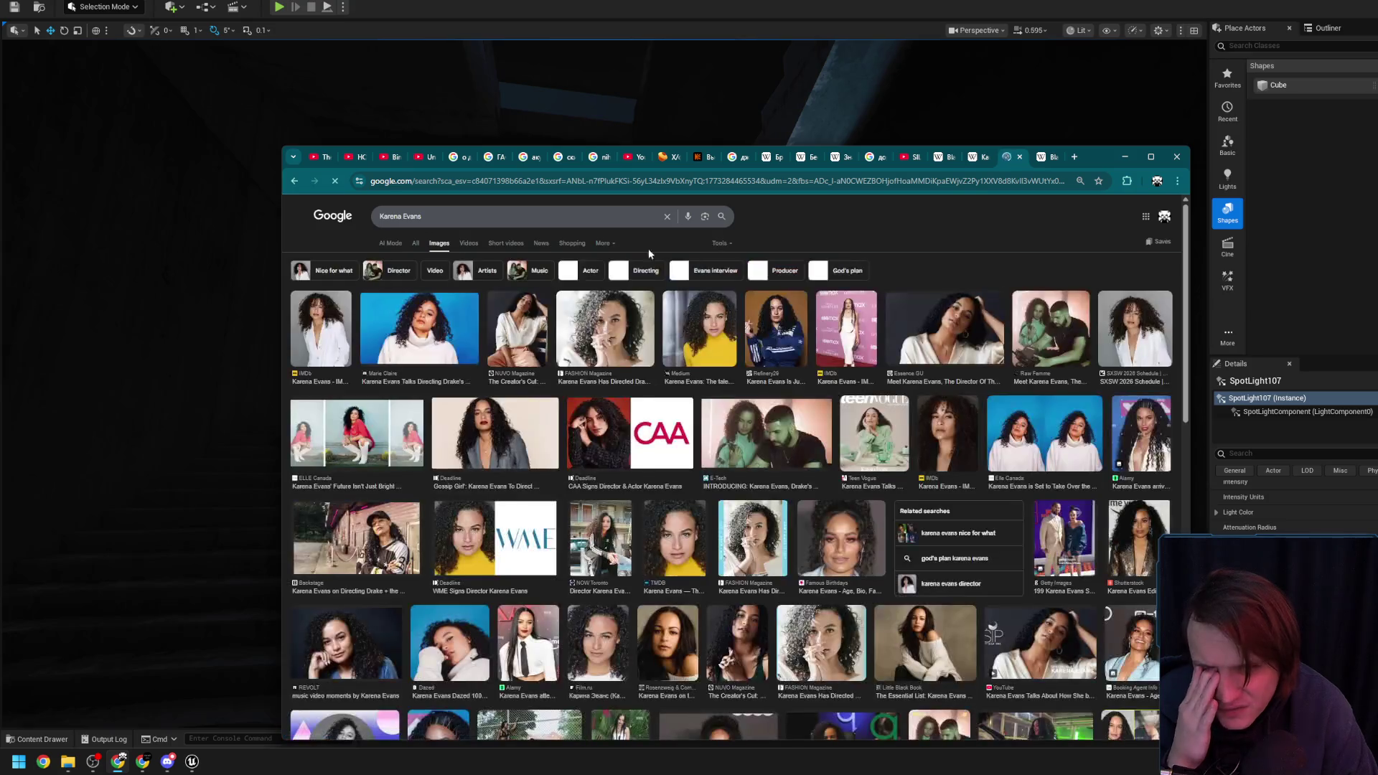
{"action": "middle_click", "coordinate": [1007, 158]}
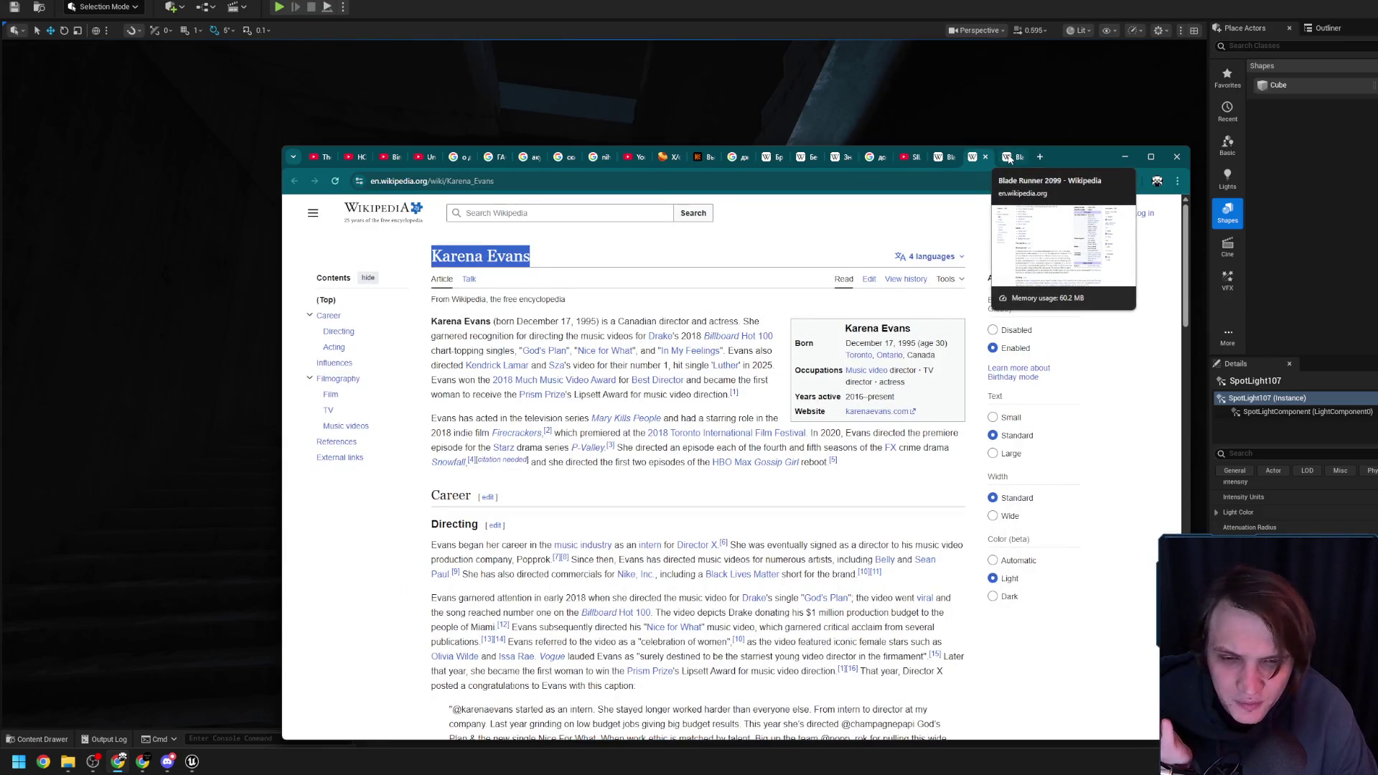
{"action": "left_click", "coordinate": [1008, 158]}
{"action": "middle_click", "coordinate": [1008, 158]}
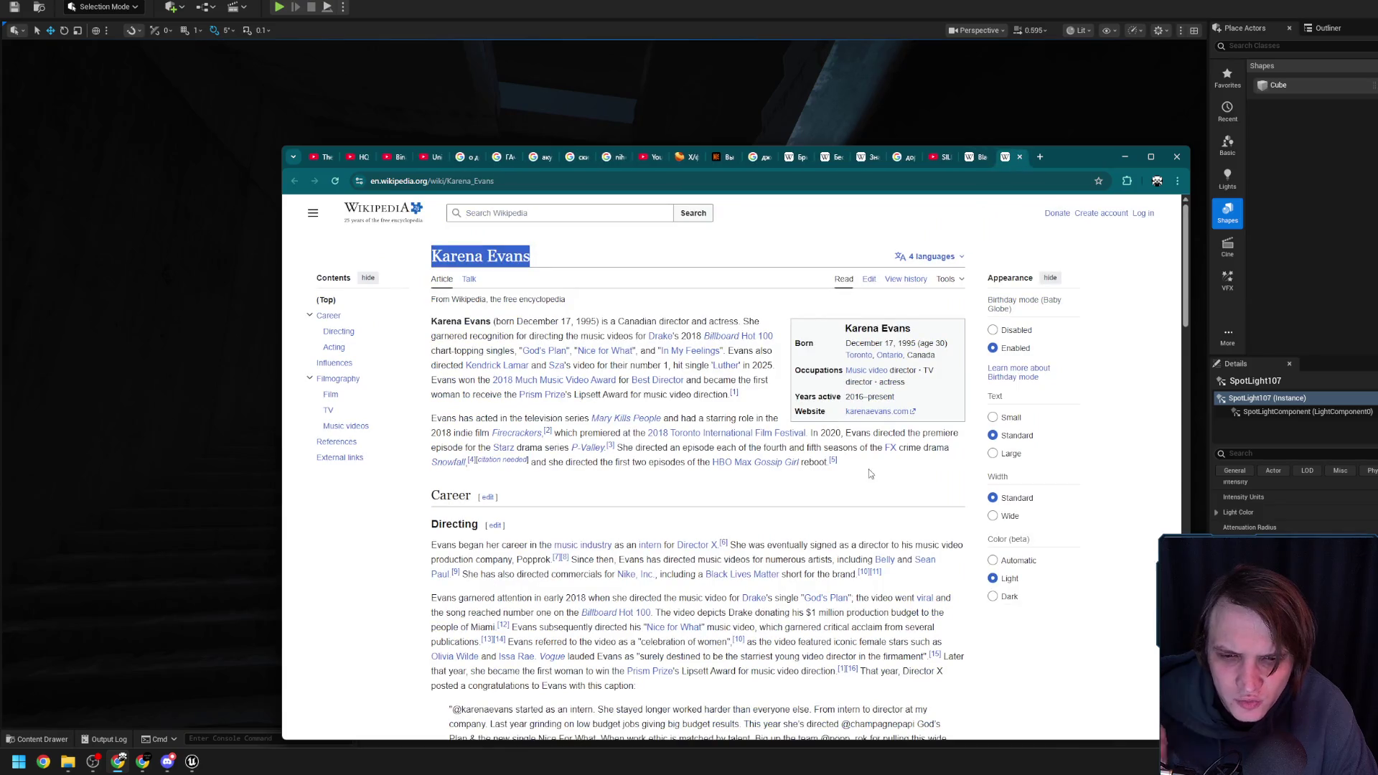
{"action": "left_click", "coordinate": [882, 489]}
Scroll through the director's article, then close it to return to Blade Runner 2099
{"action": "scroll", "coordinate": [882, 489], "scroll_direction": "down", "scroll_amount": 4}
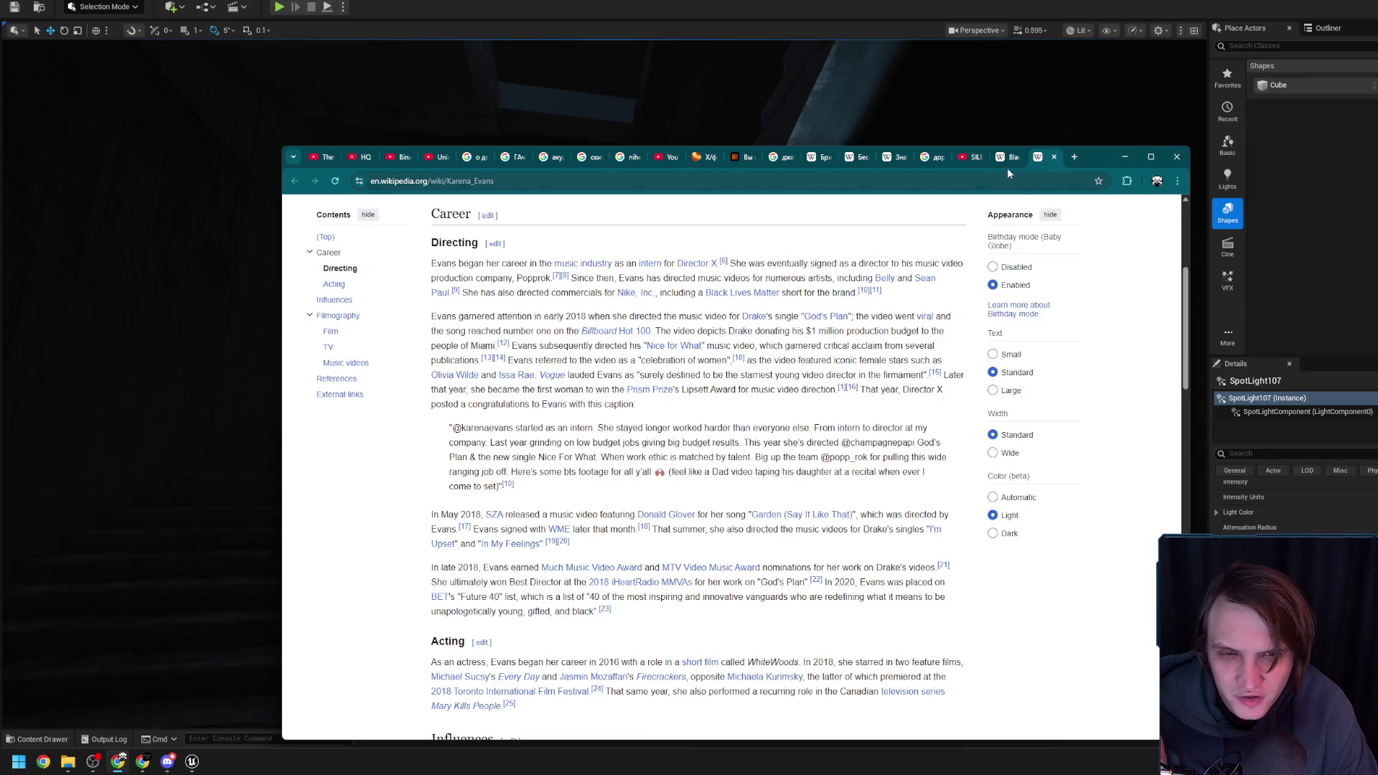
{"action": "scroll", "coordinate": [896, 341], "scroll_direction": "down", "scroll_amount": 2}
{"action": "scroll", "coordinate": [896, 341], "scroll_direction": "down", "scroll_amount": 6}
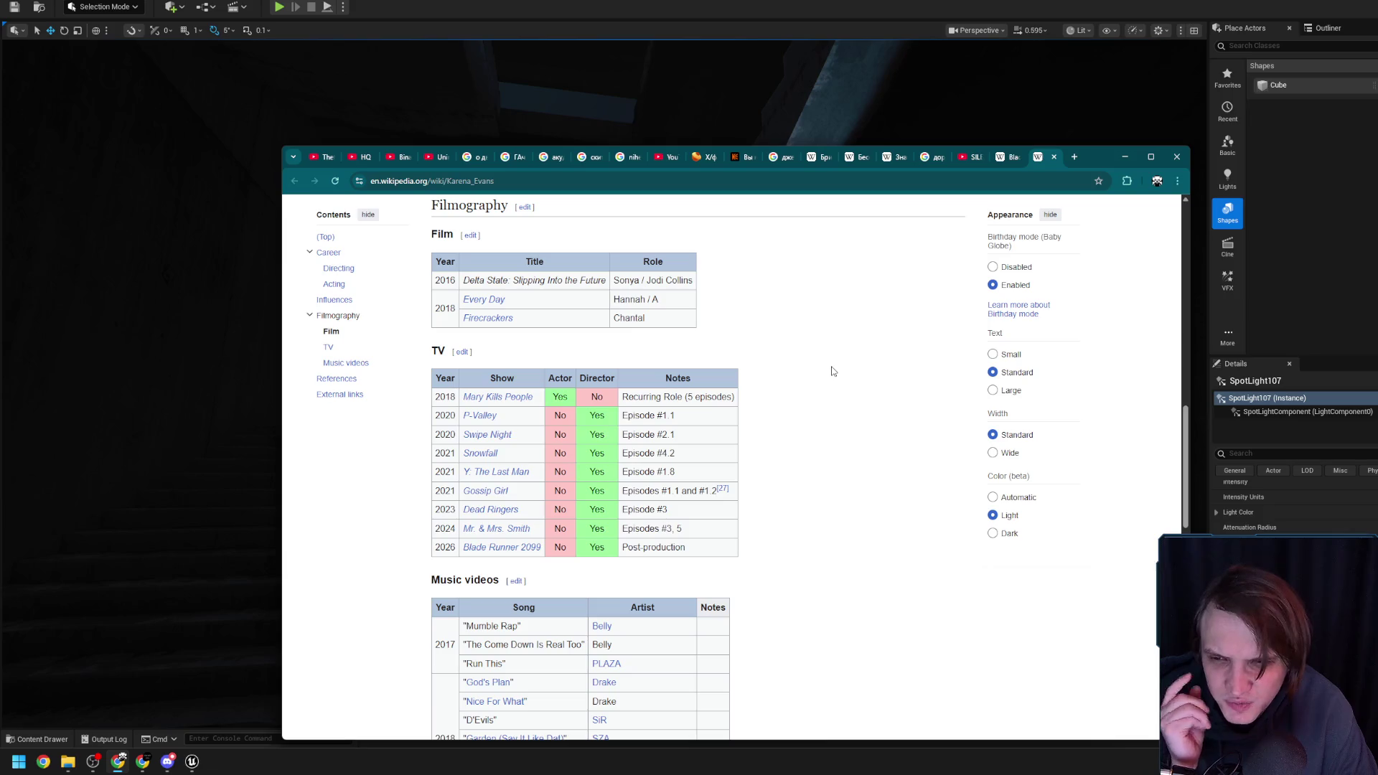
{"action": "scroll", "coordinate": [833, 371], "scroll_direction": "up", "scroll_amount": 15}
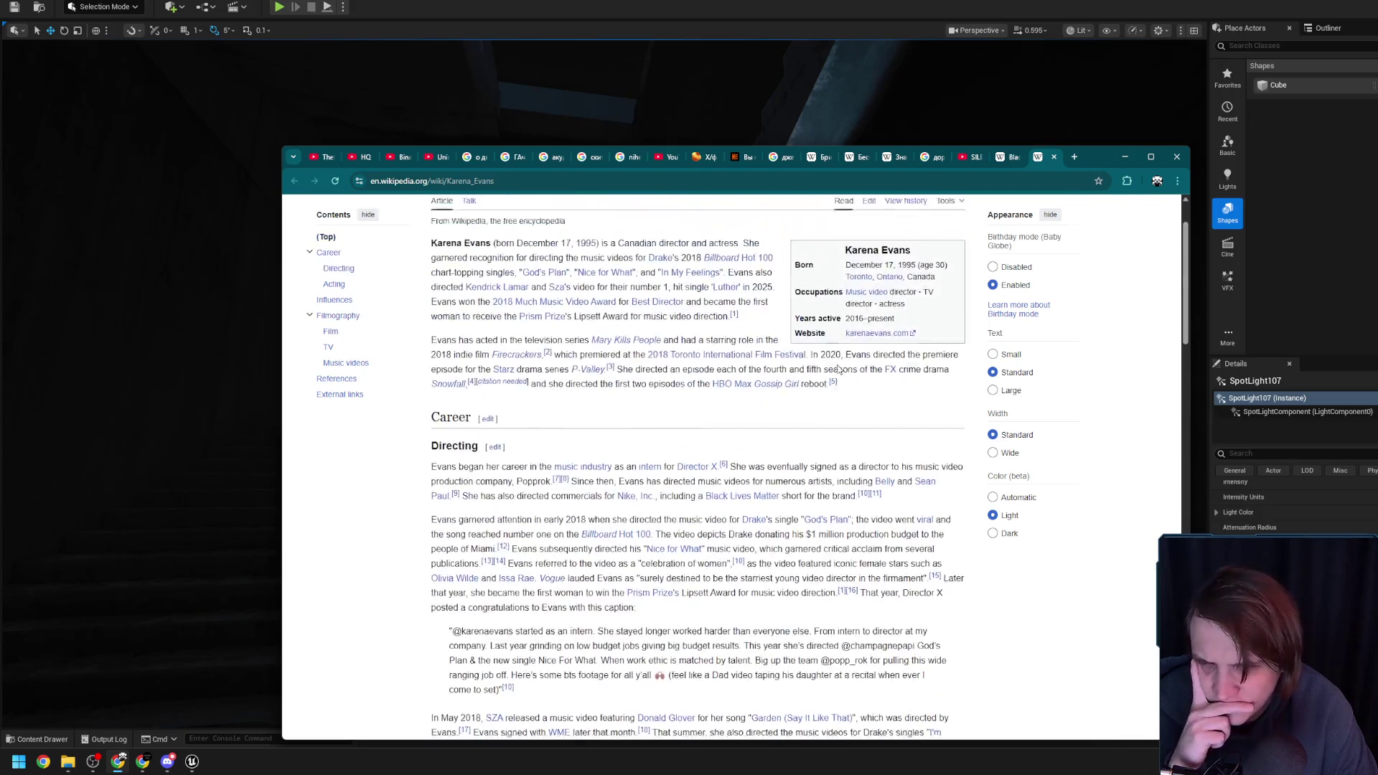
{"action": "left_click", "coordinate": [1054, 156]}
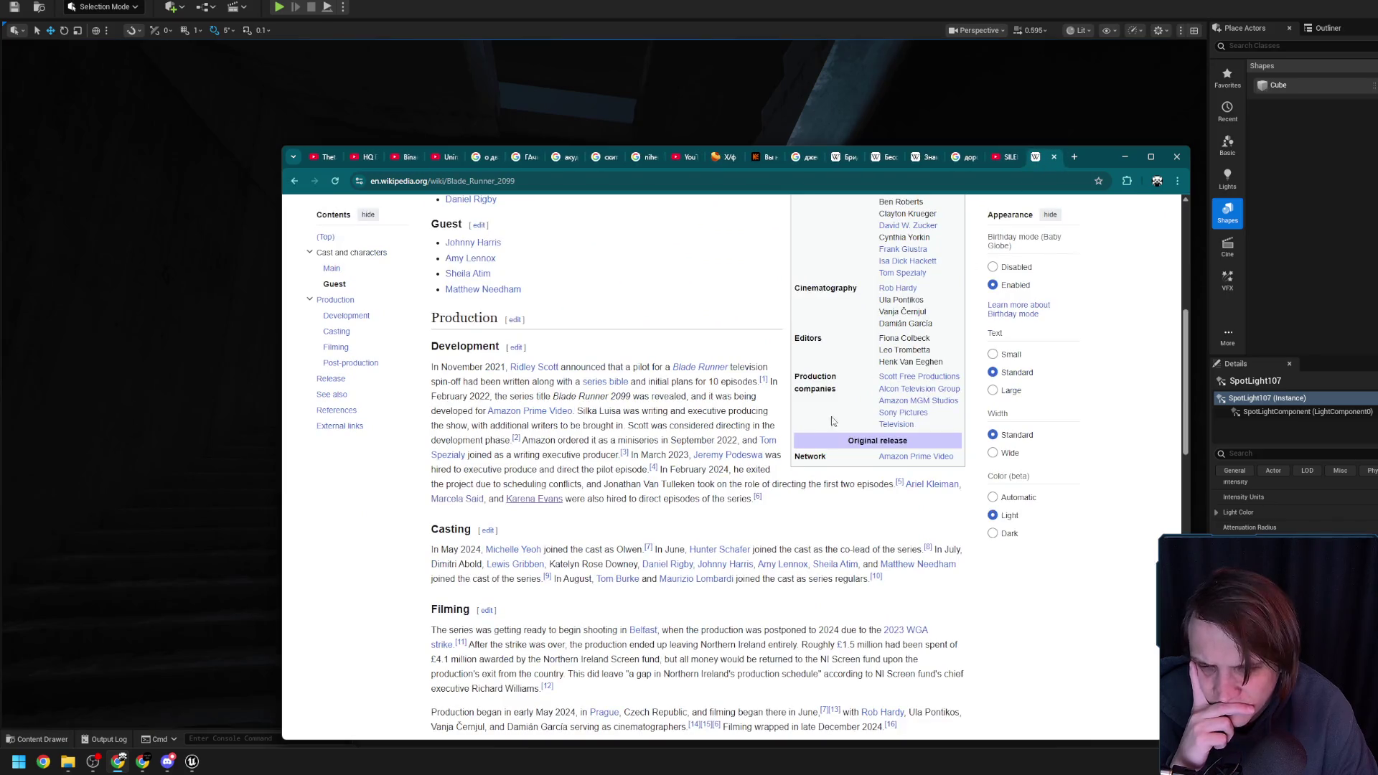
Read the Filming section about Prague and search Google for 'Filming wrapped'
{"action": "scroll", "coordinate": [807, 431], "scroll_direction": "down", "scroll_amount": 2}
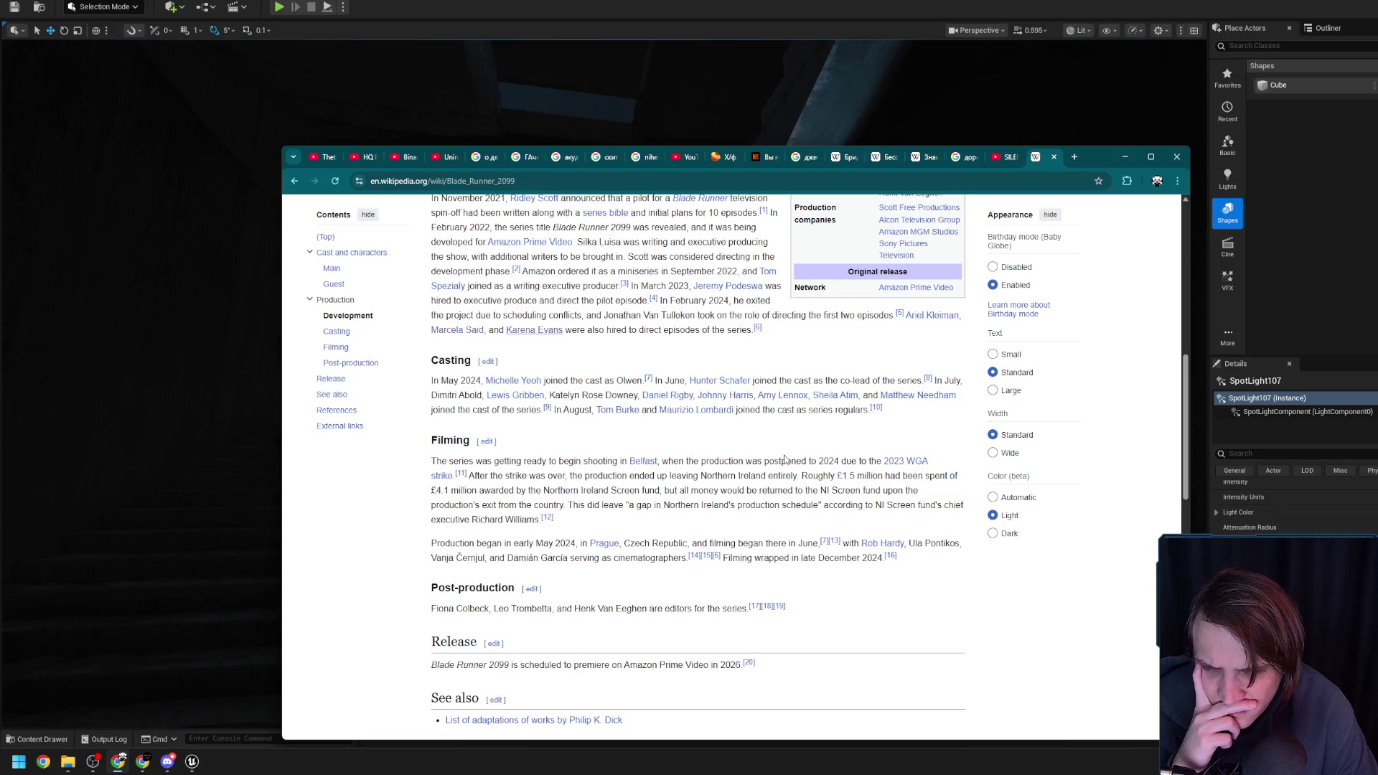
{"action": "scroll", "coordinate": [785, 460], "scroll_direction": "down", "scroll_amount": 1}
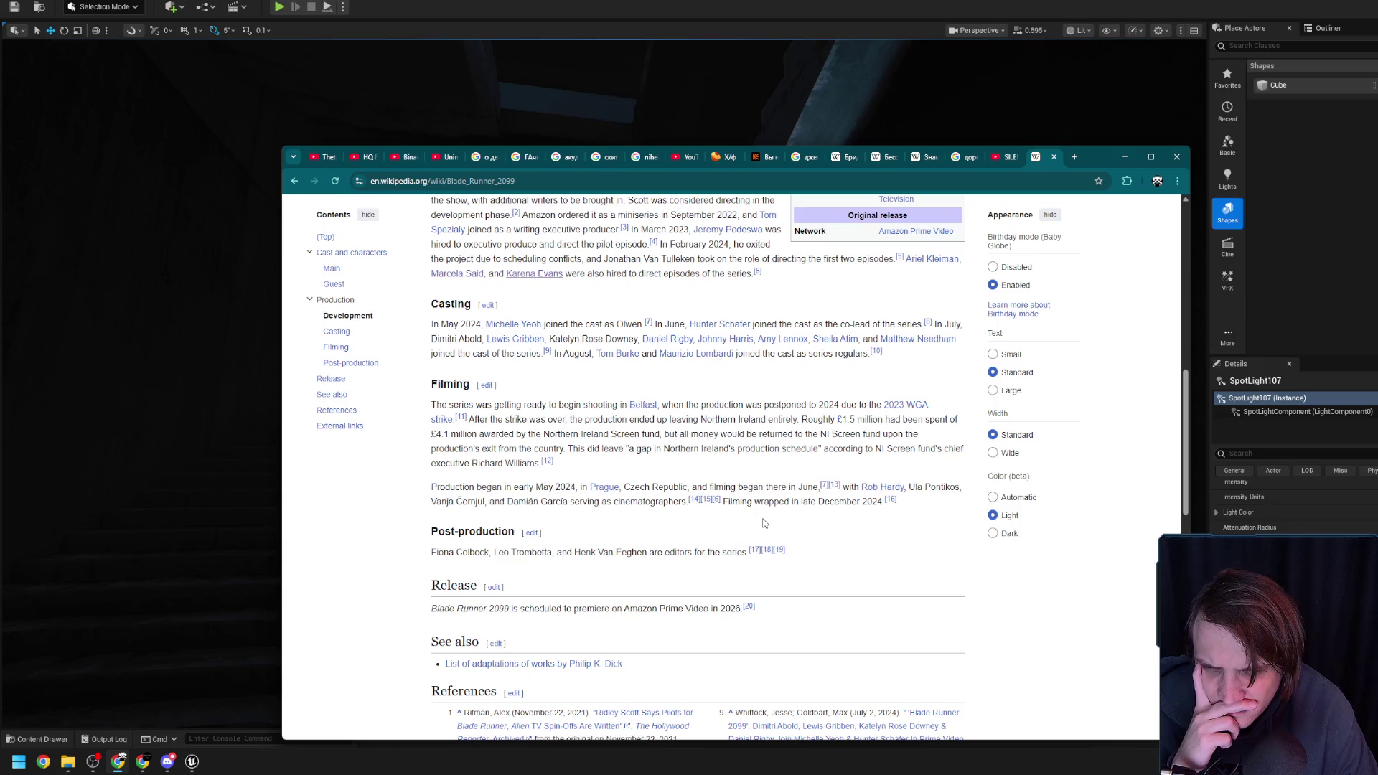
{"action": "left_click_drag", "start_coordinate": [566, 488], "coordinate": [775, 494]}
{"action": "left_click_drag", "start_coordinate": [567, 500], "coordinate": [789, 502]}
{"action": "left_click", "coordinate": [720, 514]}
{"action": "right_click", "coordinate": [790, 502]}
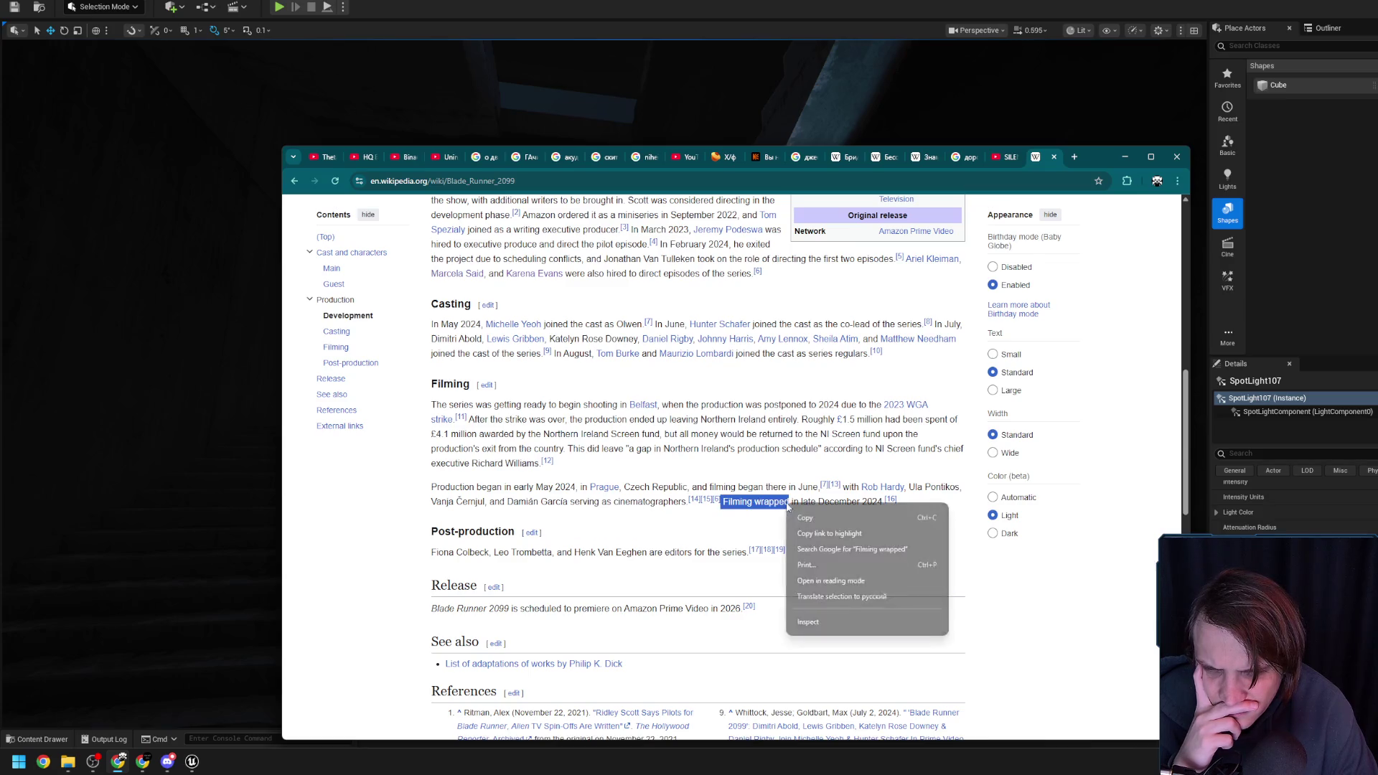
{"action": "left_click", "coordinate": [833, 549]}
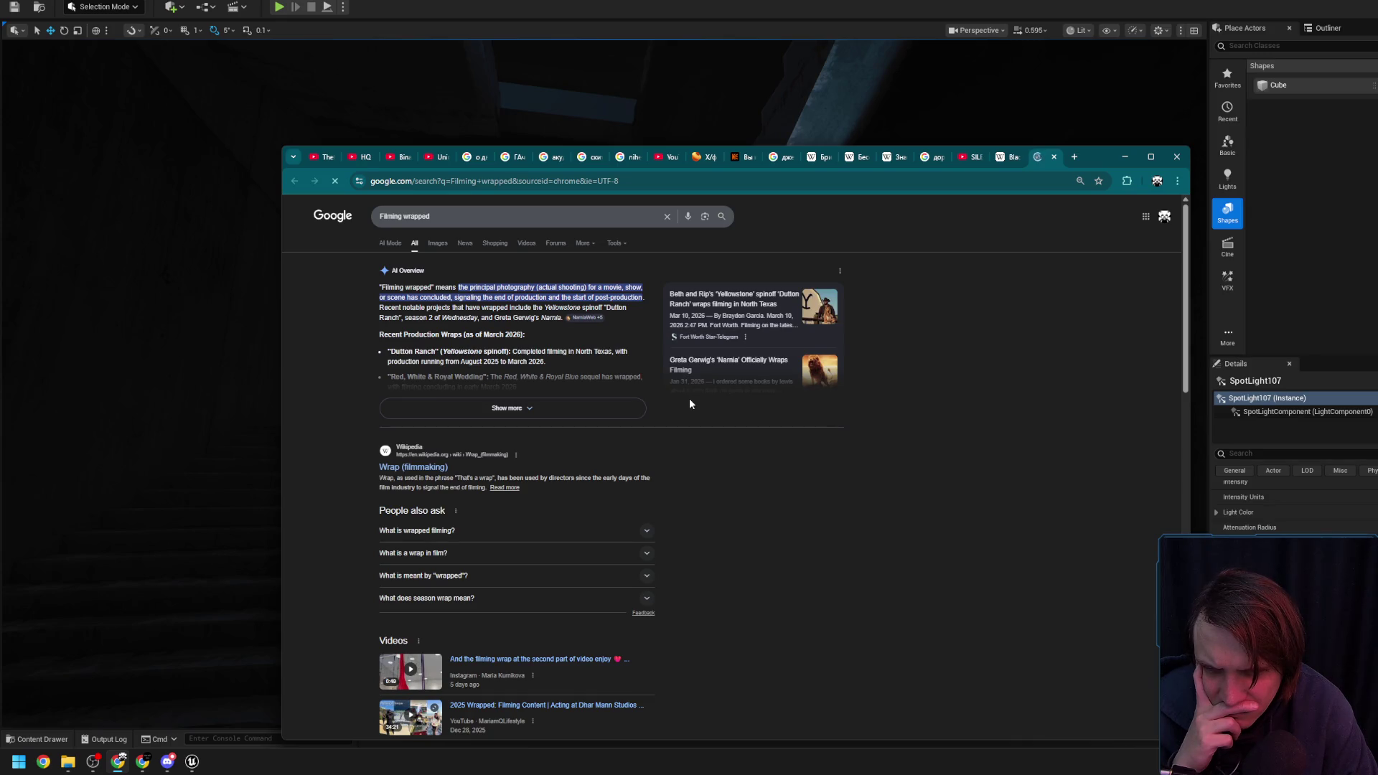
Back in the article, select the title Blade Runner 2099 under Release and search Google for it
{"action": "left_click", "coordinate": [1053, 157]}
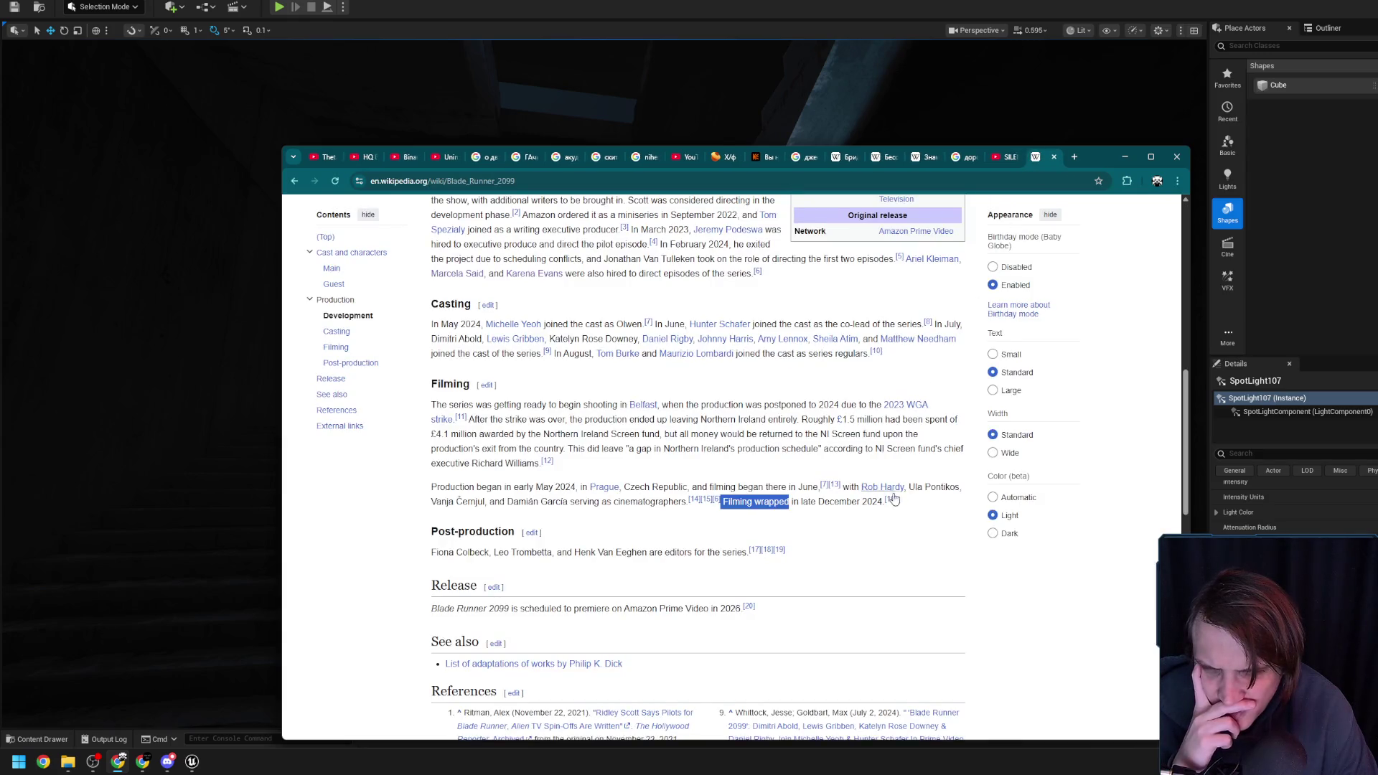
{"action": "left_click_drag", "start_coordinate": [814, 491], "coordinate": [912, 513]}
{"action": "left_click", "coordinate": [931, 532]}
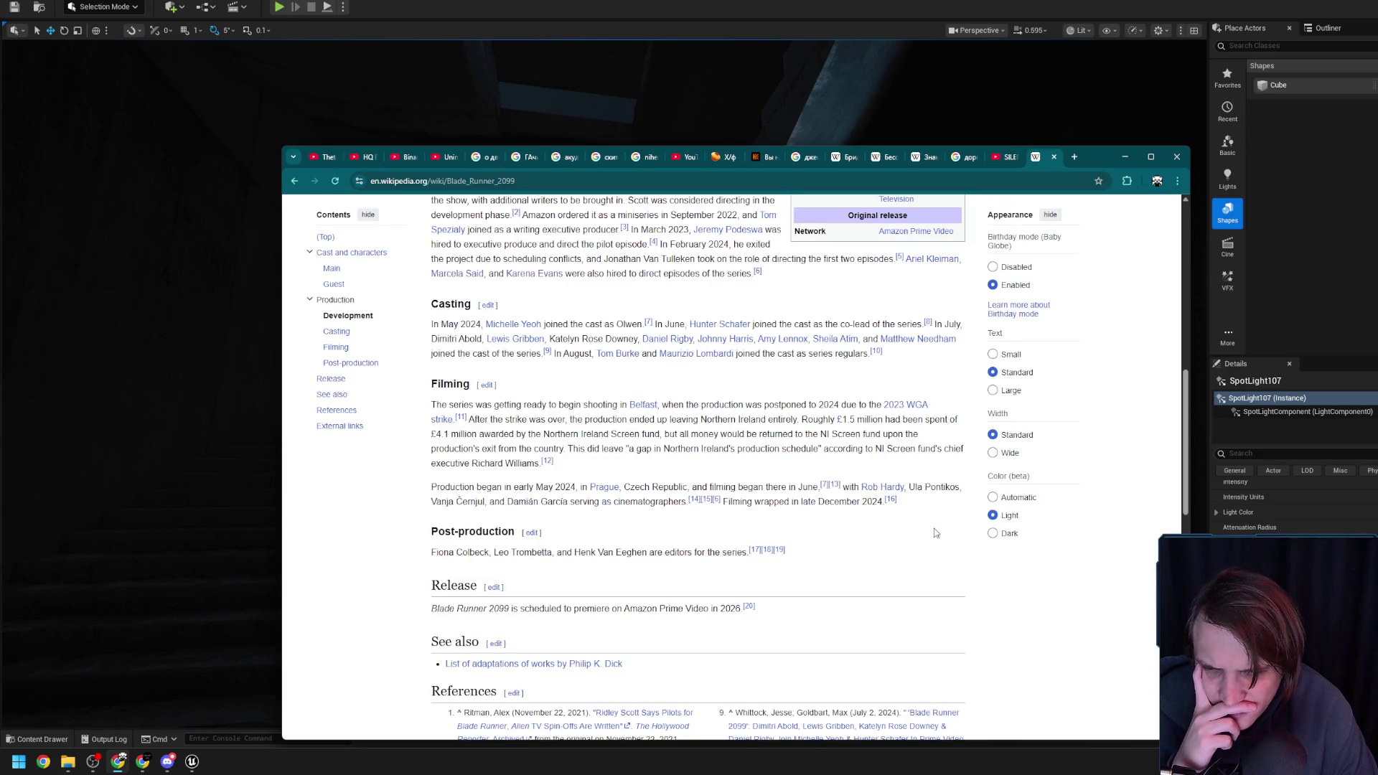
{"action": "scroll", "coordinate": [889, 540], "scroll_direction": "down", "scroll_amount": 2}
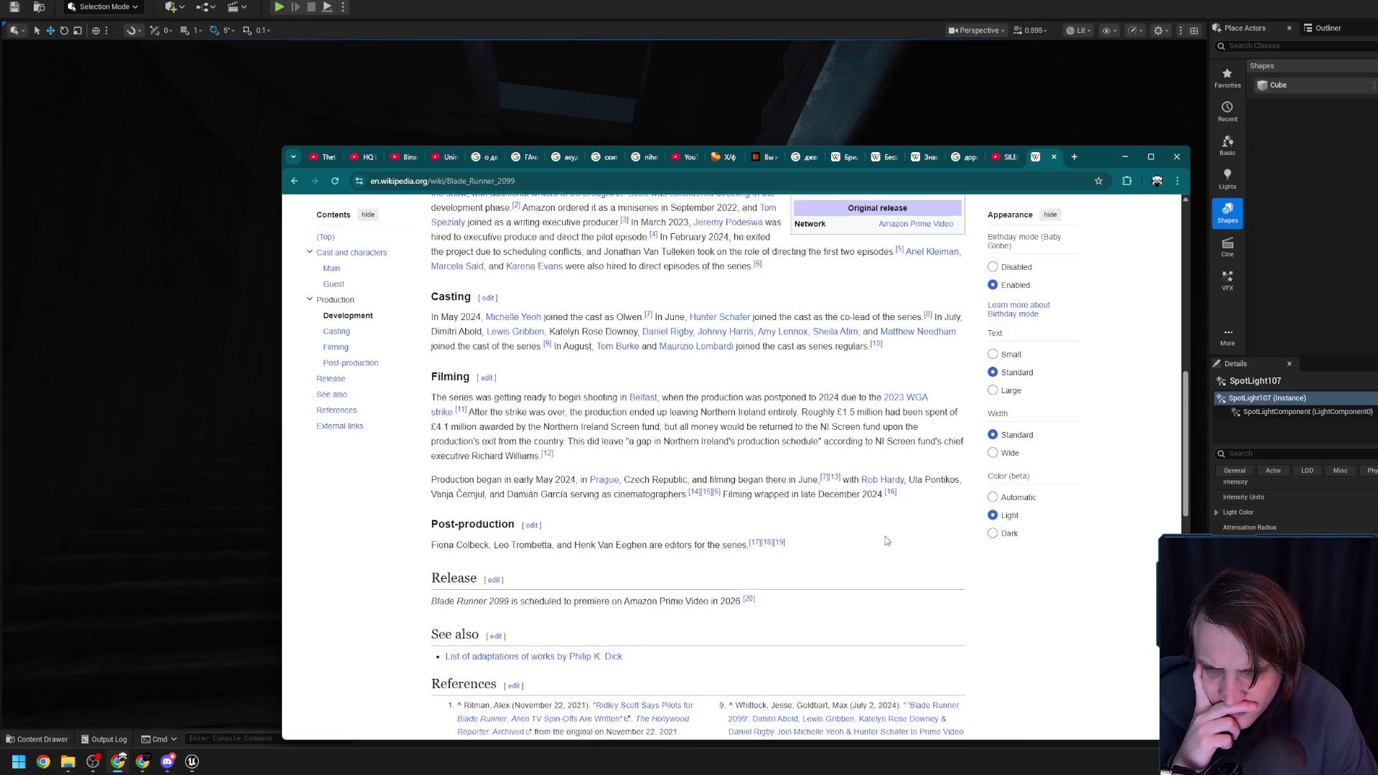
{"action": "left_click_drag", "start_coordinate": [511, 496], "coordinate": [431, 496]}
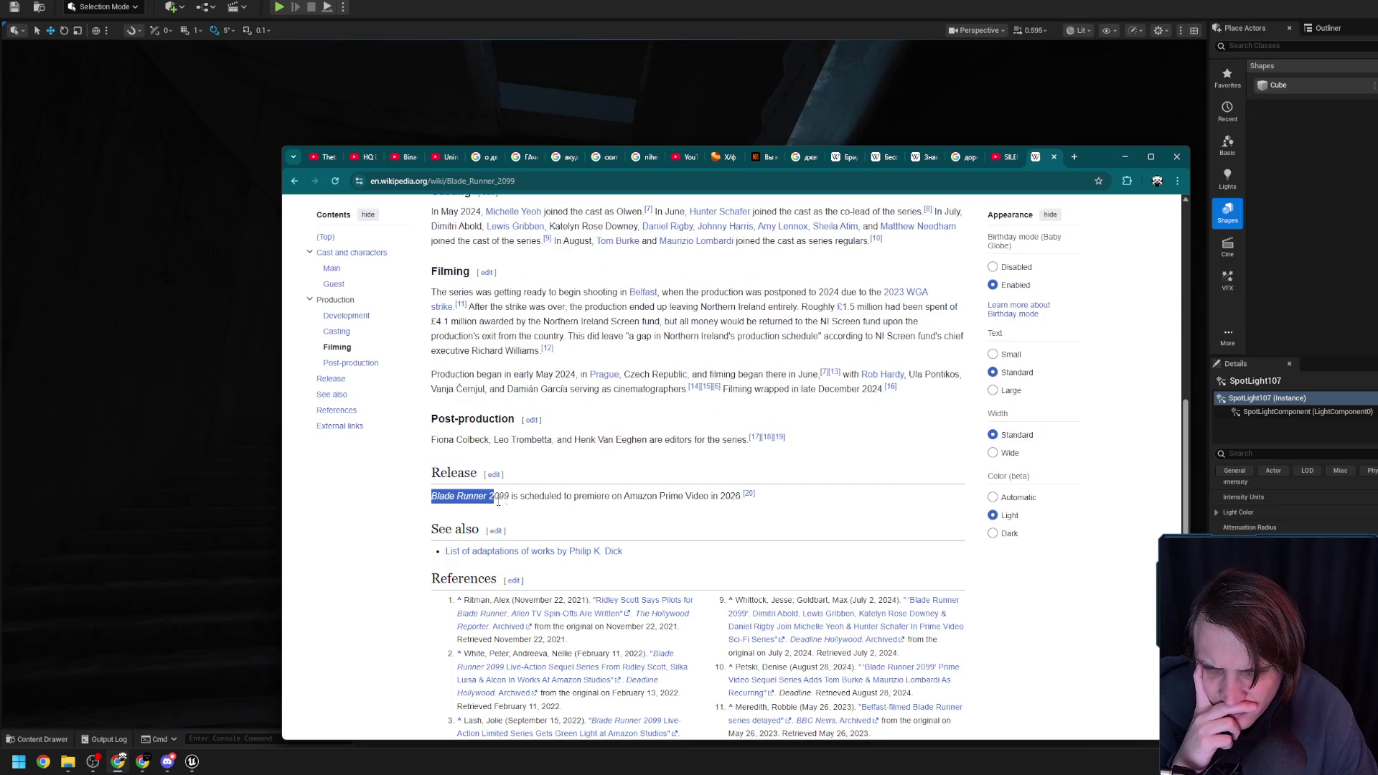
{"action": "right_click", "coordinate": [509, 502]}
{"action": "left_click", "coordinate": [576, 548]}
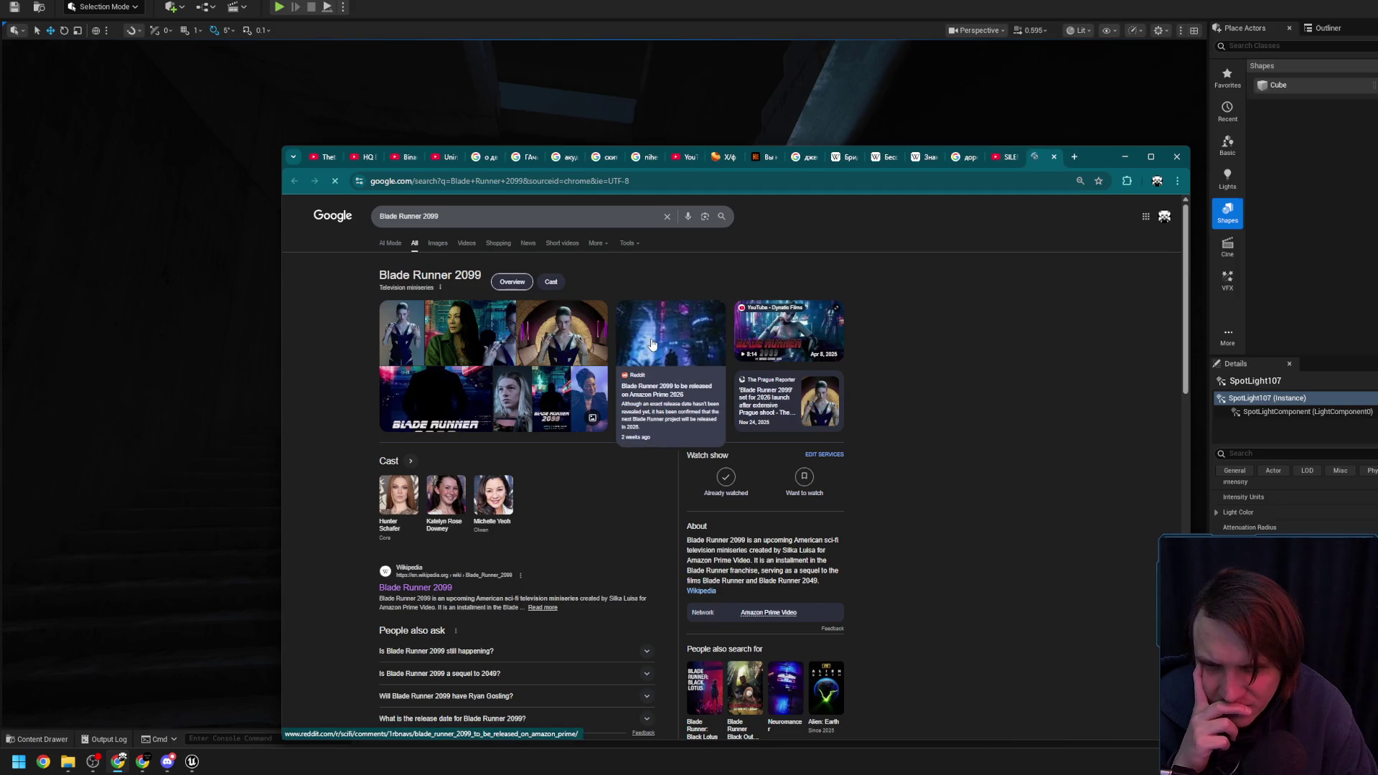
Browse Blade Runner 2099 image results, preview the Hunter Schafer casting image, then close the tab
{"action": "left_click", "coordinate": [438, 244]}
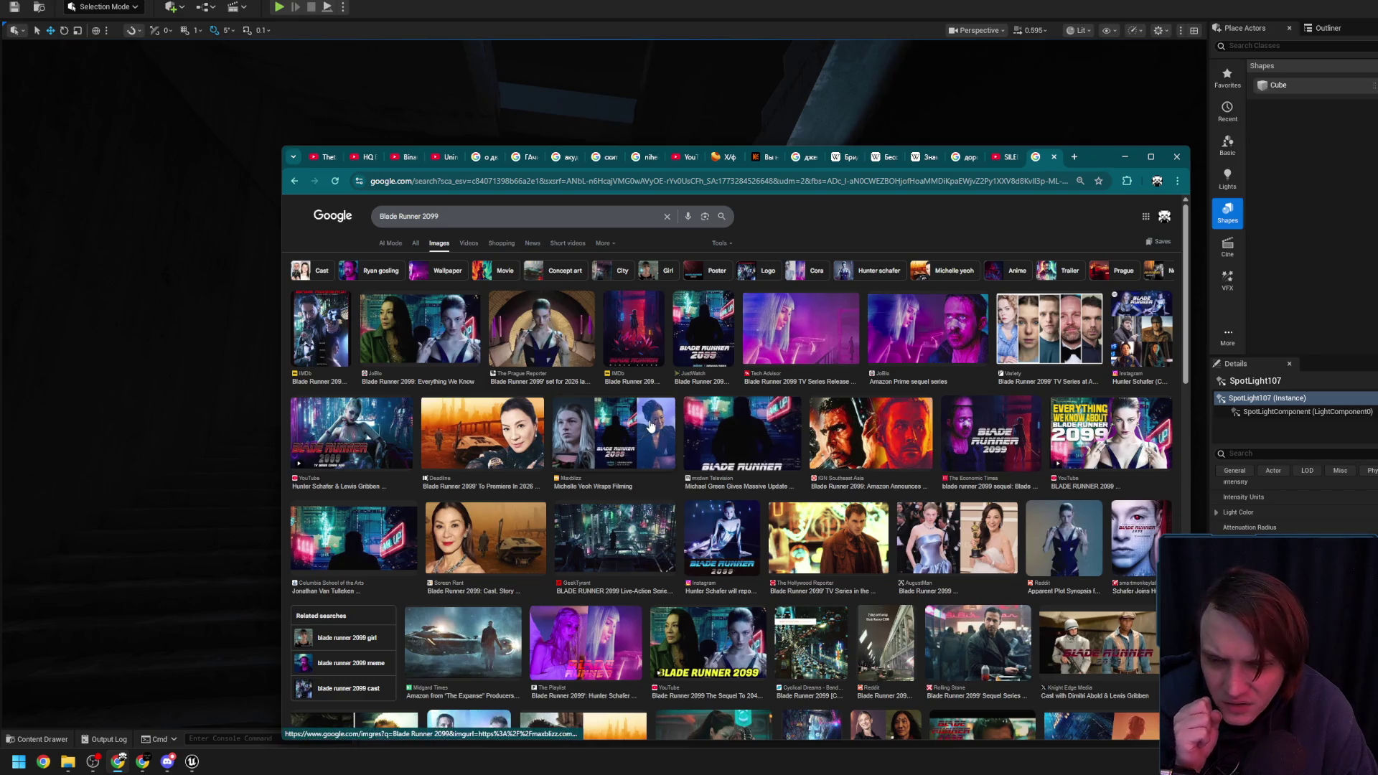
{"action": "scroll", "coordinate": [654, 425], "scroll_direction": "down", "scroll_amount": 4}
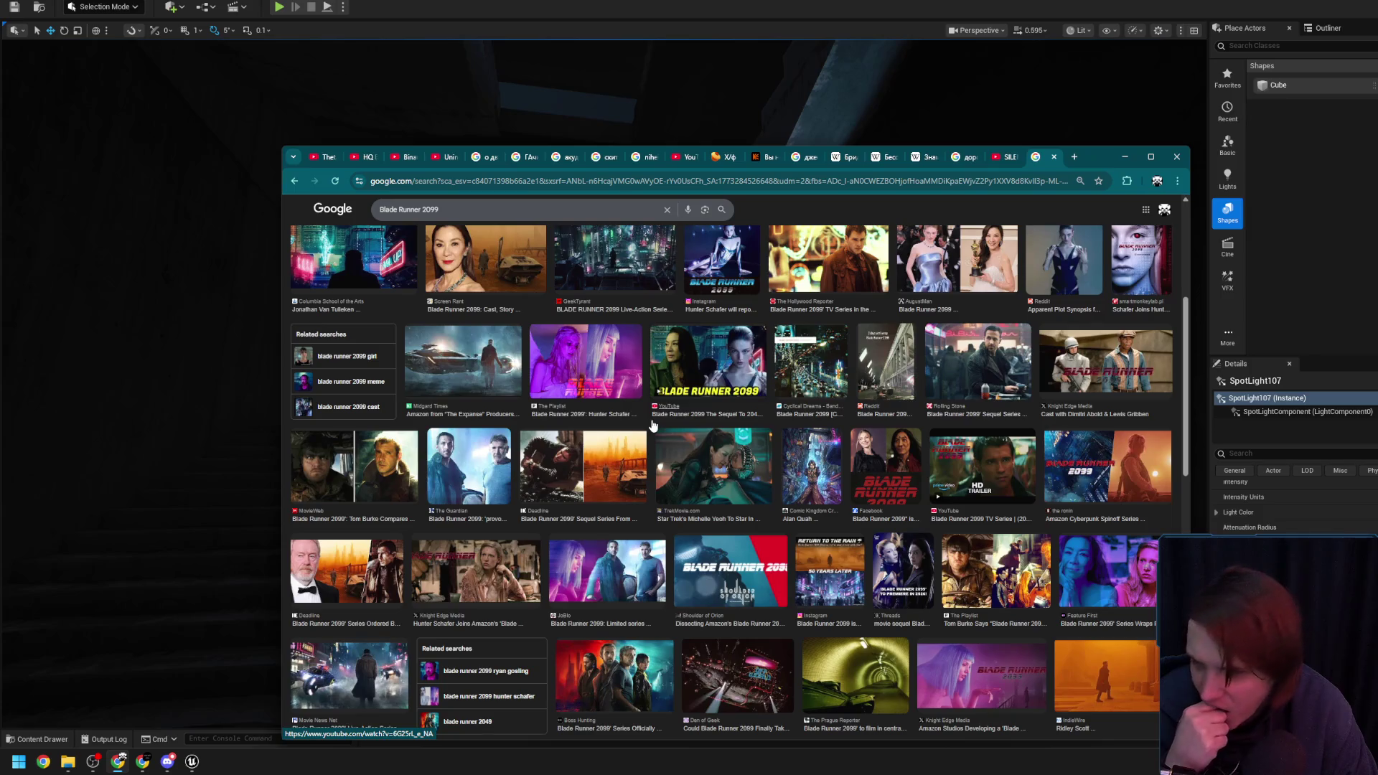
{"action": "left_click", "coordinate": [476, 570]}
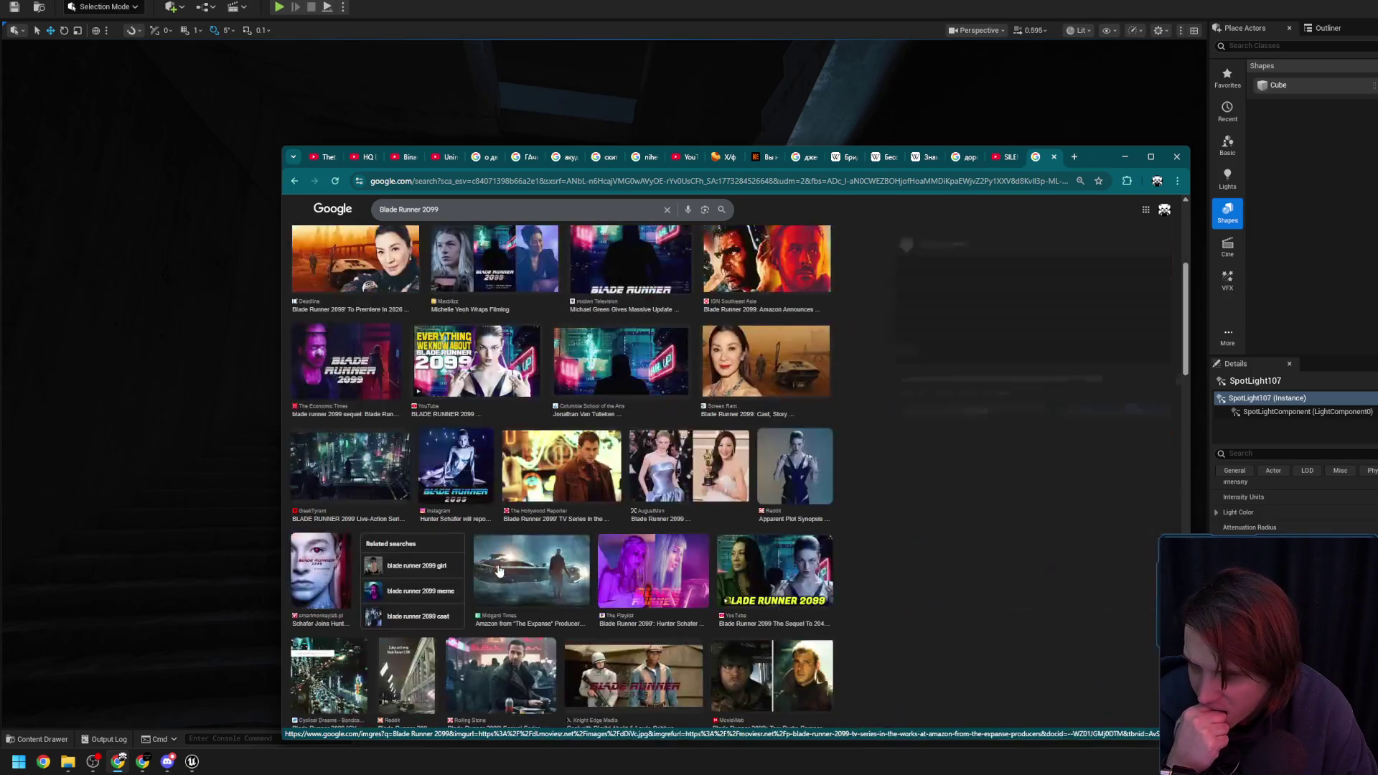
{"action": "scroll", "coordinate": [633, 465], "scroll_direction": "down", "scroll_amount": 3}
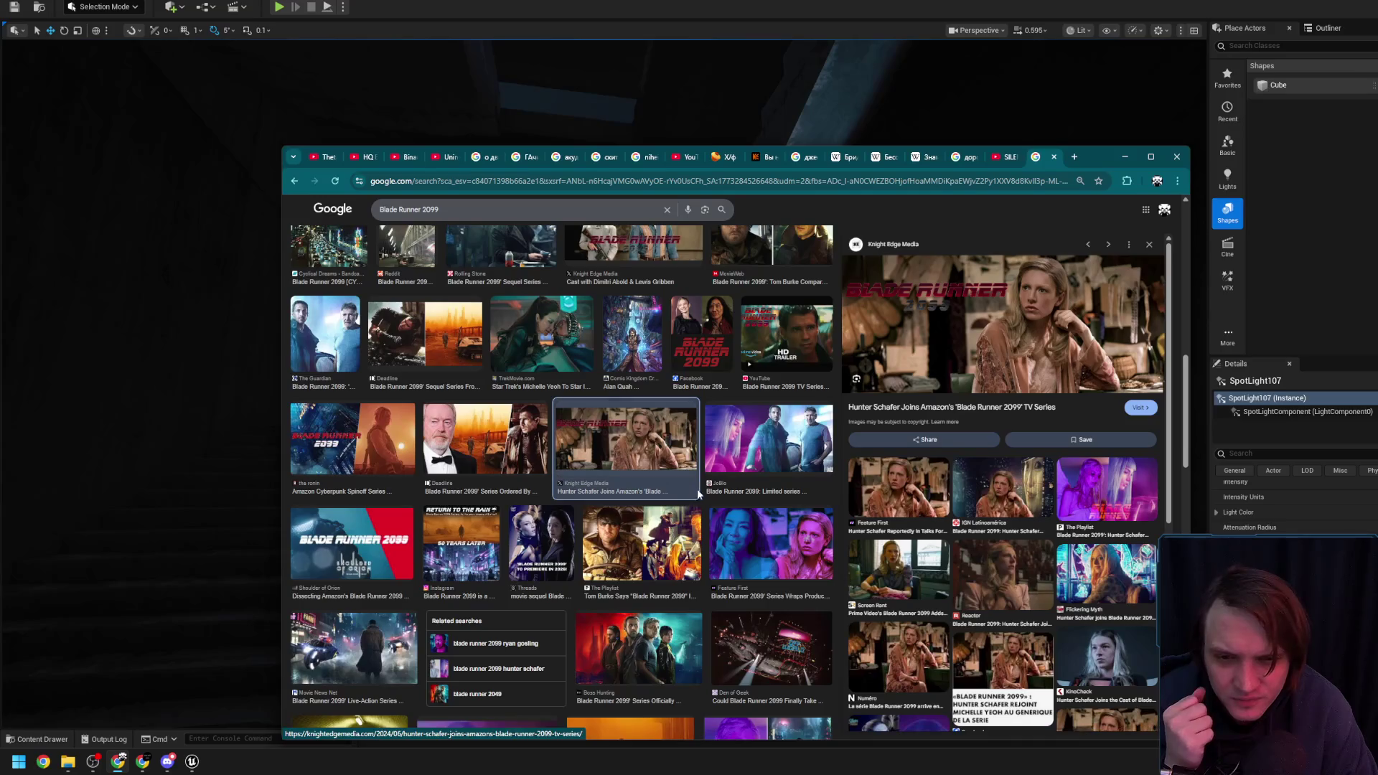
{"action": "key", "text": "ctrl+w"}
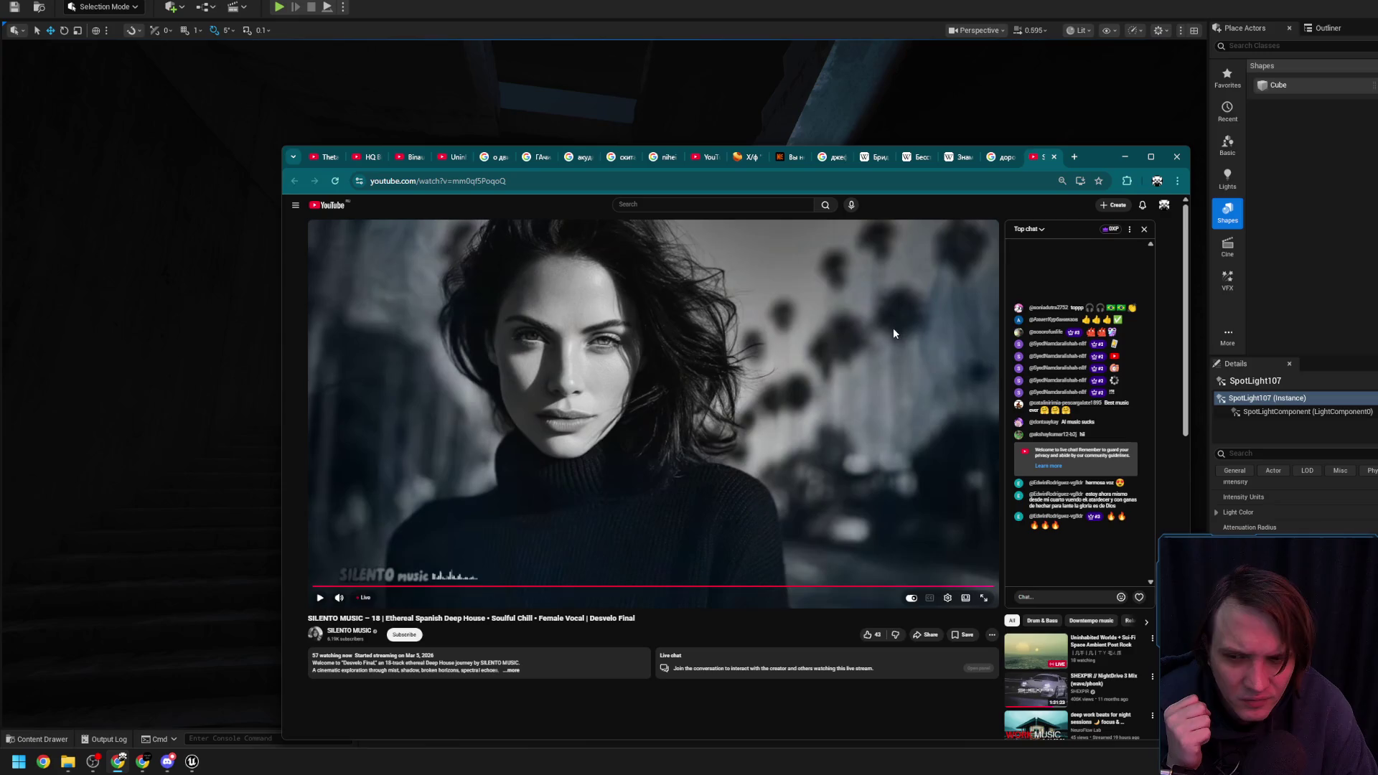
{"action": "left_click", "coordinate": [167, 760]}
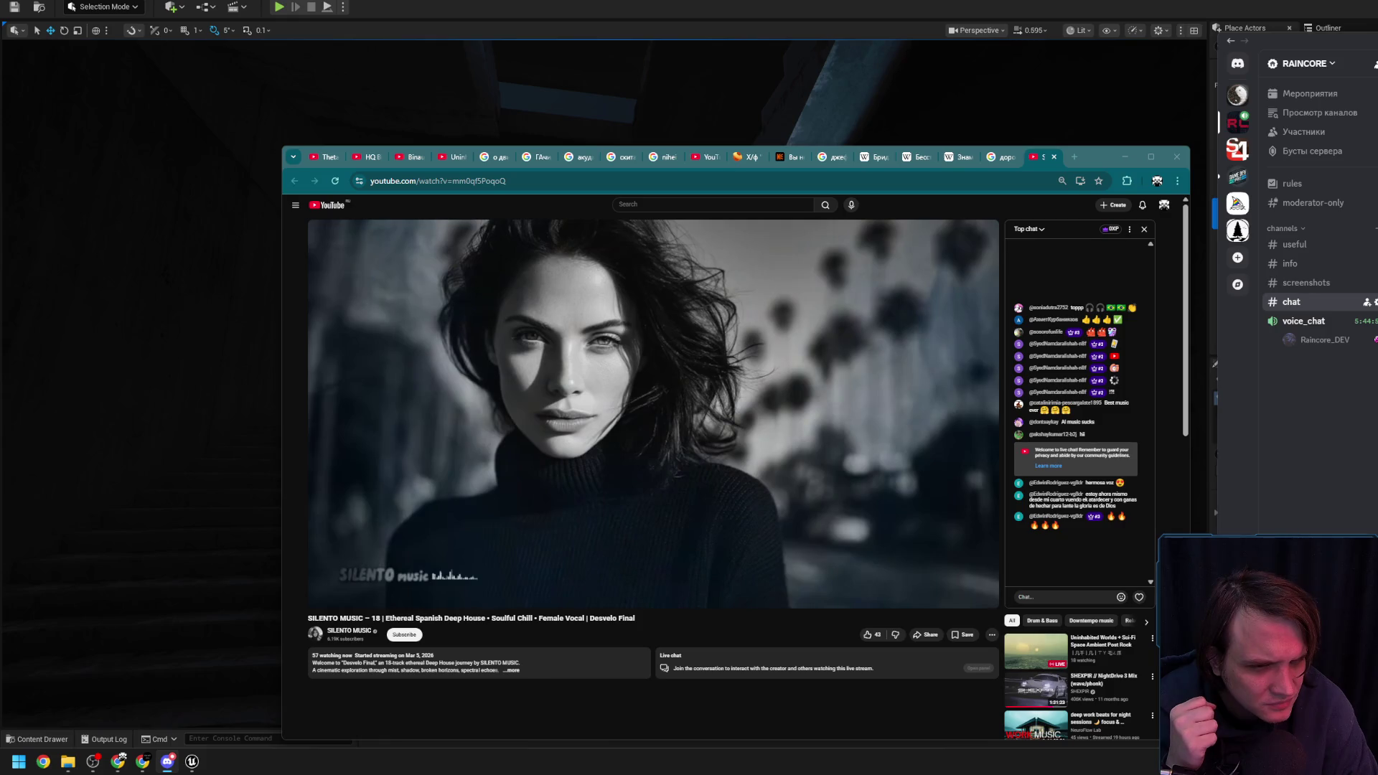
{"action": "left_click", "coordinate": [1092, 402]}
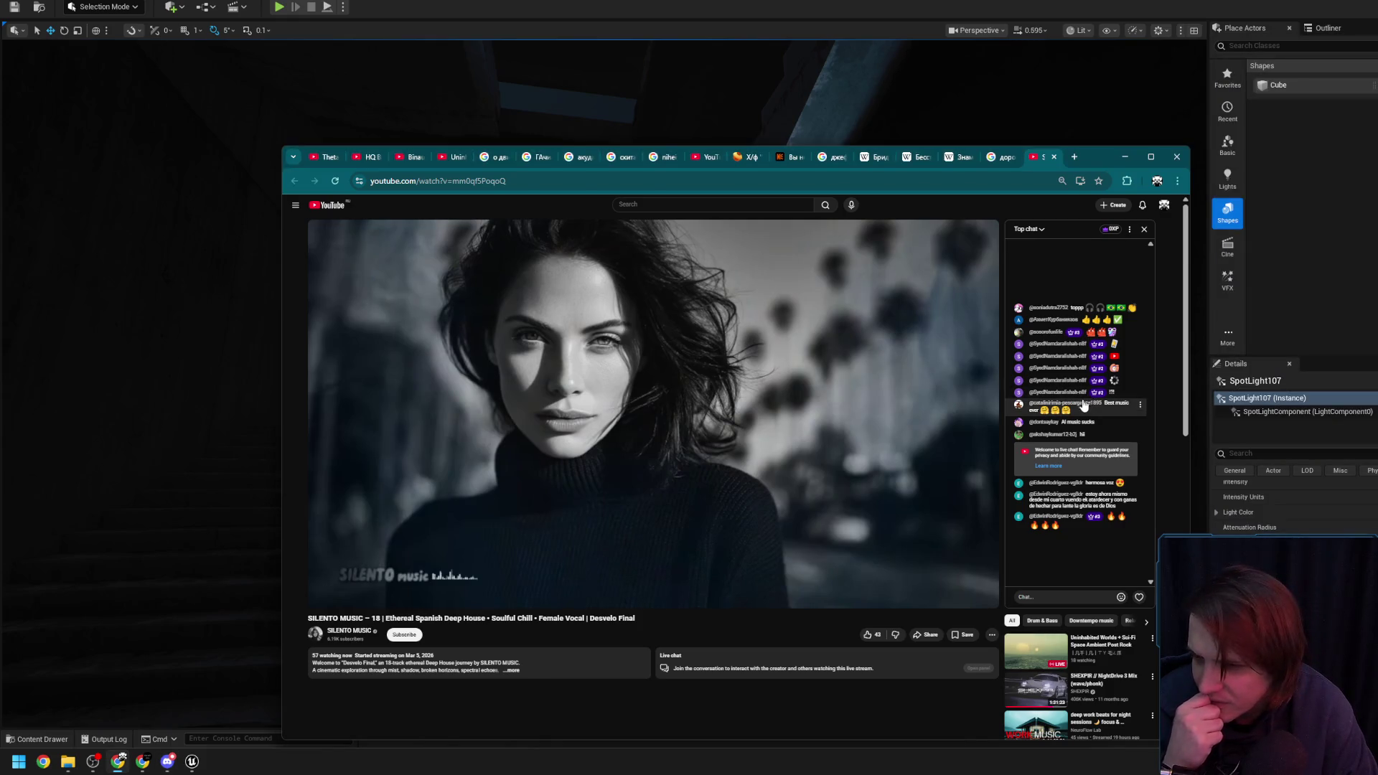
{"action": "mouse_move", "coordinate": [614, 473]}
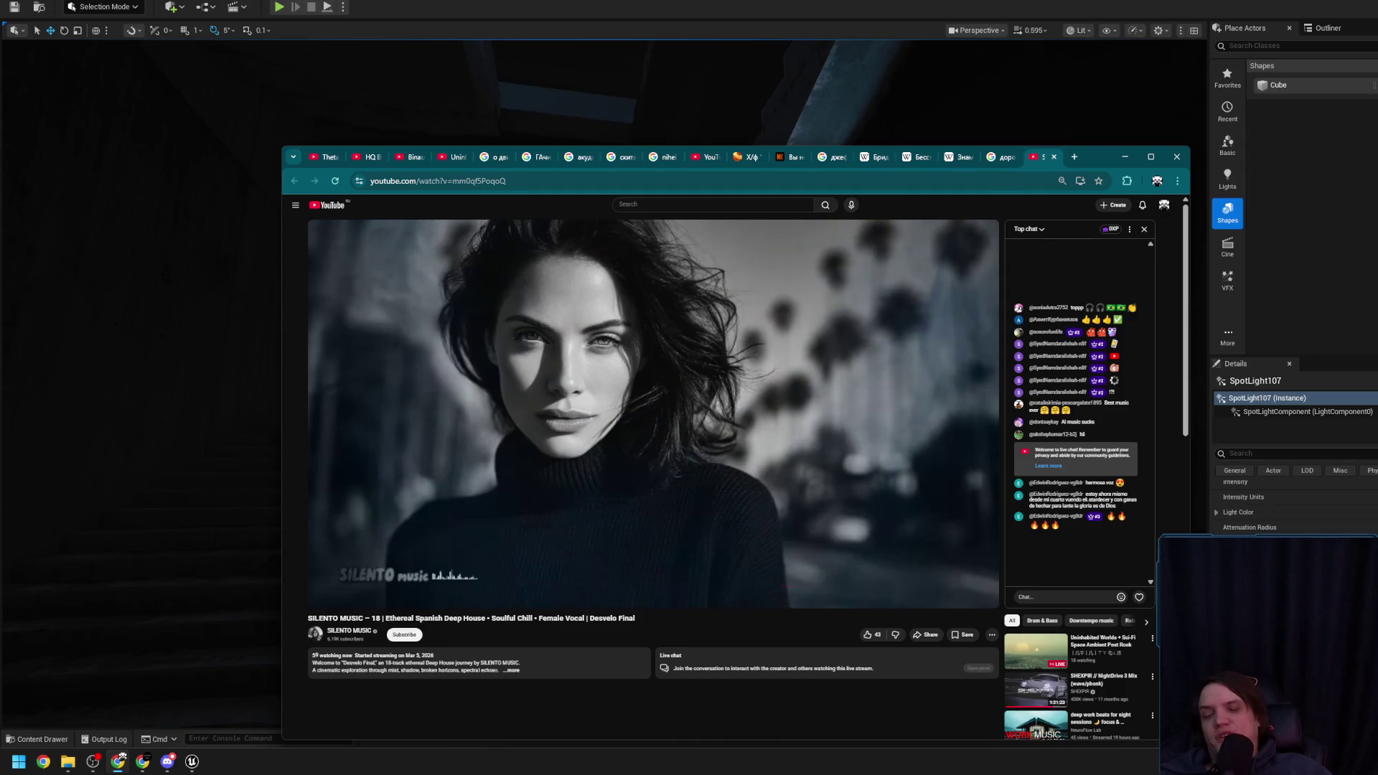
{"action": "left_click", "coordinate": [1122, 156]}
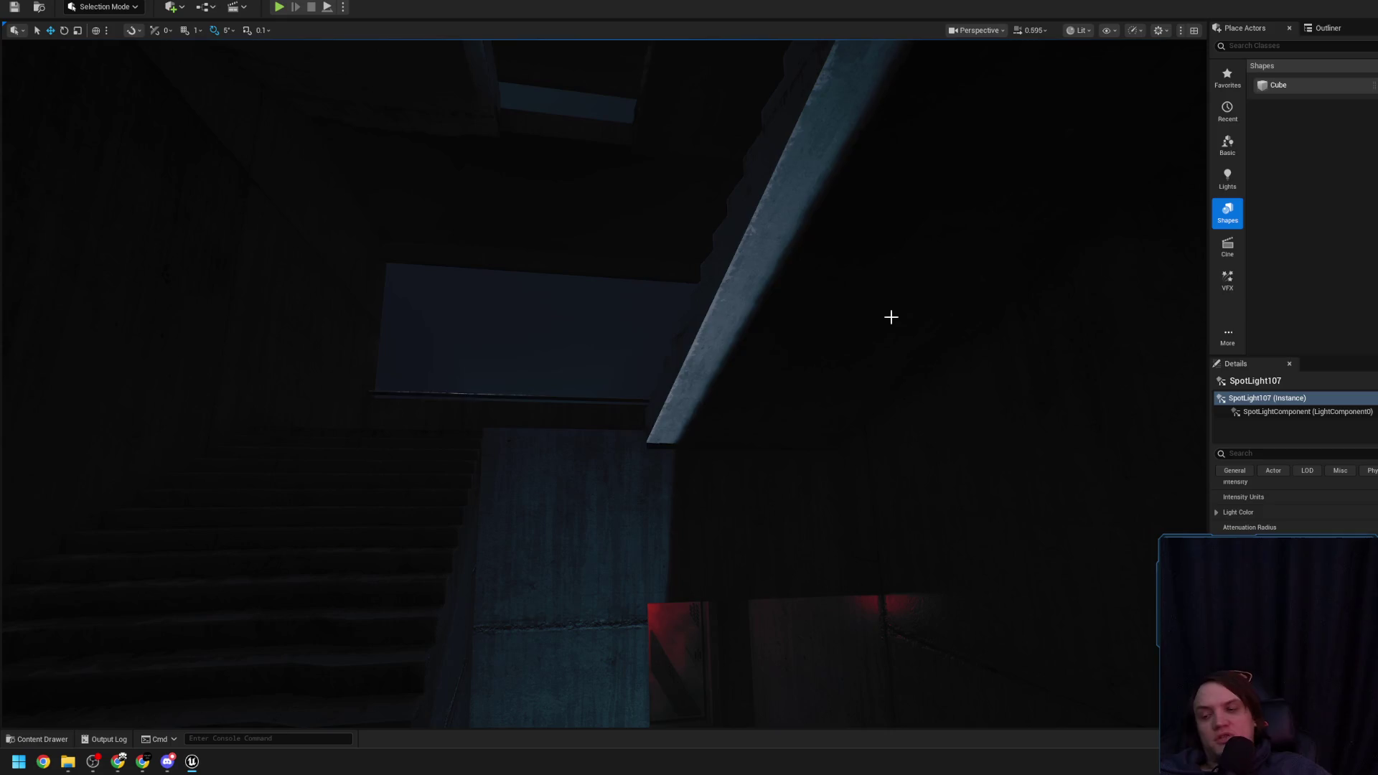
Look around the stairwell toward the bright light shaft and fly into the lit-doorway corridor
{"action": "left_click_drag", "start_coordinate": [717, 338], "coordinate": [746, 366]}
{"action": "left_click_drag", "start_coordinate": [737, 335], "coordinate": [737, 335]}
{"action": "scroll", "coordinate": [737, 335], "scroll_direction": "down", "scroll_amount": 1}
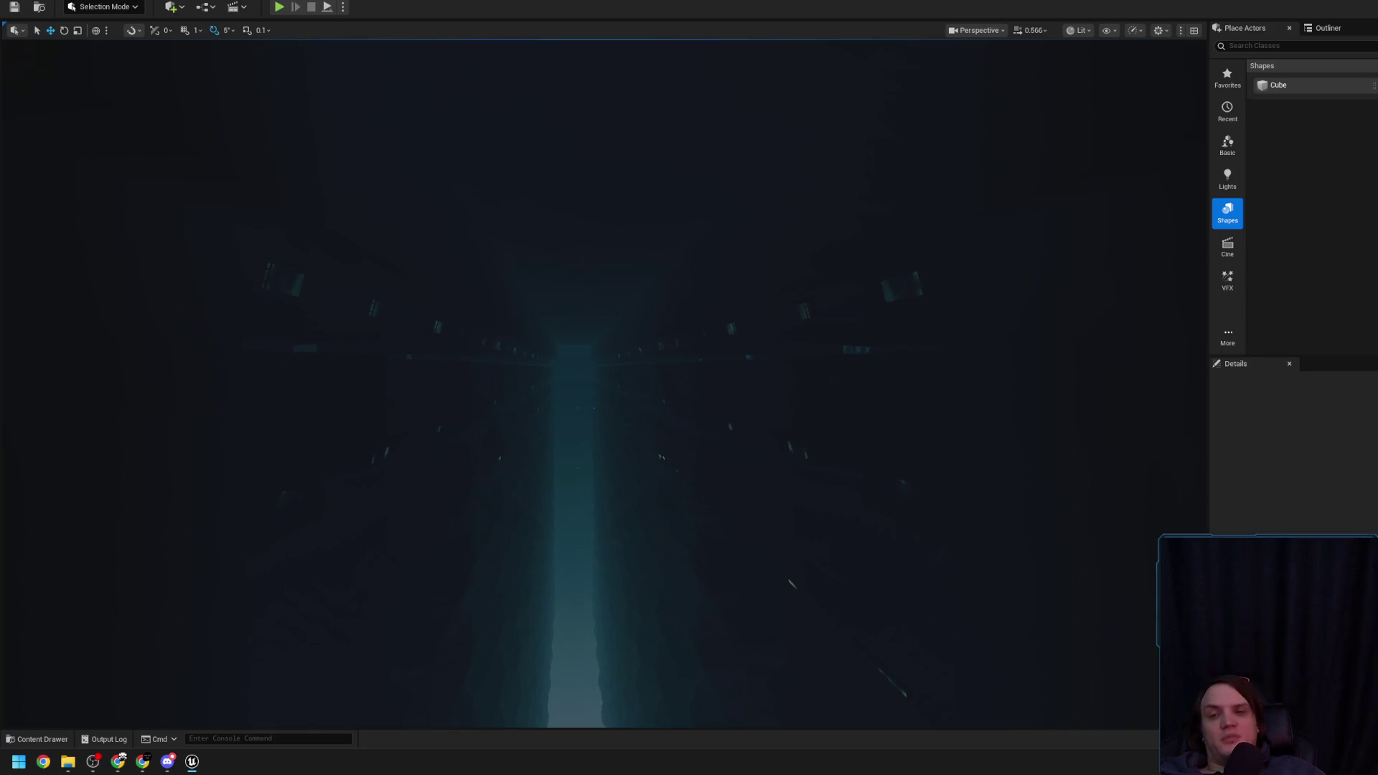
{"action": "left_click_drag", "start_coordinate": [737, 336], "coordinate": [702, 356]}
{"action": "scroll", "coordinate": [737, 335], "scroll_direction": "up", "scroll_amount": 1}
{"action": "scroll", "coordinate": [737, 336], "scroll_direction": "up", "scroll_amount": 3}
{"action": "scroll", "coordinate": [738, 335], "scroll_direction": "down", "scroll_amount": 2}
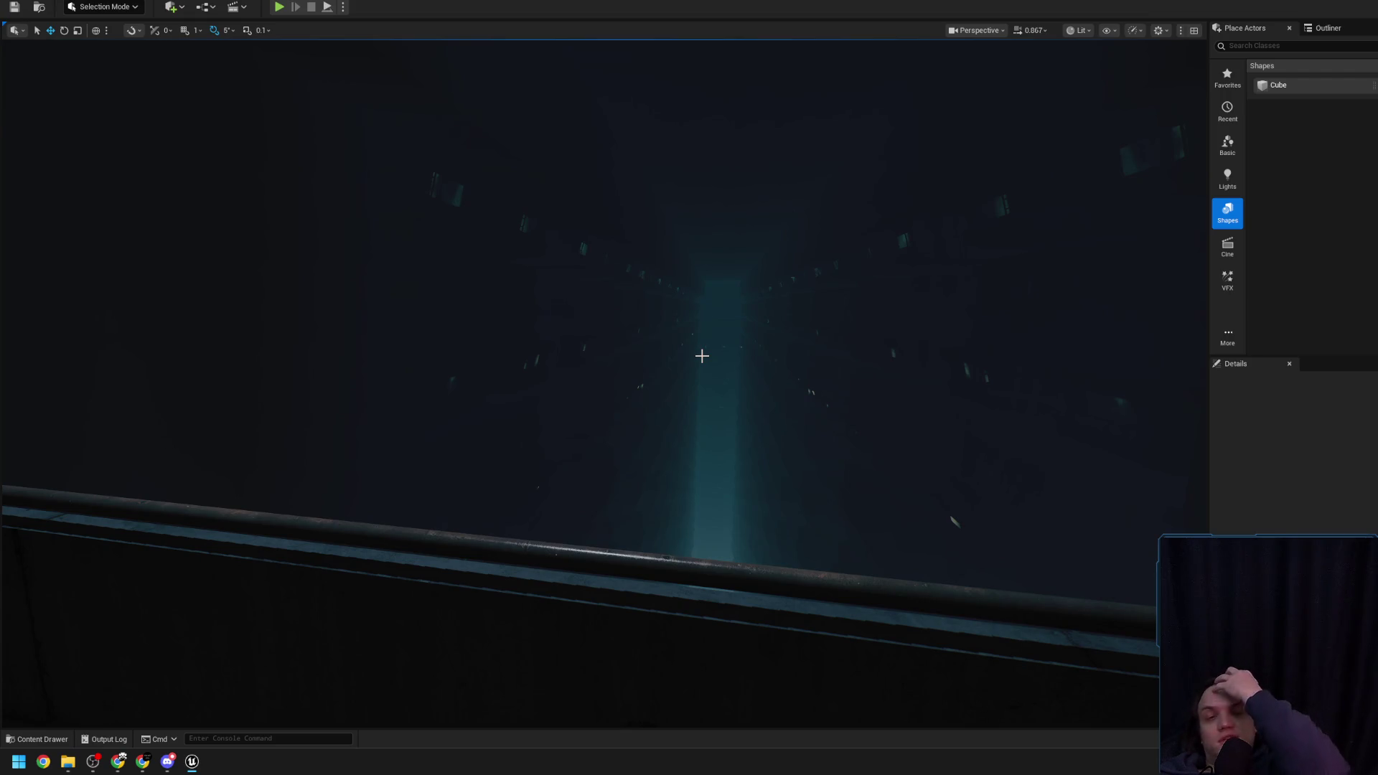
Fly past the railing to another concrete wall and select the SM_Beam444 railing beam
{"action": "left_click_drag", "start_coordinate": [702, 356], "coordinate": [679, 372]}
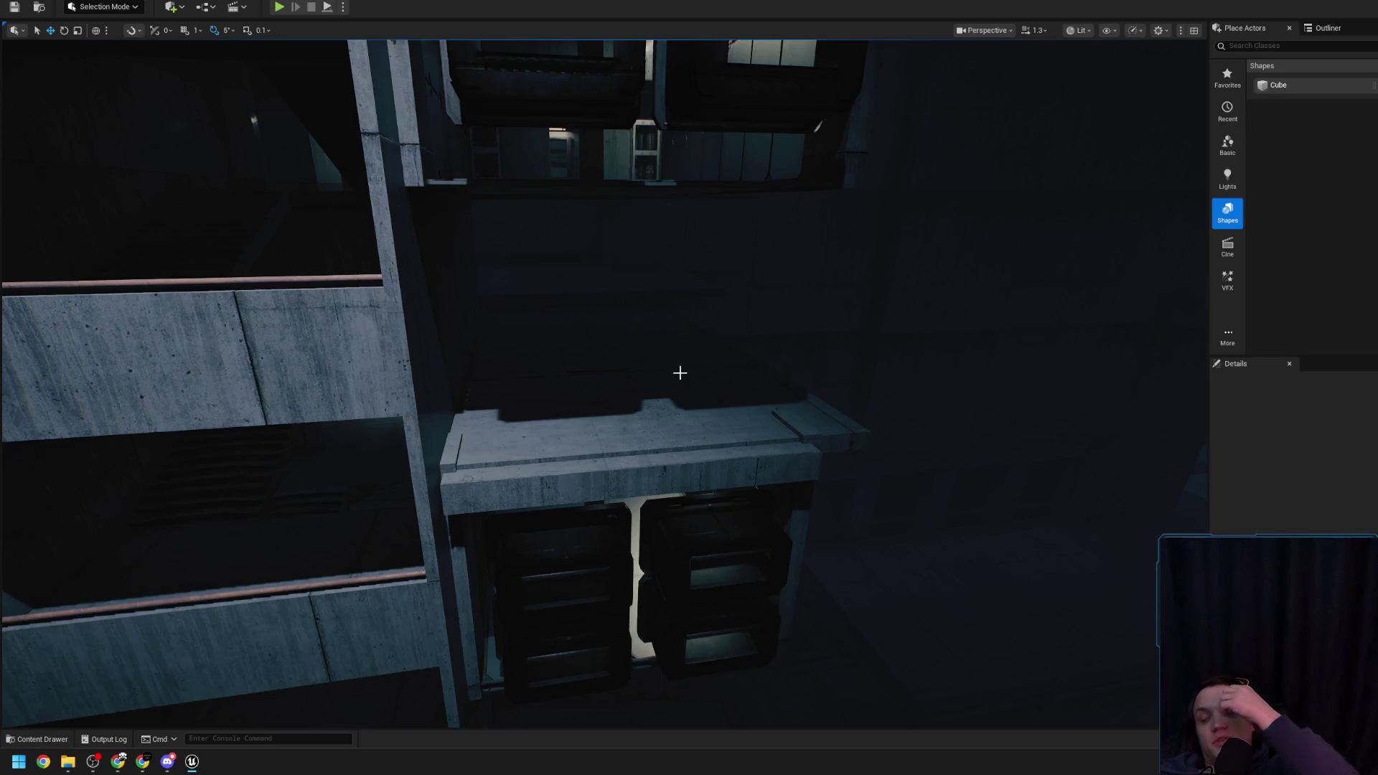
{"action": "left_click_drag", "start_coordinate": [680, 373], "coordinate": [680, 372]}
{"action": "scroll", "coordinate": [680, 372], "scroll_direction": "down", "scroll_amount": 2}
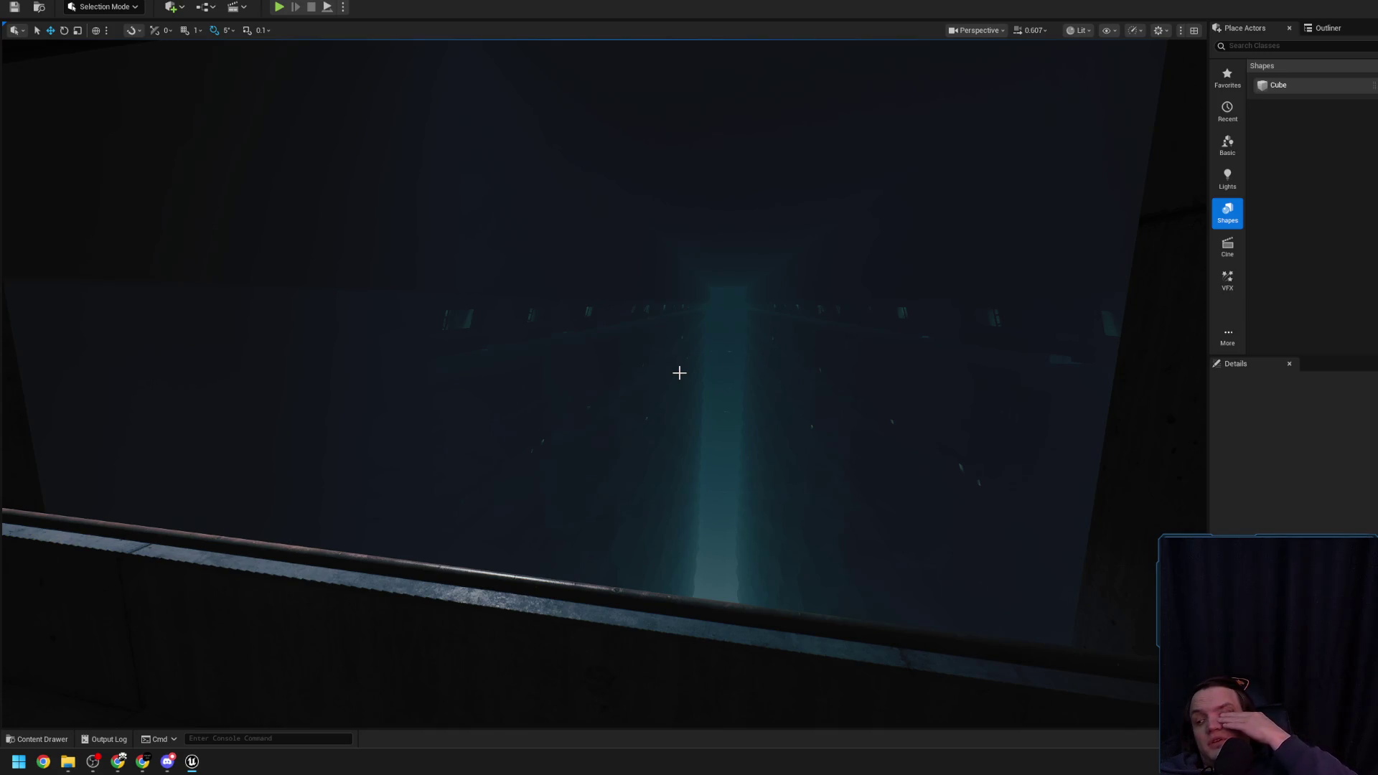
{"action": "left_click_drag", "start_coordinate": [680, 373], "coordinate": [680, 373]}
{"action": "left_click", "coordinate": [725, 238]}
{"action": "left_click_drag", "start_coordinate": [725, 238], "coordinate": [725, 238]}
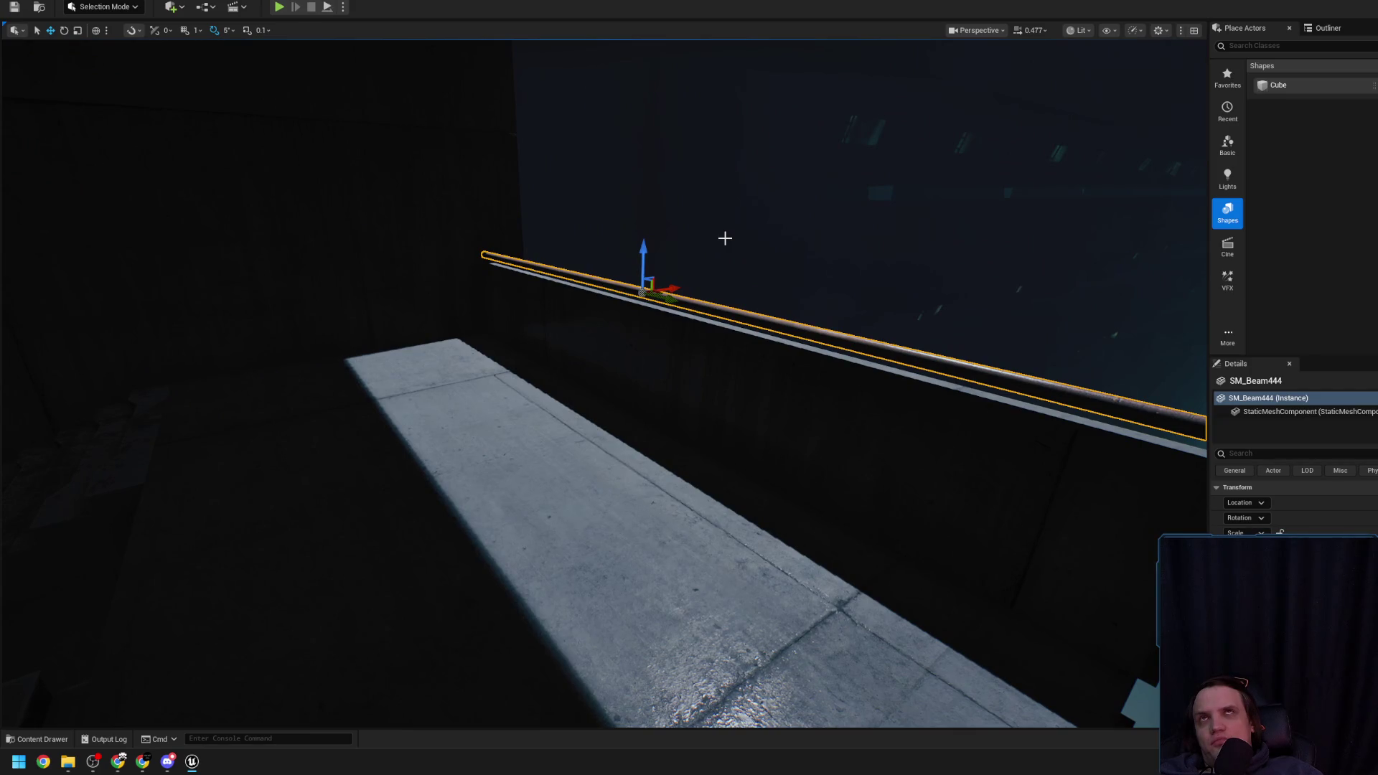
{"action": "left_click_drag", "start_coordinate": [680, 372], "coordinate": [680, 373]}
{"action": "left_click_drag", "start_coordinate": [656, 428], "coordinate": [655, 428]}
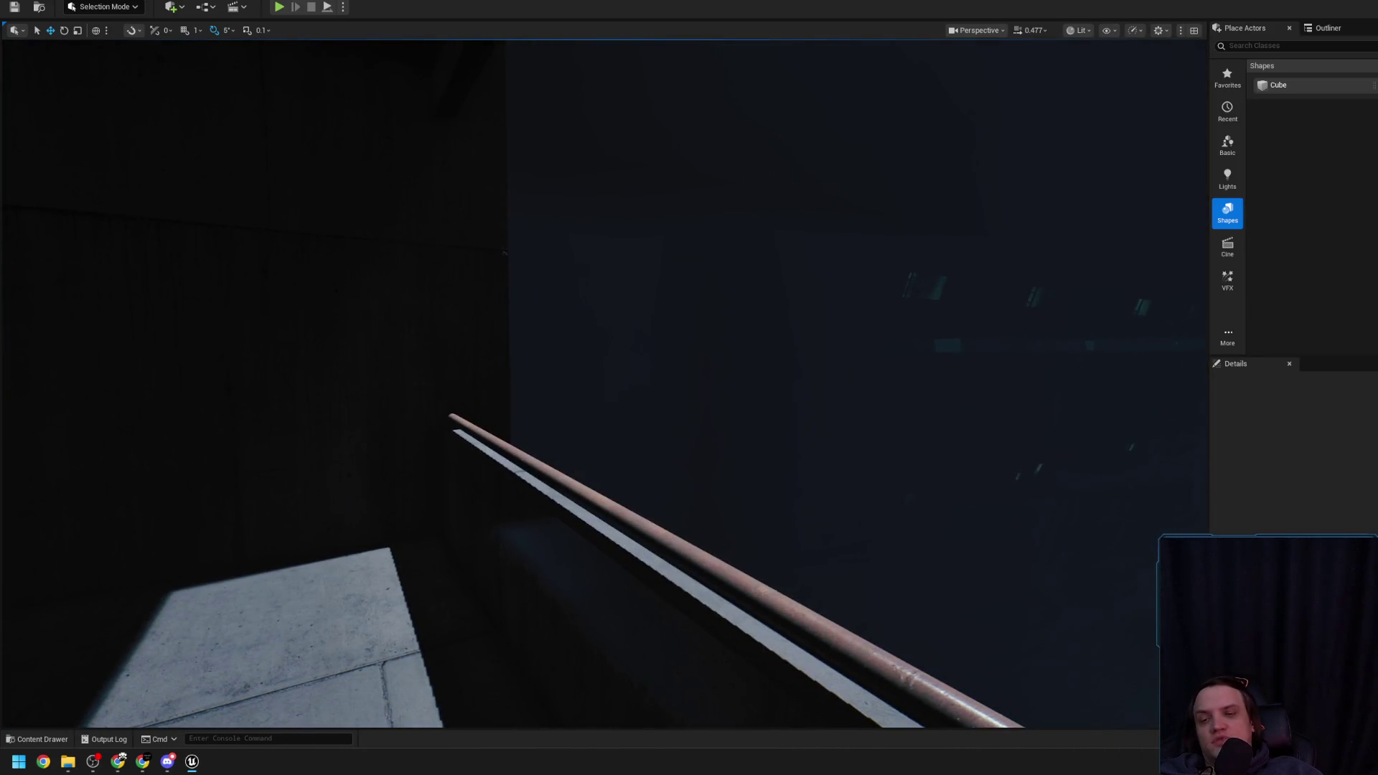
{"action": "mouse_move", "coordinate": [570, 473]}
{"action": "left_mouse_down"}
{"action": "mouse_move", "coordinate": [575, 410]}
{"action": "mouse_move", "coordinate": [553, 395]}
{"action": "left_mouse_up"}
{"action": "left_click", "coordinate": [575, 410]}
{"action": "left_click", "coordinate": [553, 395]}
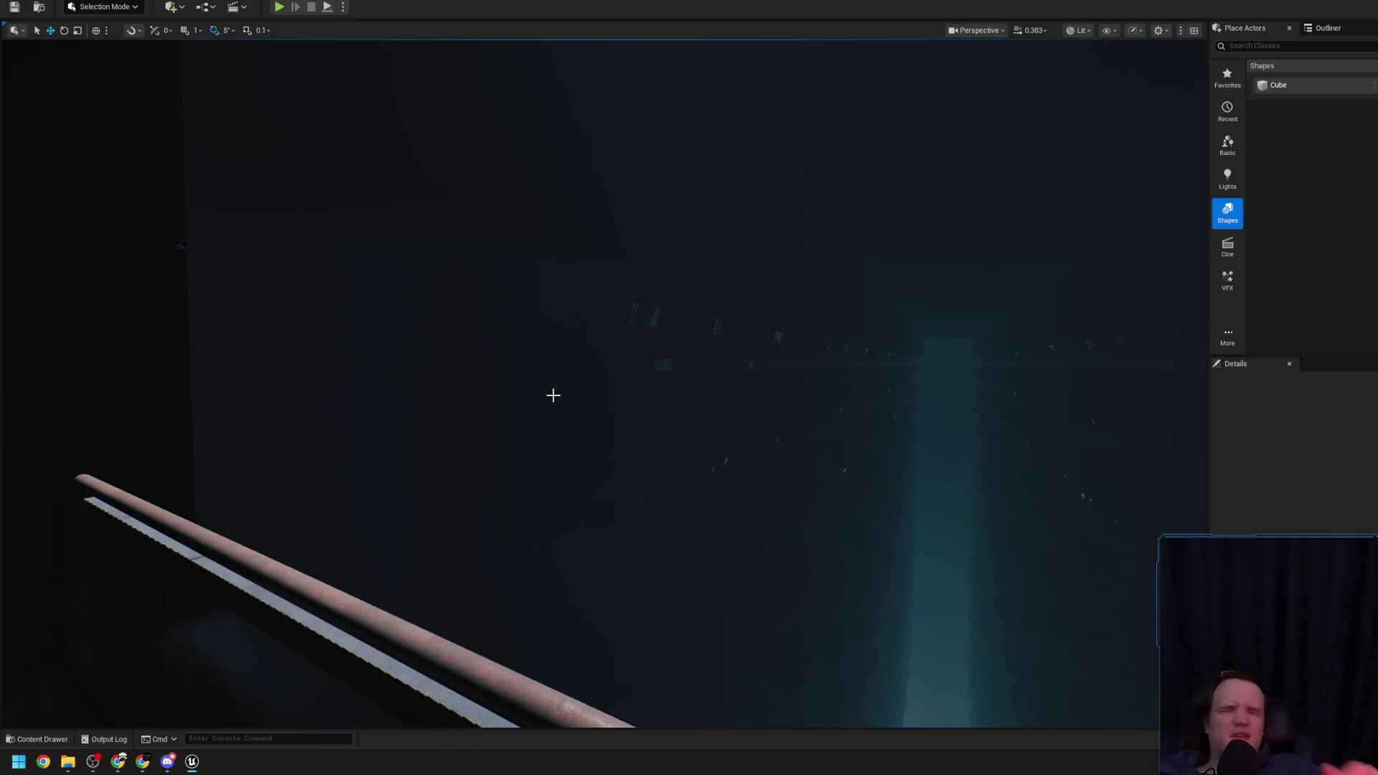
{"action": "left_click_drag", "start_coordinate": [553, 378], "coordinate": [651, 394]}
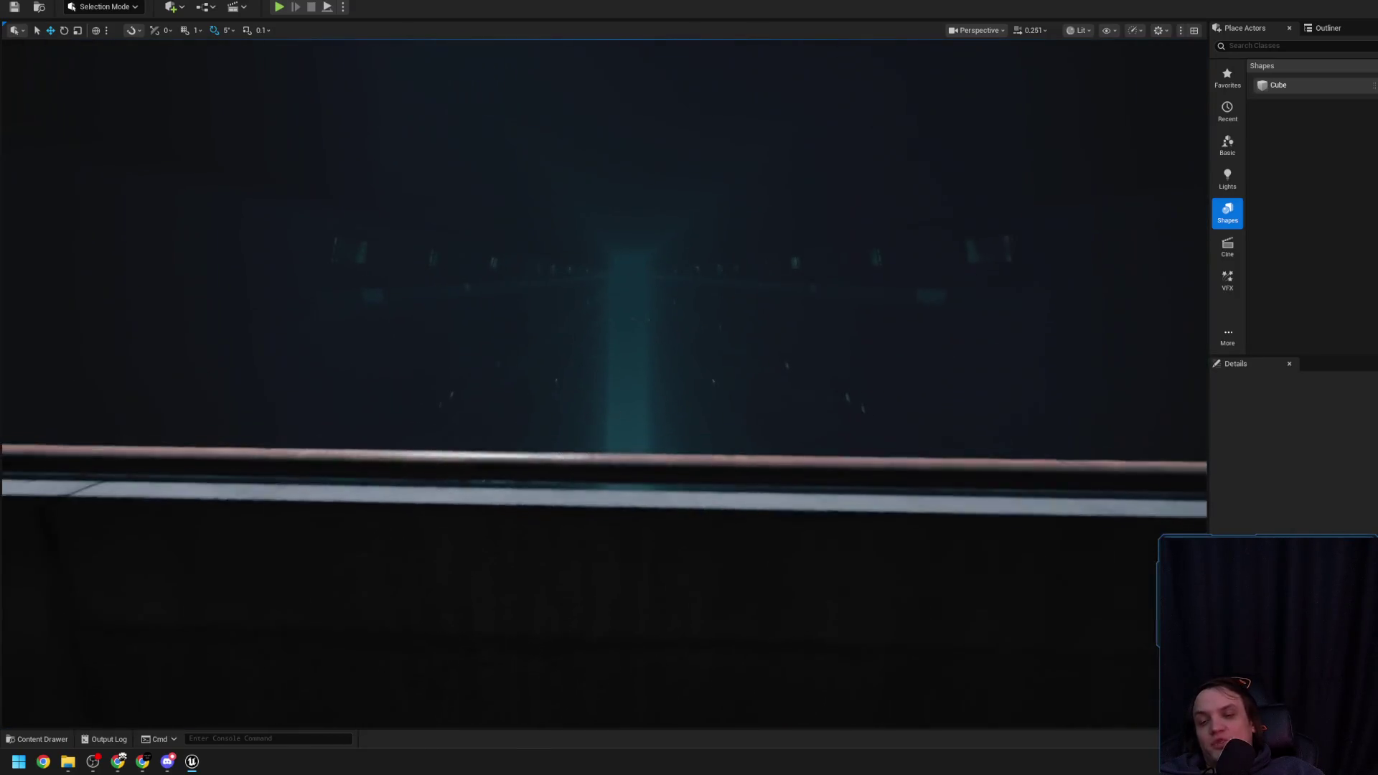
Restore Chrome from the taskbar and search 'andor' in a new tab
{"action": "left_click", "coordinate": [120, 761]}
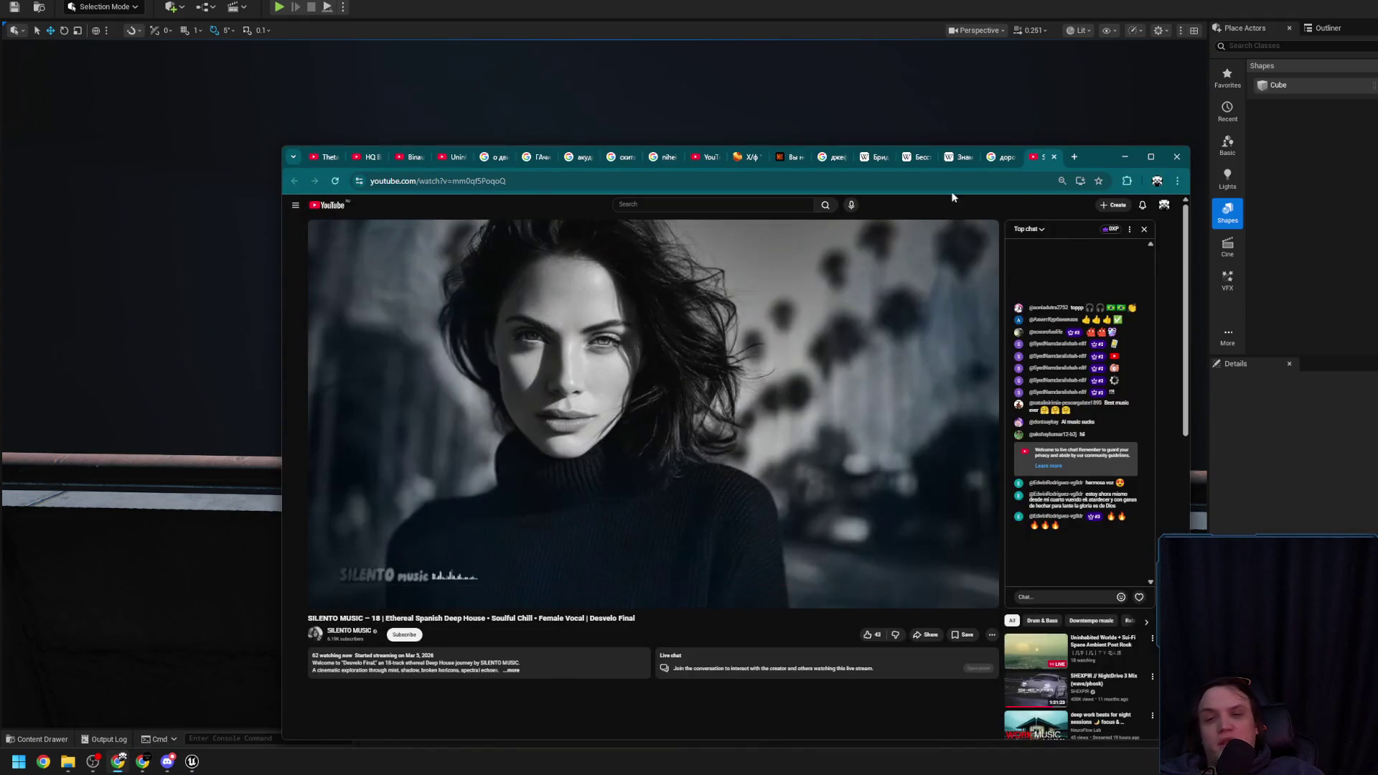
{"action": "left_click", "coordinate": [1075, 157]}
{"action": "type", "text": "ab.com/search?q=metal"}
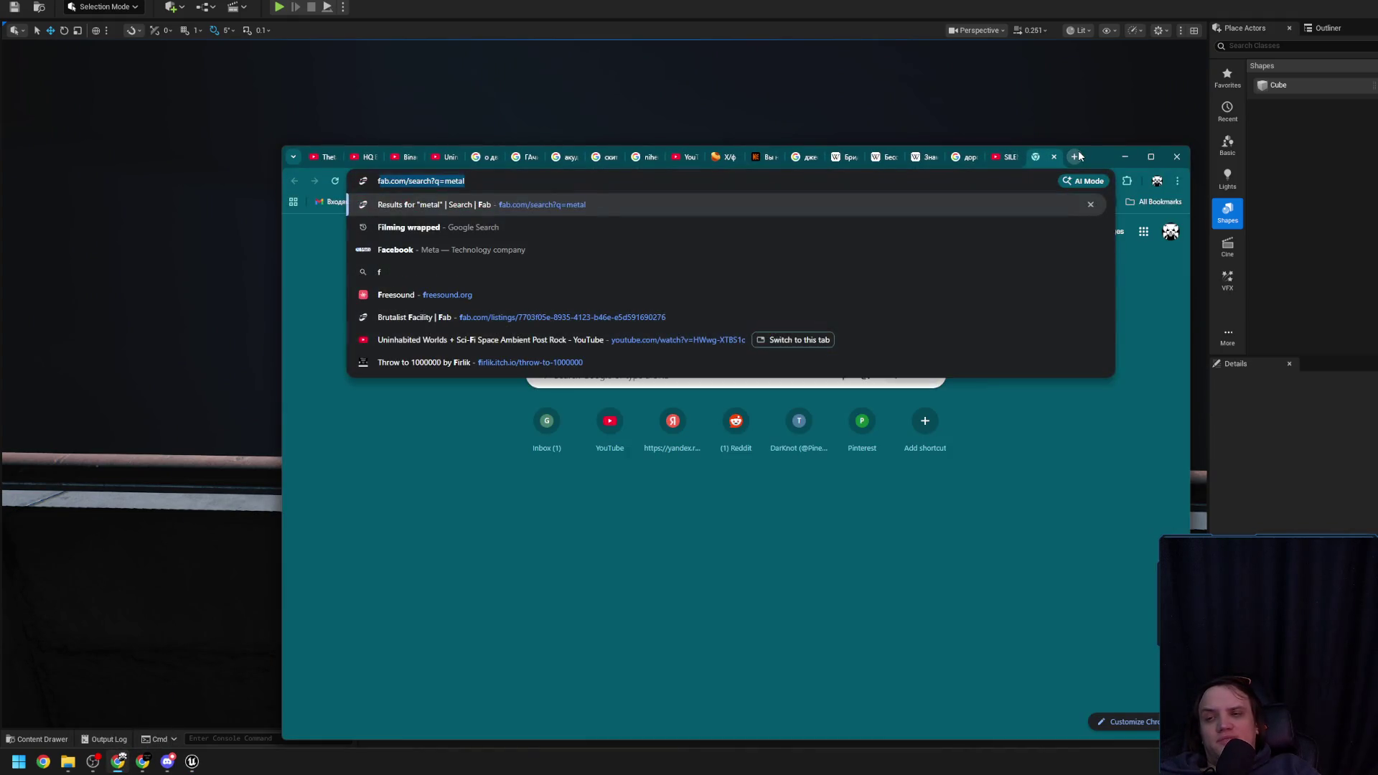
{"action": "type", "text": "ndor"}
{"action": "key", "text": "Return"}
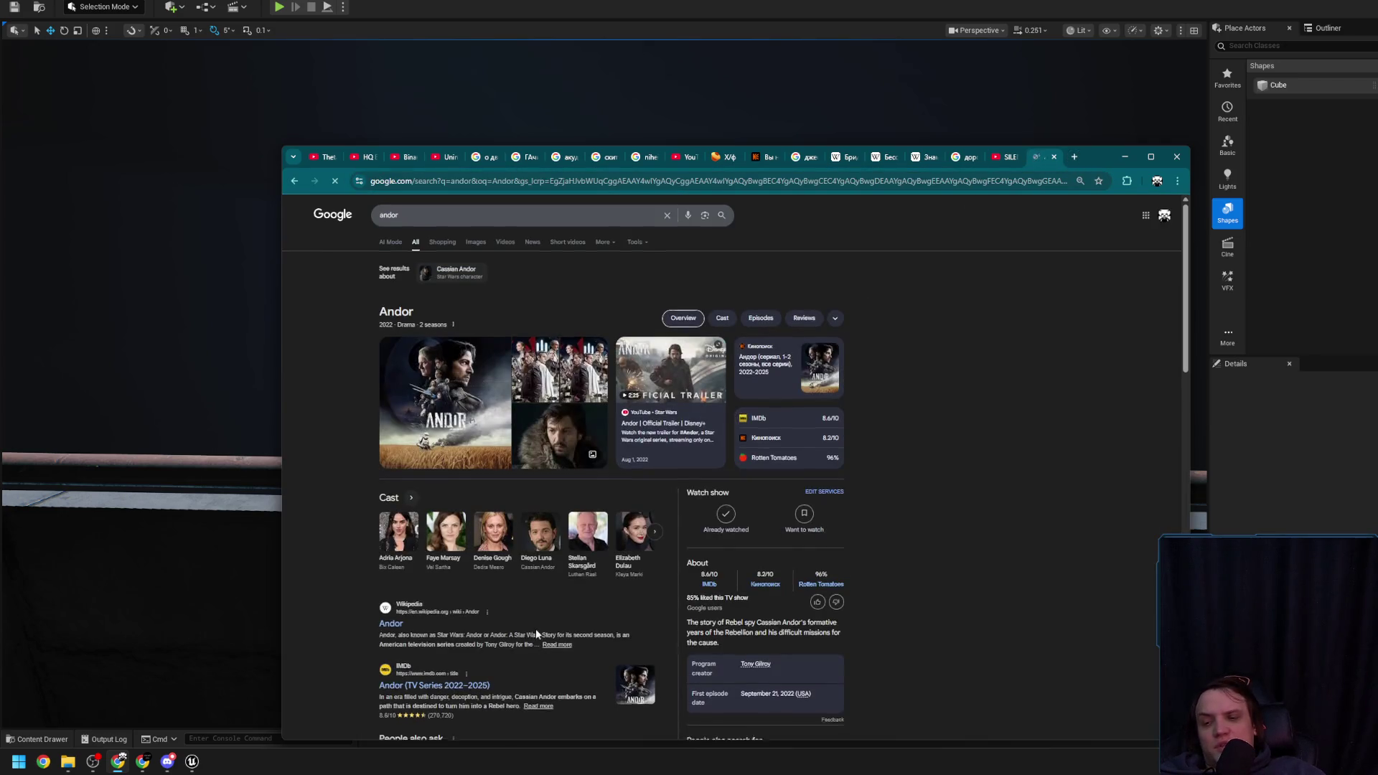
{"action": "scroll", "coordinate": [535, 628], "scroll_direction": "down", "scroll_amount": 2}
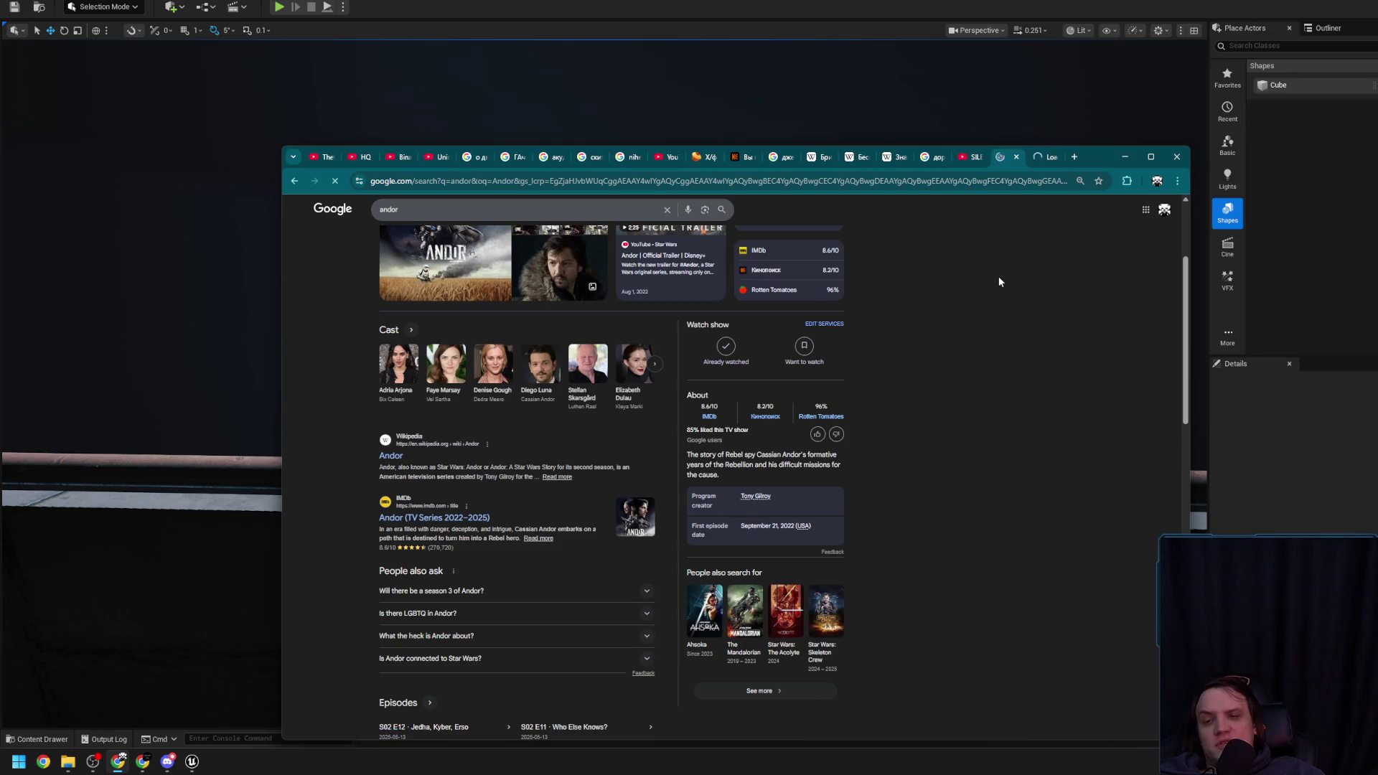